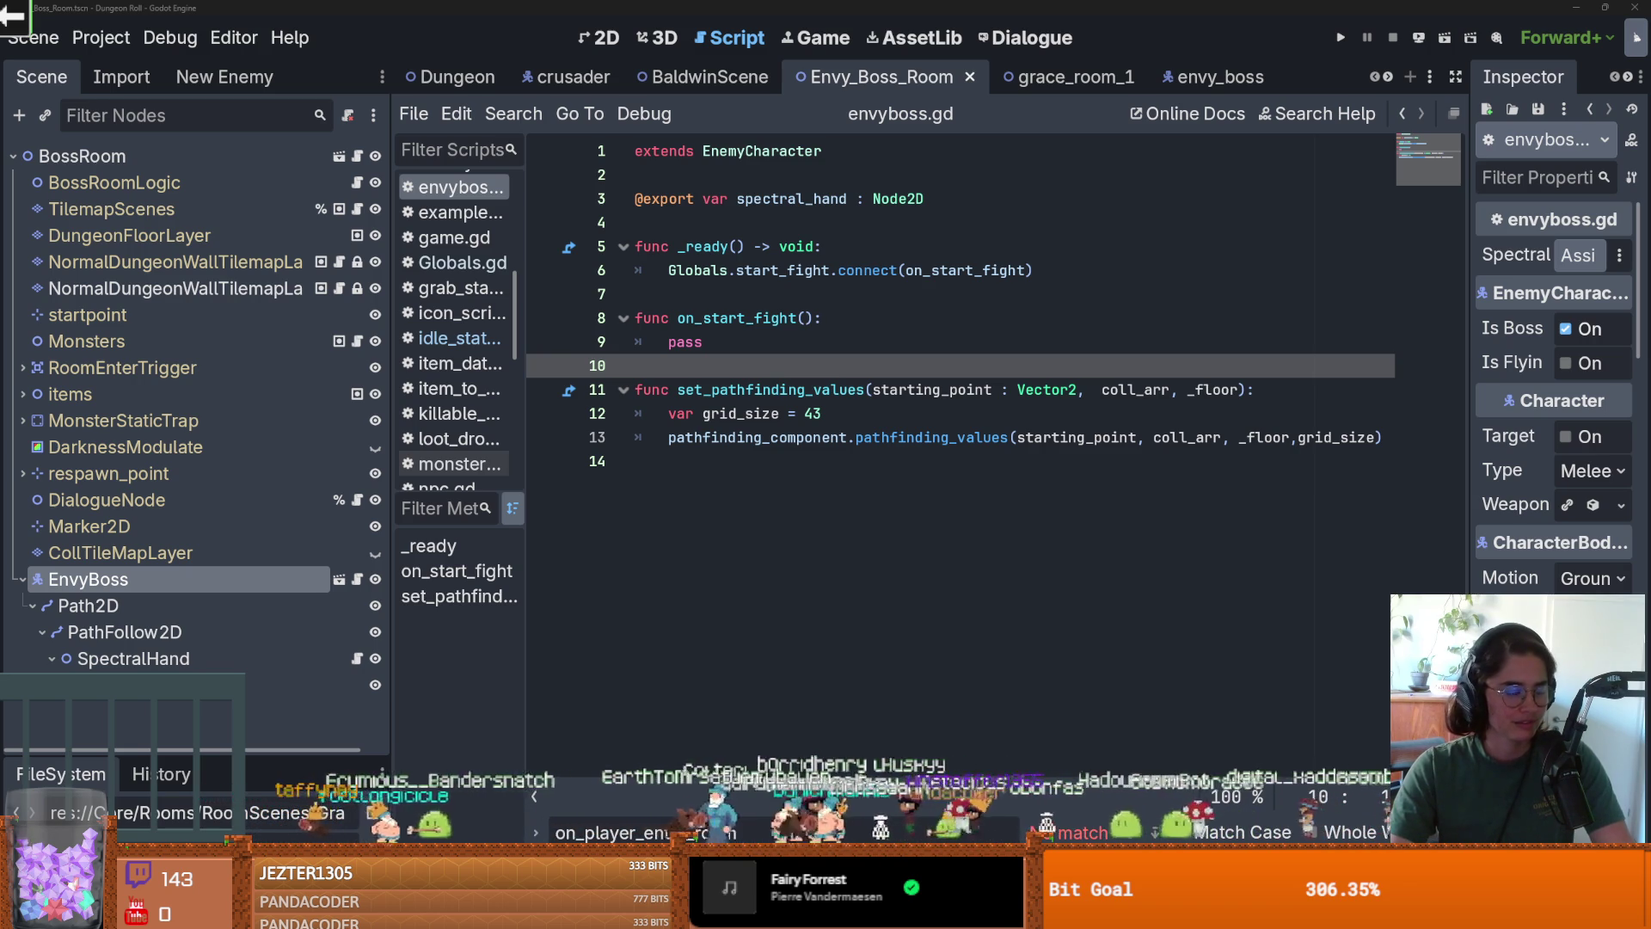
# Play a Cannon ball-launch round for chat, then return to the game-selection menu
pyautogui.click(808, 485)
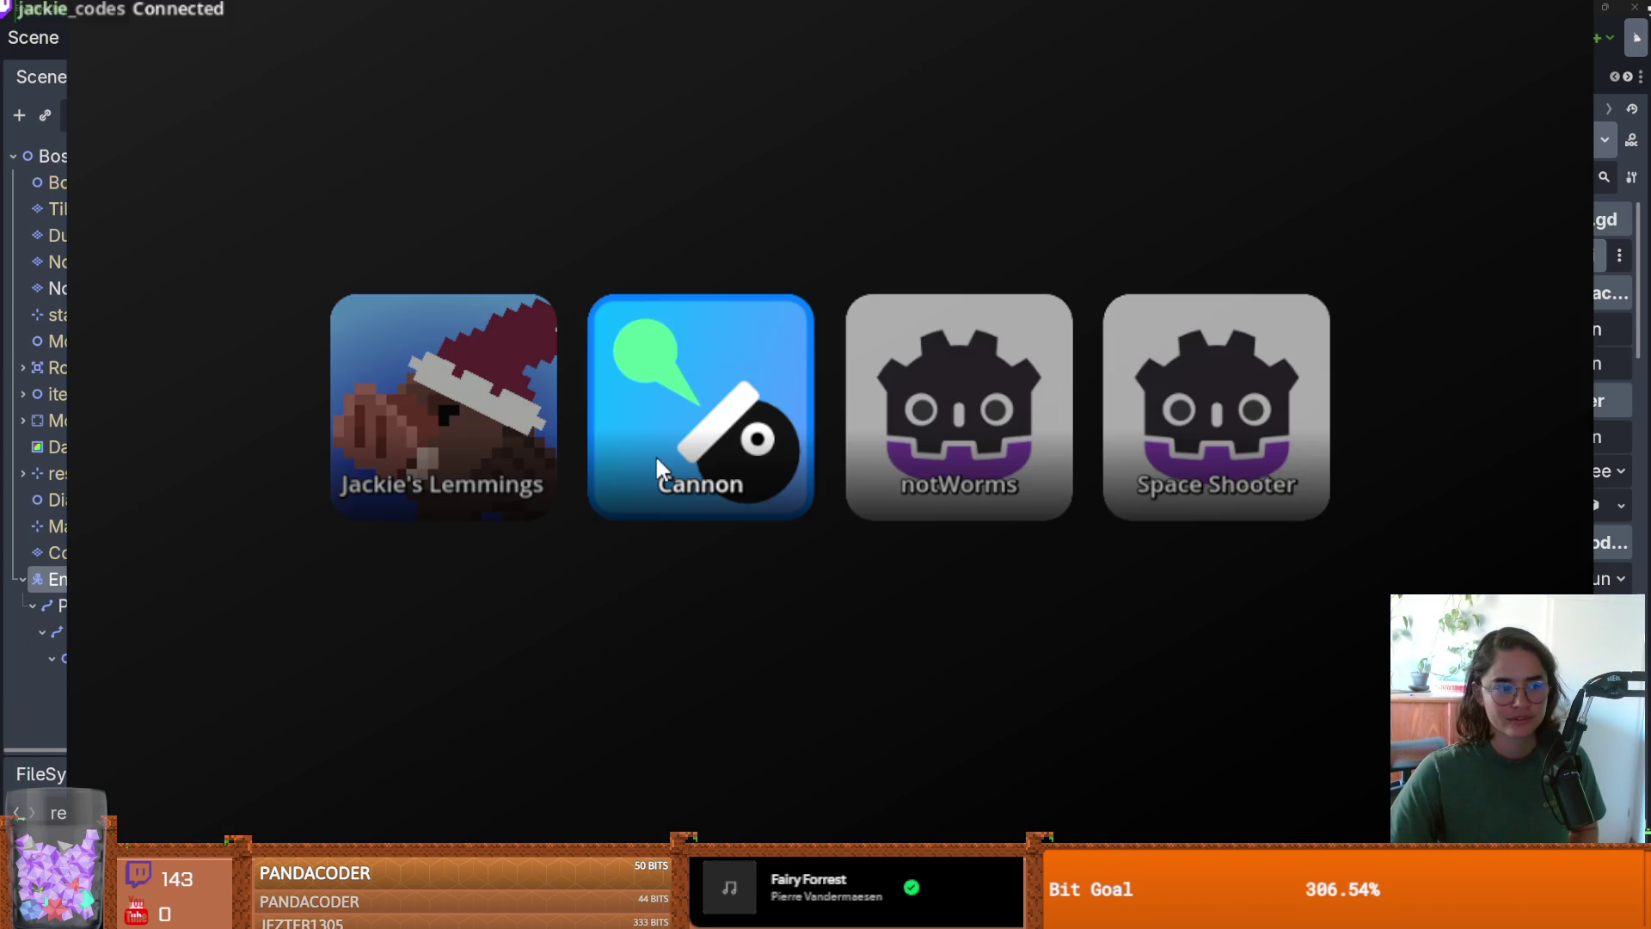
pyautogui.click(656, 454)
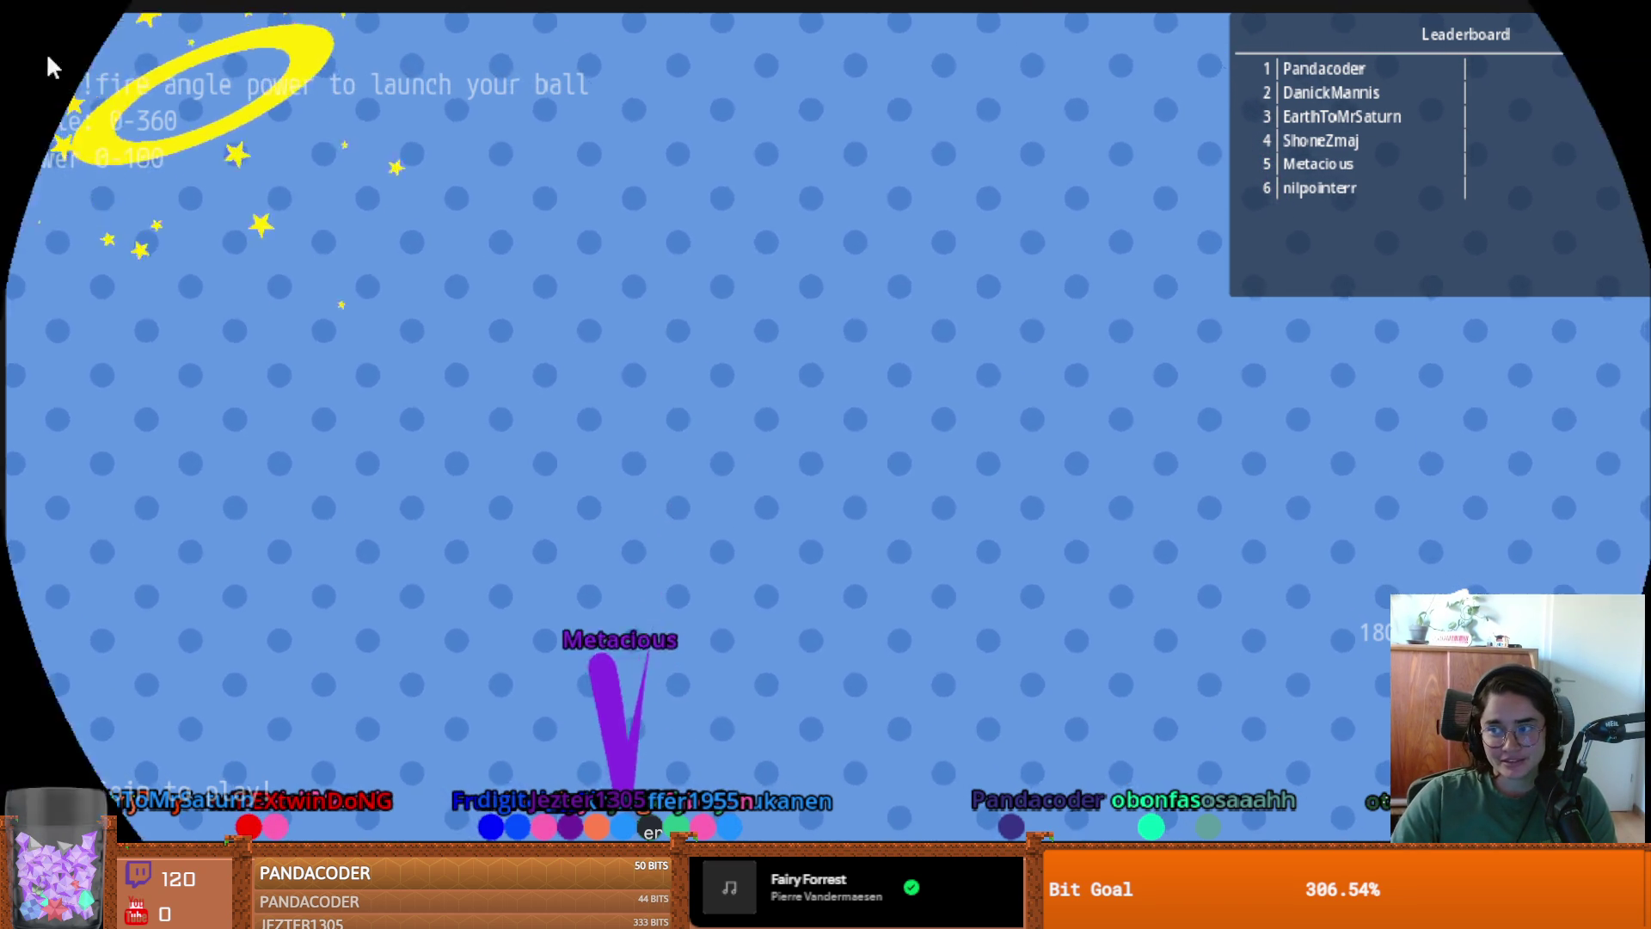
pyautogui.click(45, 51)
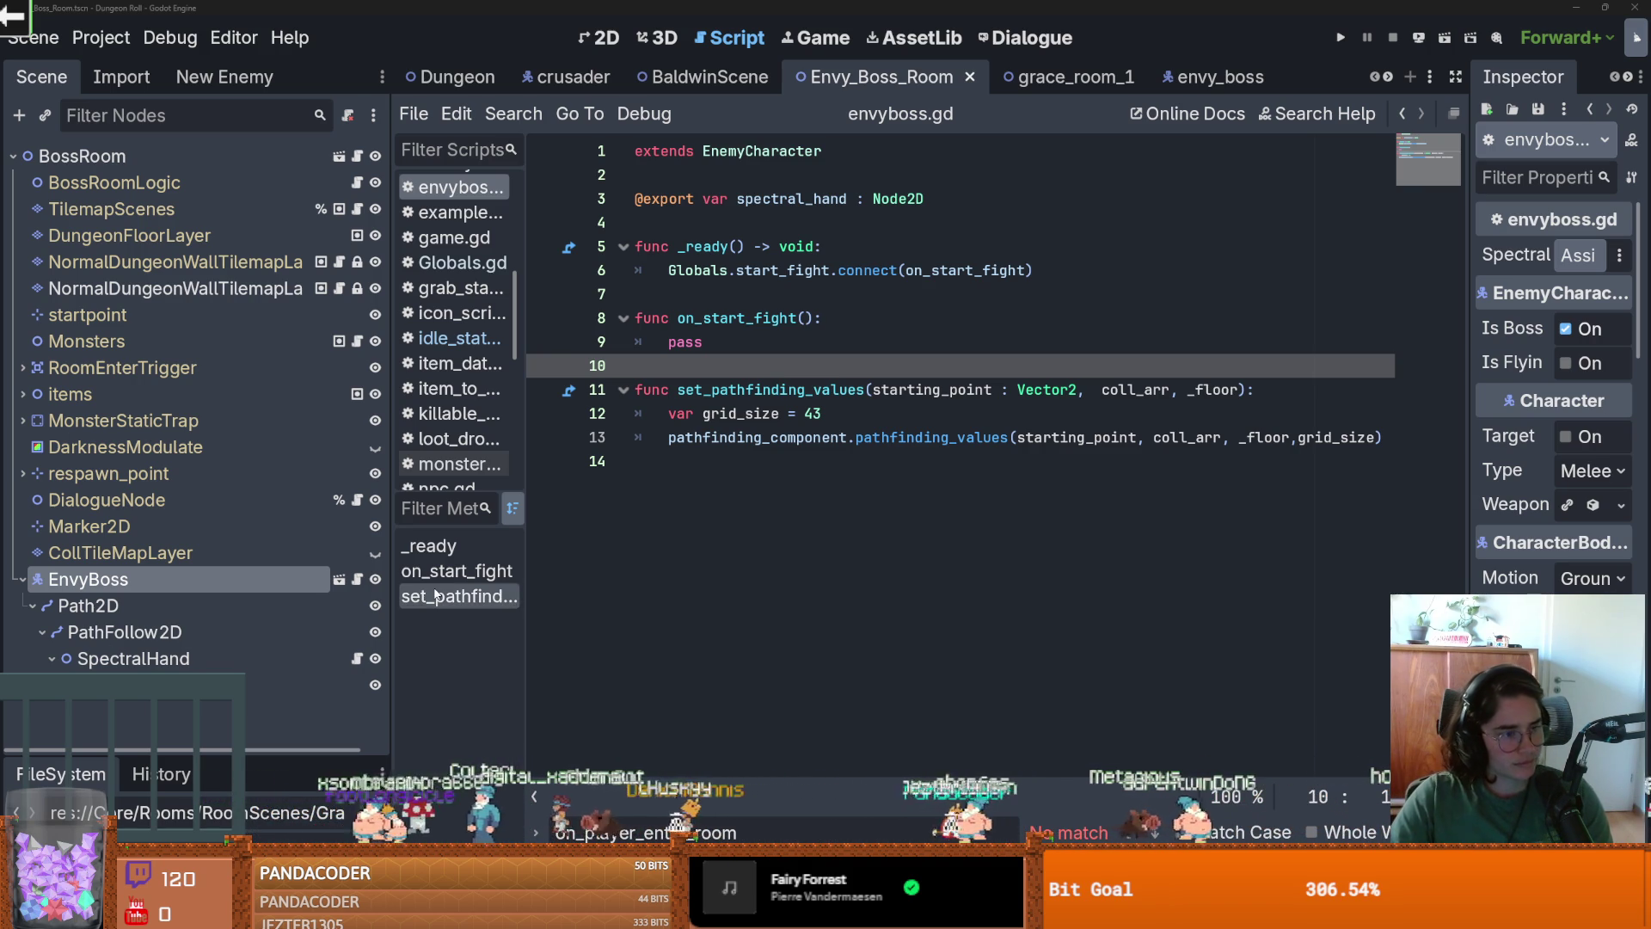
pyautogui.click(749, 550)
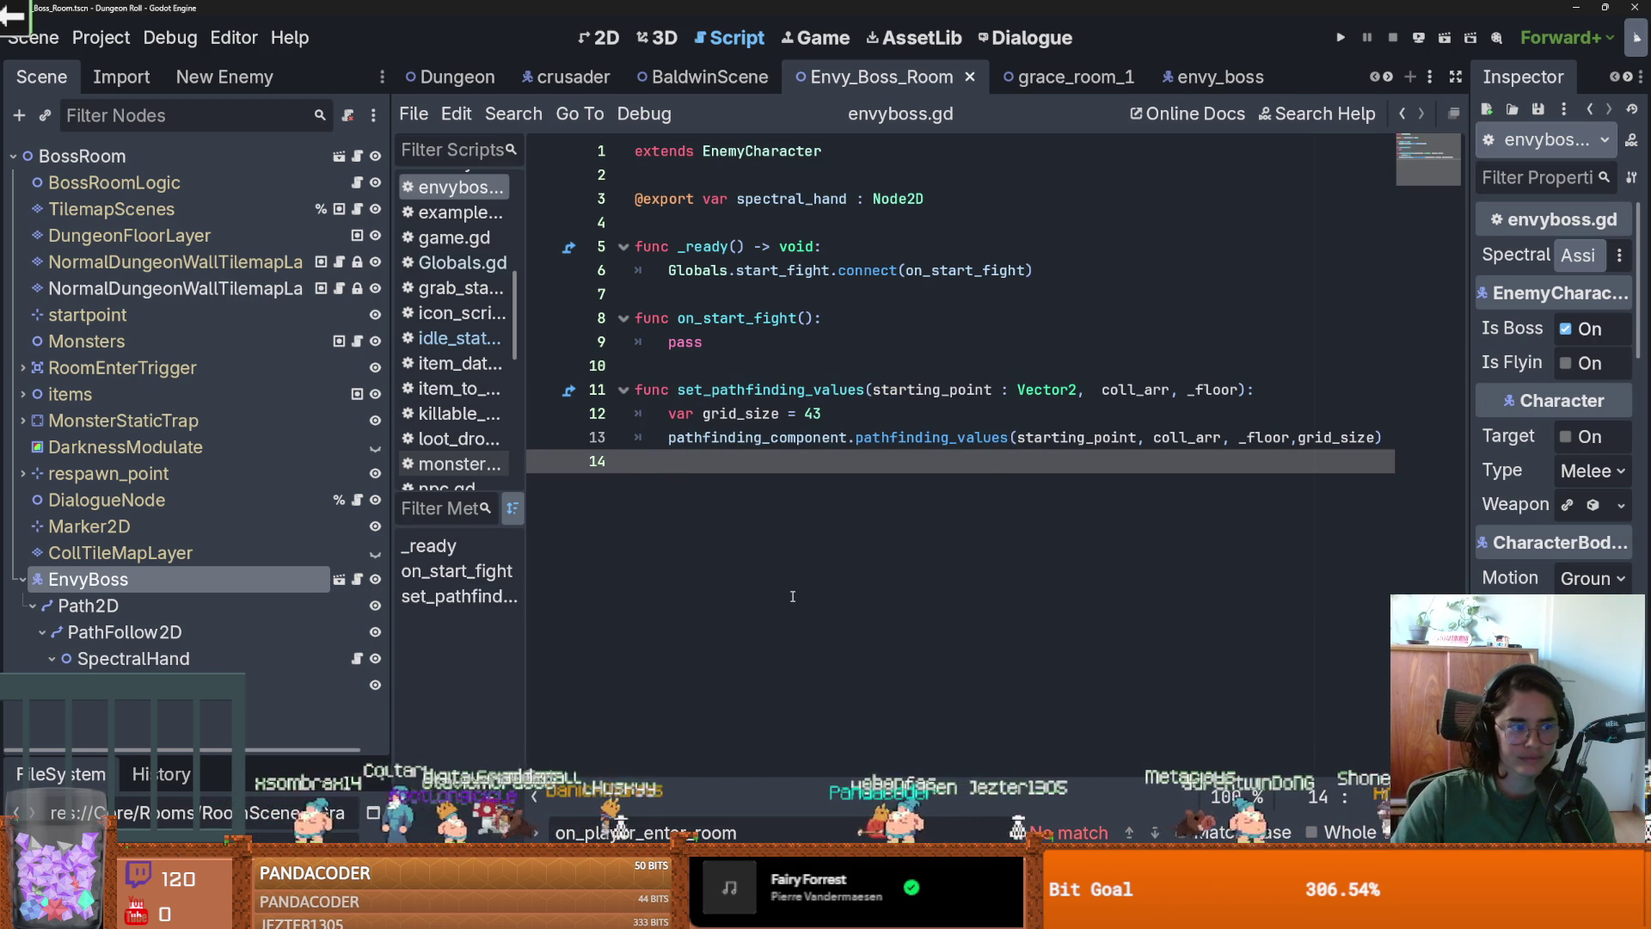
pyautogui.doubleClick(696, 323)
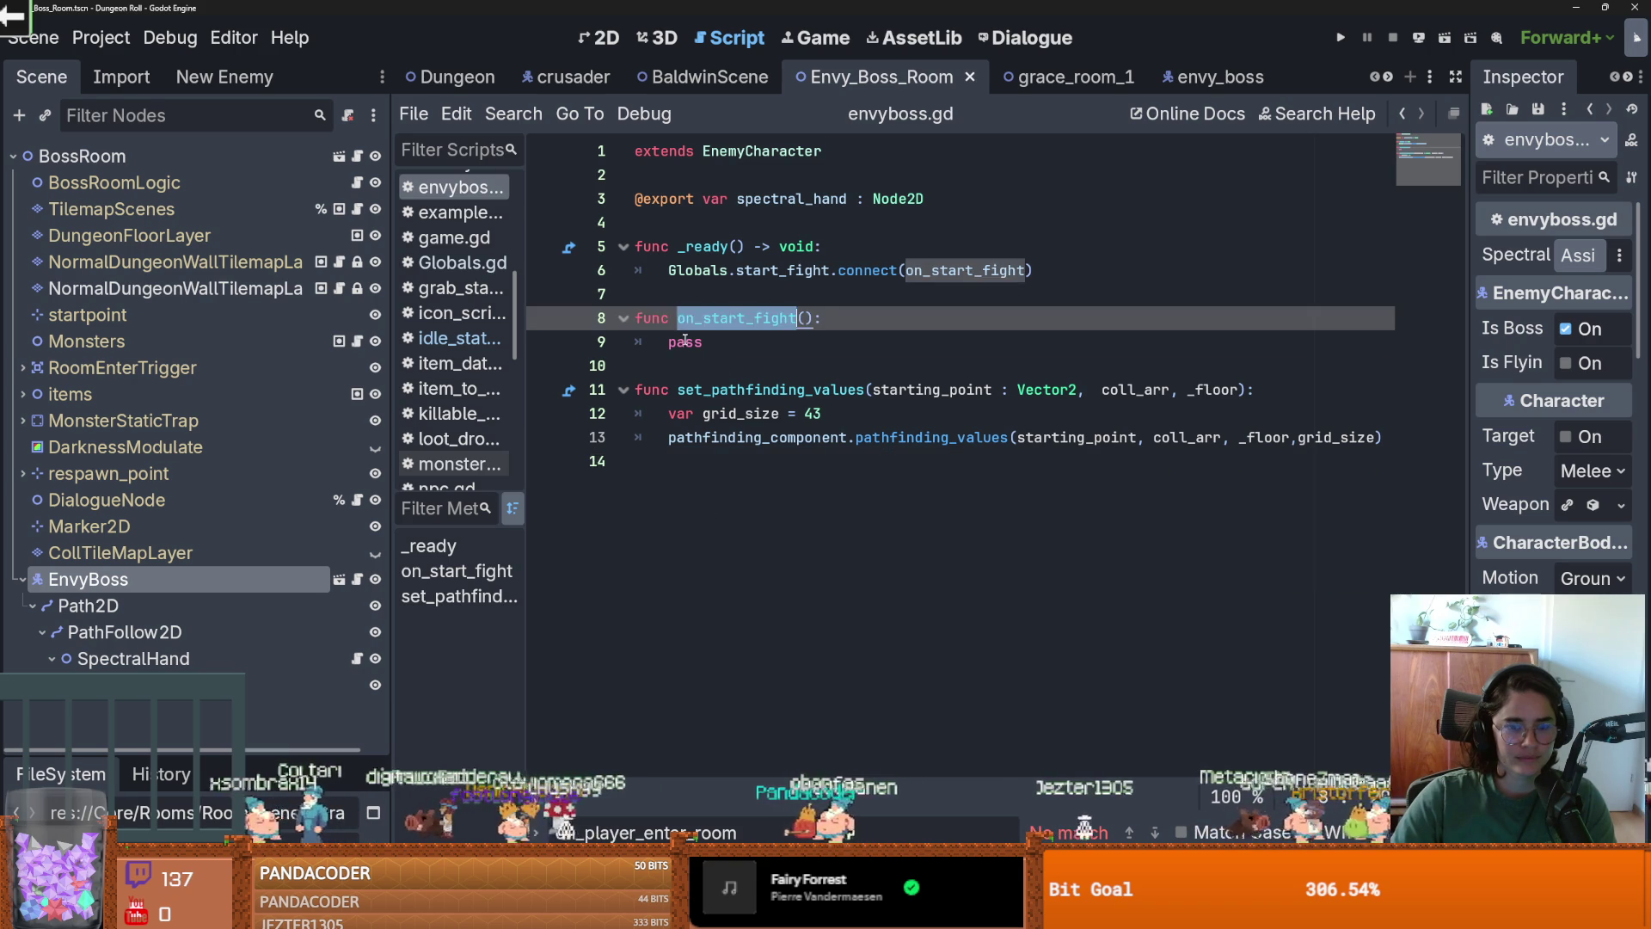
pyautogui.doubleClick(685, 341)
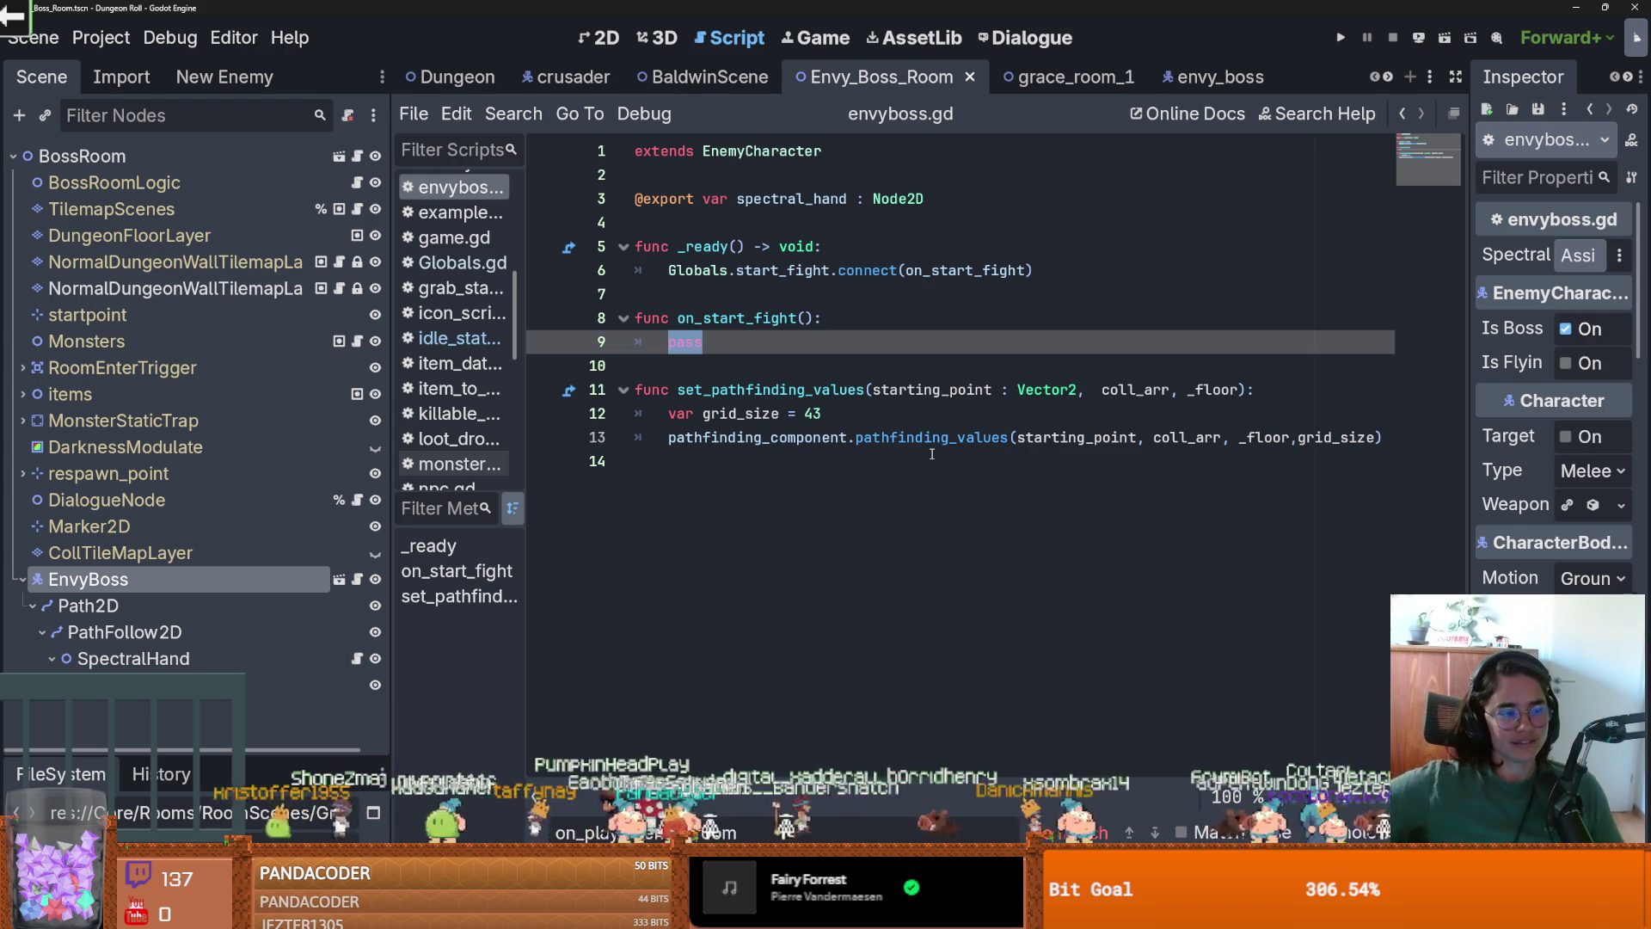
pyautogui.click(768, 367)
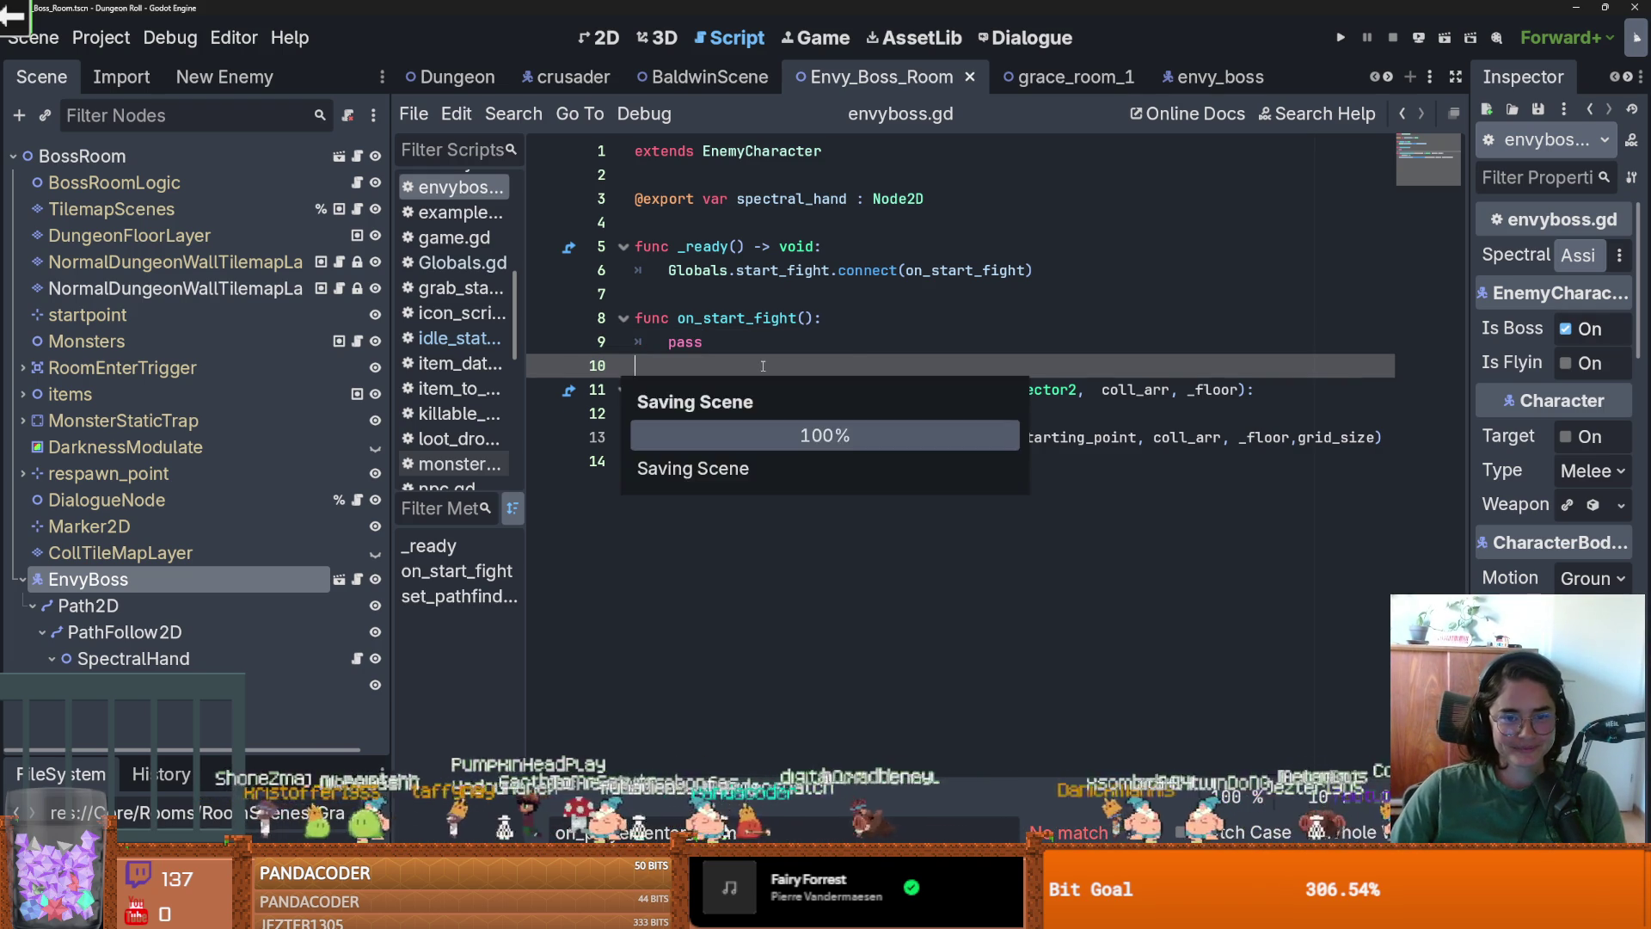
# Review on_start_fight's pass placeholder and save the scene with Ctrl+S
pyautogui.doubleClick(688, 318)
pyautogui.doubleClick(688, 341)
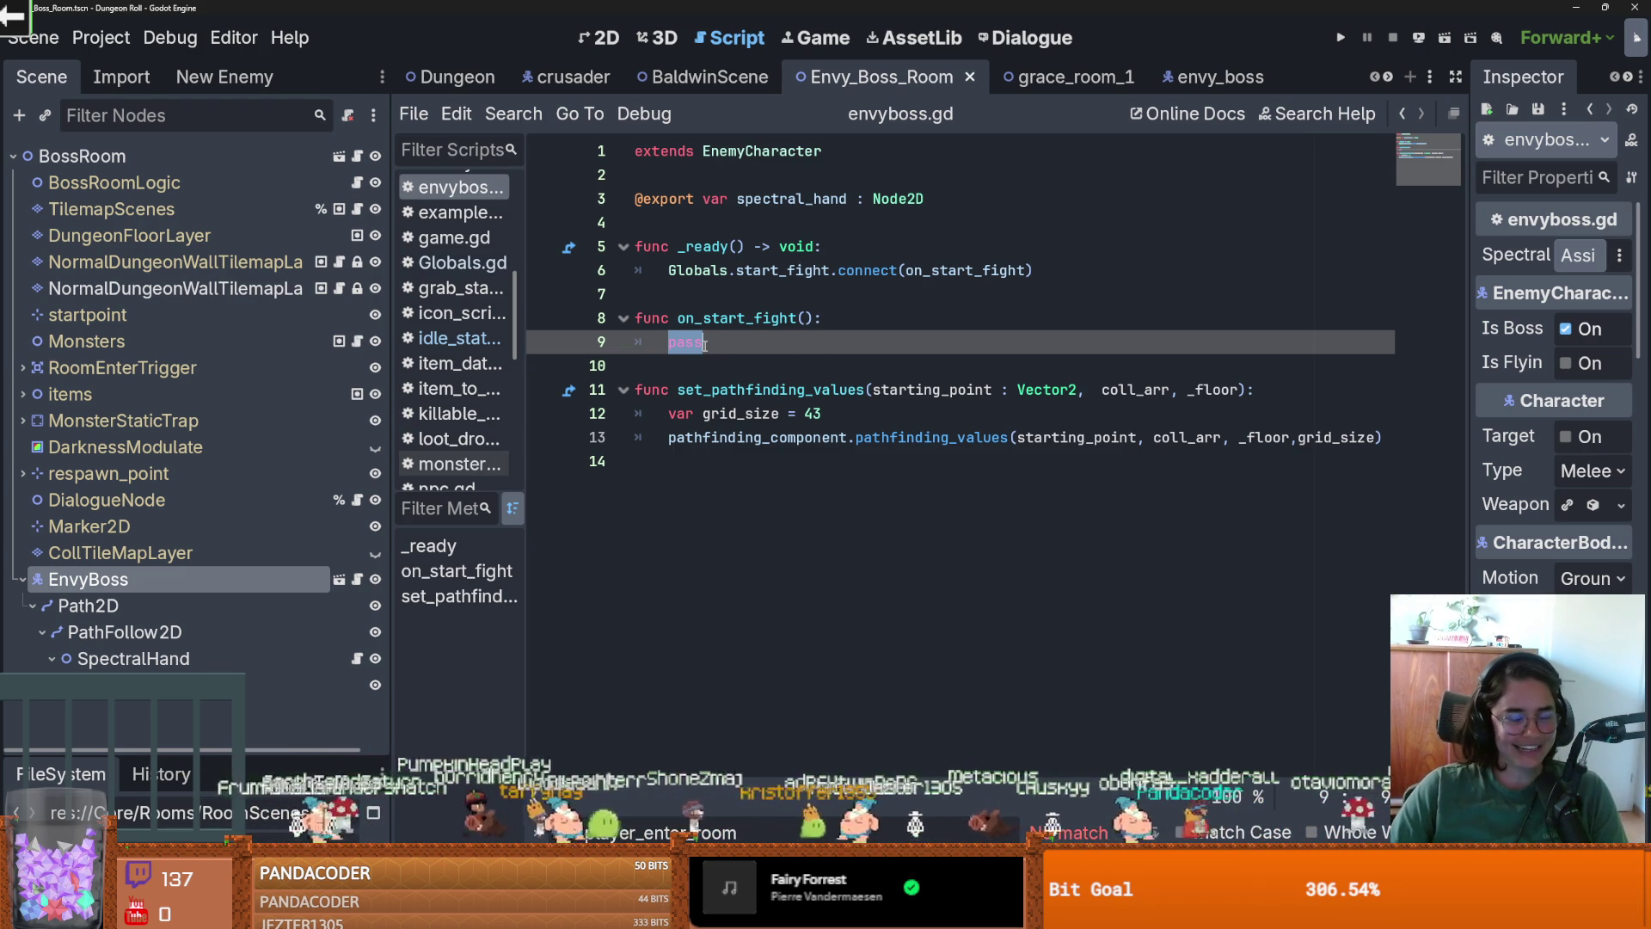
pyautogui.click(710, 298)
pyautogui.hotkey('ctrl', 's')
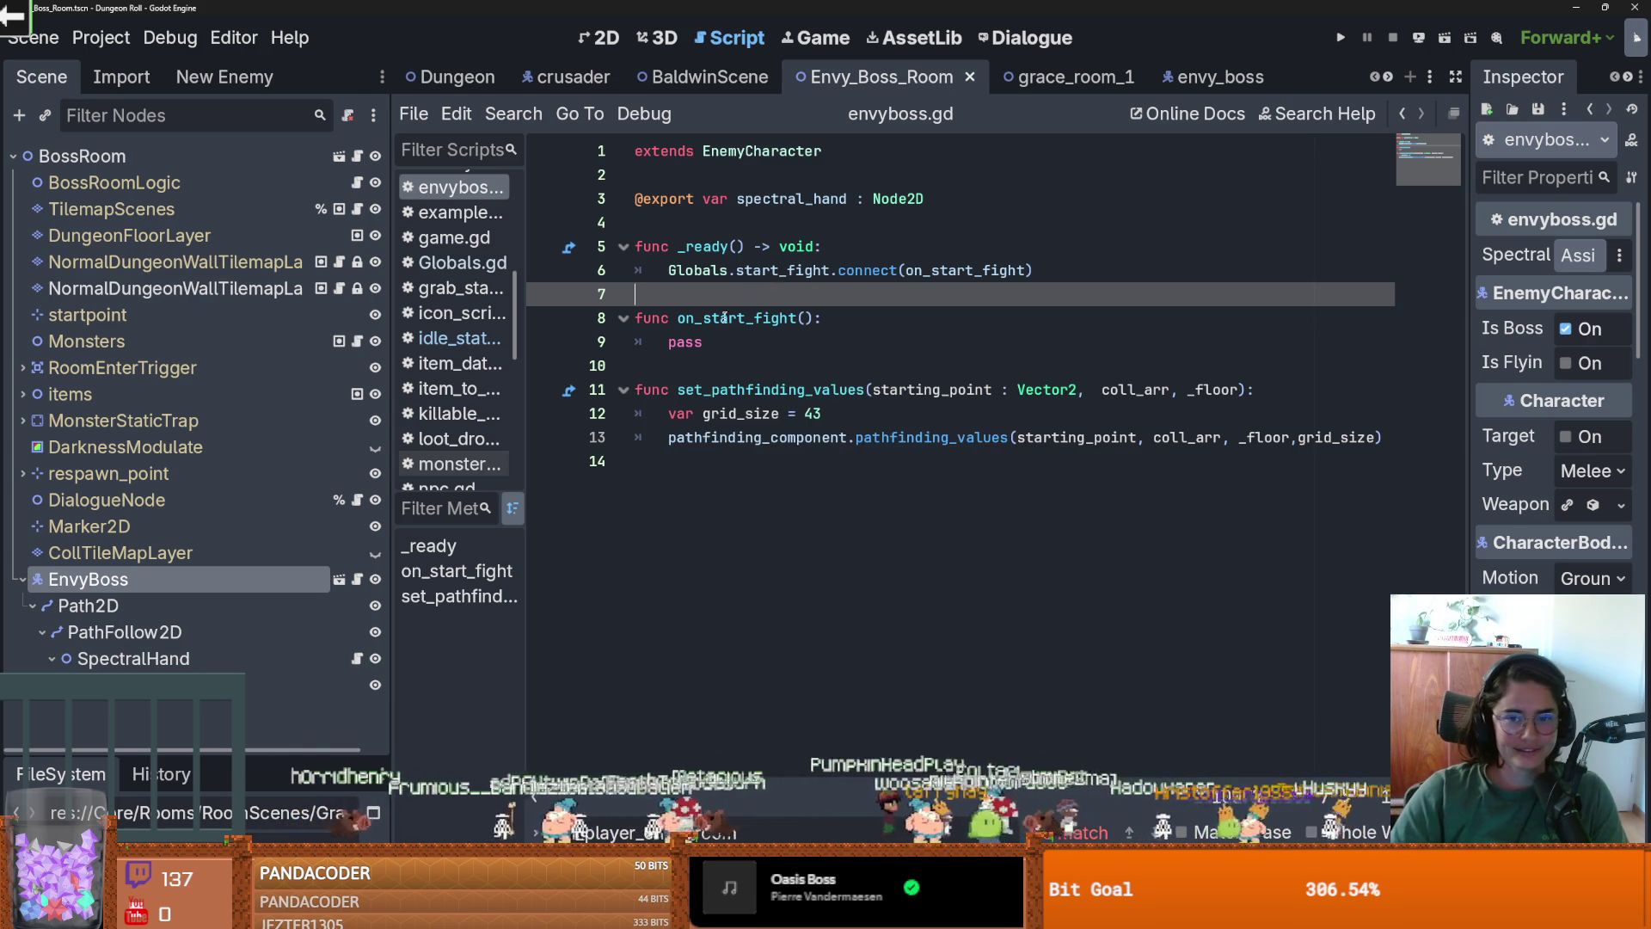
# Open envy_boss.tscn from the EnvyBoss node's Open in Editor icon
pyautogui.doubleClick(688, 341)
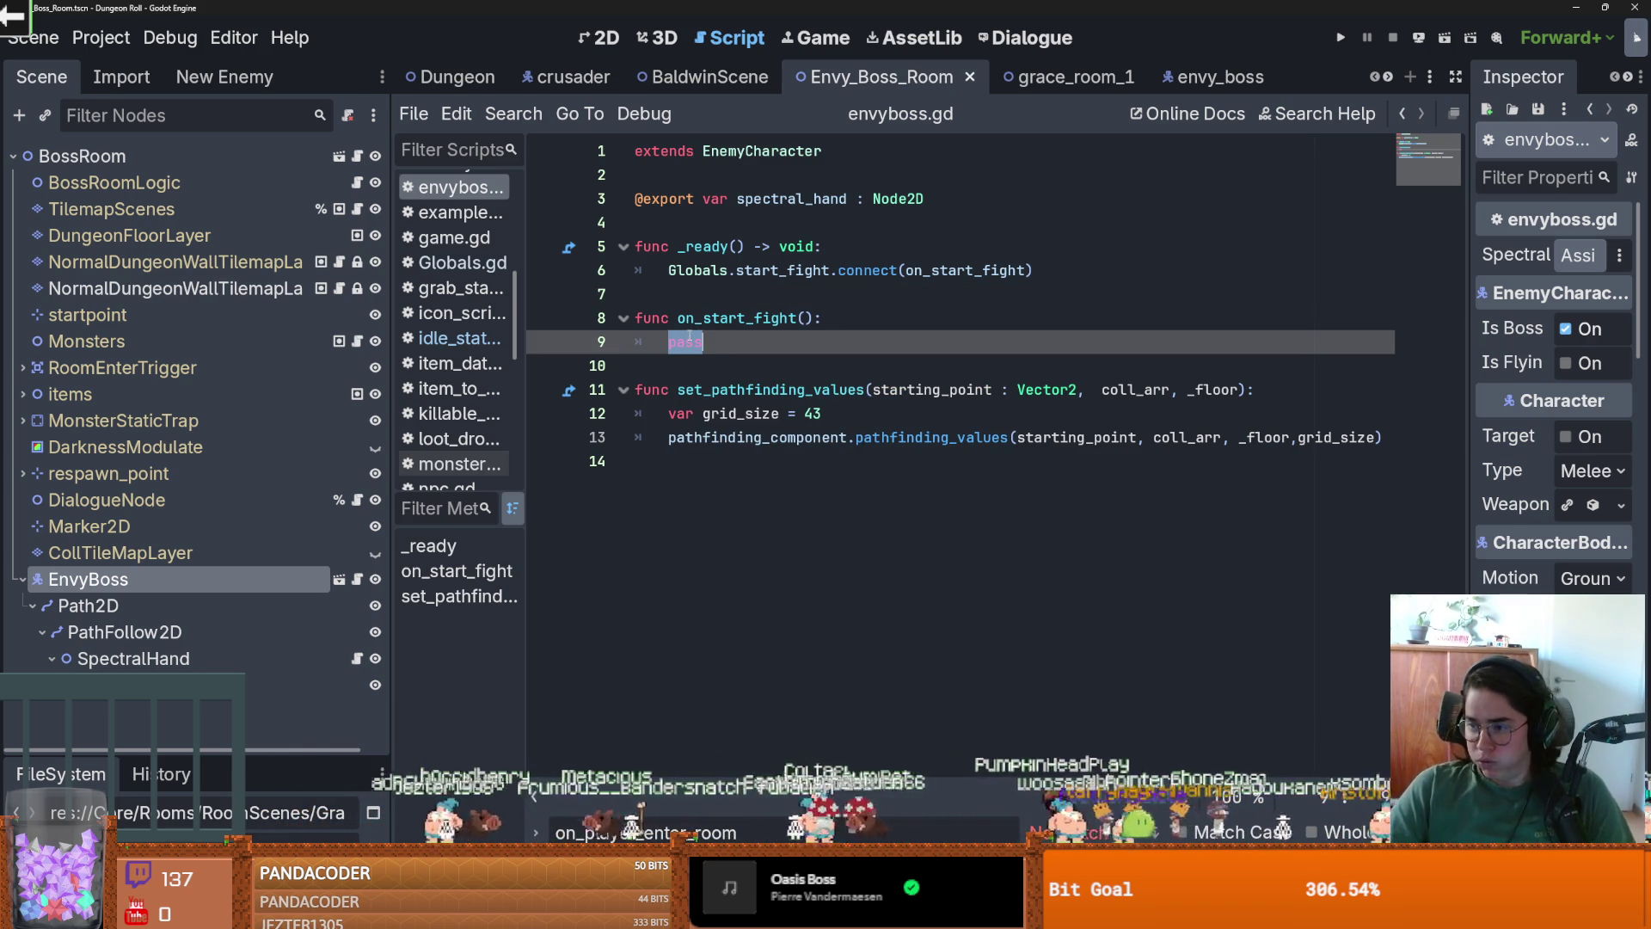
pyautogui.click(670, 379)
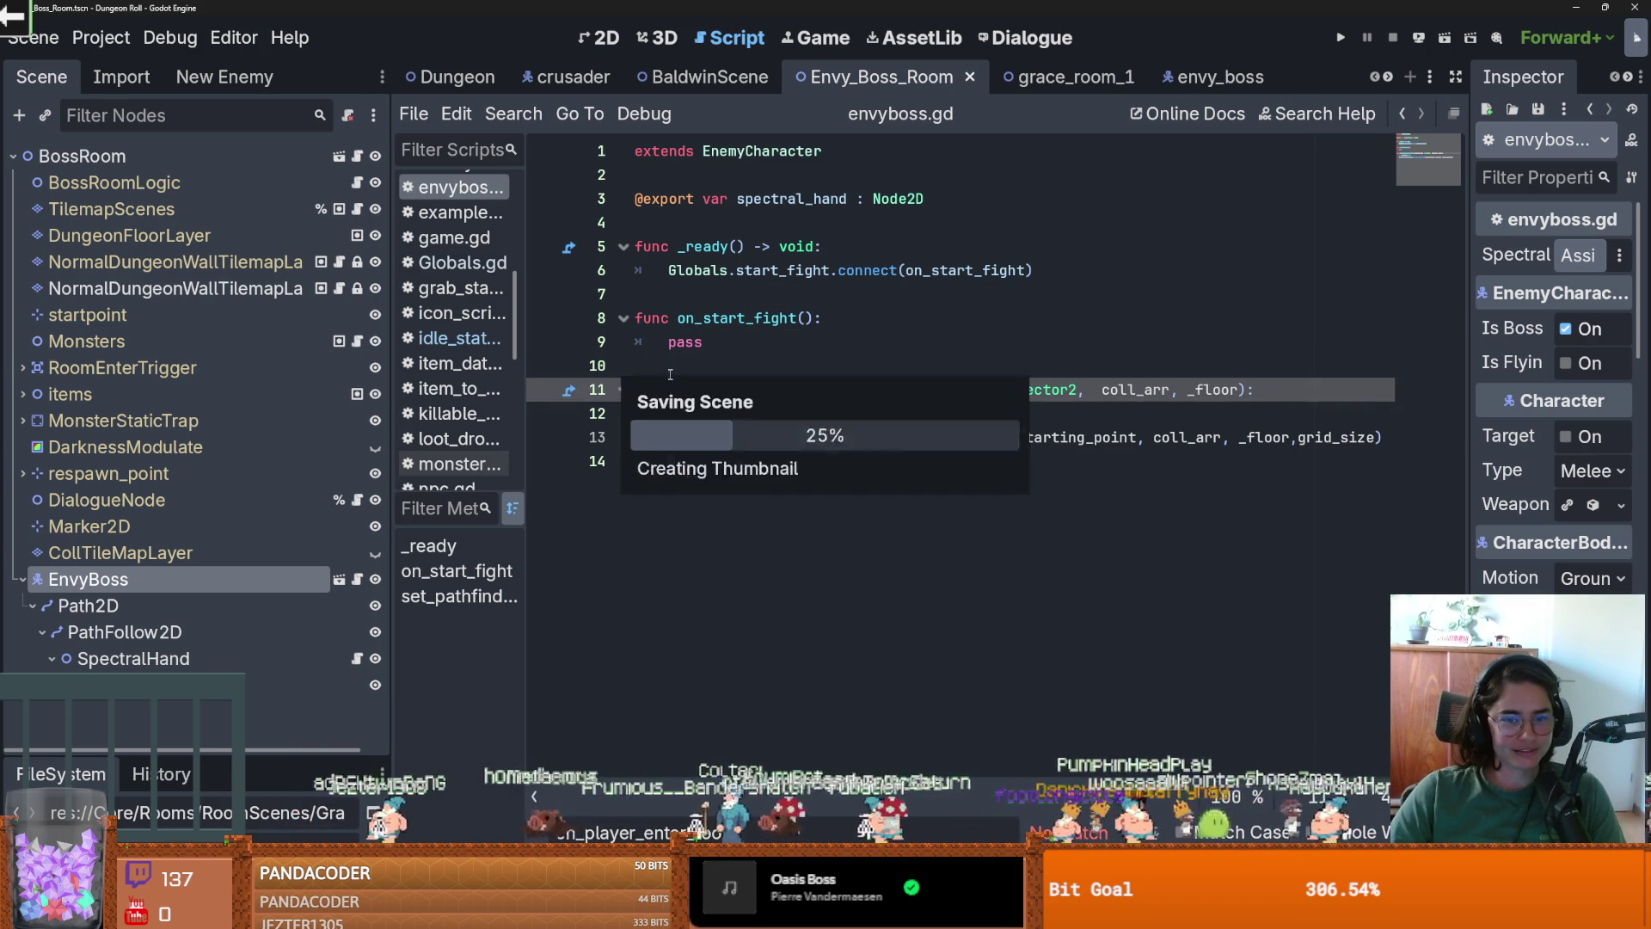
pyautogui.click(668, 370)
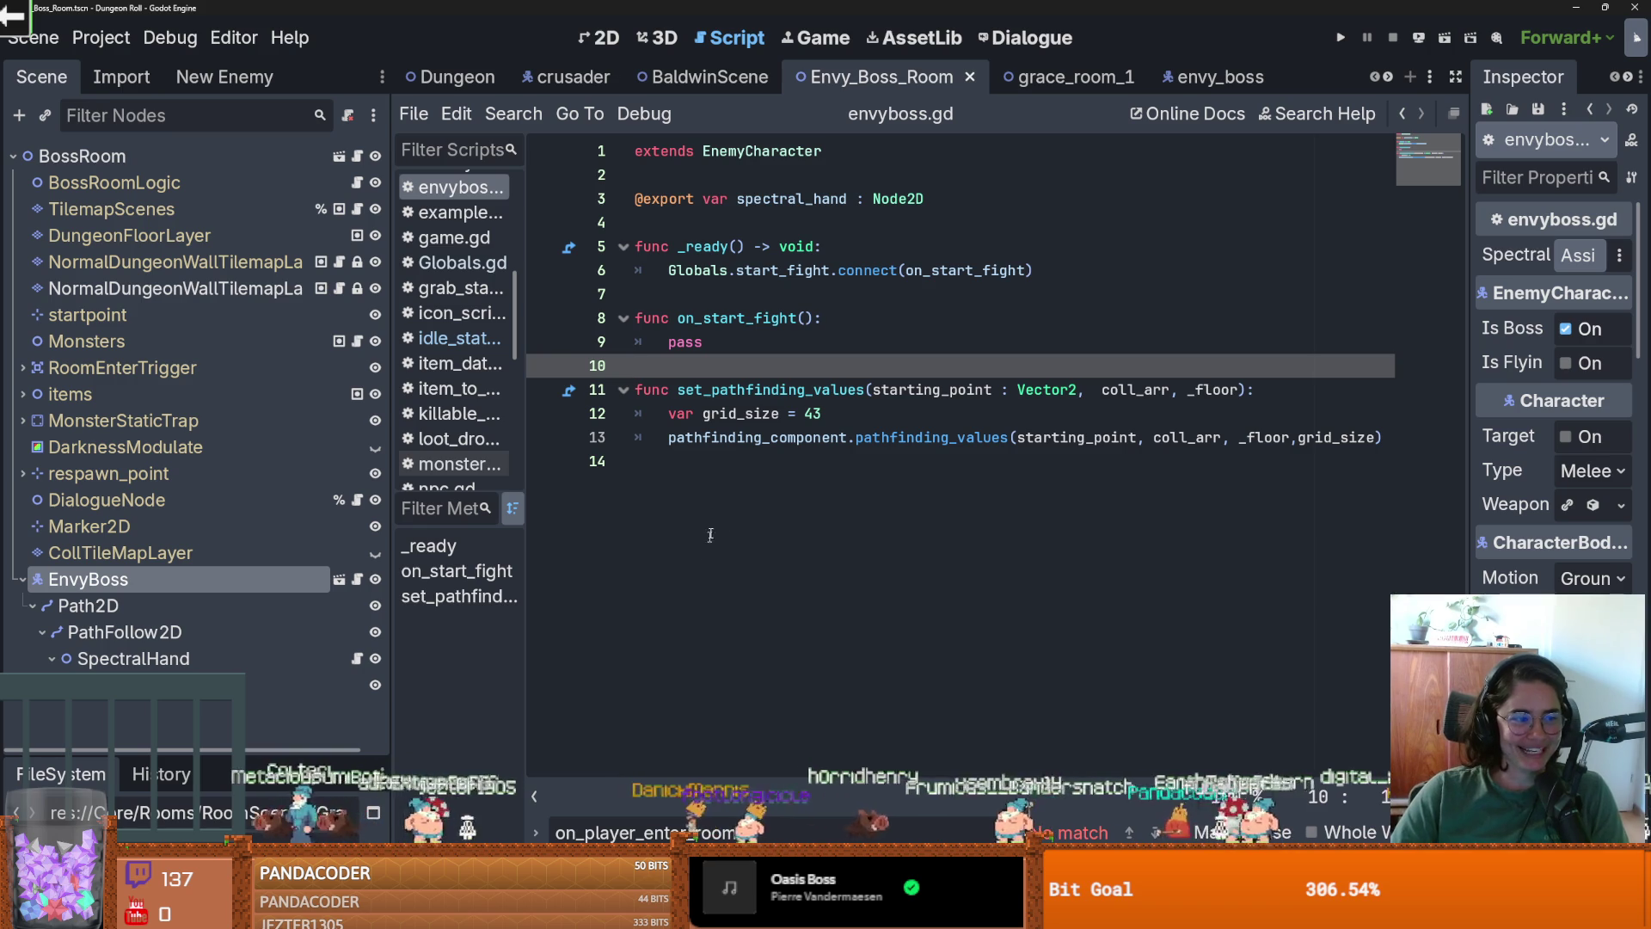
pyautogui.click(724, 453)
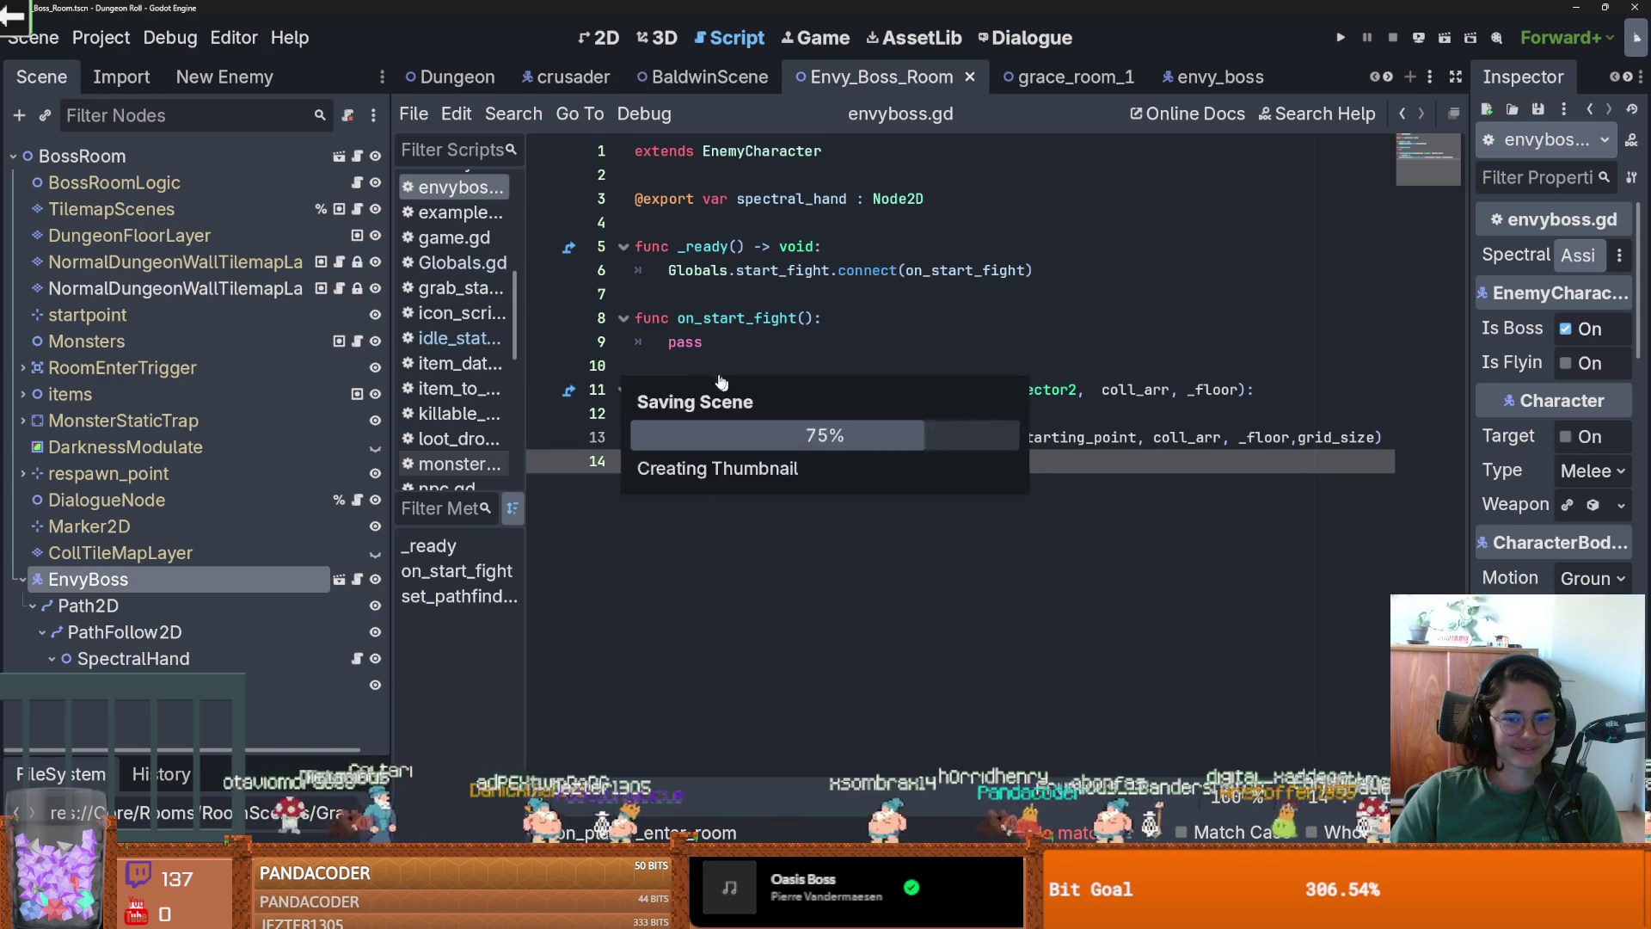
pyautogui.click(654, 366)
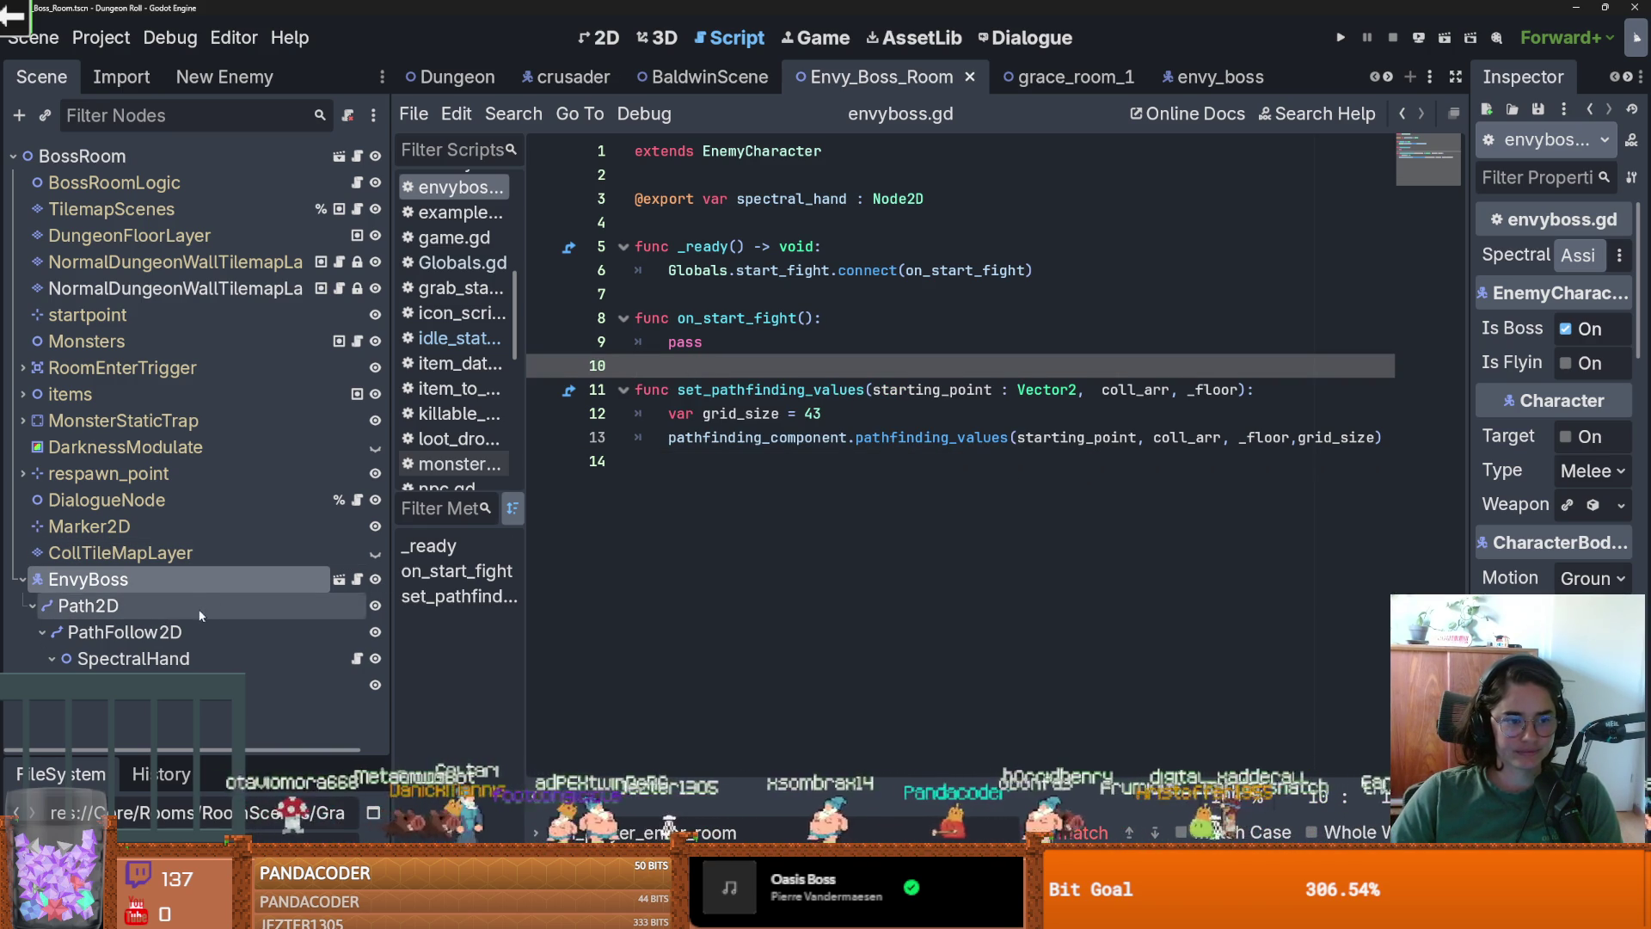
pyautogui.click(338, 582)
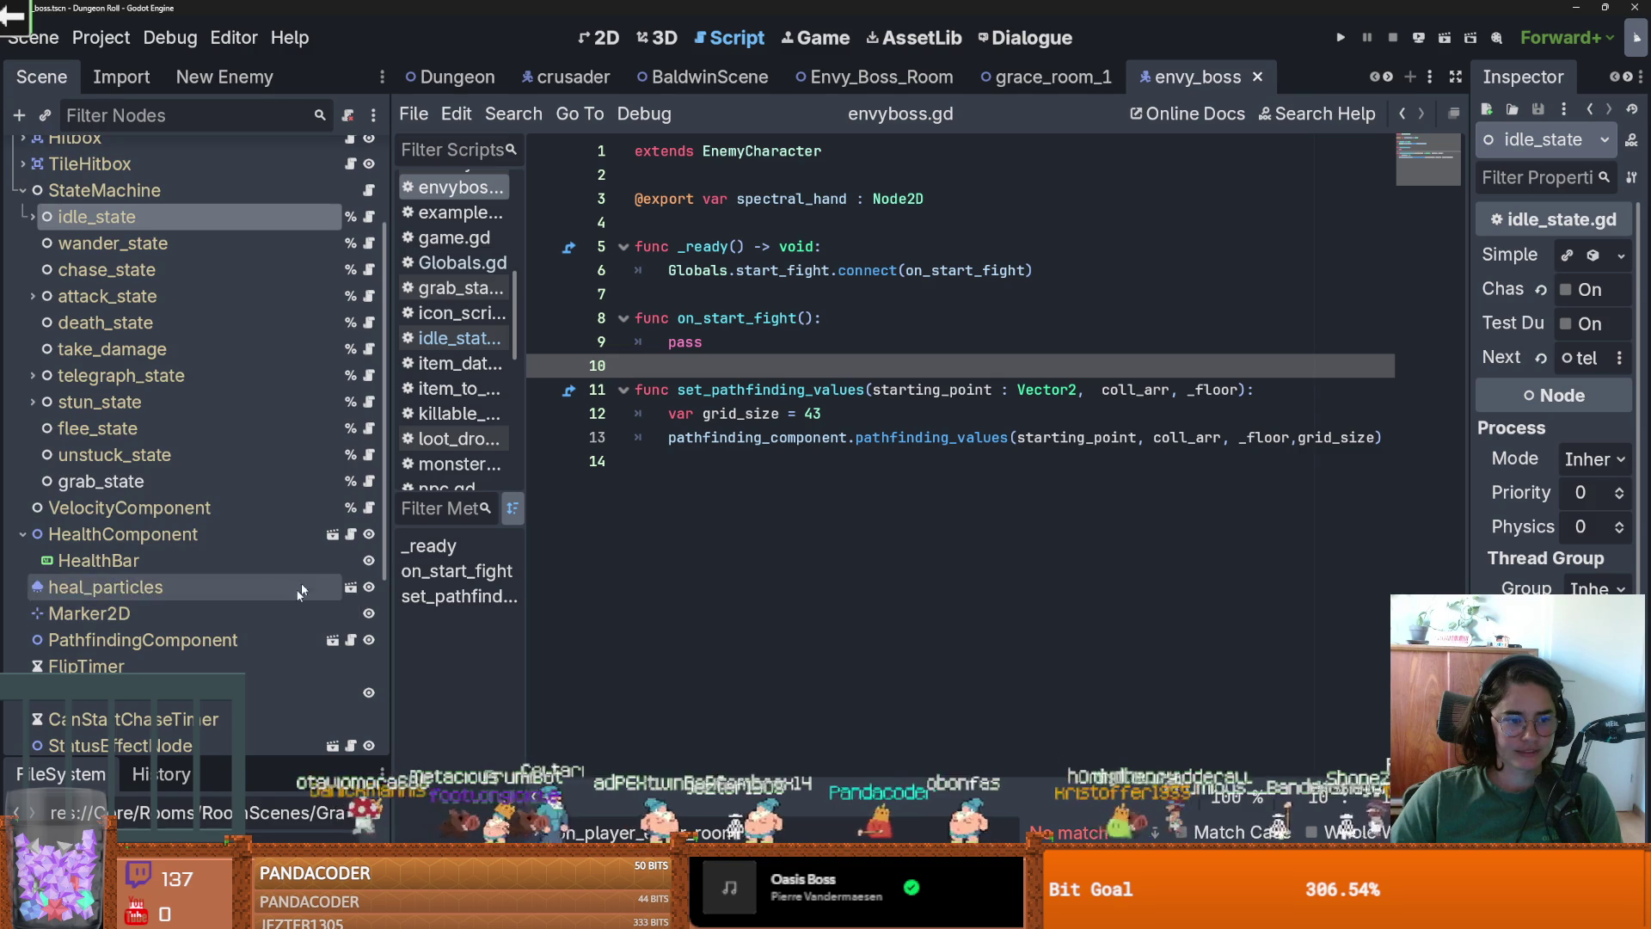
# Make the StateLabel debug text visible and save the envy_boss scene
pyautogui.scroll(-4, 311, 659)
pyautogui.click(369, 628)
pyautogui.hotkey('ctrl', 's')
# In the 2D view, move StateLabel up to sit just under the boss's health bar
pyautogui.click(600, 37)
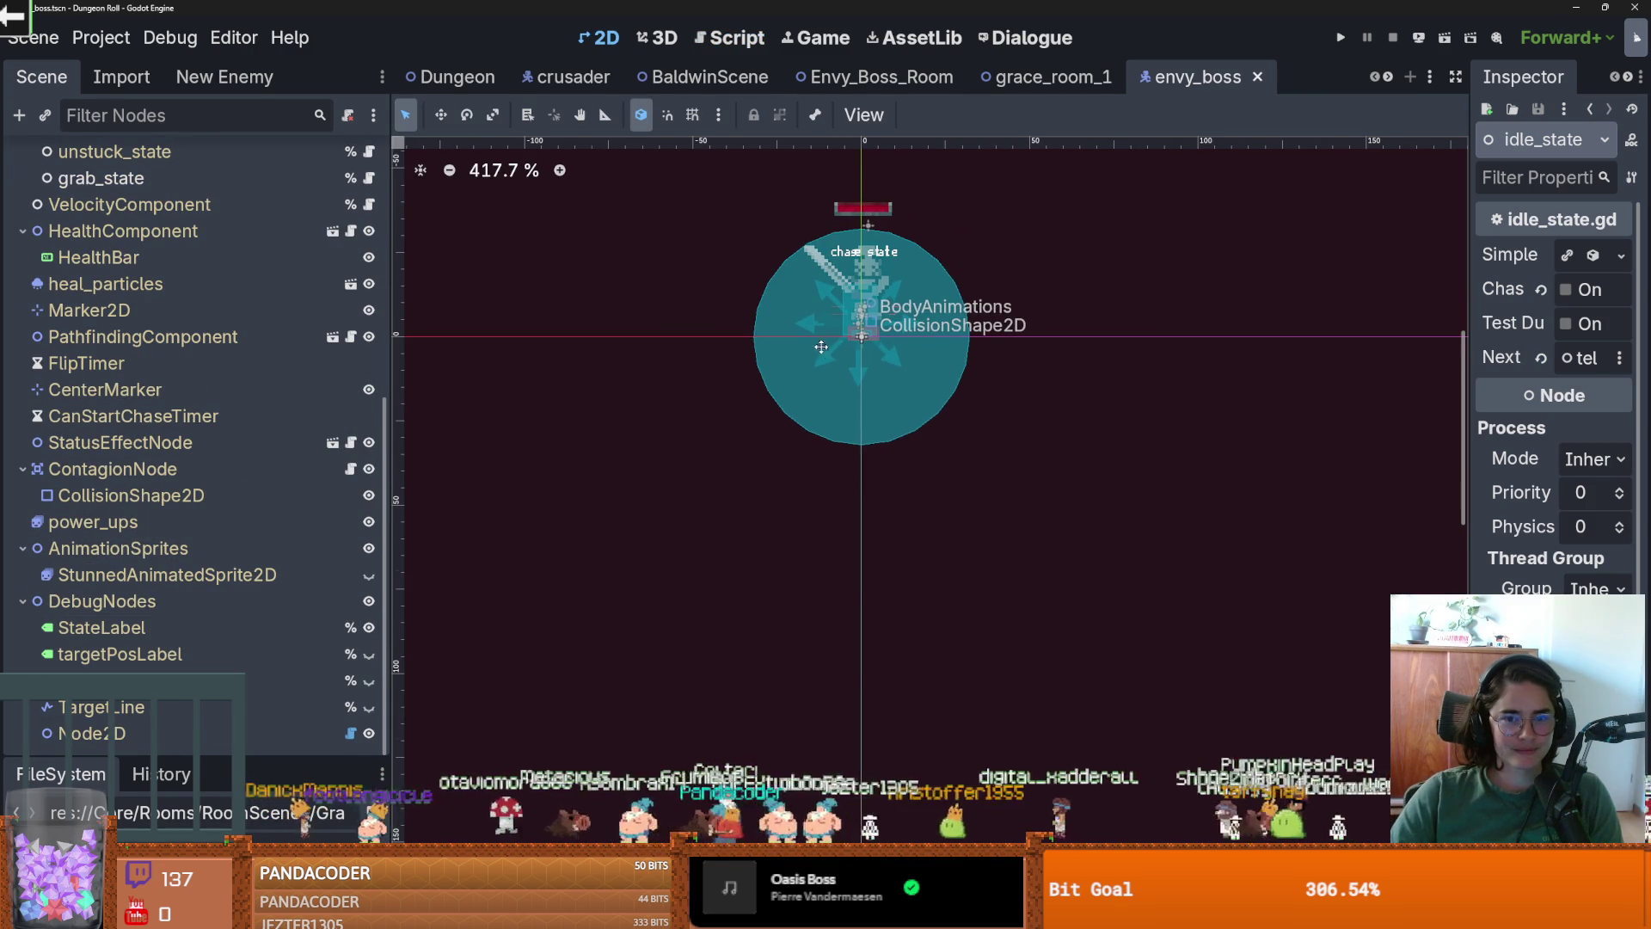
pyautogui.scroll(3, 841, 276)
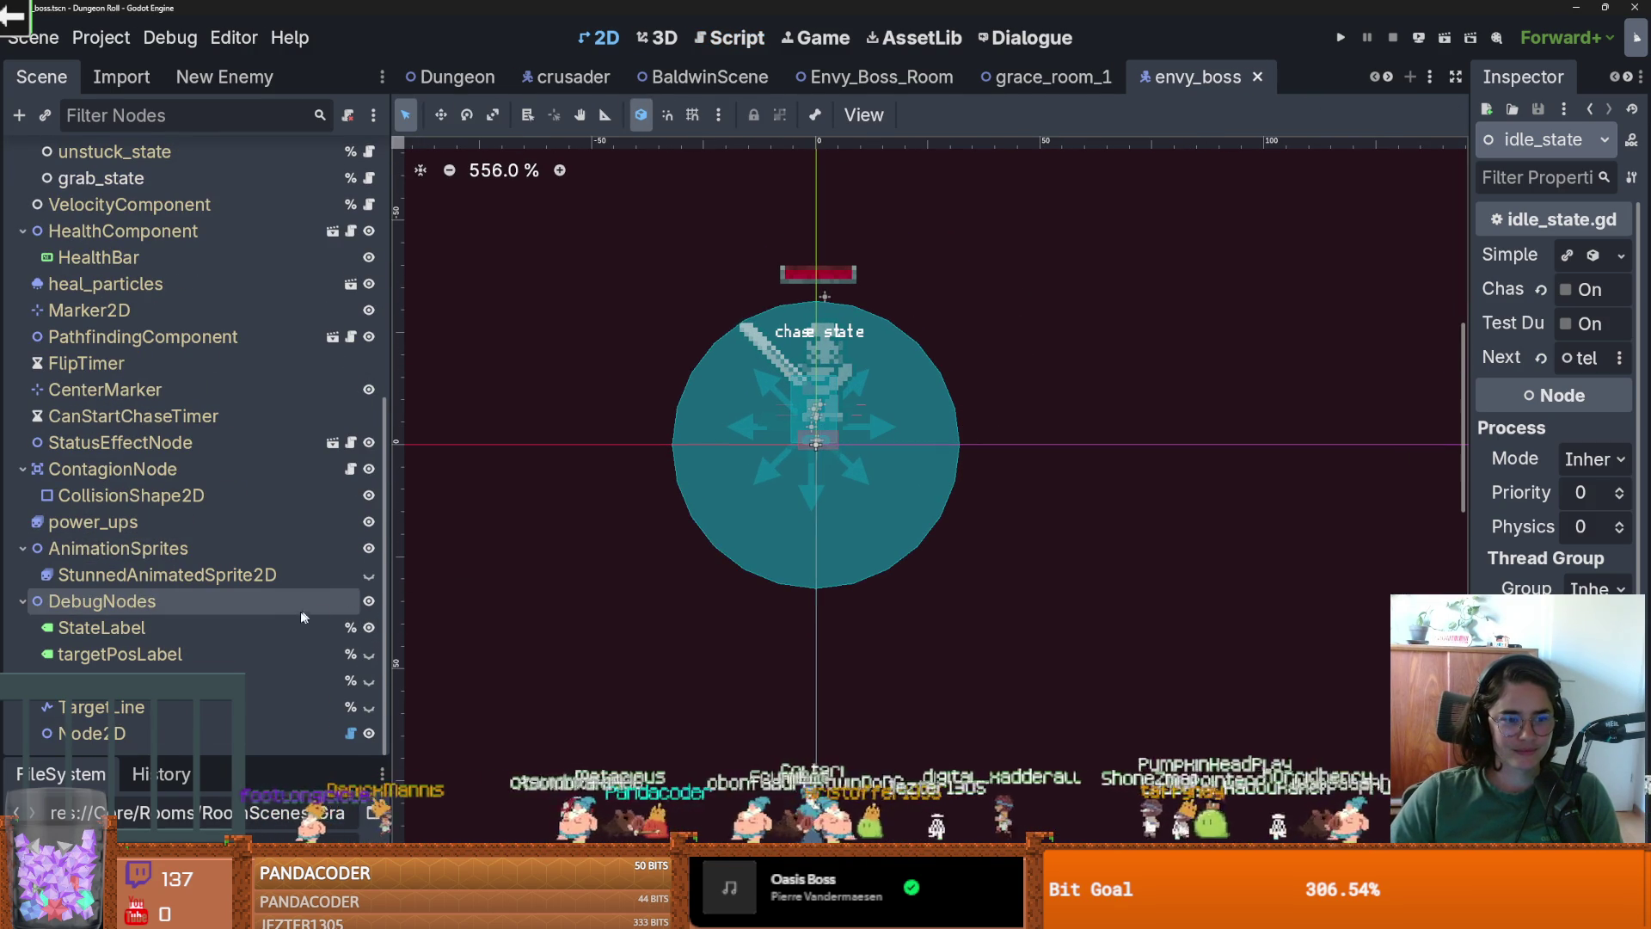
pyautogui.click(102, 628)
pyautogui.moveTo(825, 321); pyautogui.dragTo(825, 294)
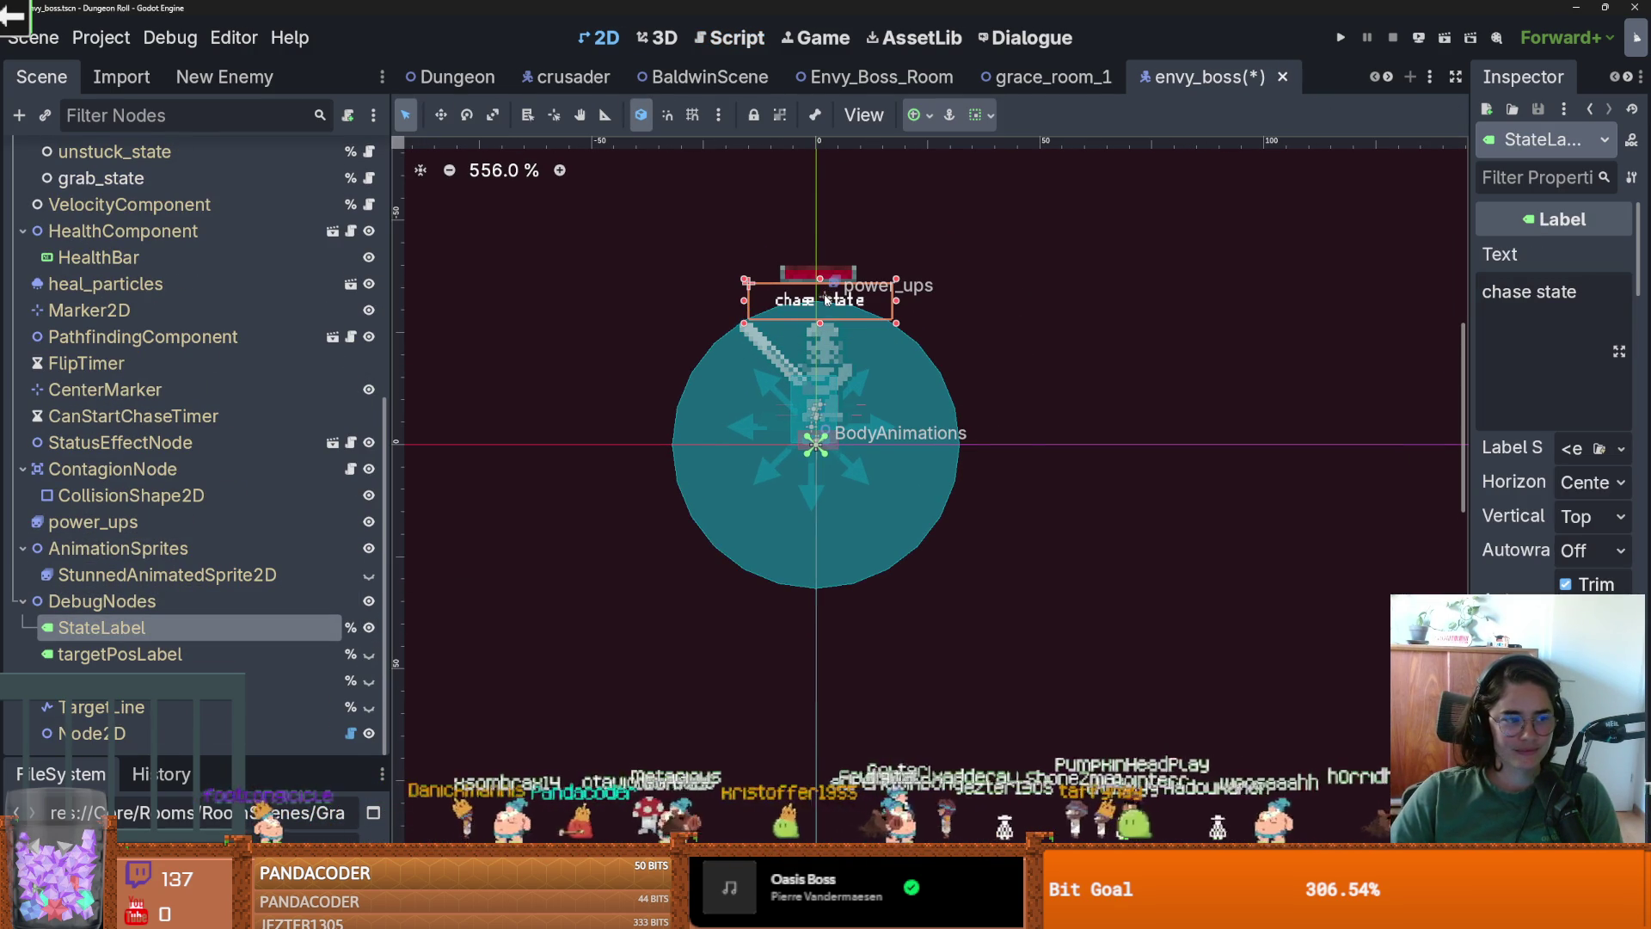
pyautogui.scroll(4, 172, 563)
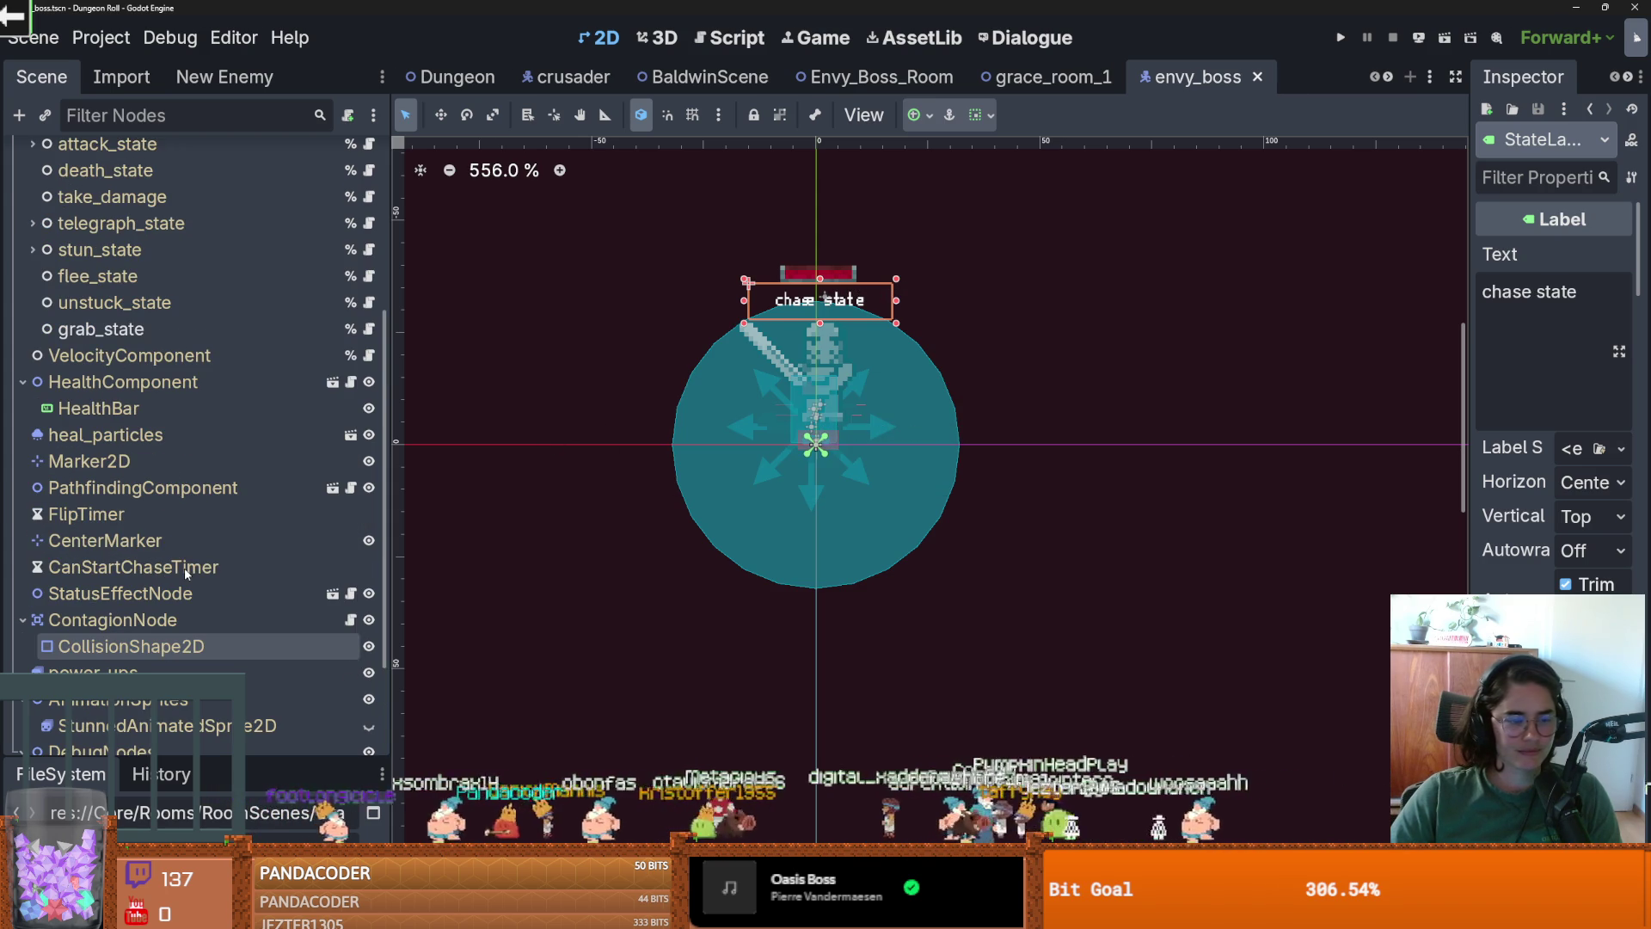
pyautogui.scroll(6, 13, 387)
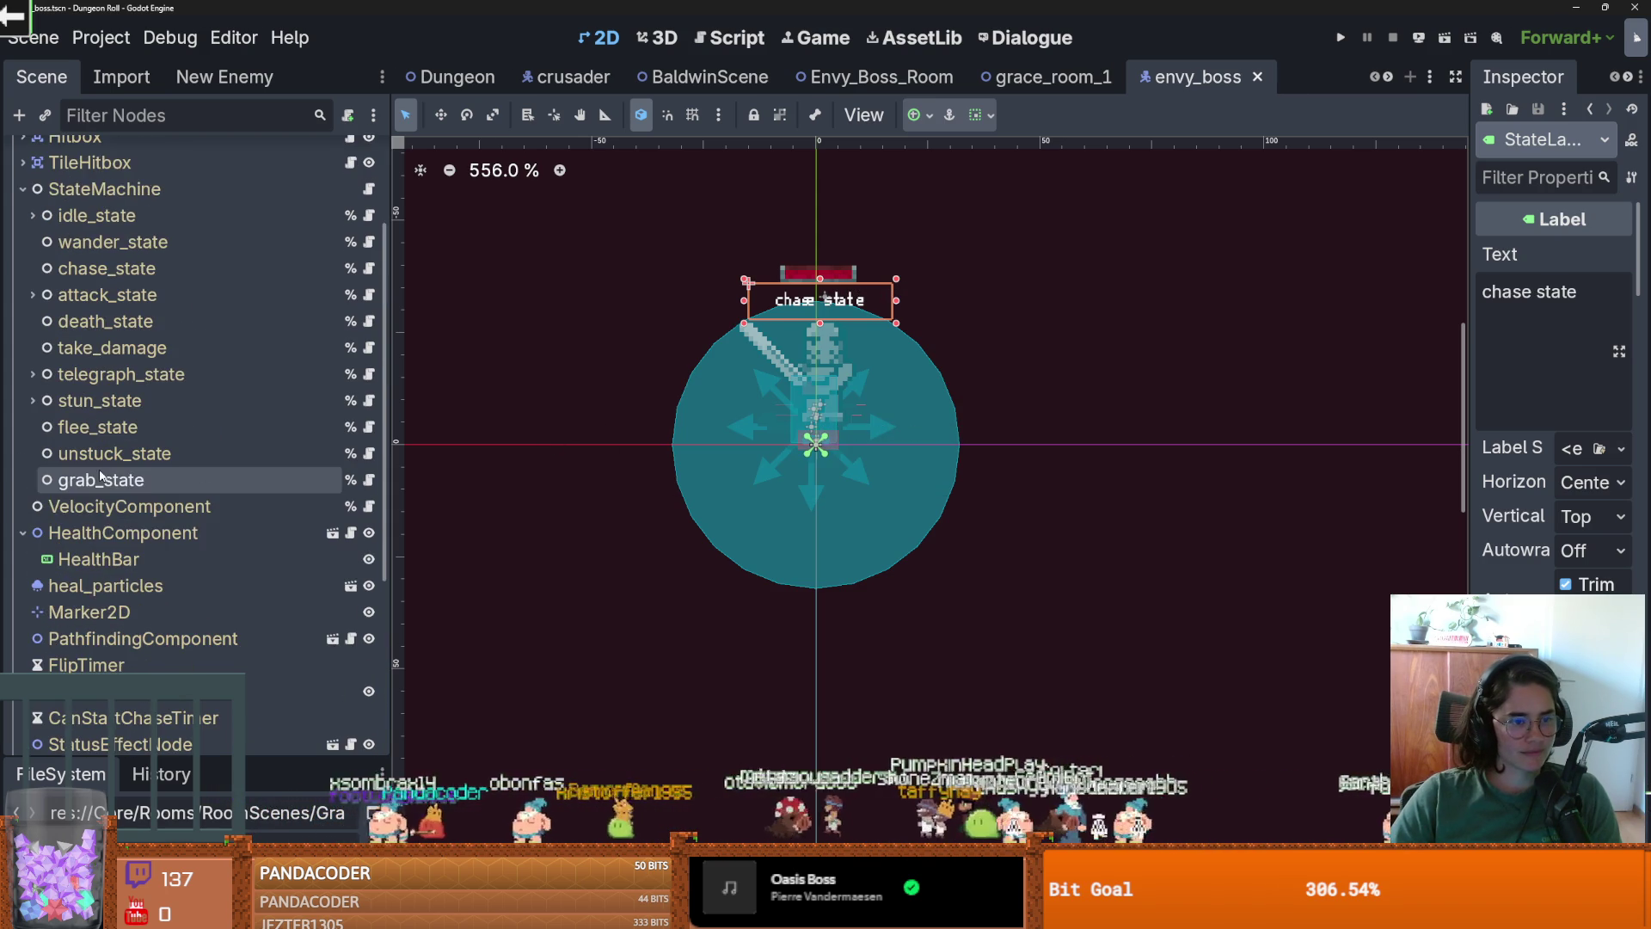
pyautogui.scroll(-4, 129, 413)
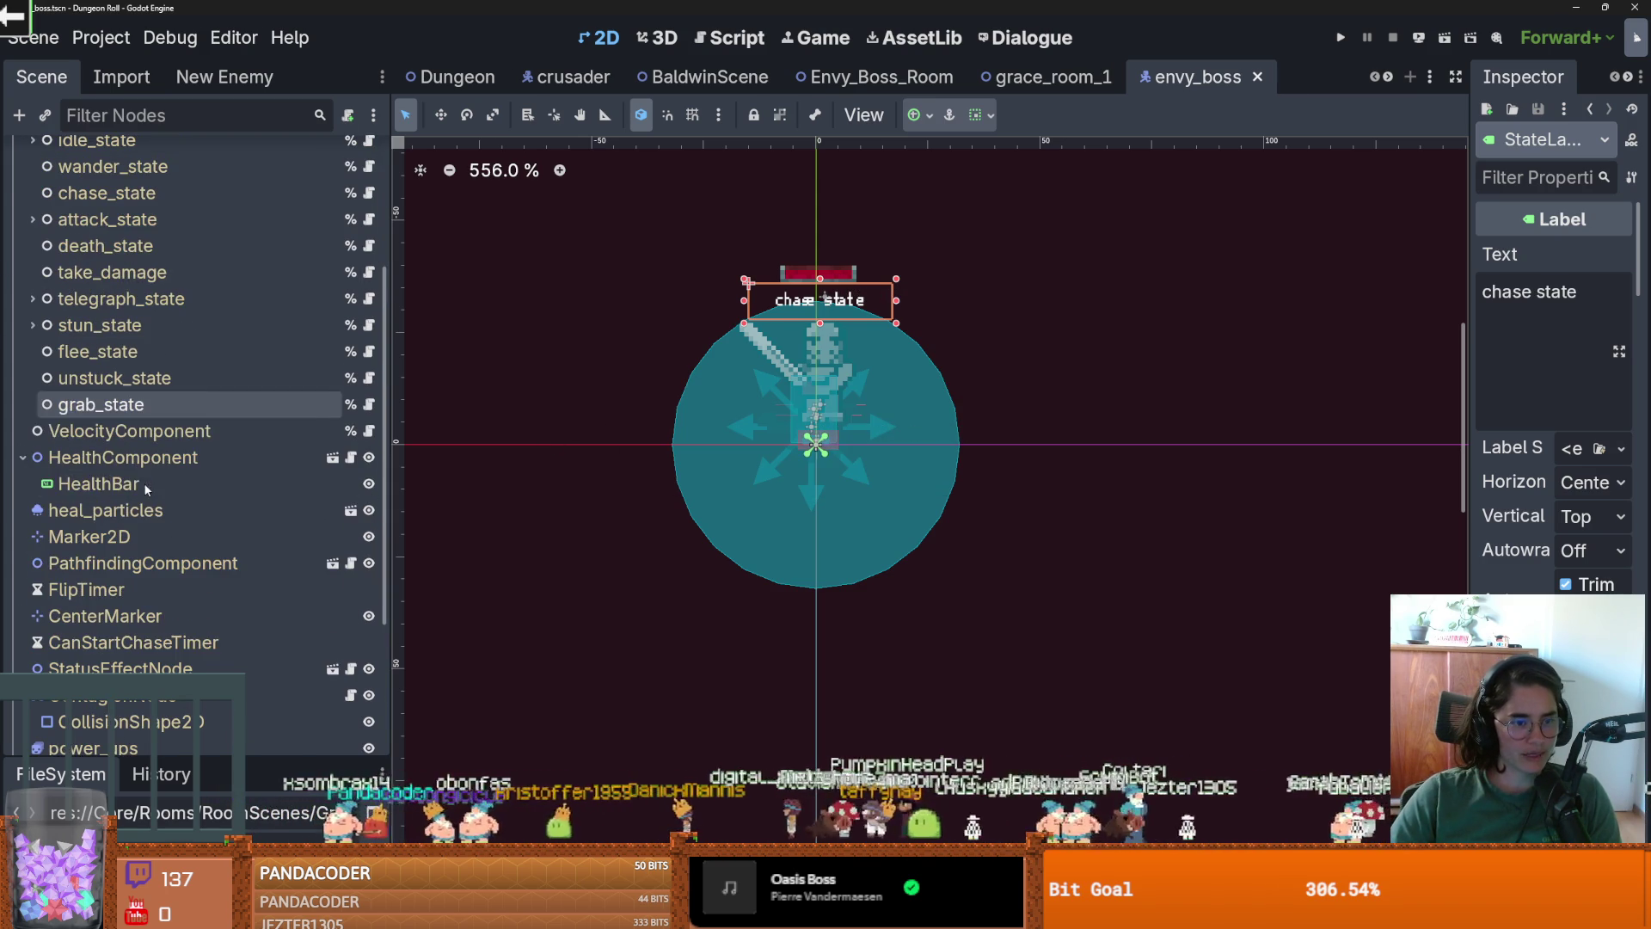
pyautogui.click(368, 404)
# Remove the blank line after the target assignment in grab_state.gd's enter function
pyautogui.click(670, 449)
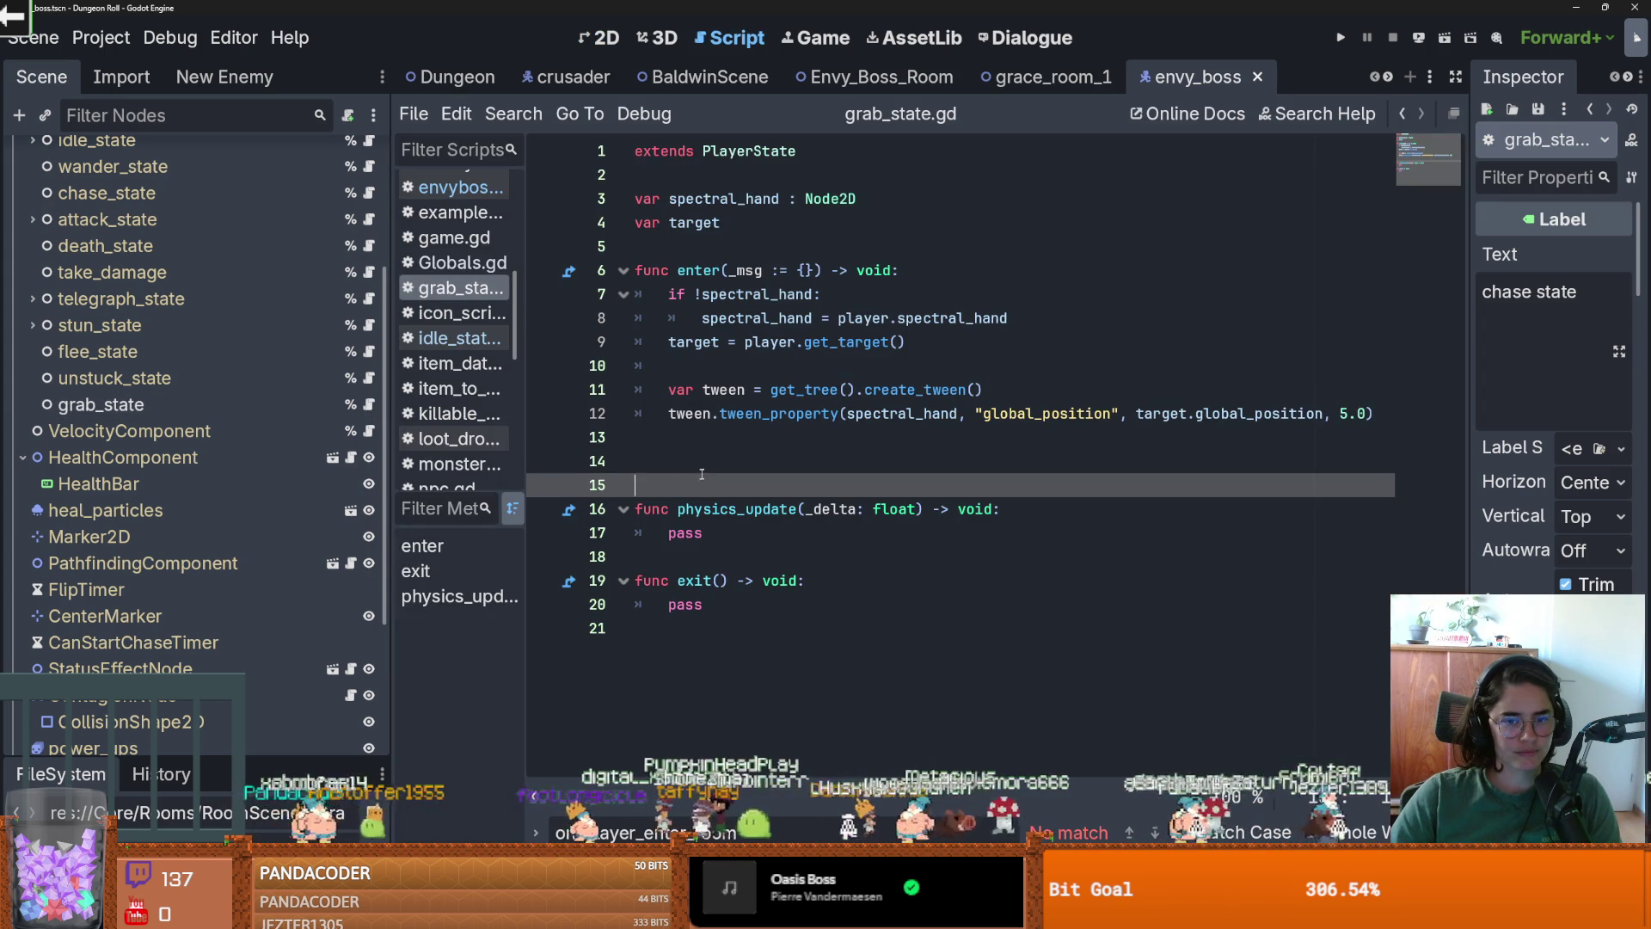
pyautogui.press('Up')
pyautogui.press('Up')
pyautogui.press('Up')
pyautogui.press('BackSpace')
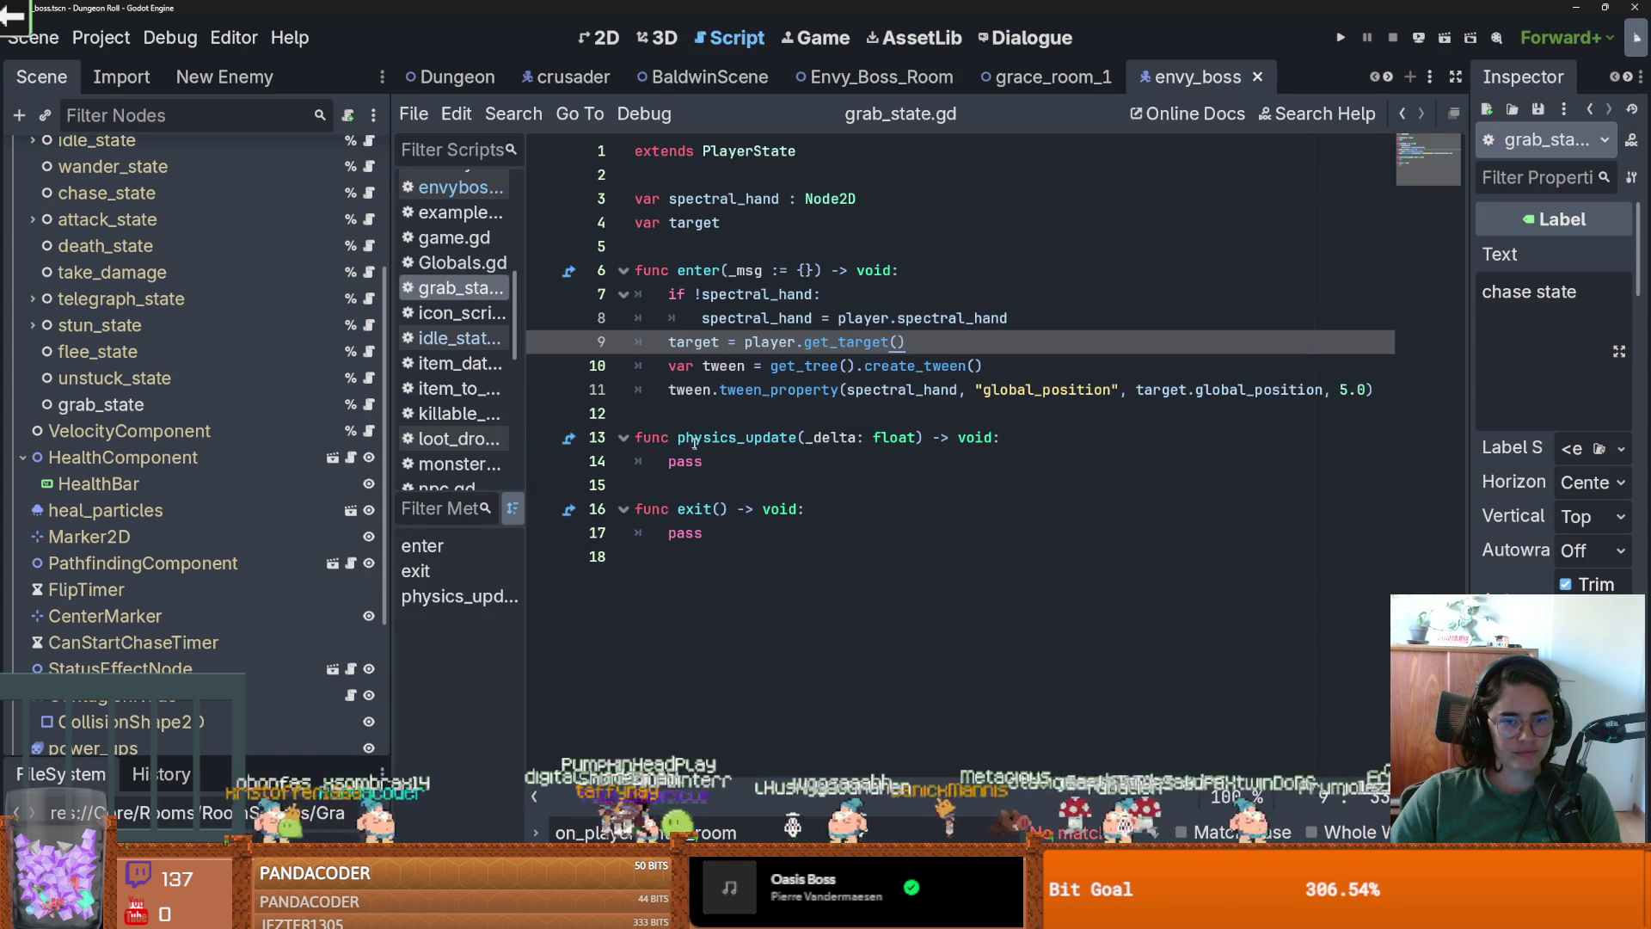
pyautogui.click(688, 414)
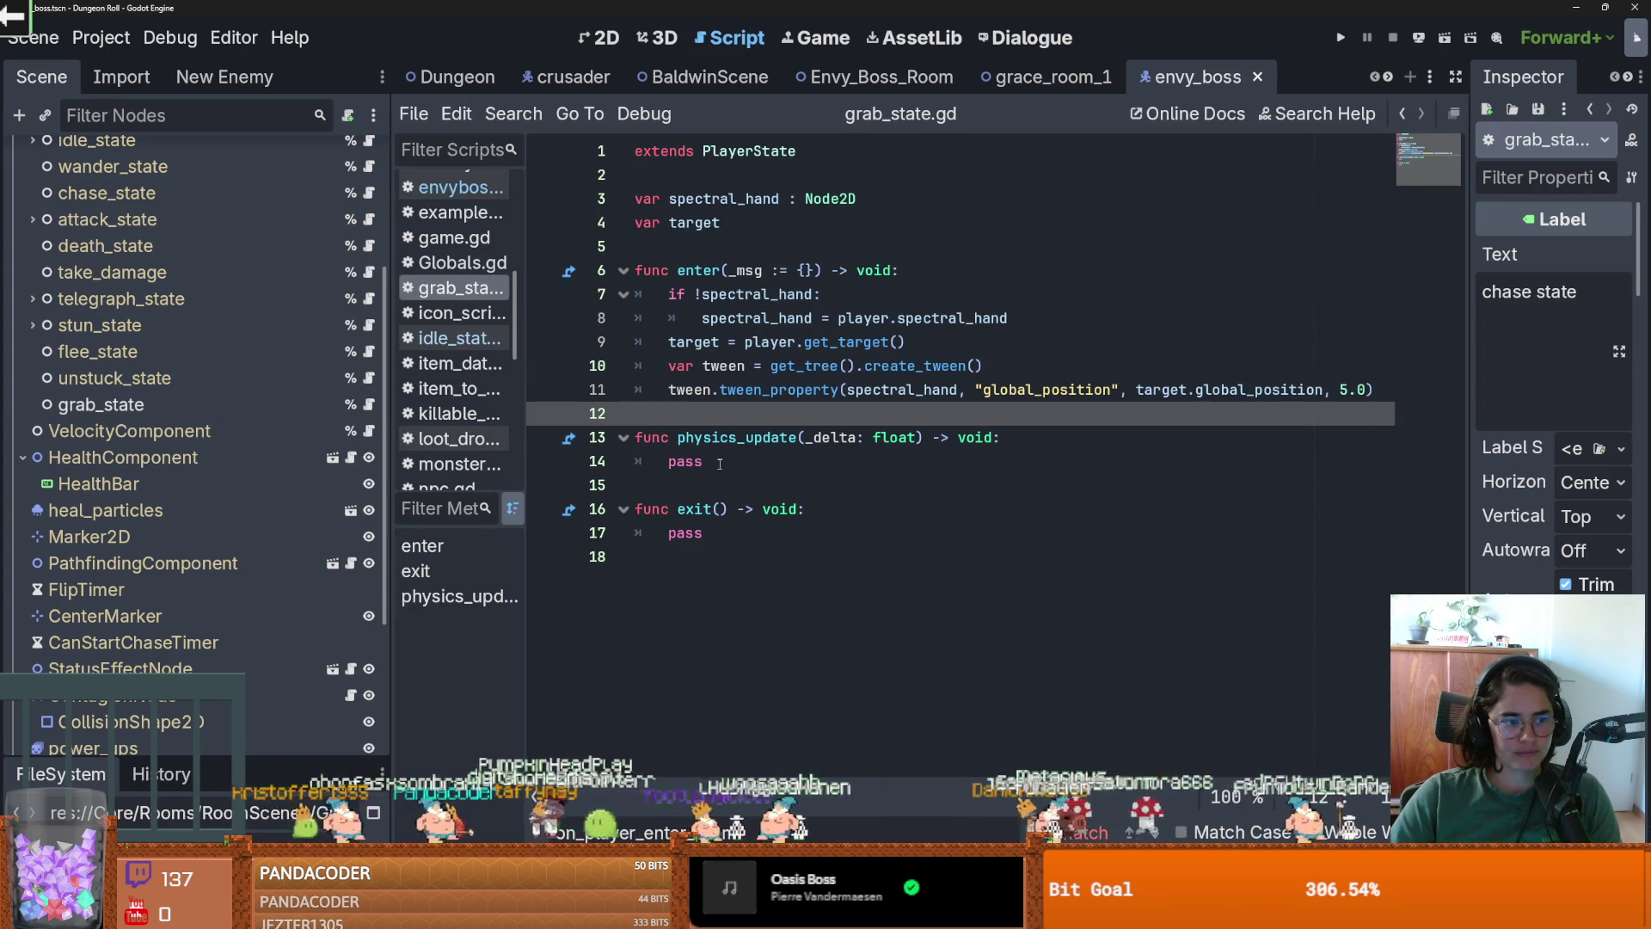
# Return to the envy_boss 2D view and frame the boss with its collision circle
pyautogui.click(602, 38)
pyautogui.scroll(1, 714, 419)
pyautogui.scroll(2, 715, 419)
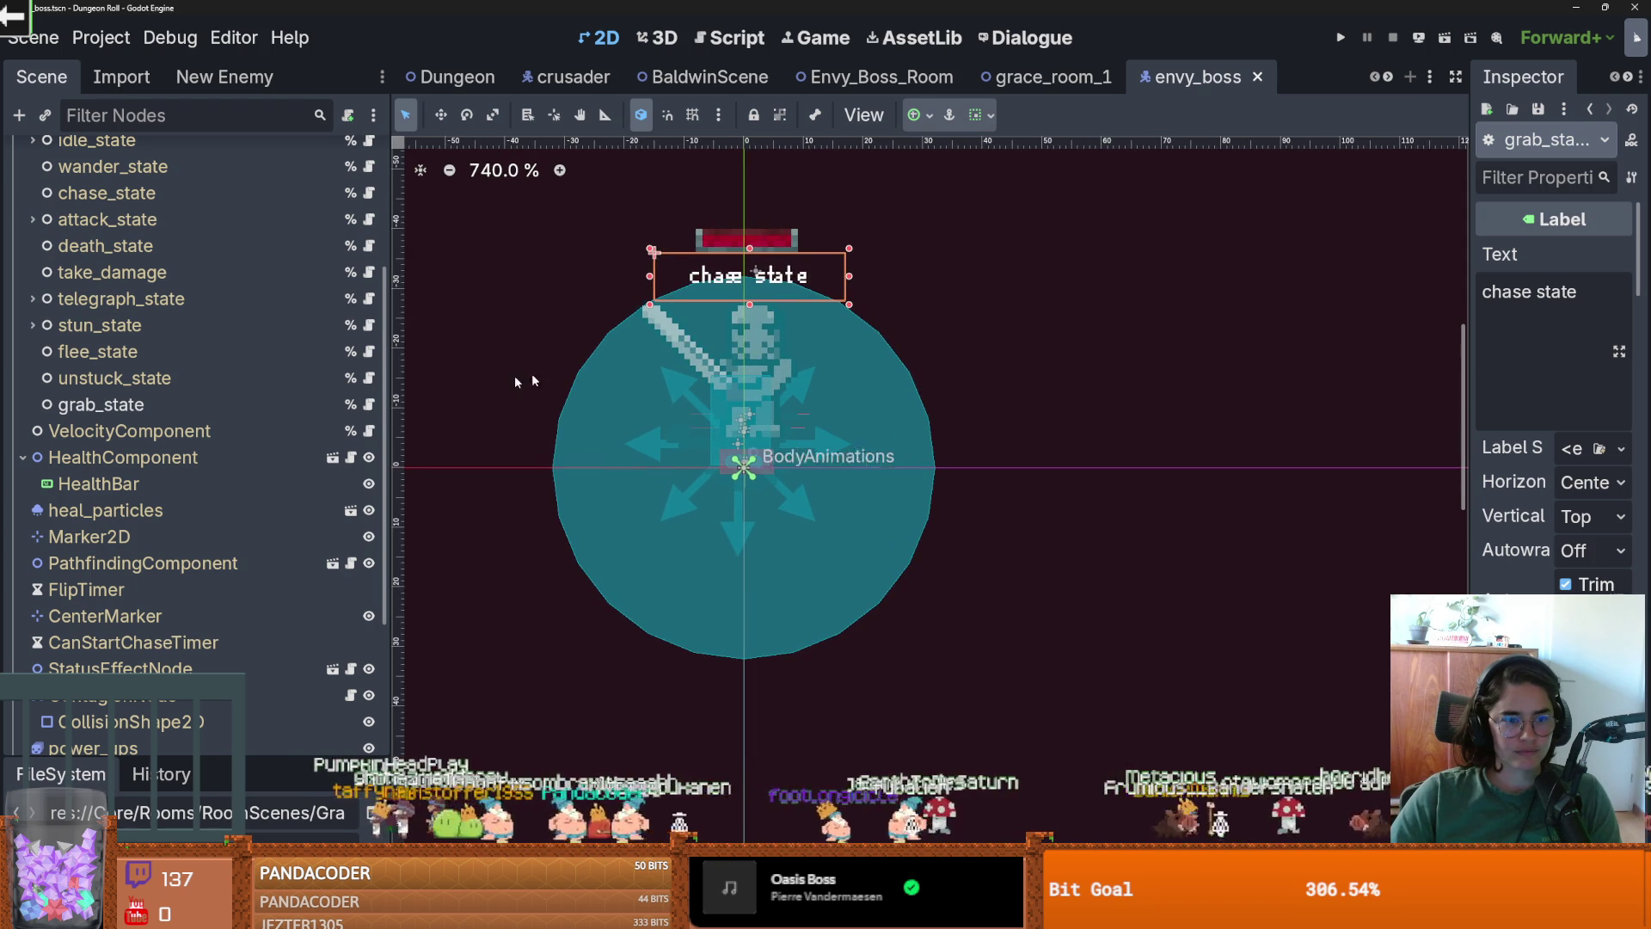
pyautogui.scroll(2, 138, 431)
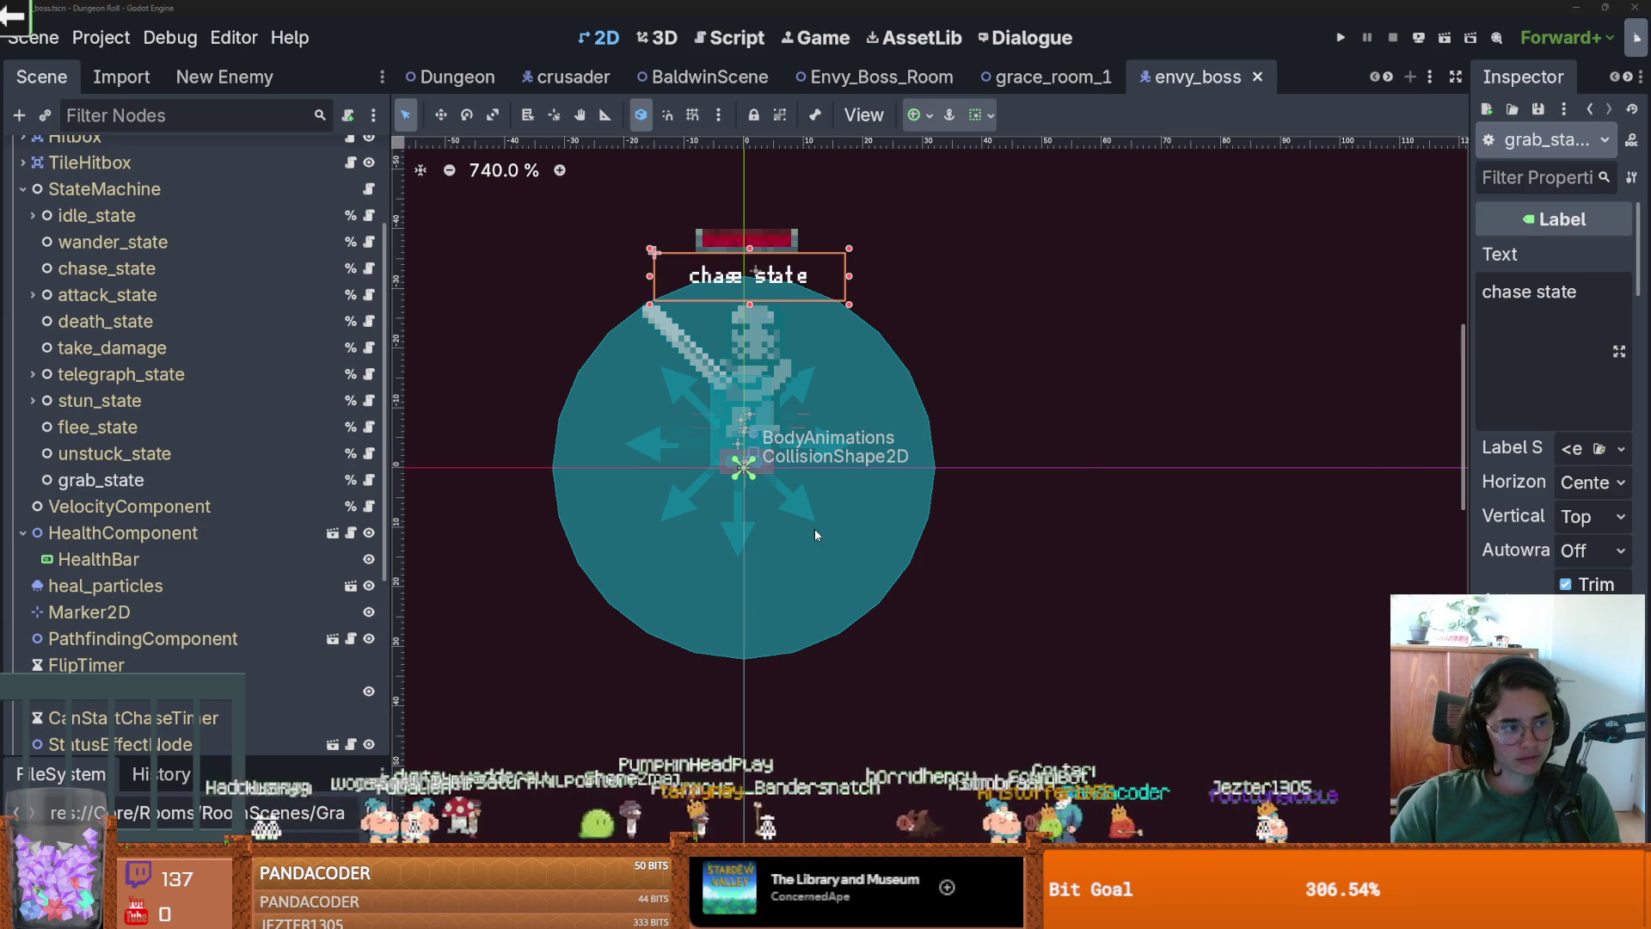
pyautogui.scroll(1, 844, 527)
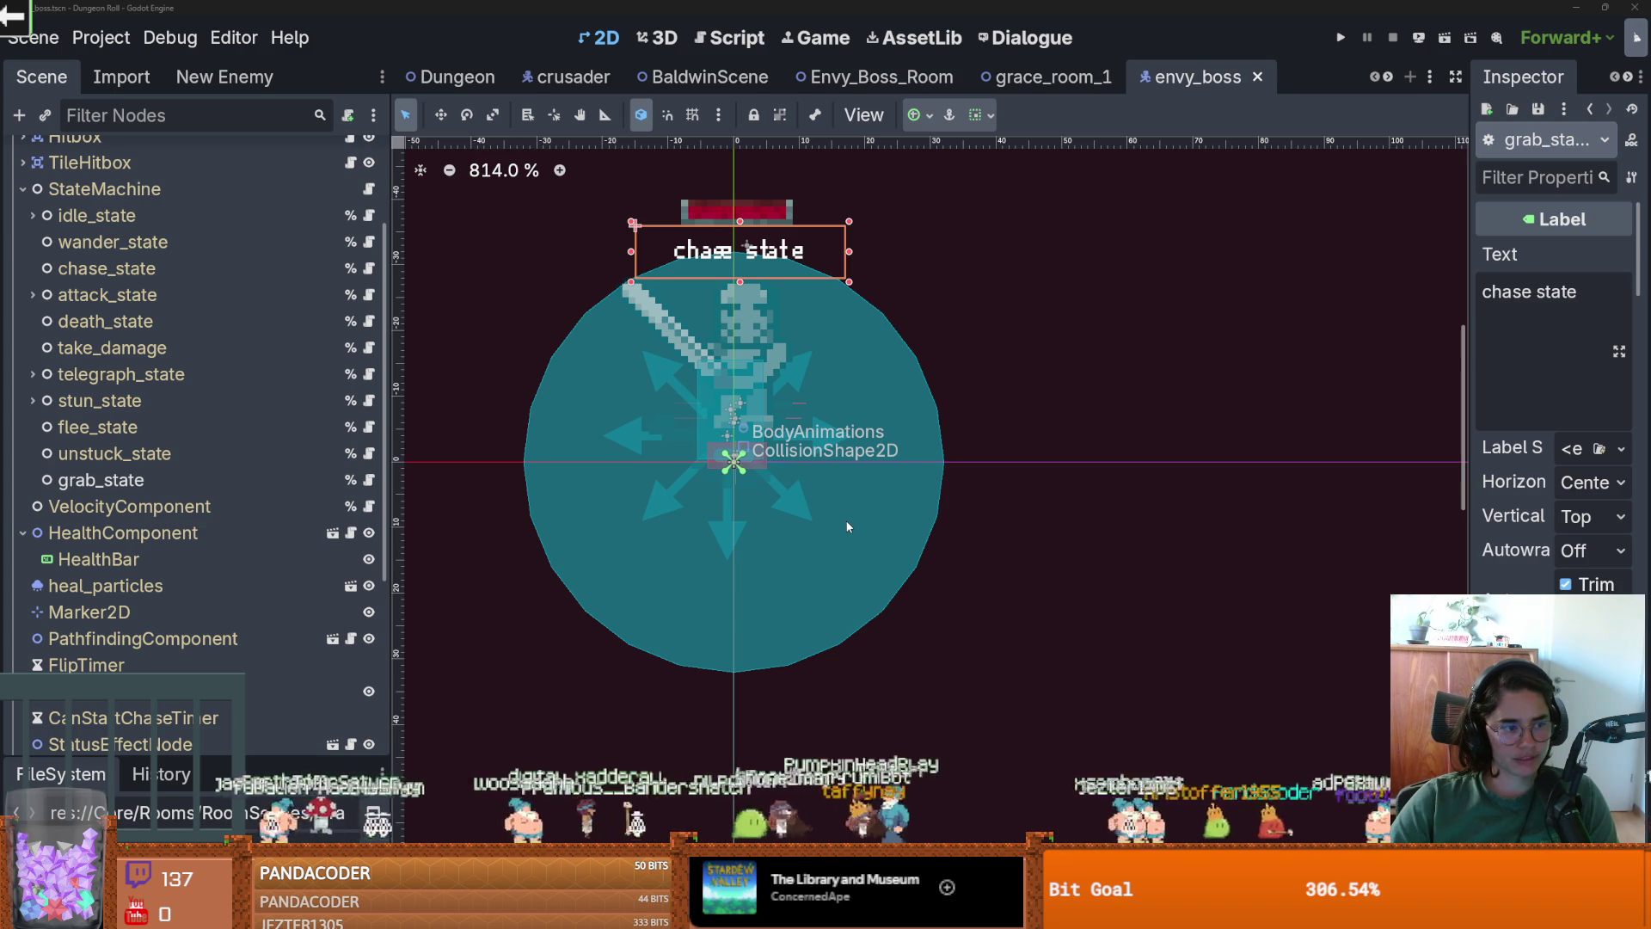
pyautogui.moveTo(848, 518); pyautogui.dragTo(854, 494)
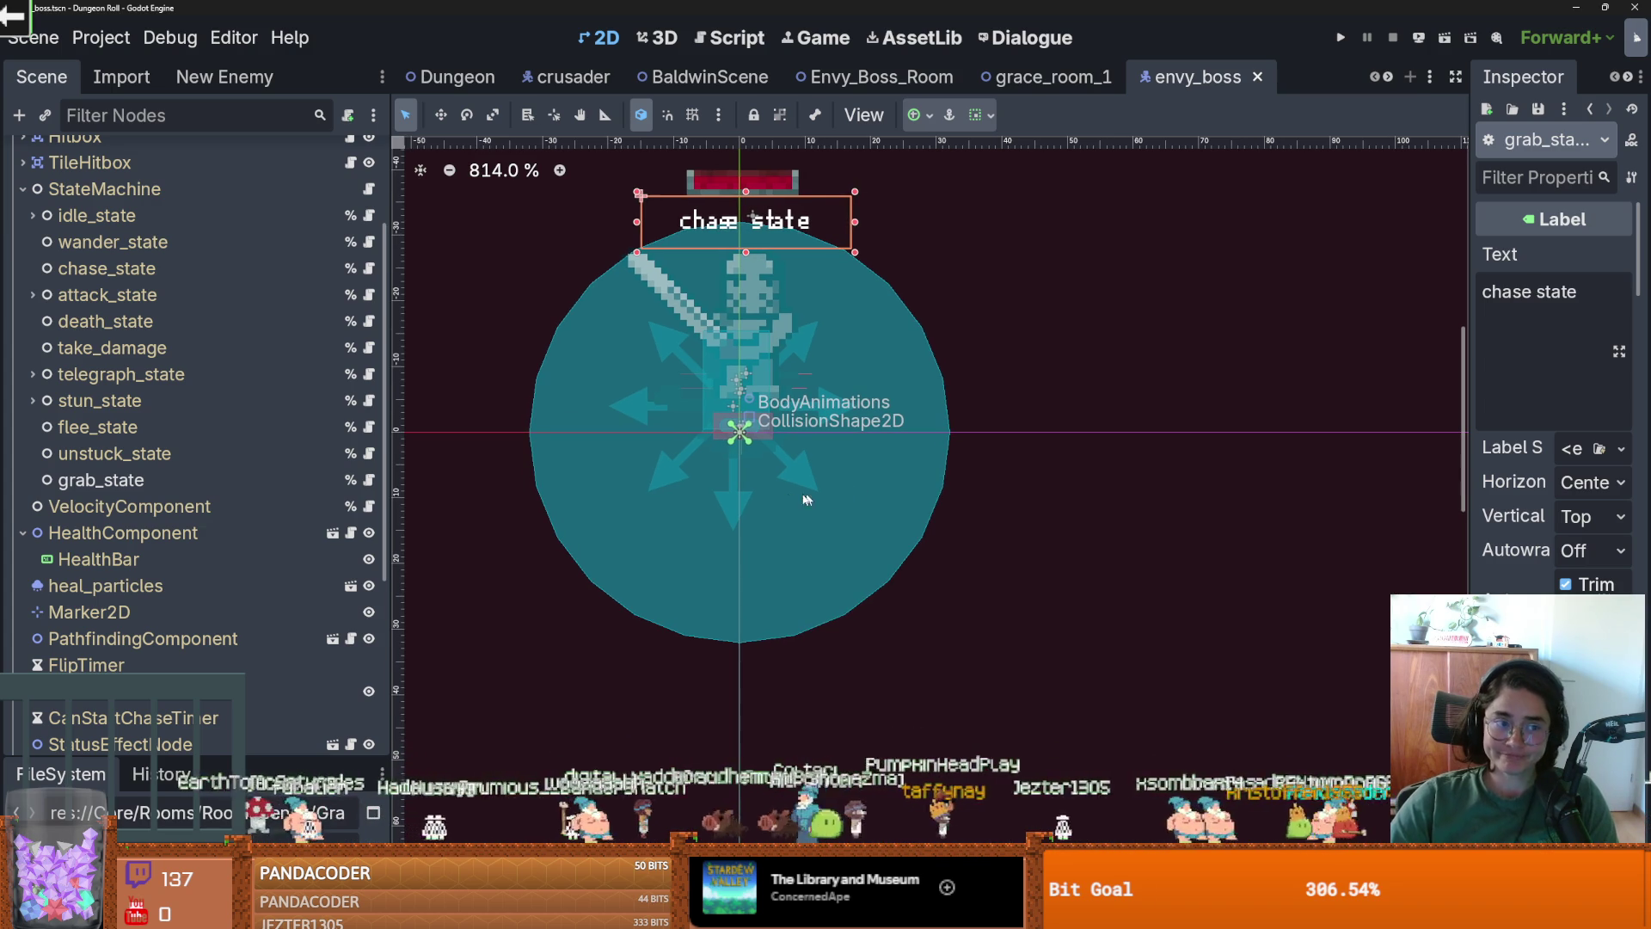
pyautogui.scroll(-5, 257, 511)
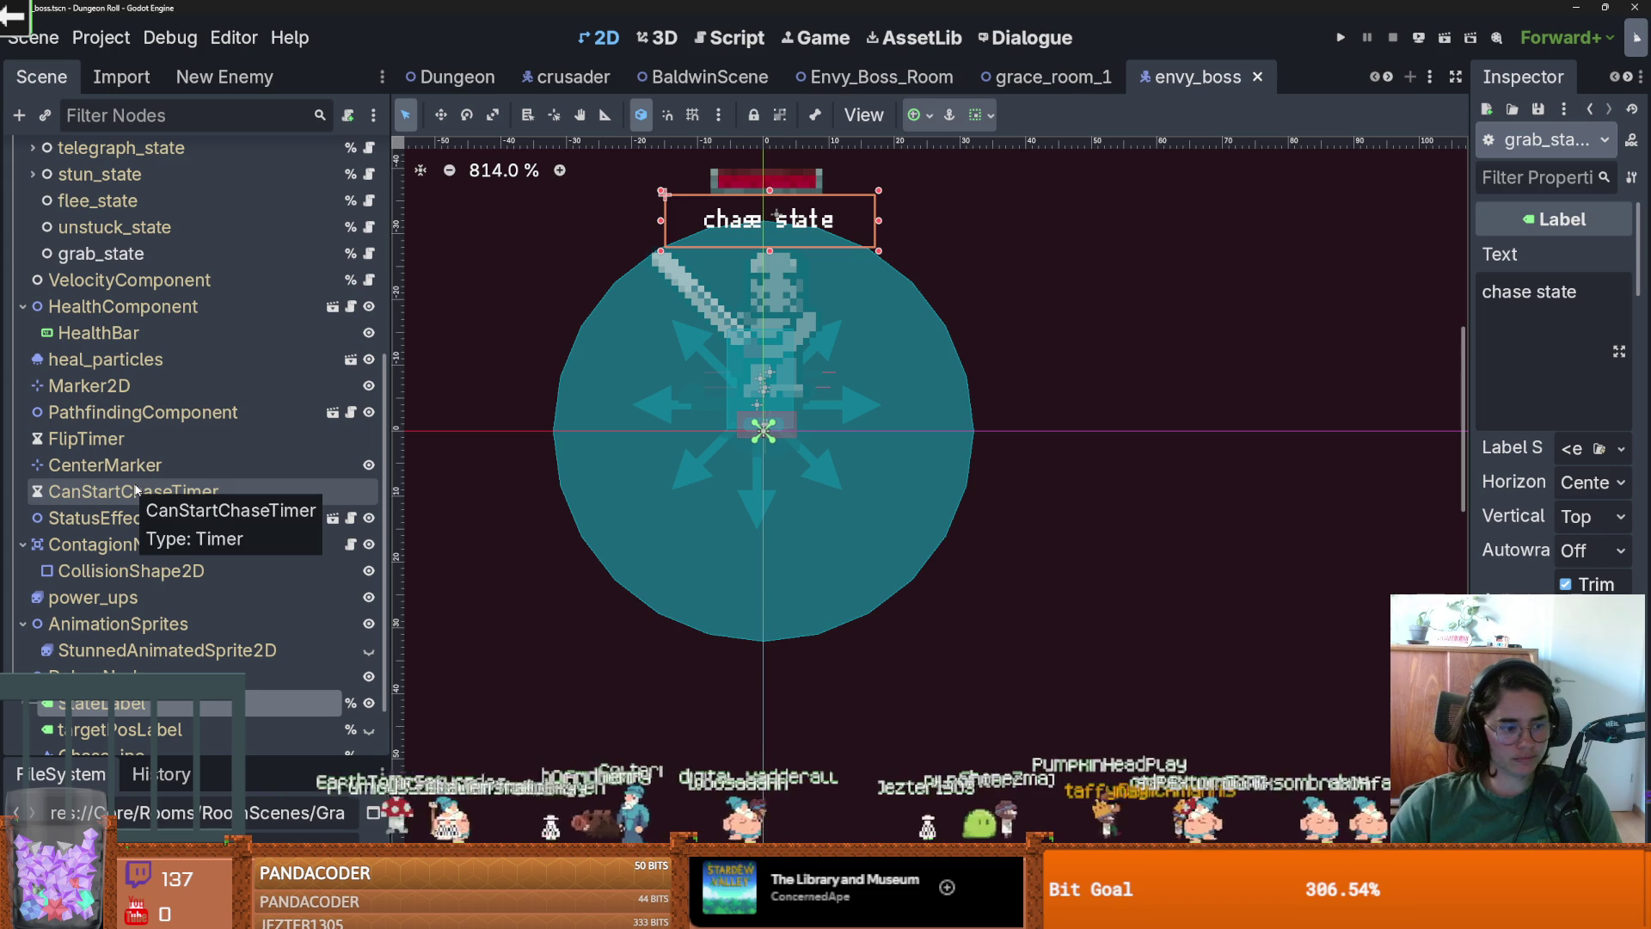
# Fold ContagionNode, AnimationSprites and StateMachine in the Scene dock and save the scene
pyautogui.click(23, 548)
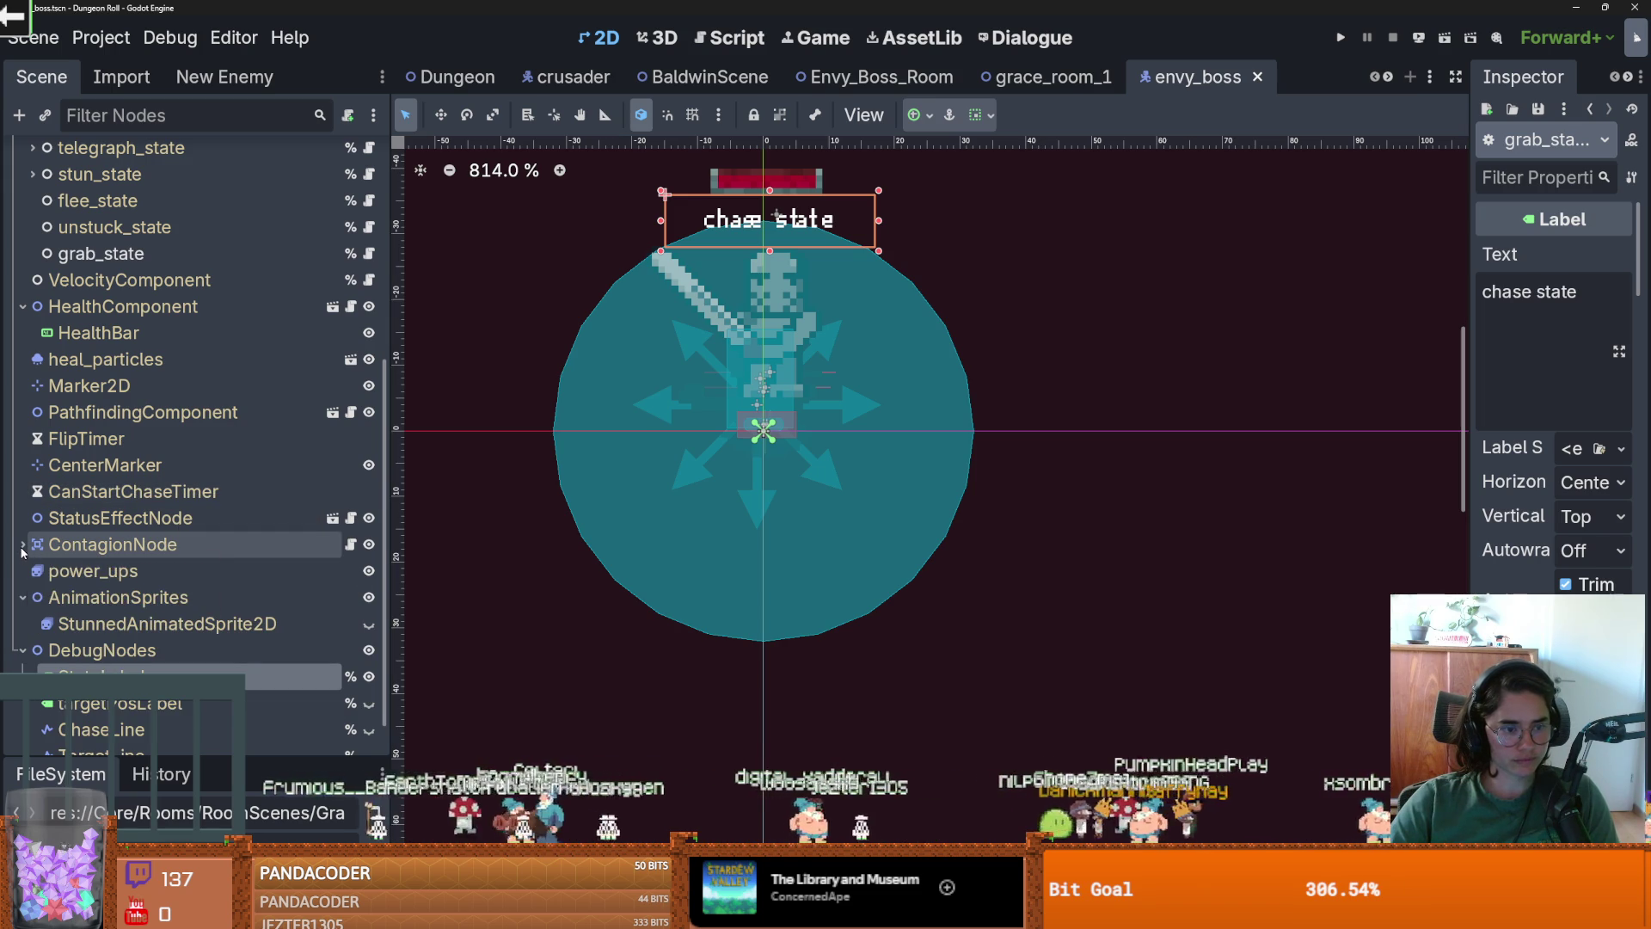
pyautogui.click(18, 598)
pyautogui.hotkey('ctrl', 's')
pyautogui.scroll(4, 275, 447)
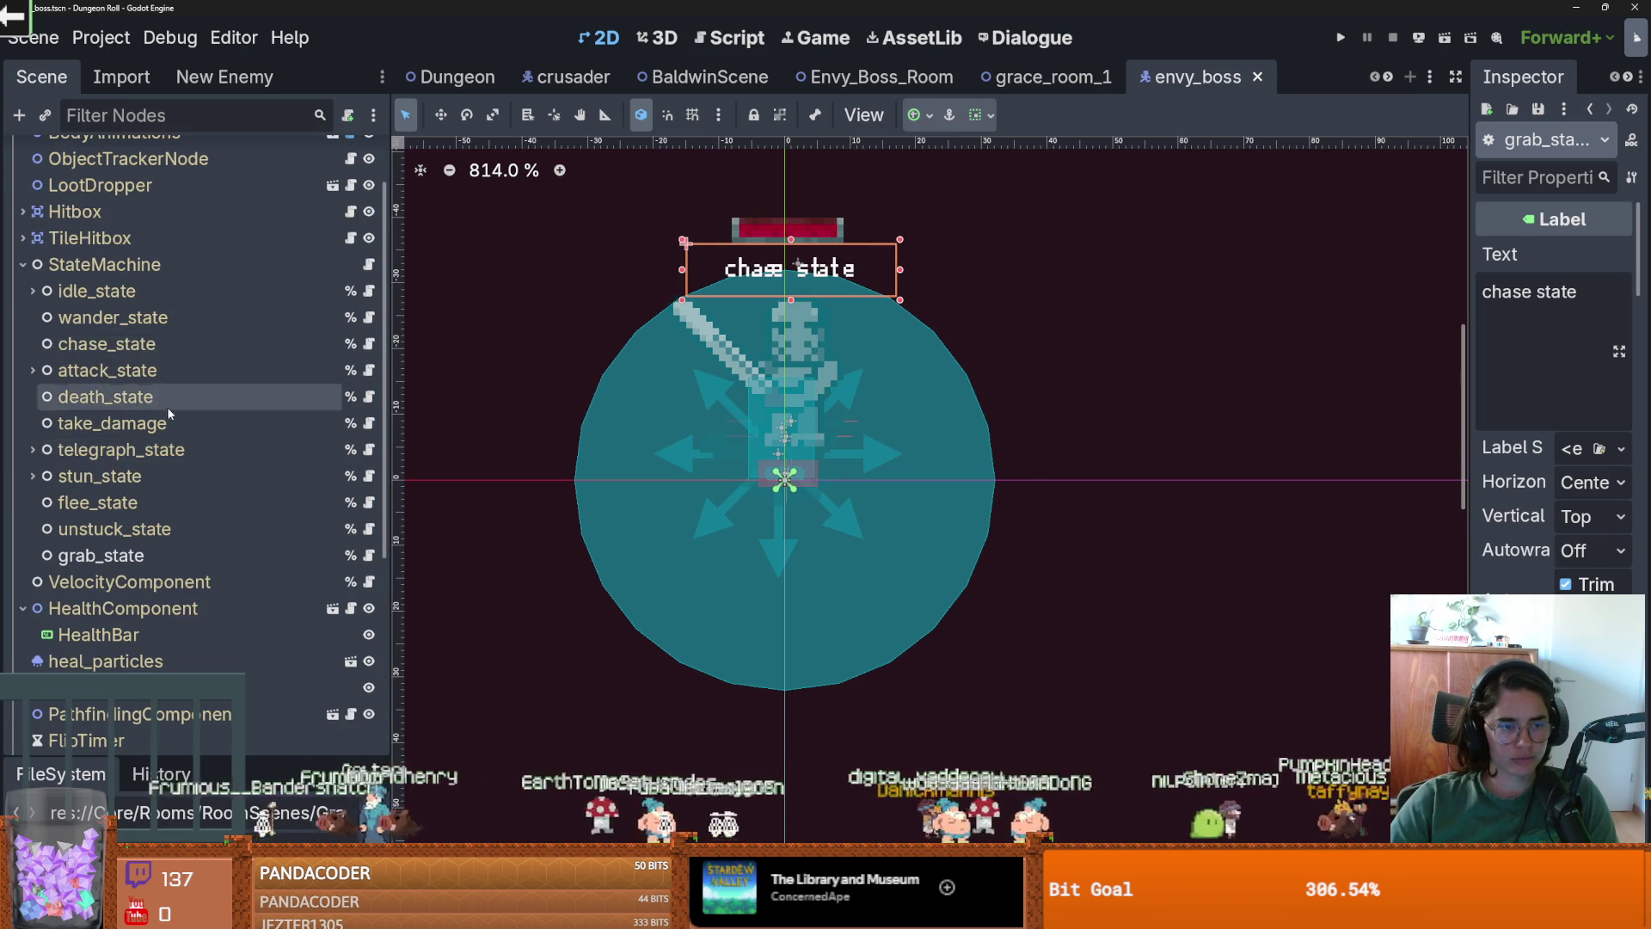
pyautogui.scroll(3, 168, 410)
pyautogui.click(23, 342)
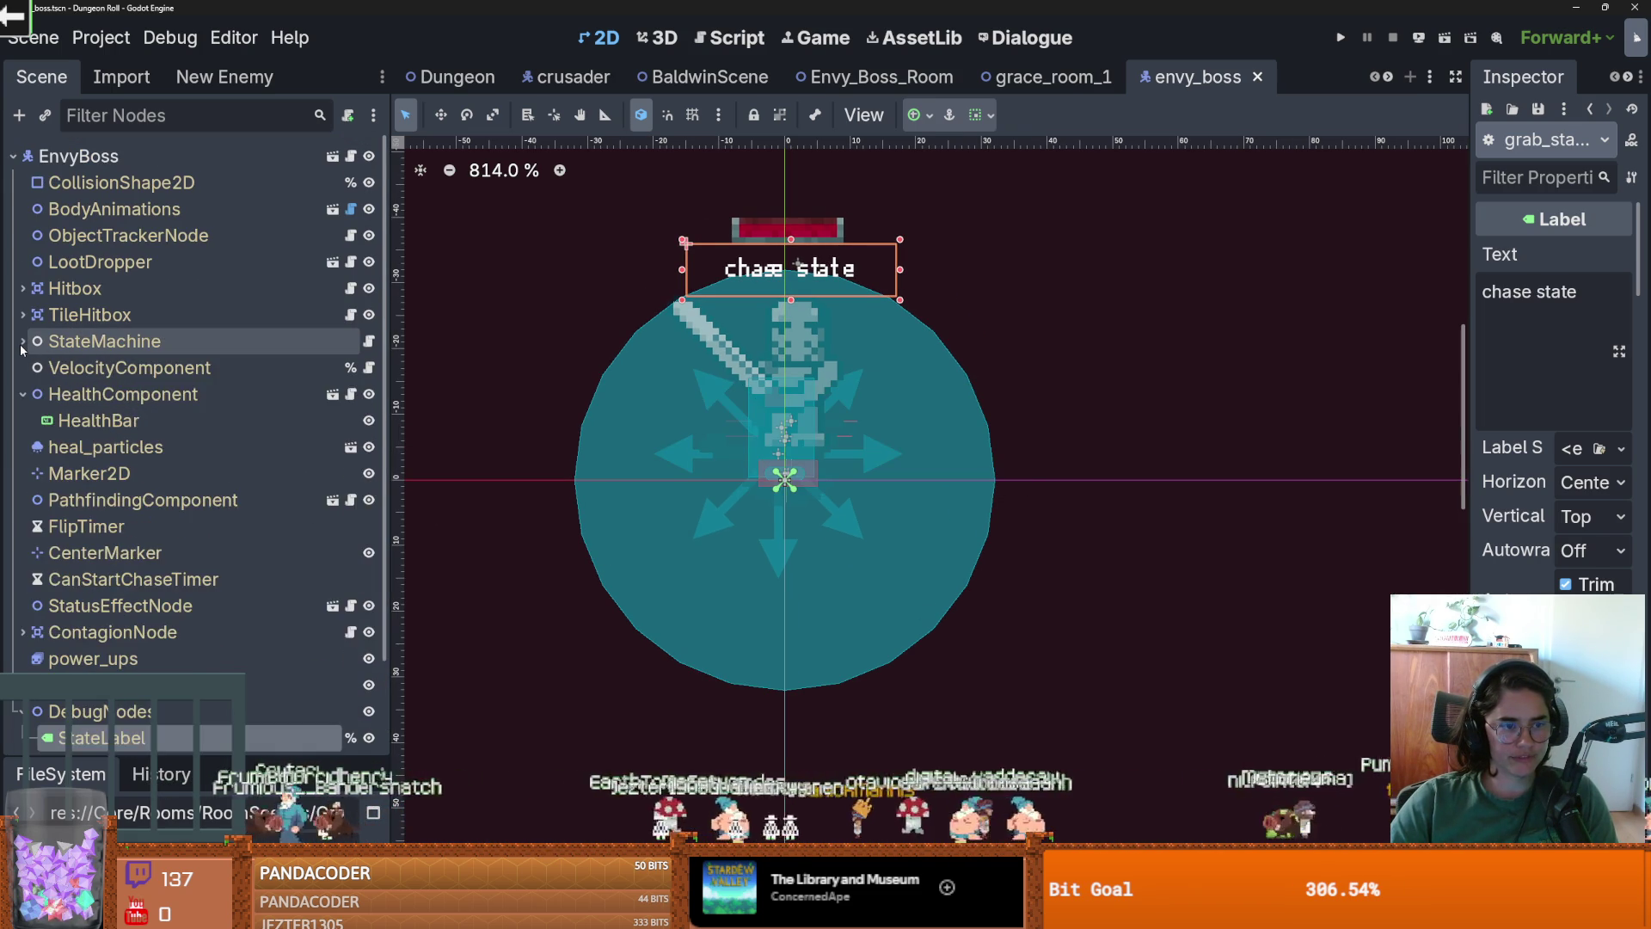
pyautogui.click(22, 341)
pyautogui.click(22, 341)
pyautogui.click(1368, 36)
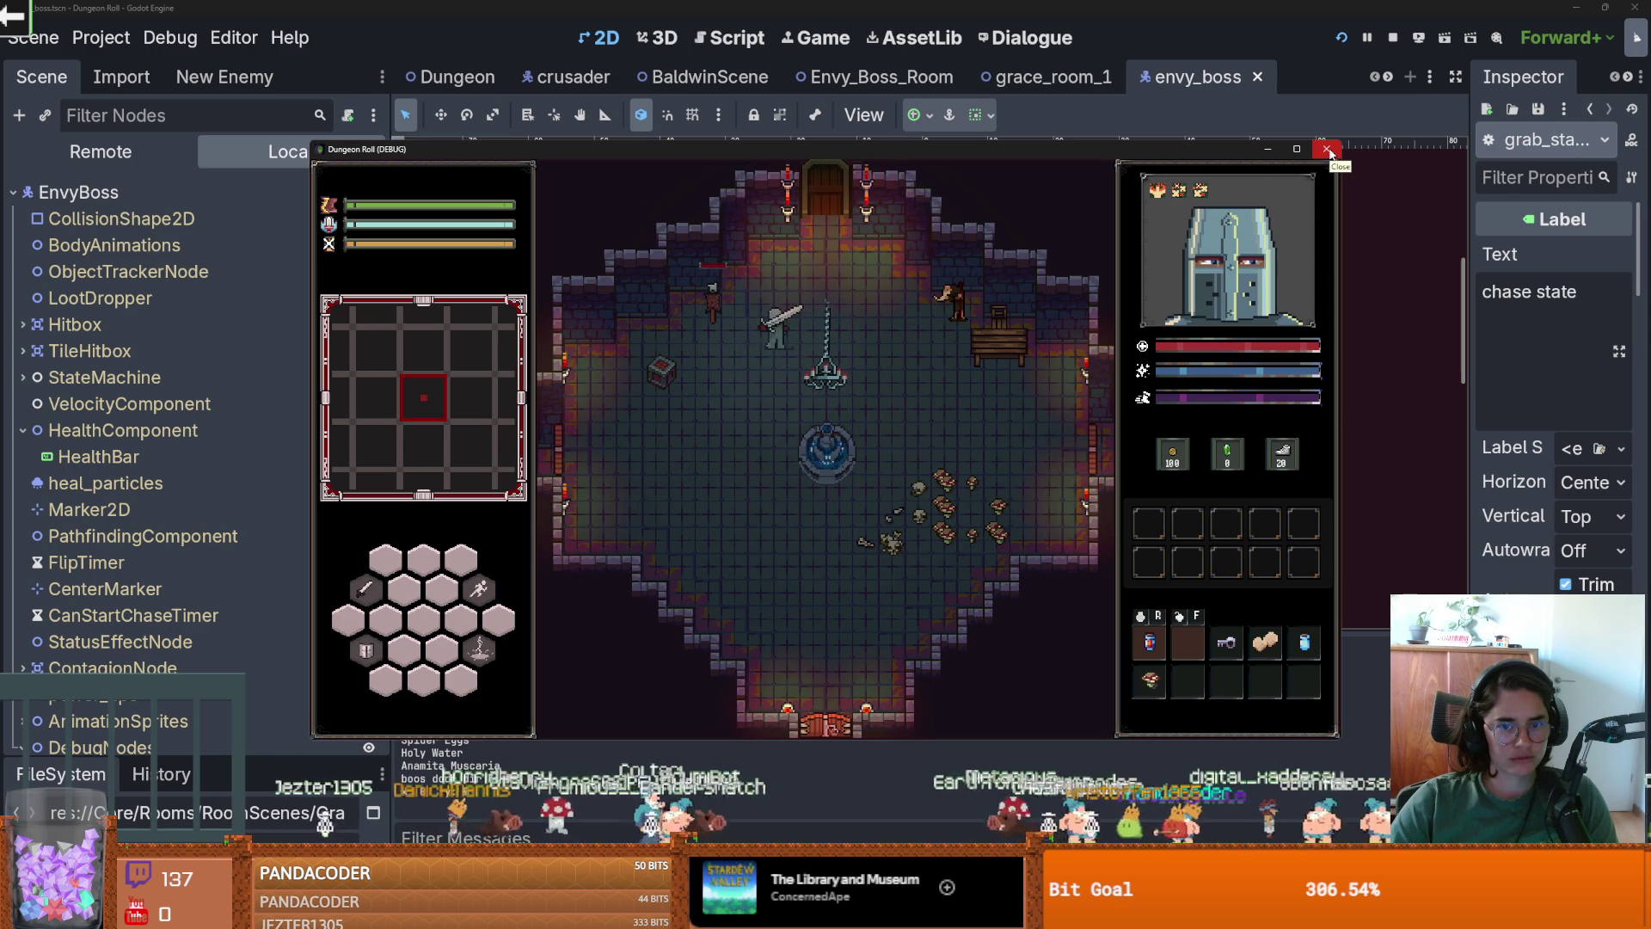
# Close the Dungeon Roll test run, widen the Inspector, save, and switch to Envy_Boss_Room
pyautogui.click(1329, 151)
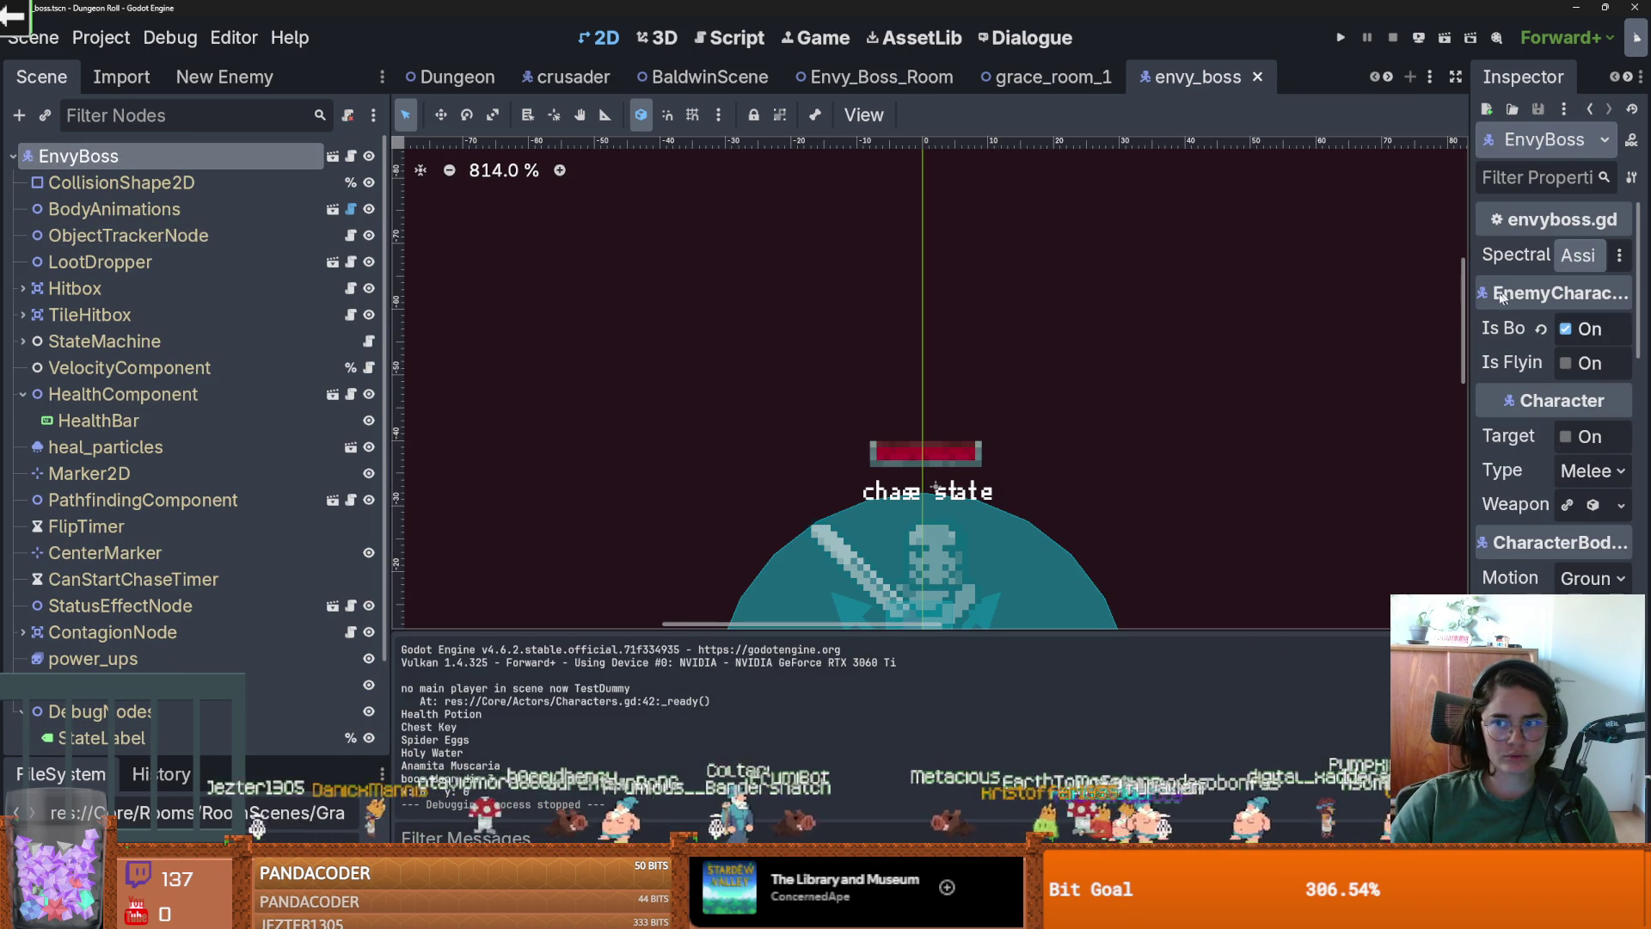
pyautogui.moveTo(1466, 302); pyautogui.dragTo(1279, 302)
pyautogui.hotkey('ctrl', 's')
pyautogui.click(766, 77)
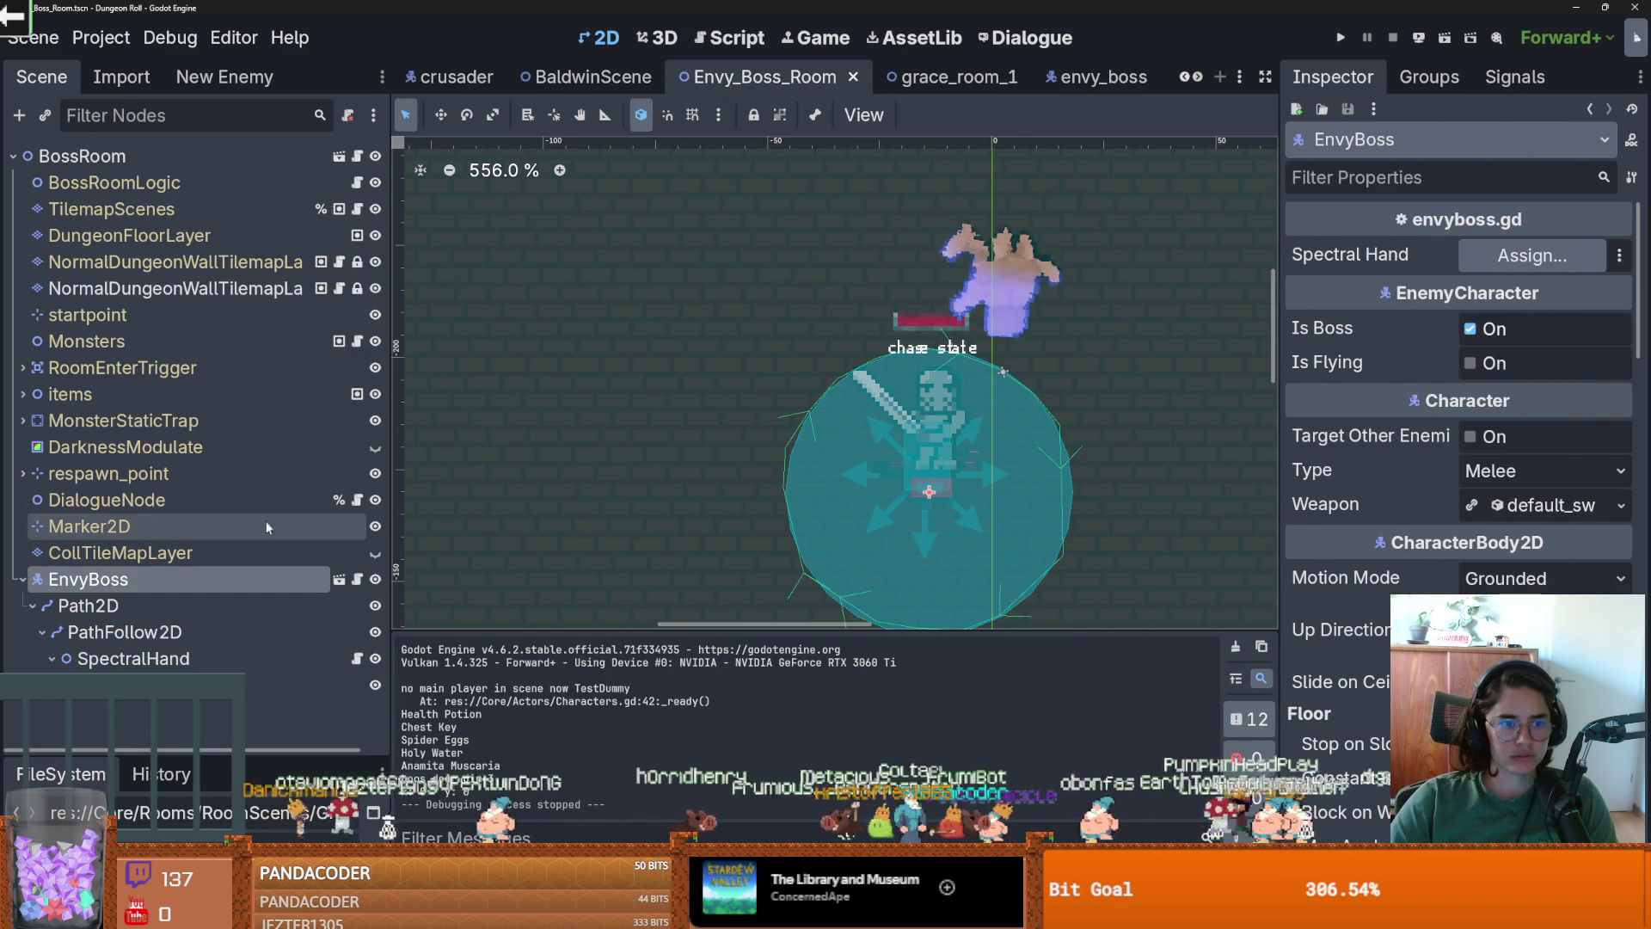
pyautogui.click(357, 341)
# Narrow the Inspector and find the on_player_enter_room connection in monsters.gd
pyautogui.scroll(6, 875, 453)
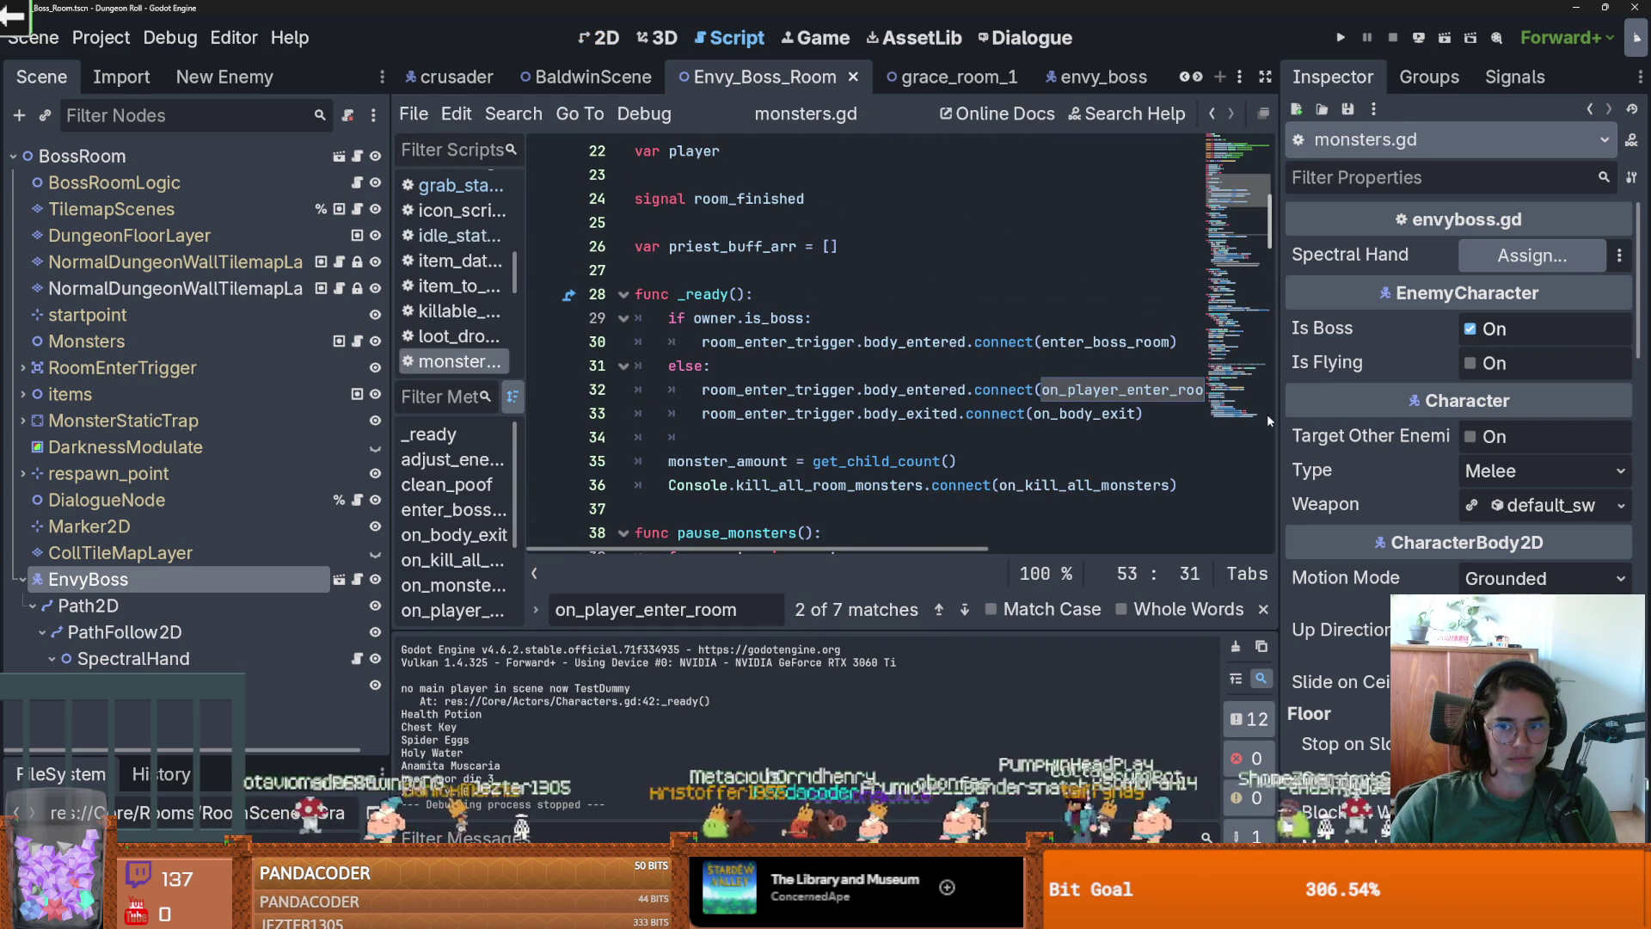
pyautogui.moveTo(1279, 417); pyautogui.dragTo(1500, 430)
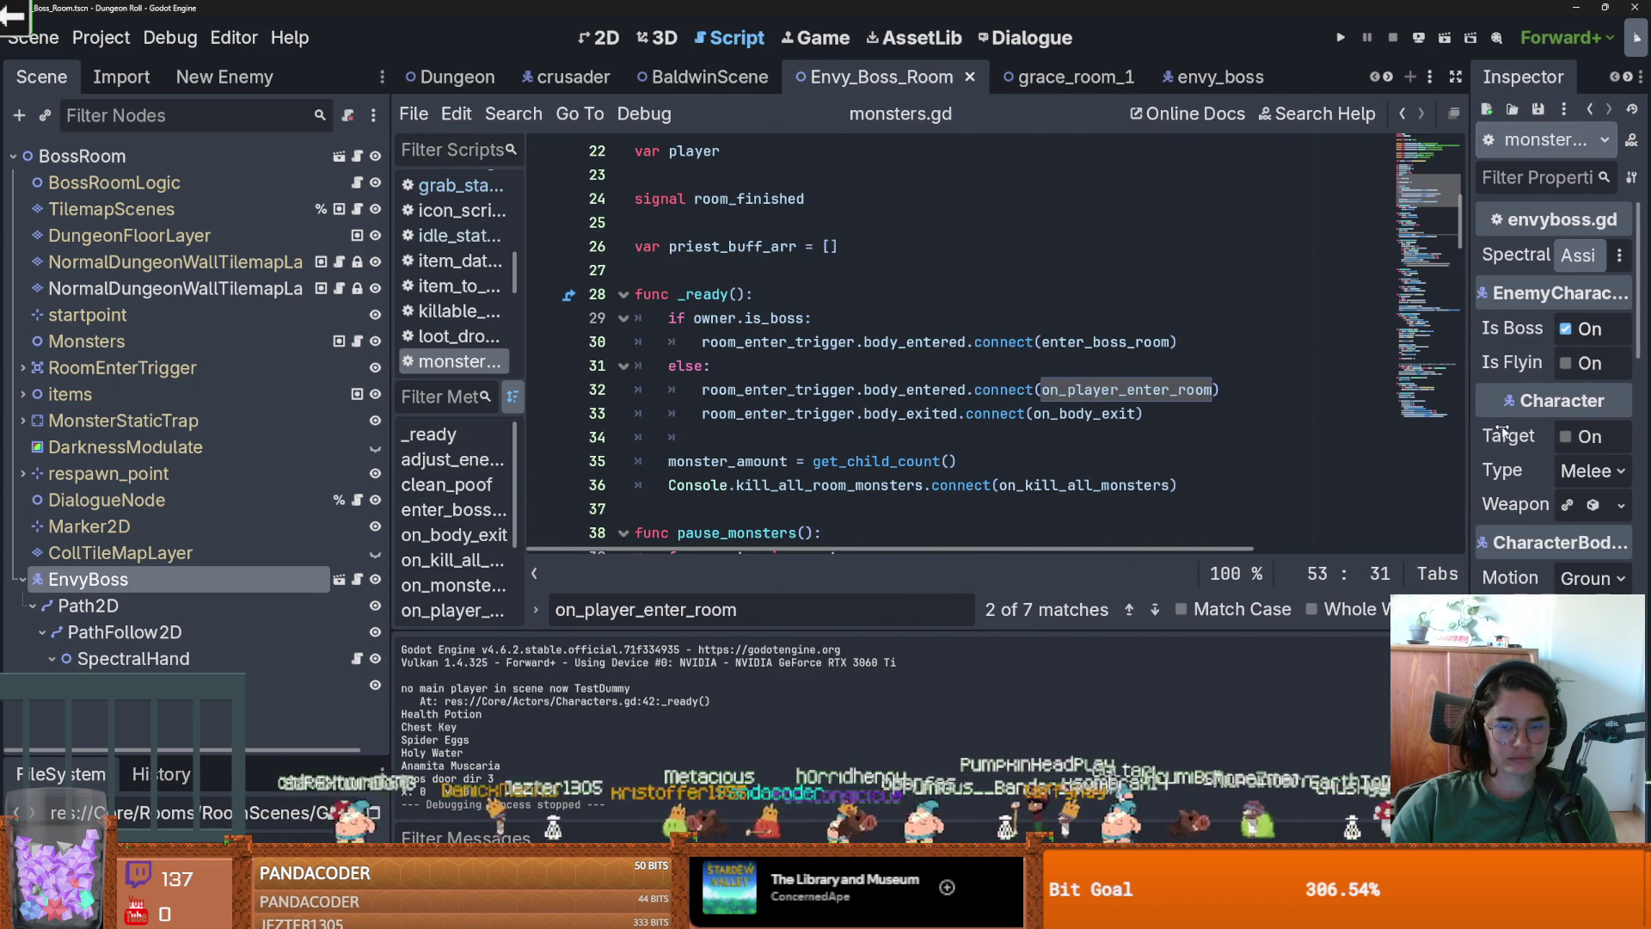
pyautogui.click(735, 318)
pyautogui.doubleClick(1126, 342)
pyautogui.doubleClick(1125, 389)
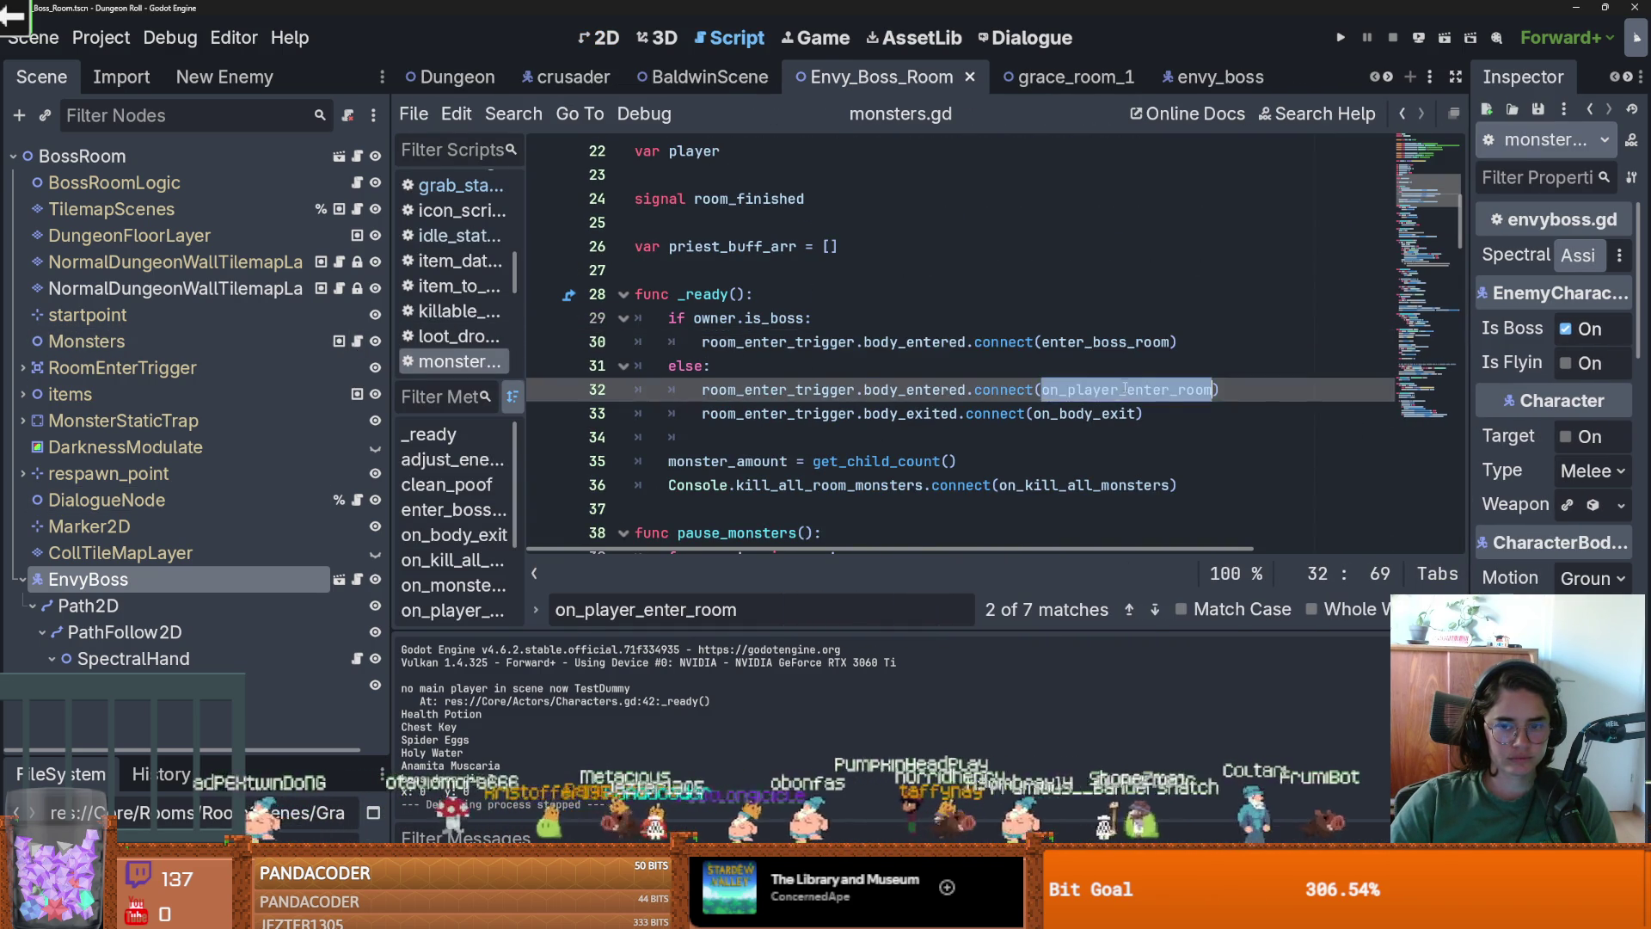
pyautogui.scroll(-7, 1125, 389)
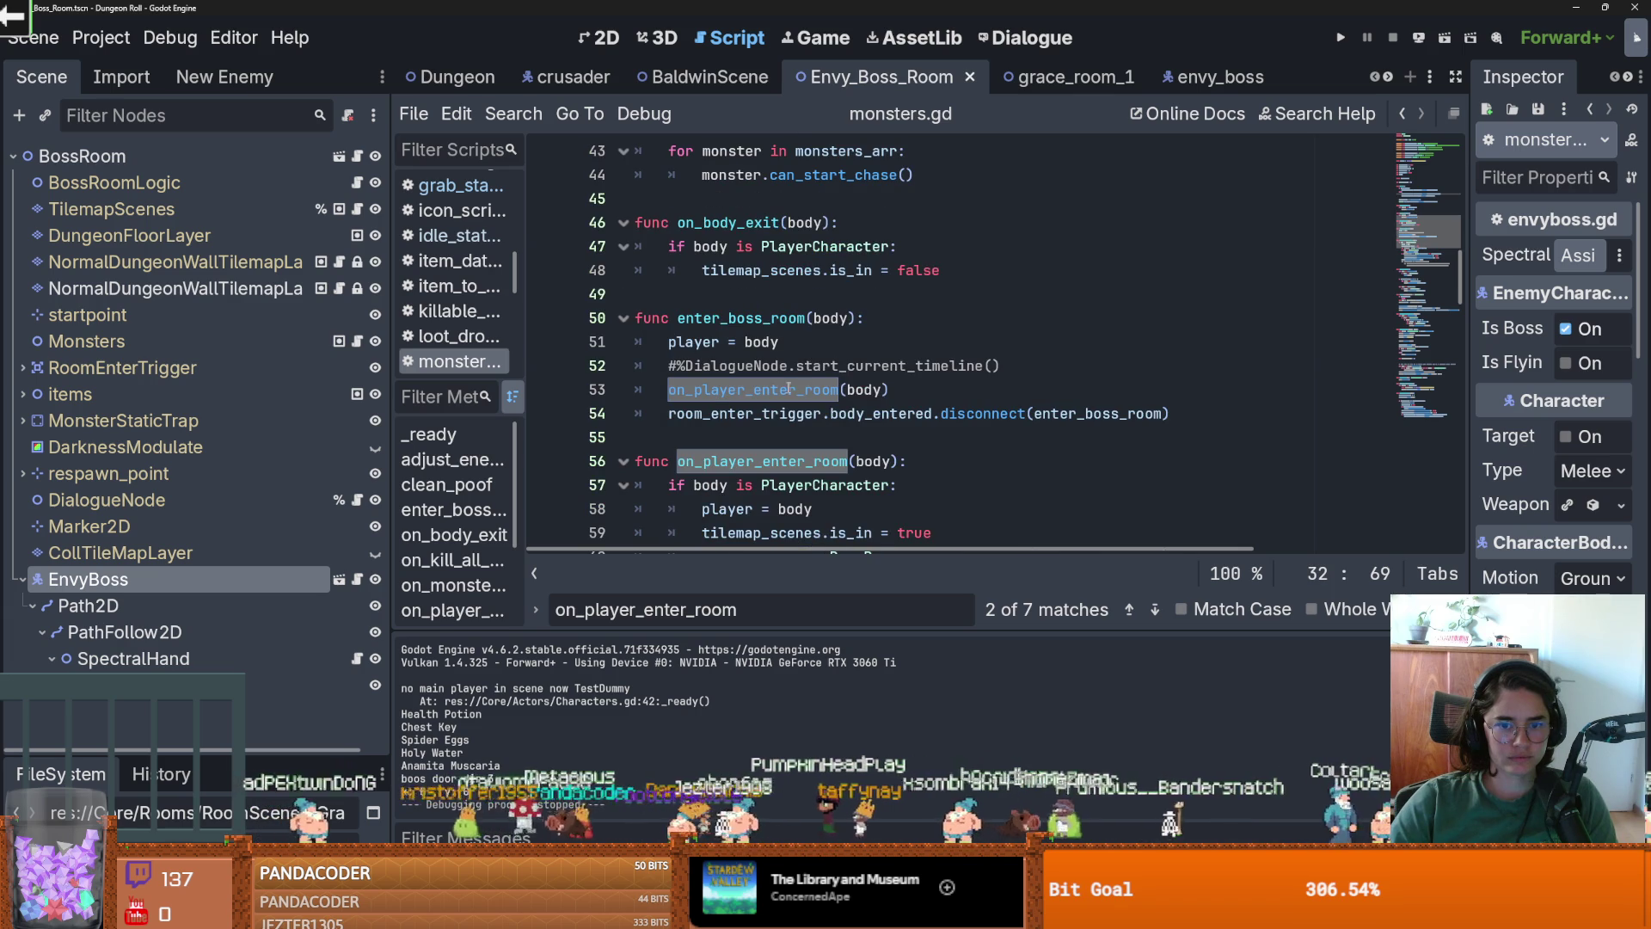
# Jump to the on_player_enter_room definition and select its enter_room call
pyautogui.keyDown('ctrl'); pyautogui.click(808, 389); pyautogui.keyUp('ctrl')
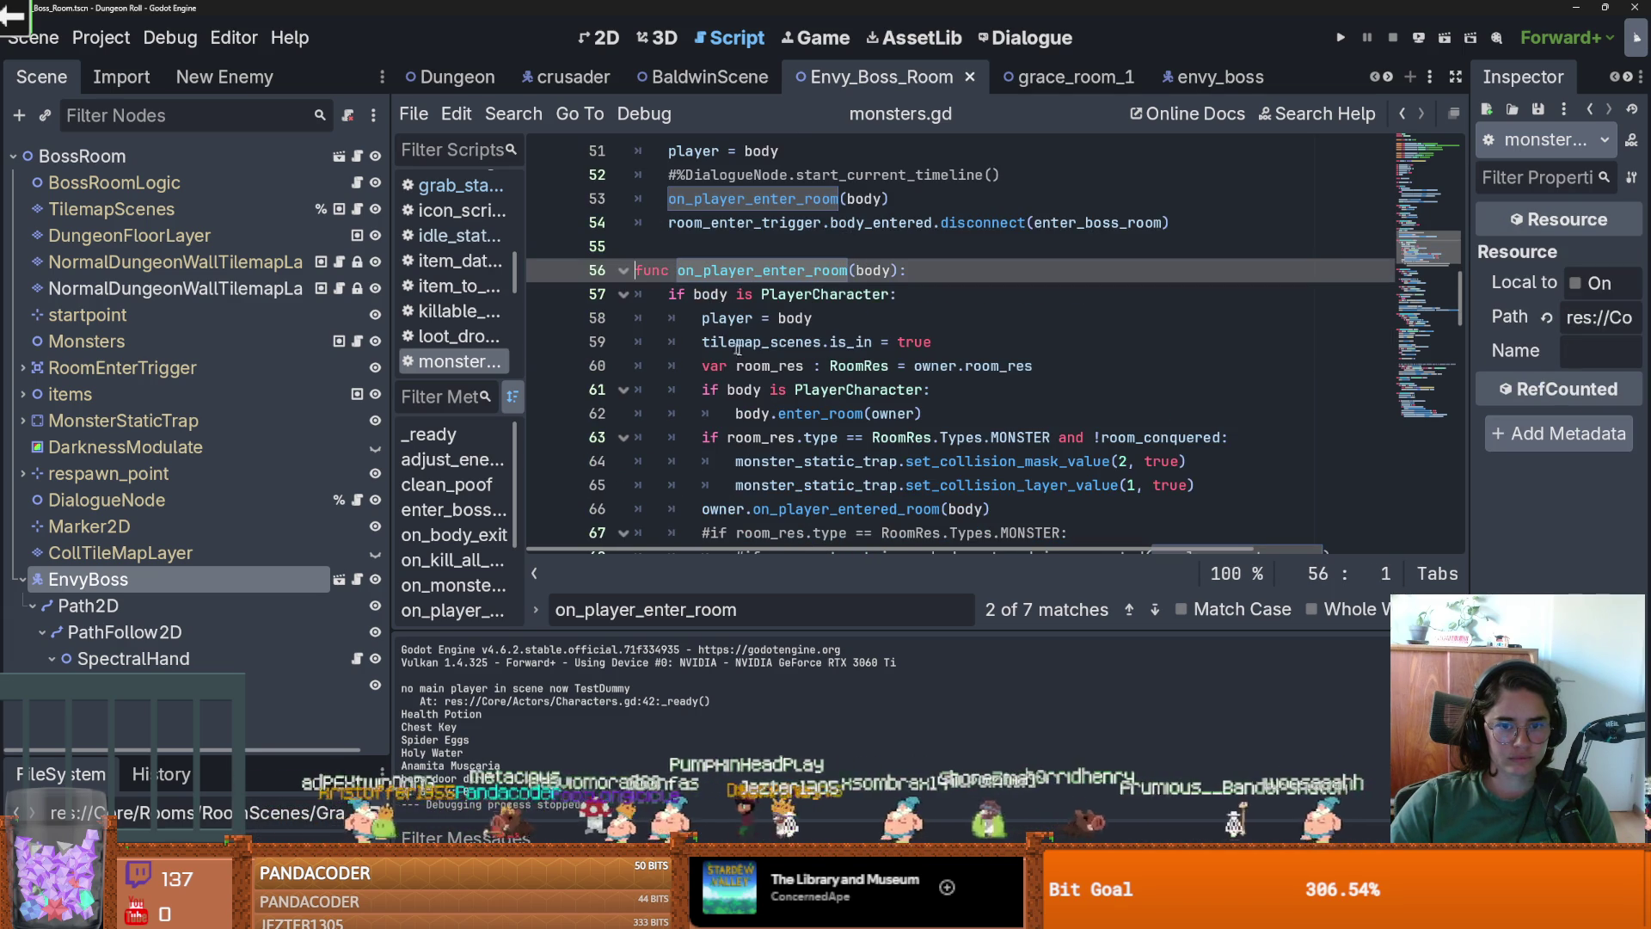
pyautogui.scroll(-1, 841, 389)
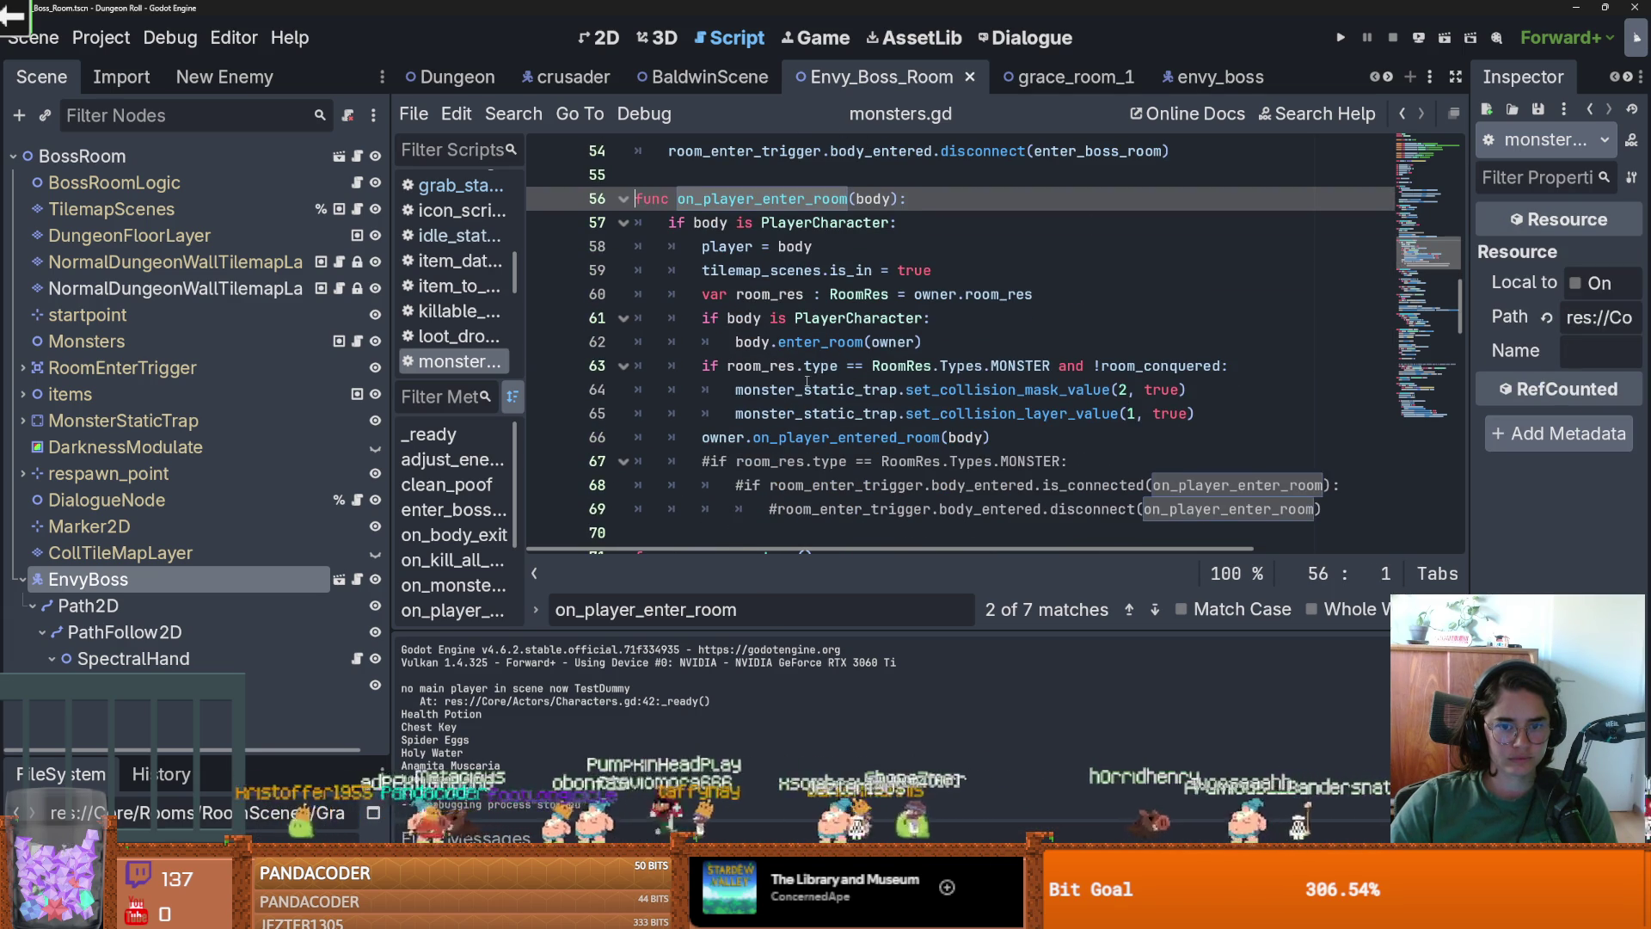
pyautogui.scroll(-1, 846, 373)
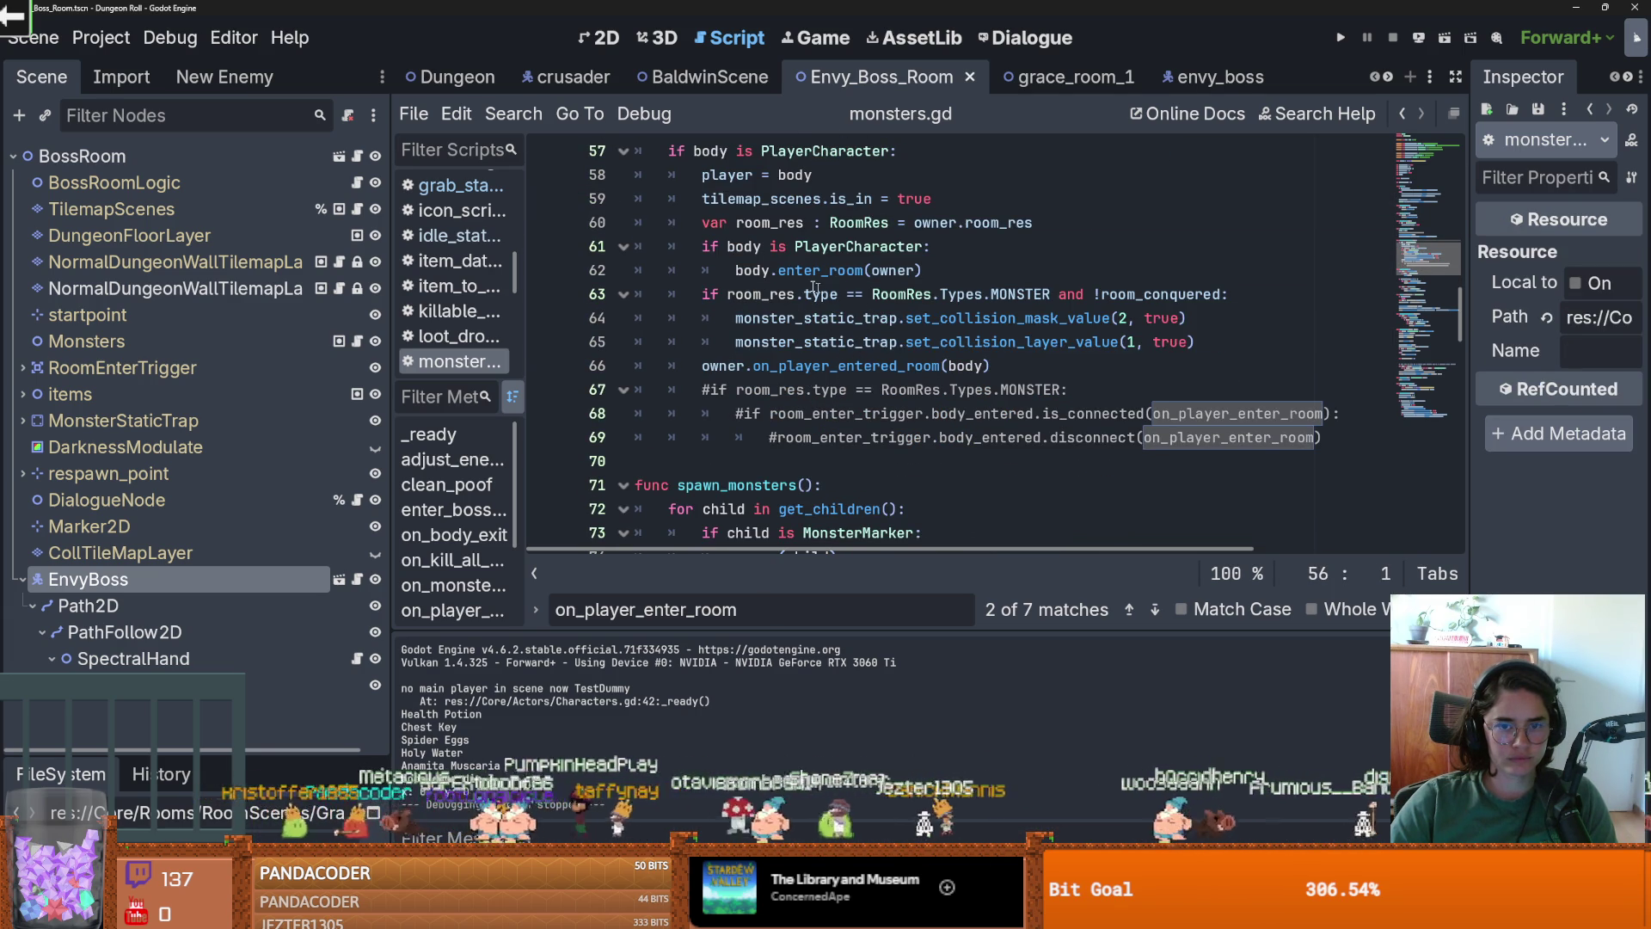
pyautogui.click(748, 270)
pyautogui.doubleClick(811, 270)
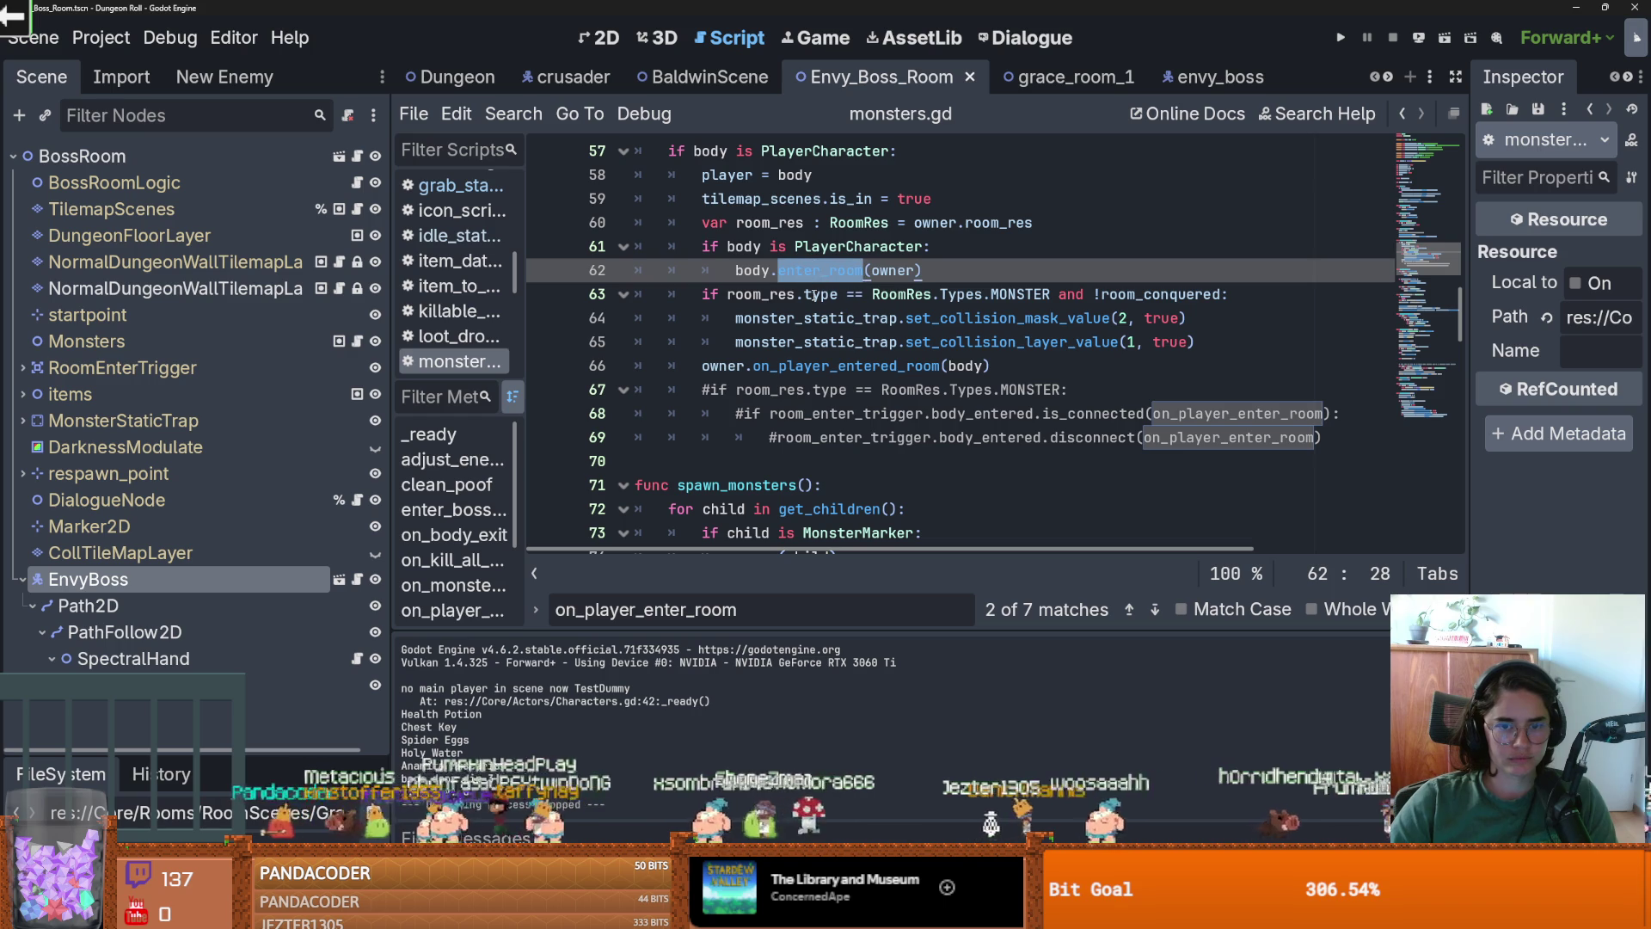
pyautogui.scroll(2, 757, 376)
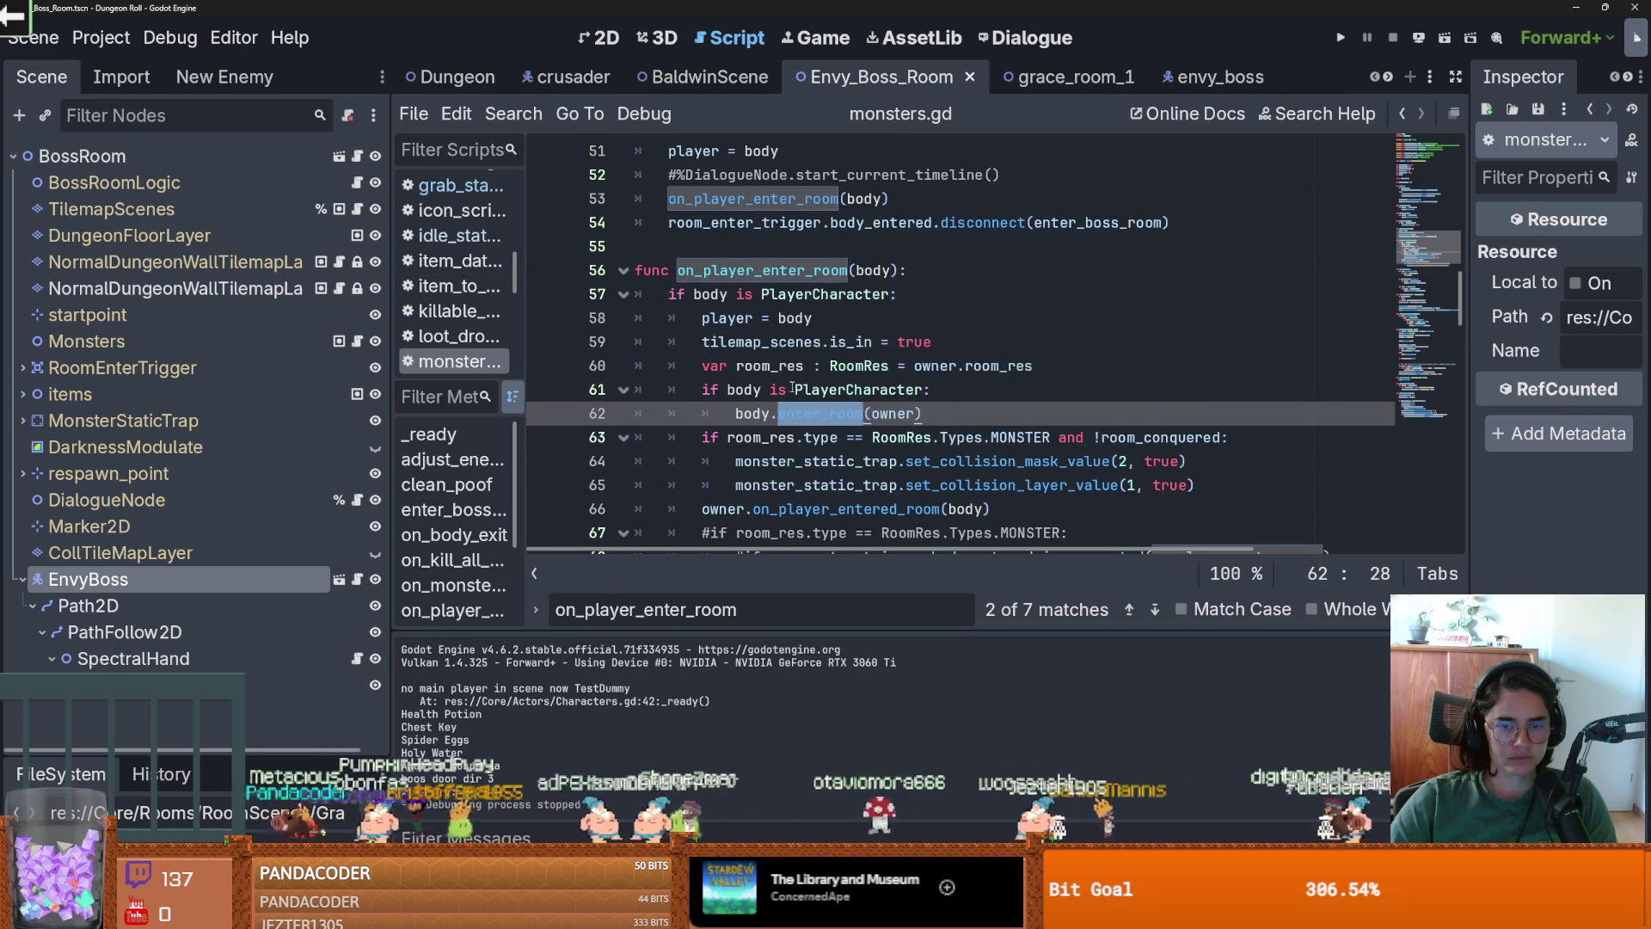
pyautogui.scroll(-1, 722, 335)
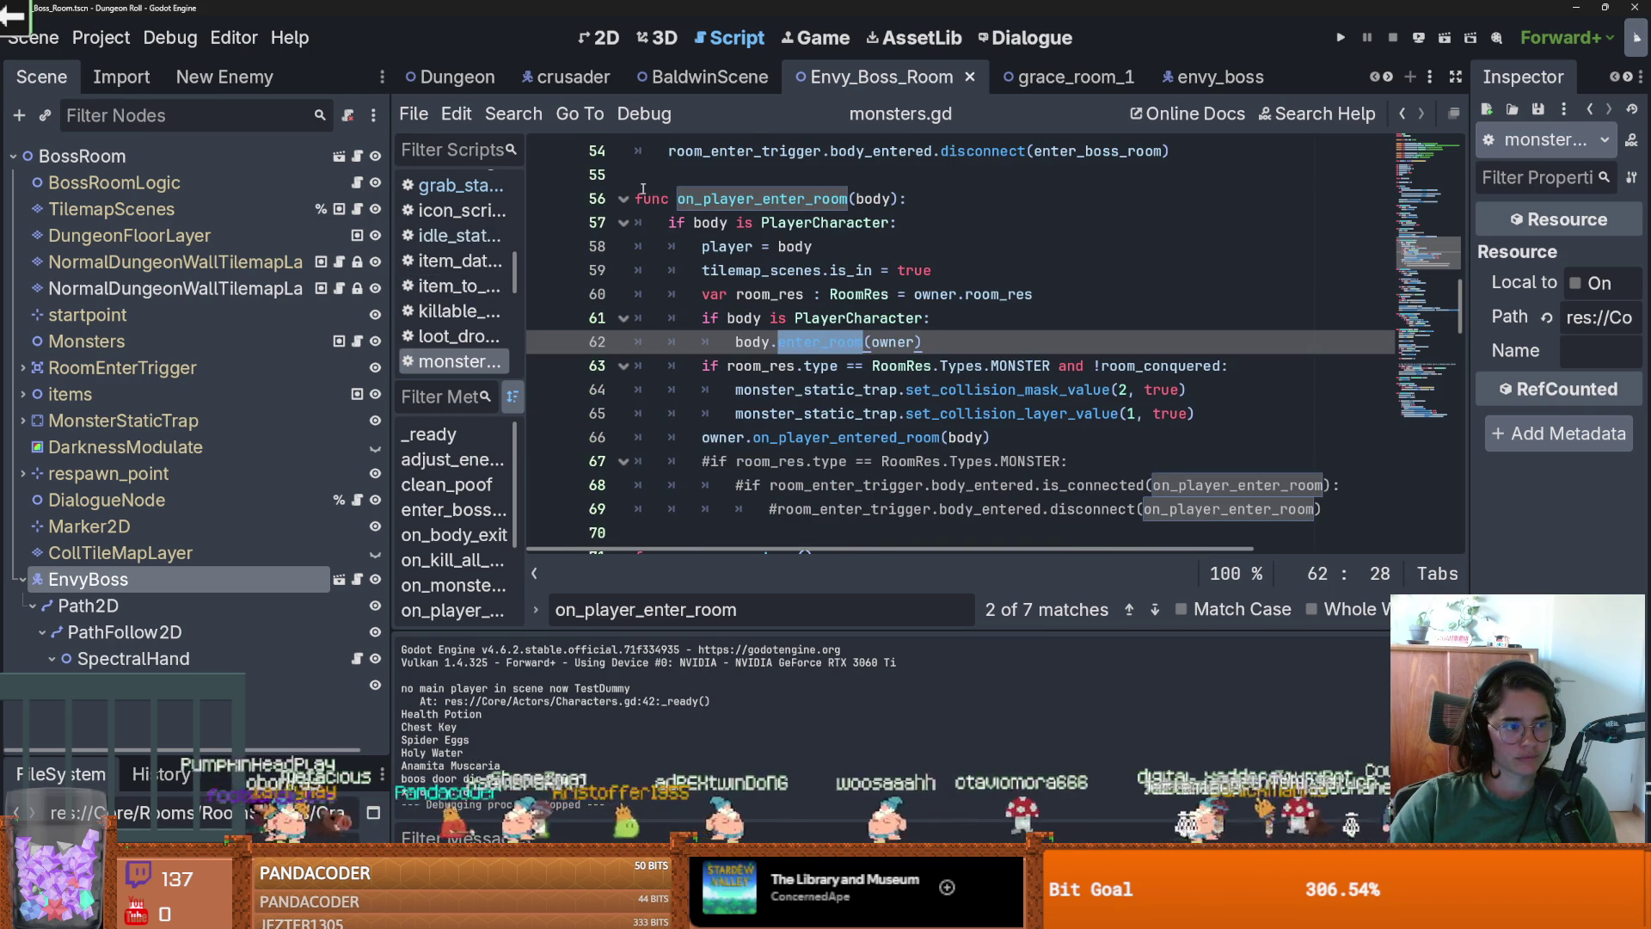
# Find enter_room in all project files and open the PlayerCharacter.gd match
pyautogui.click(513, 113)
pyautogui.click(565, 258)
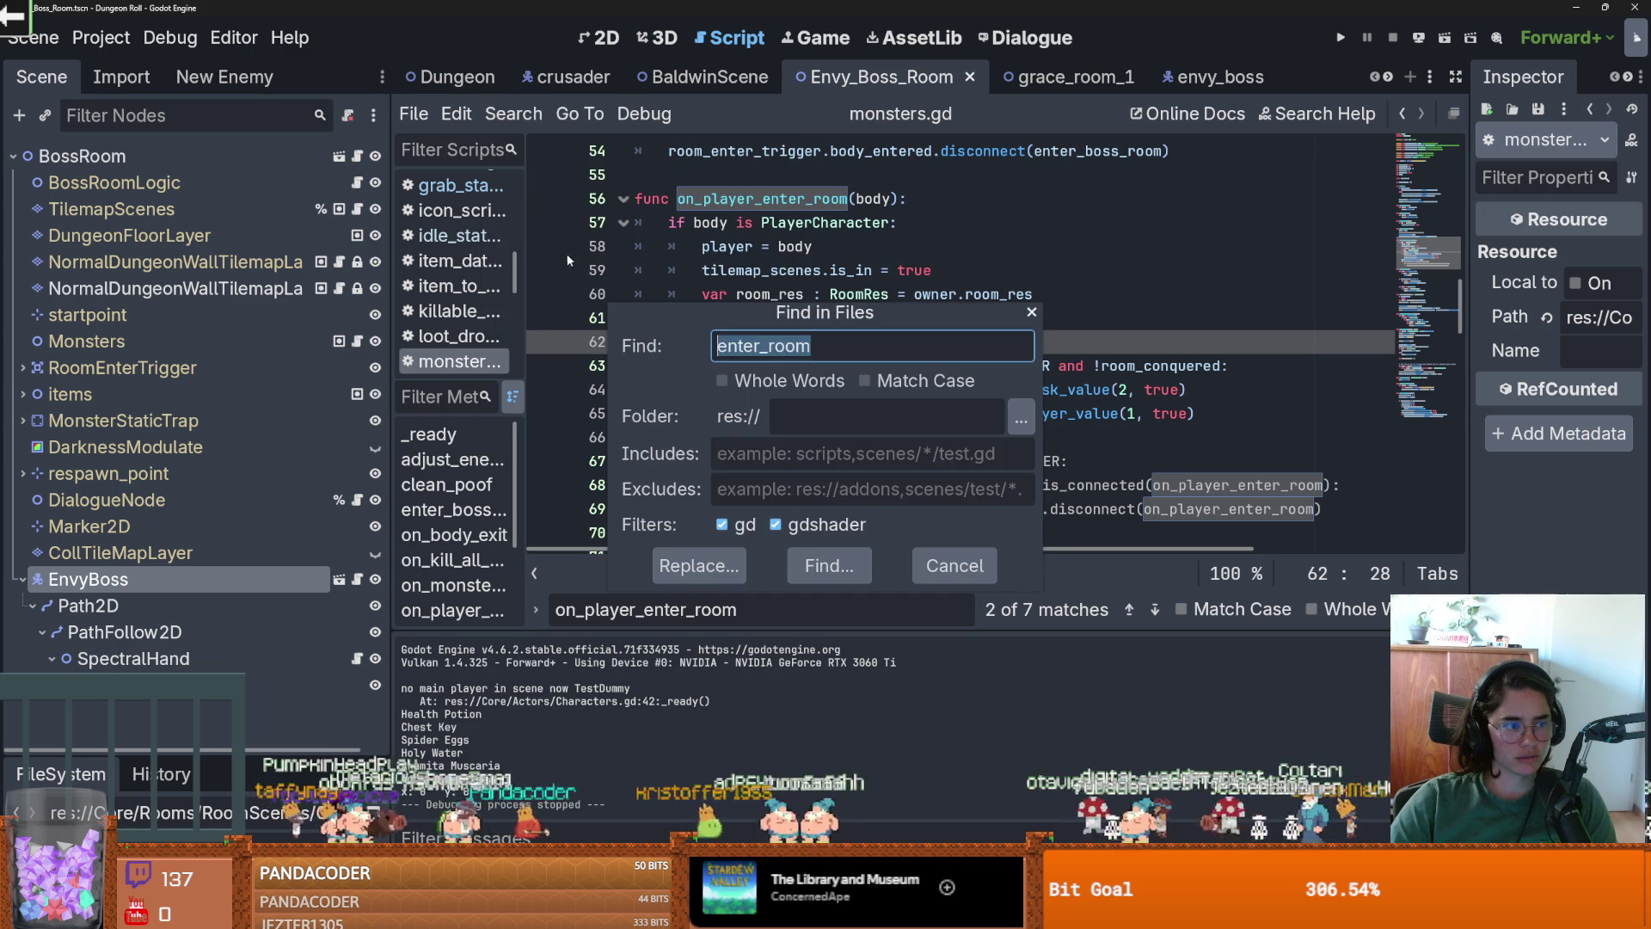
pyautogui.click(848, 559)
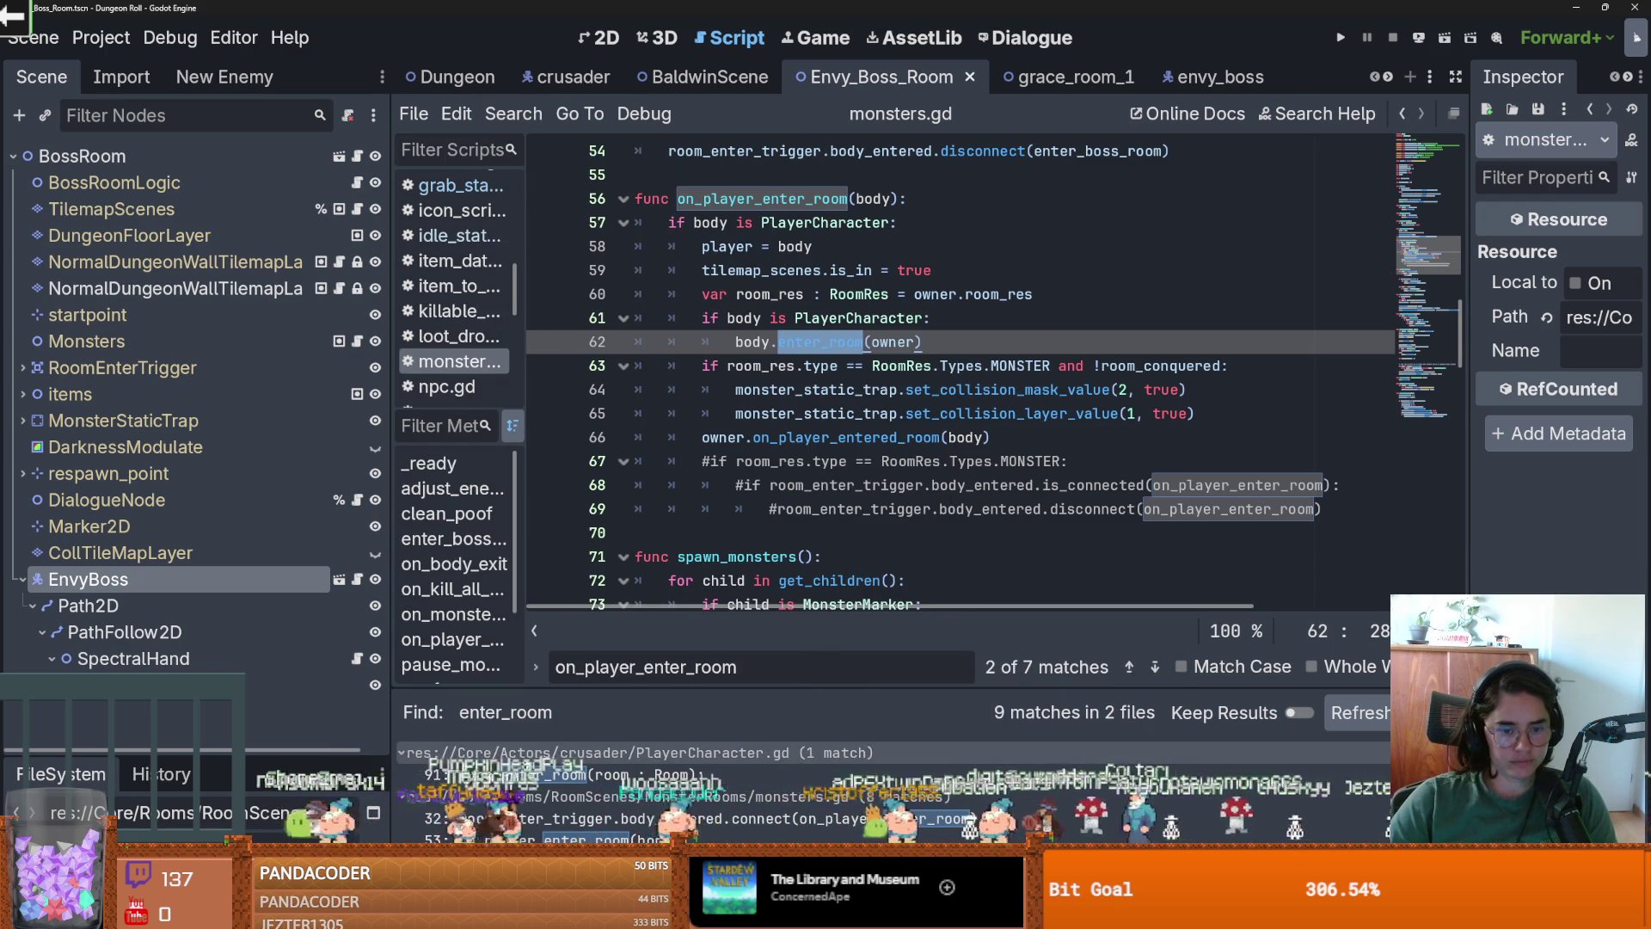
pyautogui.click(619, 774)
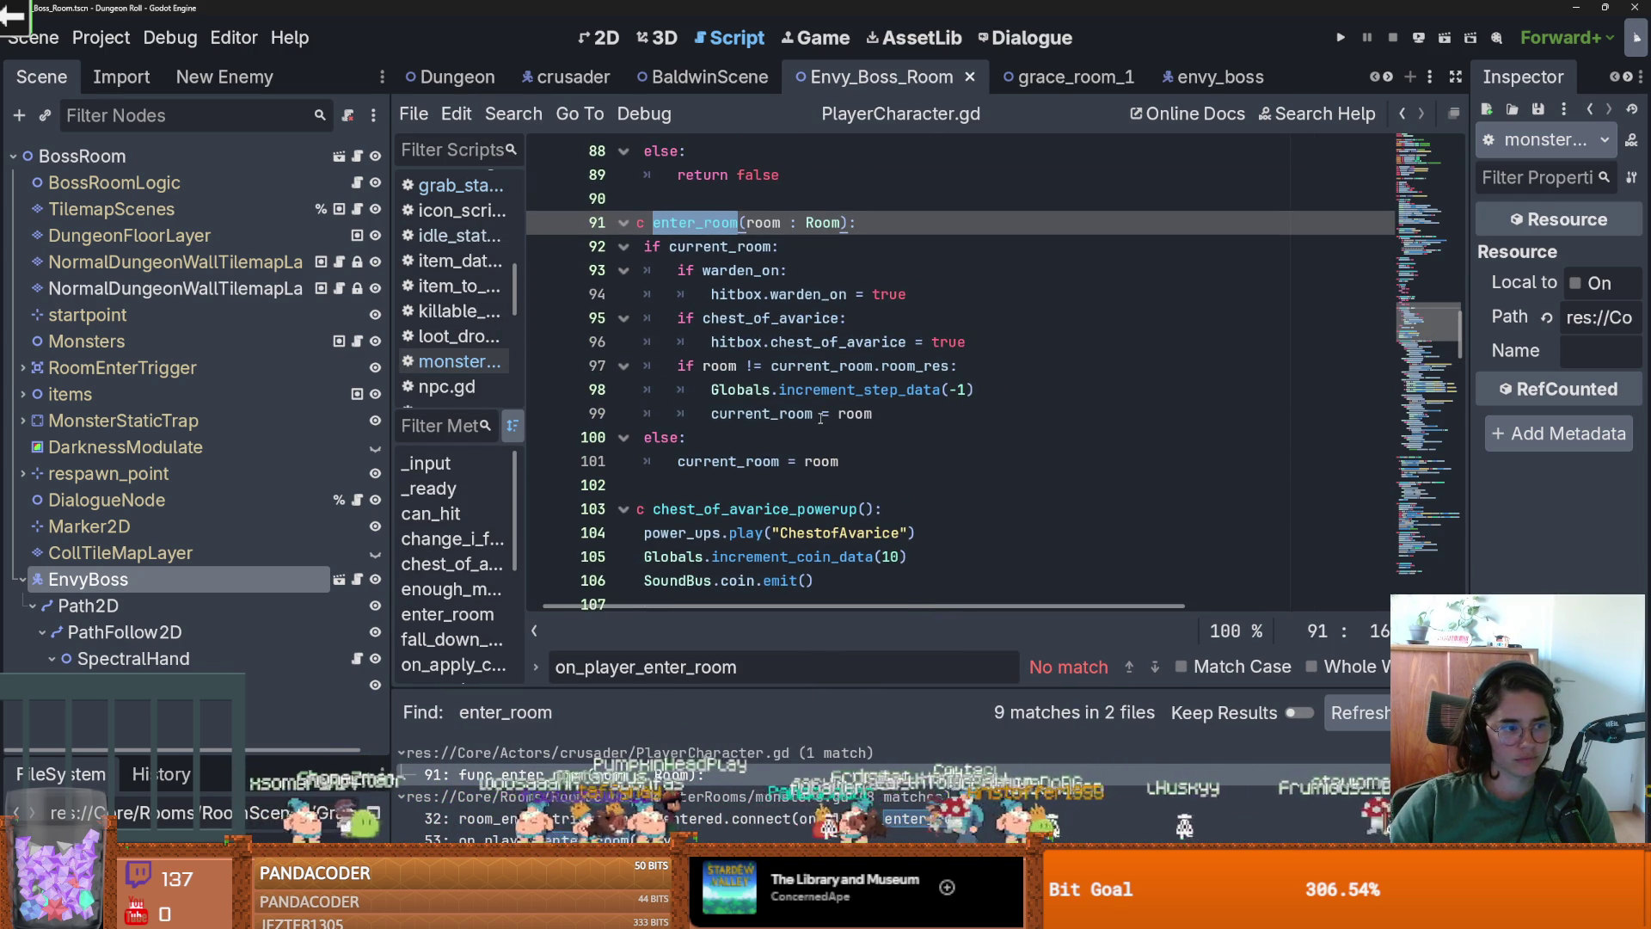
pyautogui.click(1403, 111)
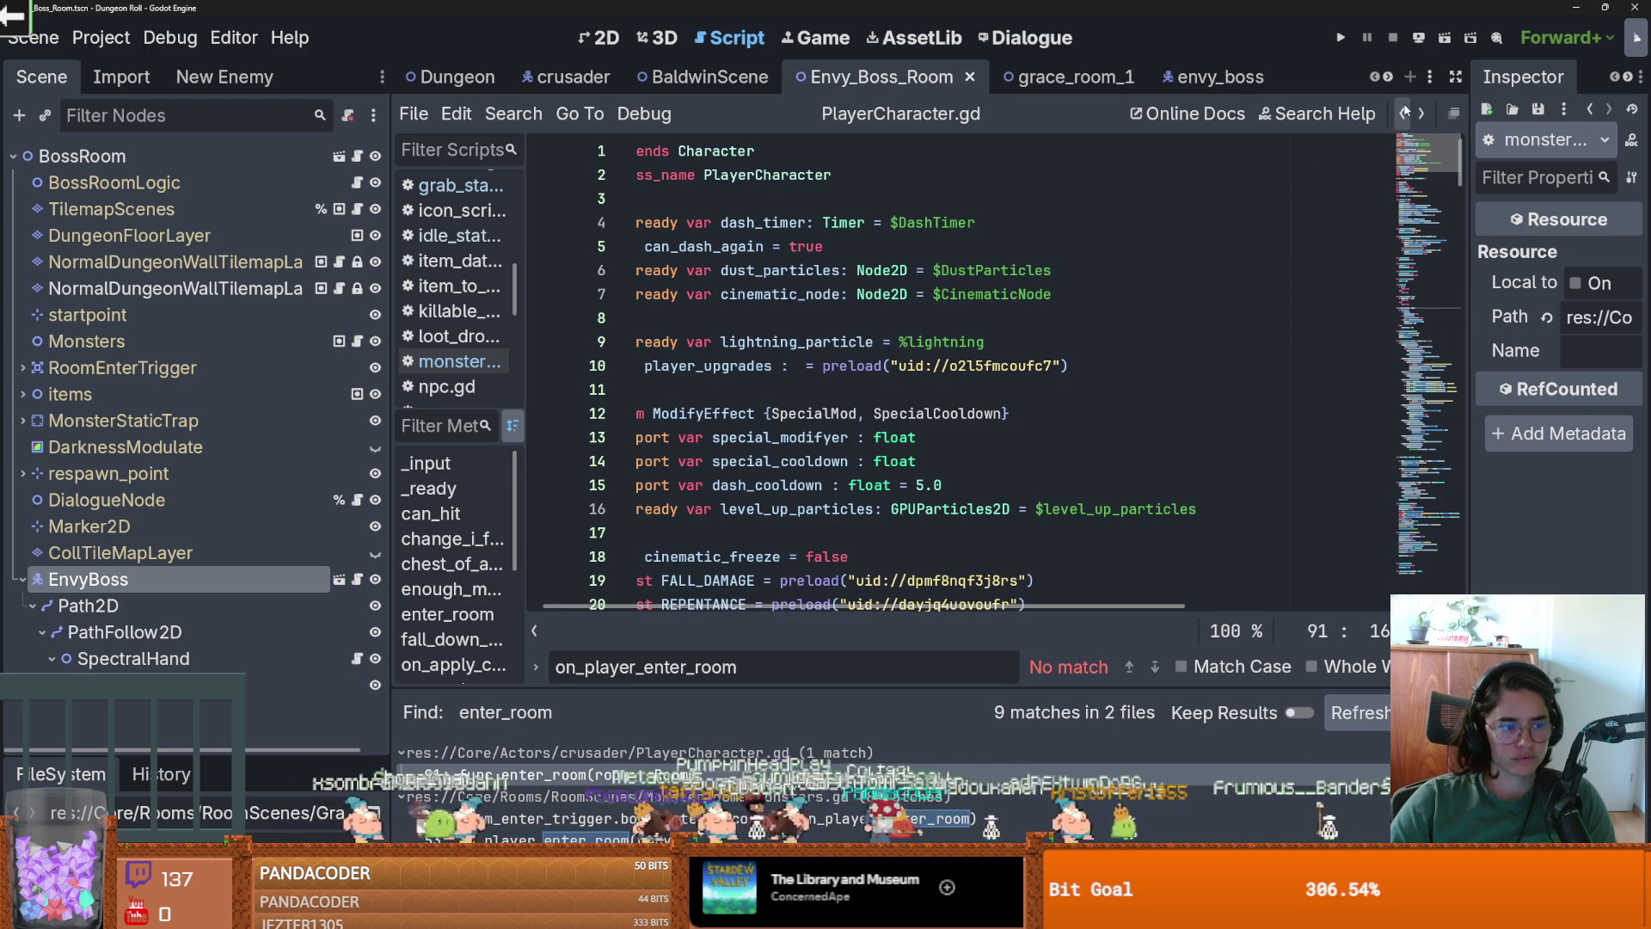
pyautogui.scroll(-4, 635, 588)
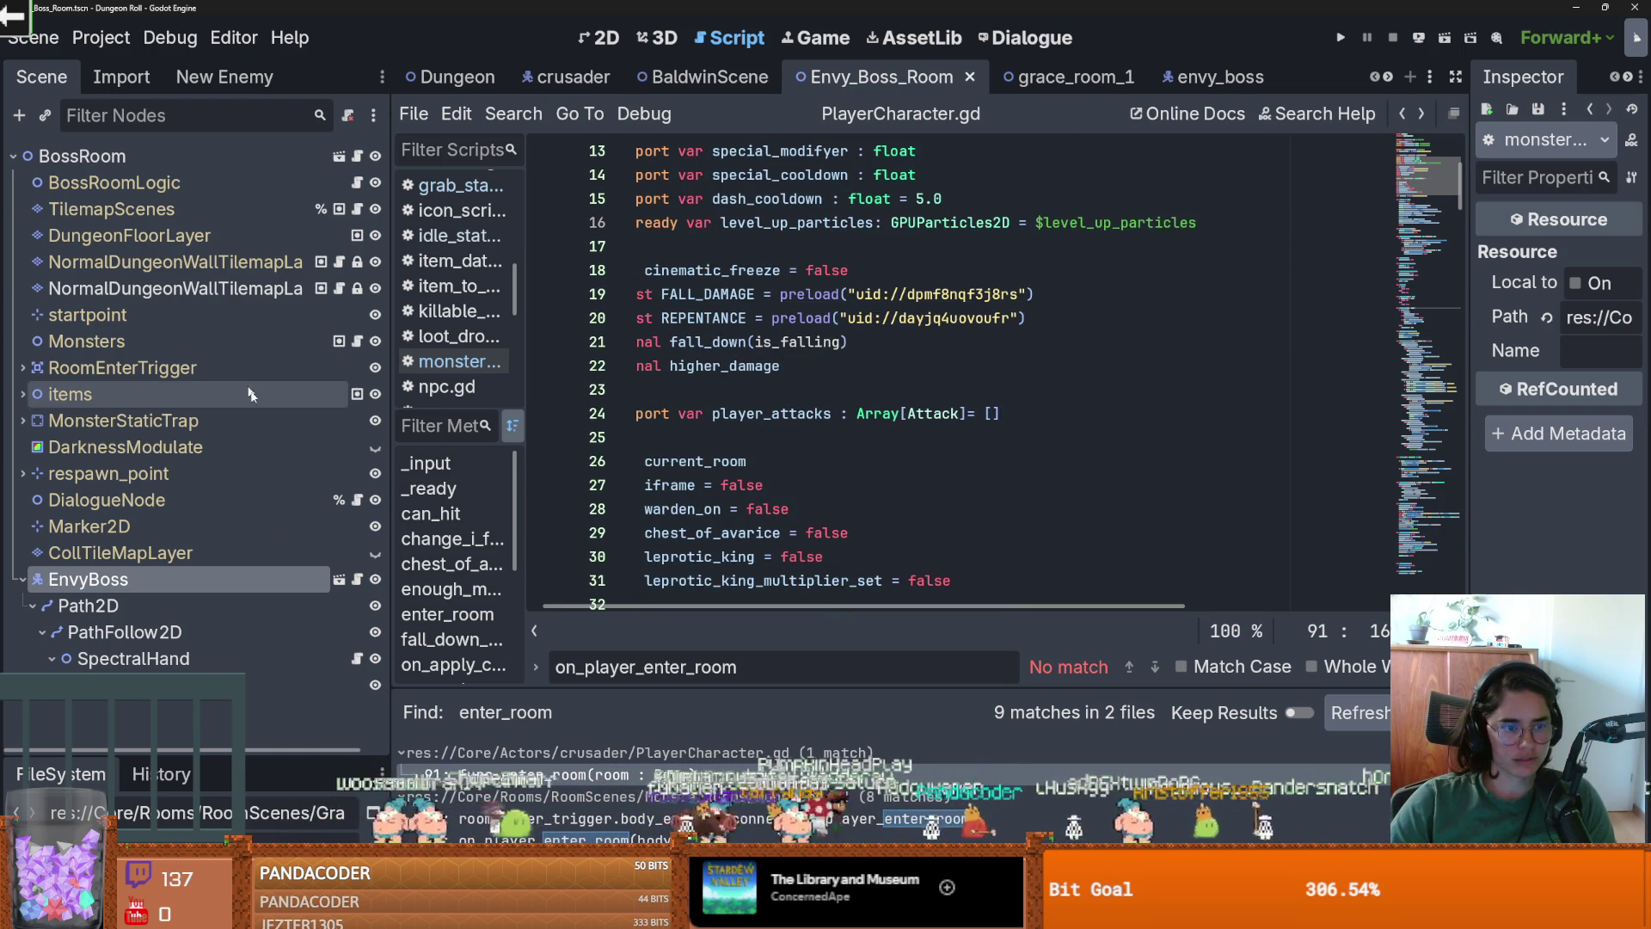
# Check envyboss.gd and room_generation.gd, then go back to monsters.gd
pyautogui.click(357, 578)
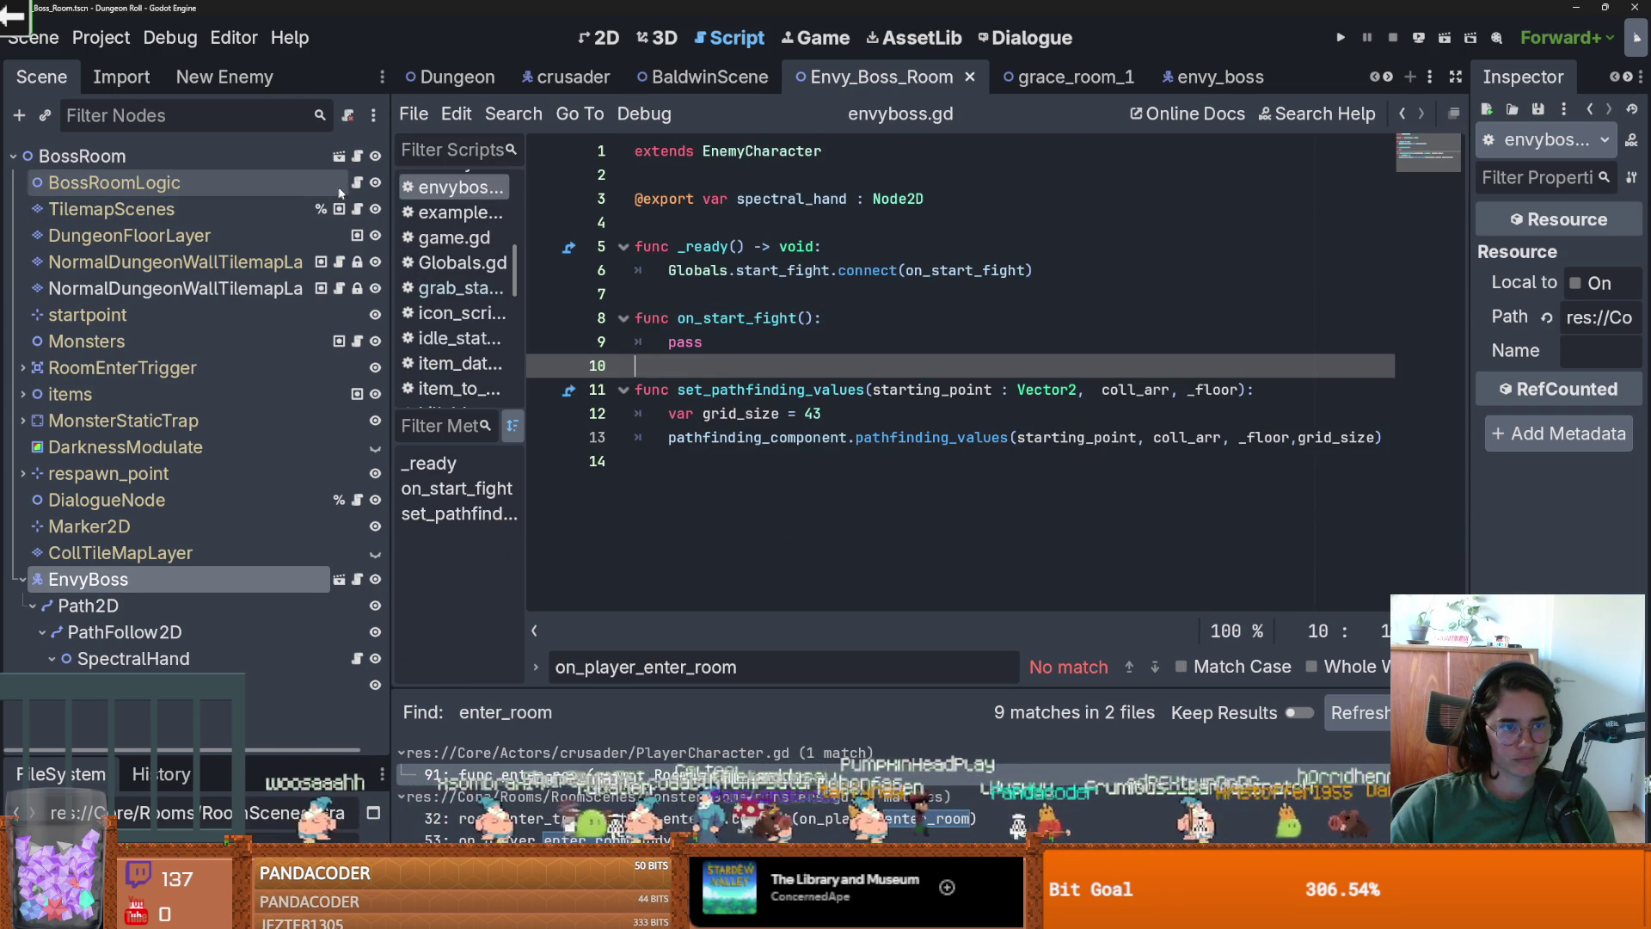
pyautogui.click(357, 156)
pyautogui.scroll(-6, 802, 436)
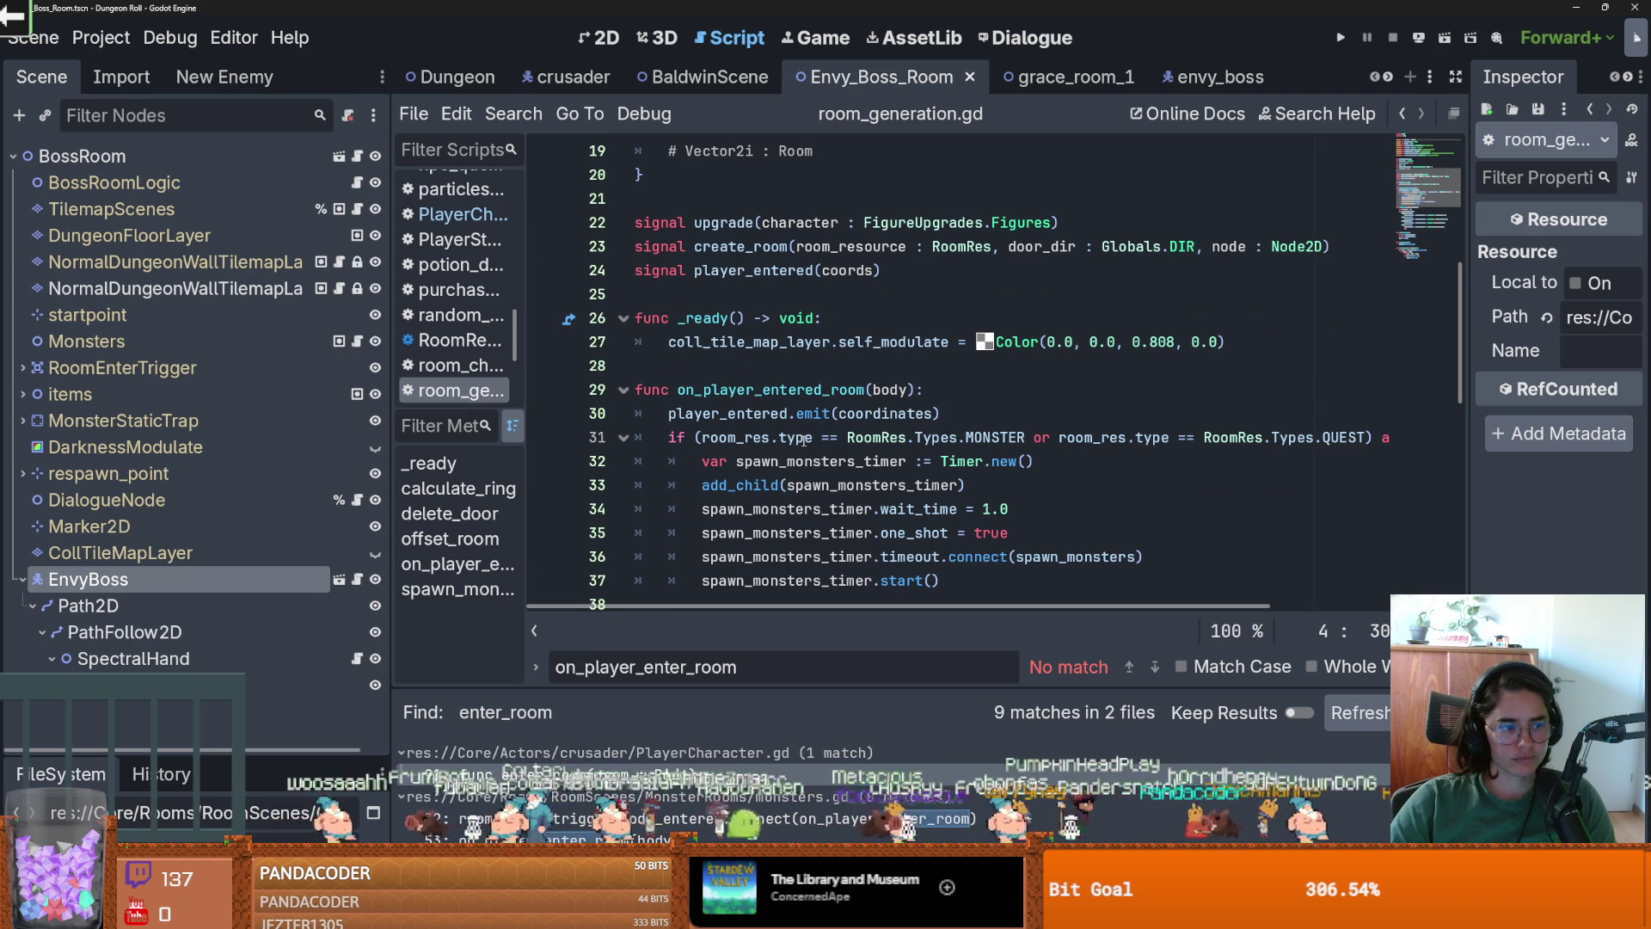
pyautogui.scroll(-1, 803, 437)
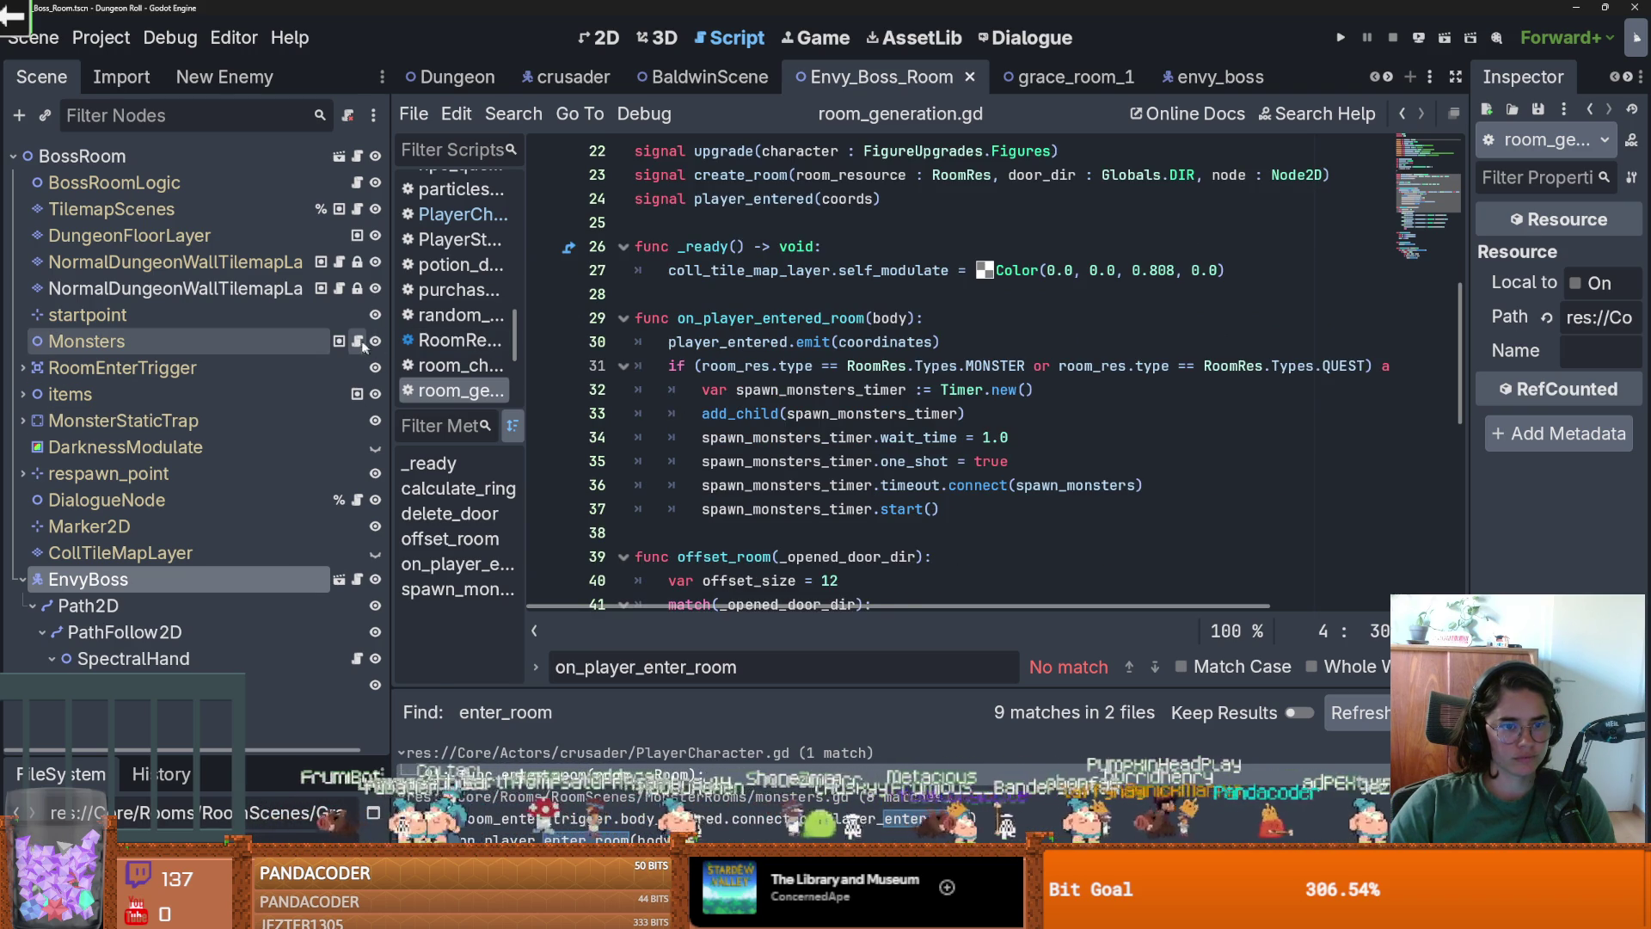
pyautogui.click(357, 340)
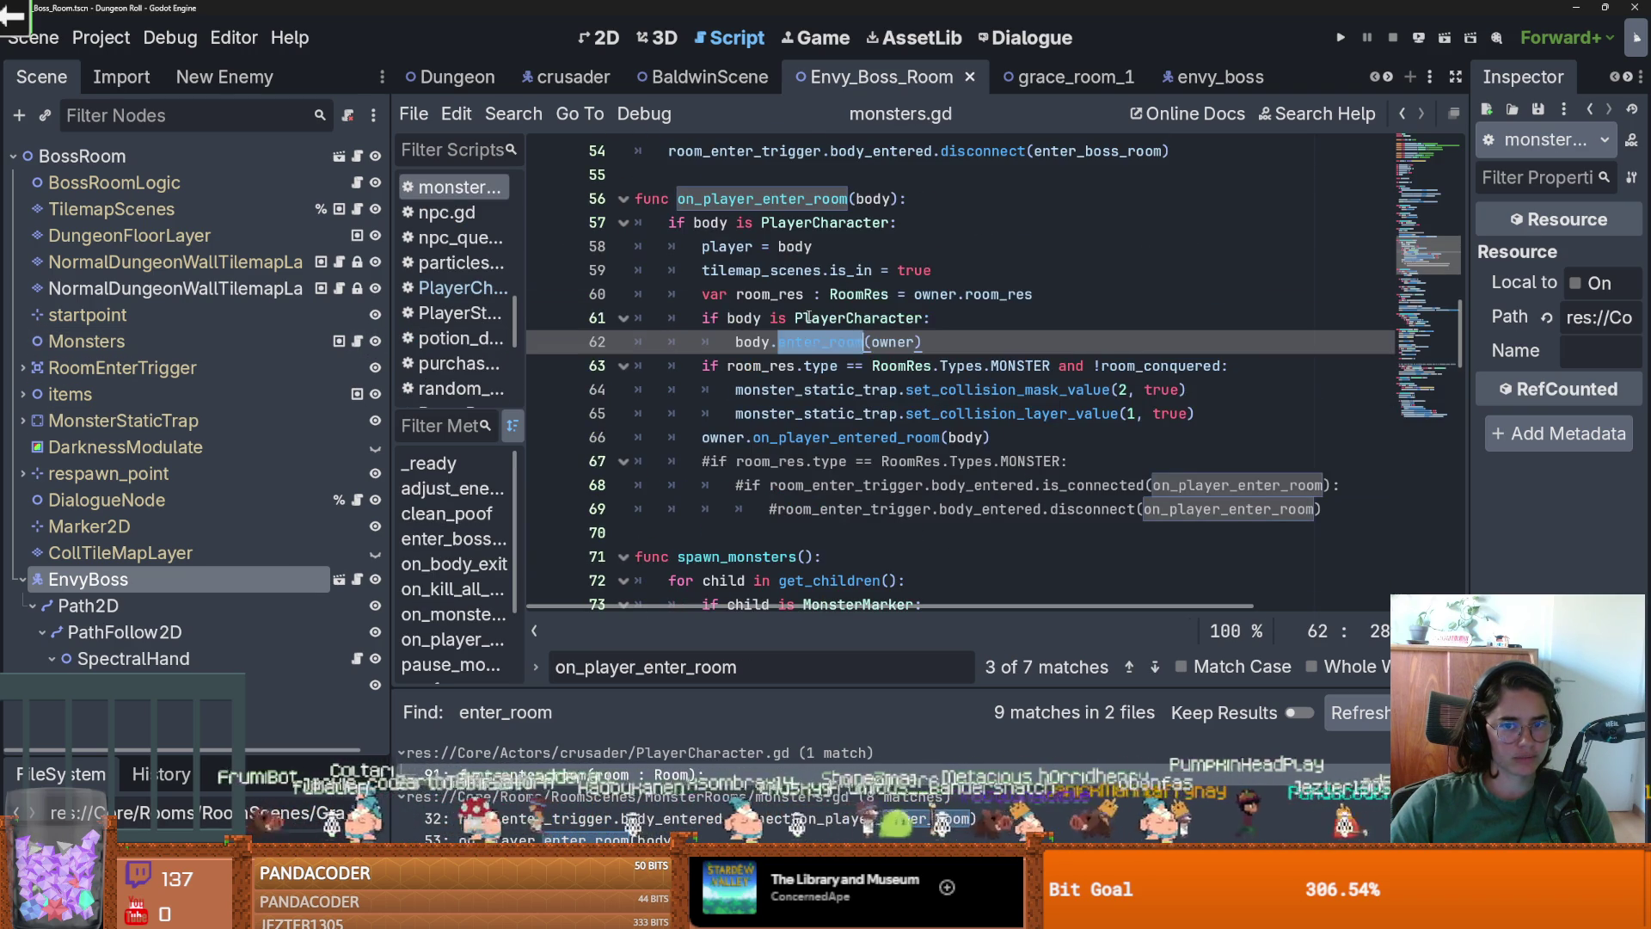
# Select room_res in monsters.gd to see where it is used
pyautogui.doubleClick(771, 294)
pyautogui.scroll(3, 823, 355)
pyautogui.click(772, 435)
pyautogui.scroll(4, 772, 435)
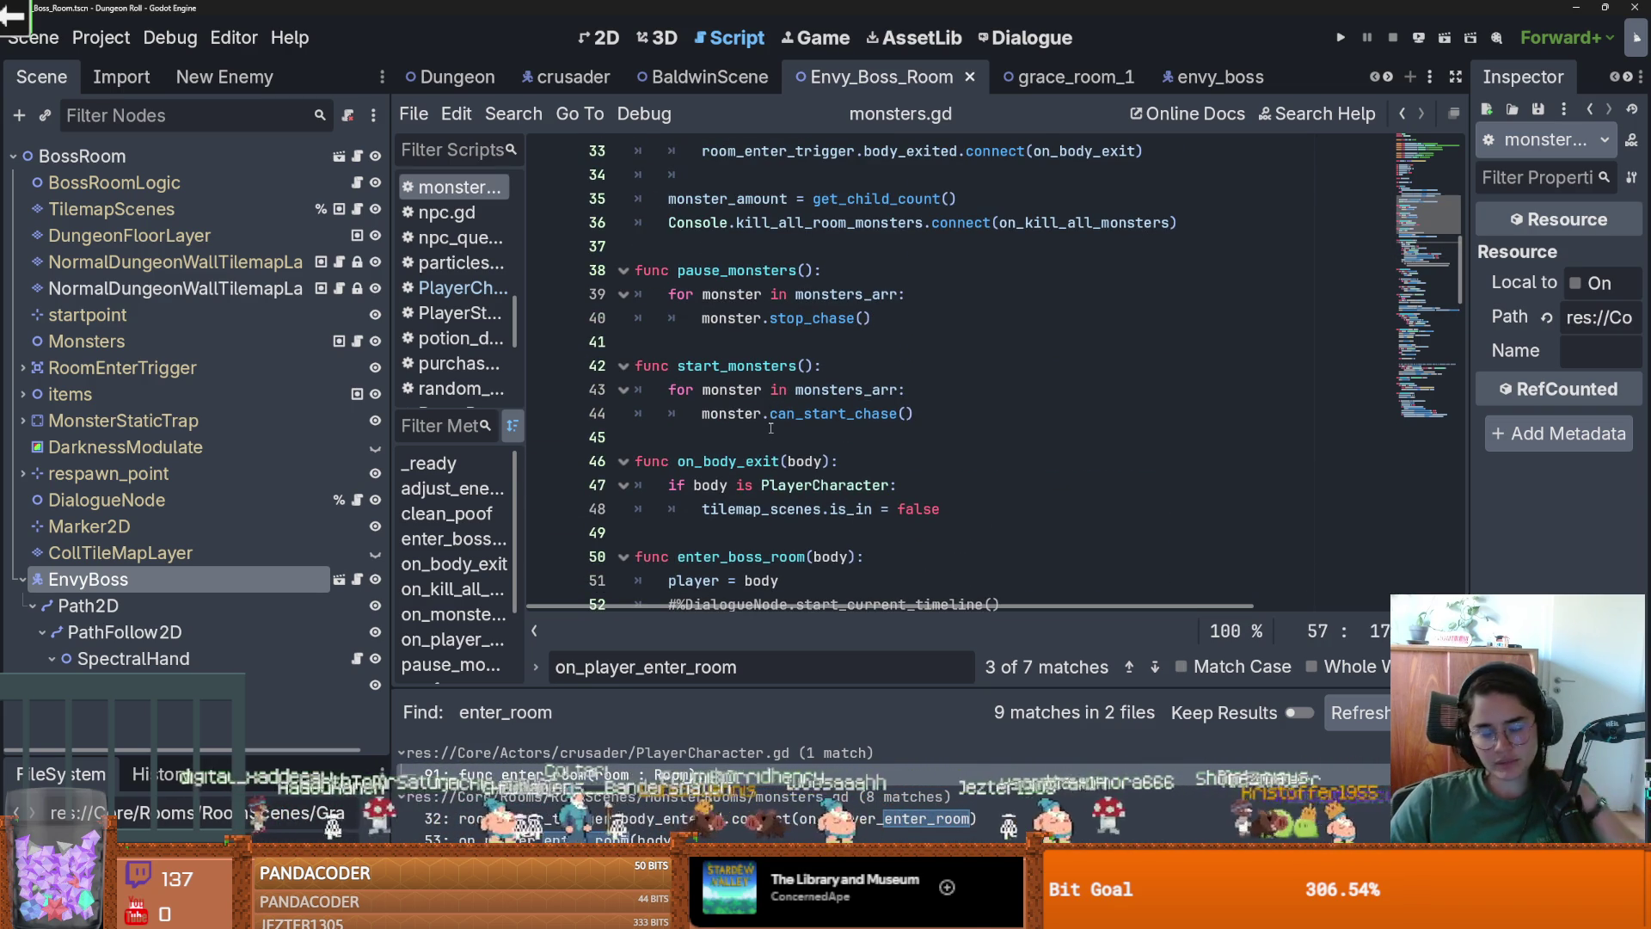
pyautogui.scroll(4, 658, 546)
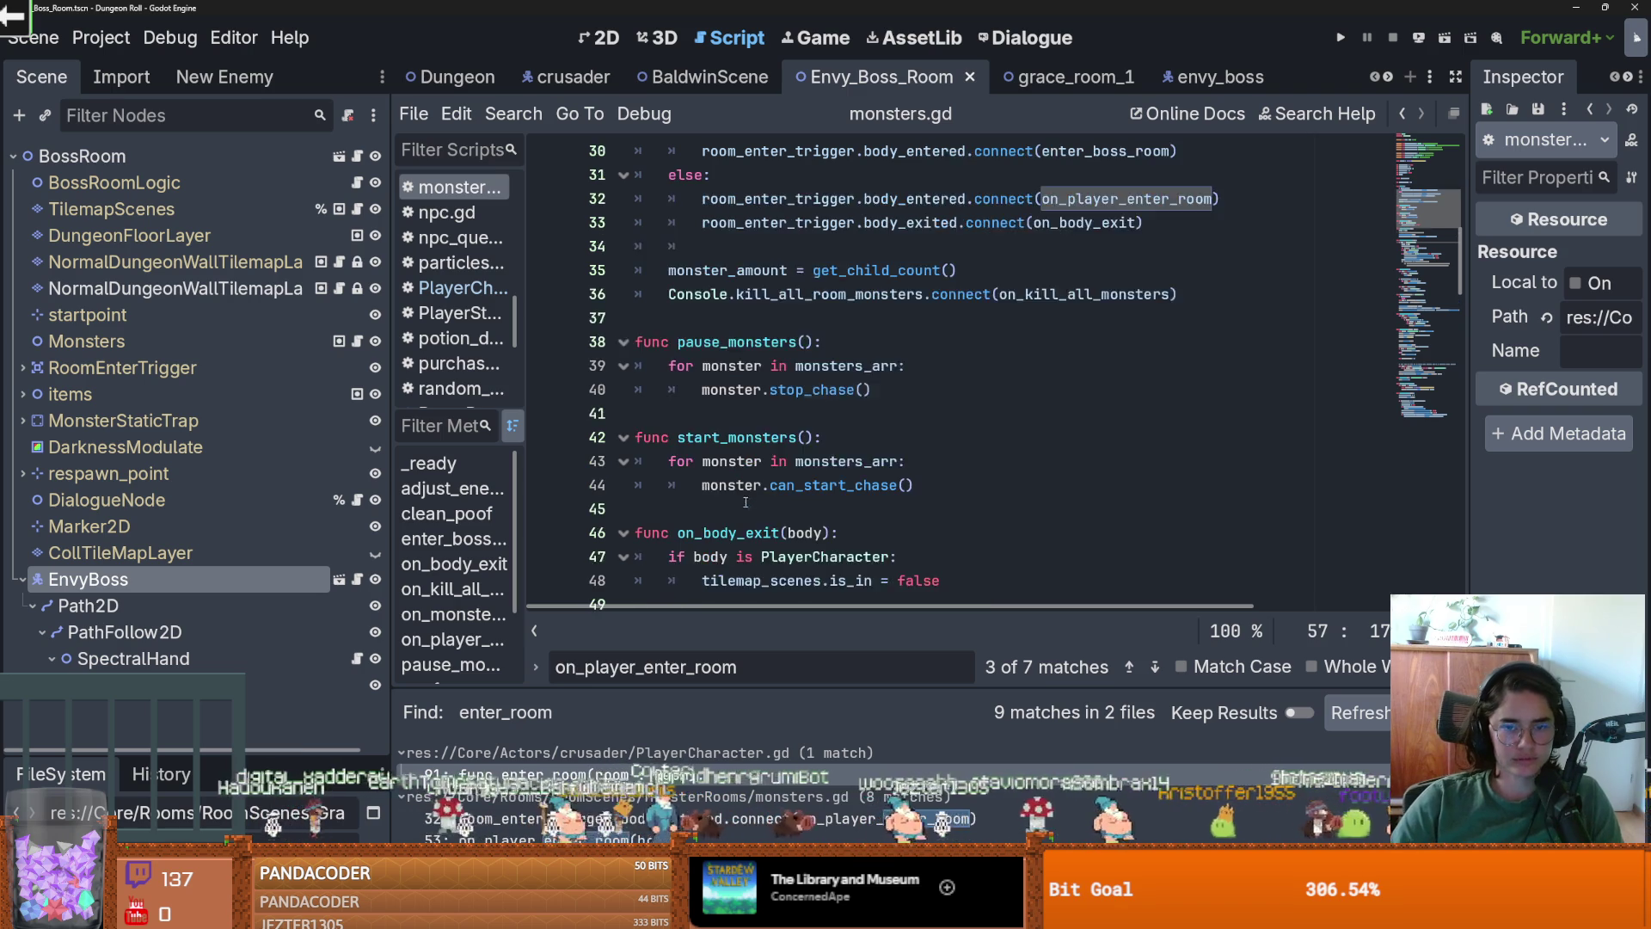
# Delete the empty line 34 in _ready and save monsters.gd
pyautogui.click(808, 460)
pyautogui.press('BackSpace')
pyautogui.press('BackSpace')
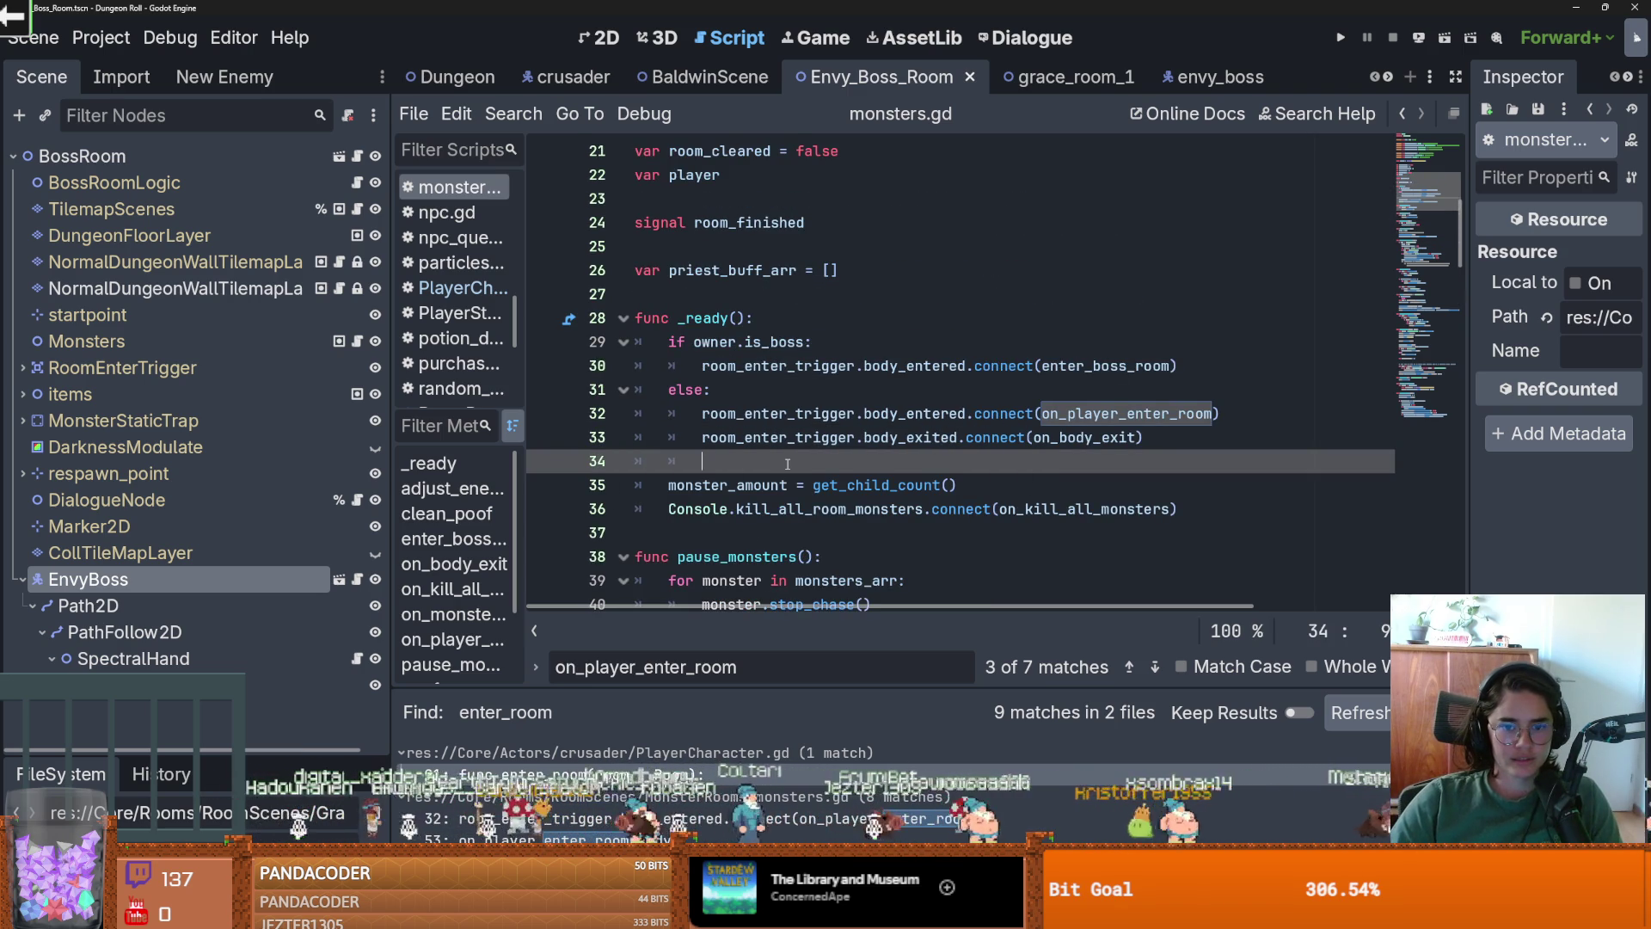
pyautogui.hotkey('ctrl', 's')
pyautogui.scroll(-2, 849, 463)
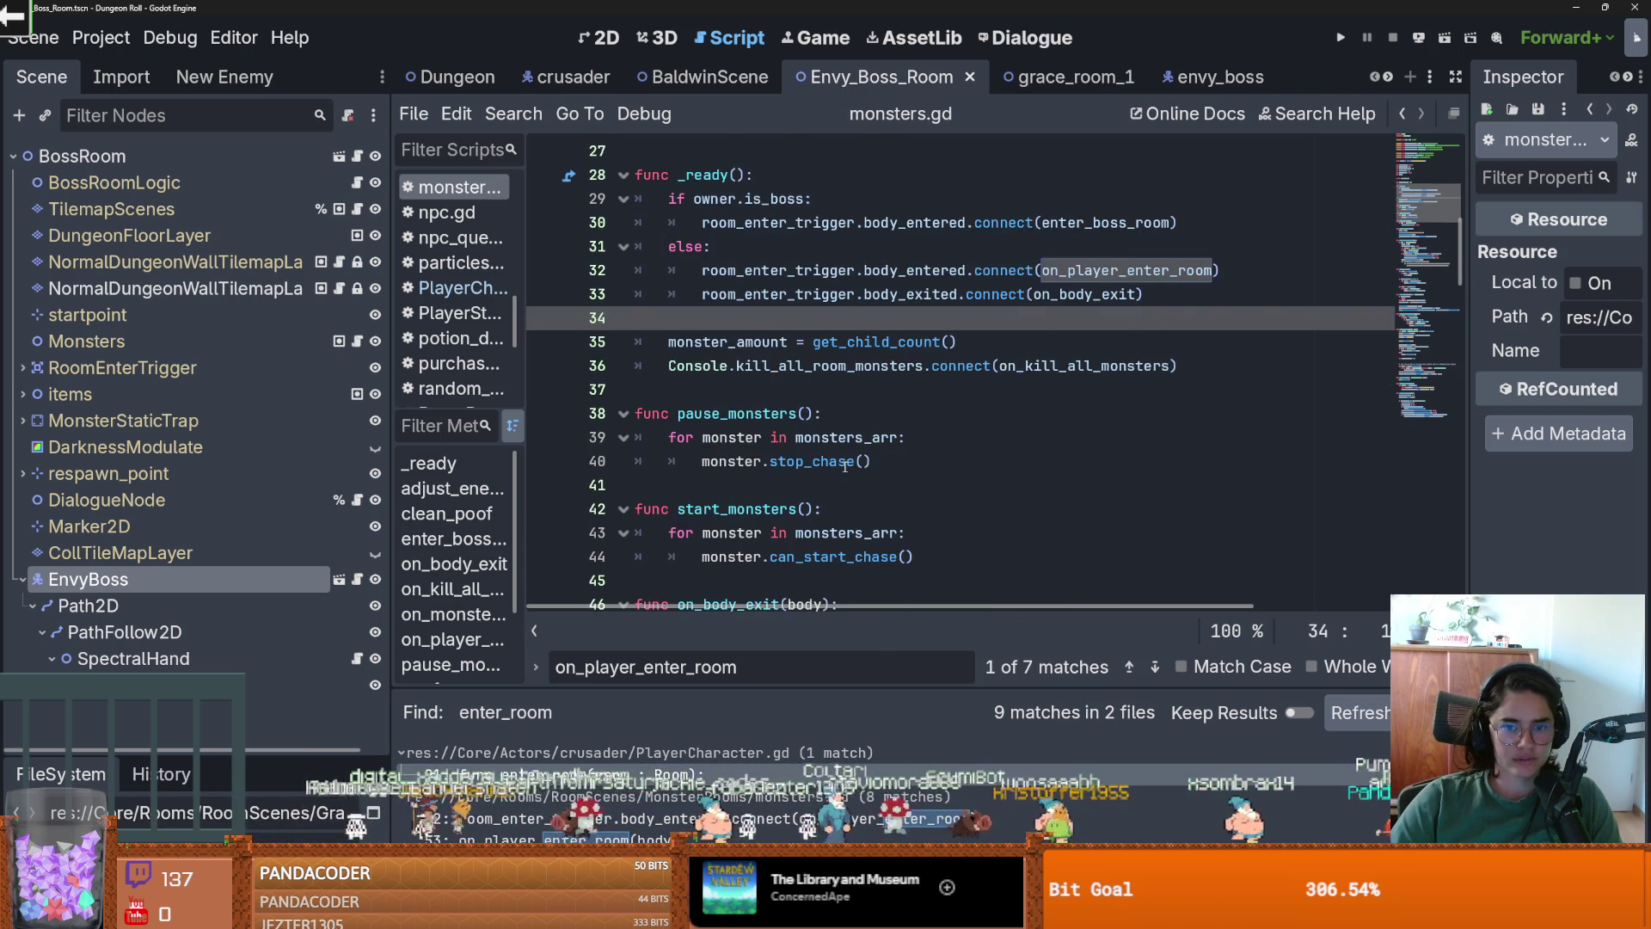
pyautogui.scroll(1, 846, 466)
pyautogui.moveTo(820, 441)
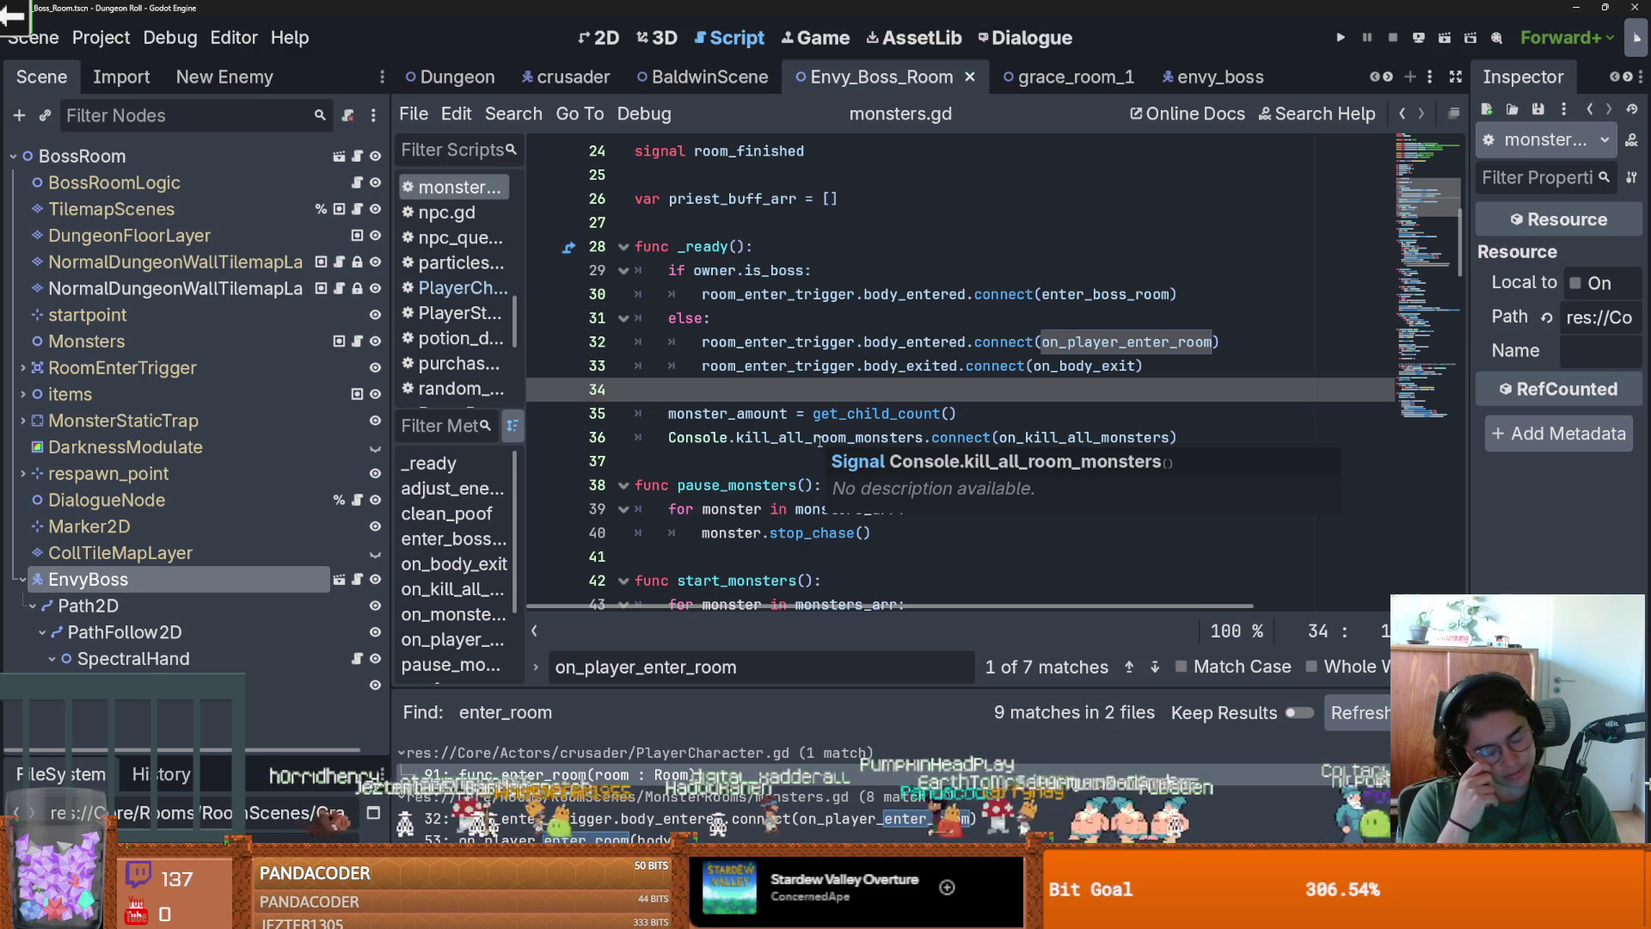
pyautogui.press('BackSpace')
pyautogui.hotkey('ctrl', 's')
pyautogui.scroll(-9, 808, 413)
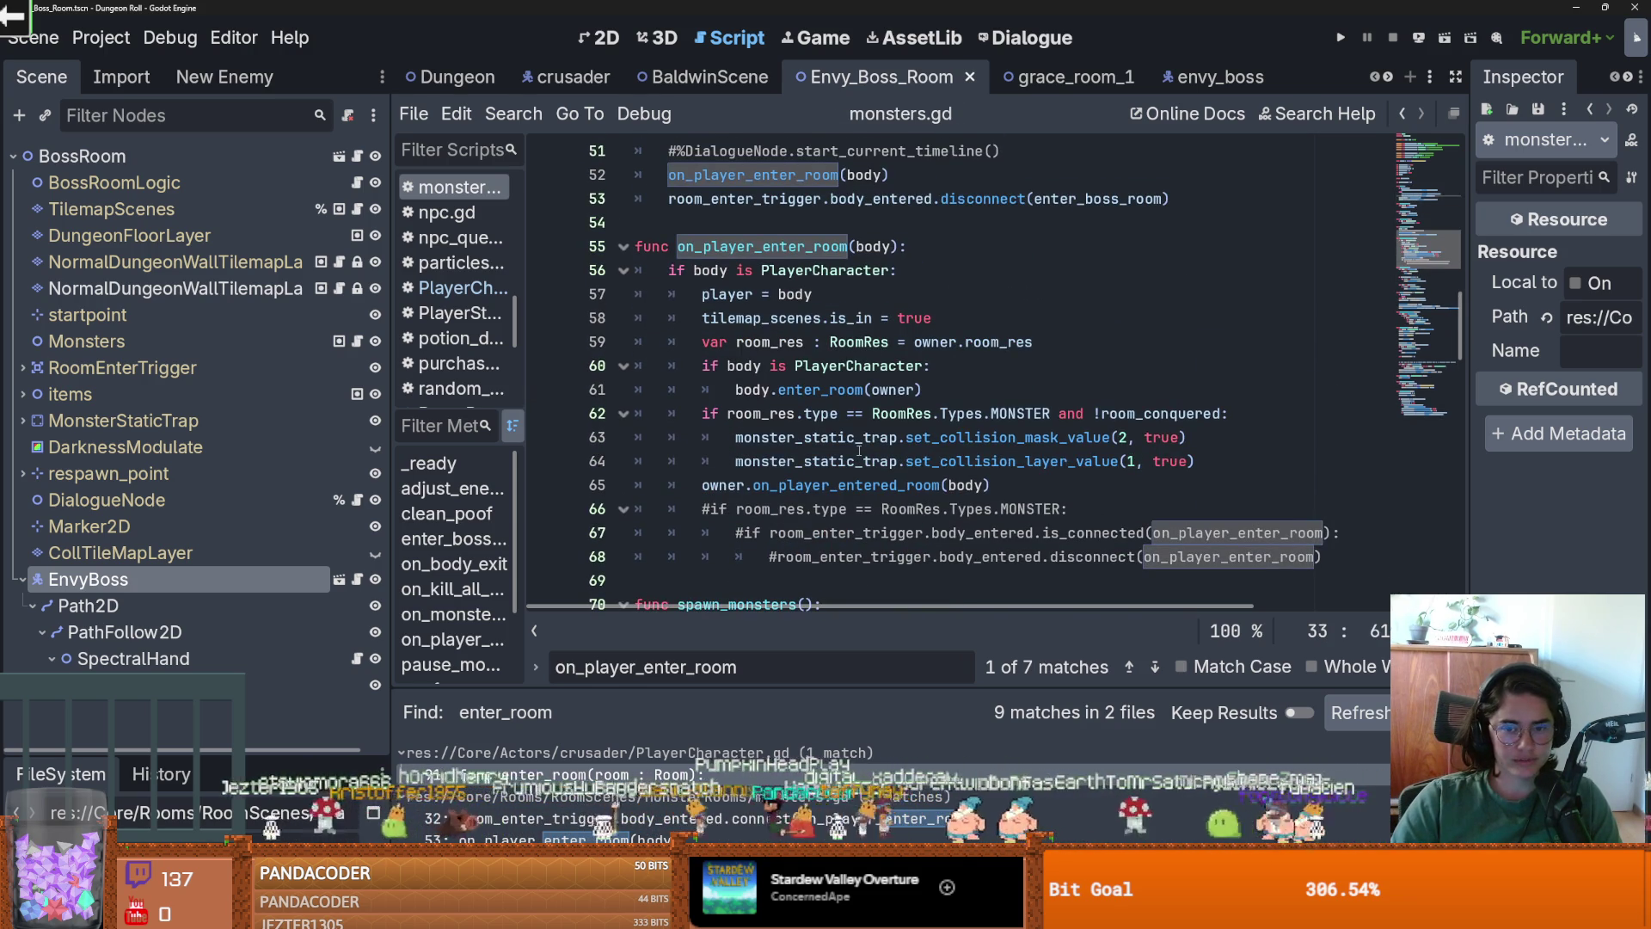
# Review on_player_enter_room, then copy line 32's connect statement onto line 30 in the boss branch
pyautogui.click(978, 508)
pyautogui.scroll(9, 863, 474)
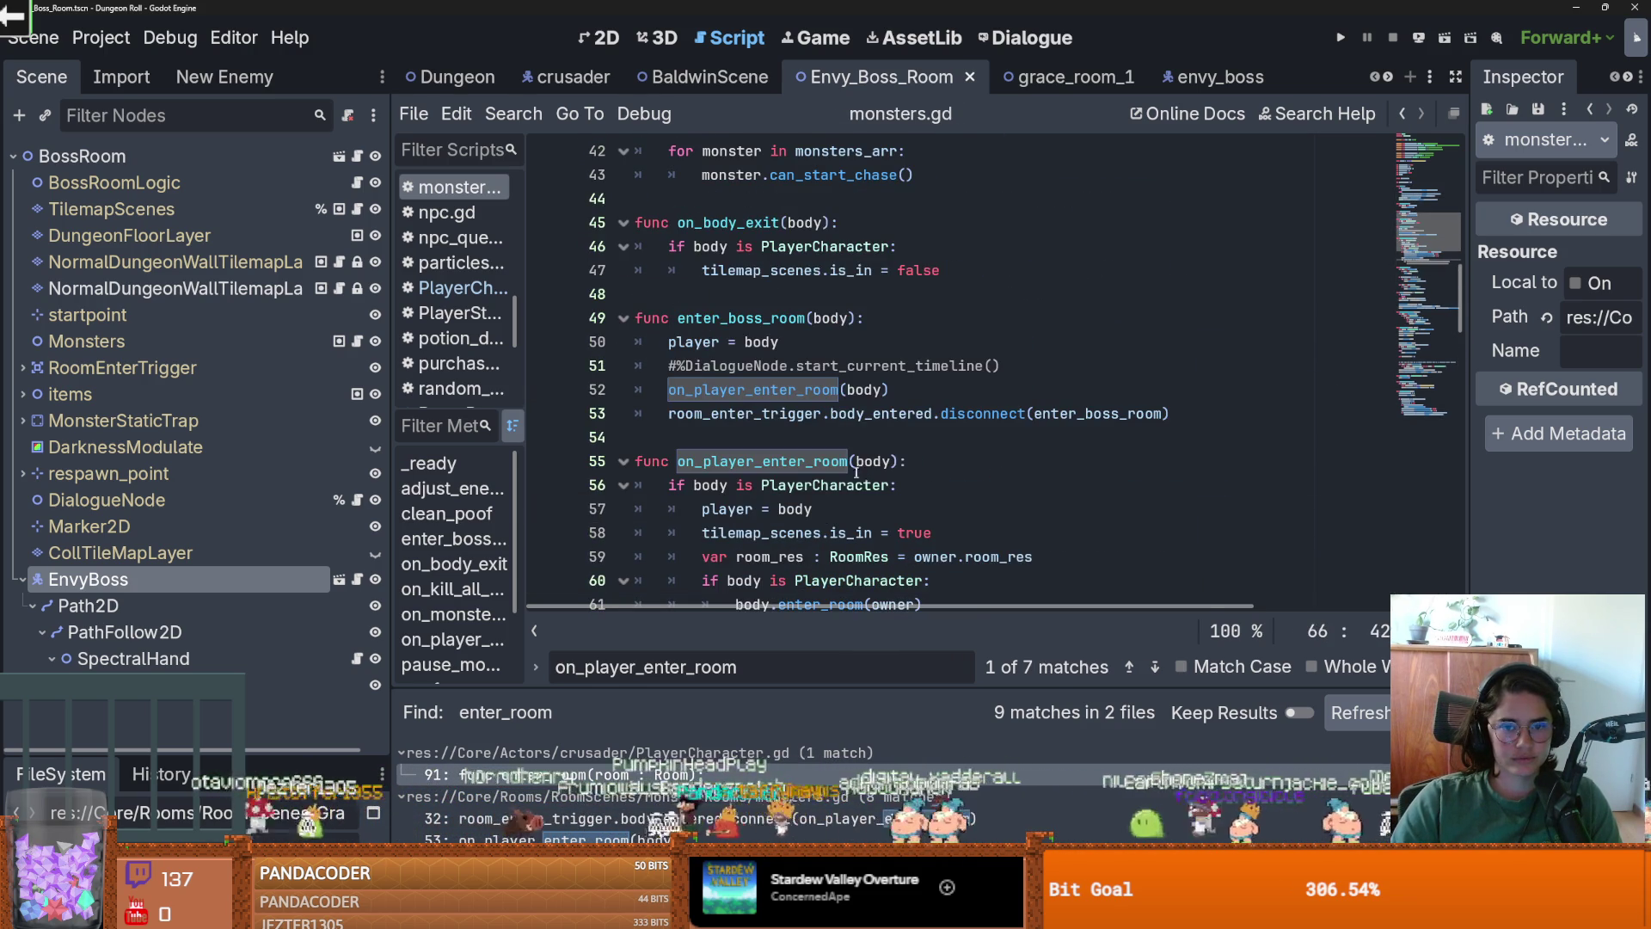
pyautogui.click(797, 460)
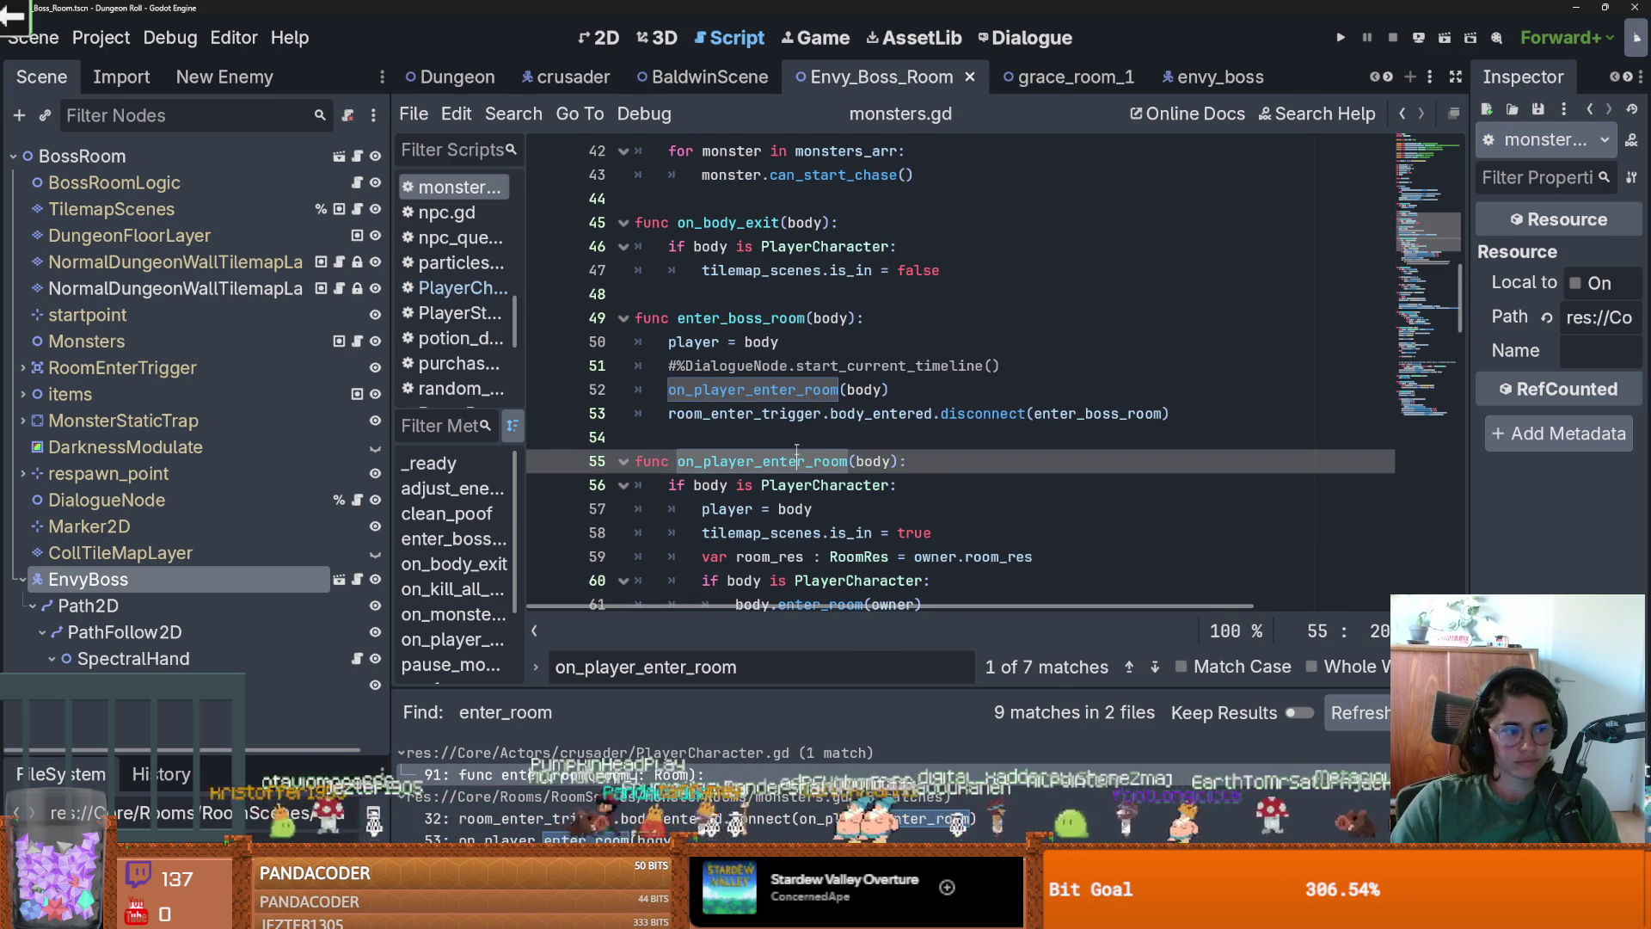
pyautogui.scroll(-3, 799, 443)
pyautogui.doubleClick(912, 437)
pyautogui.doubleClick(762, 247)
pyautogui.scroll(8, 890, 350)
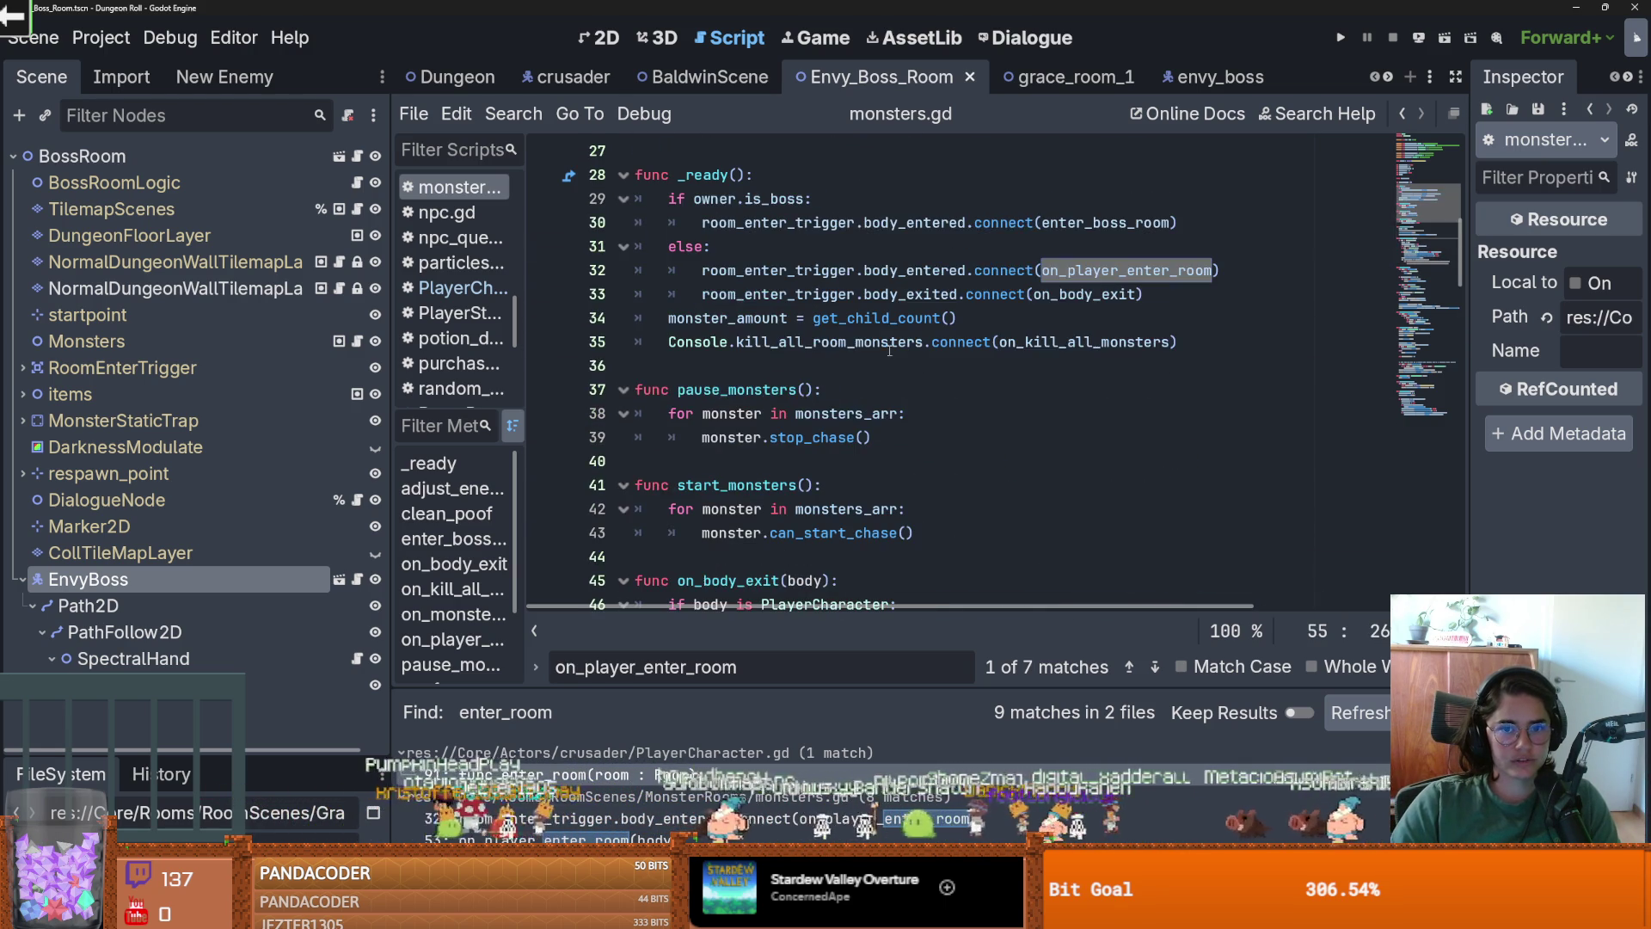
pyautogui.moveTo(1218, 271); pyautogui.dragTo(703, 271)
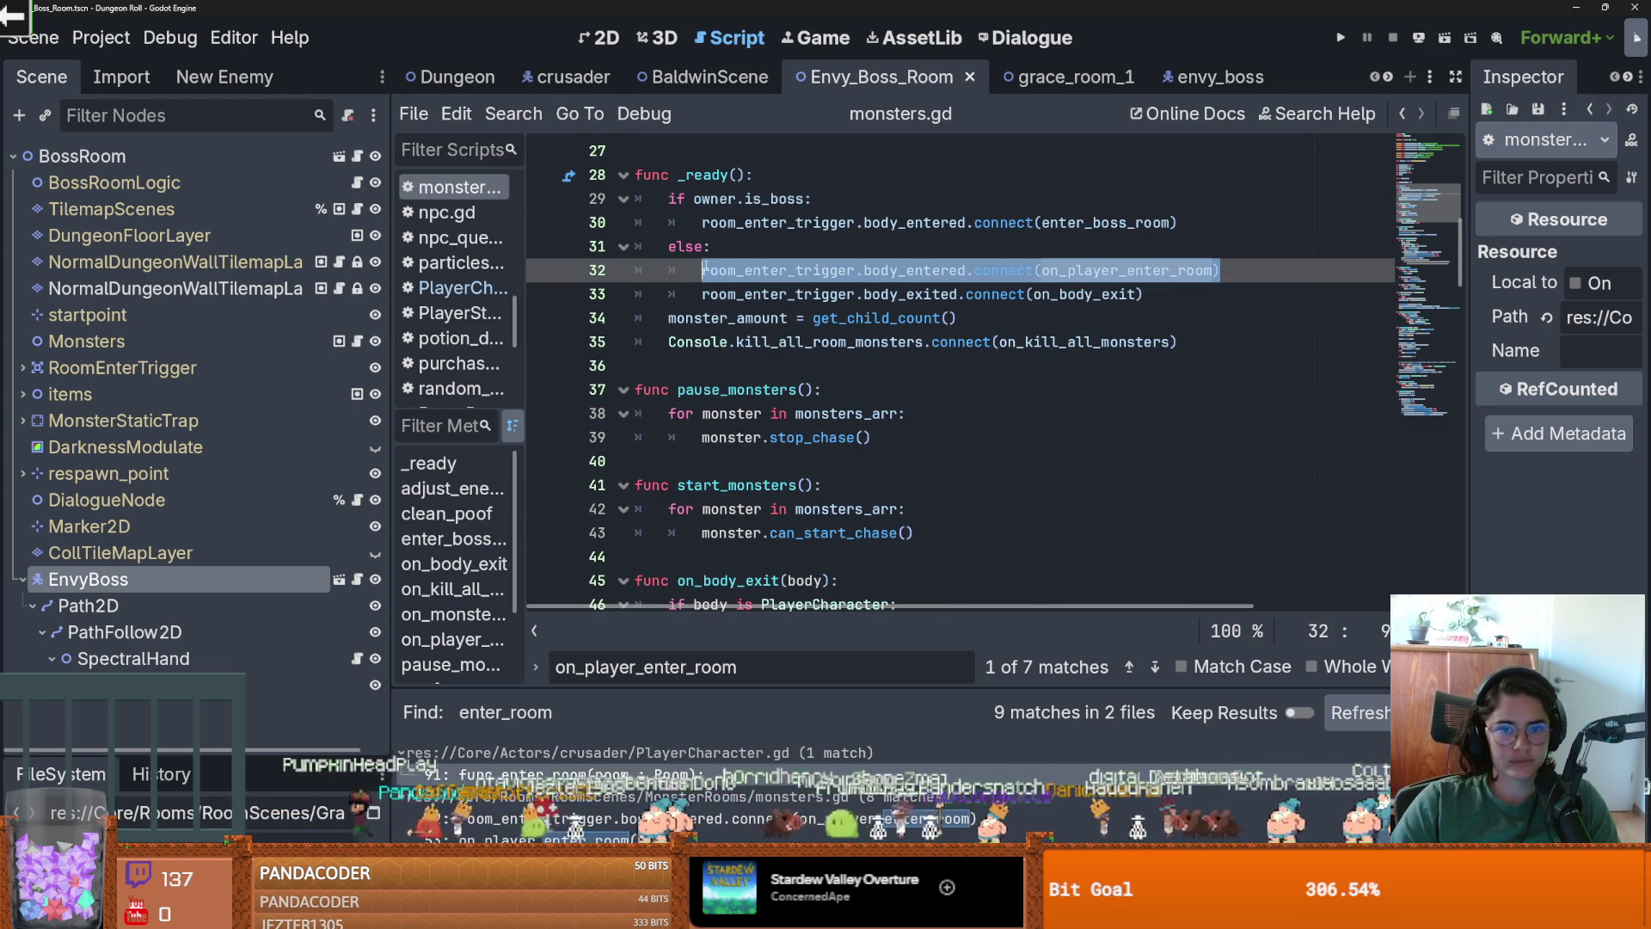
pyautogui.moveTo(1140, 218); pyautogui.dragTo(1143, 221)
# Check enter_boss_room, then delete the copied connect text from line 31
pyautogui.keyDown('ctrl'); pyautogui.click(1105, 224); pyautogui.keyUp('ctrl')
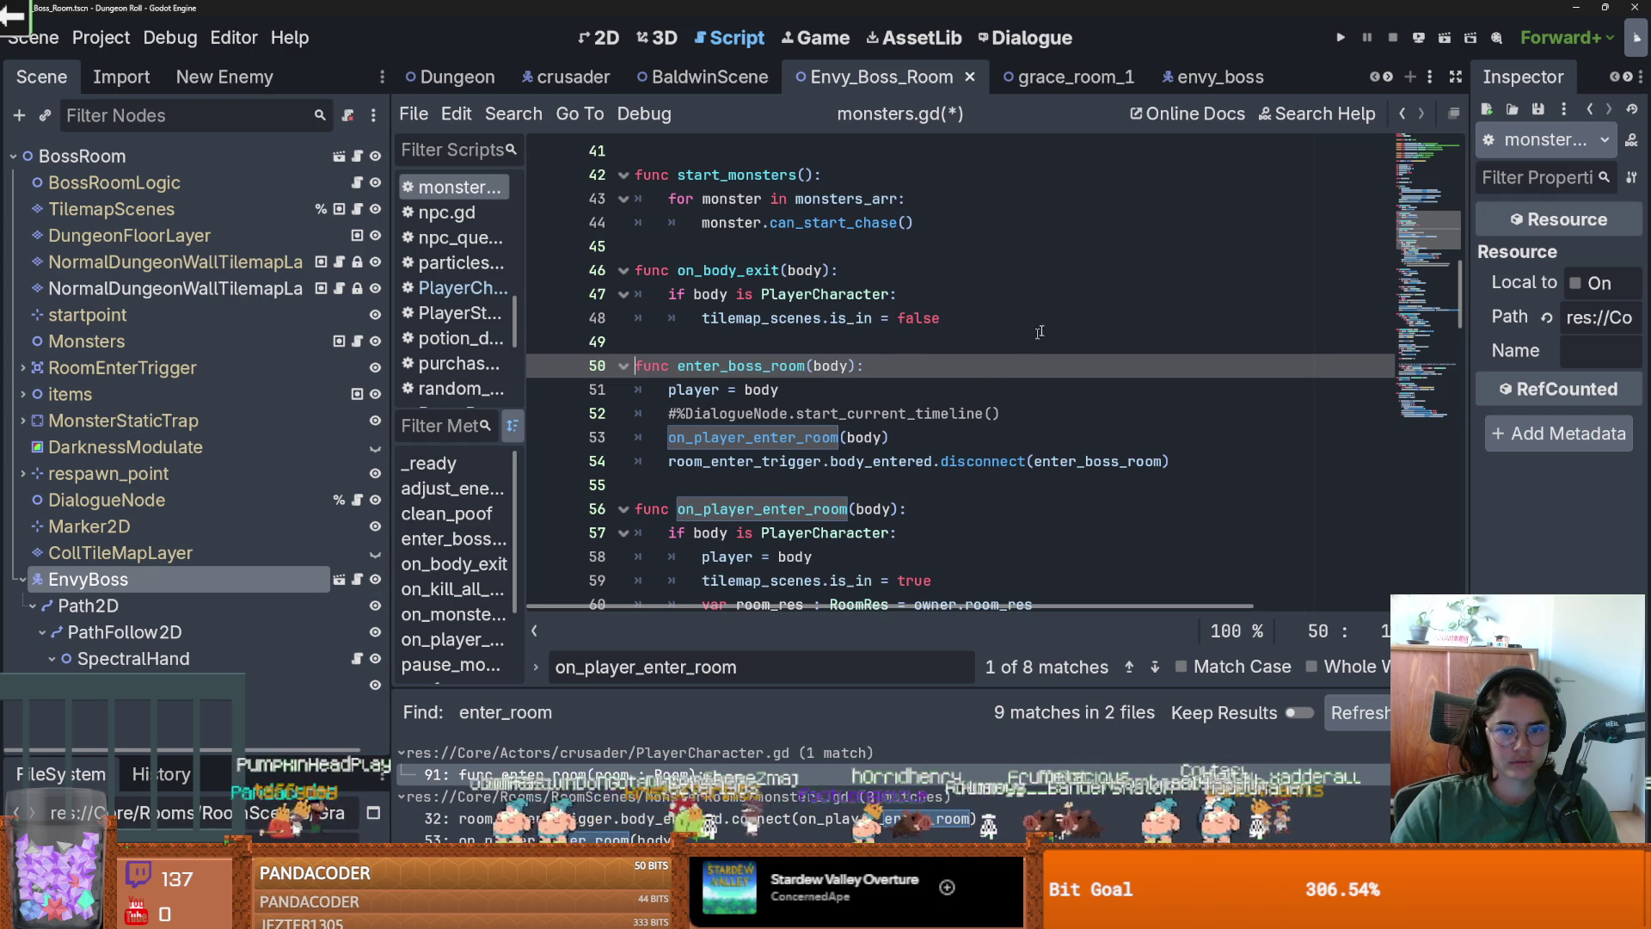
pyautogui.doubleClick(802, 439)
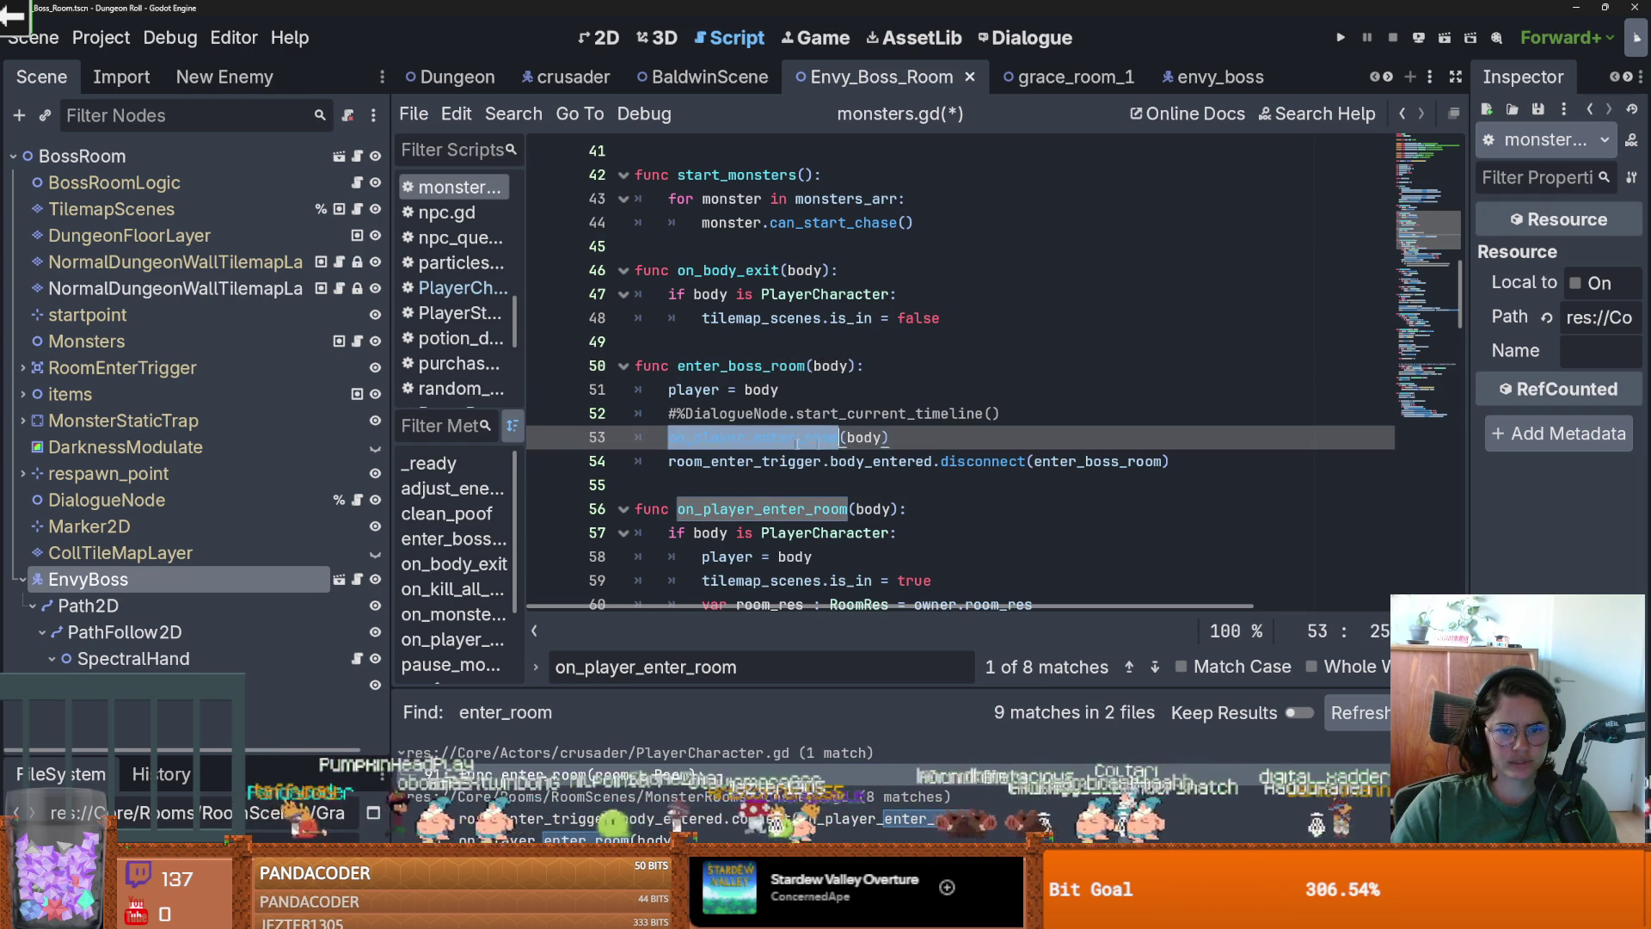
pyautogui.scroll(10, 924, 445)
pyautogui.click(1192, 421)
pyautogui.hotkey('shift', 'Home')
pyautogui.press('BackSpace')
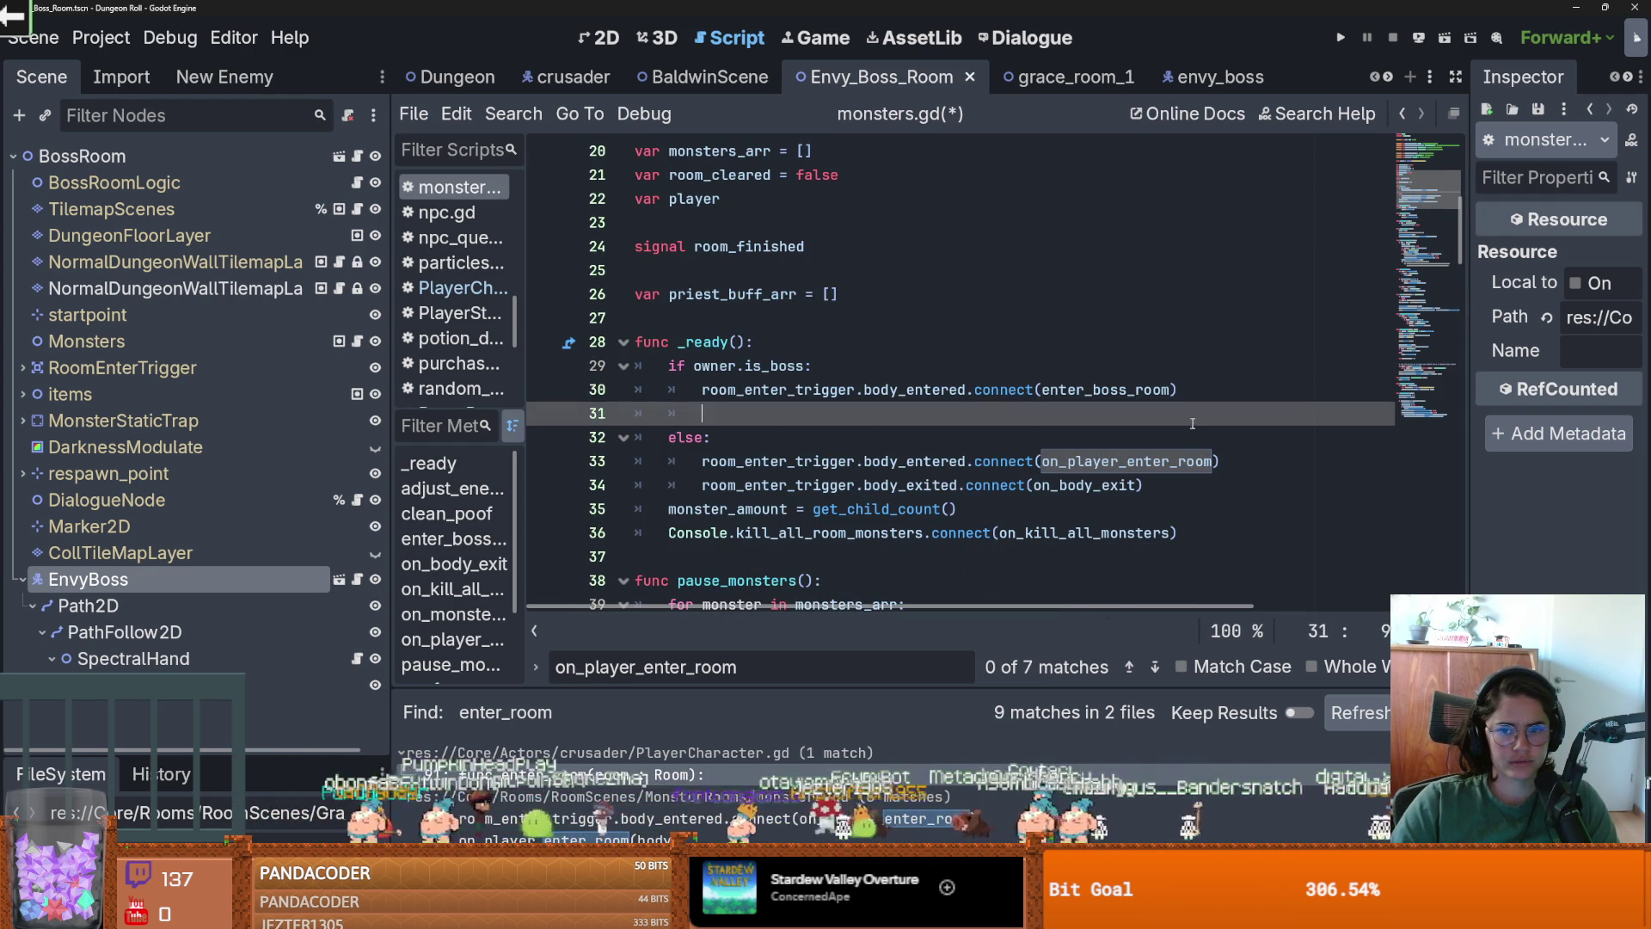
# Review enter_boss_room's on_player_enter_room call and body_entered disconnect, then save monsters.gd
pyautogui.scroll(-8, 1184, 419)
pyautogui.doubleClick(817, 366)
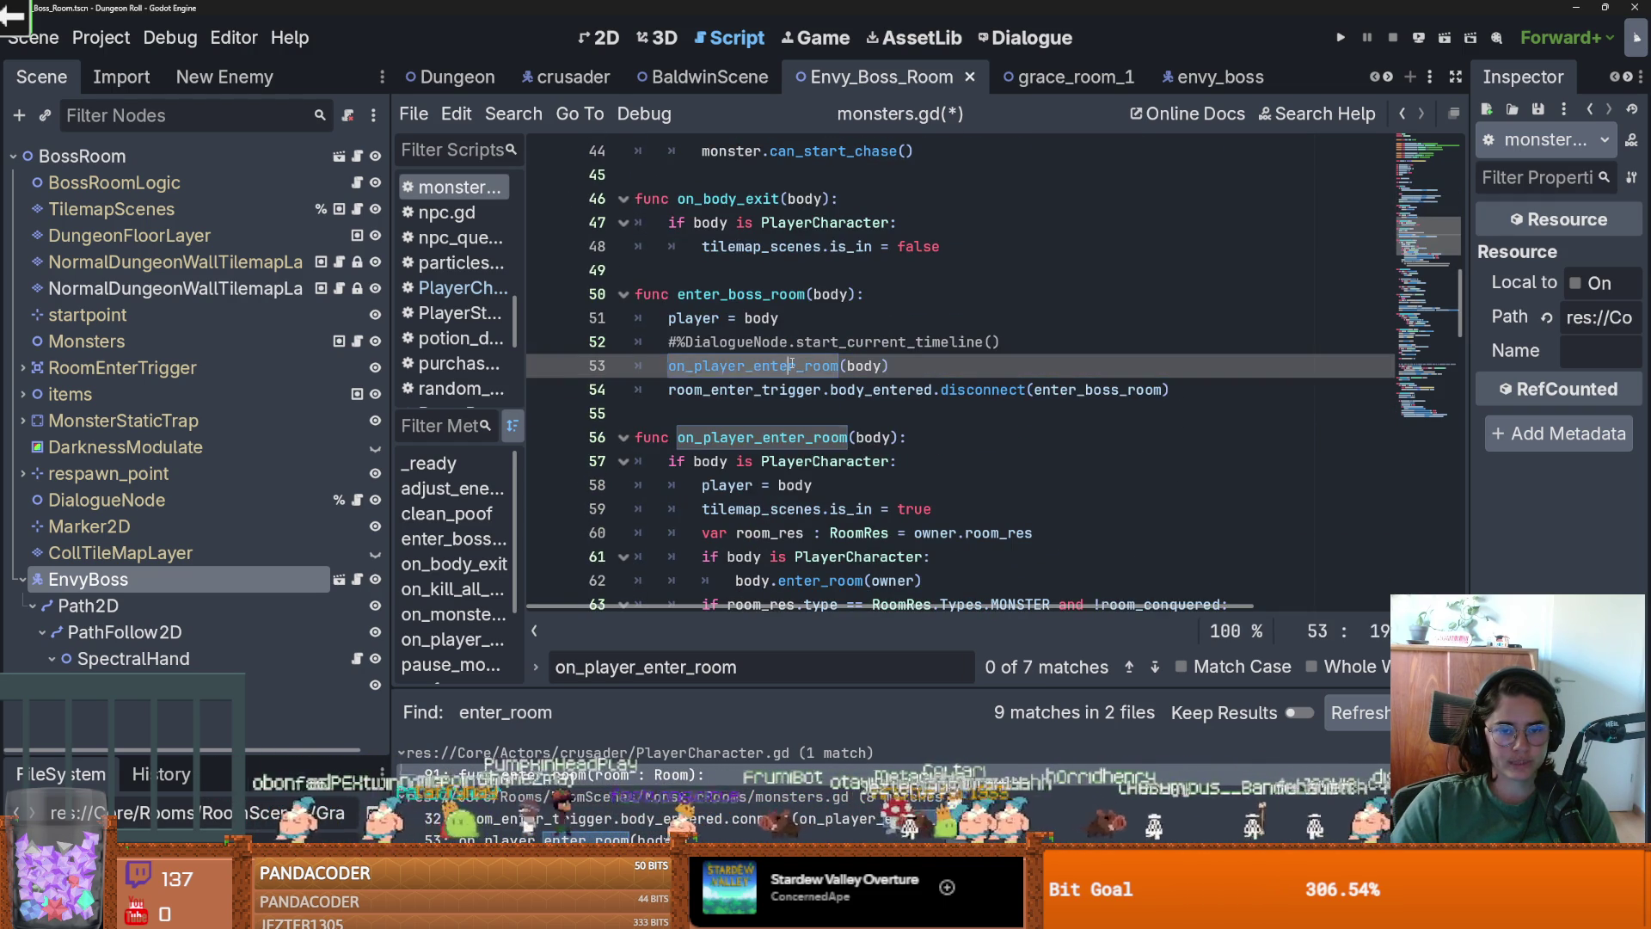
pyautogui.doubleClick(748, 390)
pyautogui.doubleClick(907, 390)
pyautogui.keyDown('ctrl'); pyautogui.click(1086, 390); pyautogui.keyUp('ctrl')
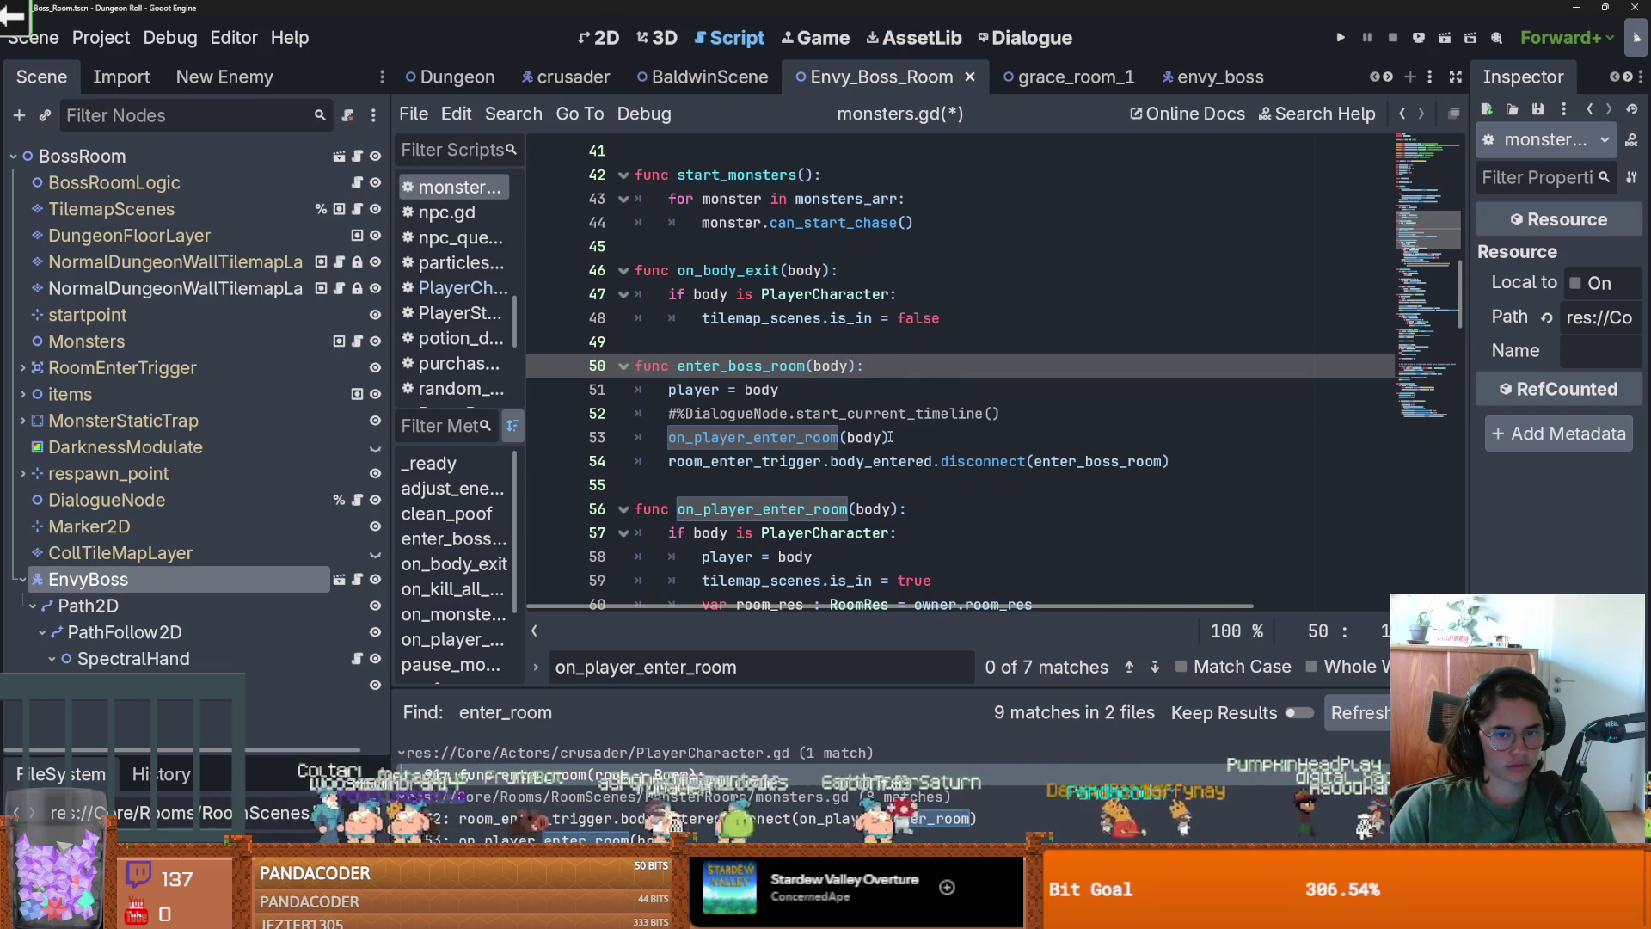
pyautogui.scroll(-1, 890, 437)
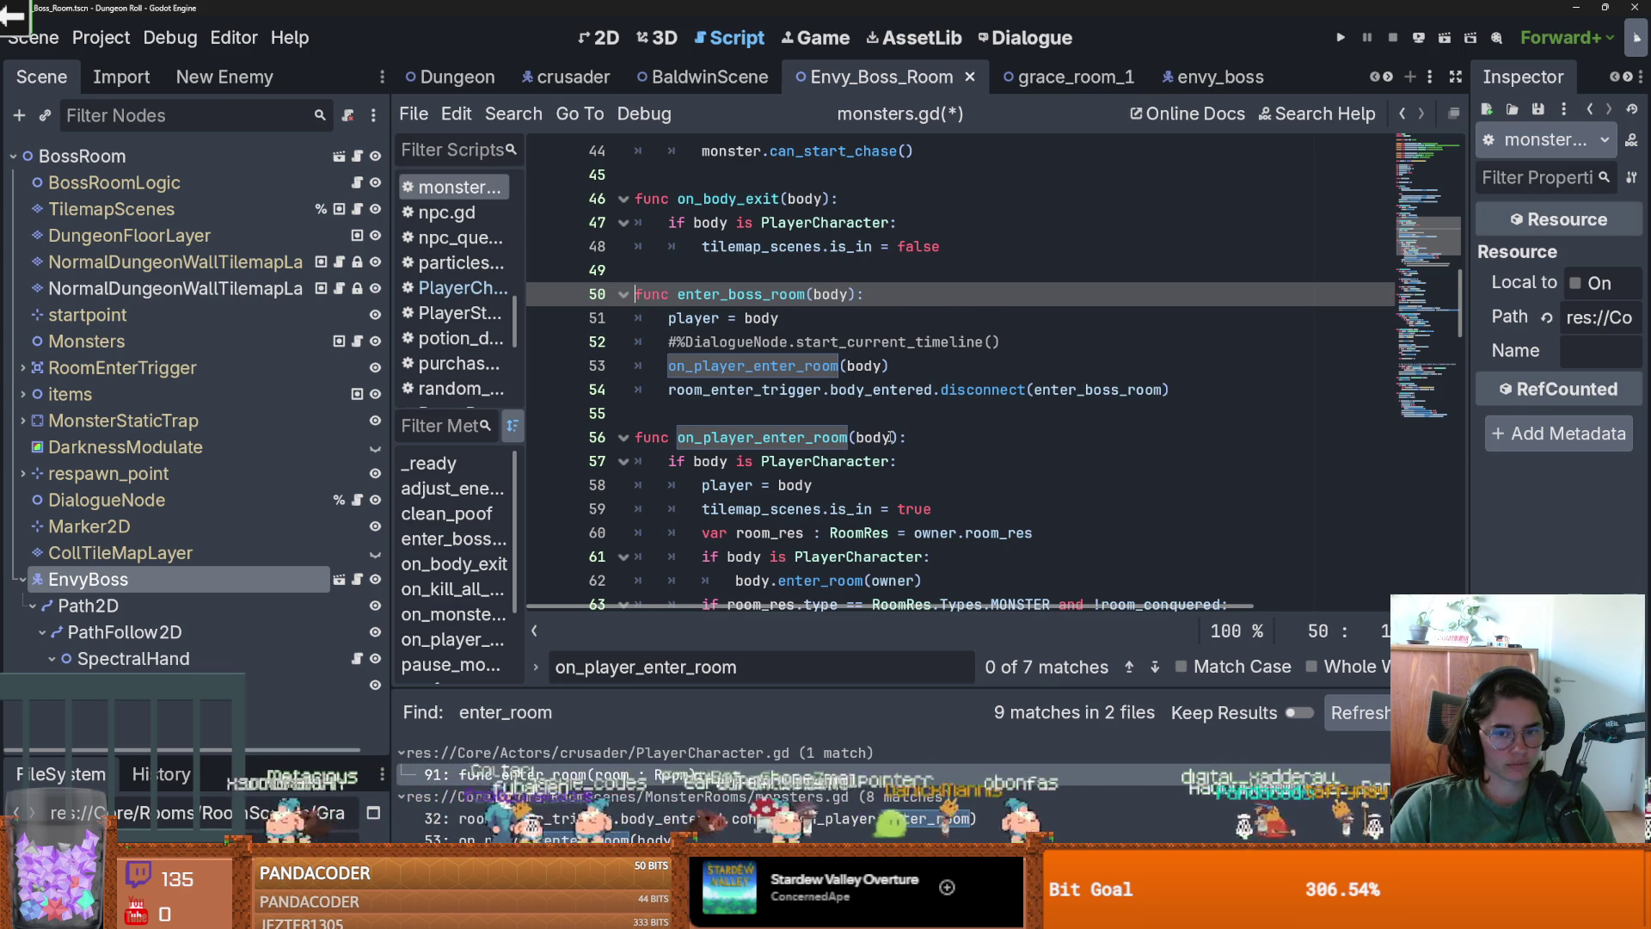
pyautogui.scroll(-2, 890, 437)
pyautogui.hotkey('ctrl', 's')
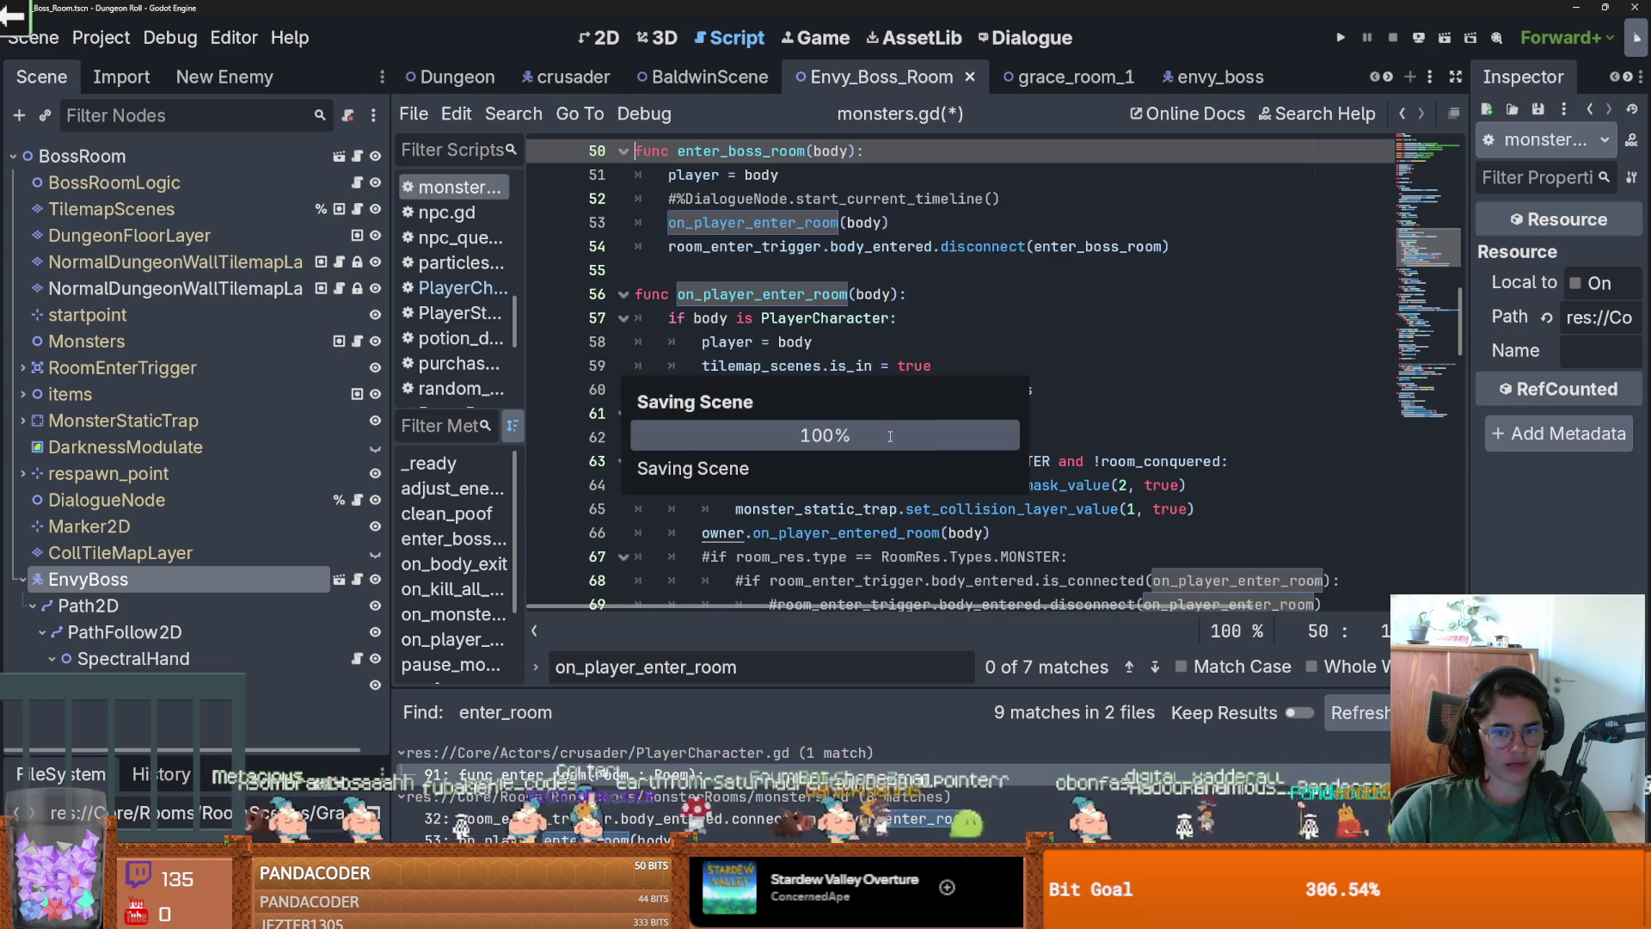
pyautogui.scroll(-1, 890, 437)
pyautogui.scroll(-2, 890, 437)
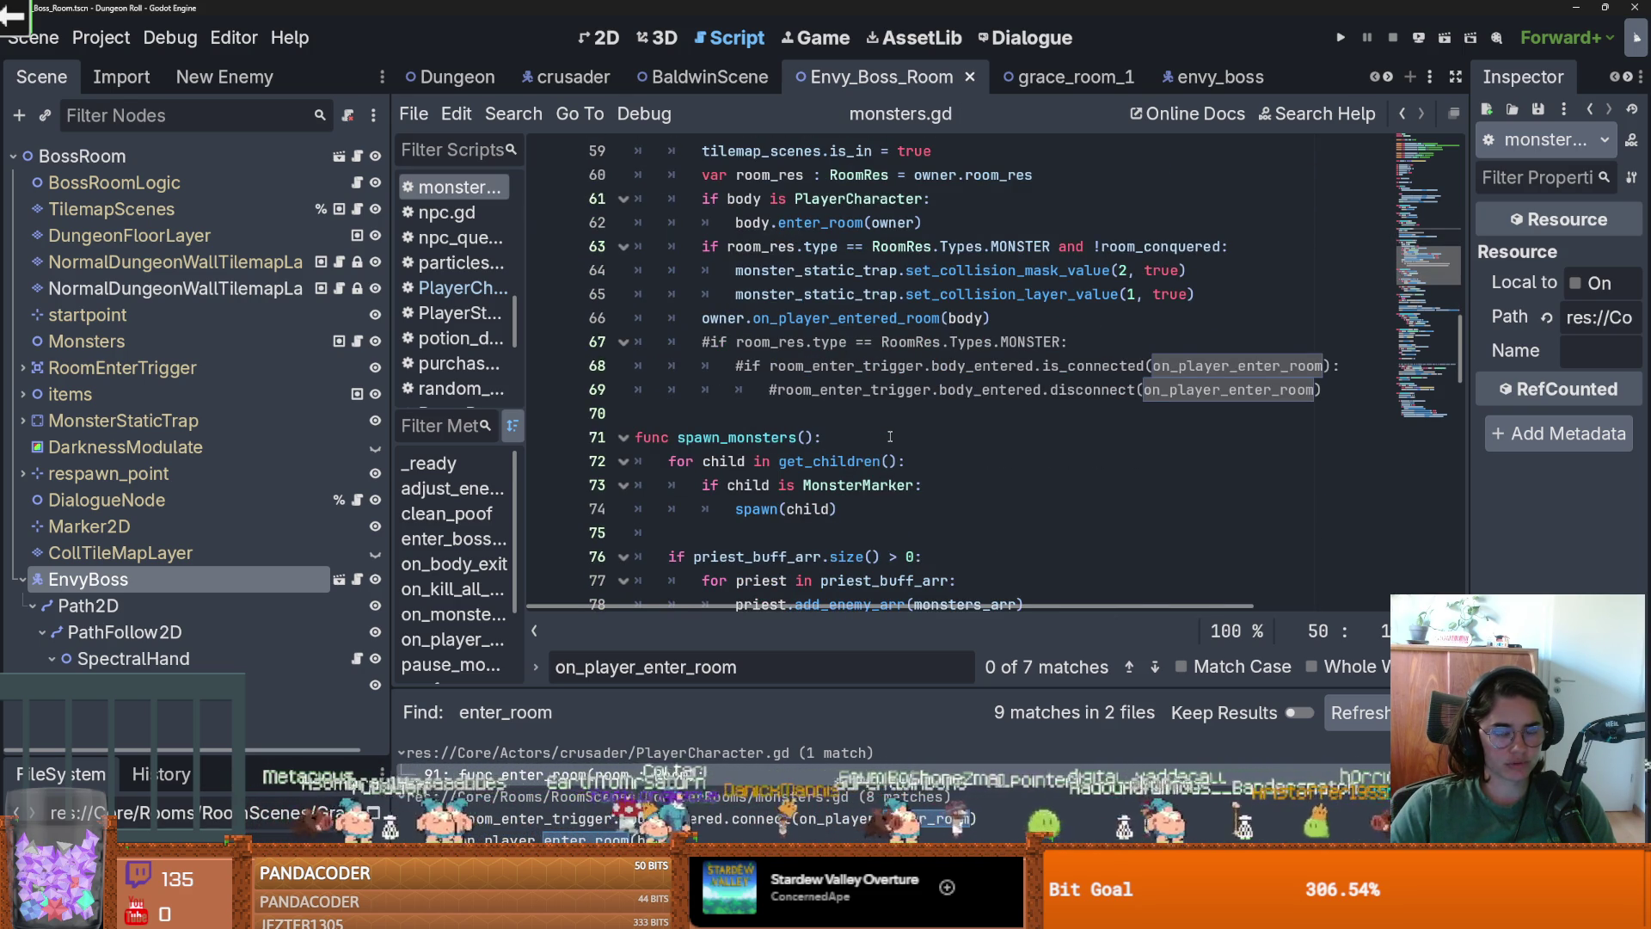
# Review monsters.gd and jump to the on_body_exit function definition
pyautogui.scroll(-2, 890, 437)
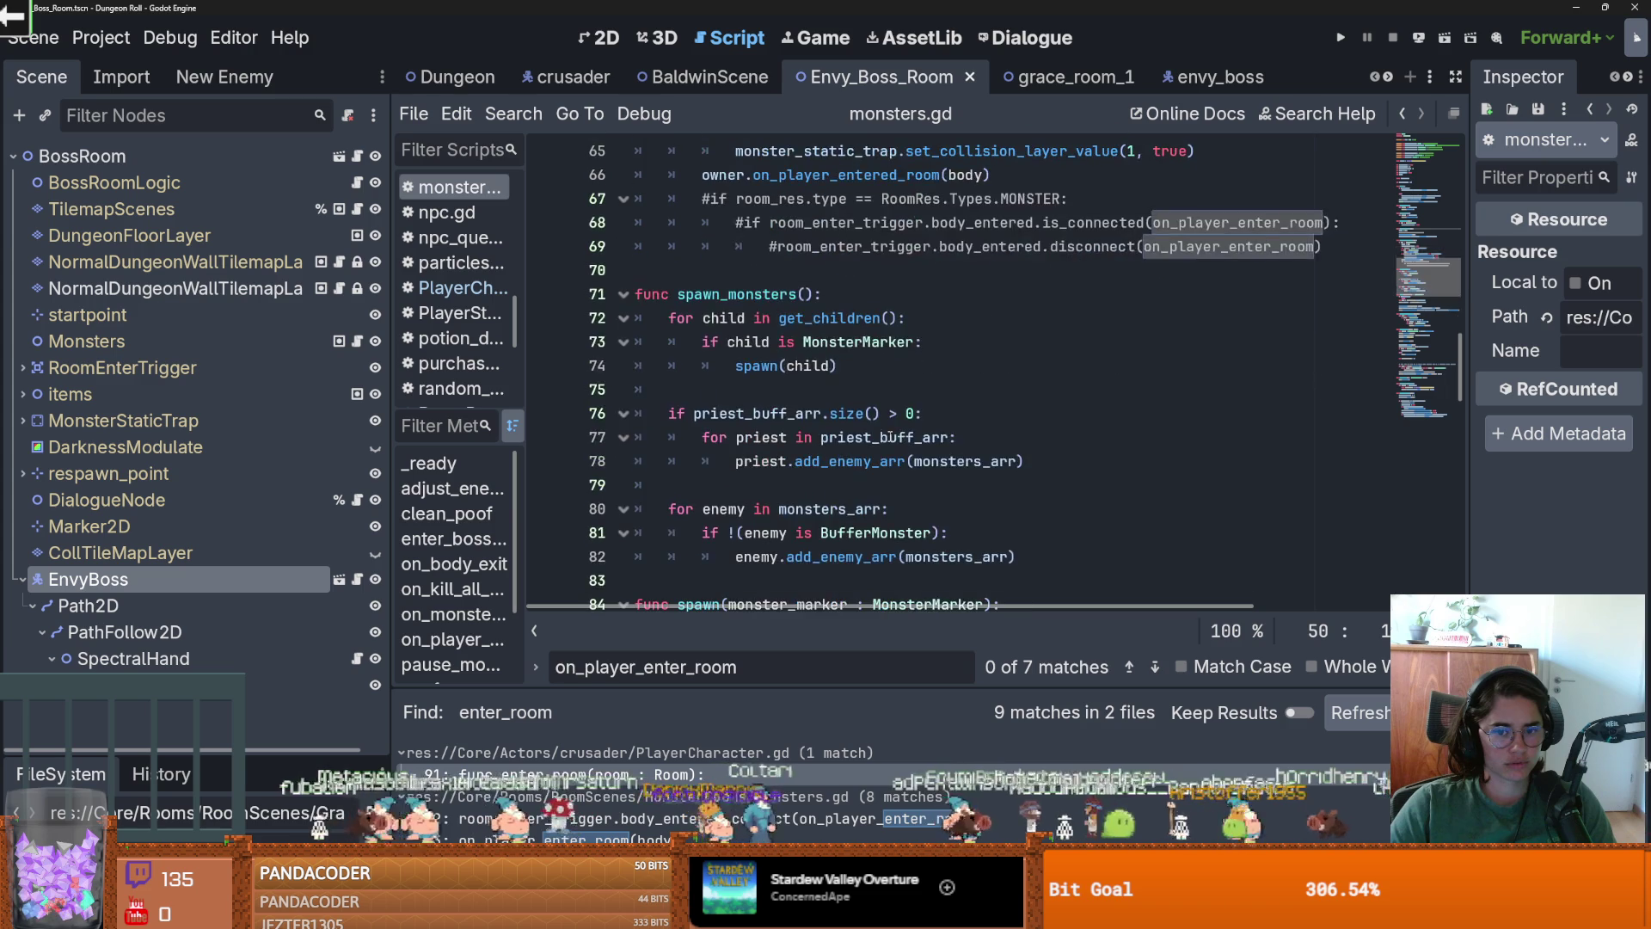
pyautogui.scroll(-3, 890, 437)
pyautogui.scroll(10, 890, 437)
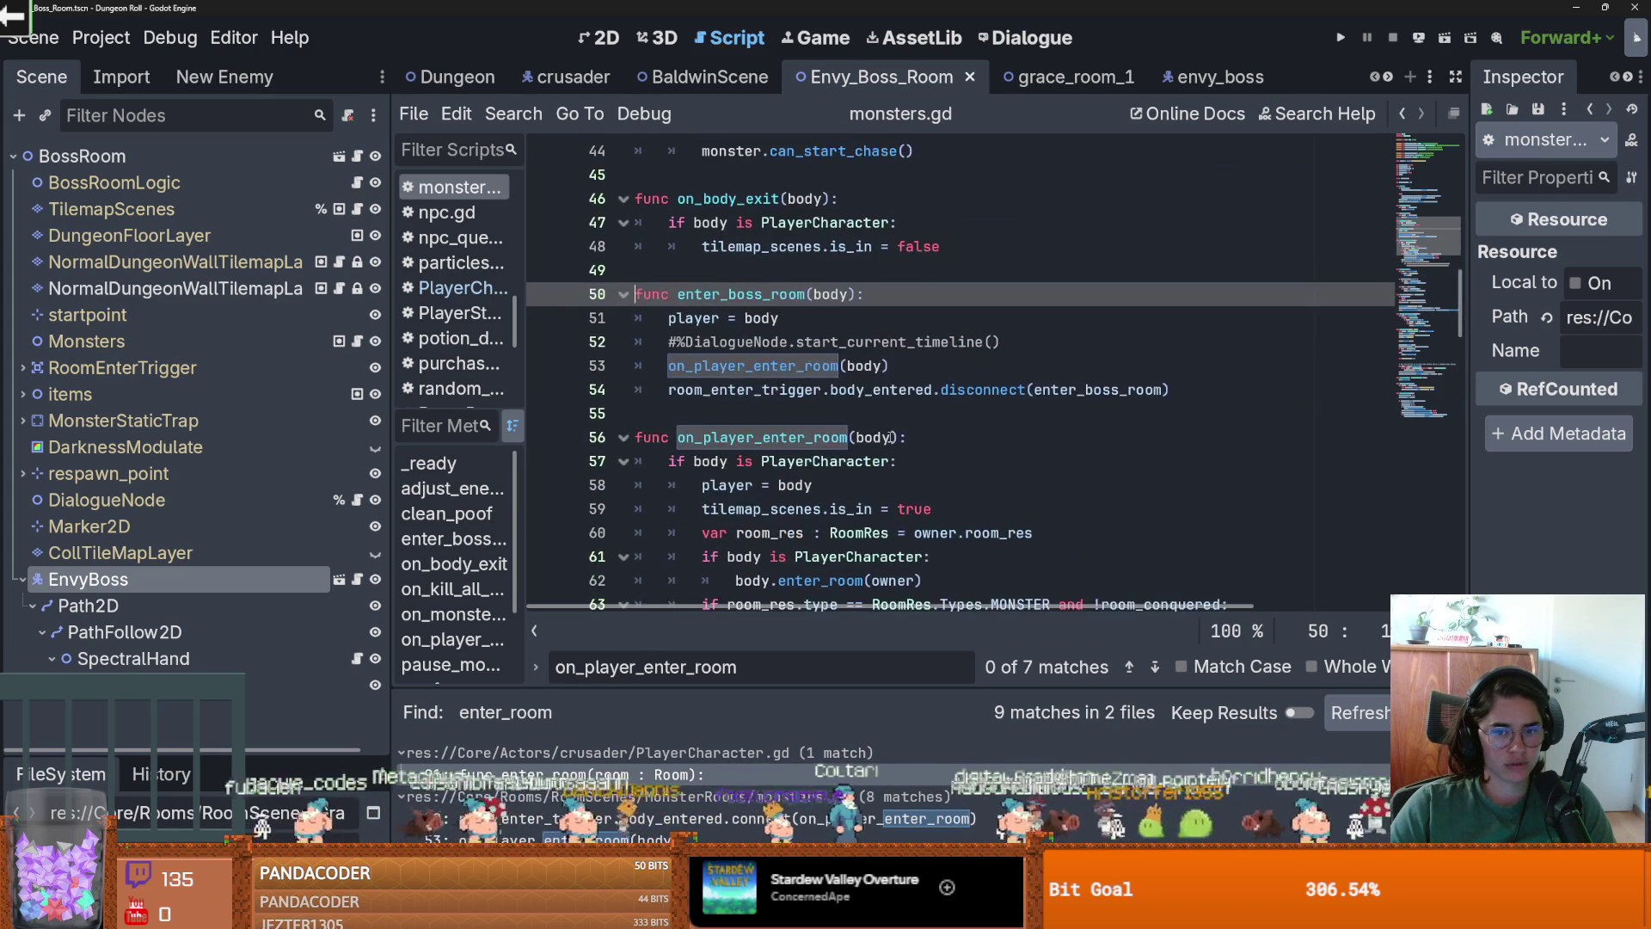
pyautogui.scroll(6, 890, 436)
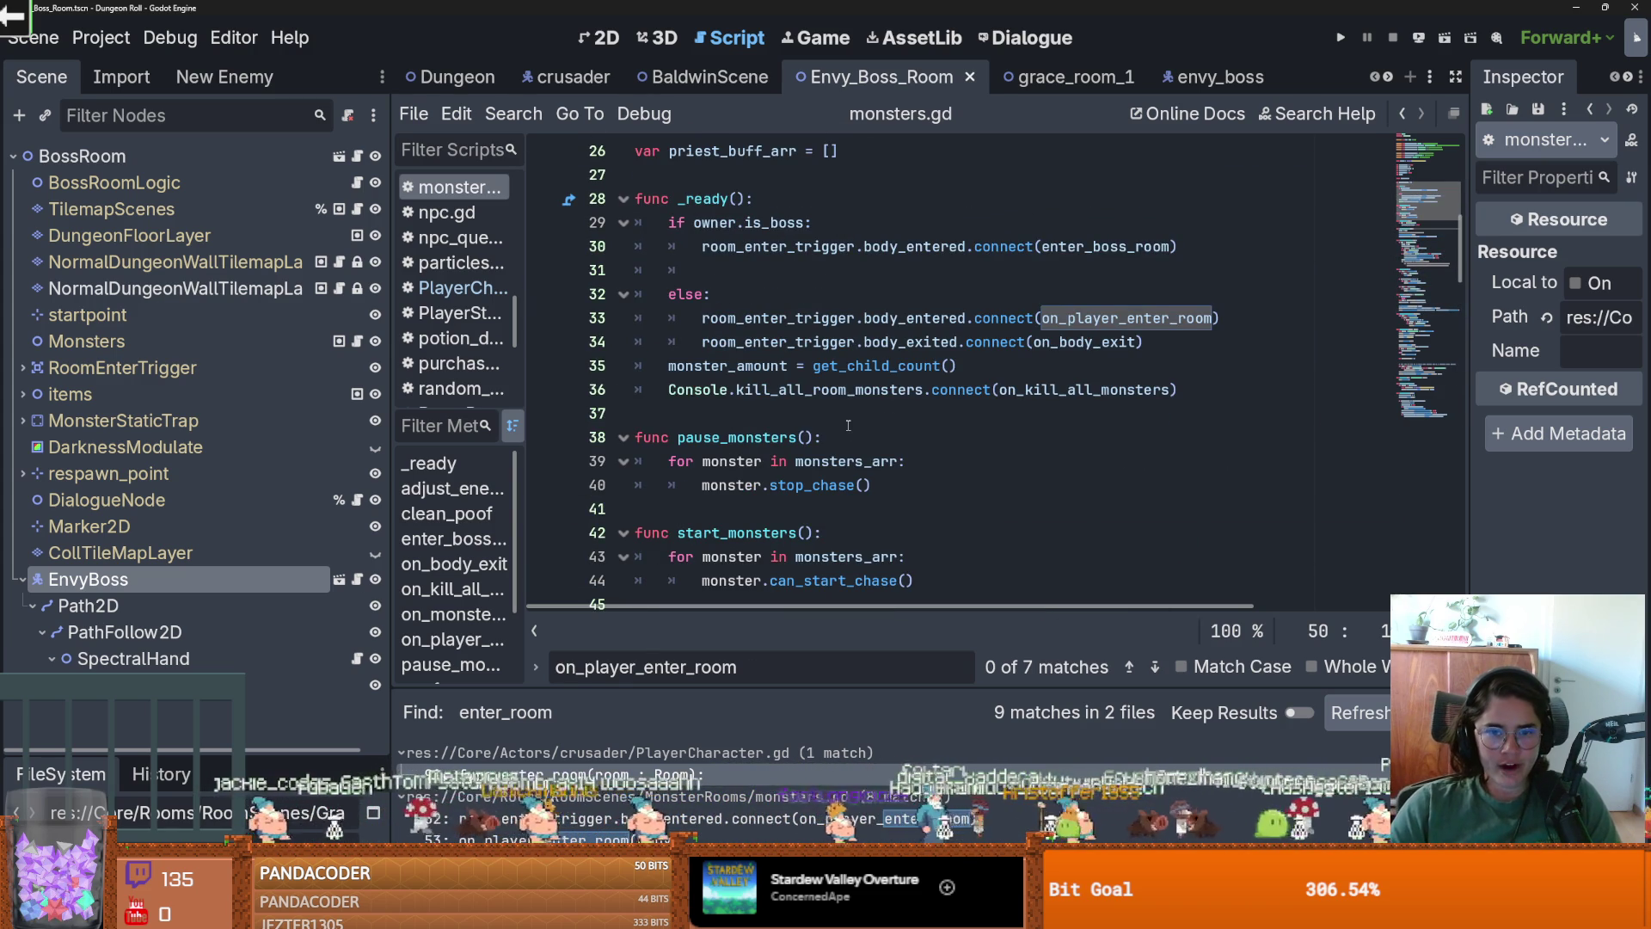
pyautogui.doubleClick(1088, 344)
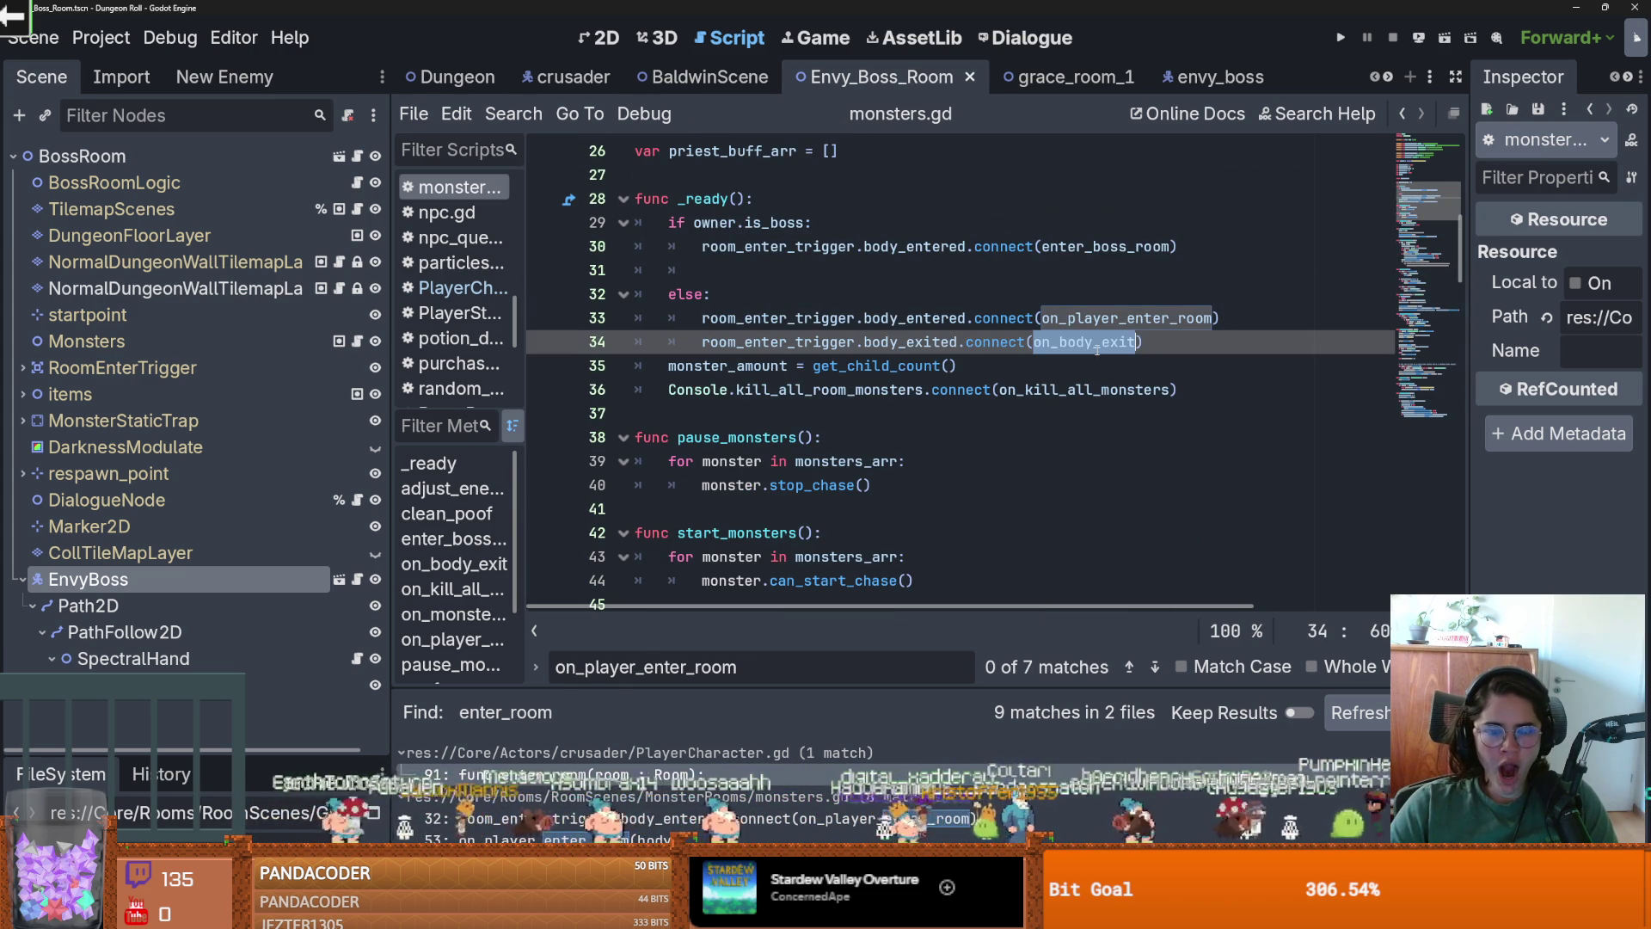
pyautogui.keyDown('ctrl'); pyautogui.click(1091, 353); pyautogui.keyUp('ctrl')
# Delete the empty line 31 in the boss branch and save the script
pyautogui.scroll(-1, 1090, 355)
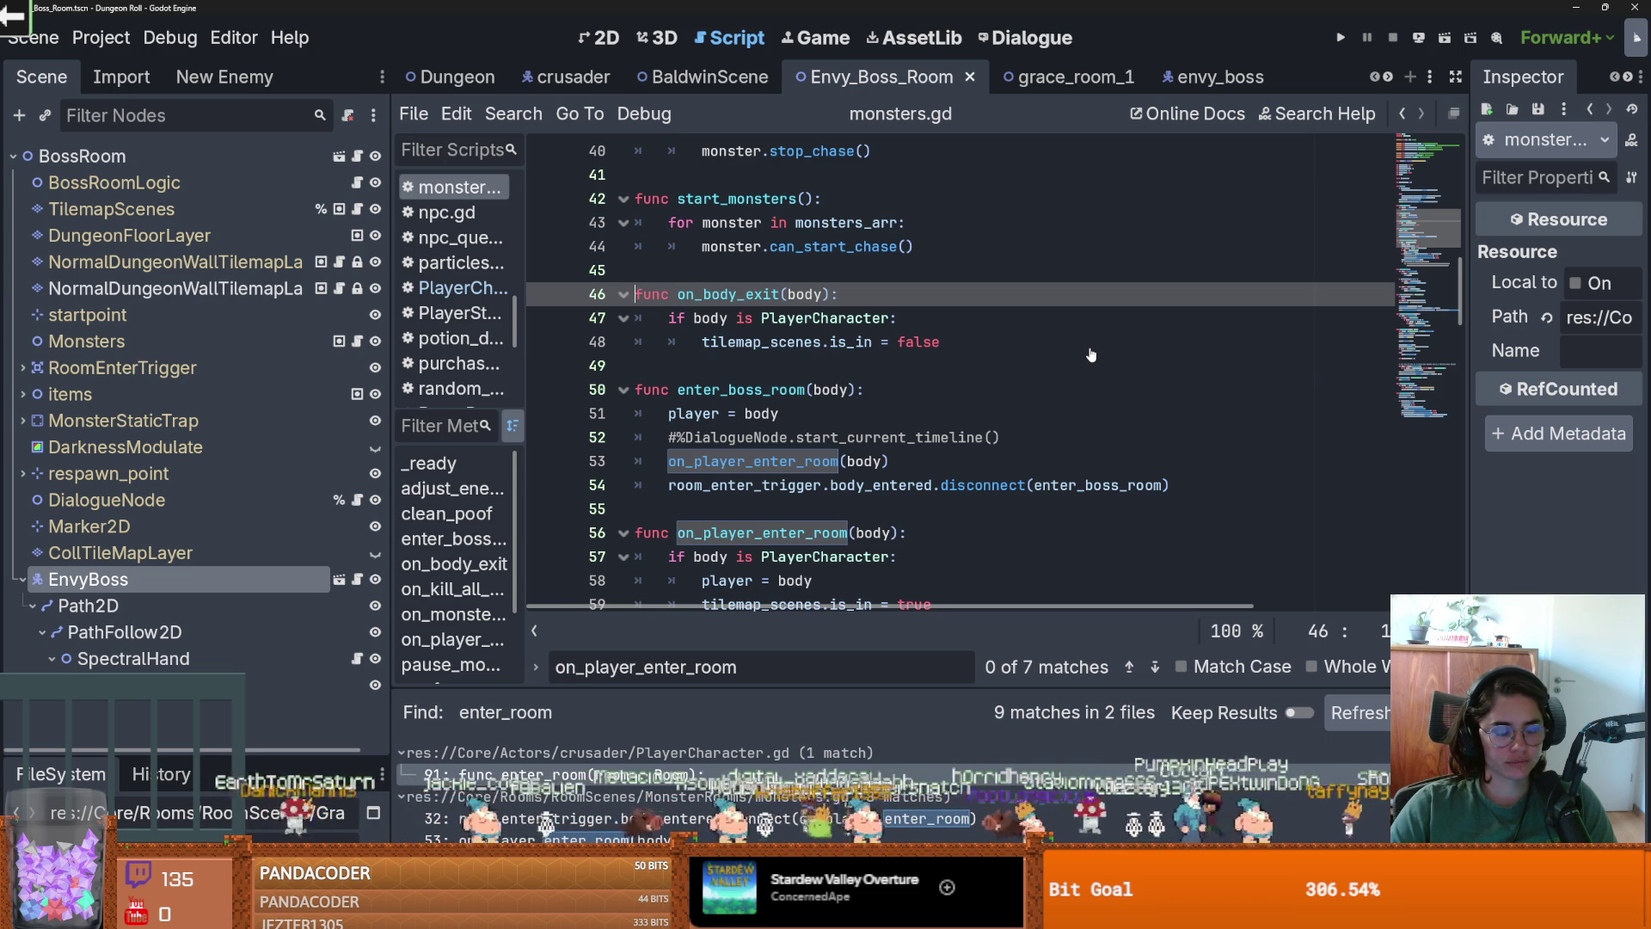
pyautogui.scroll(-1, 1090, 352)
pyautogui.scroll(4, 1090, 350)
pyautogui.scroll(-2, 1088, 347)
pyautogui.scroll(5, 1088, 347)
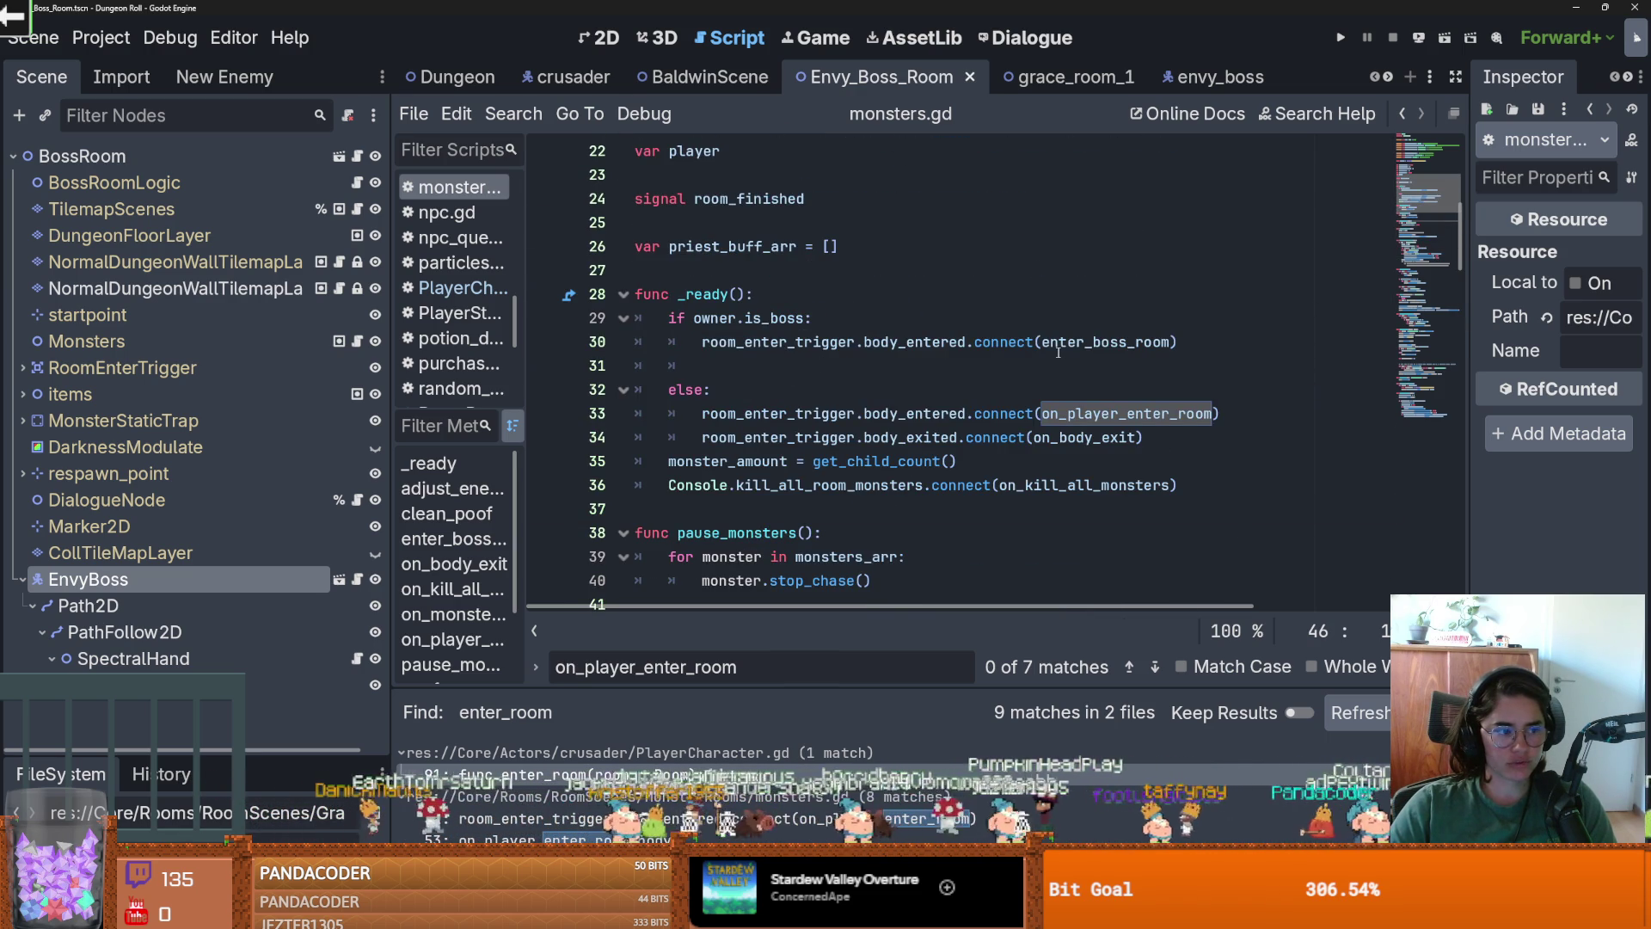
pyautogui.click(974, 354)
pyautogui.press('BackSpace')
pyautogui.press('BackSpace')
pyautogui.press('BackSpace')
pyautogui.hotkey('ctrl', 's')
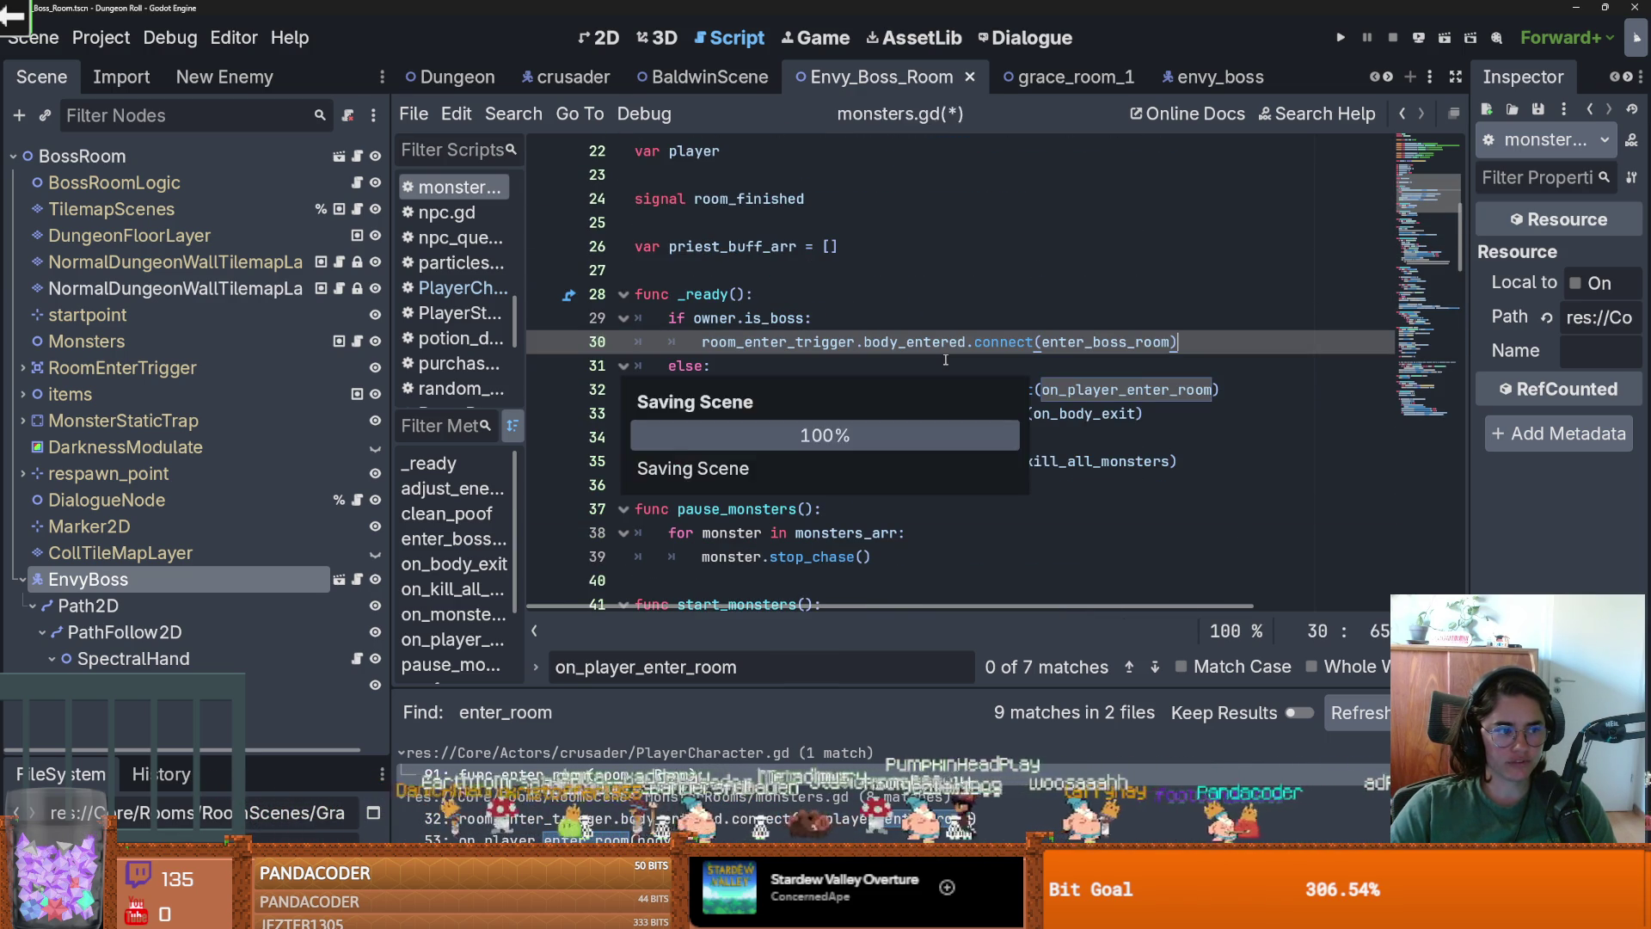
# Review the code around room_enter_trigger on line 30 and the blank line 36
pyautogui.moveTo(943, 342)
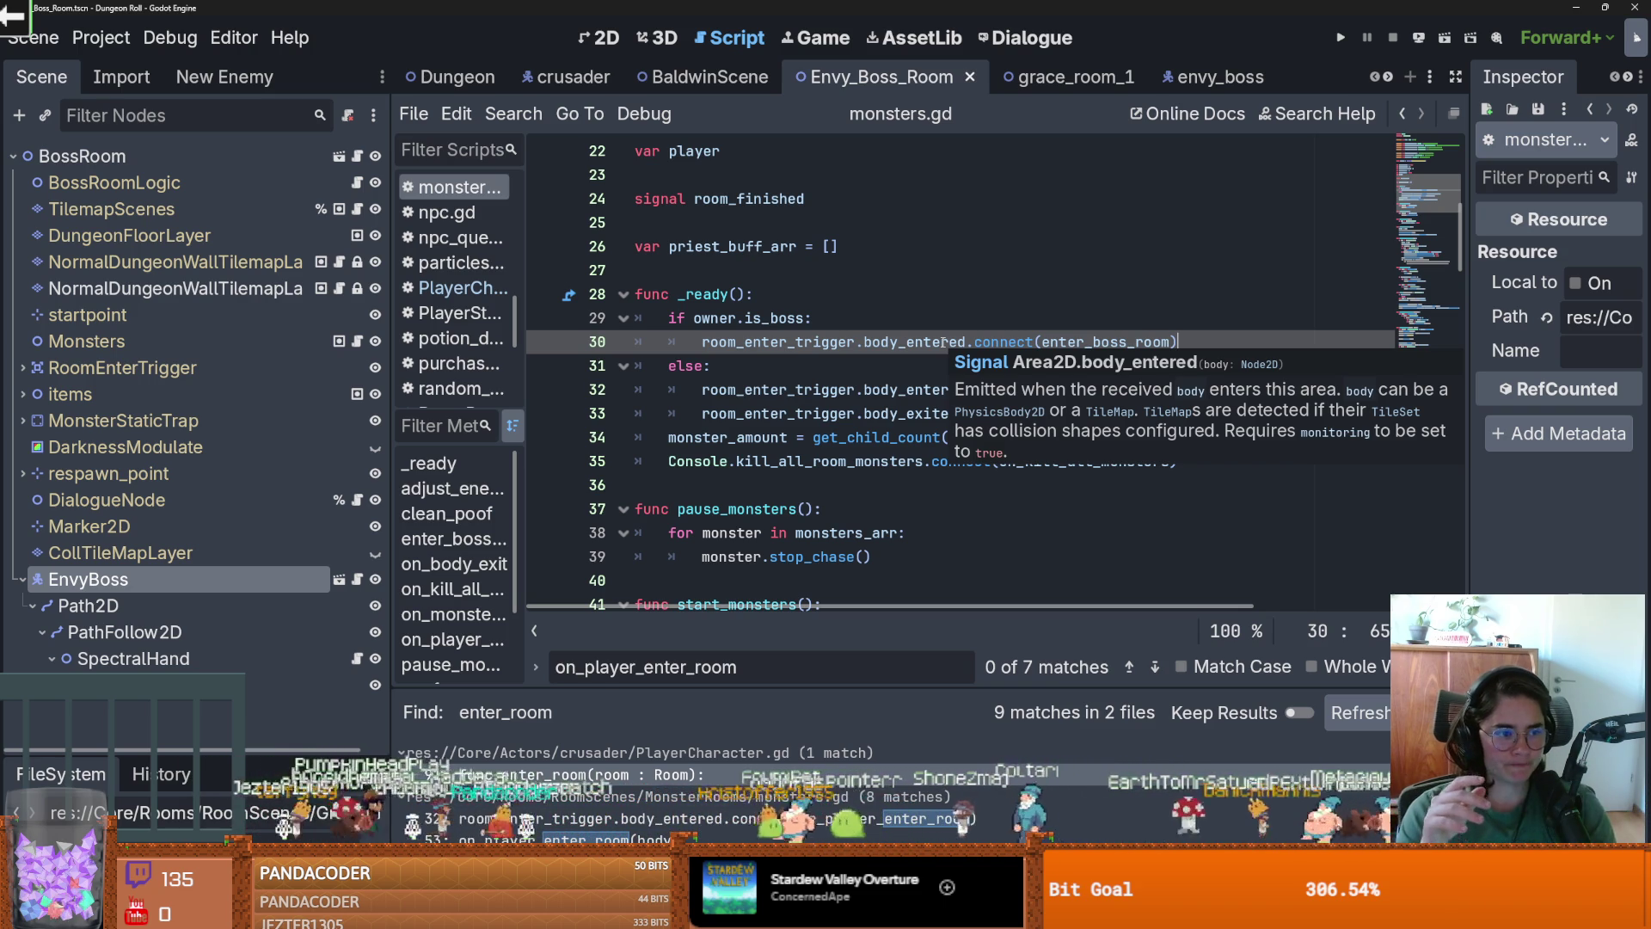
pyautogui.click(855, 341)
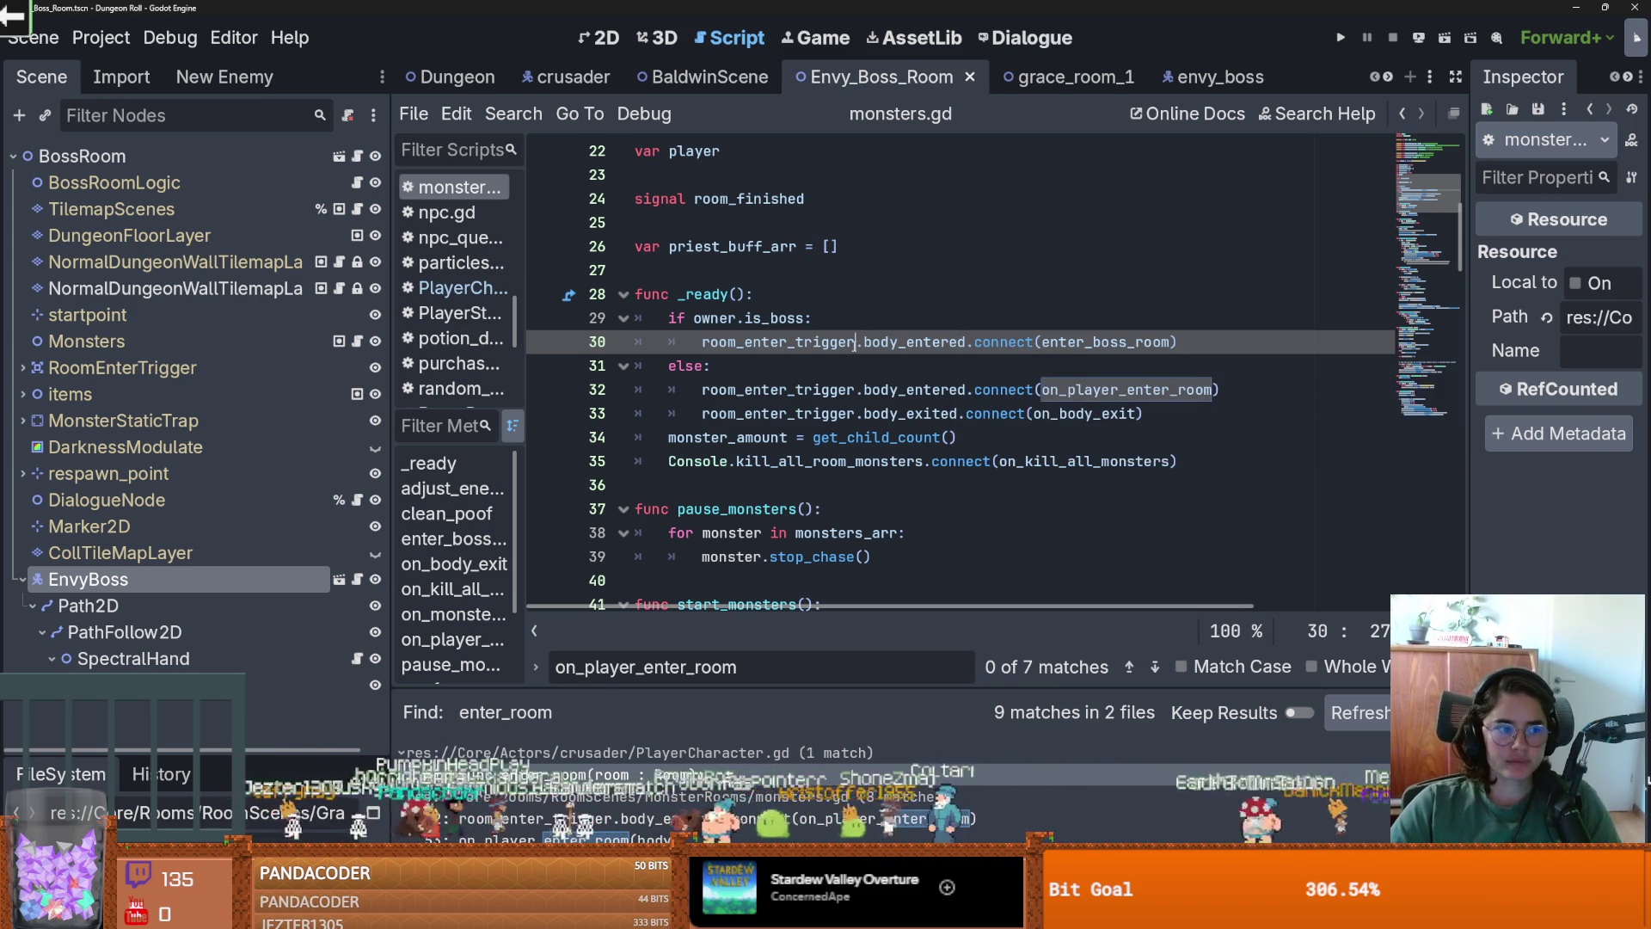
pyautogui.scroll(-2, 841, 421)
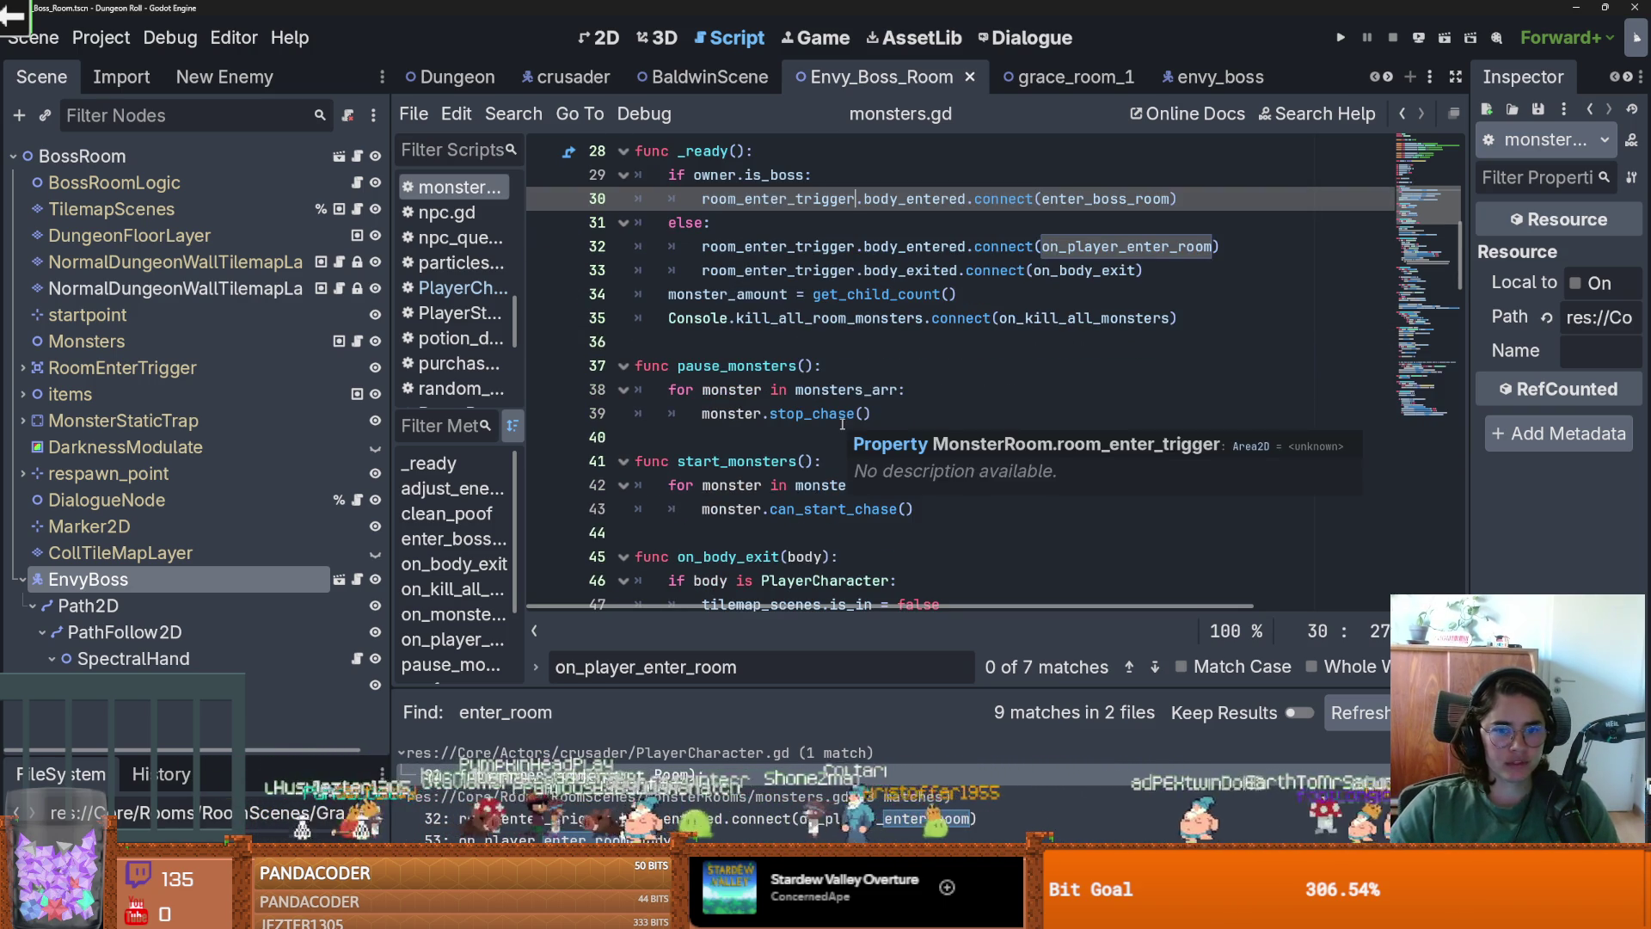
pyautogui.scroll(1, 837, 358)
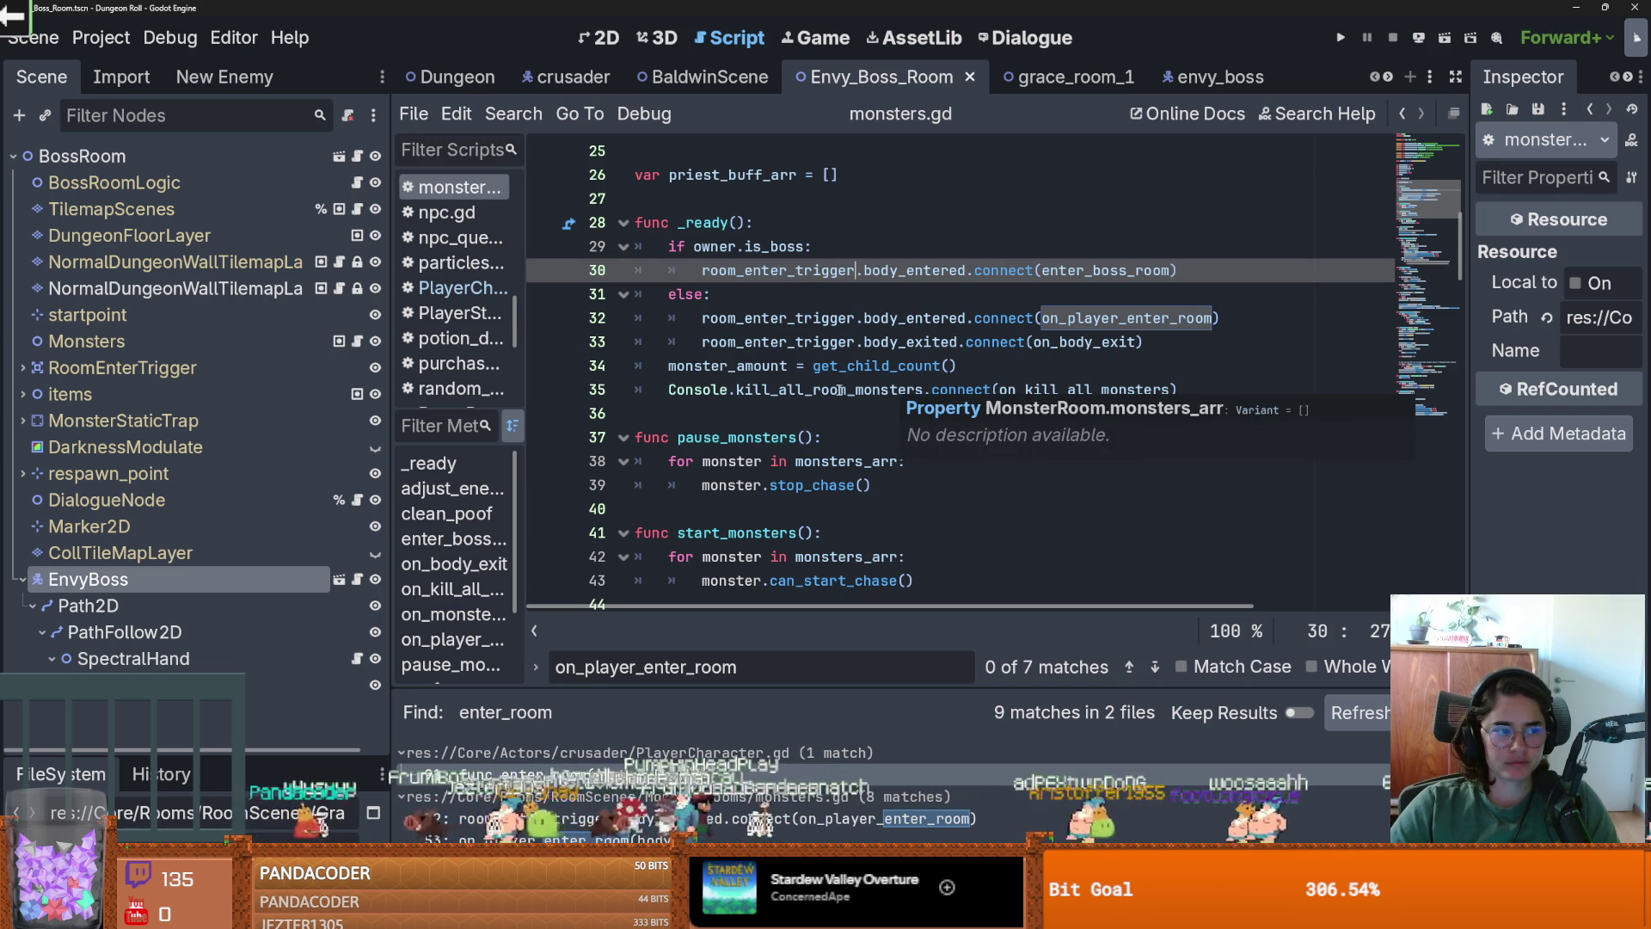
pyautogui.click(791, 412)
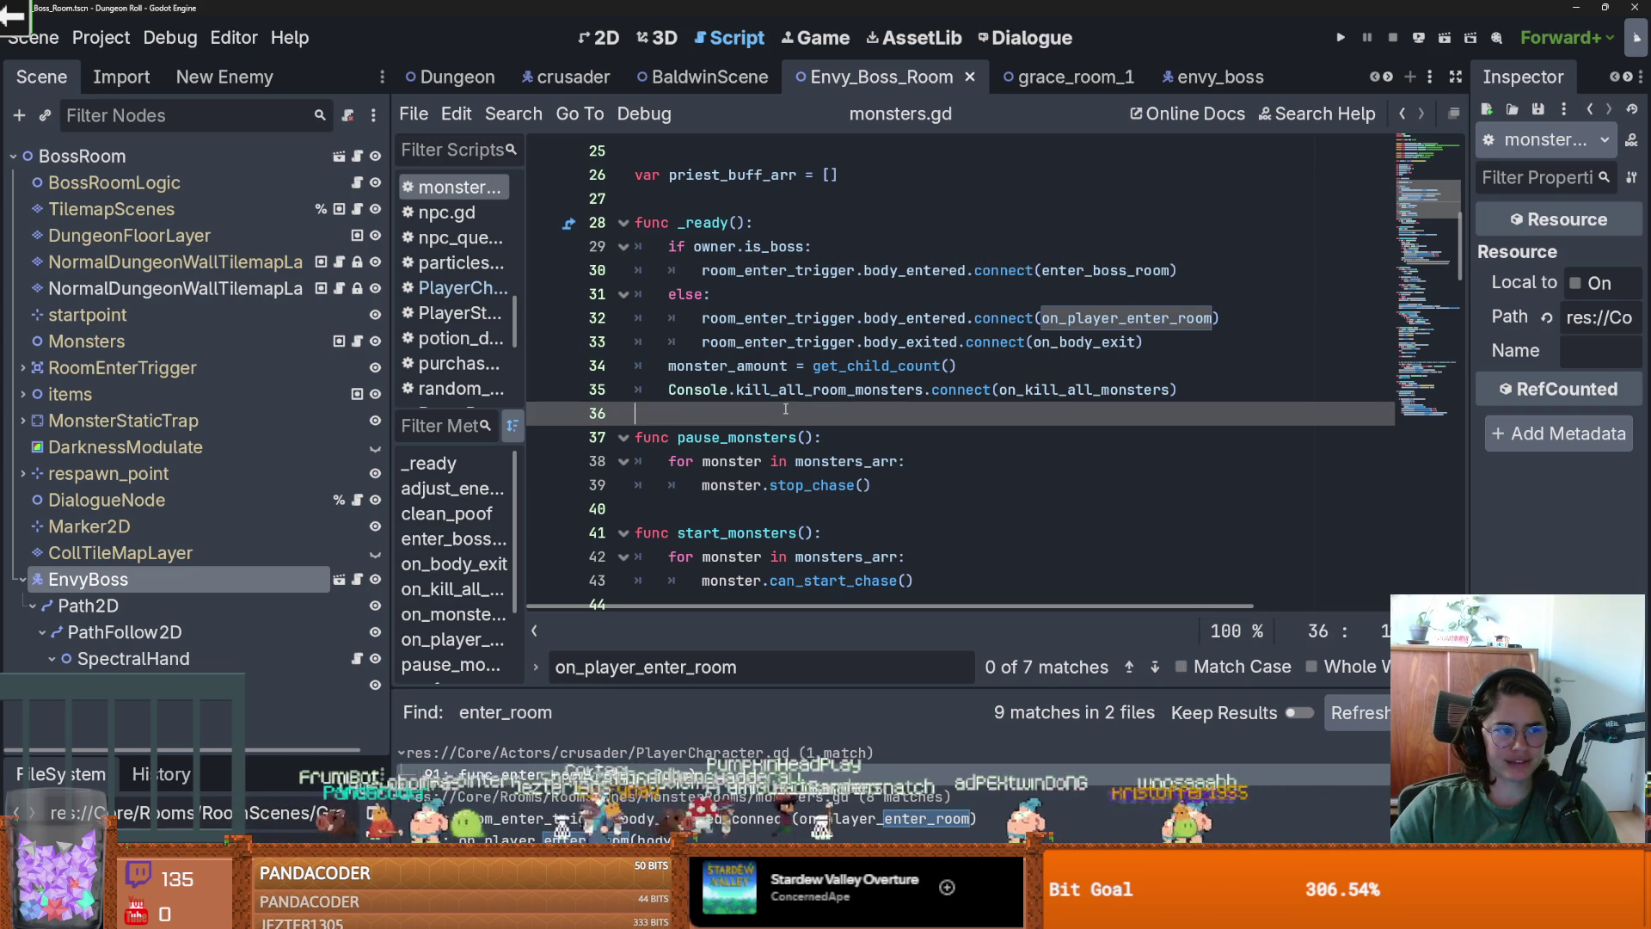
pyautogui.scroll(1, 887, 424)
pyautogui.scroll(-2, 889, 424)
pyautogui.scroll(1, 890, 424)
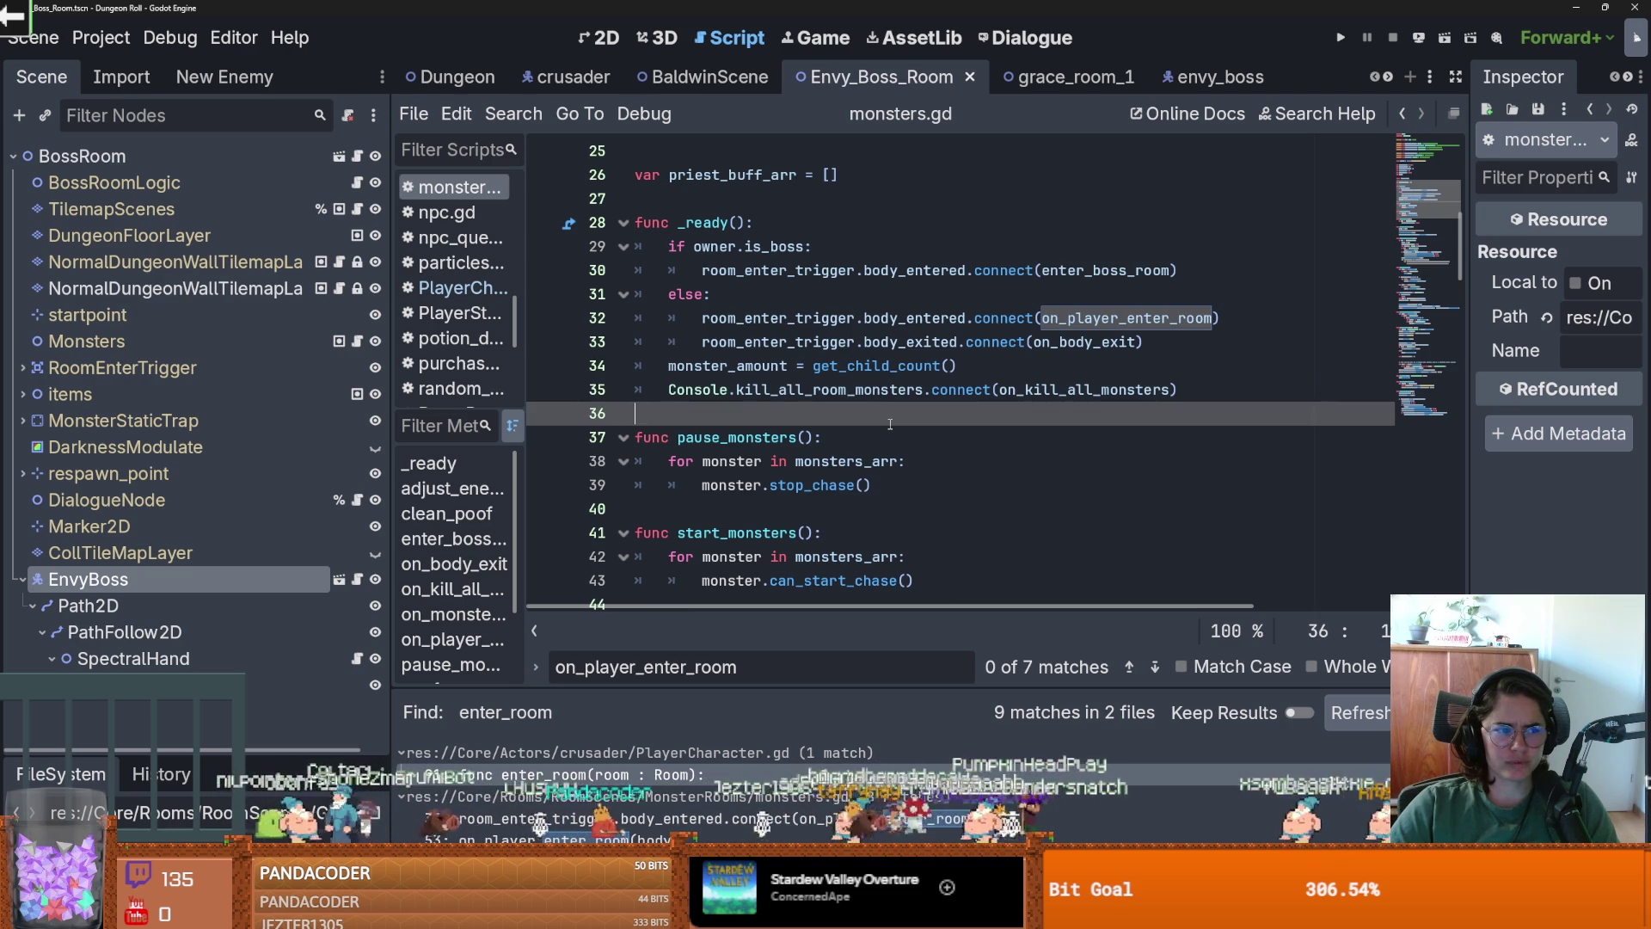
pyautogui.scroll(-2, 890, 423)
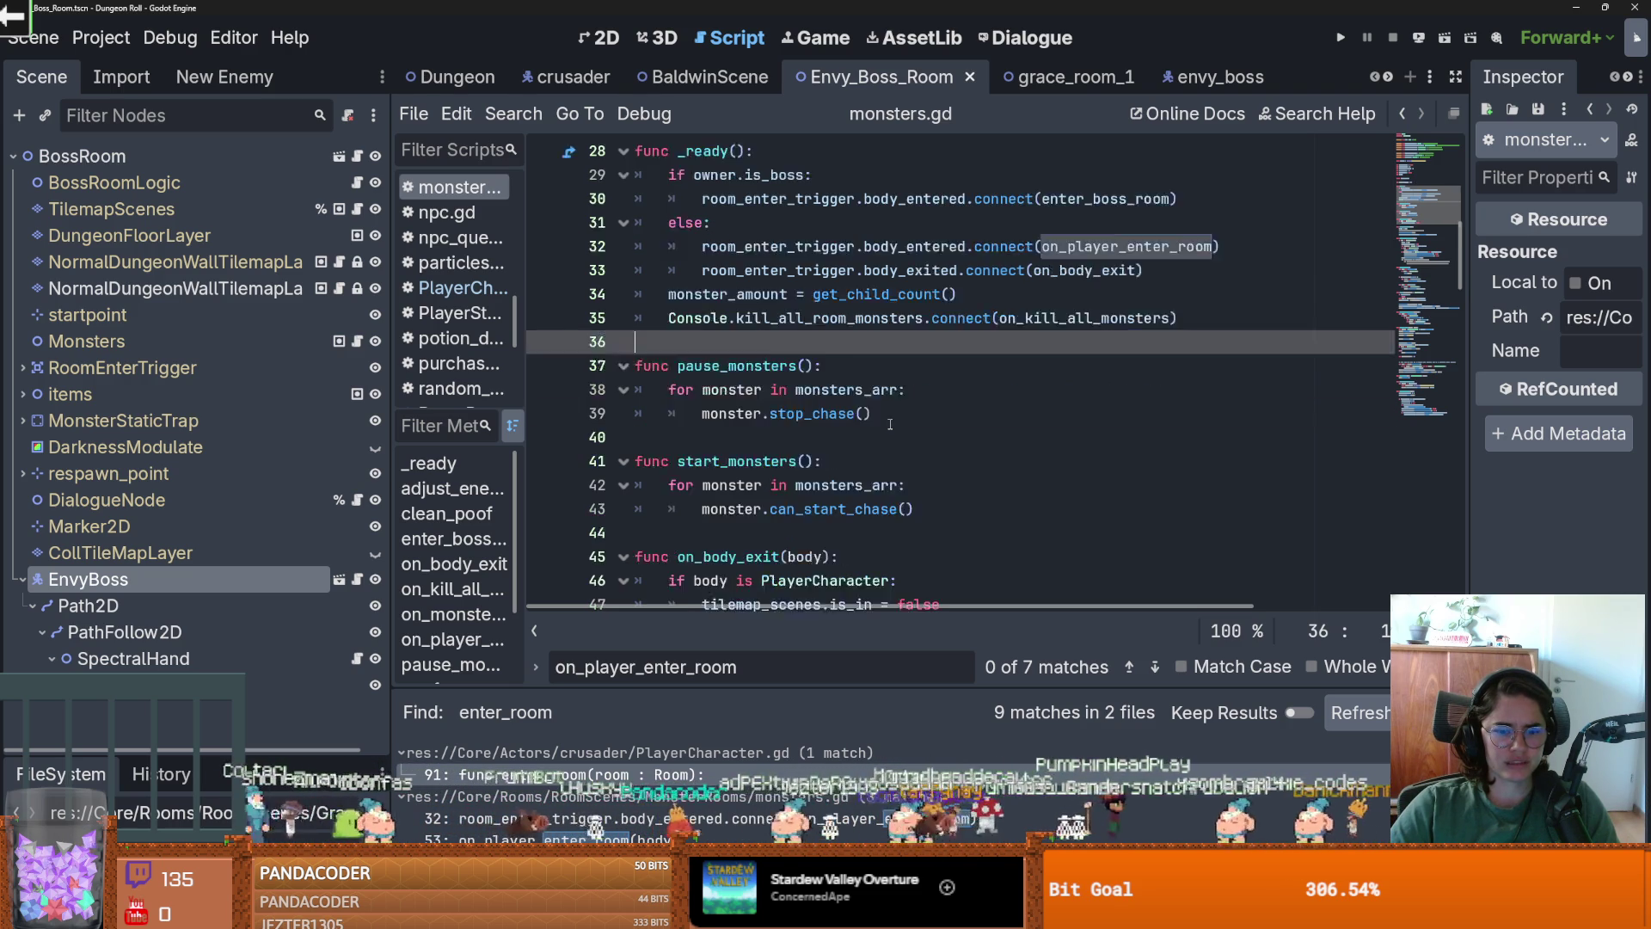
pyautogui.scroll(2, 890, 423)
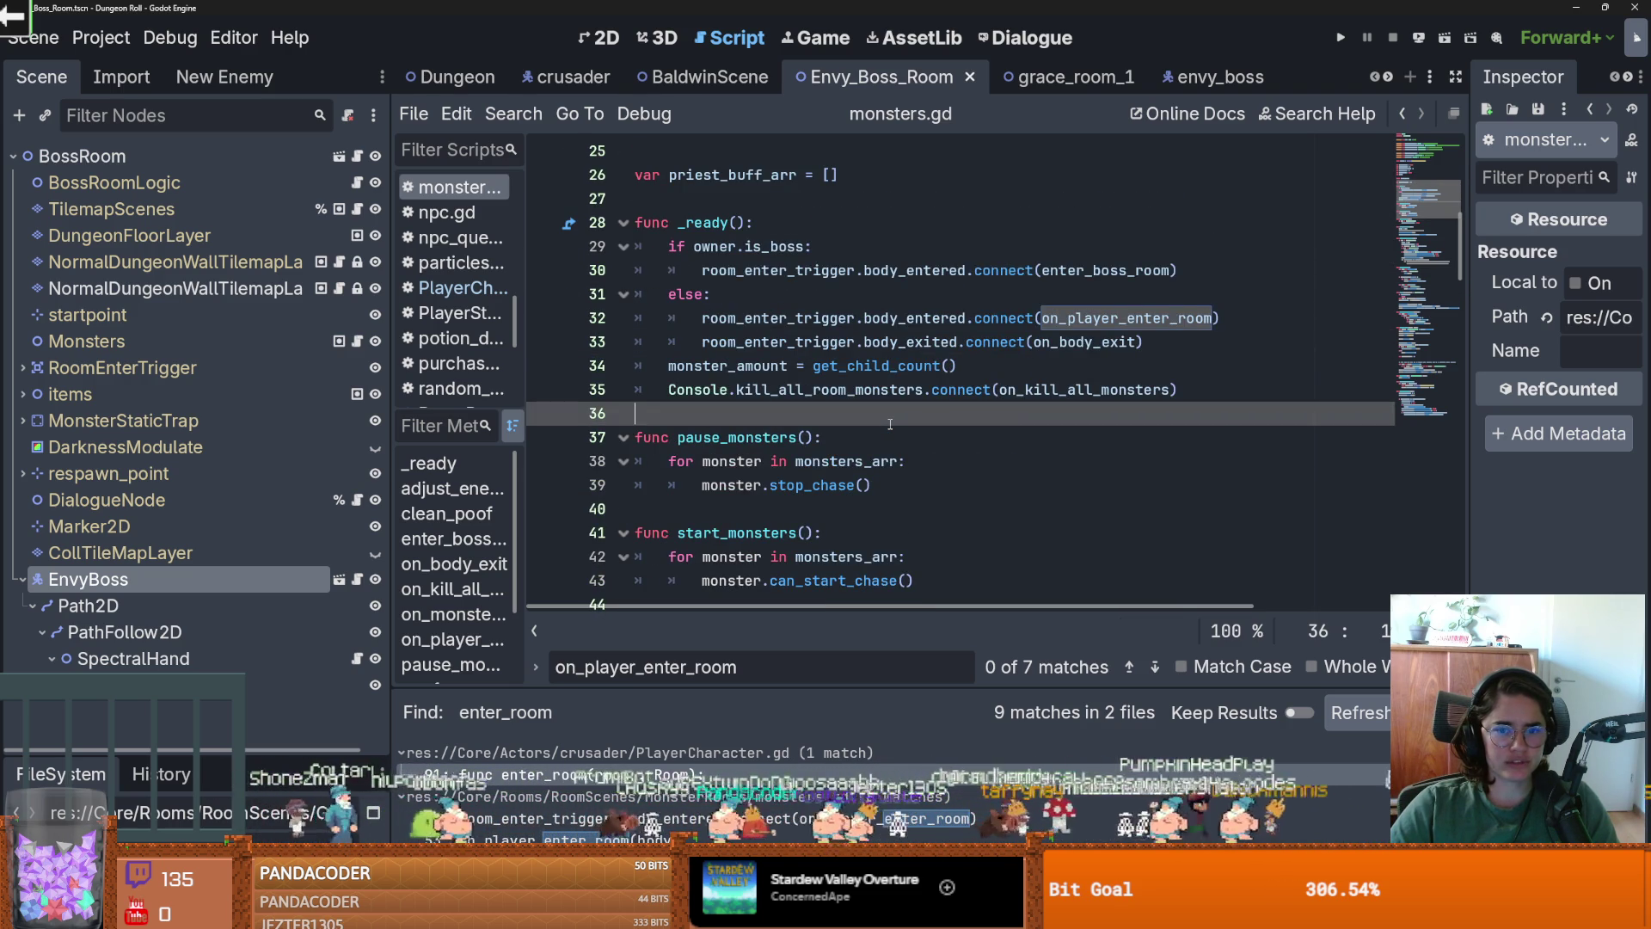
pyautogui.scroll(1, 890, 423)
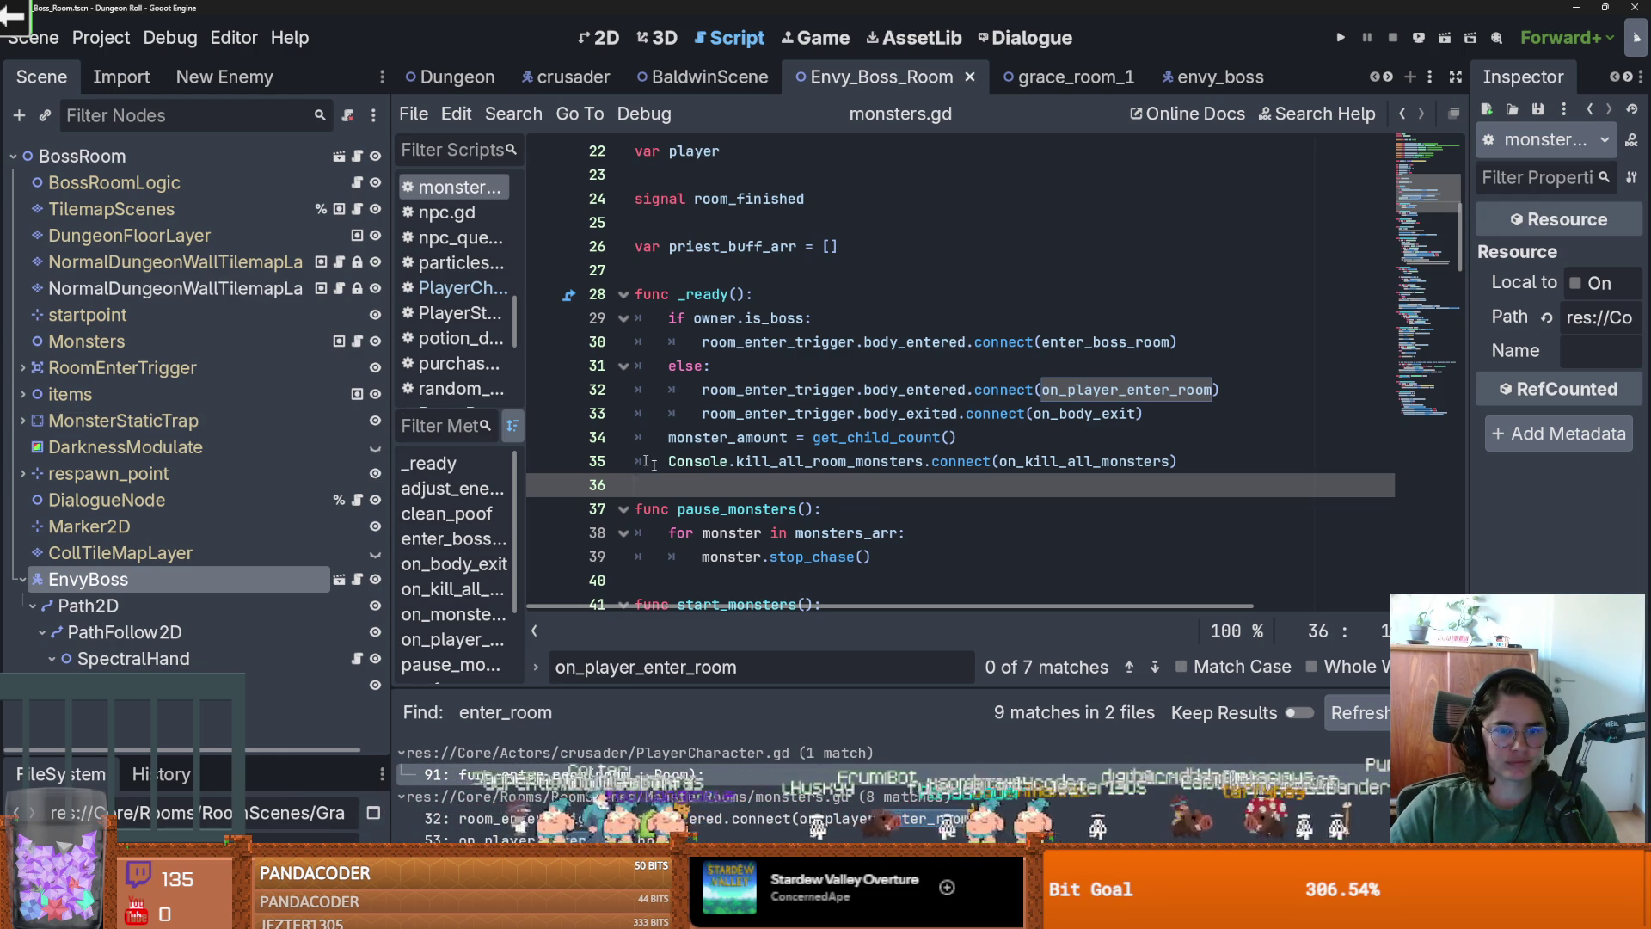
pyautogui.scroll(-2, 757, 492)
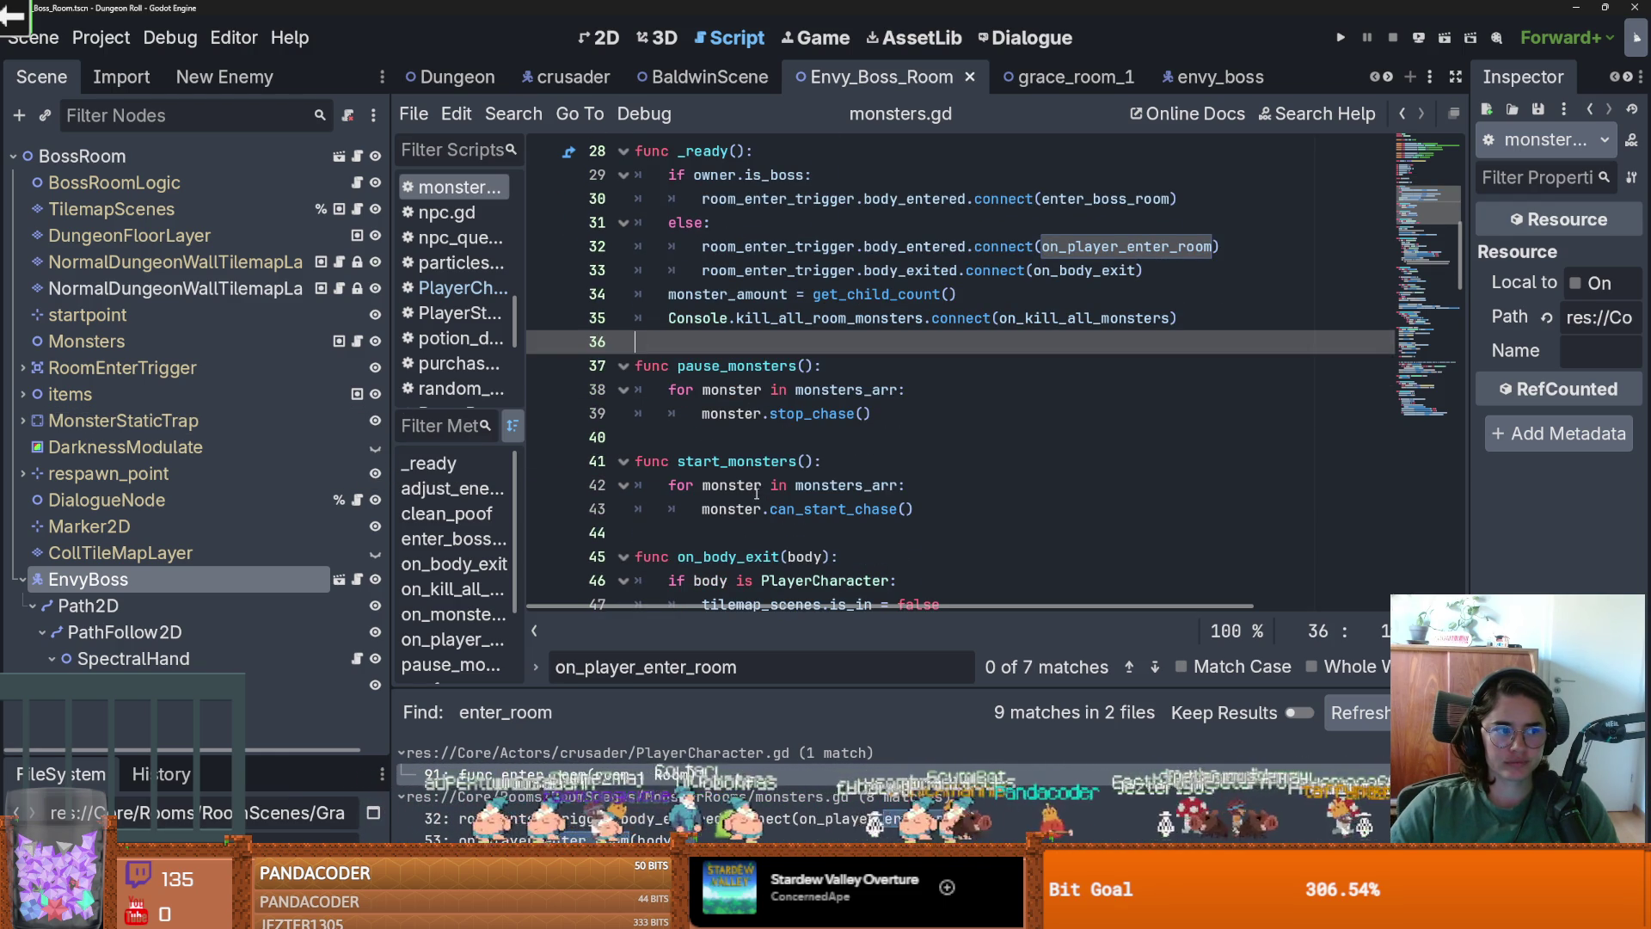
pyautogui.scroll(1, 757, 493)
# Follow the room-enter connection to enter_boss_room and save the boss room scene
pyautogui.click(789, 318)
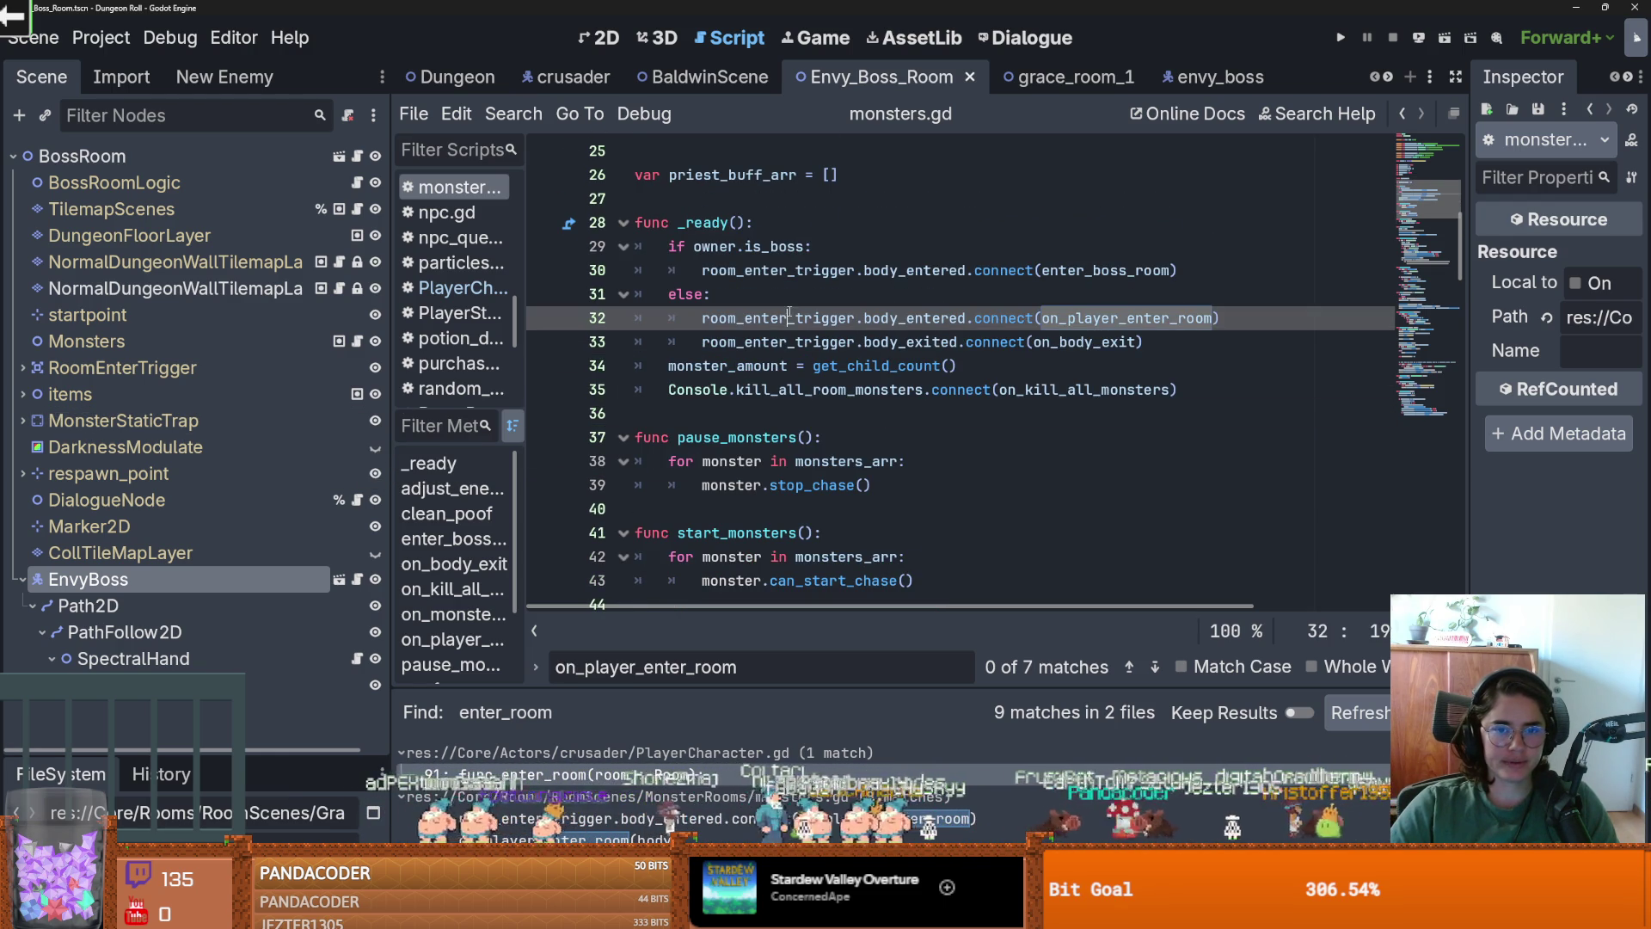
pyautogui.keyDown('ctrl'); pyautogui.click(1089, 270); pyautogui.keyUp('ctrl')
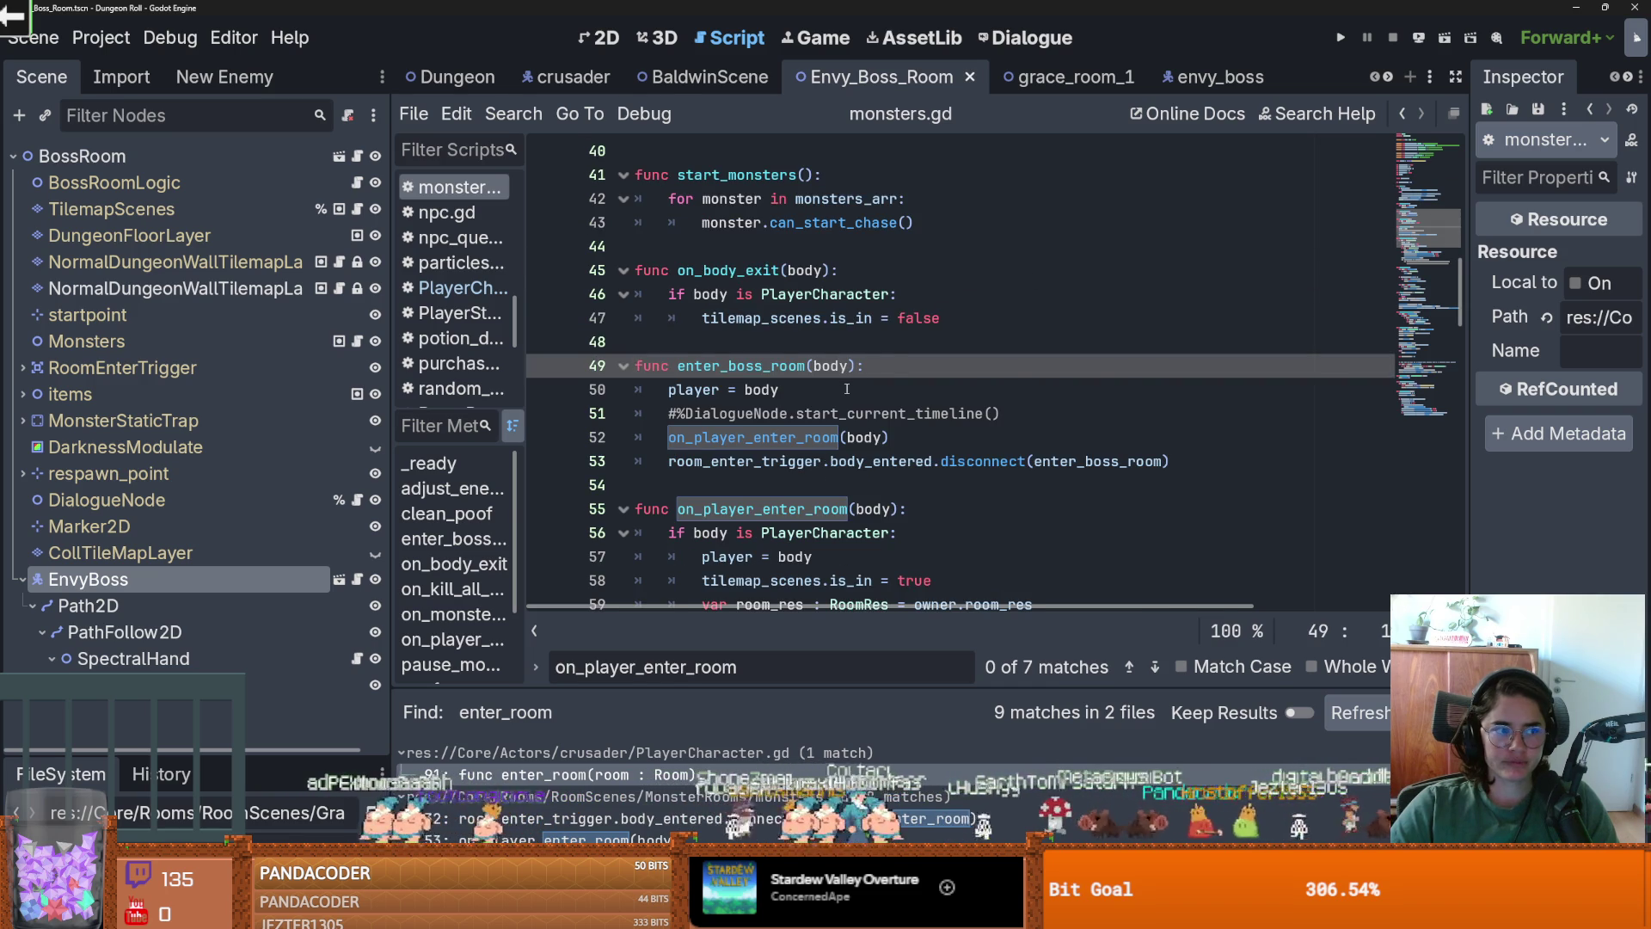
pyautogui.scroll(-1, 847, 389)
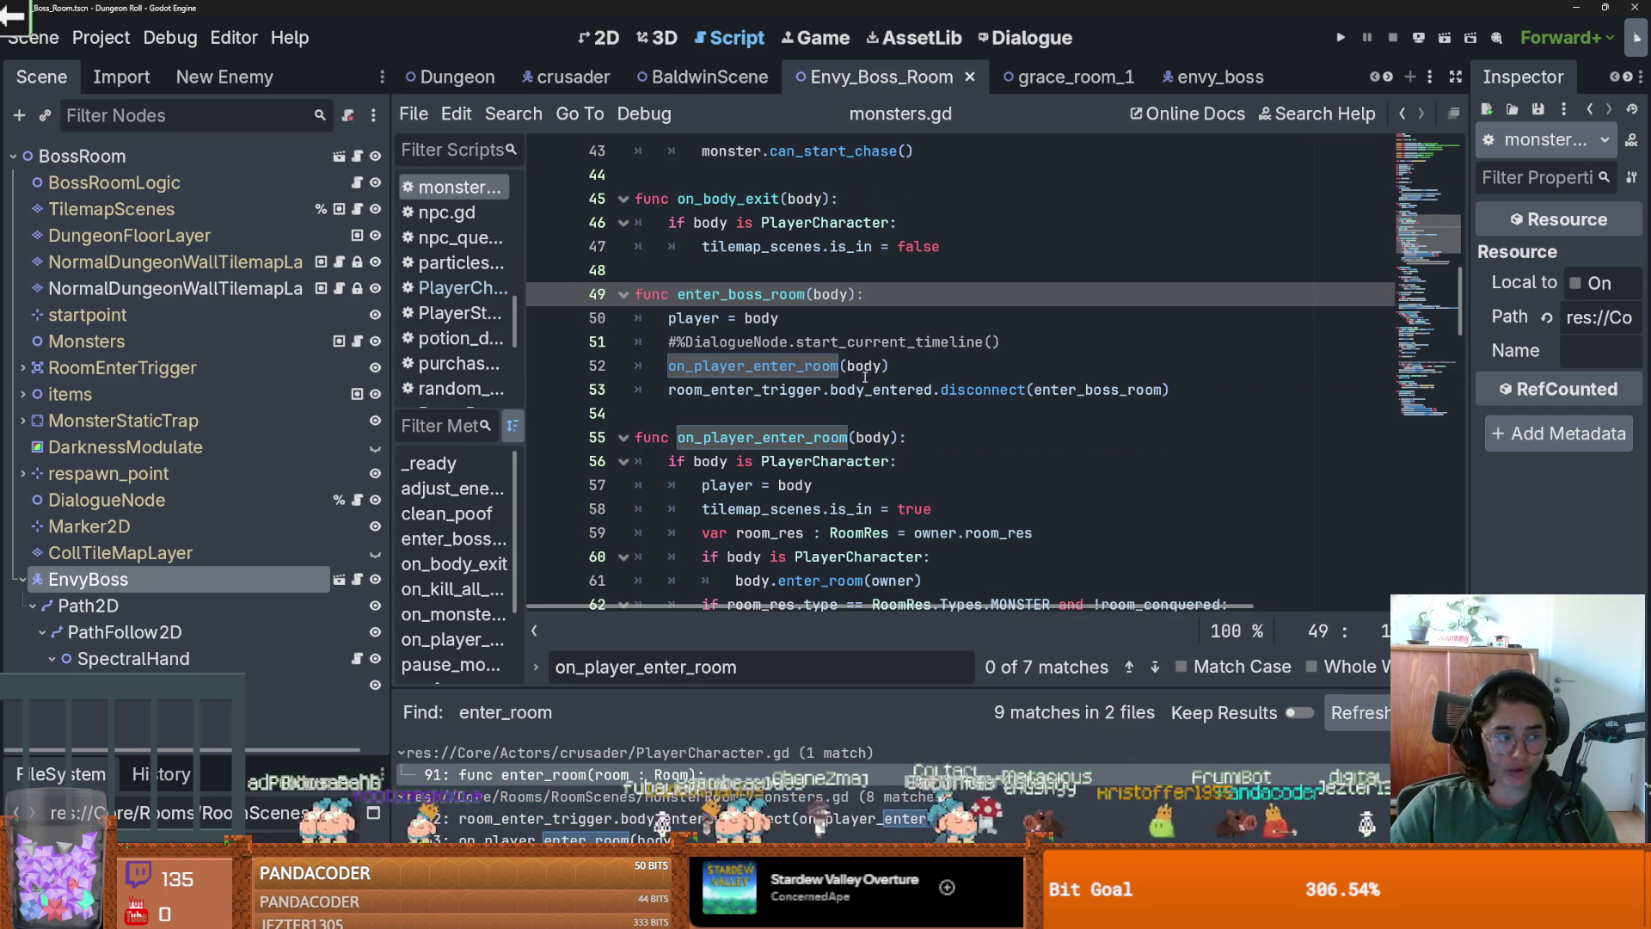
pyautogui.click(769, 412)
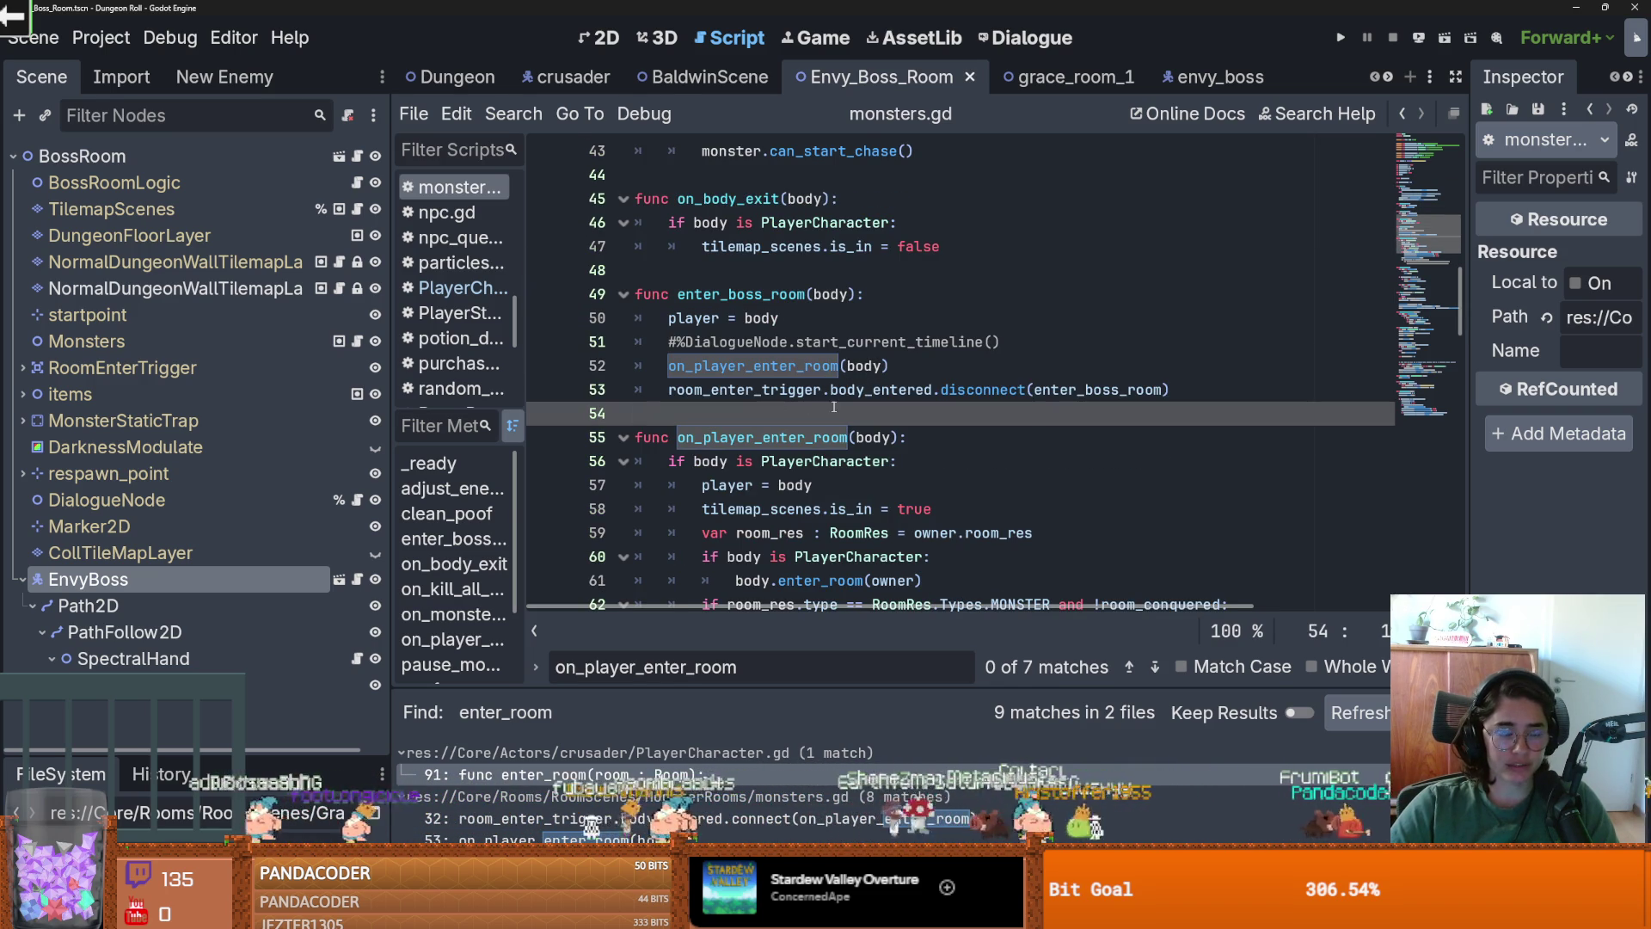
pyautogui.hotkey('ctrl', 's')
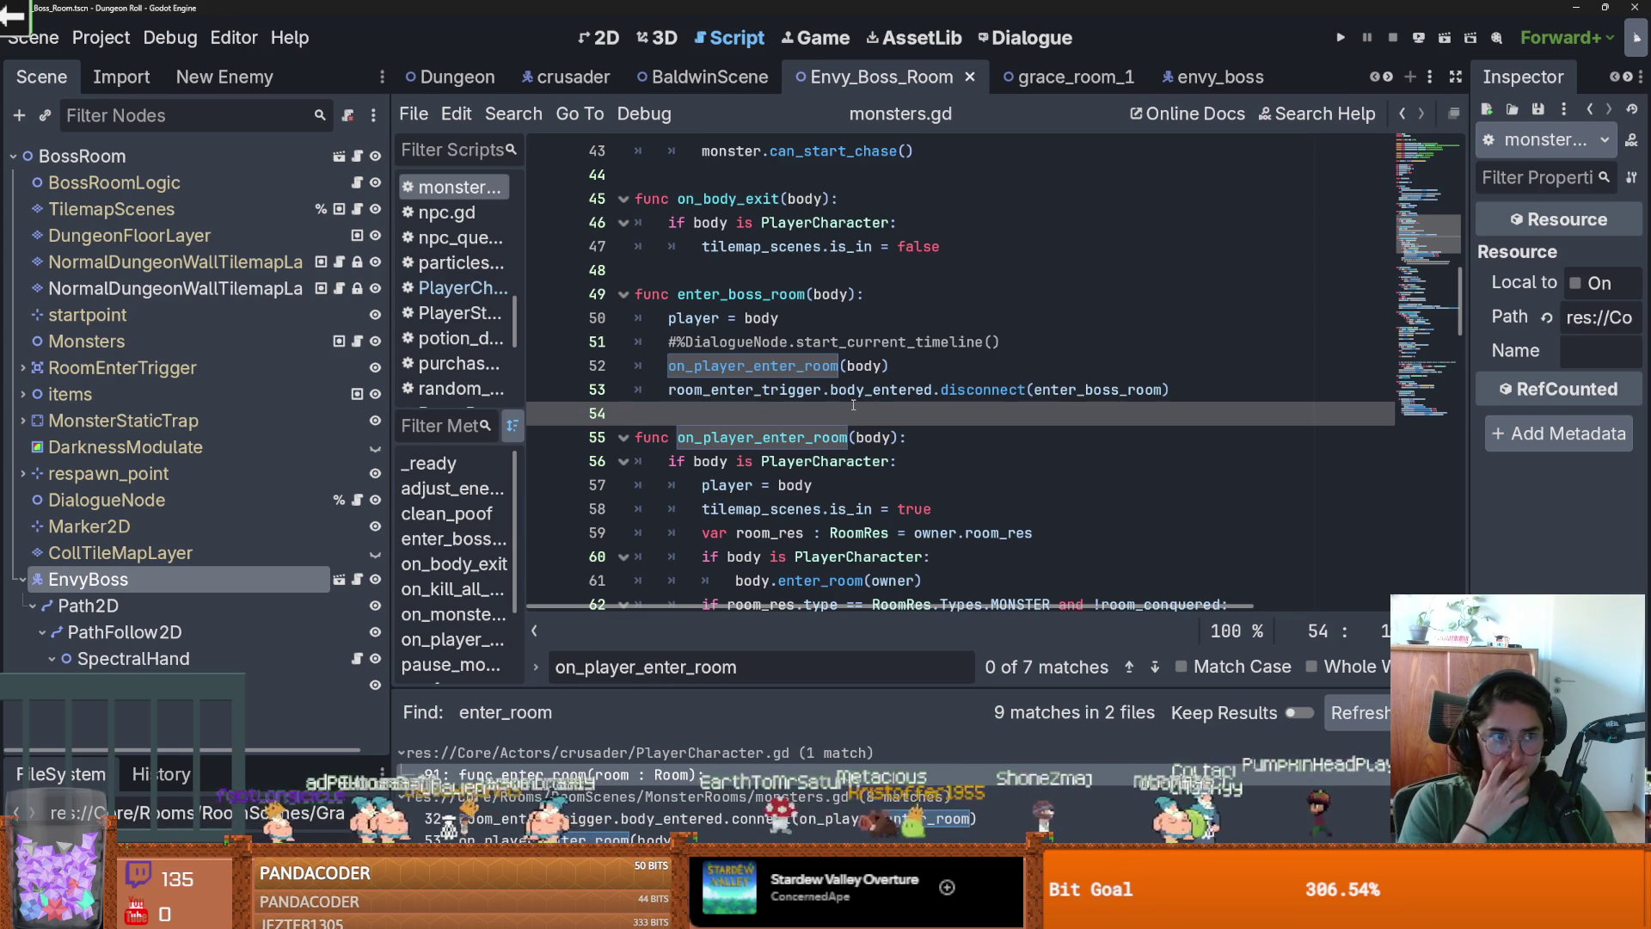
# Look over the script once more, then bring up the envy_boss scene with envyboss.gd
pyautogui.scroll(-3, 834, 385)
pyautogui.scroll(3, 790, 417)
pyautogui.scroll(-2, 818, 418)
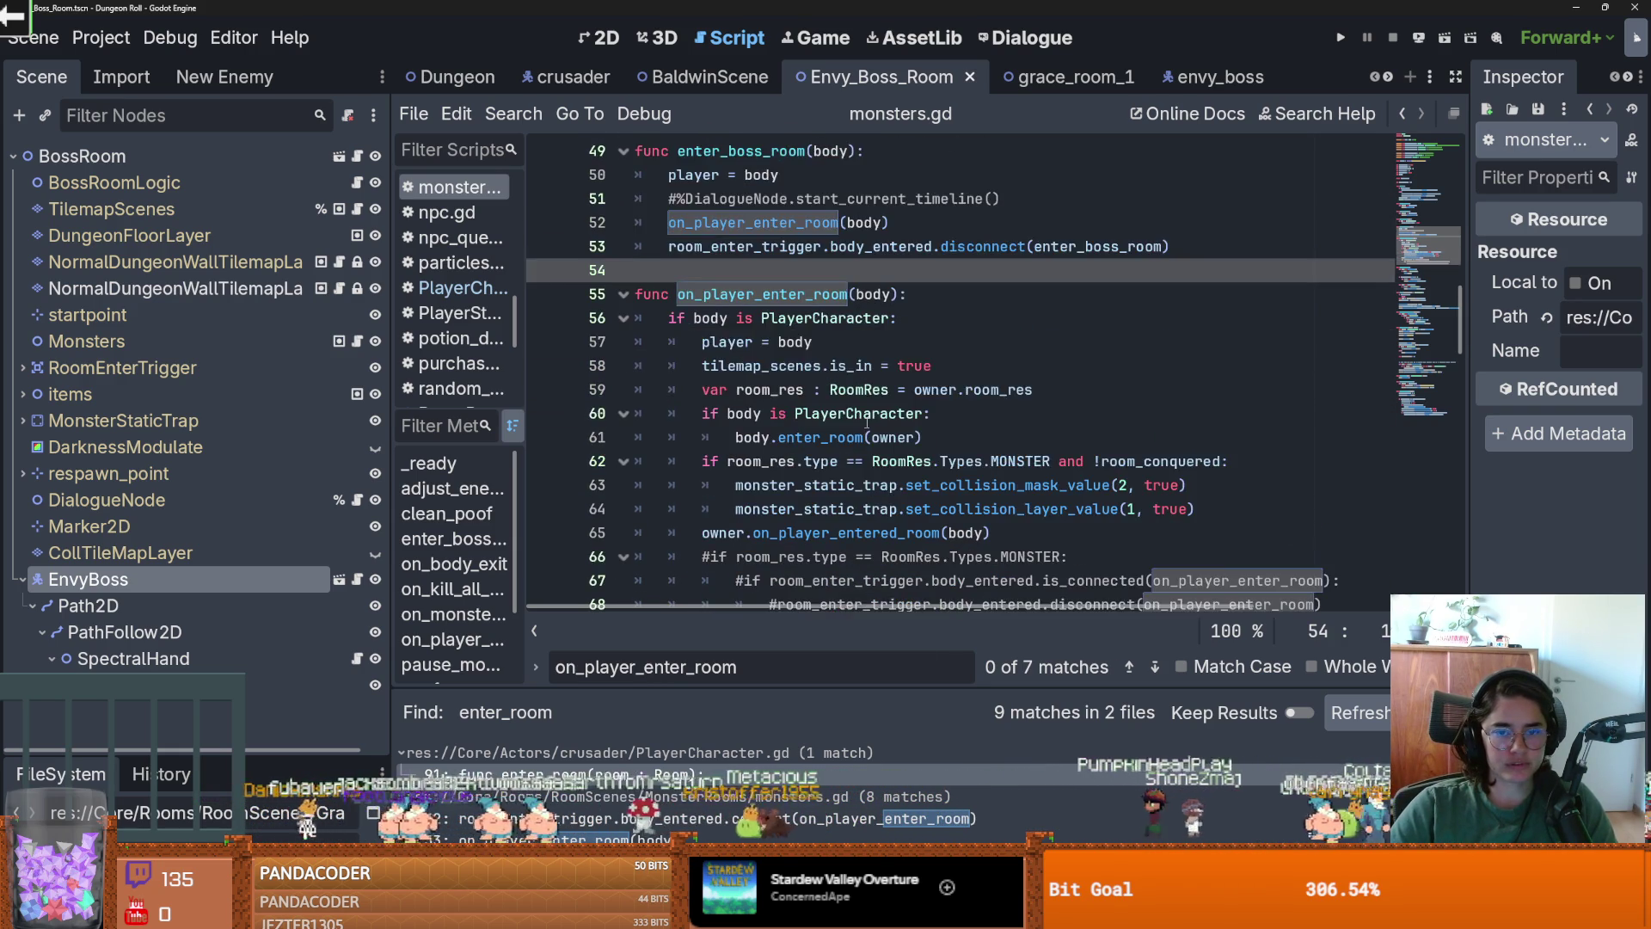
pyautogui.scroll(1, 867, 422)
pyautogui.scroll(2, 867, 422)
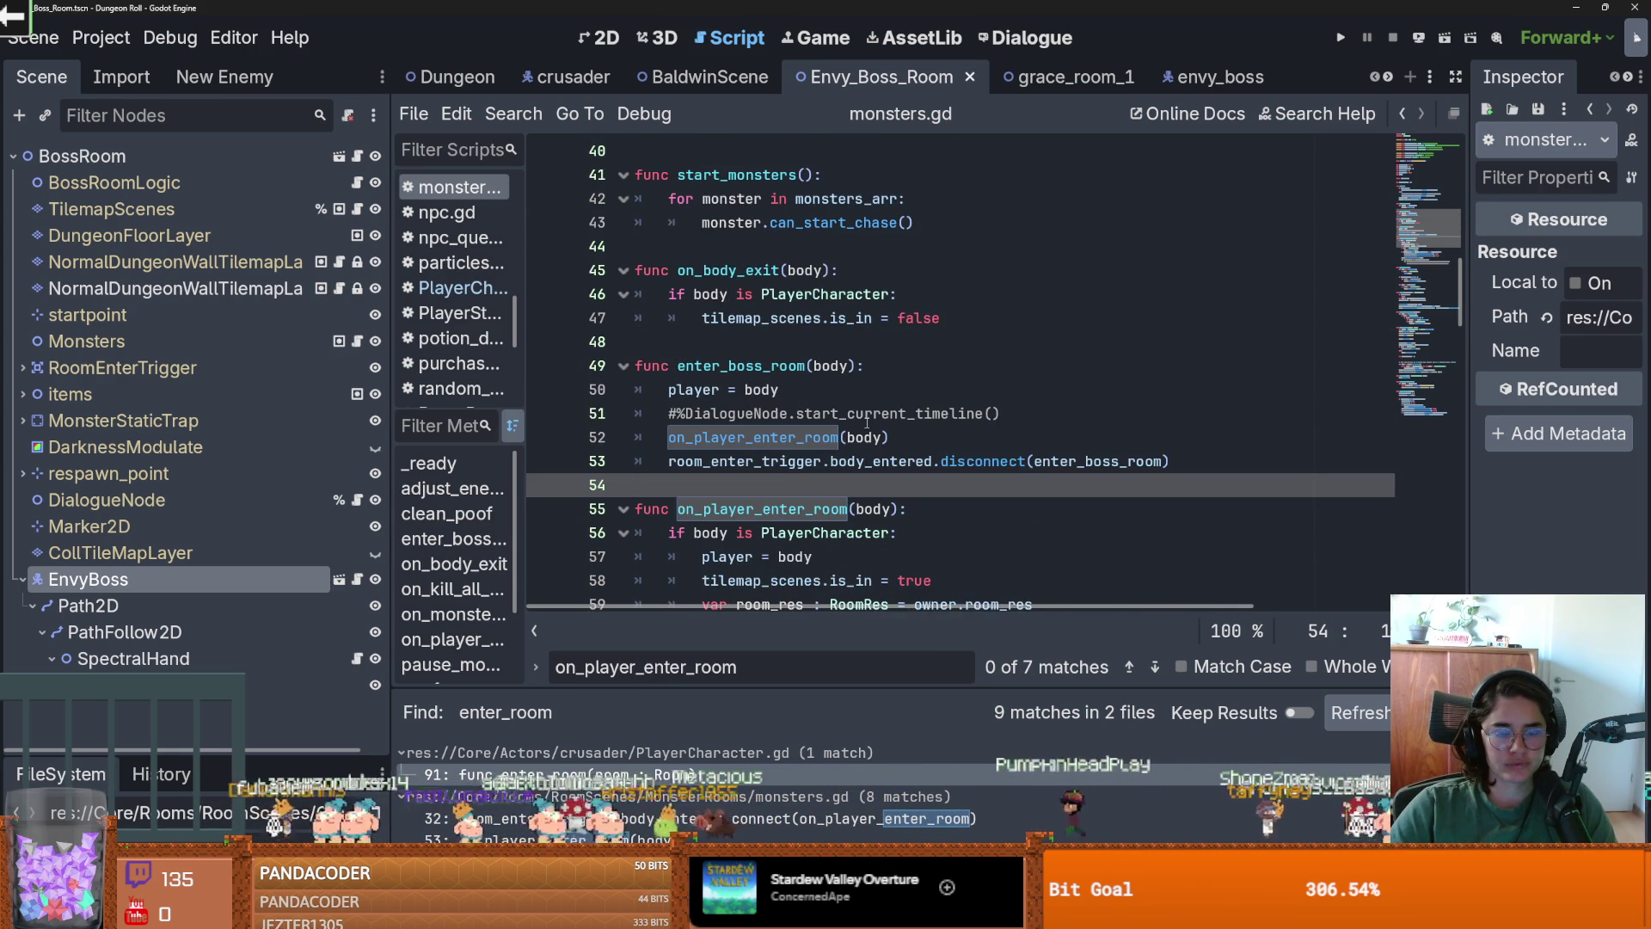
pyautogui.scroll(-1, 867, 422)
pyautogui.scroll(1, 866, 422)
pyautogui.scroll(1, 867, 423)
pyautogui.scroll(-4, 867, 422)
pyautogui.scroll(2, 867, 423)
pyautogui.scroll(-3, 867, 422)
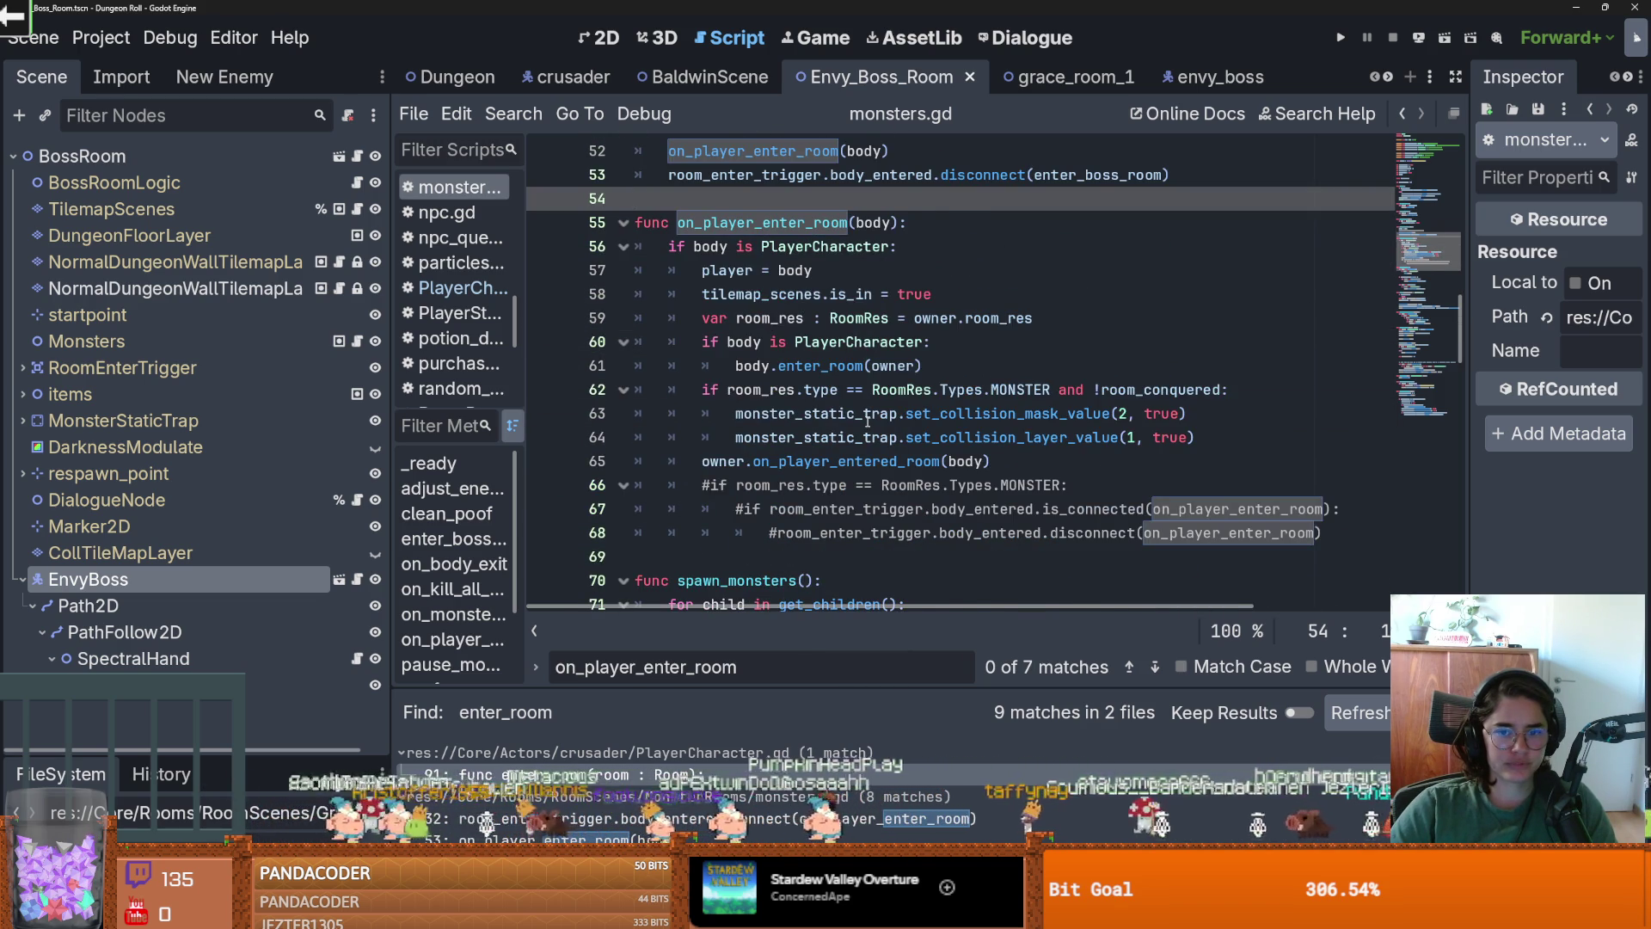
pyautogui.scroll(3, 867, 422)
pyautogui.scroll(-2, 867, 423)
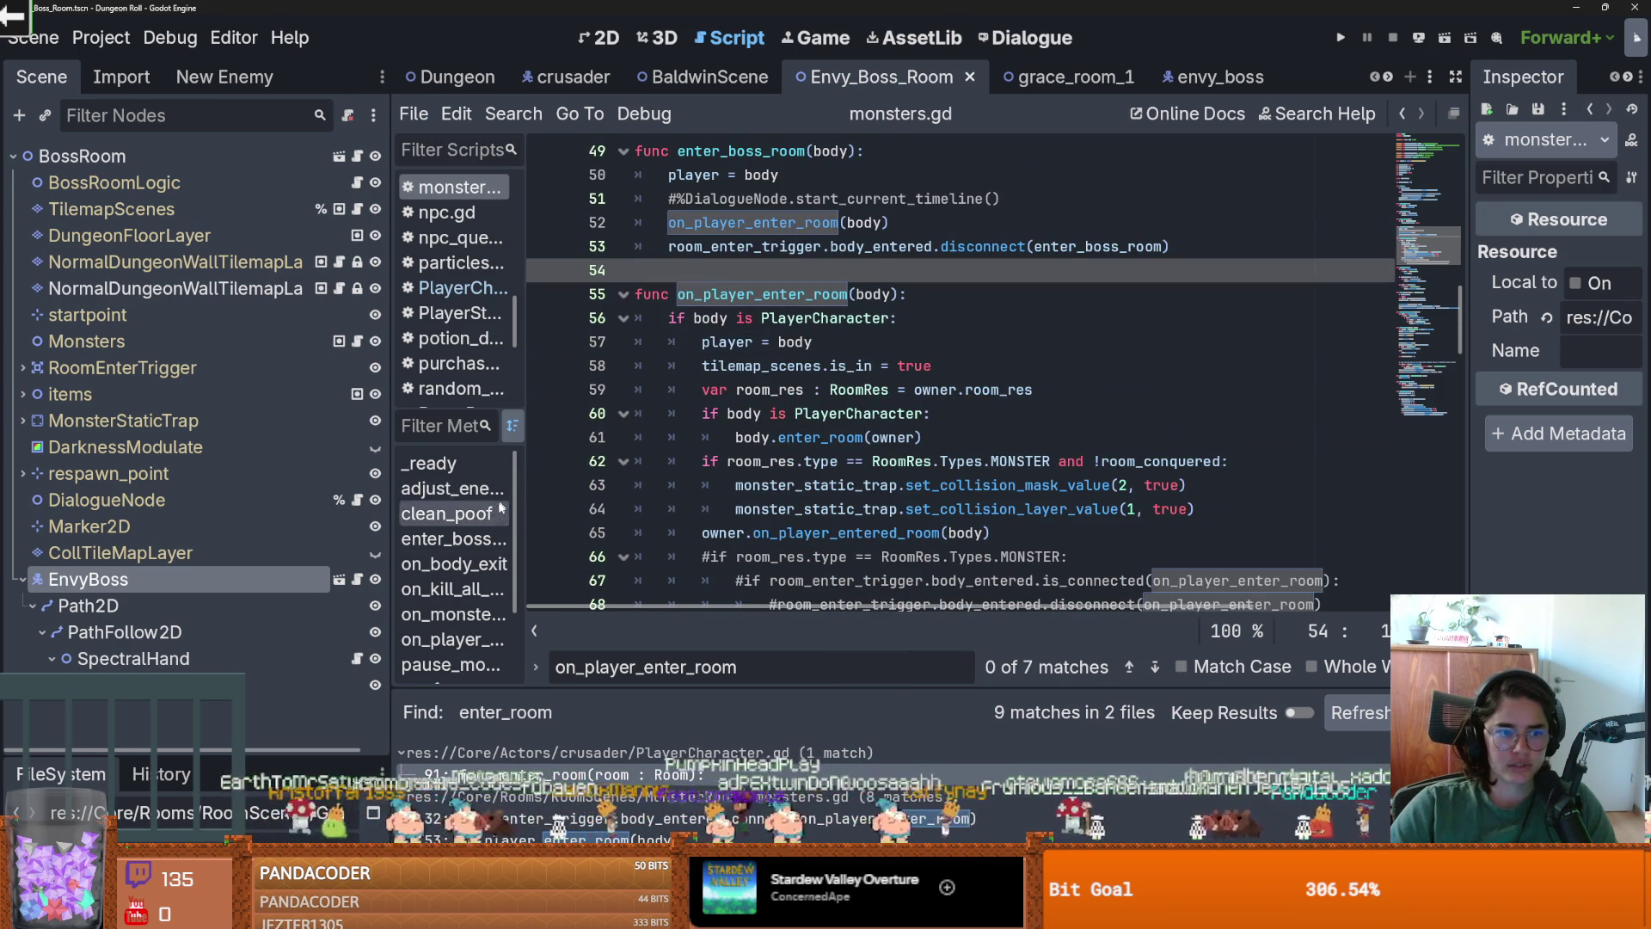
pyautogui.click(338, 579)
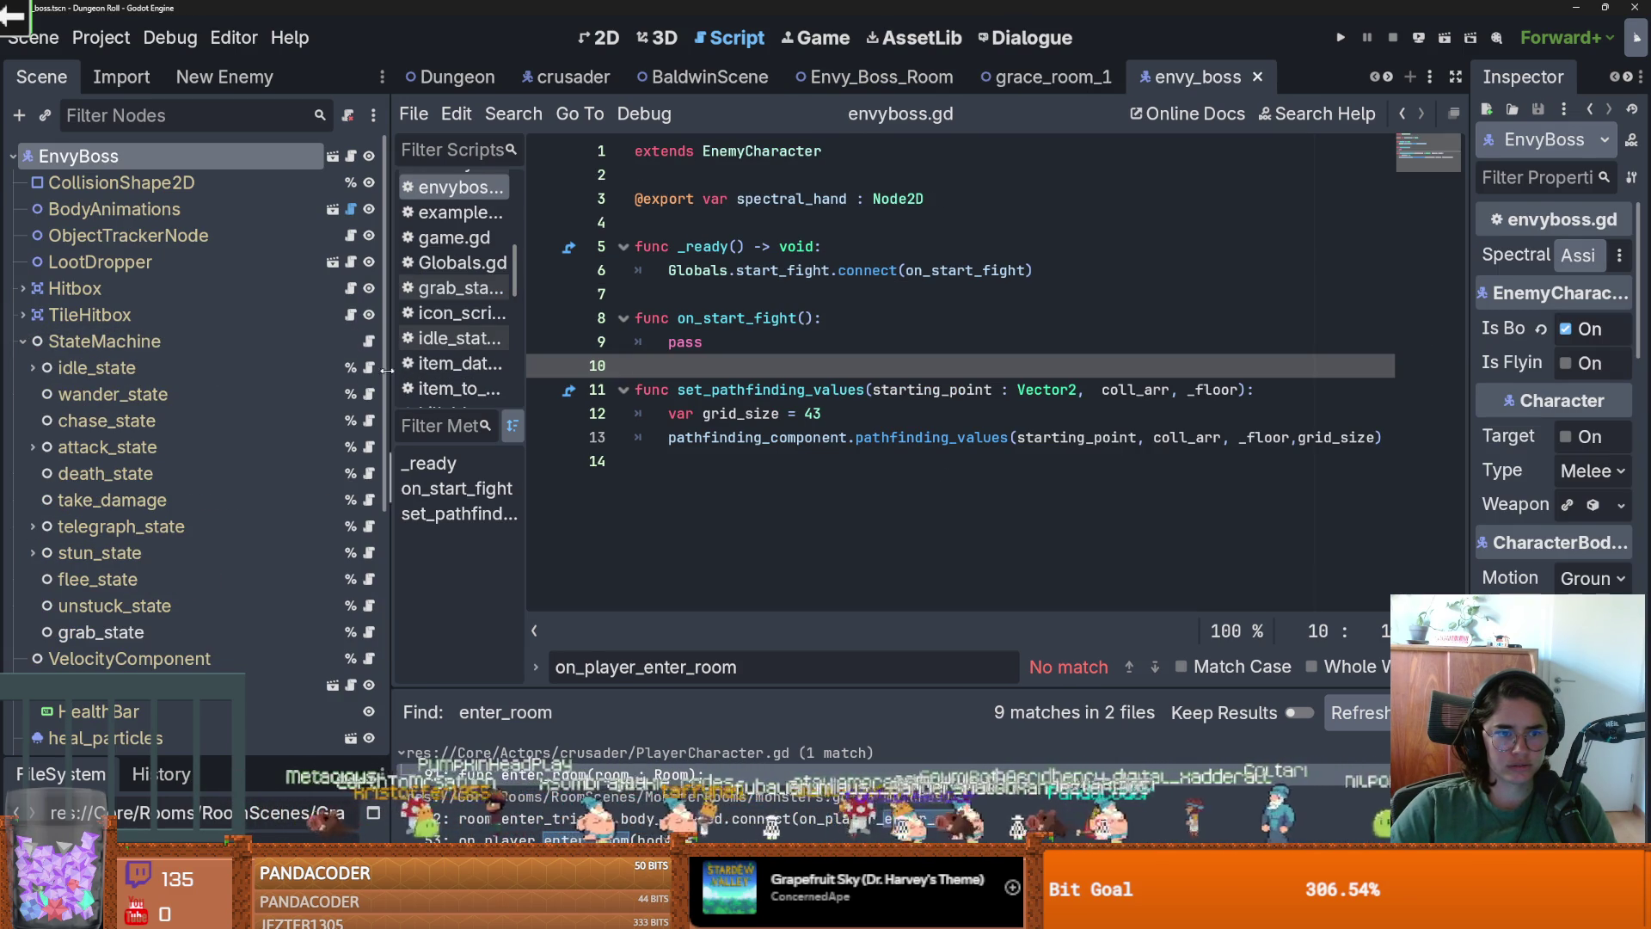
# Open idle_state.gd and run the project, pausing at the physics_update breakpoint on line 26
pyautogui.click(369, 367)
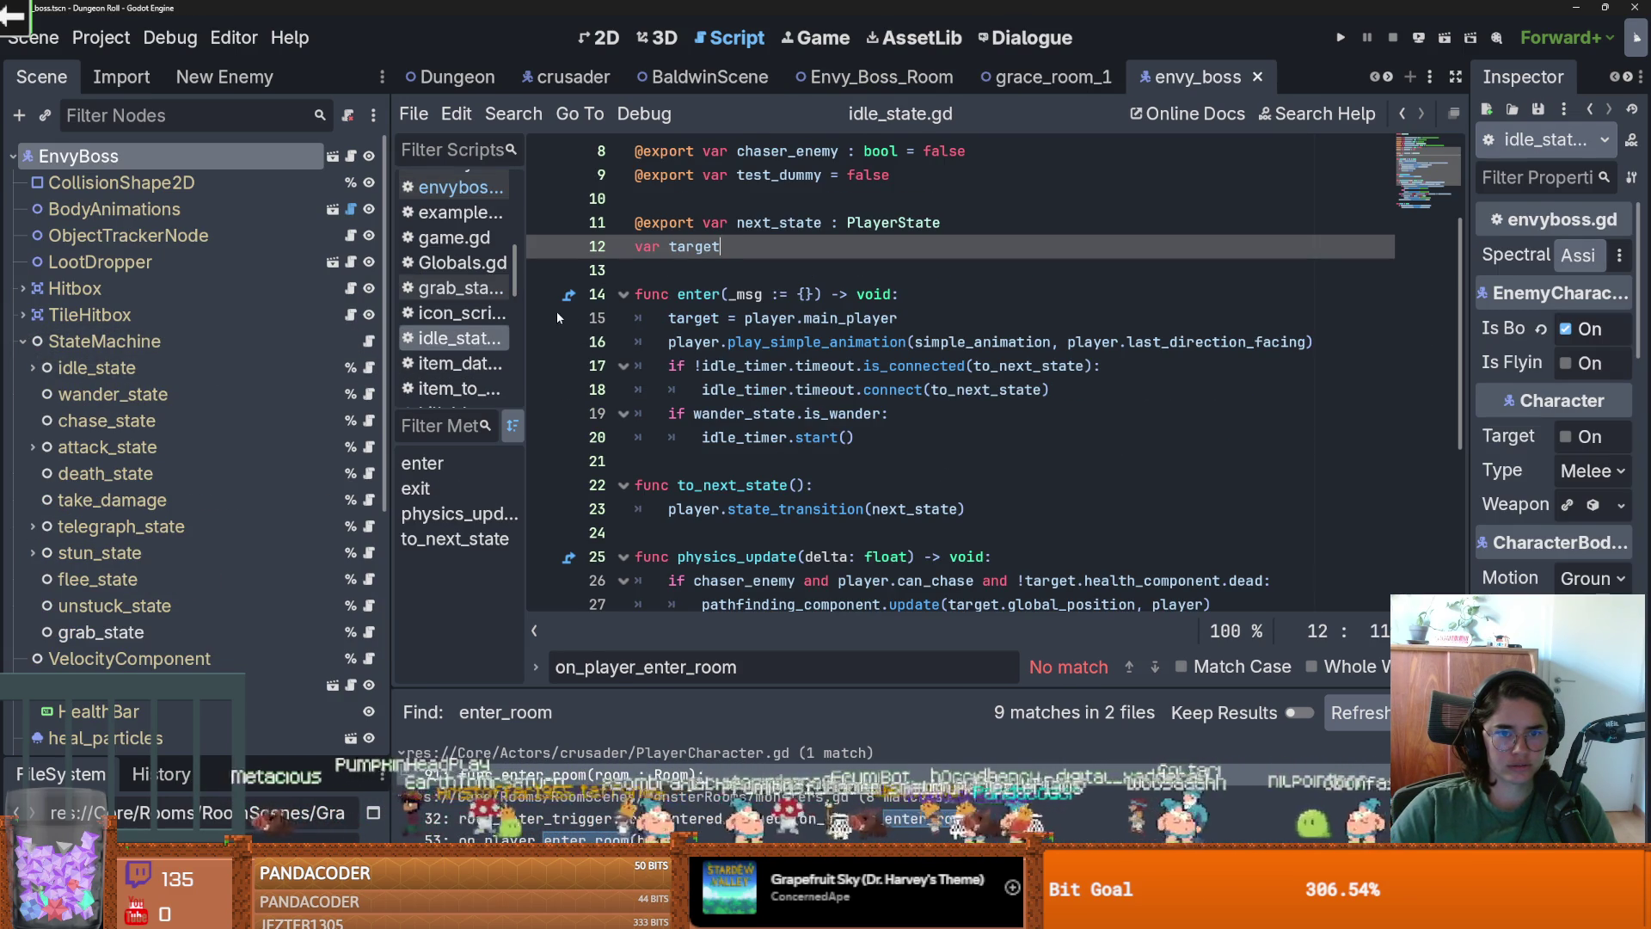
pyautogui.scroll(-2, 612, 395)
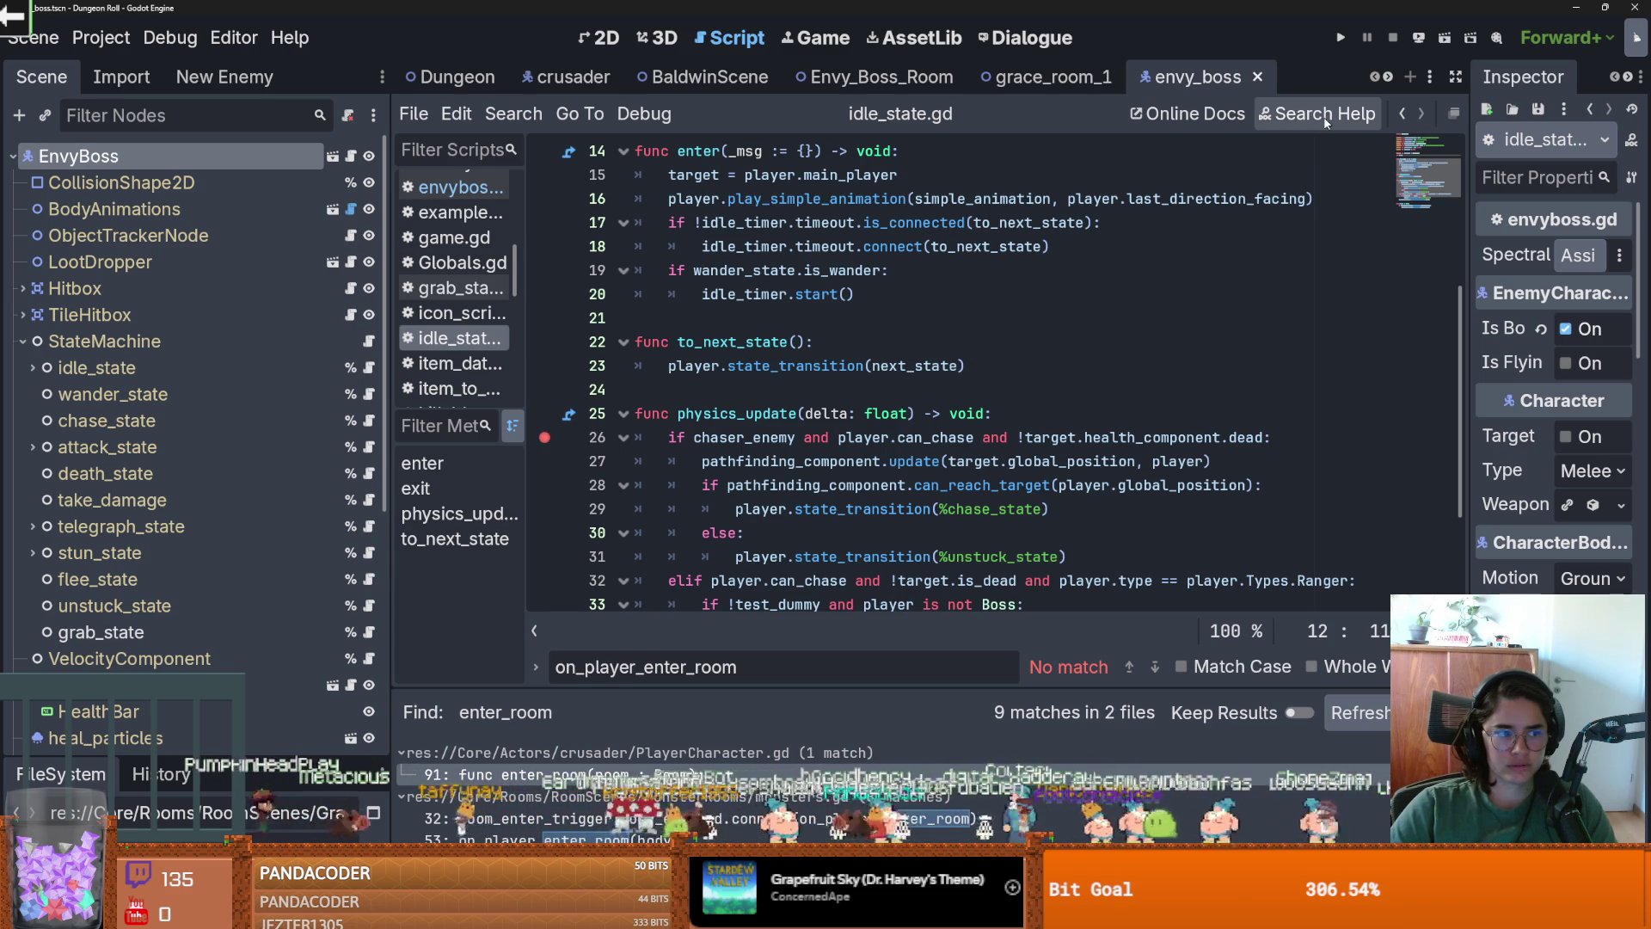
pyautogui.click(1340, 37)
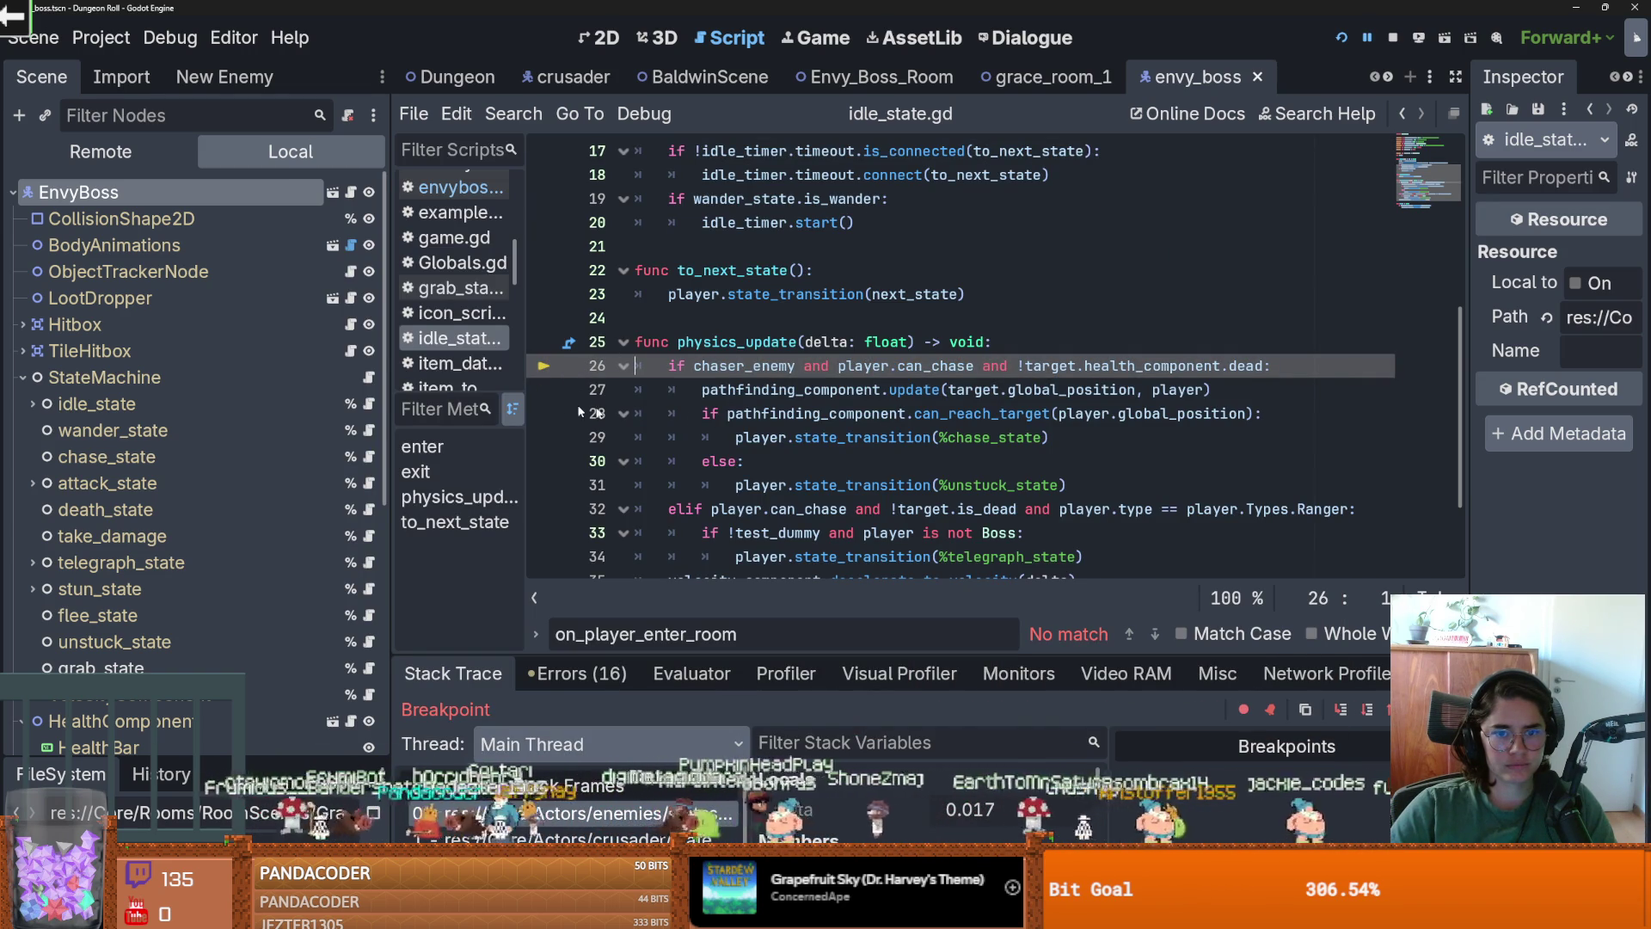
# Inspect idle_state.gd, adding a line after line 34 and tracing idle_timer and wander_state uses
pyautogui.scroll(-2, 771, 378)
pyautogui.click(679, 369)
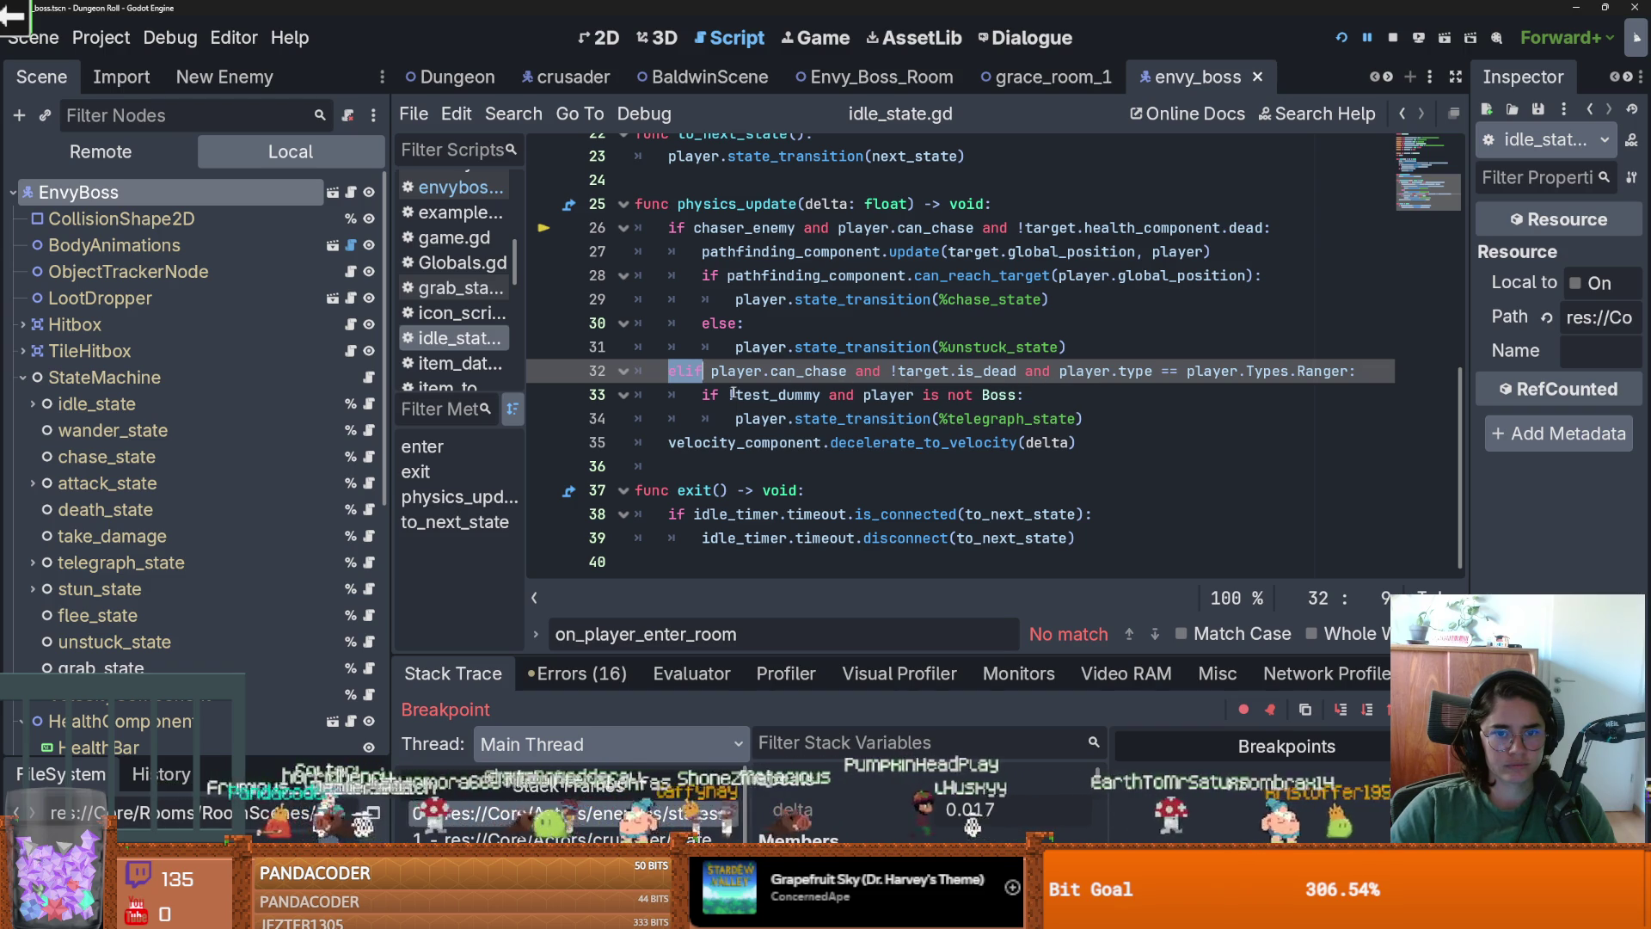
pyautogui.click(1106, 426)
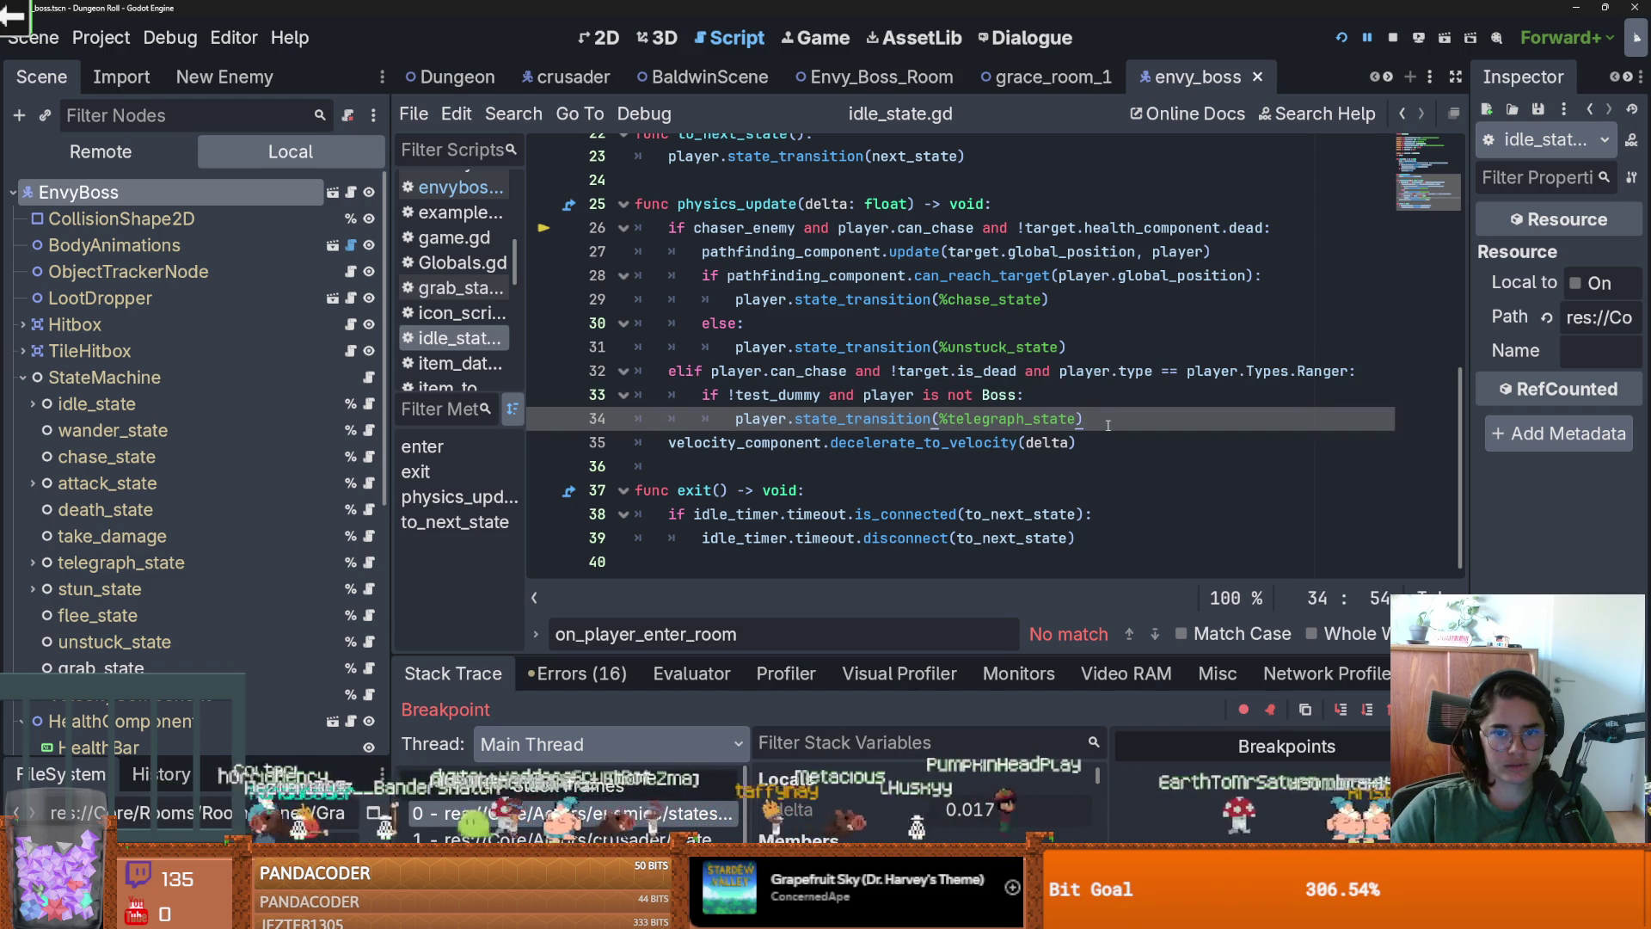
pyautogui.press('Return')
pyautogui.scroll(4, 789, 335)
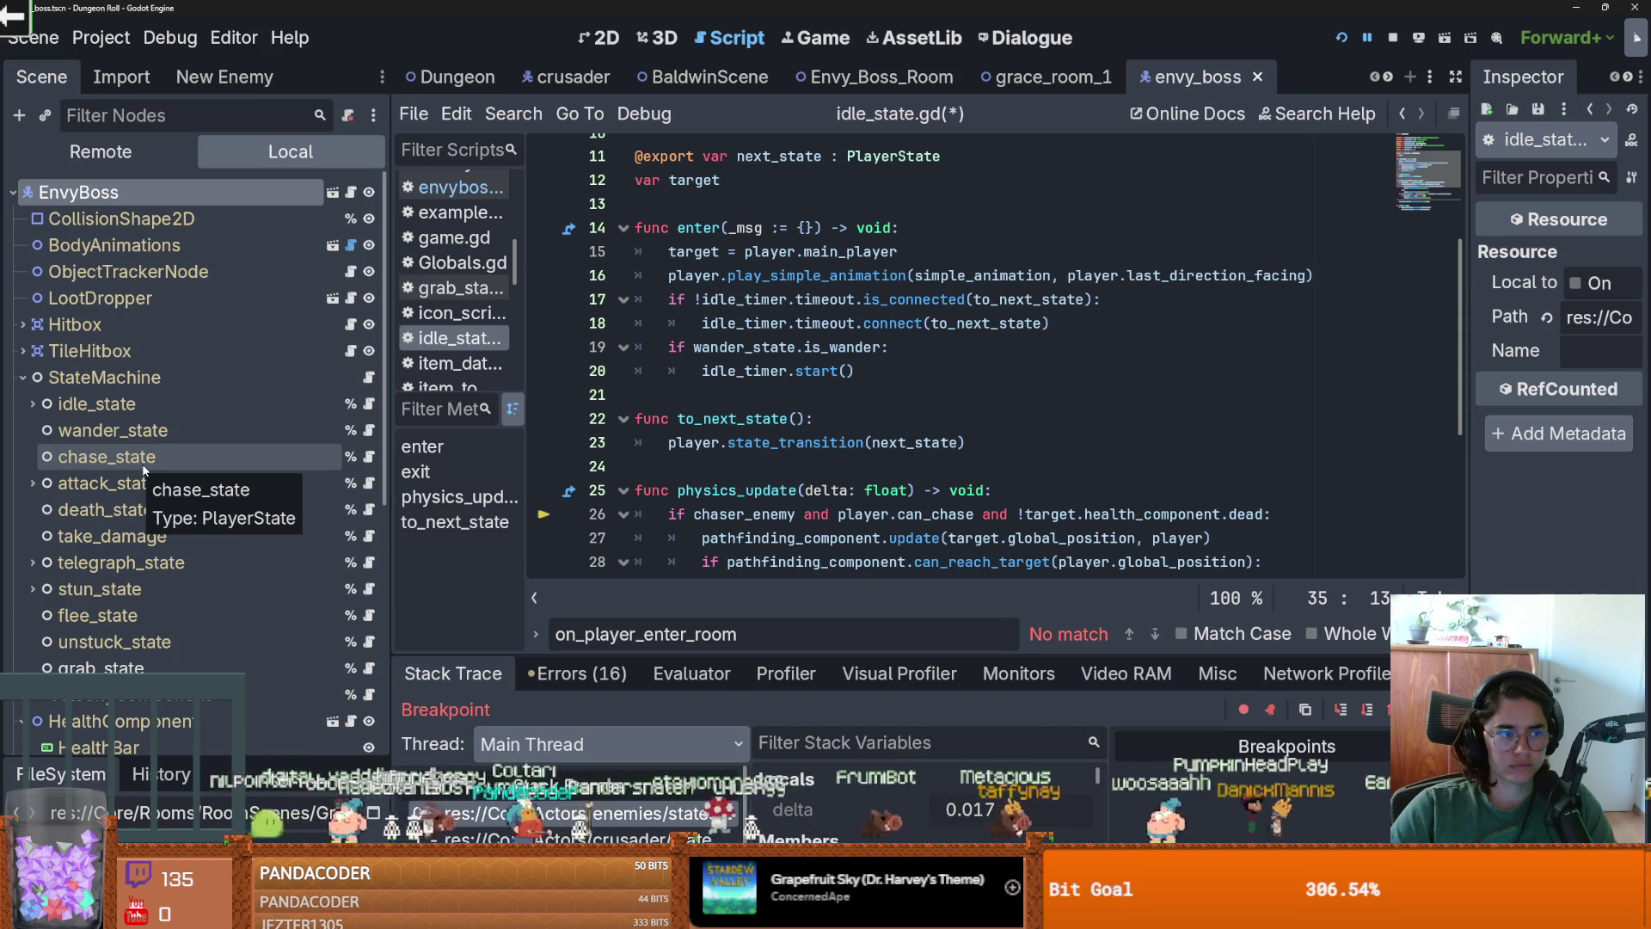
pyautogui.click(718, 346)
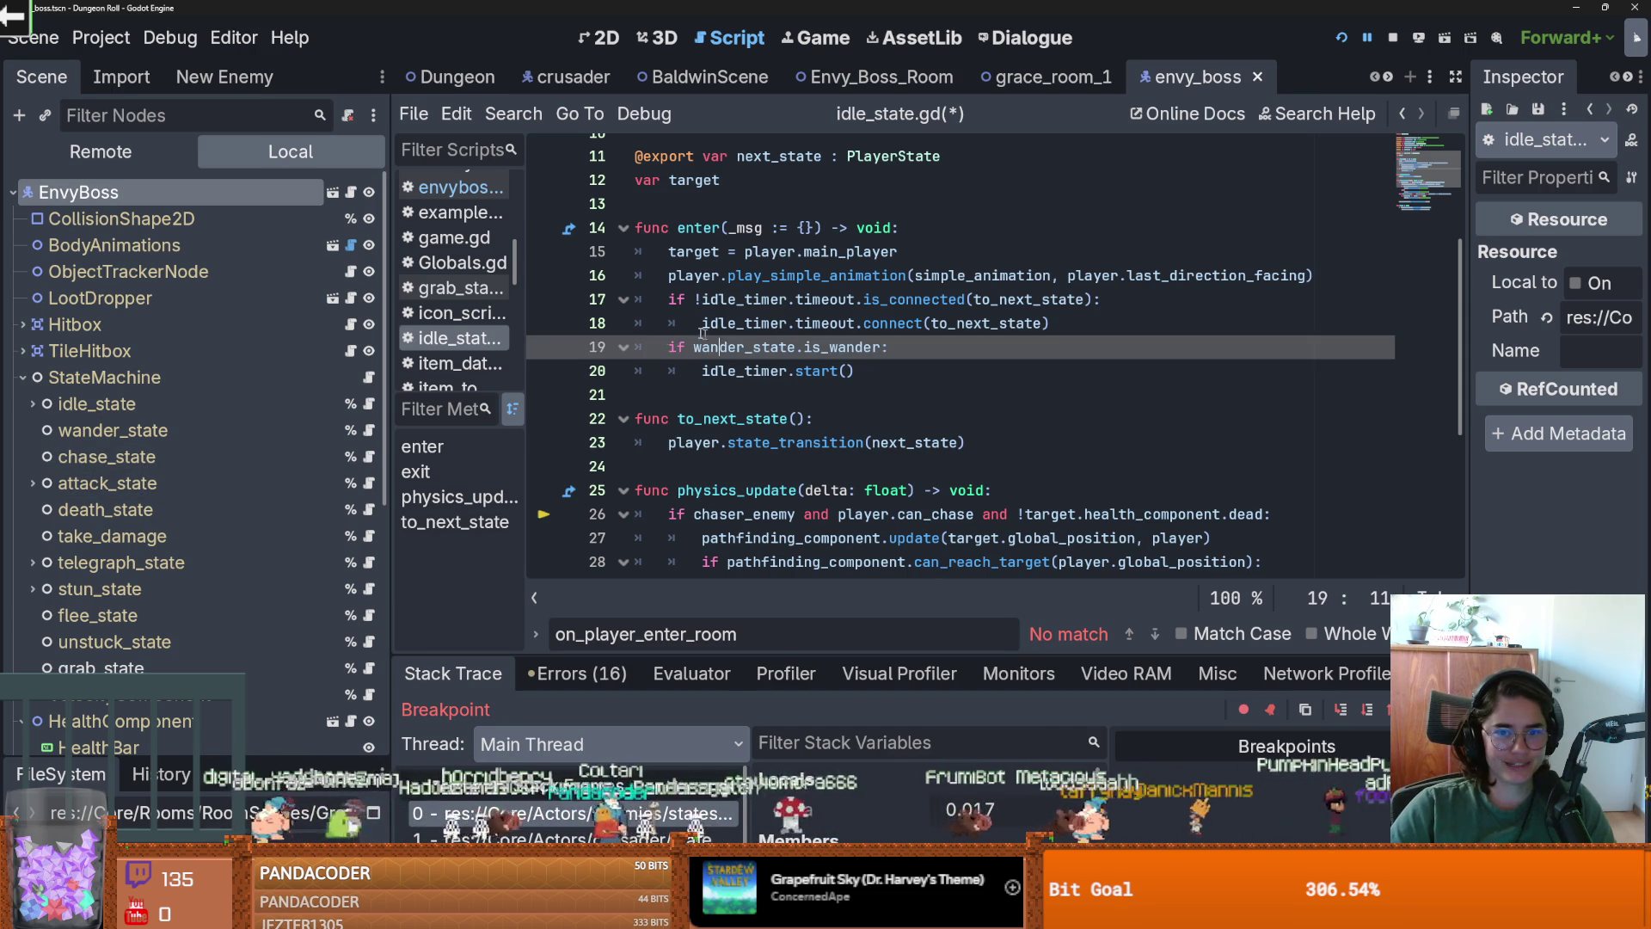
pyautogui.doubleClick(750, 301)
pyautogui.click(783, 323)
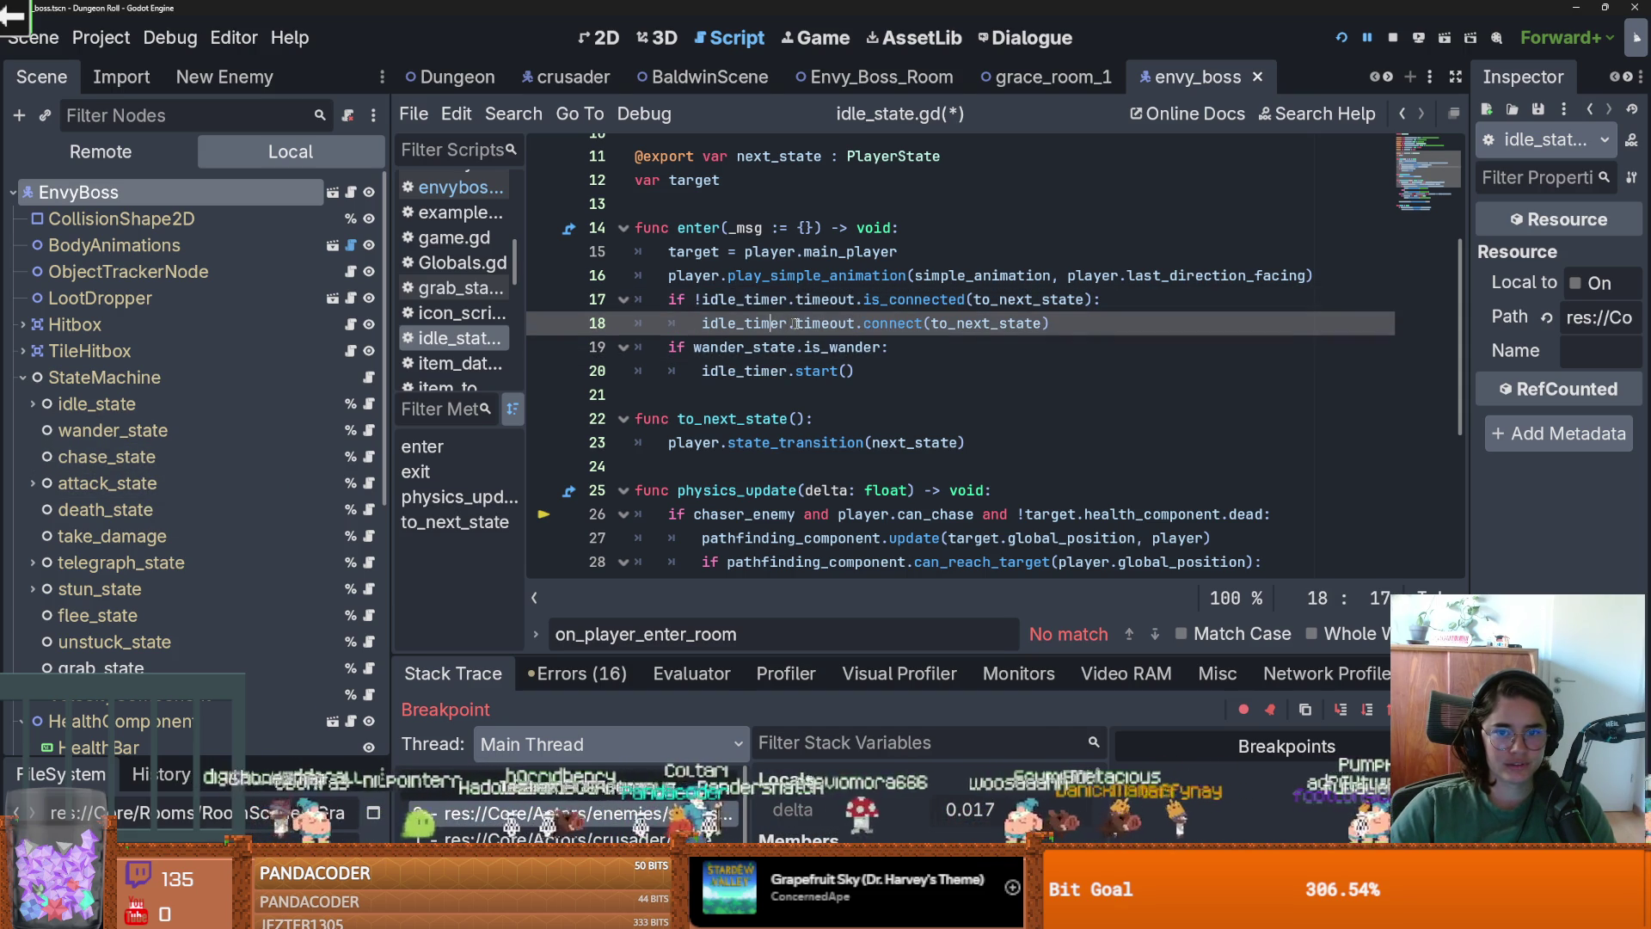
pyautogui.keyDown('ctrl'); pyautogui.click(984, 323); pyautogui.keyUp('ctrl')
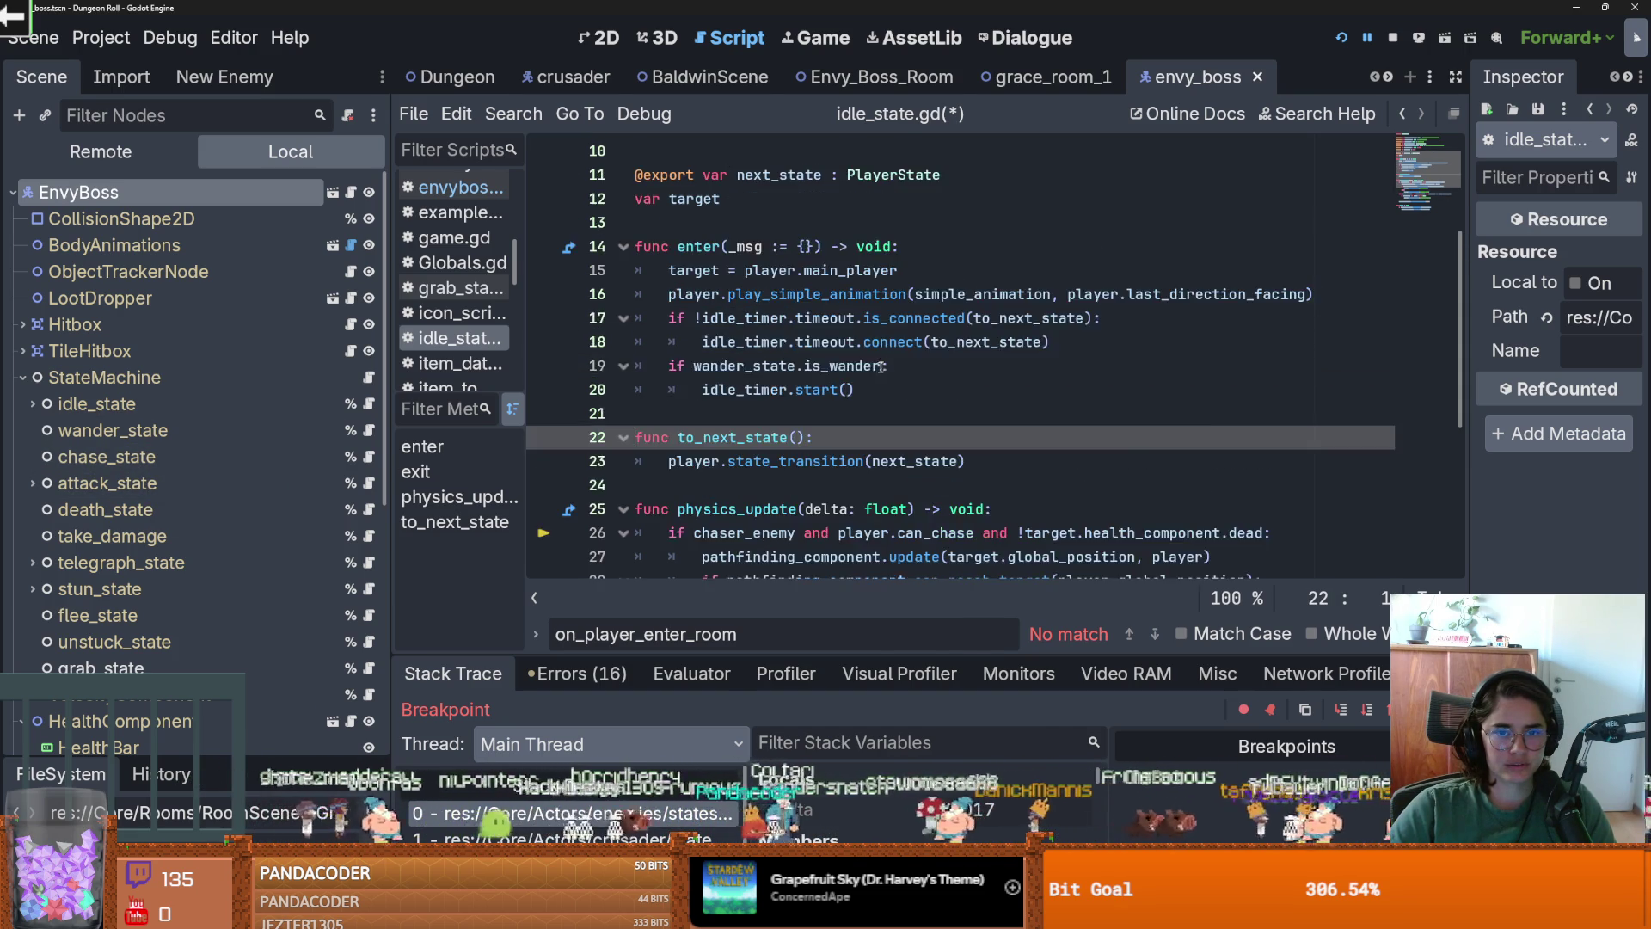
pyautogui.scroll(-1, 873, 374)
pyautogui.doubleClick(745, 342)
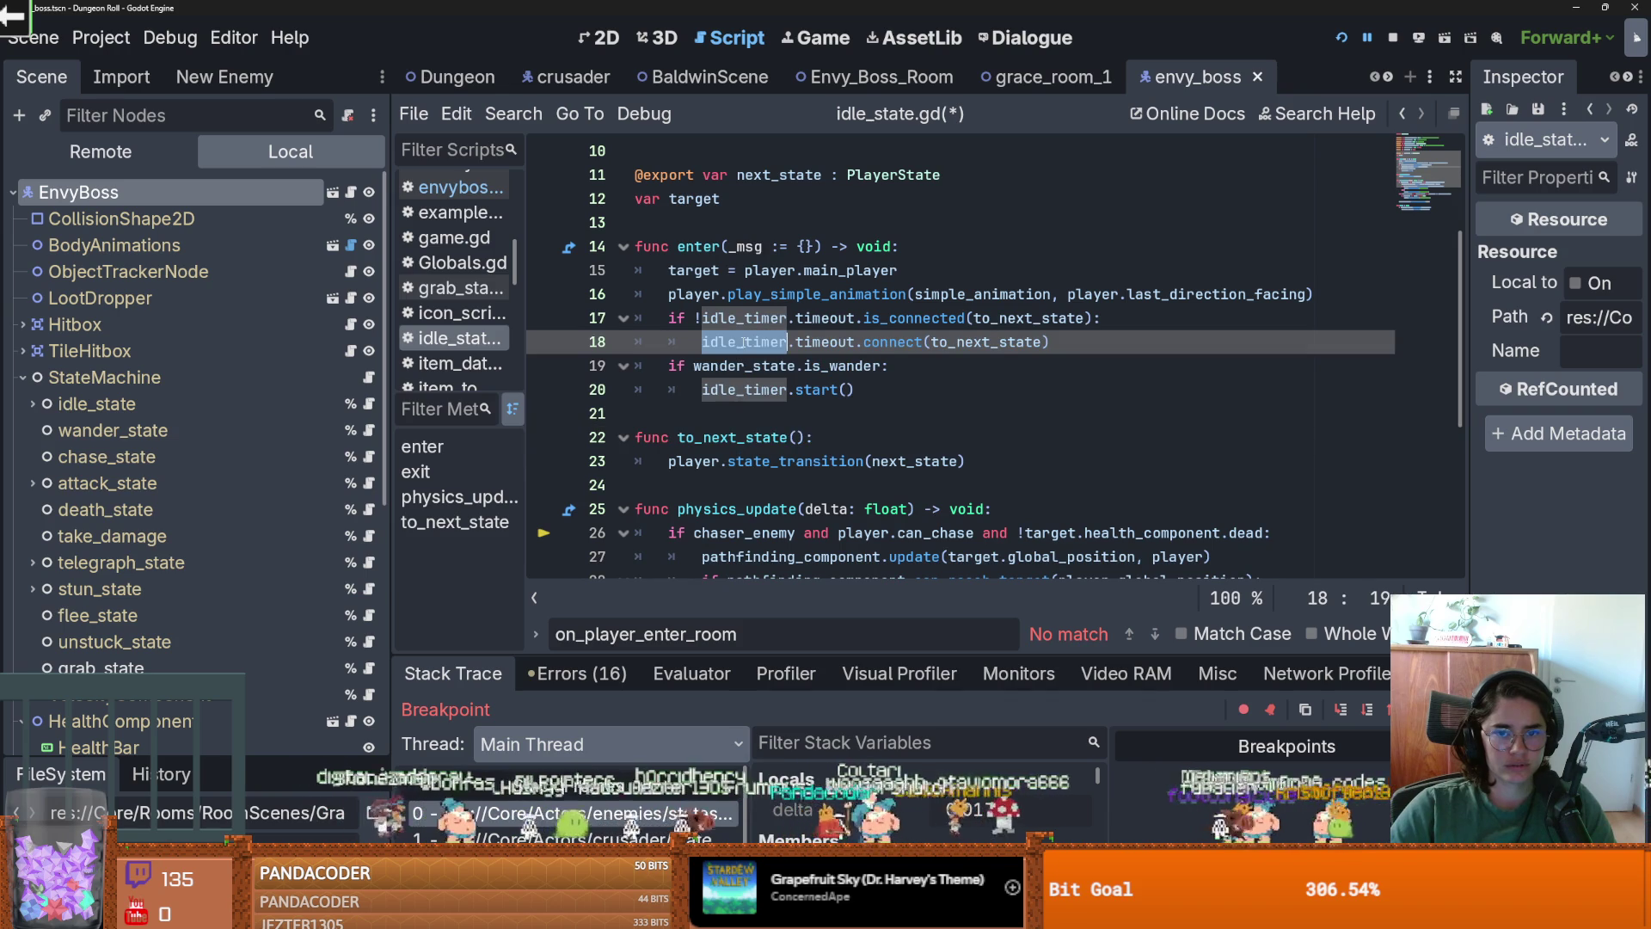
pyautogui.click(761, 365)
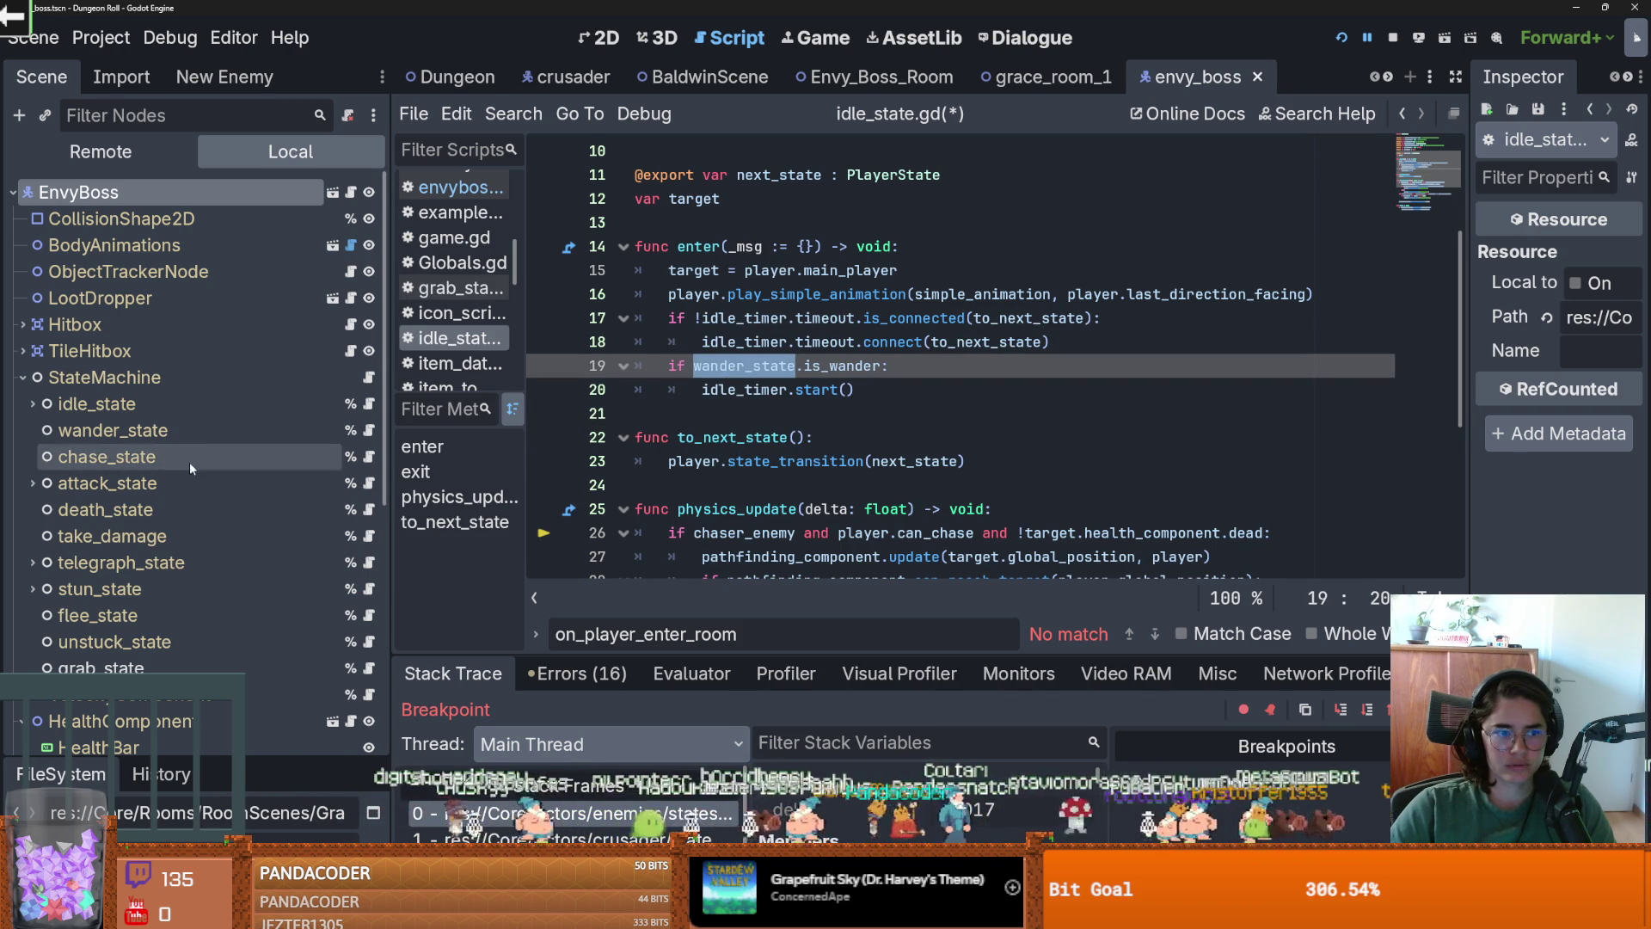
# Turn on Is Wander for the wander_state node, save, and run the project again
pyautogui.click(200, 439)
pyautogui.click(1562, 289)
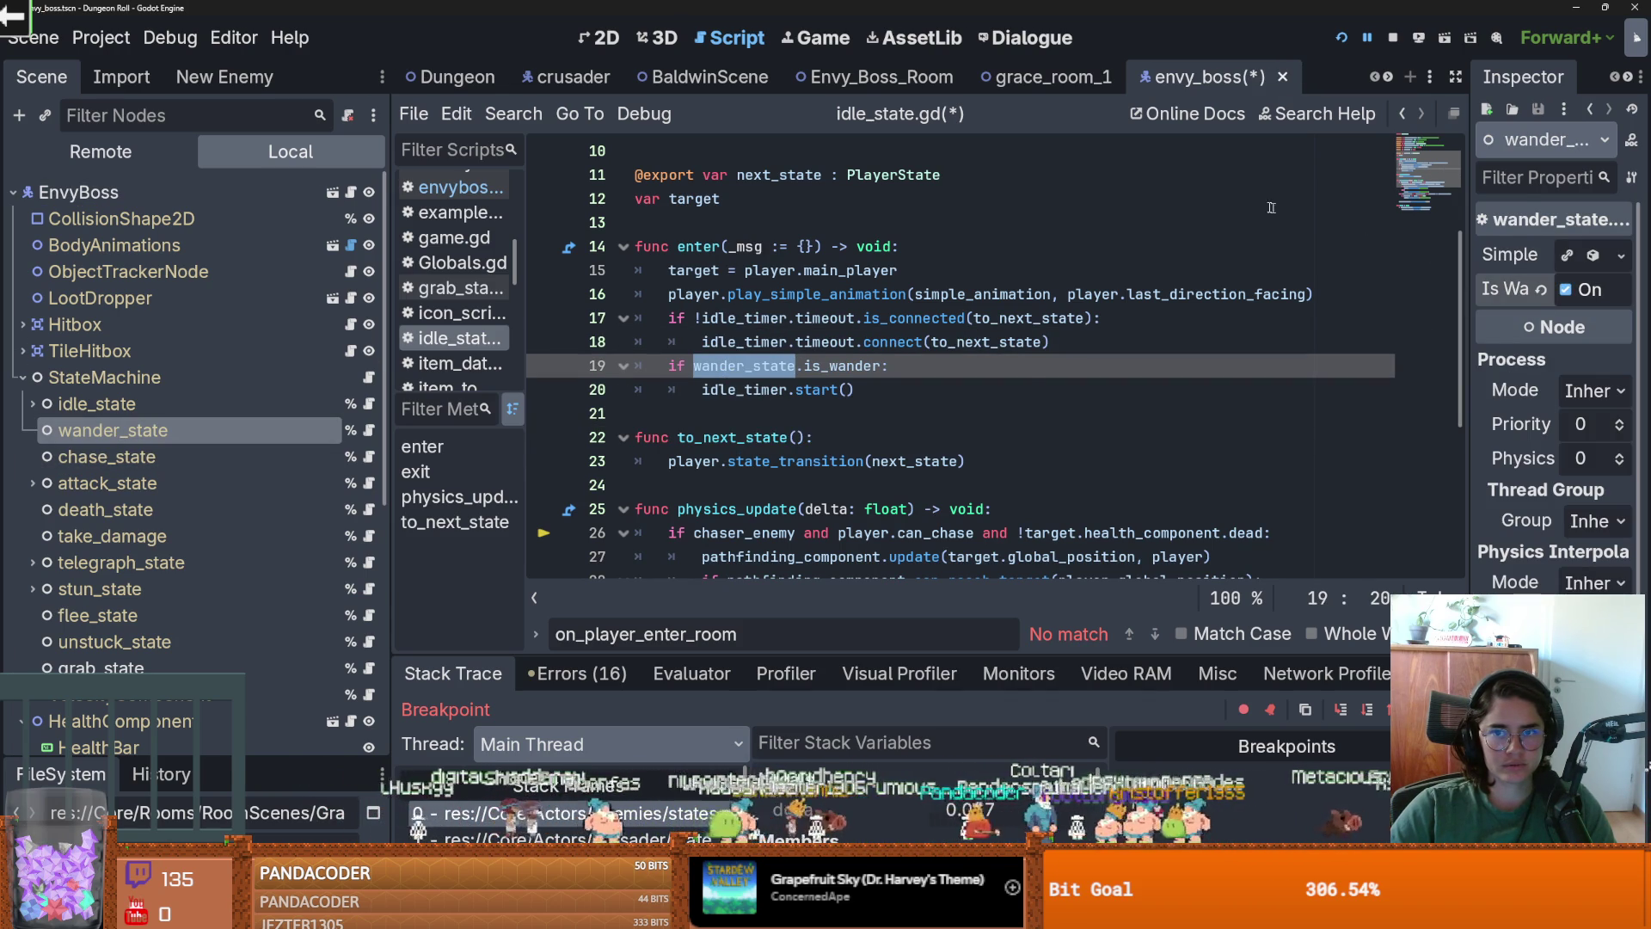
pyautogui.hotkey('ctrl', 's')
pyautogui.click(1347, 48)
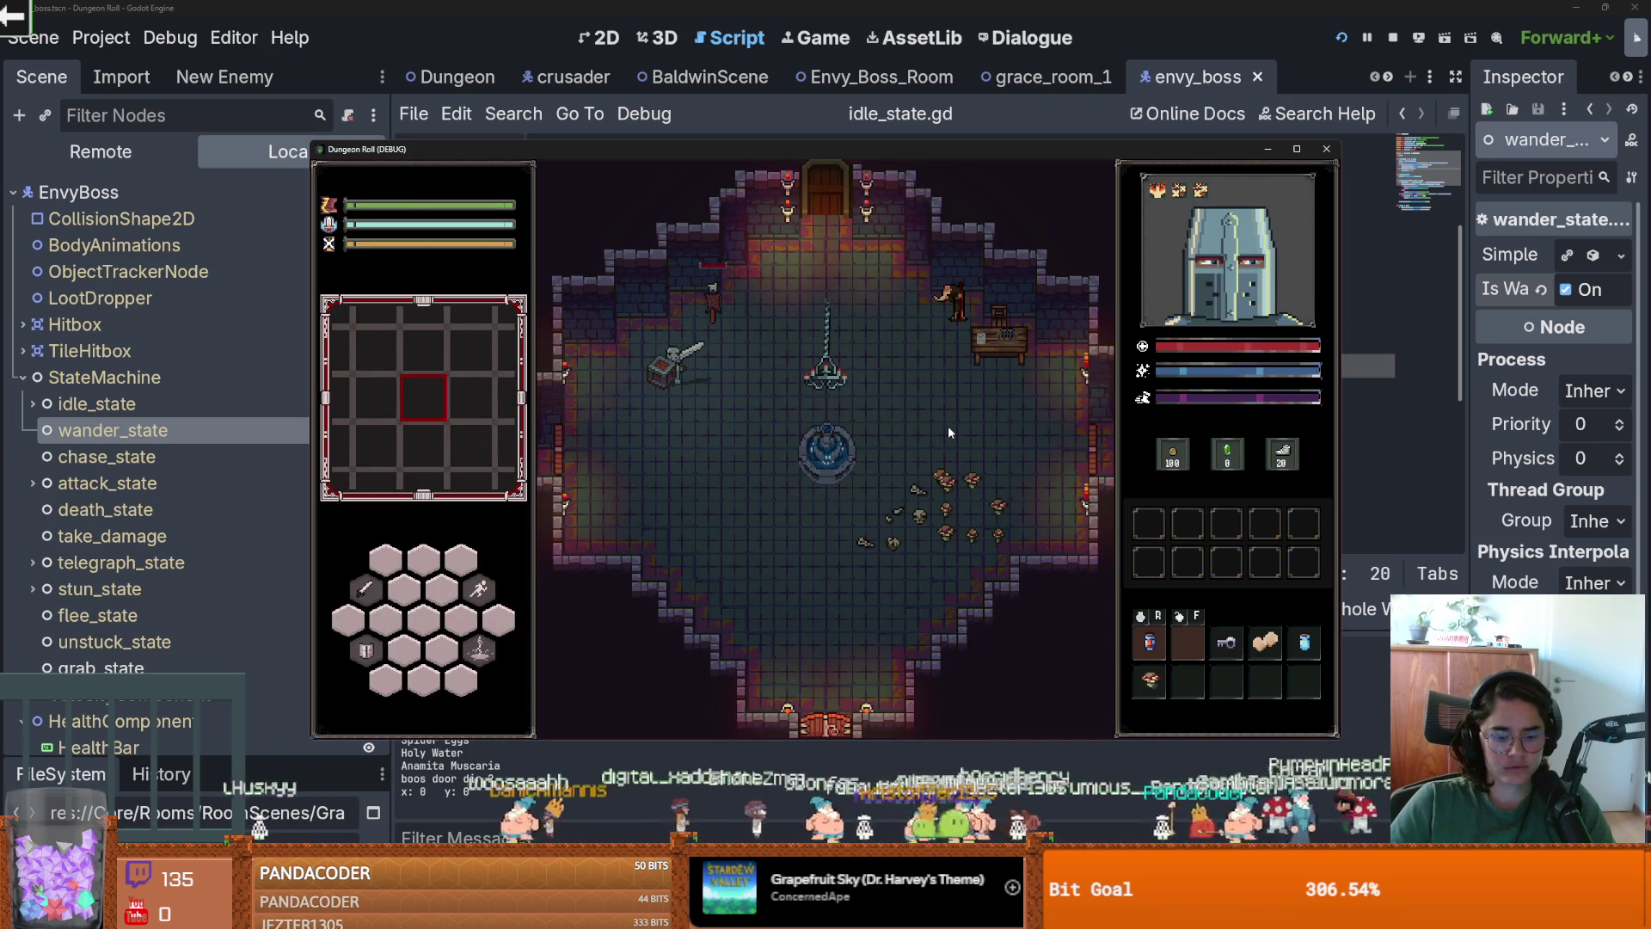
# Teleport the player to just before the boss via the developer console and walk through the top door
pyautogui.press('`')
pyautogui.press('Return')
pyautogui.press('`')
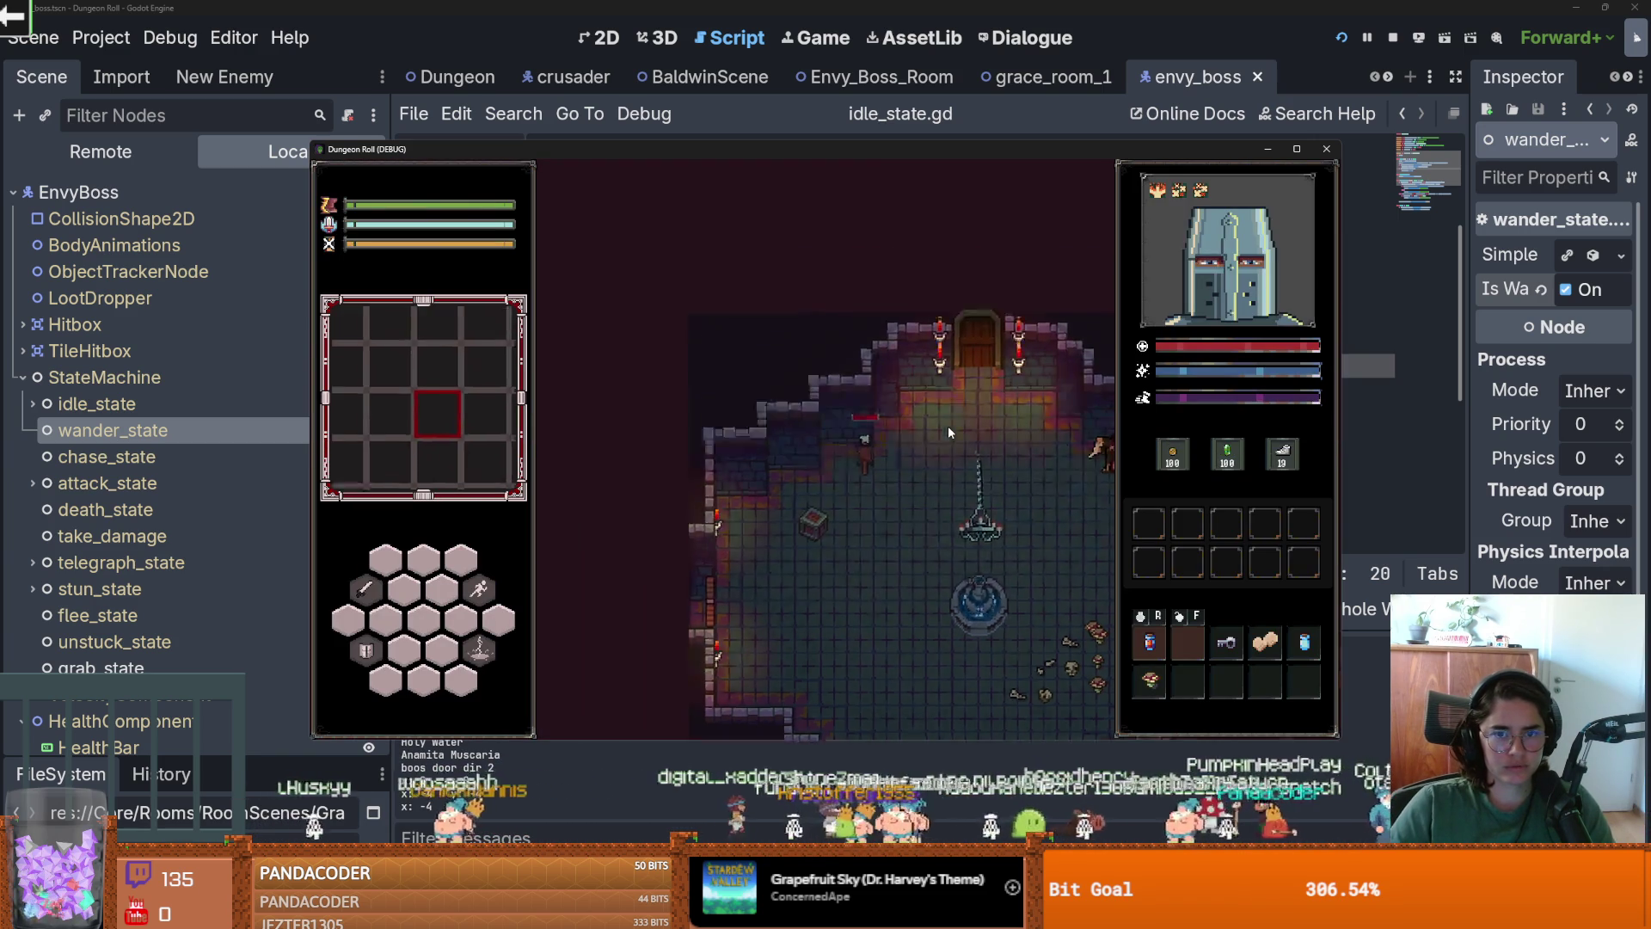
pyautogui.press('w')
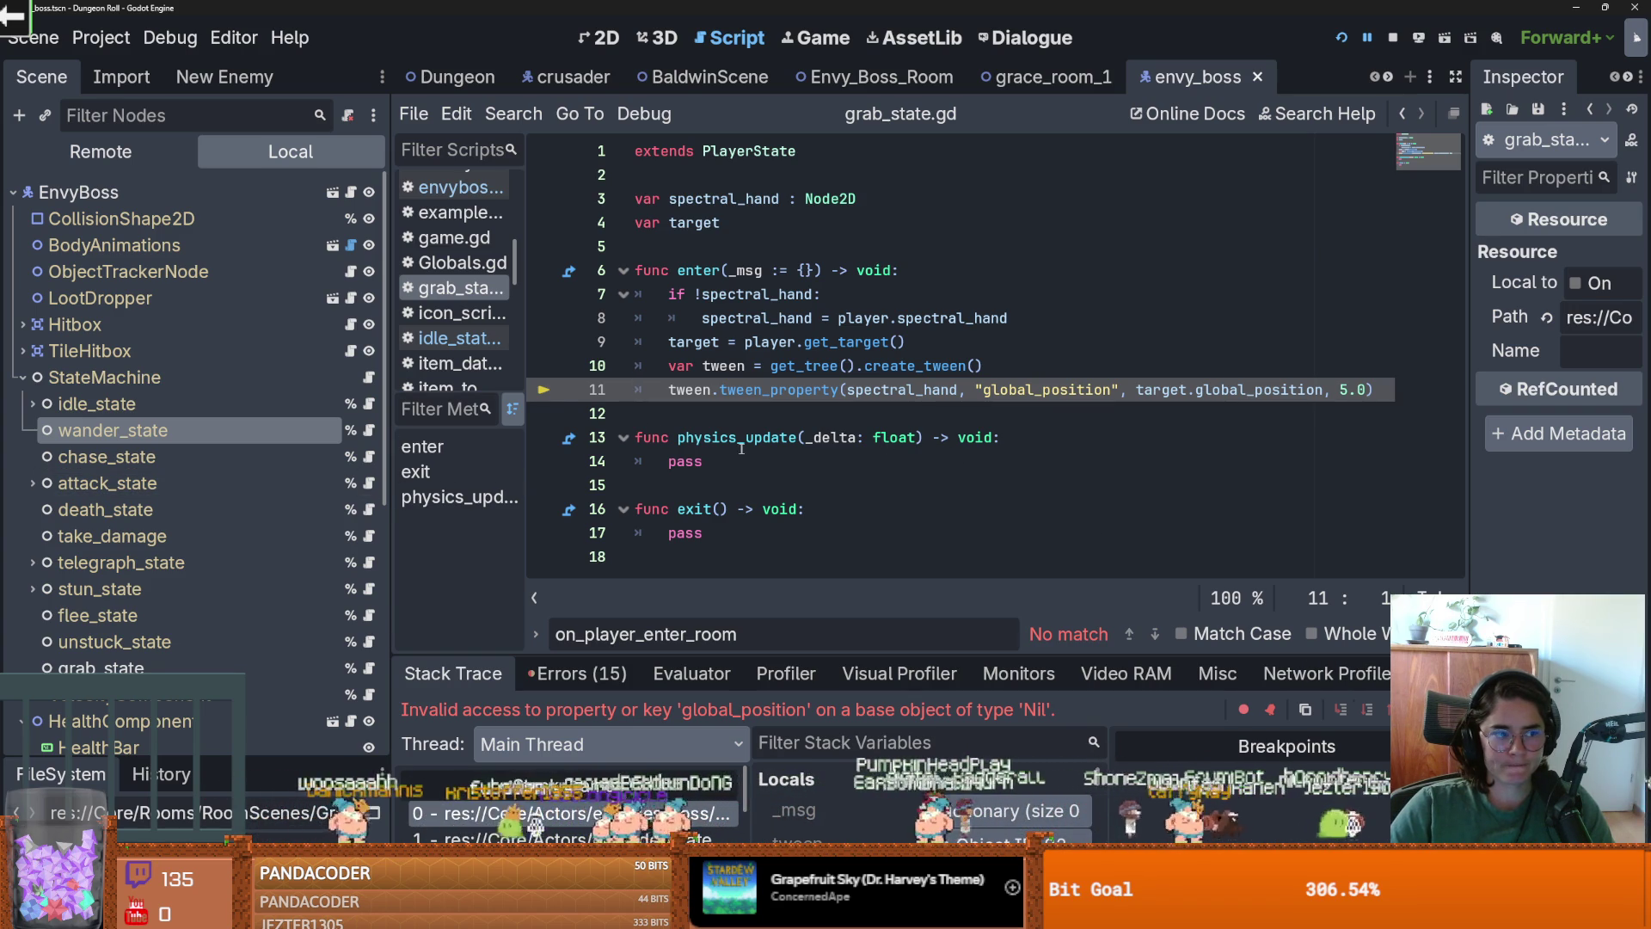
# Check the tween_property documentation and the uses of spectral_hand in grab_state.gd
pyautogui.click(760, 425)
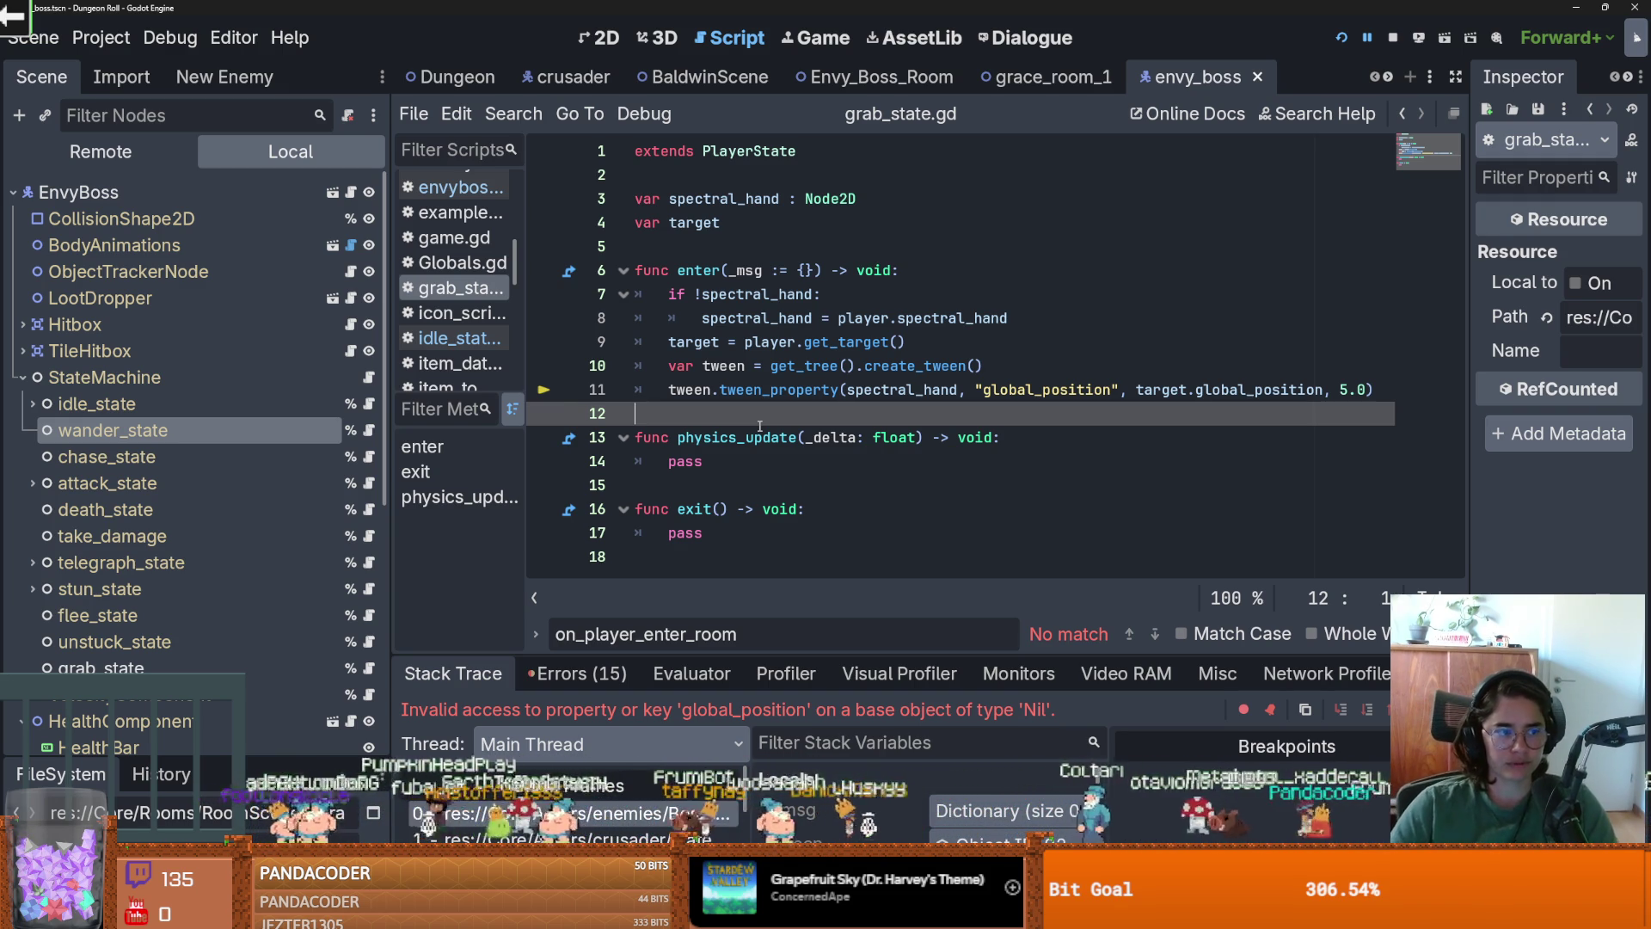
pyautogui.click(817, 392)
pyautogui.moveTo(817, 395)
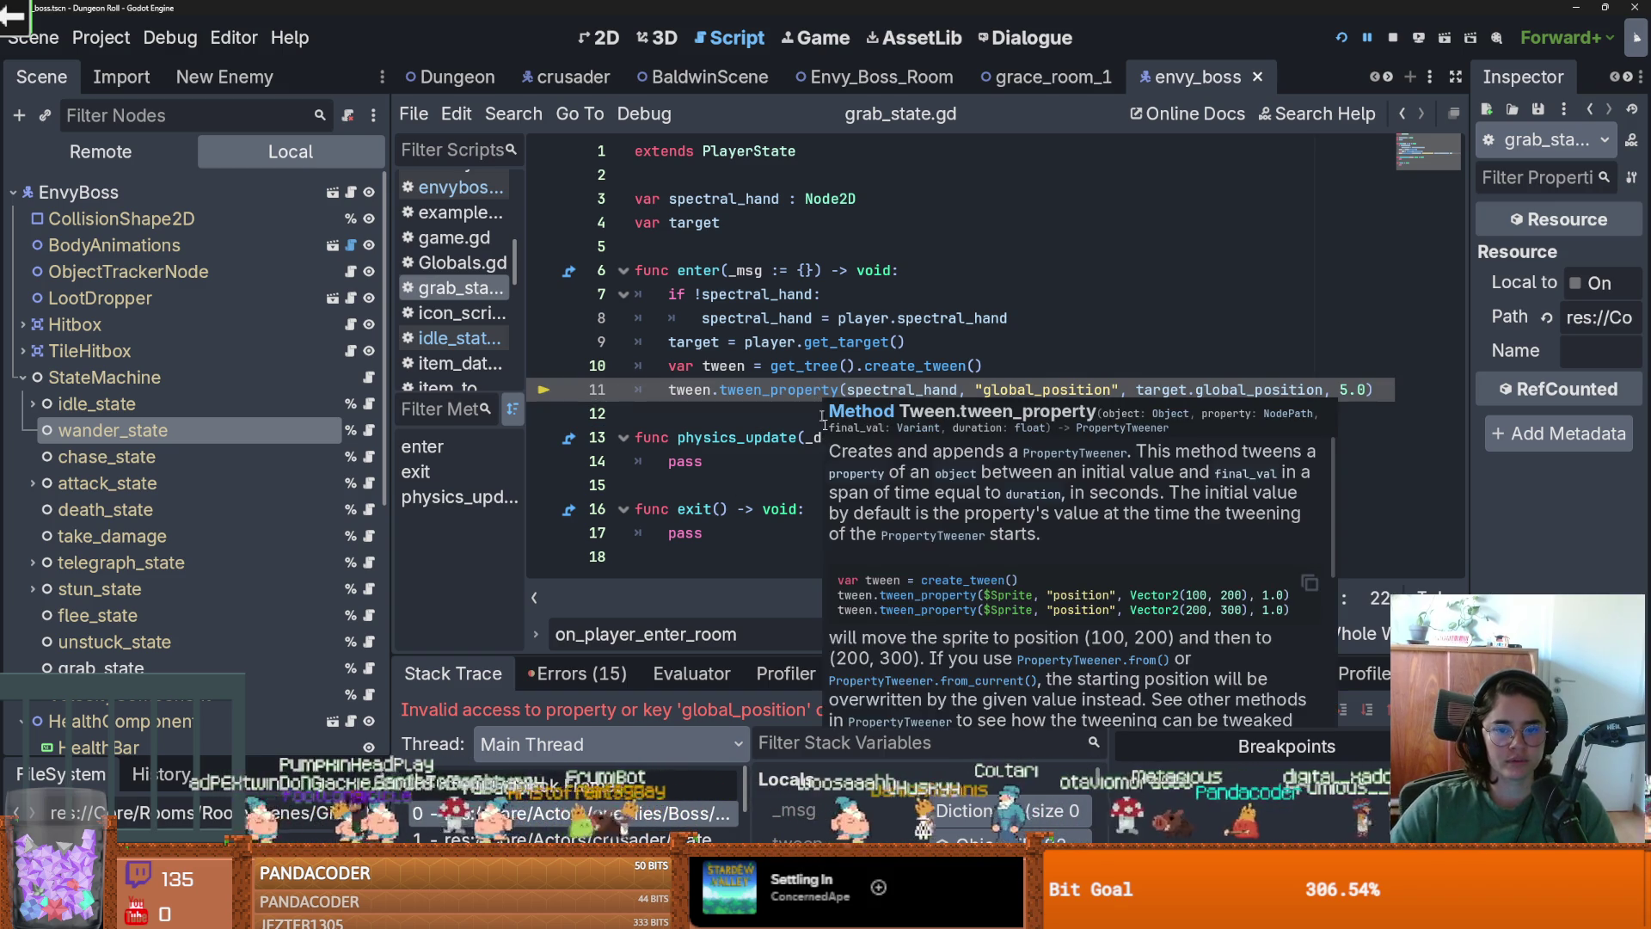
pyautogui.doubleClick(940, 391)
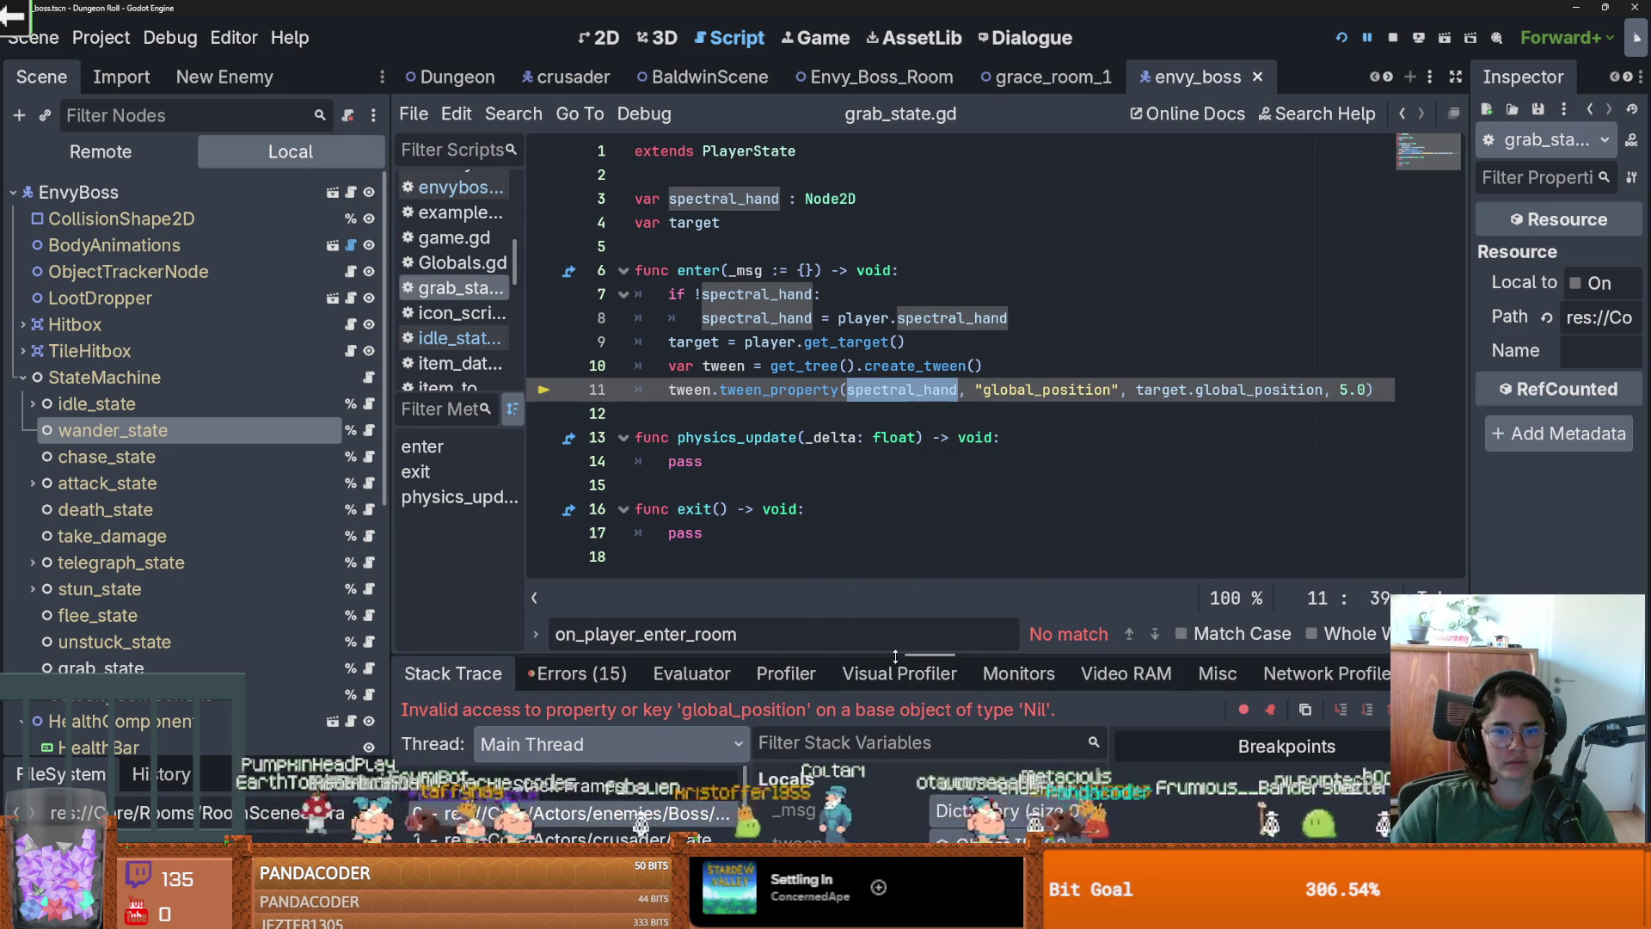
pyautogui.moveTo(895, 656); pyautogui.dragTo(897, 514)
pyautogui.scroll(-2, 917, 716)
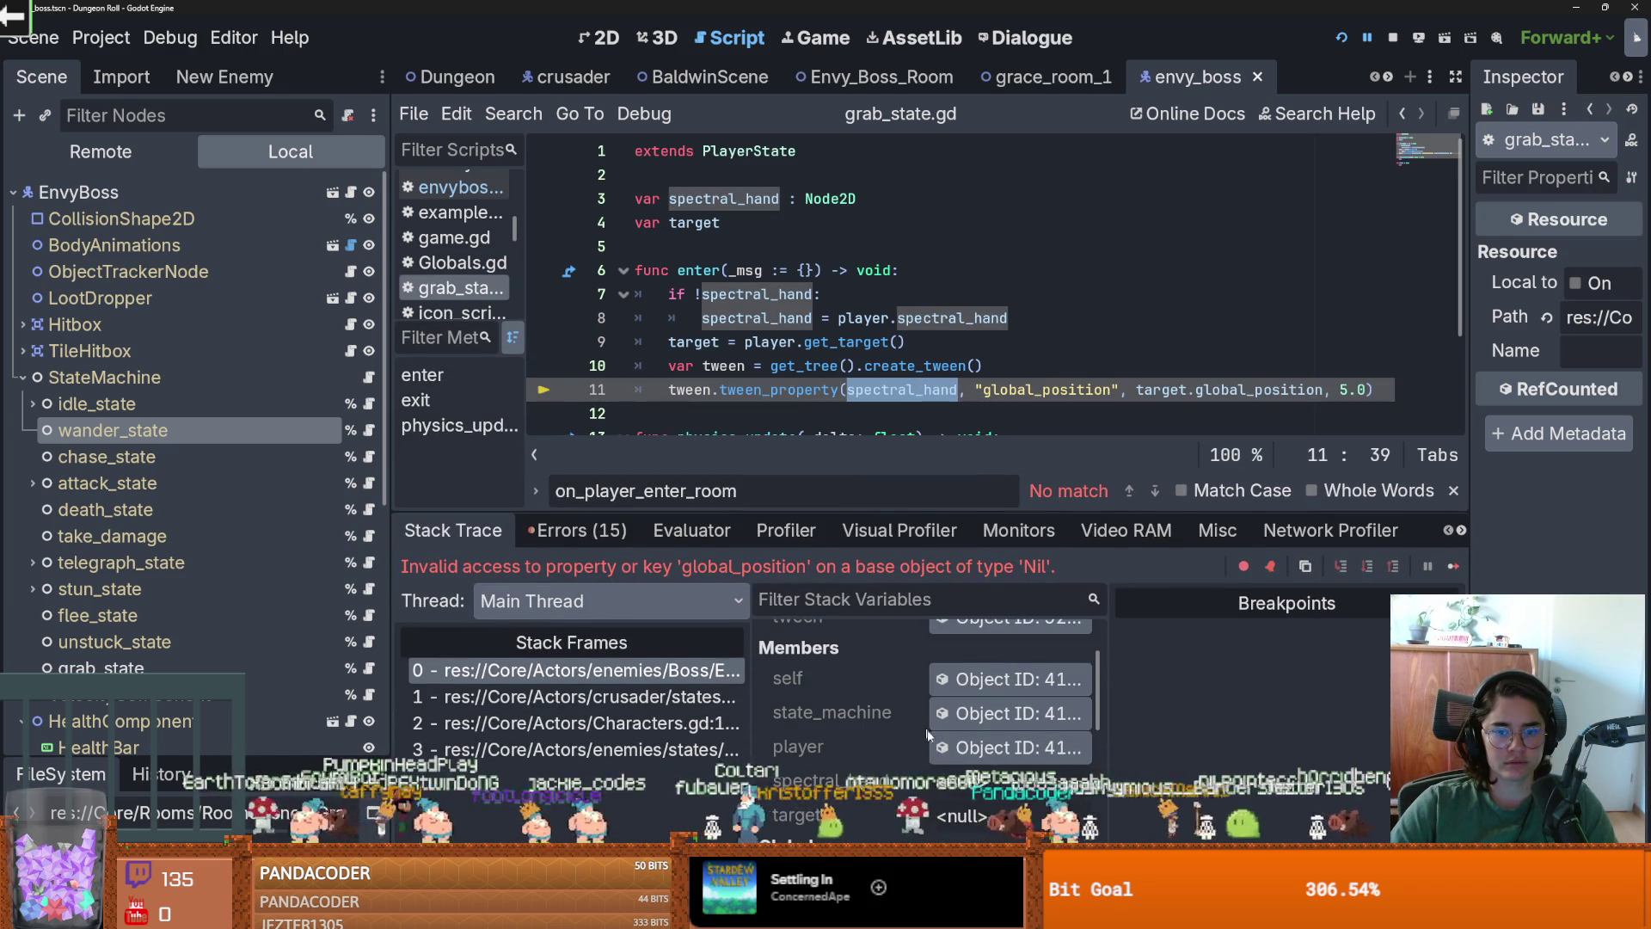
# Dedent line 8 so the spectral_hand assignment sits outside its null check, then select CollisionShape2D
pyautogui.click(1032, 318)
pyautogui.hotkey('shift', 'Tab')
pyautogui.click(849, 295)
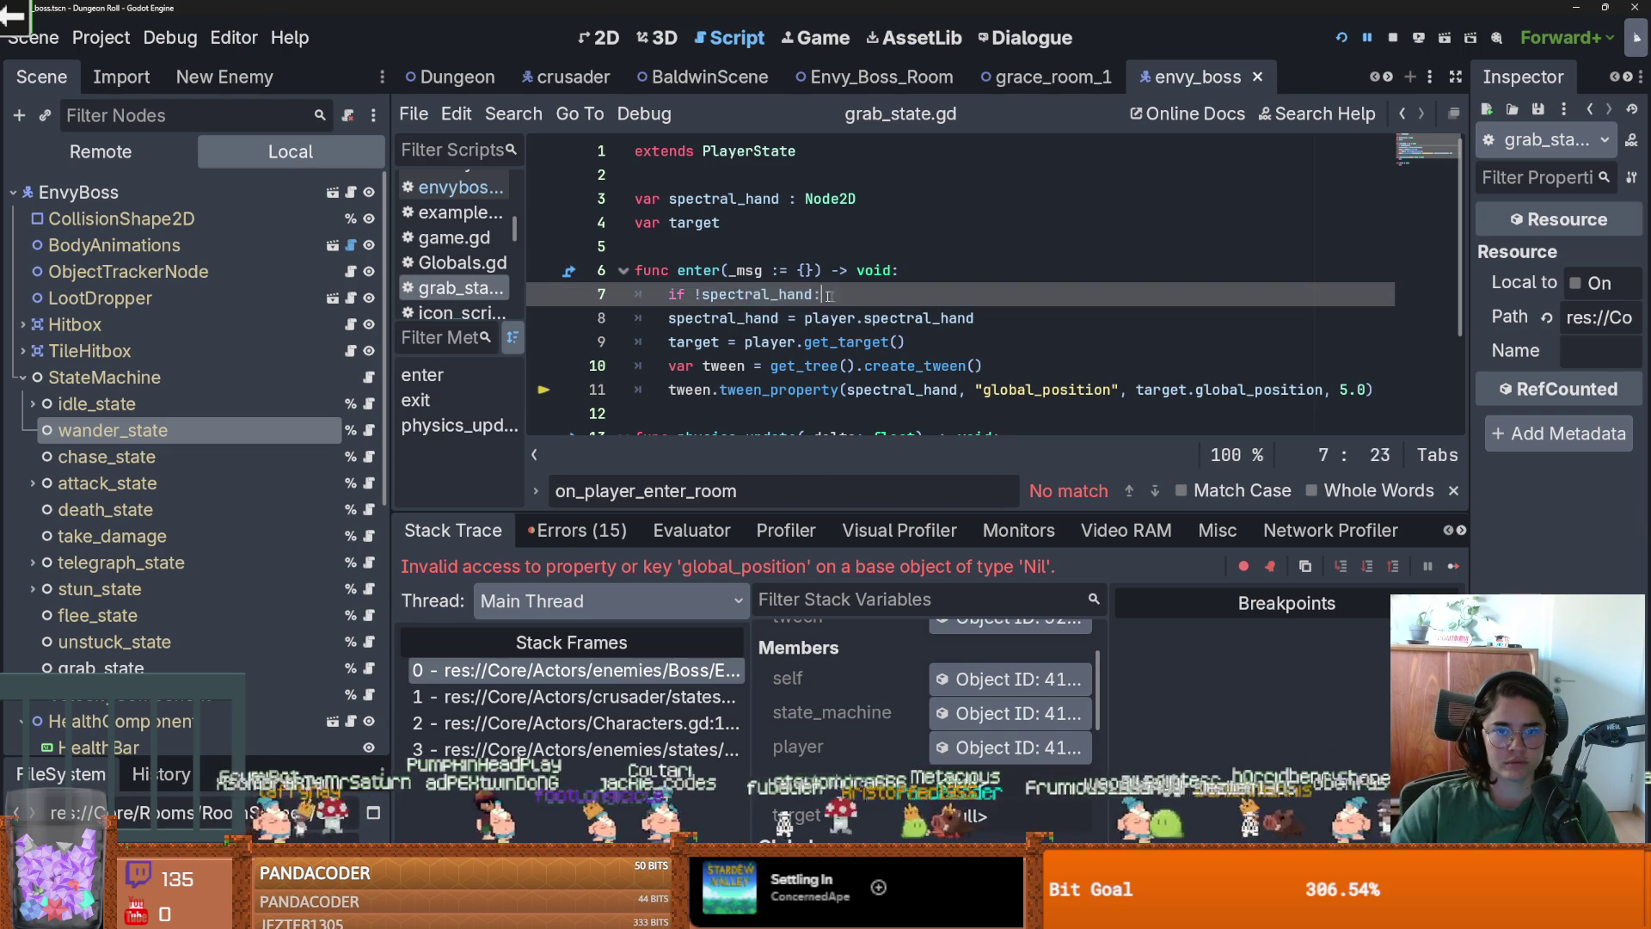
pyautogui.press('Up')
pyautogui.click(240, 220)
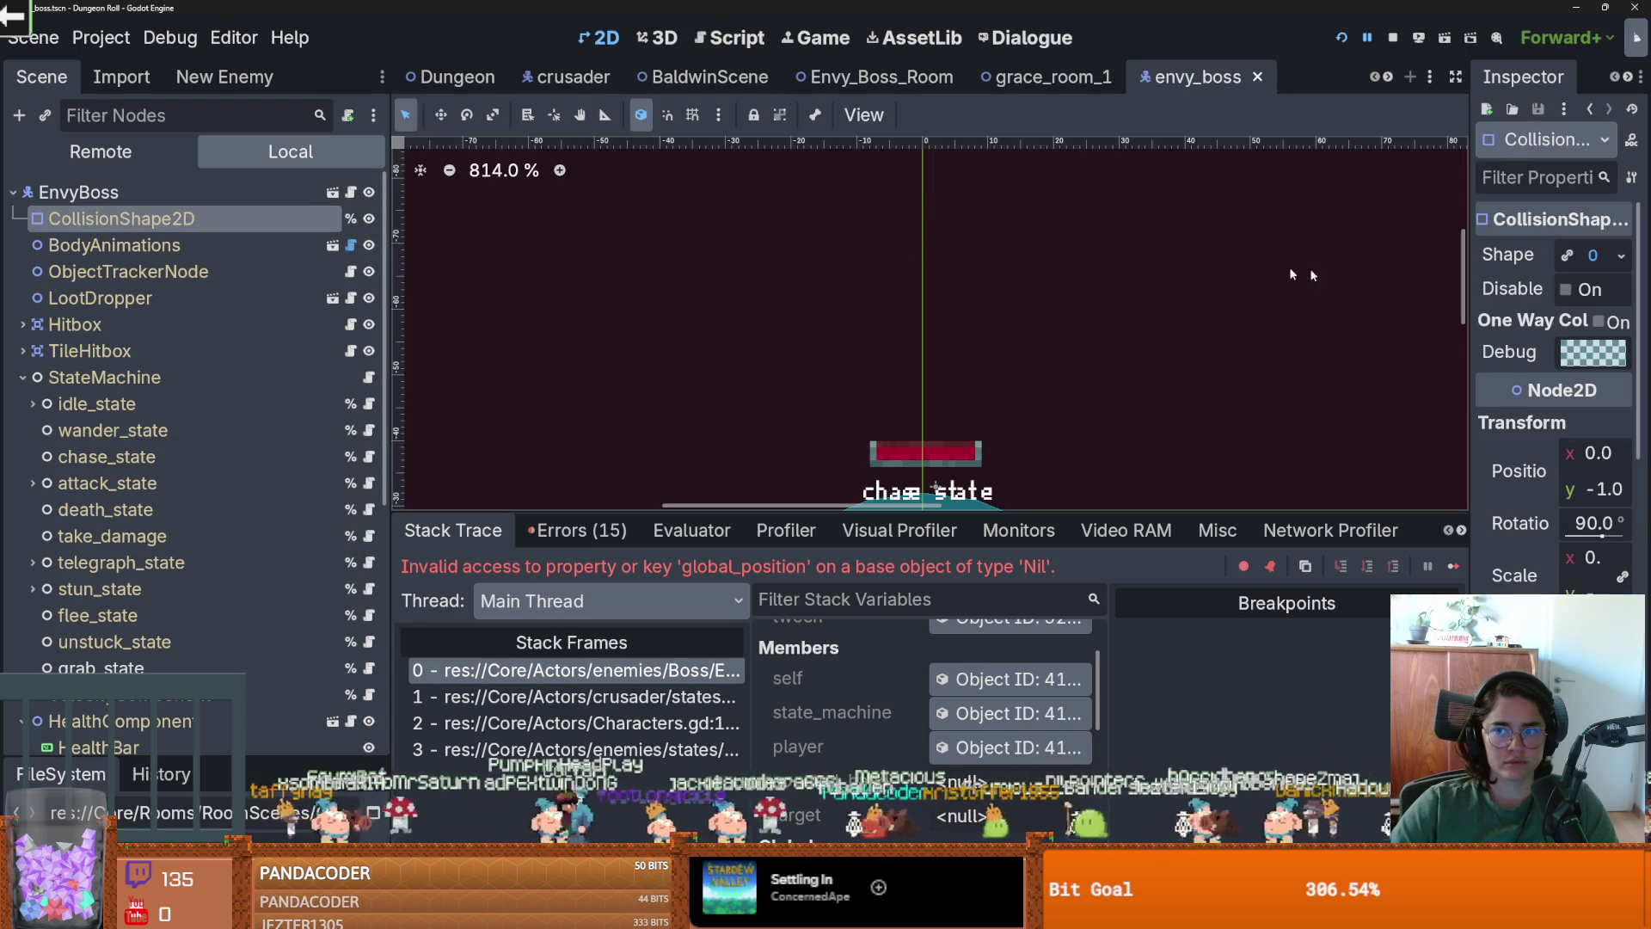
# Select the EnvyBoss root and browse Spectral Hand candidates without assigning one
pyautogui.press('Up')
pyautogui.moveTo(1464, 332); pyautogui.dragTo(1308, 335)
pyautogui.click(1566, 258)
pyautogui.scroll(-3, 734, 555)
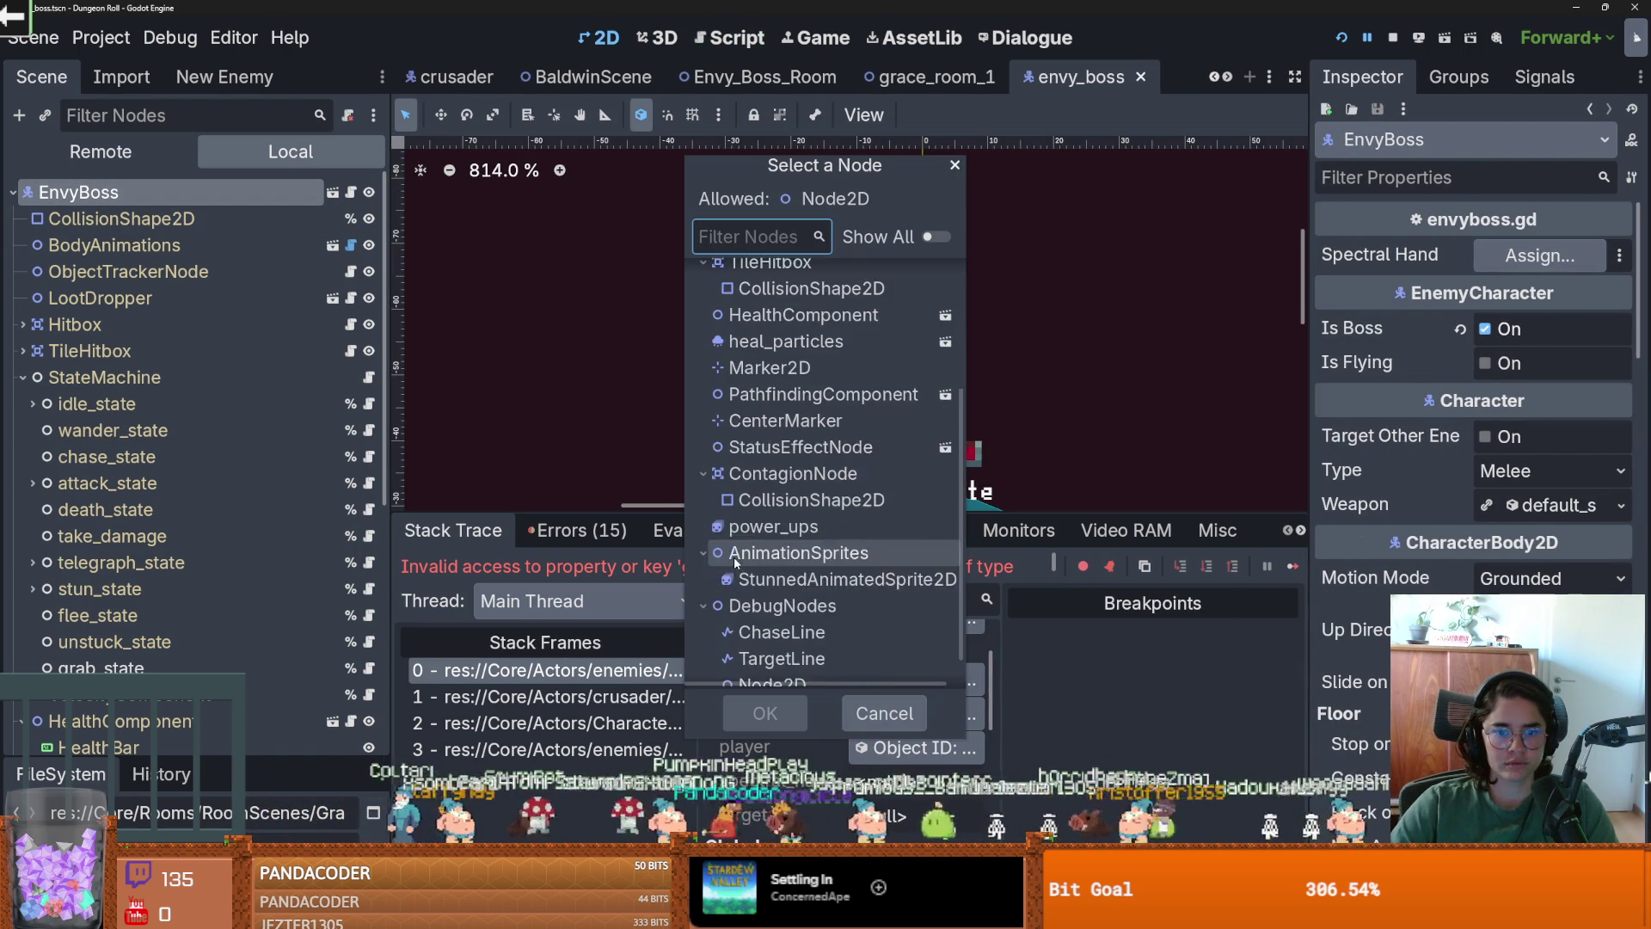
pyautogui.scroll(2, 810, 489)
pyautogui.scroll(3, 809, 489)
pyautogui.scroll(-6, 808, 483)
pyautogui.scroll(3, 825, 465)
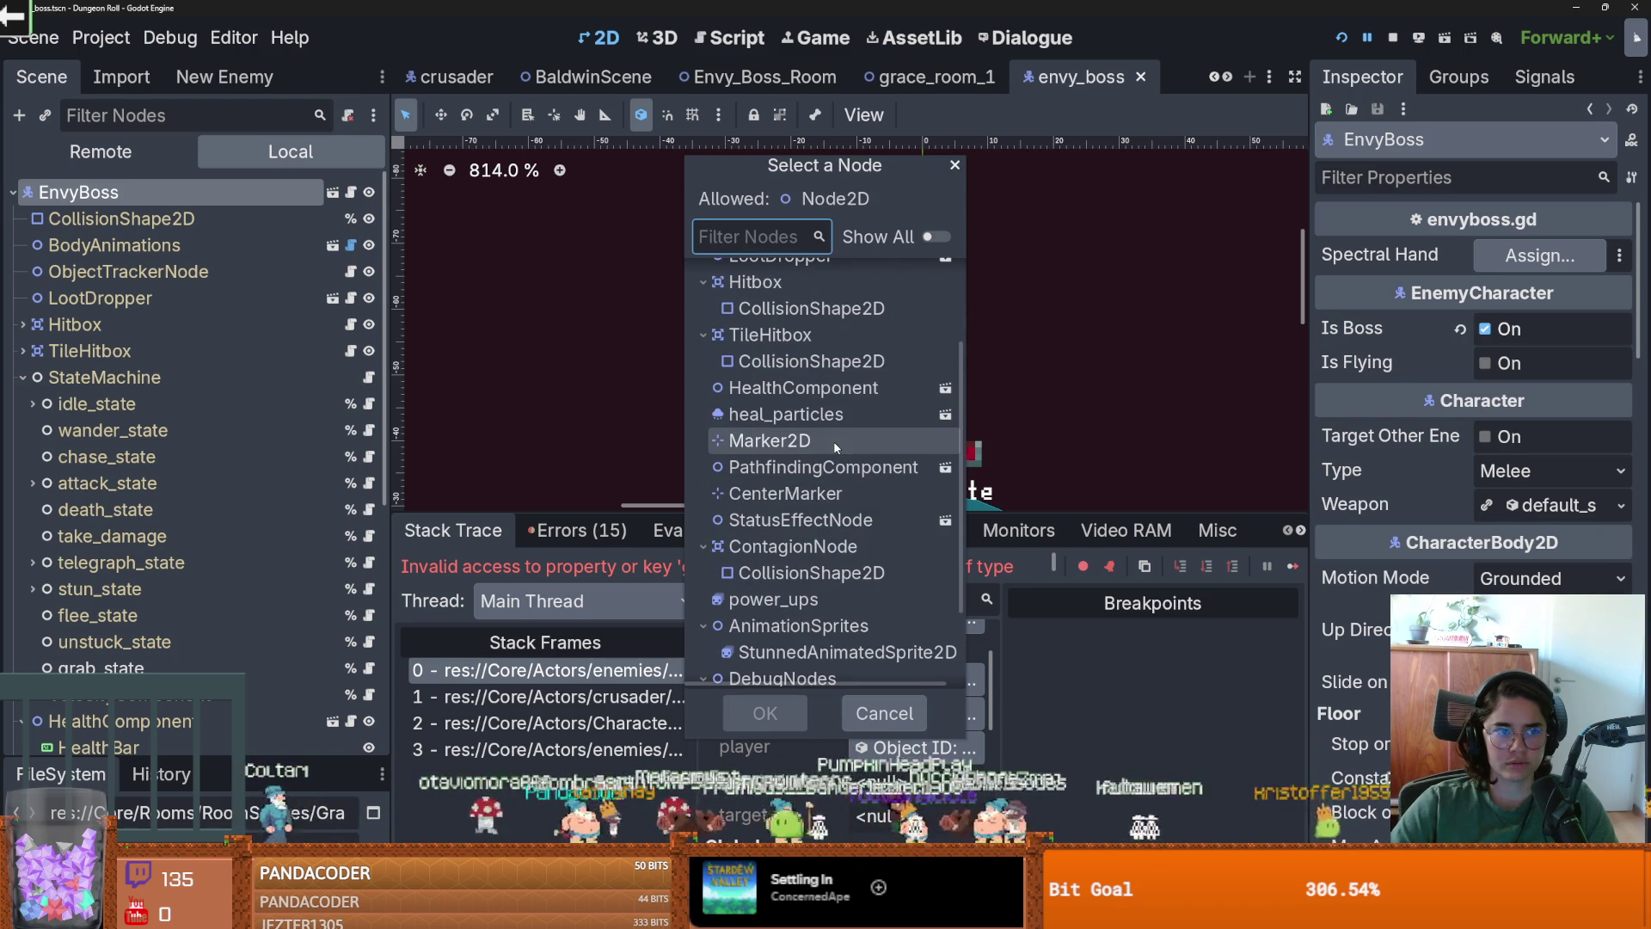
pyautogui.press('Escape')
# Collapse the StateMachine and HealthComponent nodes and save the envy_boss scene
pyautogui.click(22, 377)
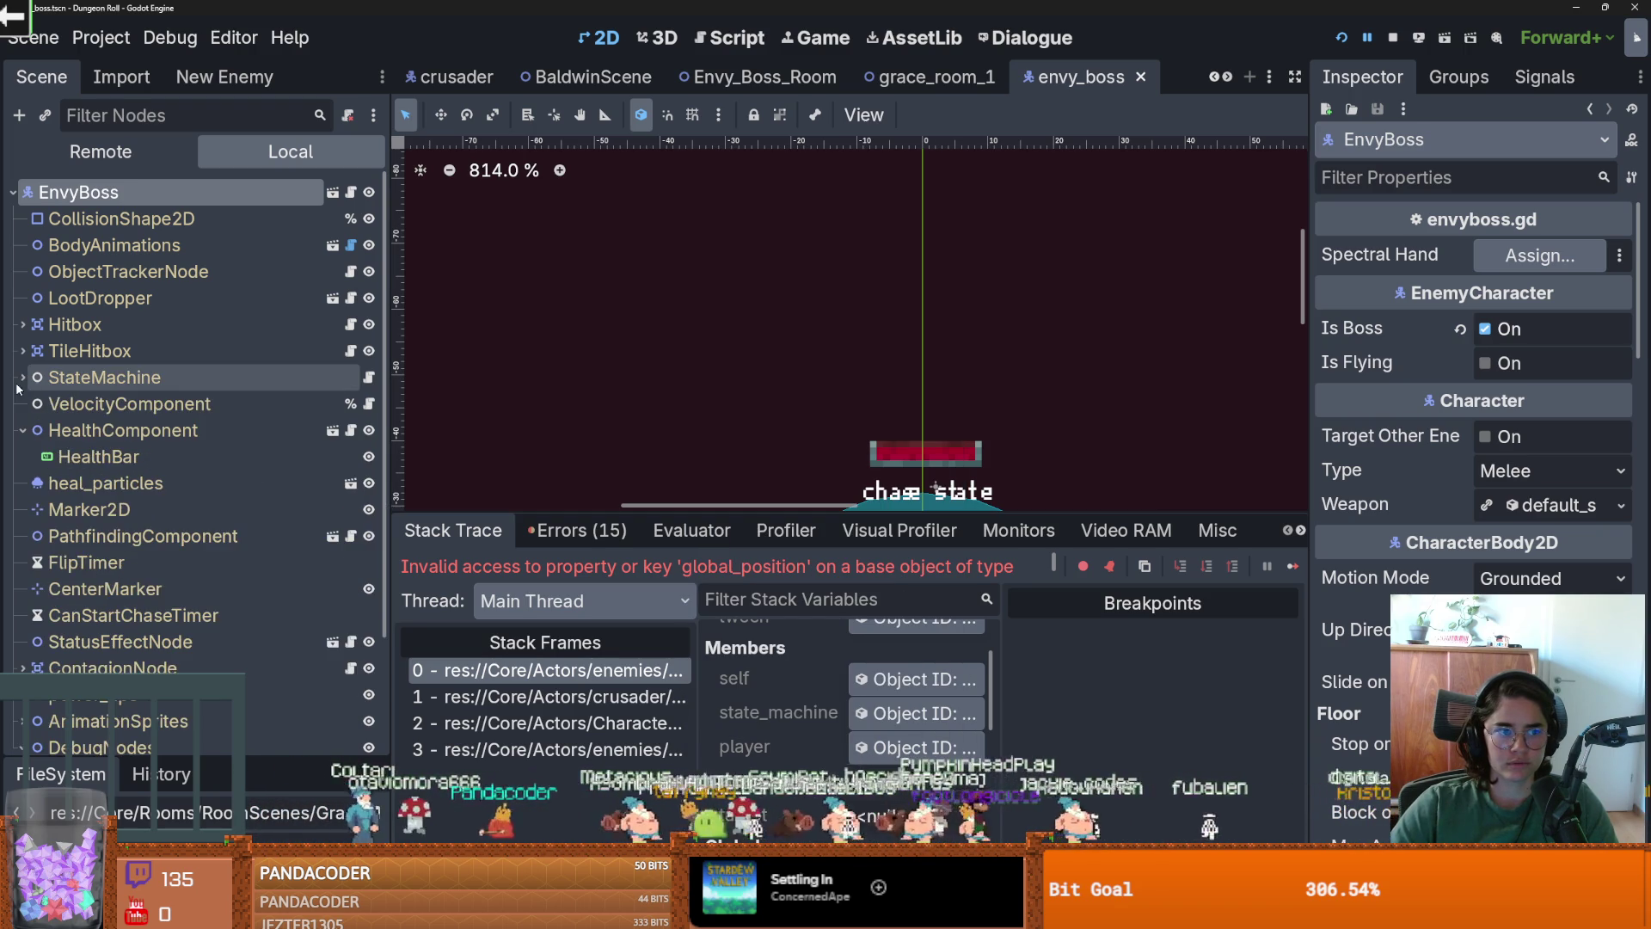
pyautogui.click(22, 430)
pyautogui.scroll(-2, 172, 429)
pyautogui.scroll(-3, 662, 298)
pyautogui.scroll(-7, 662, 299)
pyautogui.hotkey('ctrl', 's')
# In Envy_Boss_Room, set the EnvyBoss Spectral Hand to HandSpritesheet and save the room
pyautogui.click(756, 76)
pyautogui.scroll(-3, 756, 218)
pyautogui.click(258, 721)
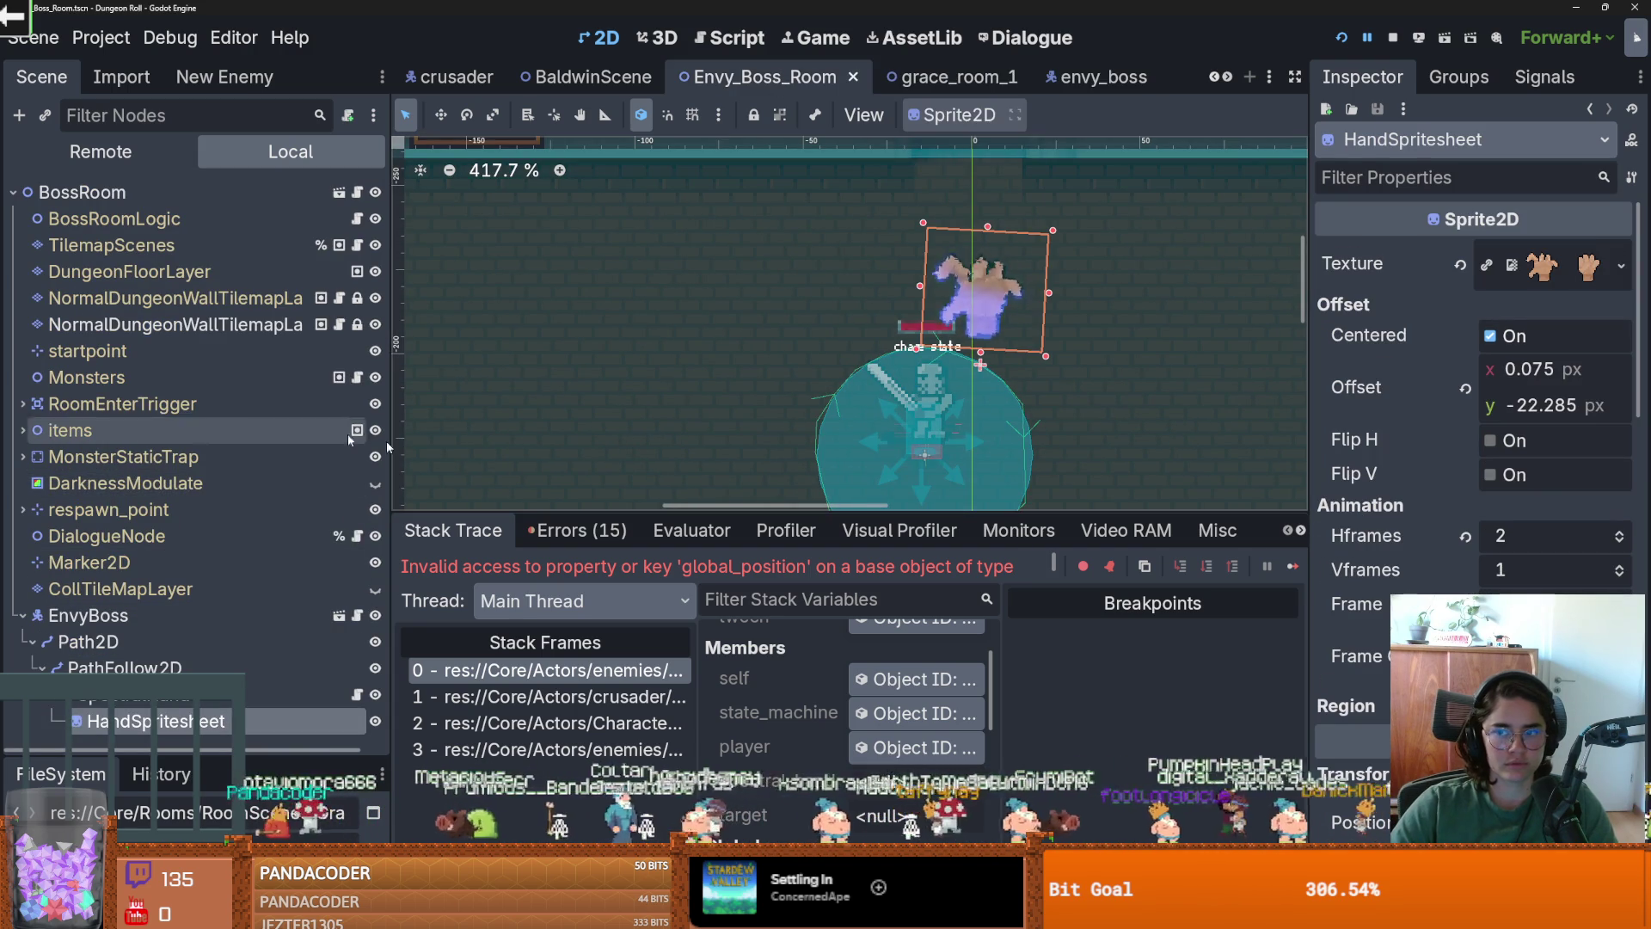
pyautogui.click(94, 615)
pyautogui.click(1540, 256)
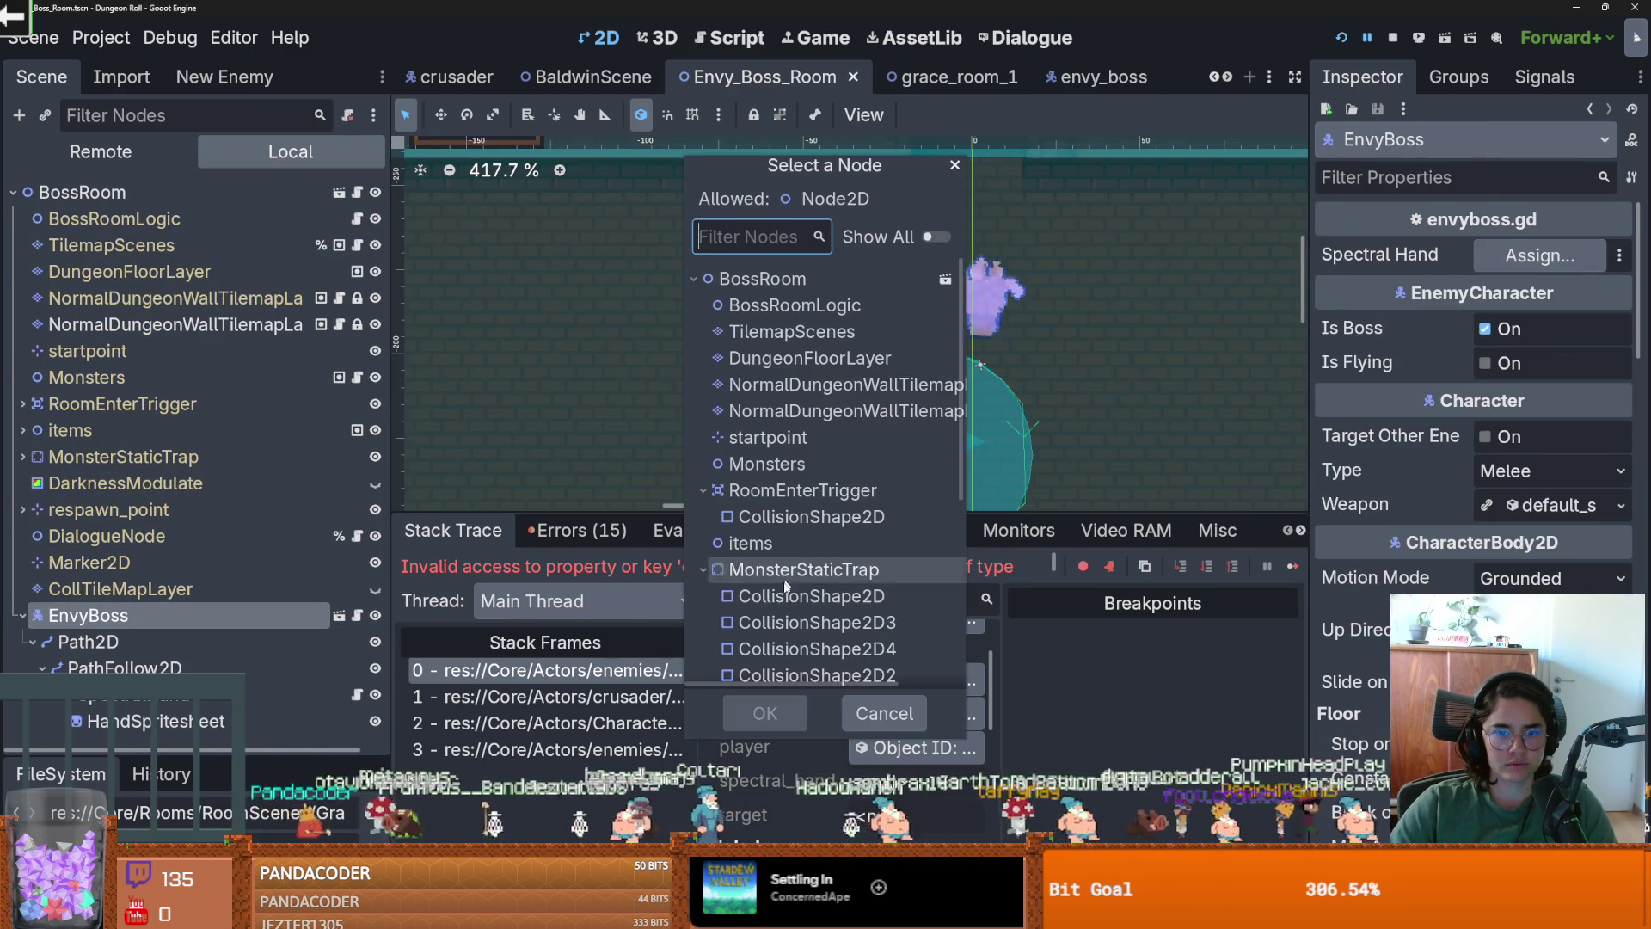
pyautogui.scroll(-5, 789, 550)
pyautogui.click(840, 648)
pyautogui.click(764, 713)
pyautogui.hotkey('ctrl', 's')
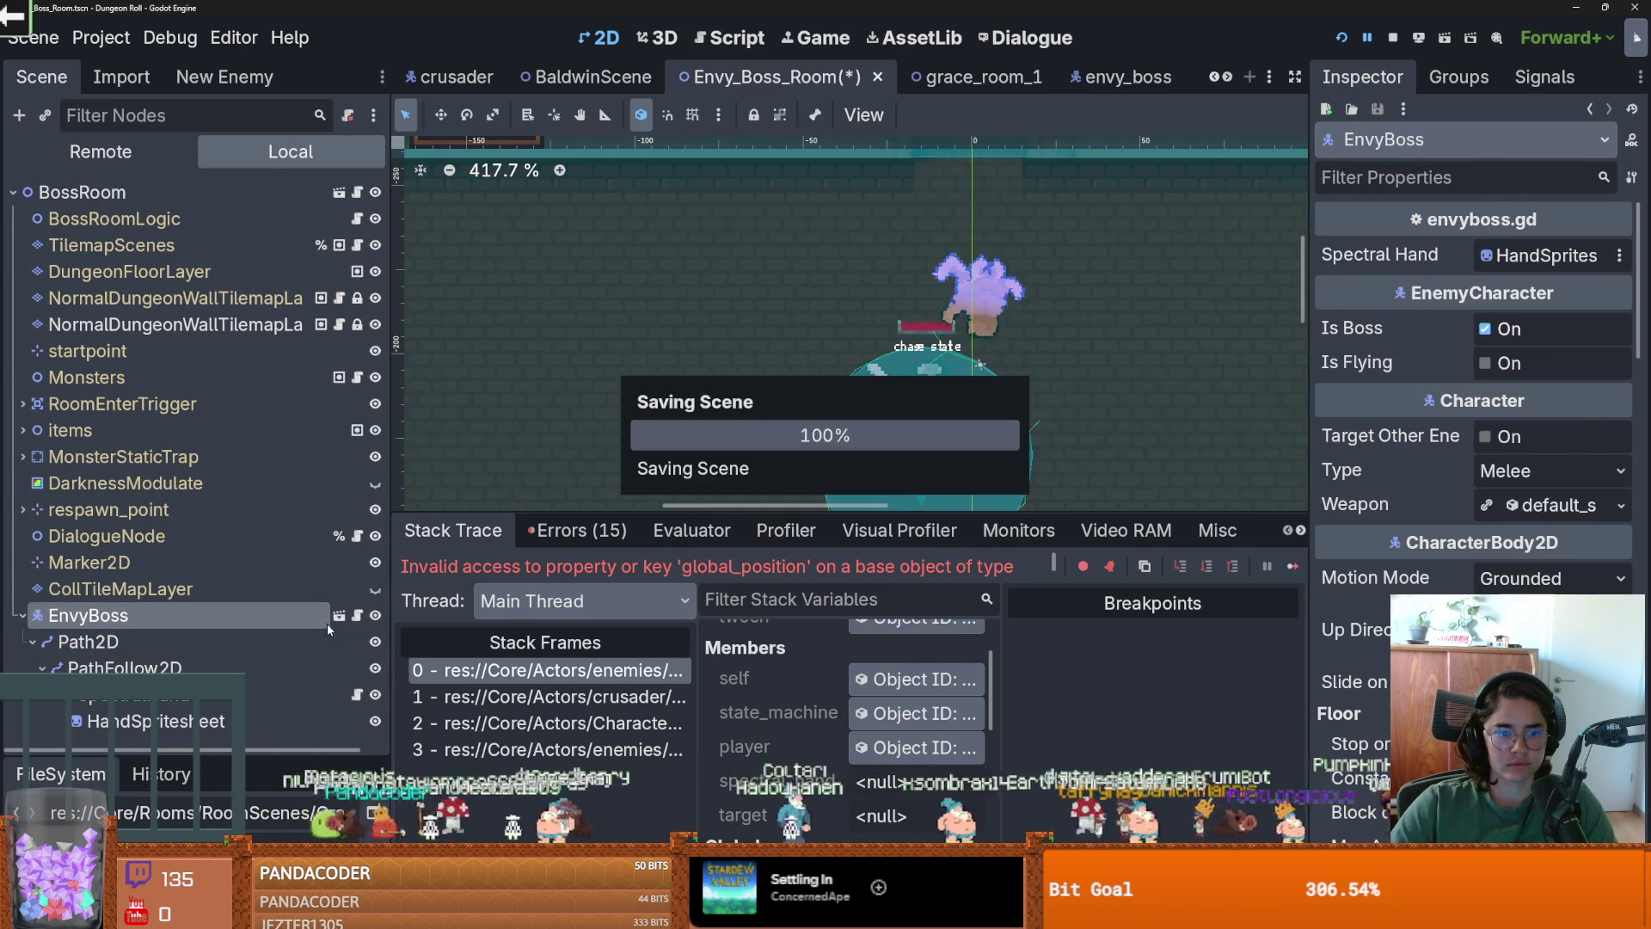
# Return to the envy_boss scene and open grab_state.gd in the script editor
pyautogui.click(339, 615)
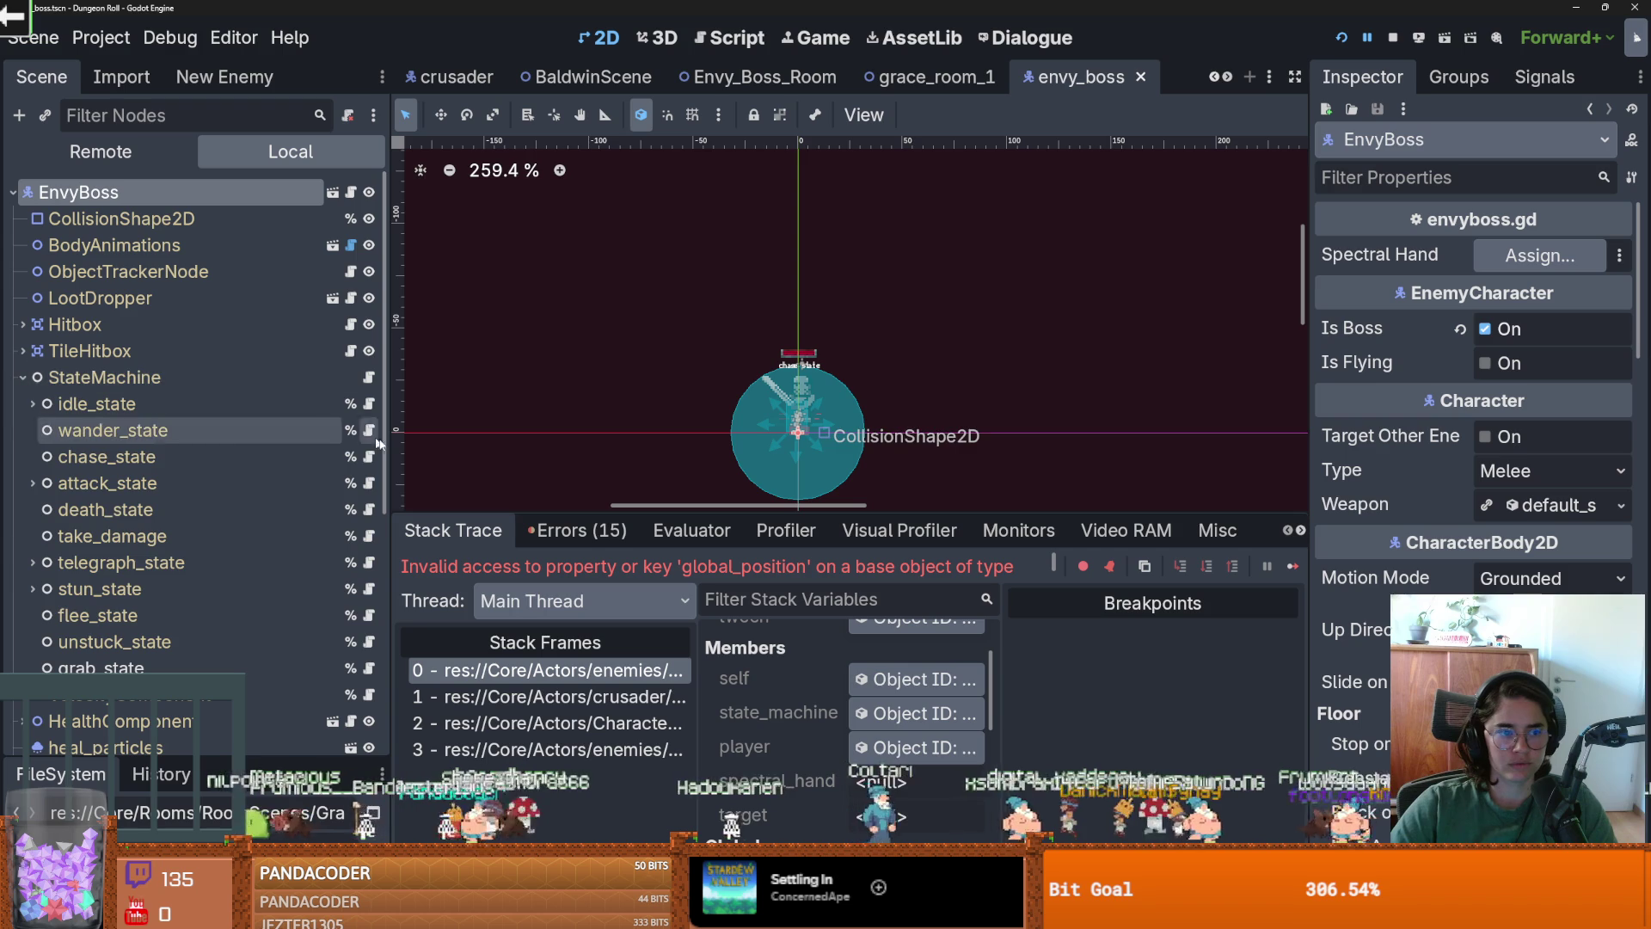
pyautogui.click(369, 668)
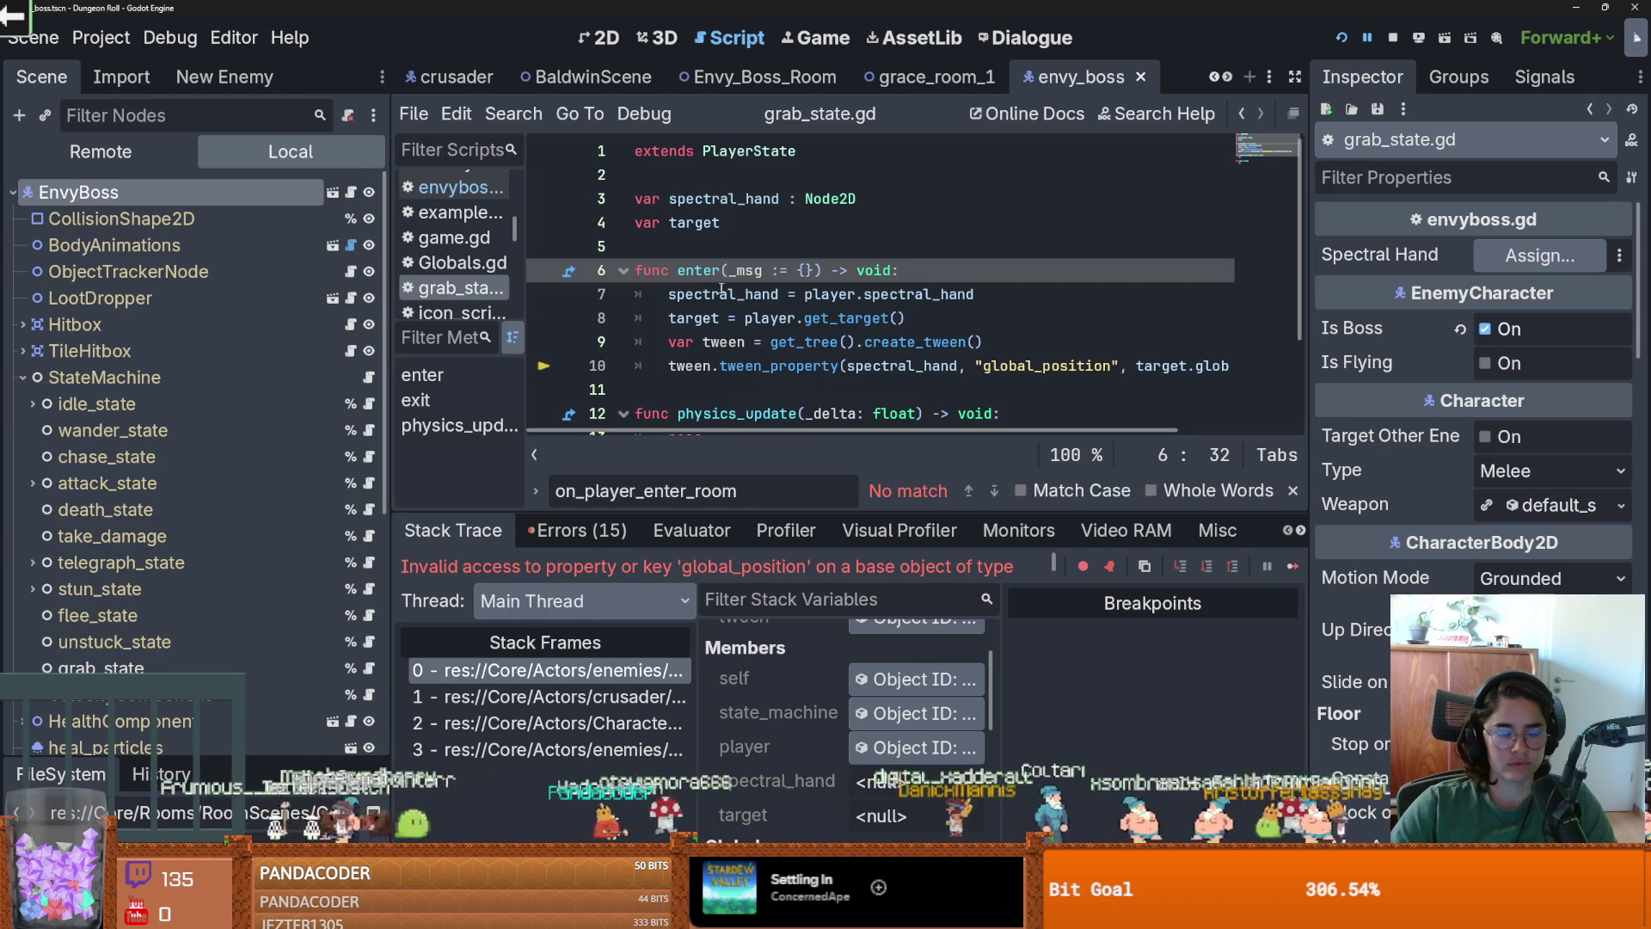
pyautogui.moveTo(718, 292)
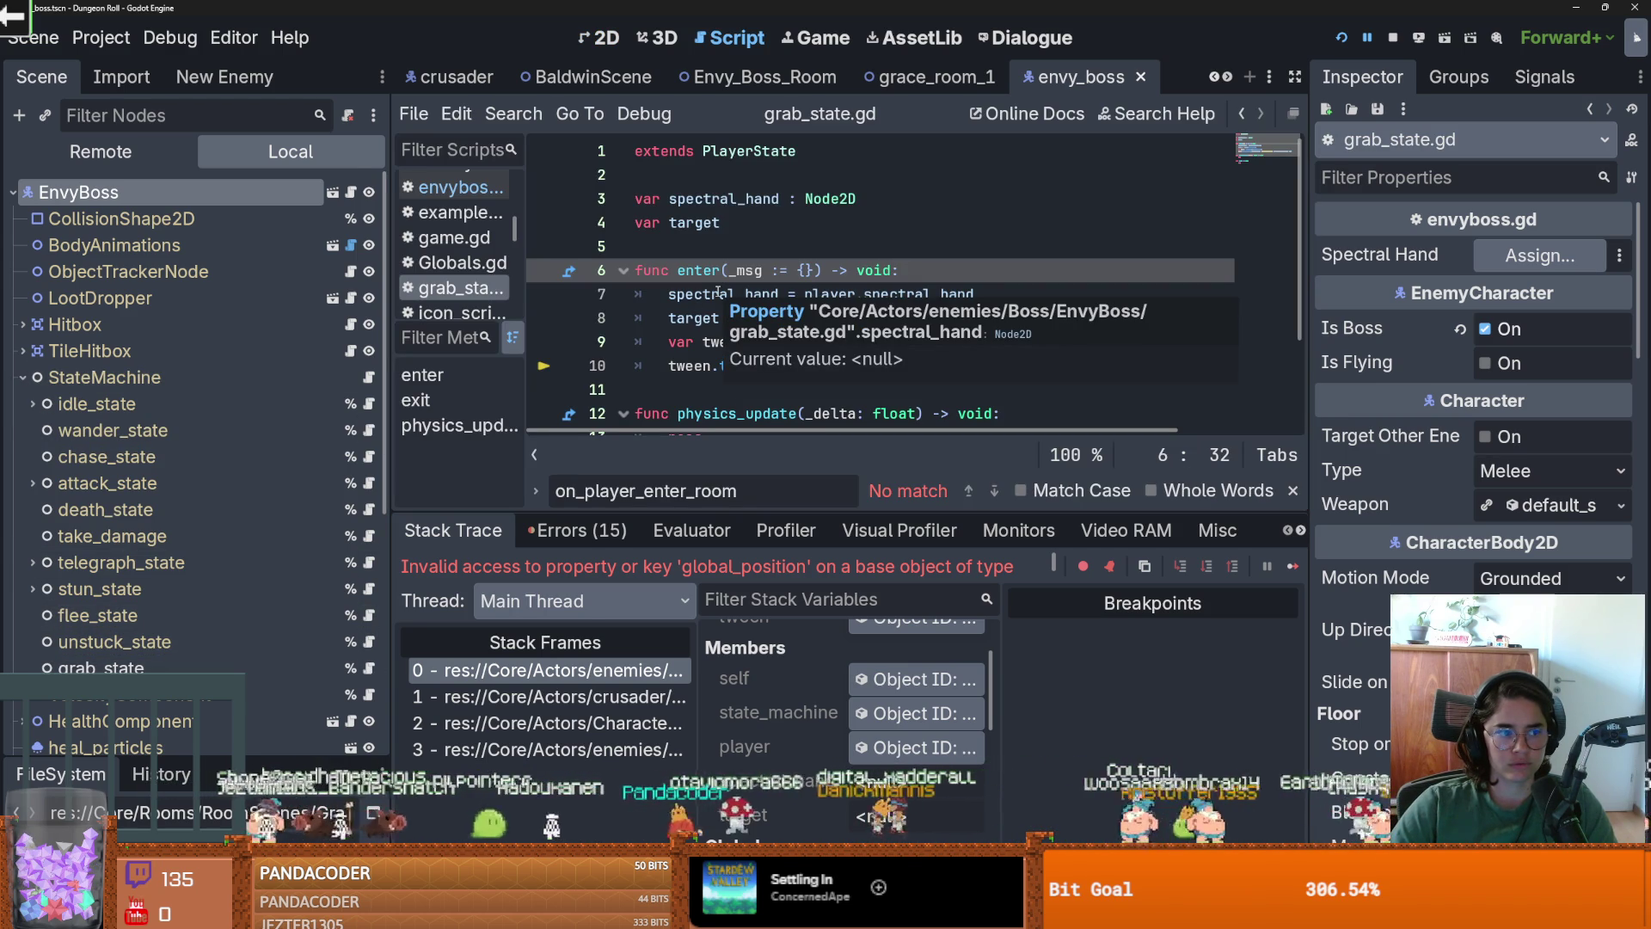
# Undo and redo the spectral hand null-check edit in grab_state.gd's enter function
pyautogui.click(675, 319)
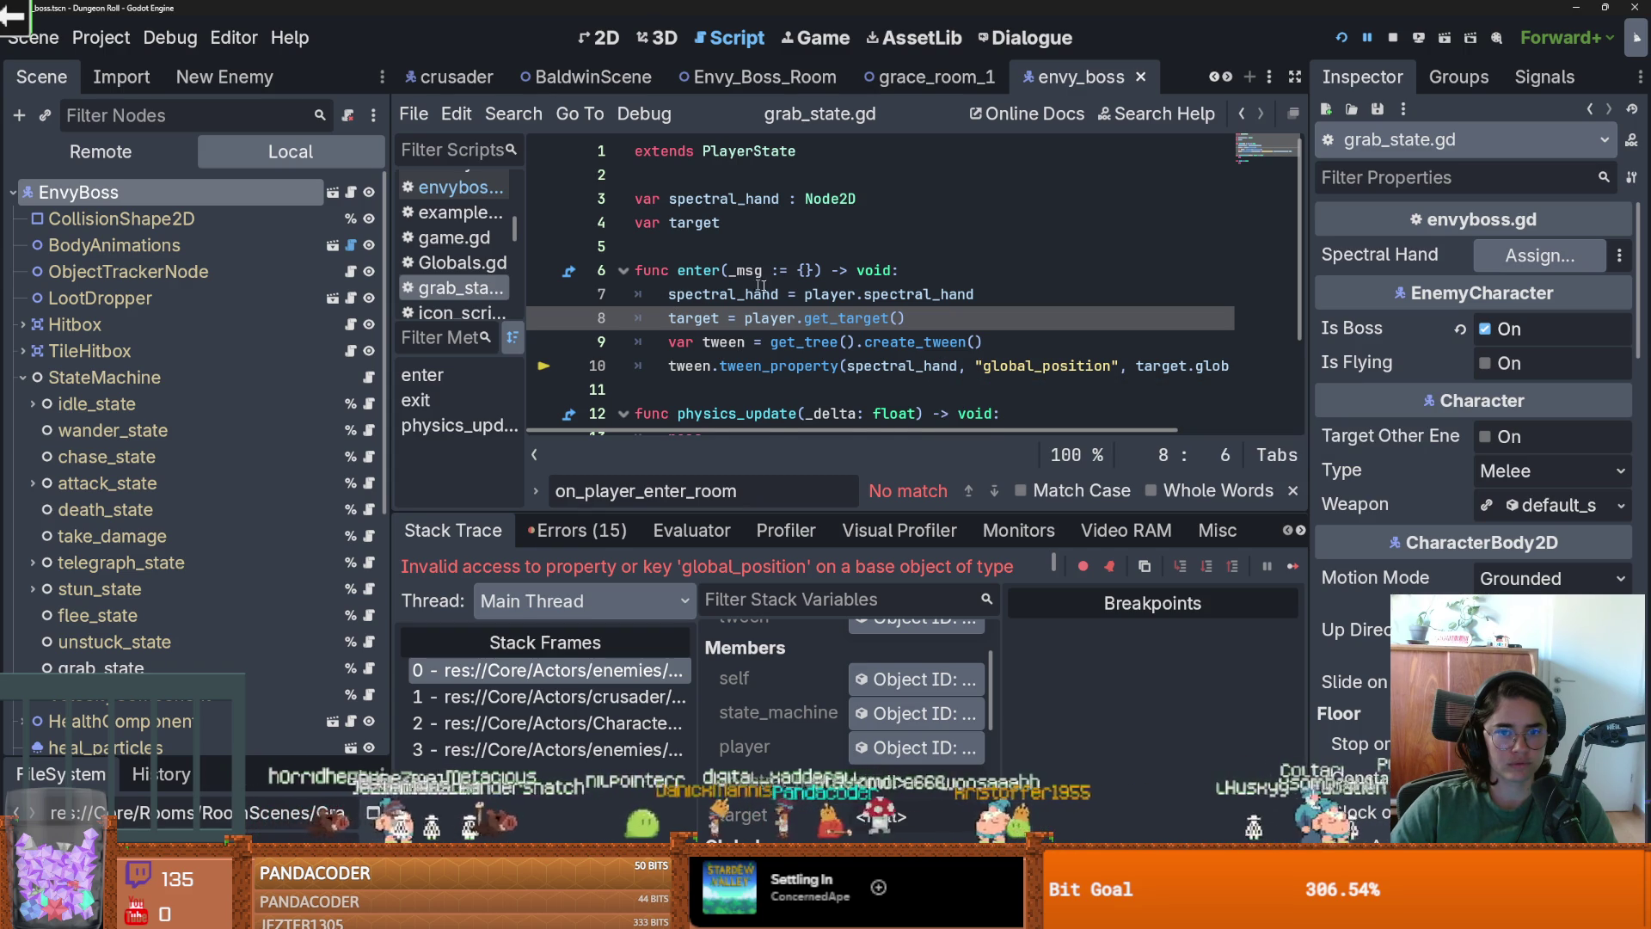
pyautogui.hotkey('ctrl', 'z')
pyautogui.hotkey('ctrl', 'shift', 'z')
# Run the game and teleport before the boss with the tp_to_before_boss console command
pyautogui.click(1341, 37)
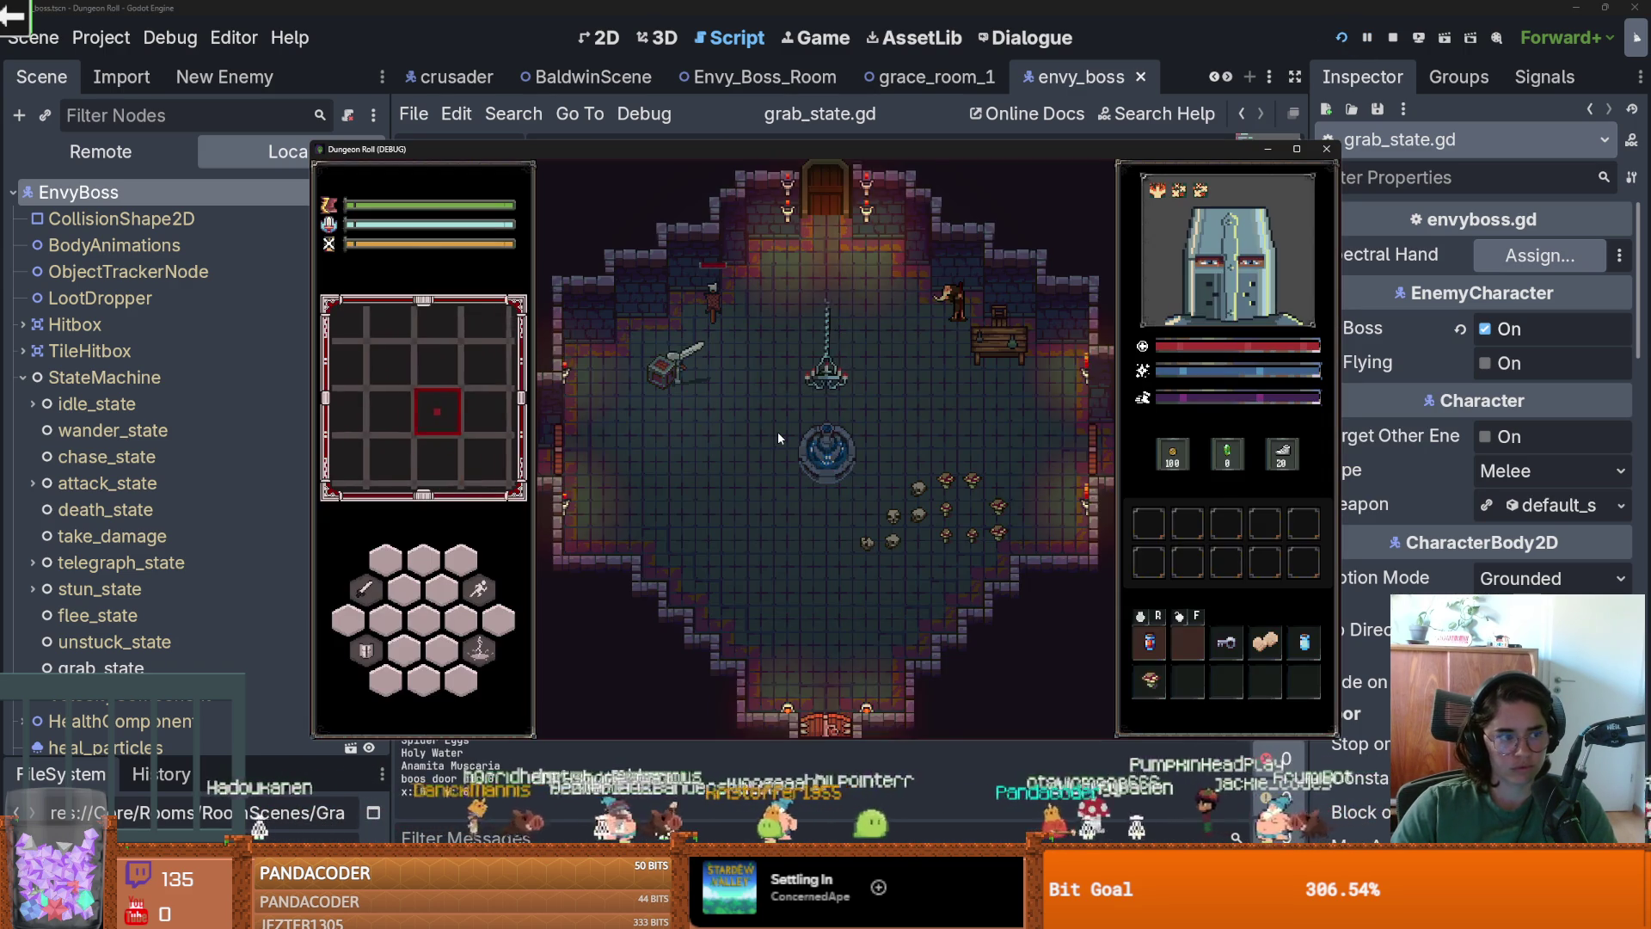
pyautogui.press('`')
pyautogui.write('tp_to_before_boss')
pyautogui.press('Return')
pyautogui.press('`')
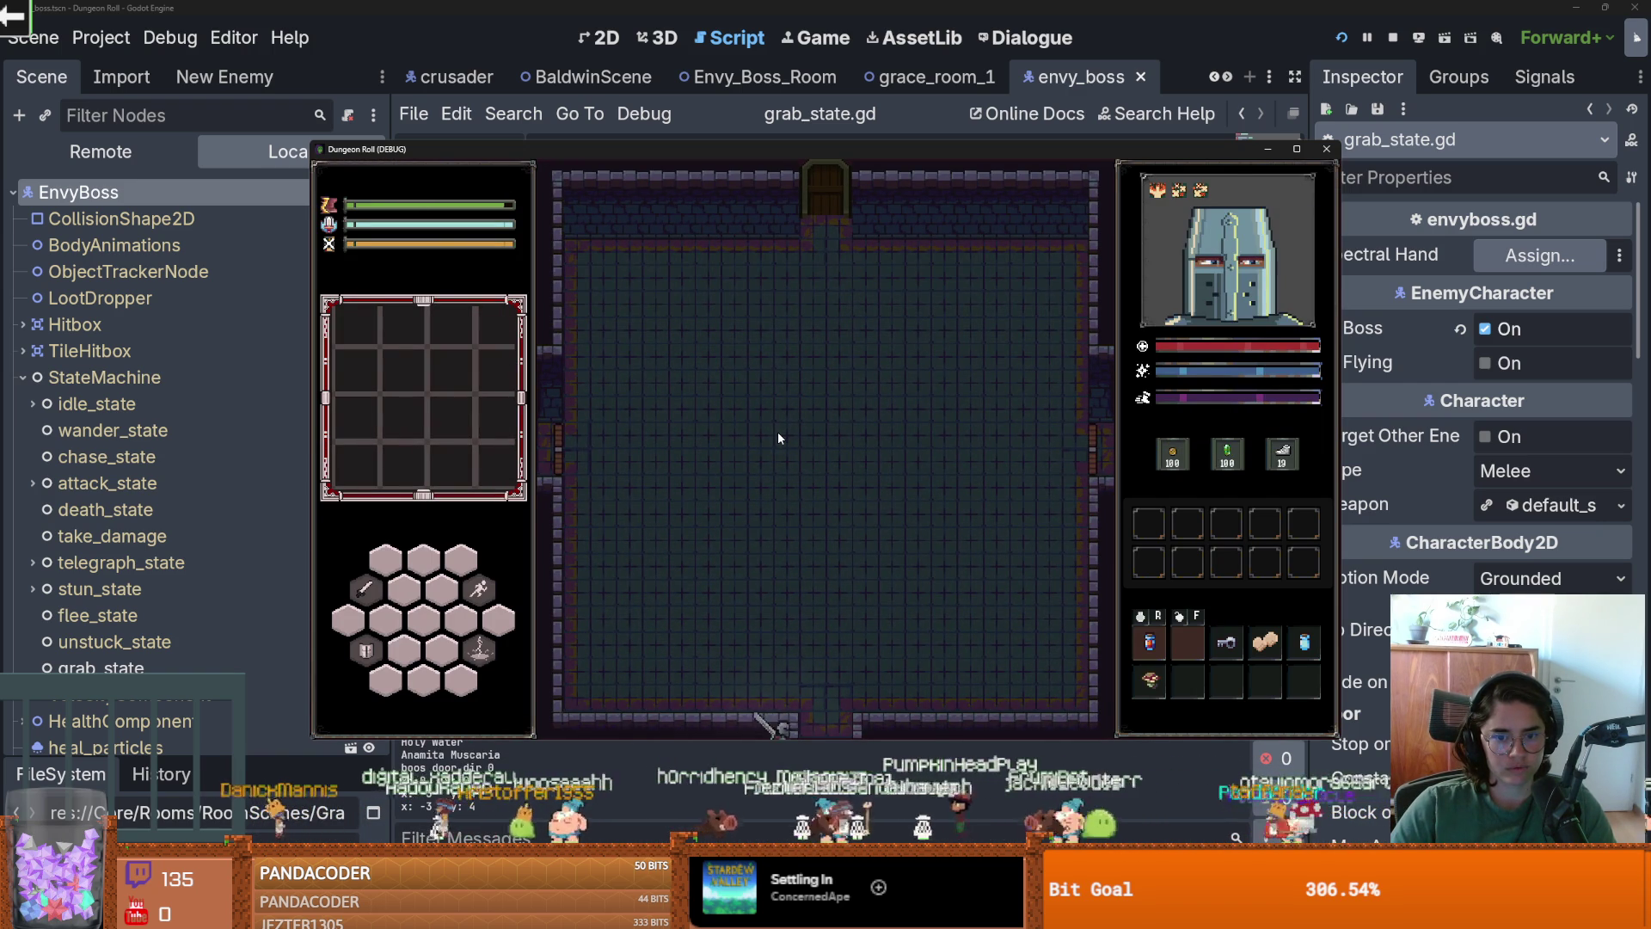
# Tidy line 11, widen the code editor, inspect the get_target call, then open envyboss.gd
pyautogui.press('BackSpace')
pyautogui.press('BackSpace')
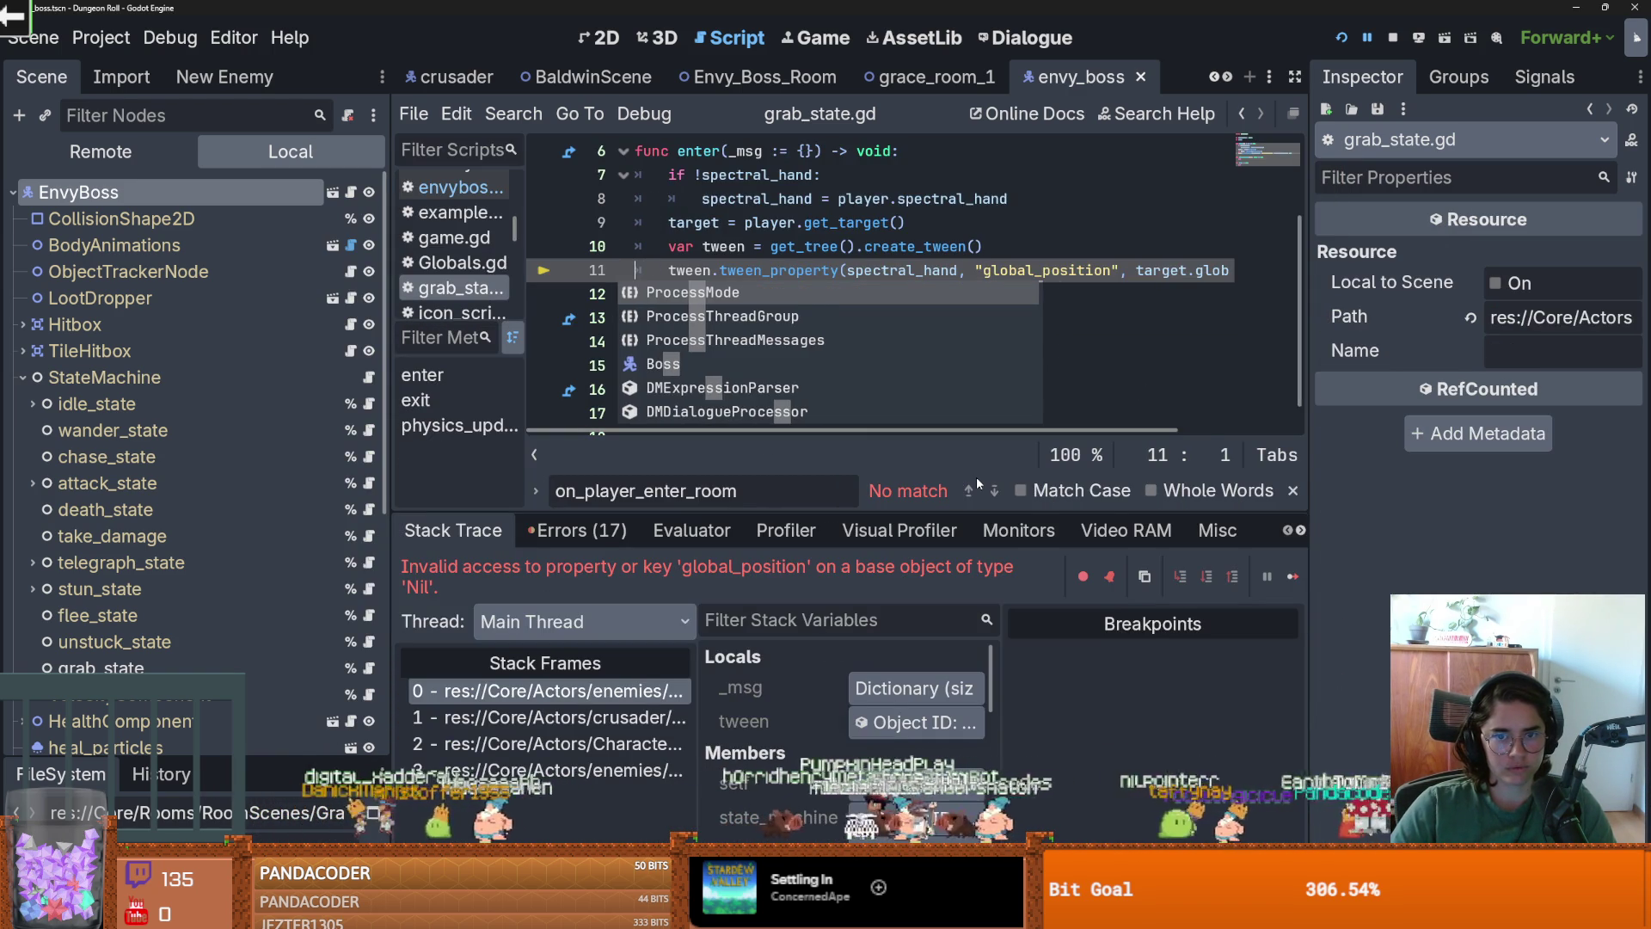
pyautogui.scroll(-3, 865, 694)
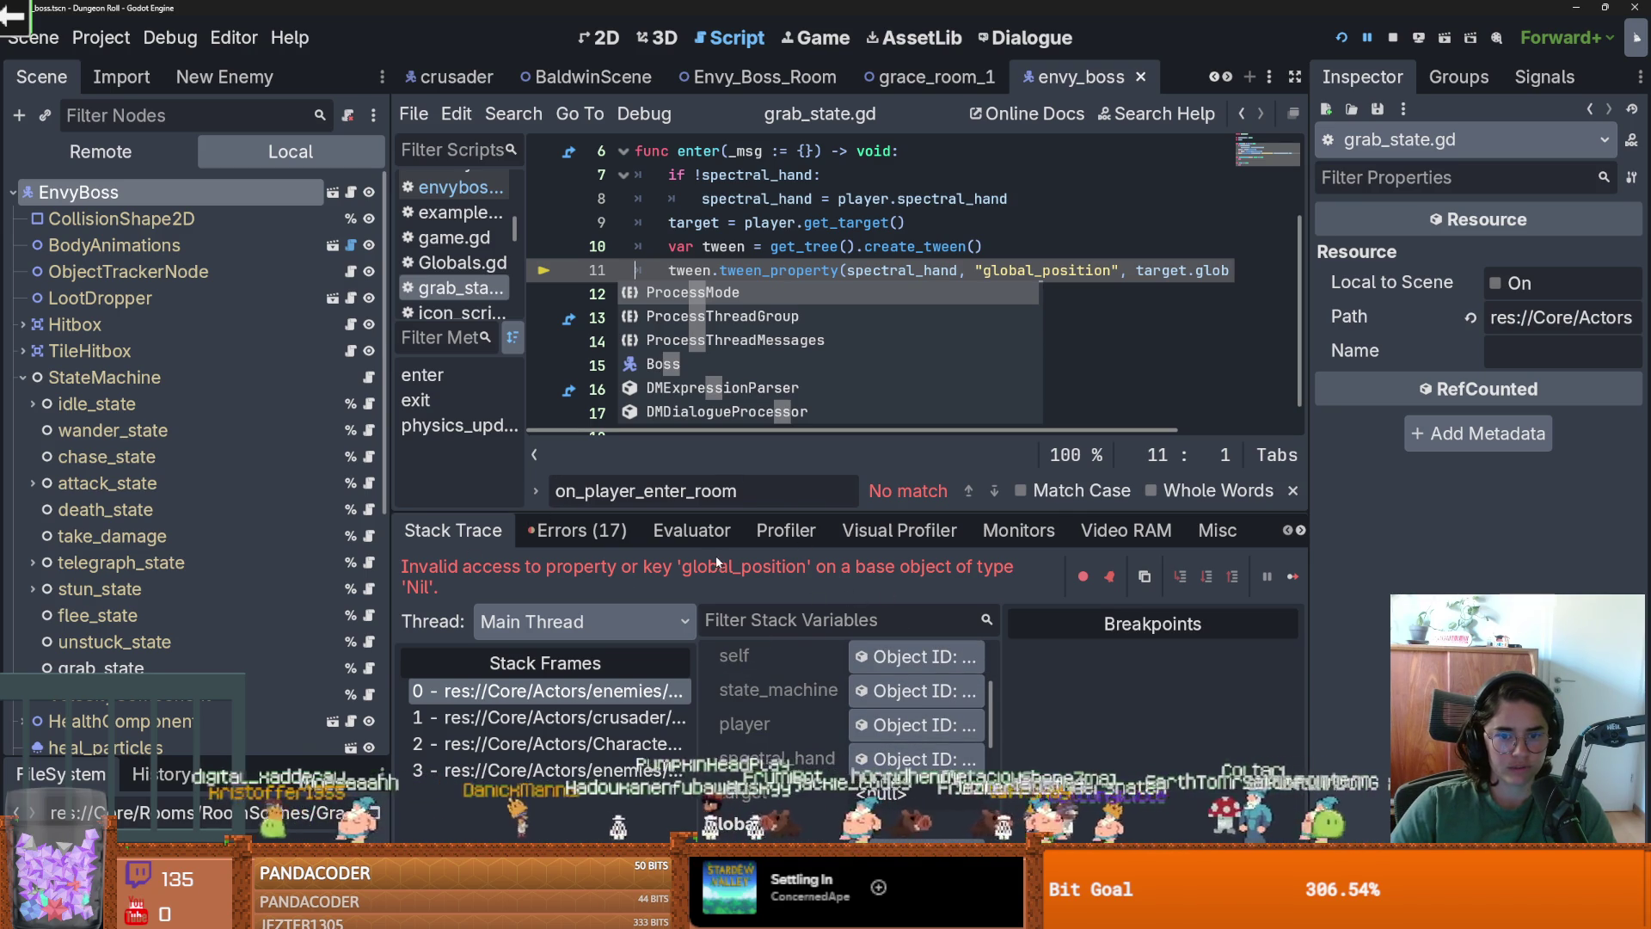
pyautogui.click(1115, 370)
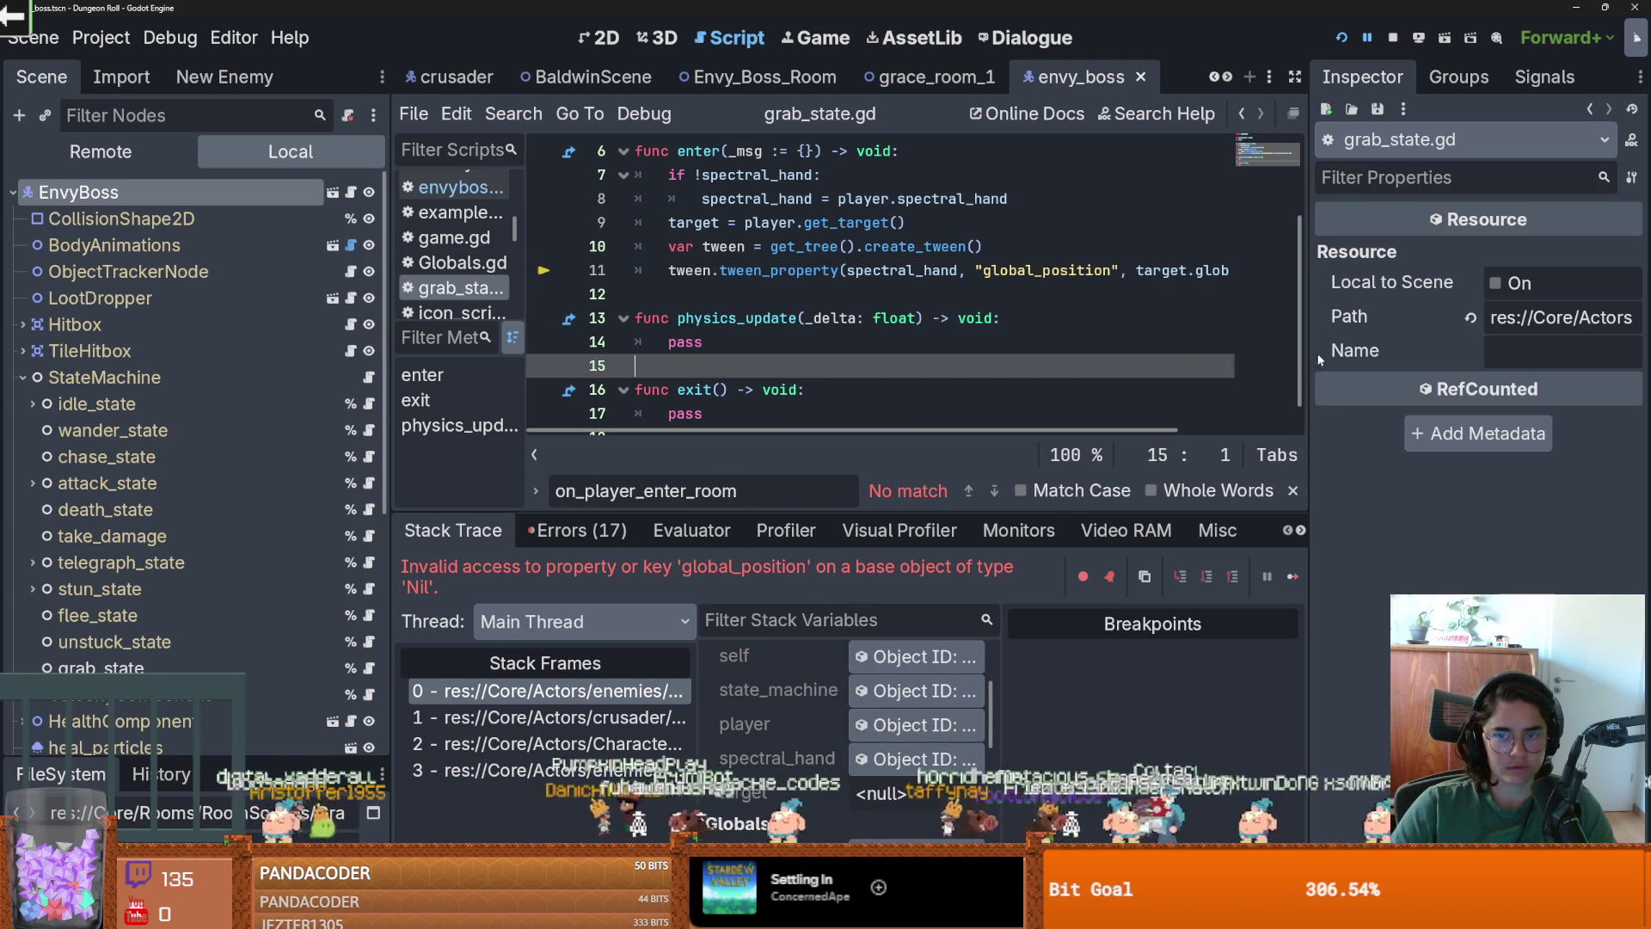
pyautogui.moveTo(1314, 354); pyautogui.dragTo(1479, 357)
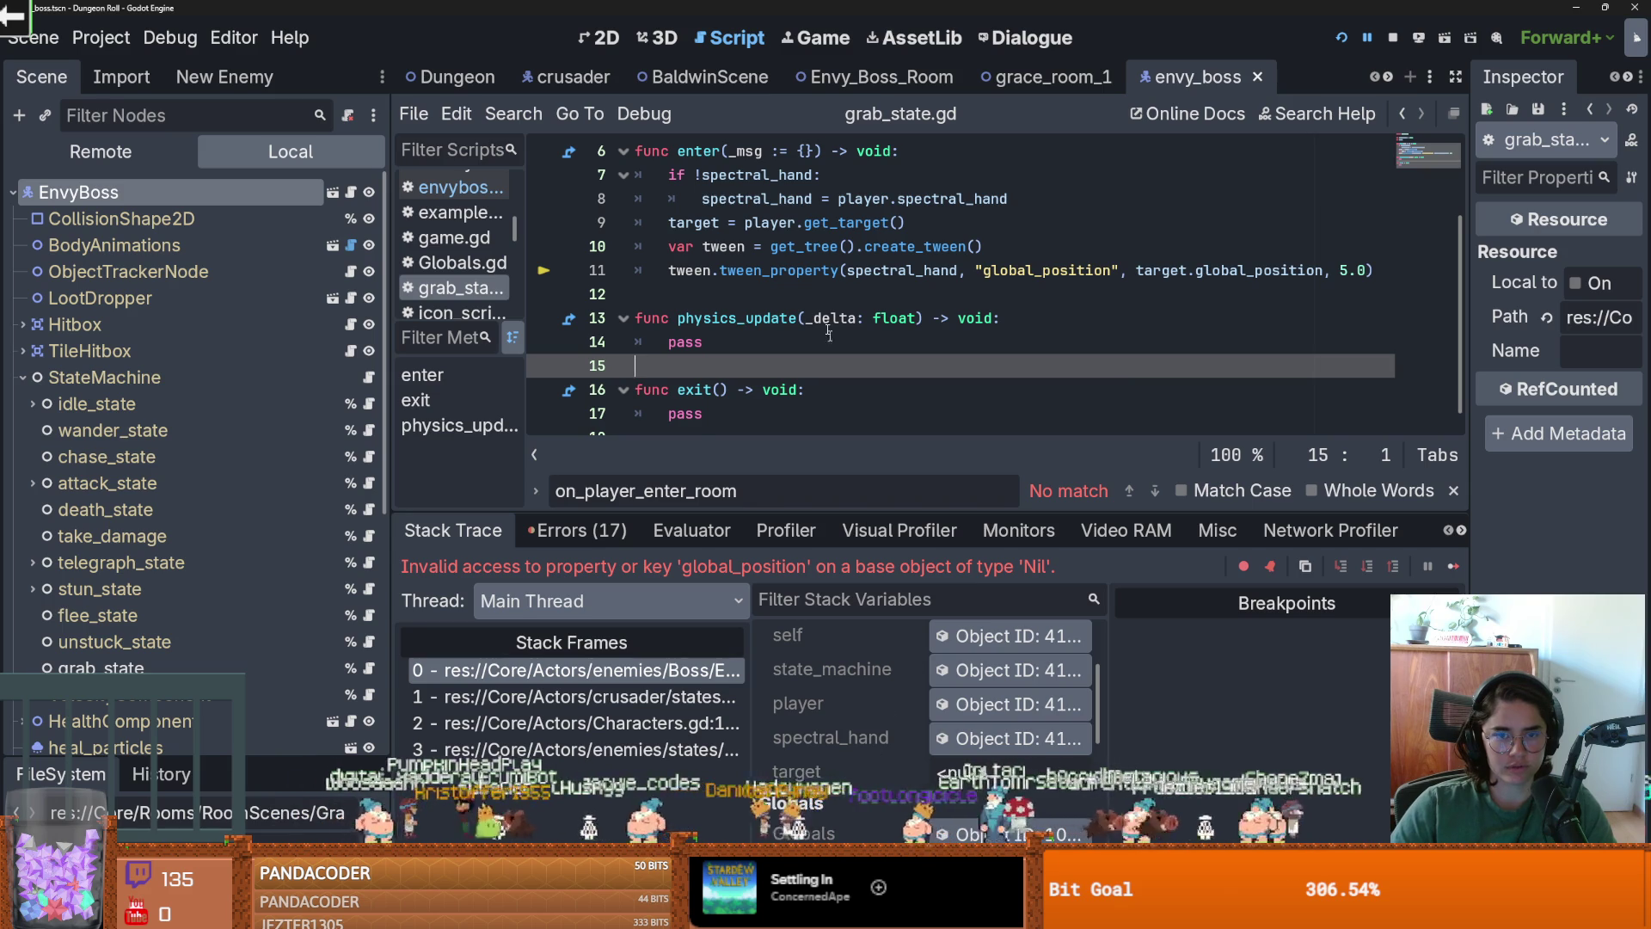
pyautogui.scroll(1, 835, 354)
pyautogui.doubleClick(824, 296)
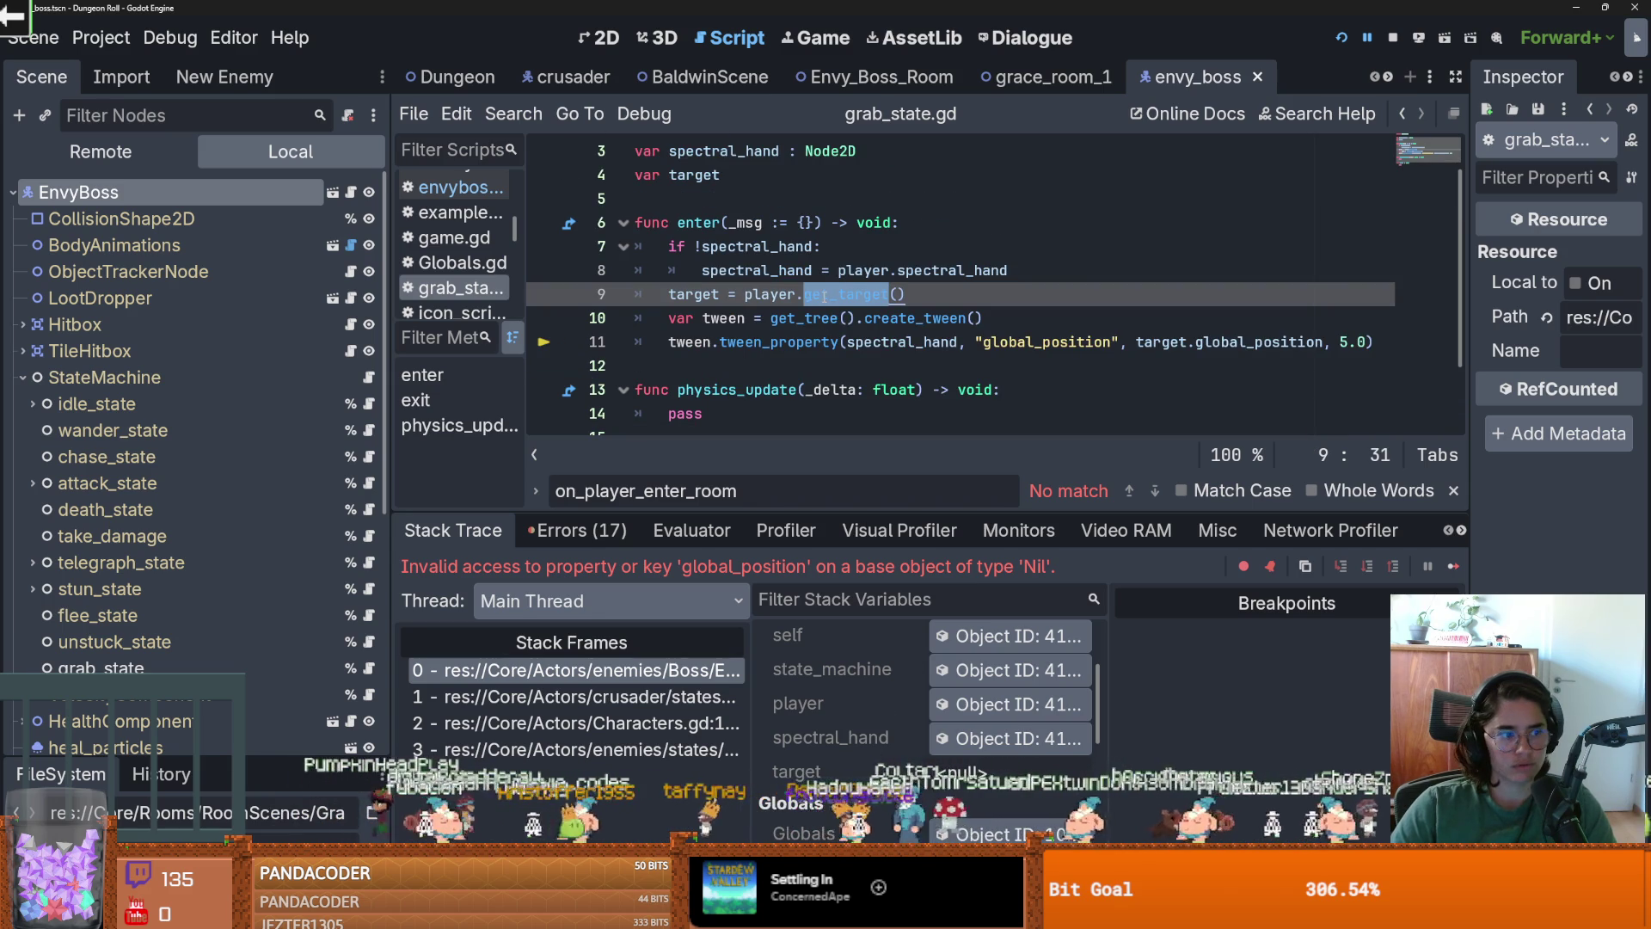
pyautogui.click(351, 193)
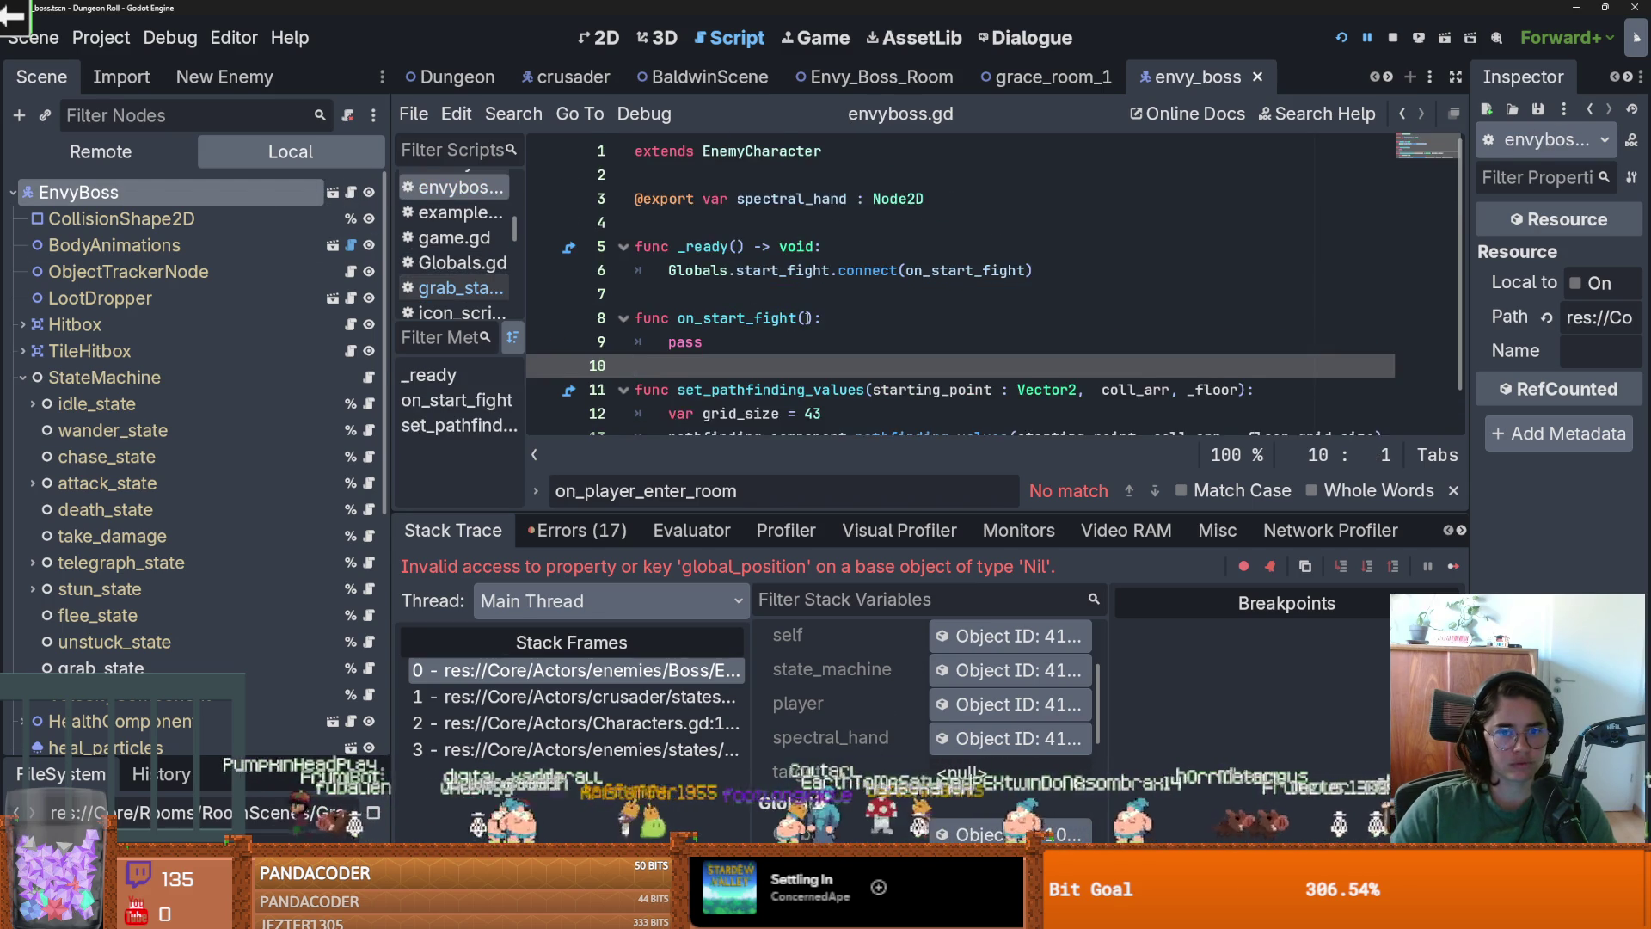
# Open EnemyCharacter.gd from envyboss.gd and inspect get_target and target_other_enemies
pyautogui.keyDown('ctrl'); pyautogui.click(761, 150); pyautogui.keyUp('ctrl')
pyautogui.scroll(-4, 860, 306)
pyautogui.scroll(6, 859, 305)
pyautogui.scroll(15, 860, 305)
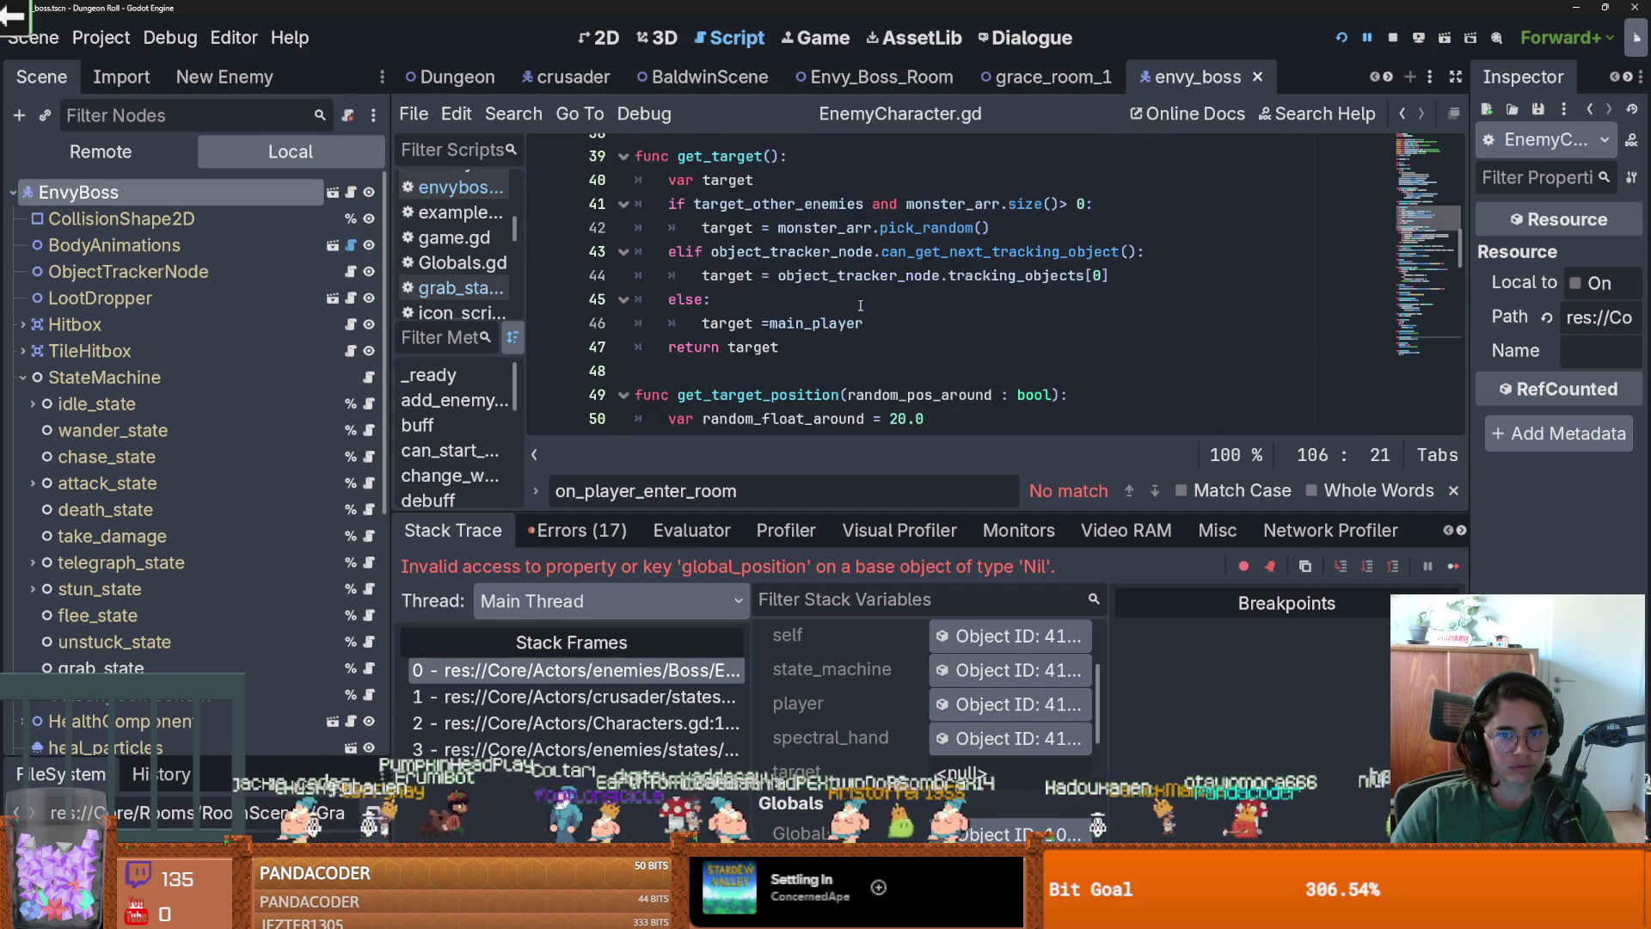
pyautogui.scroll(3, 860, 305)
pyautogui.moveTo(879, 510); pyautogui.dragTo(880, 653)
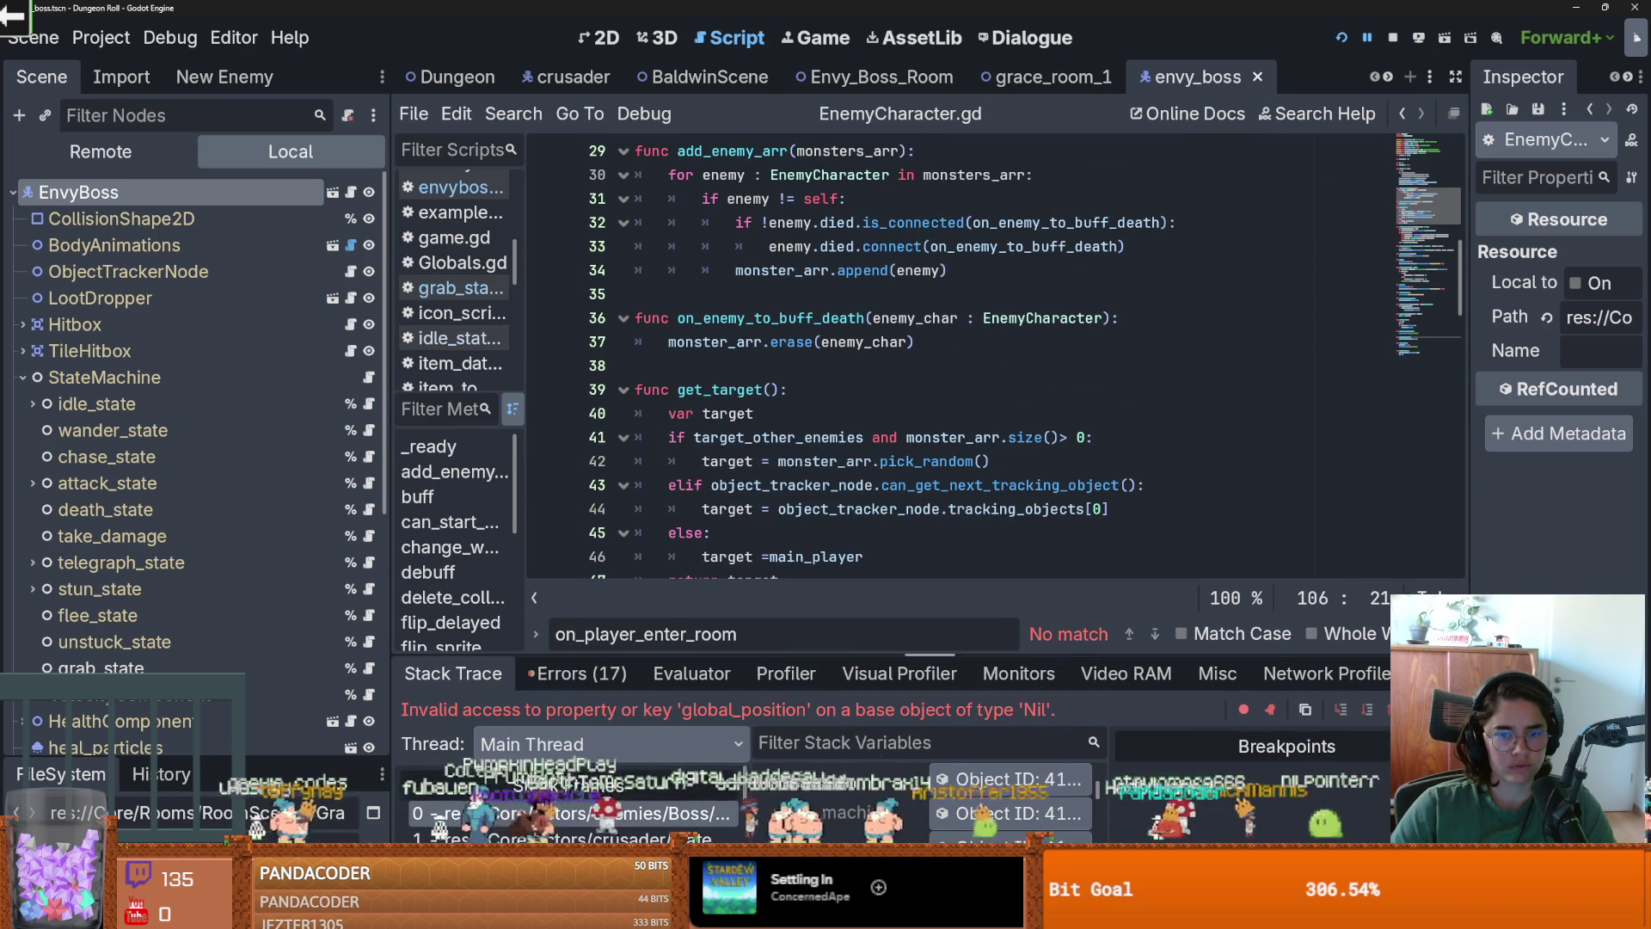
pyautogui.scroll(-2, 859, 474)
pyautogui.doubleClick(730, 248)
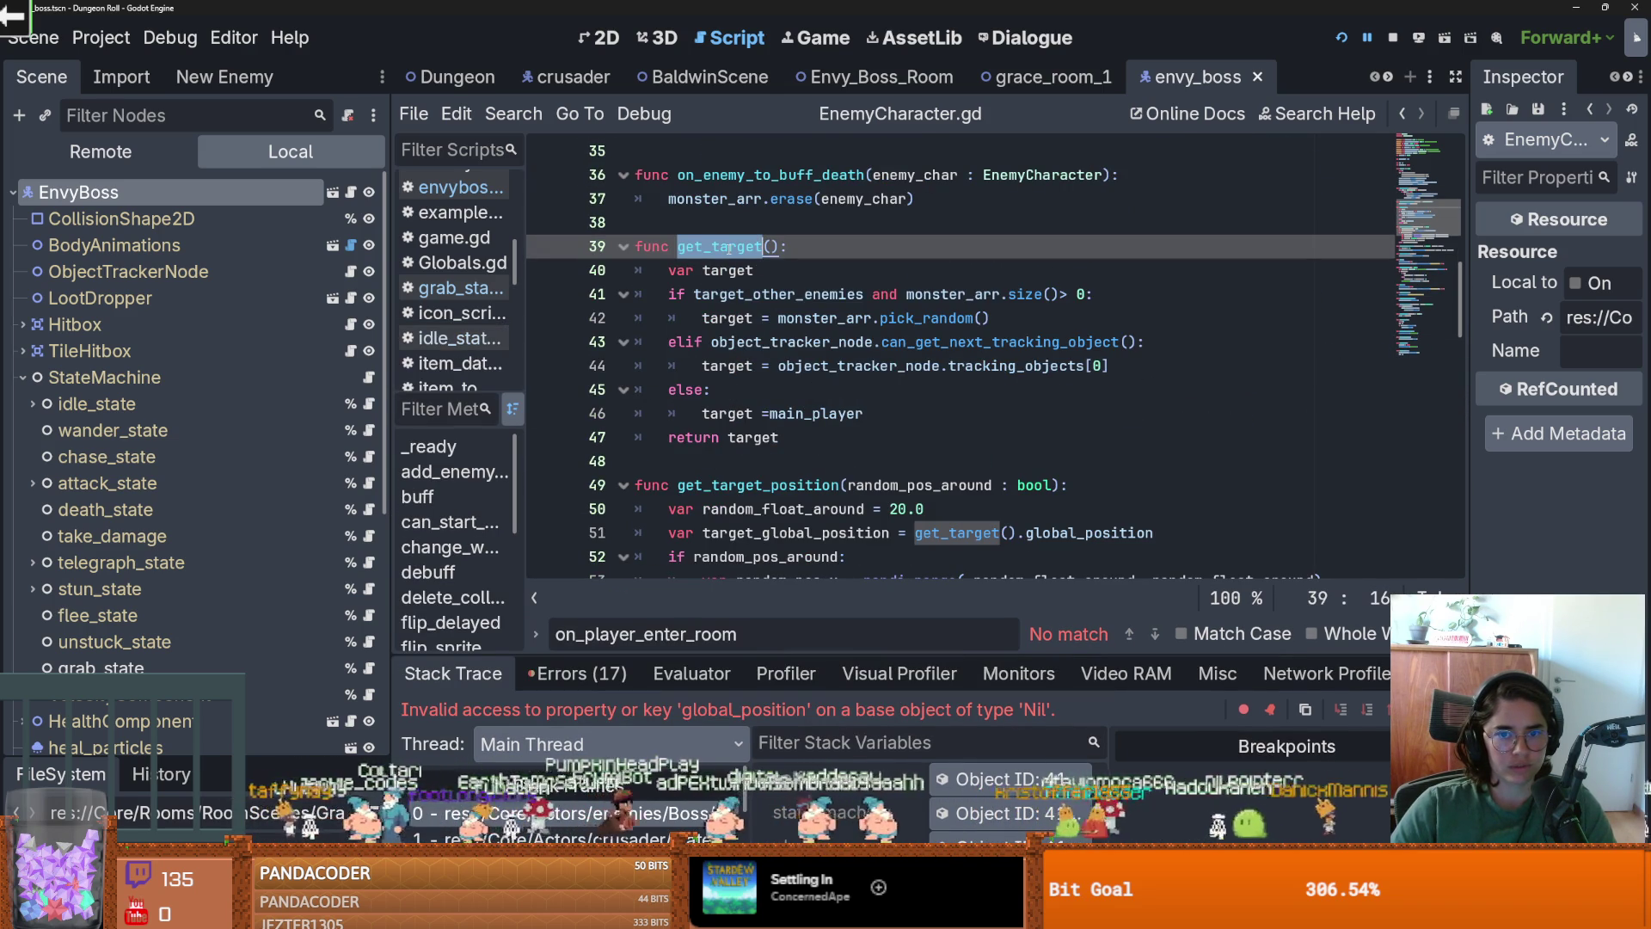
pyautogui.doubleClick(735, 294)
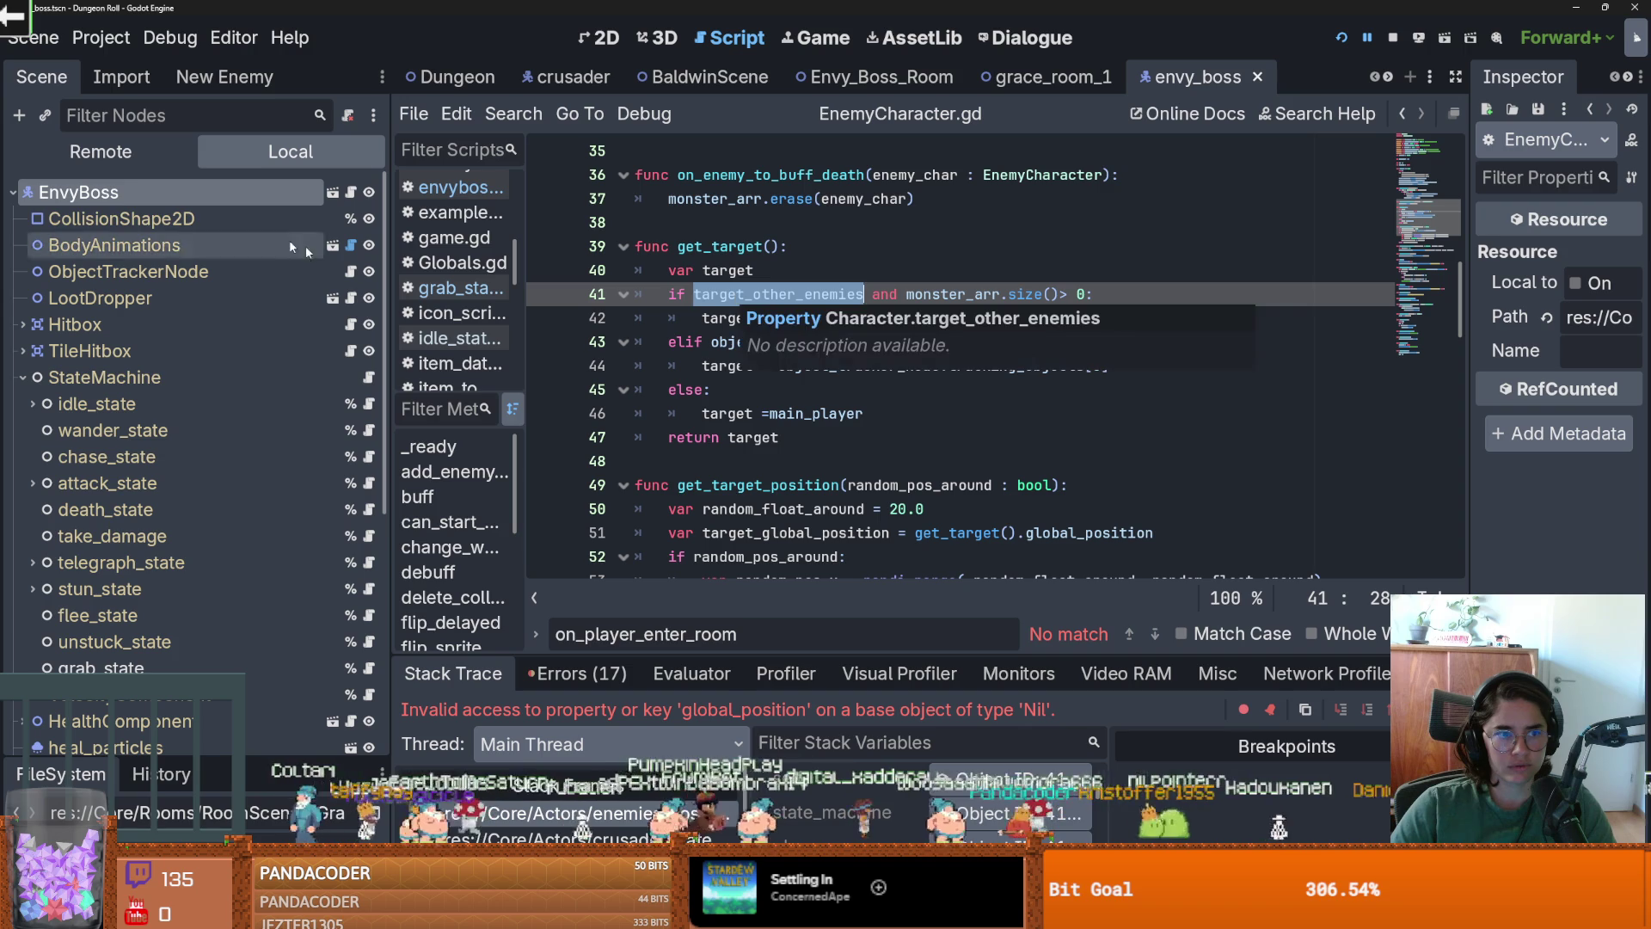
# Select the EnvyBoss node and widen the Inspector panel to review its properties
pyautogui.click(234, 198)
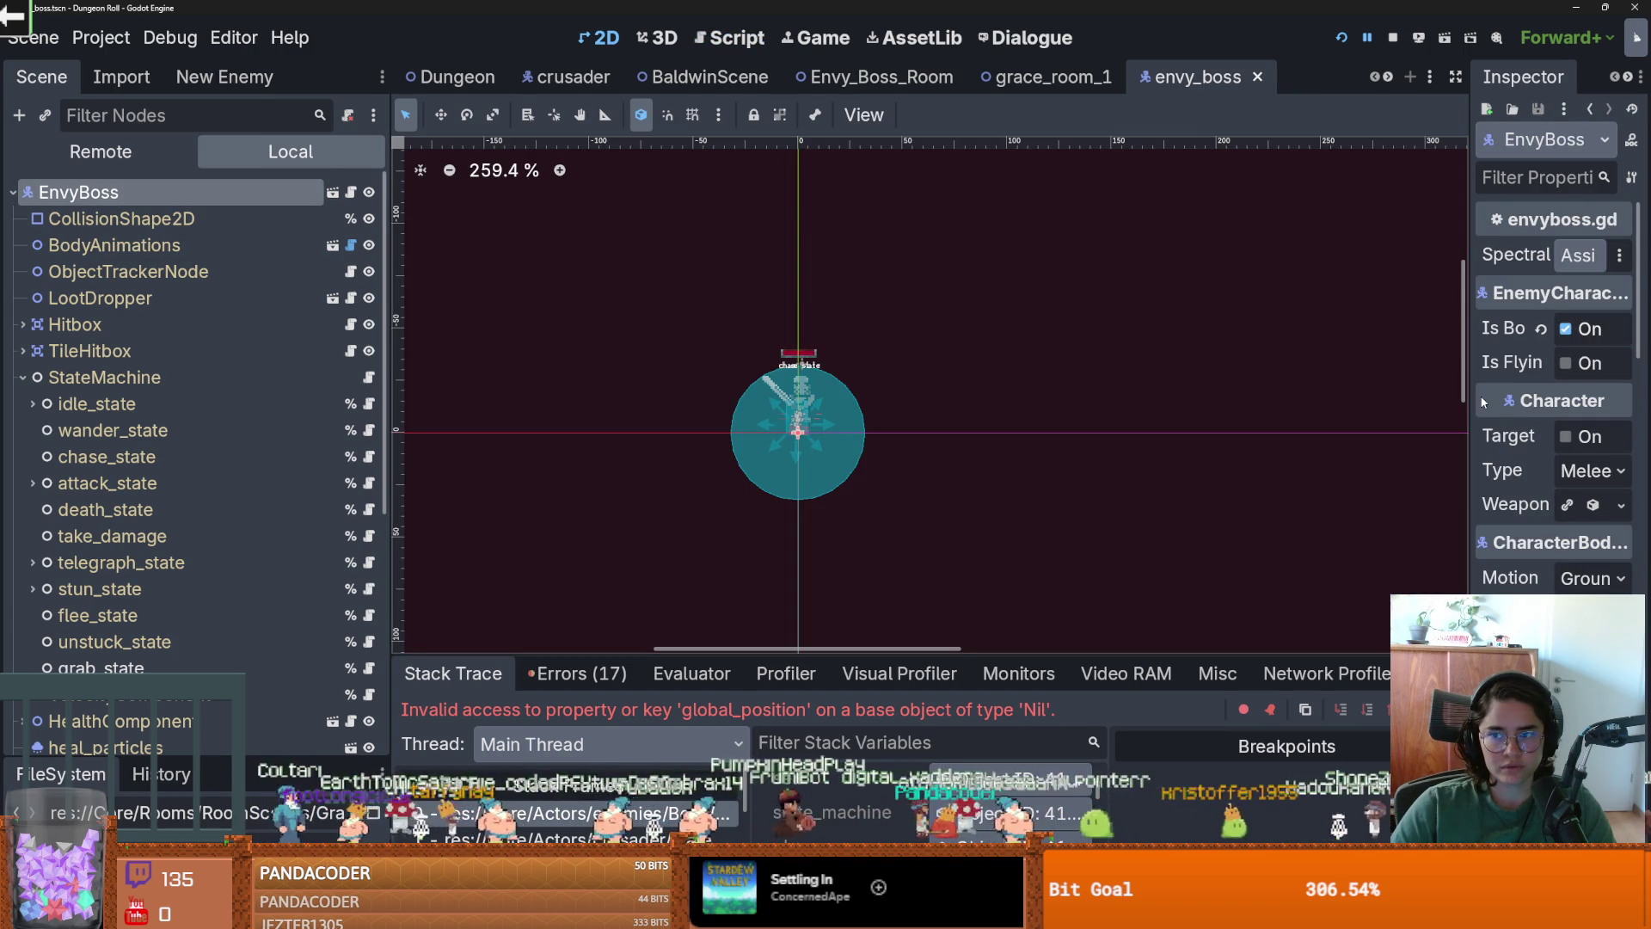
pyautogui.click(1462, 415)
pyautogui.moveTo(1457, 416); pyautogui.dragTo(1227, 416)
pyautogui.scroll(-10, 937, 399)
pyautogui.scroll(2, 823, 379)
pyautogui.scroll(6, 977, 405)
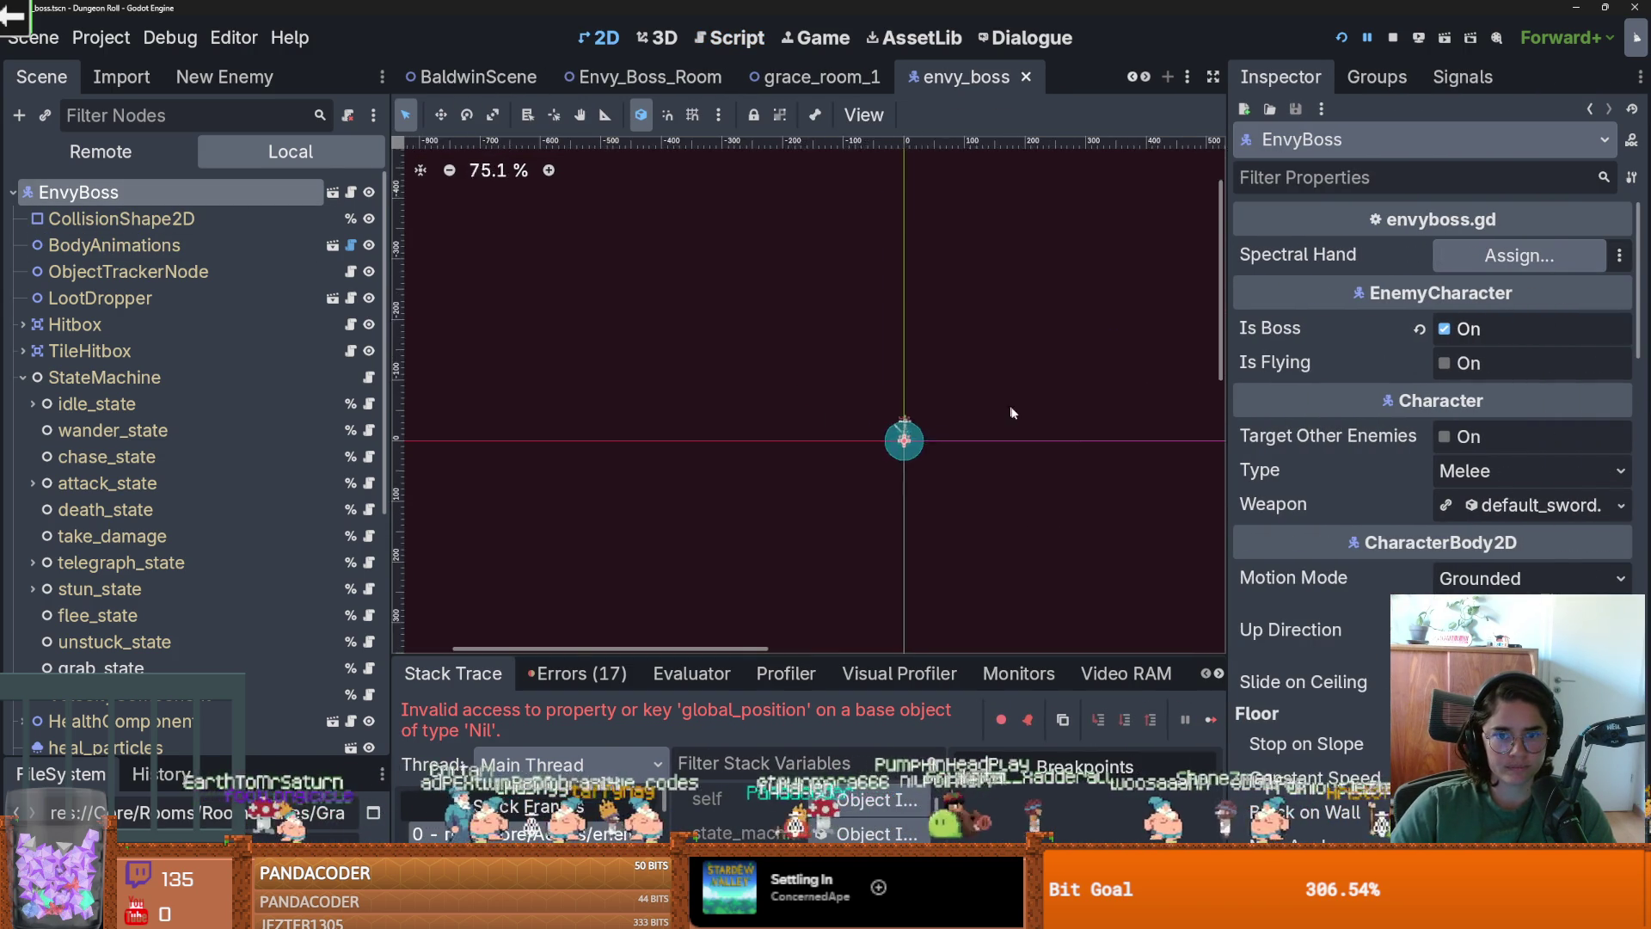
# Back in EnemyCharacter.gd, review get_target's main_player fallback and set a breakpoint on line 40
pyautogui.click(351, 191)
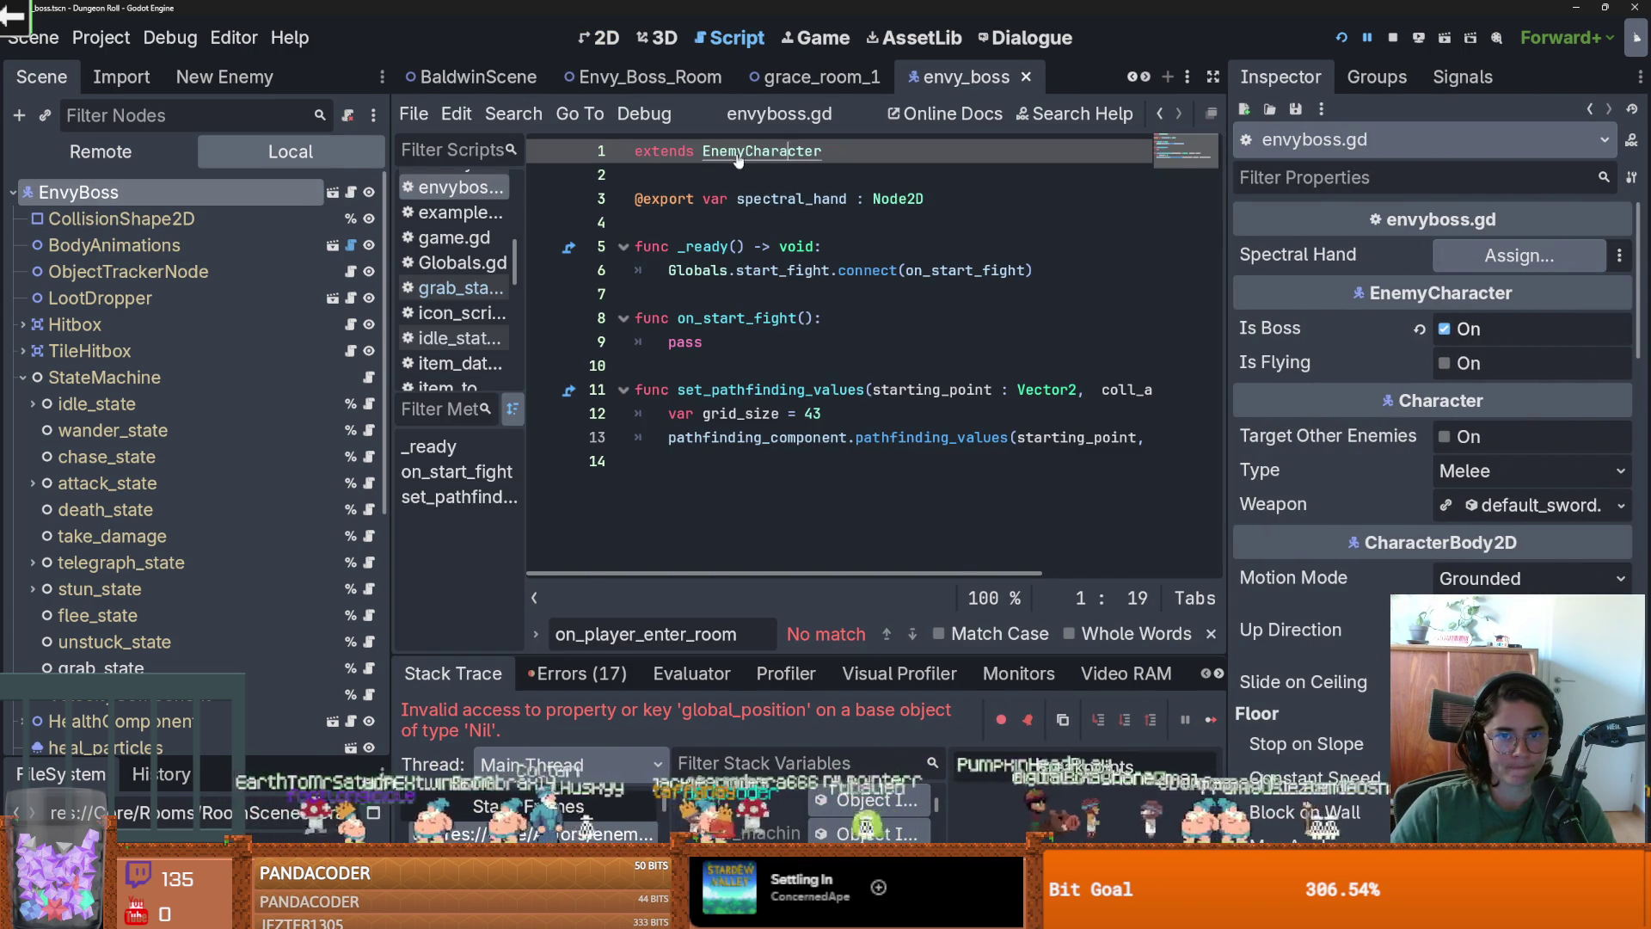
pyautogui.keyDown('ctrl'); pyautogui.click(737, 153); pyautogui.keyUp('ctrl')
pyautogui.doubleClick(774, 294)
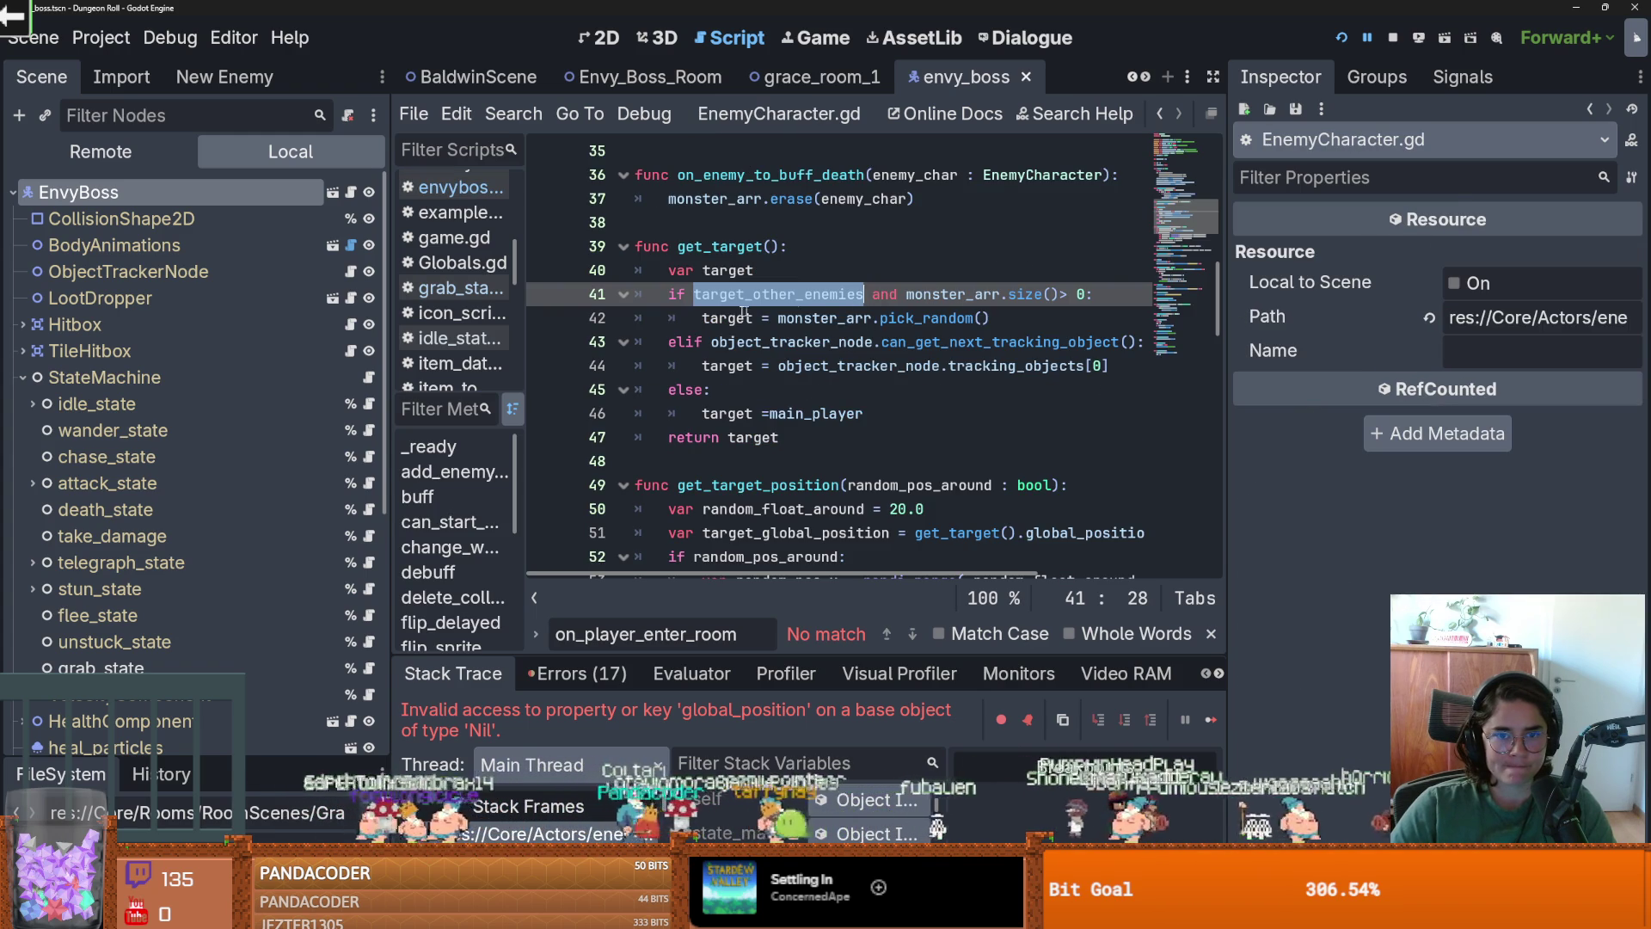
pyautogui.click(710, 341)
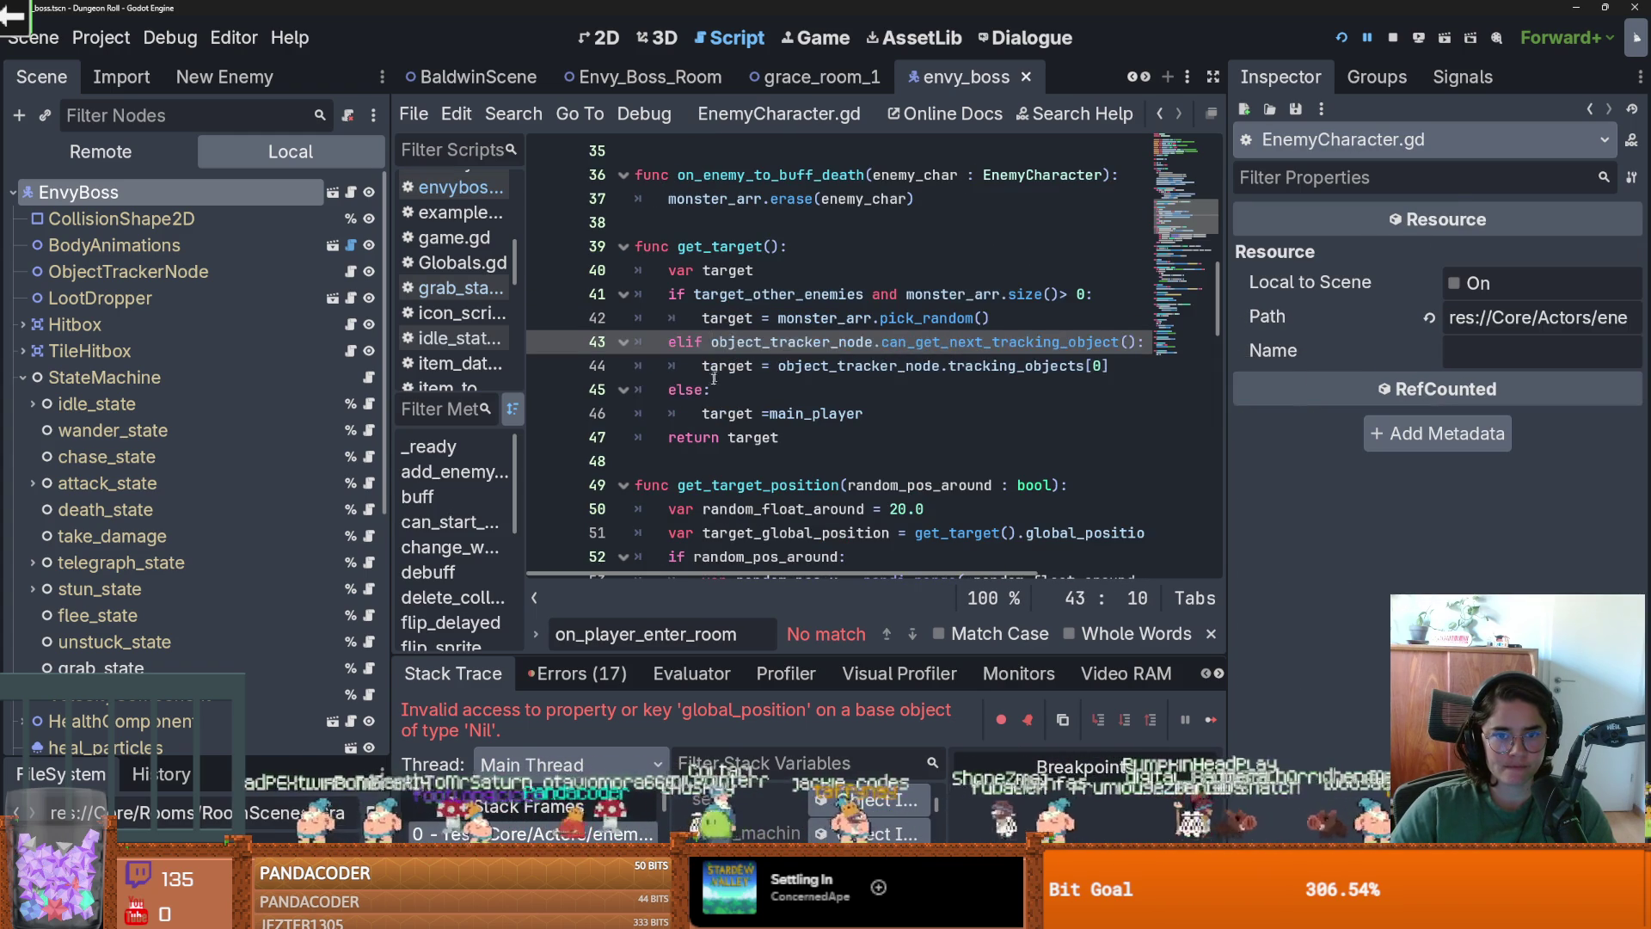
pyautogui.doubleClick(815, 413)
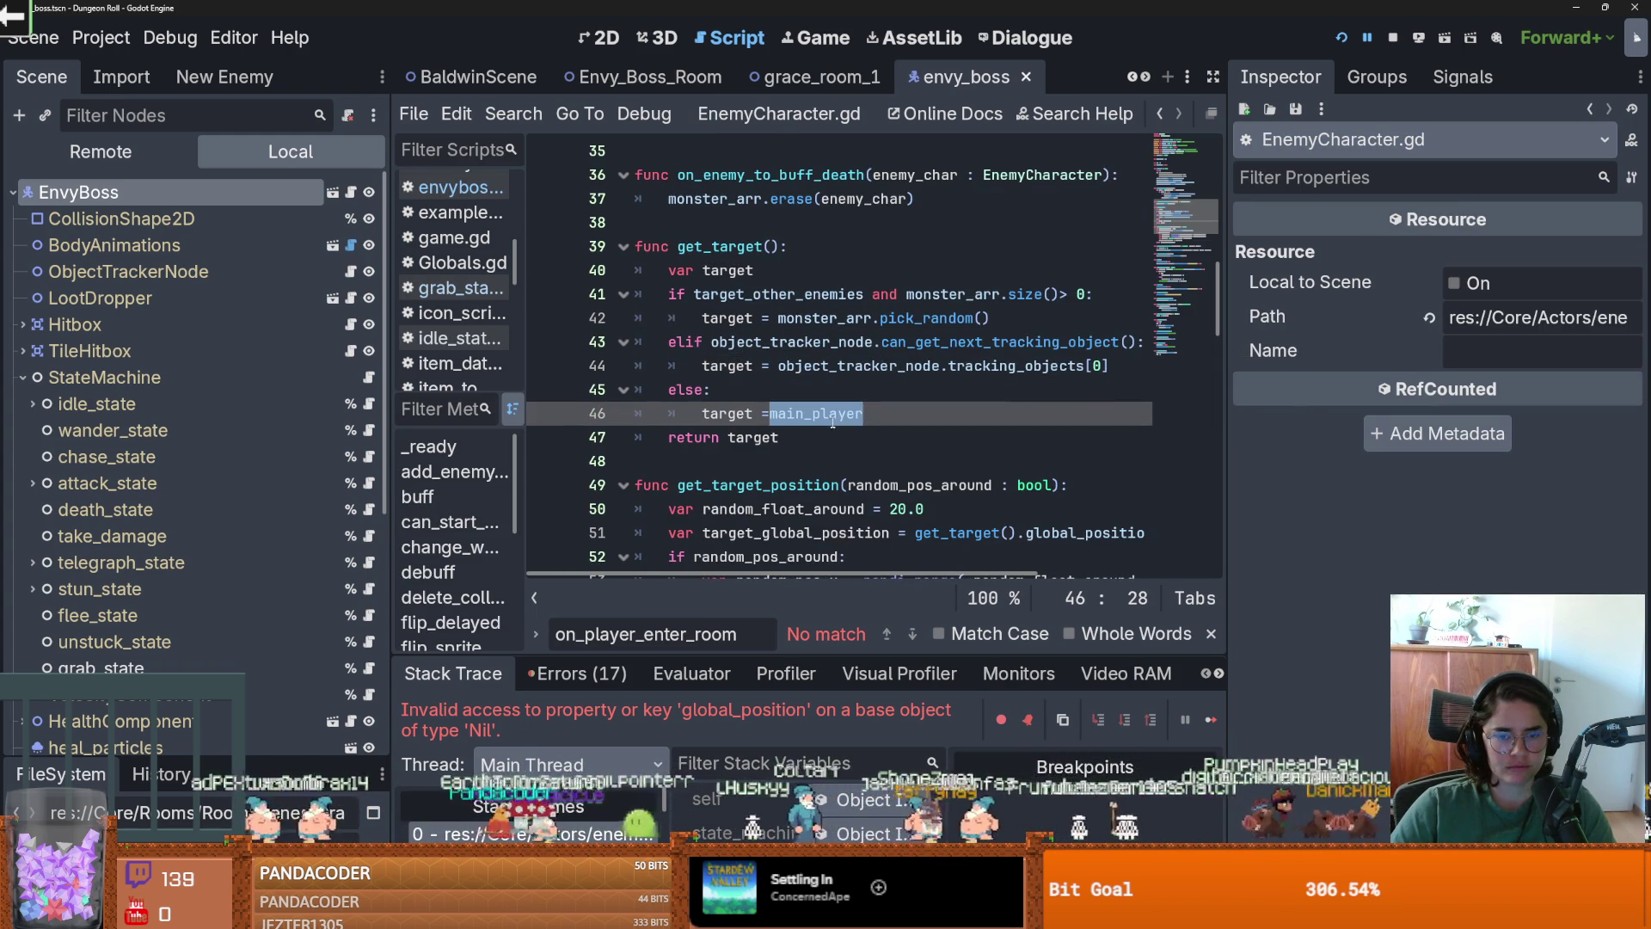
pyautogui.press('Left')
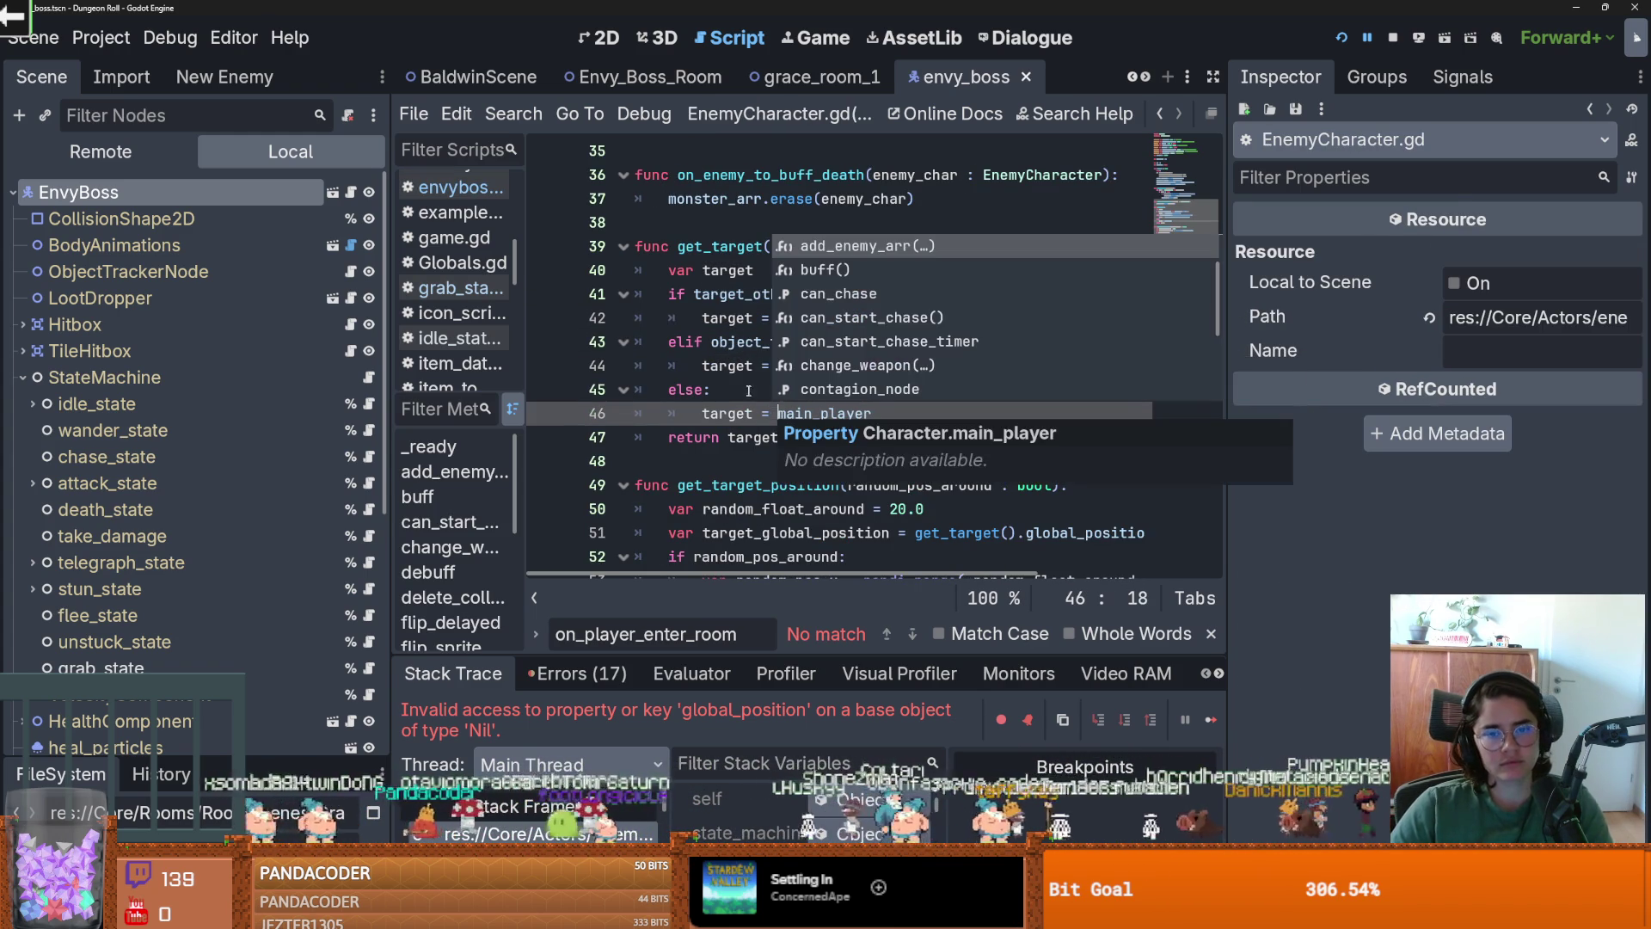
pyautogui.doubleClick(726, 413)
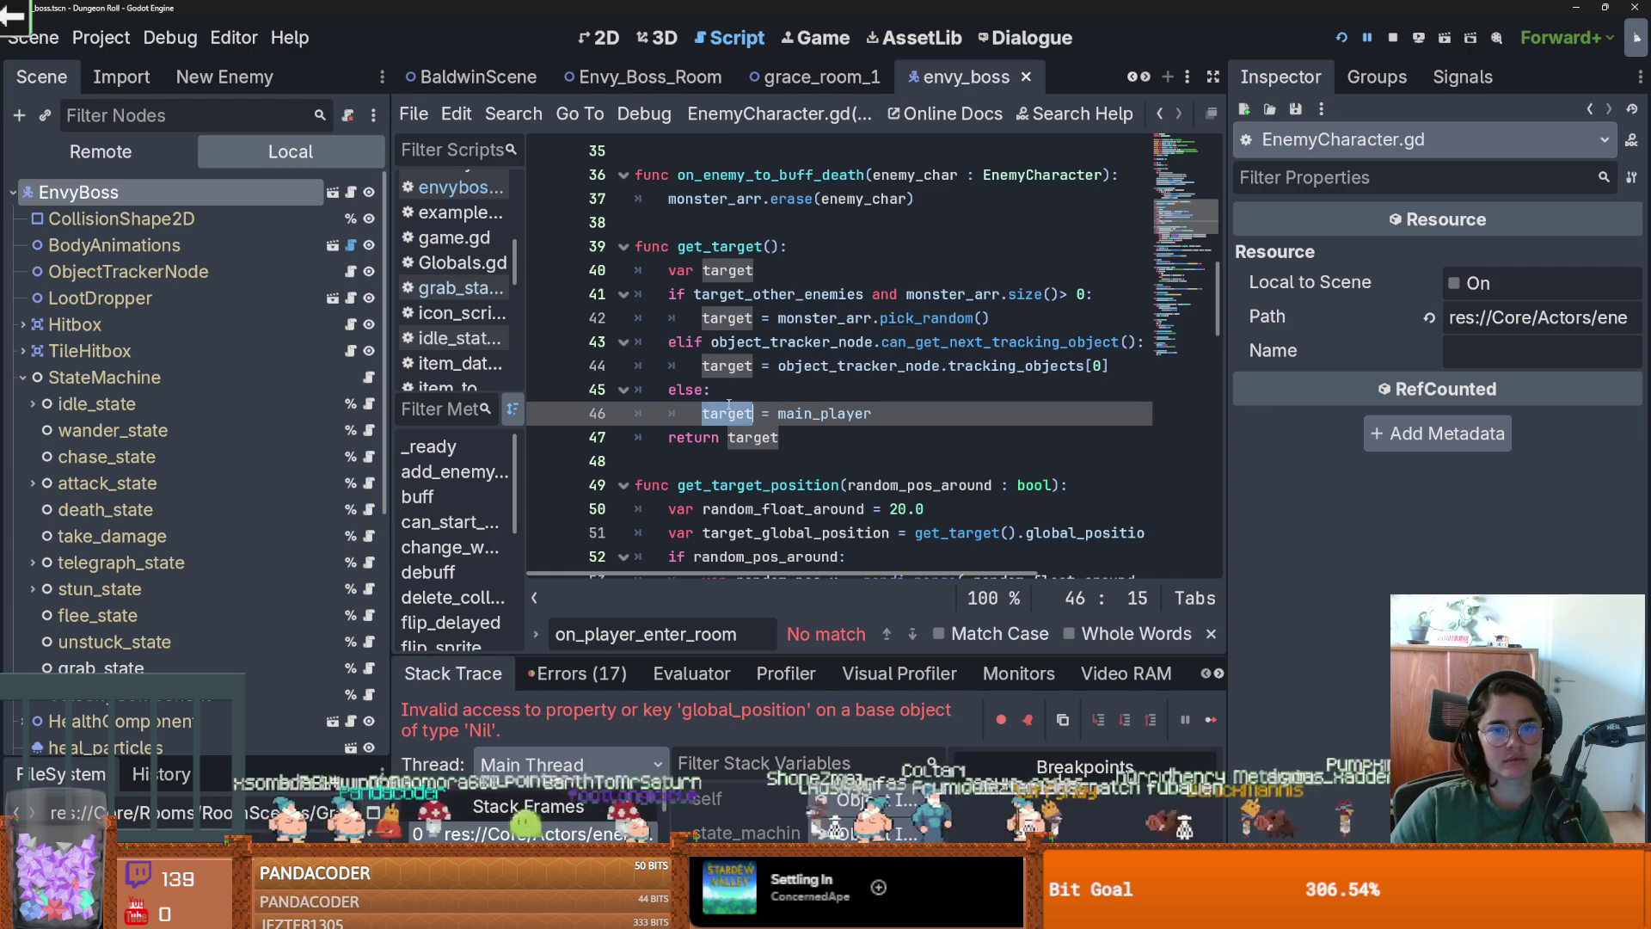
pyautogui.click(546, 271)
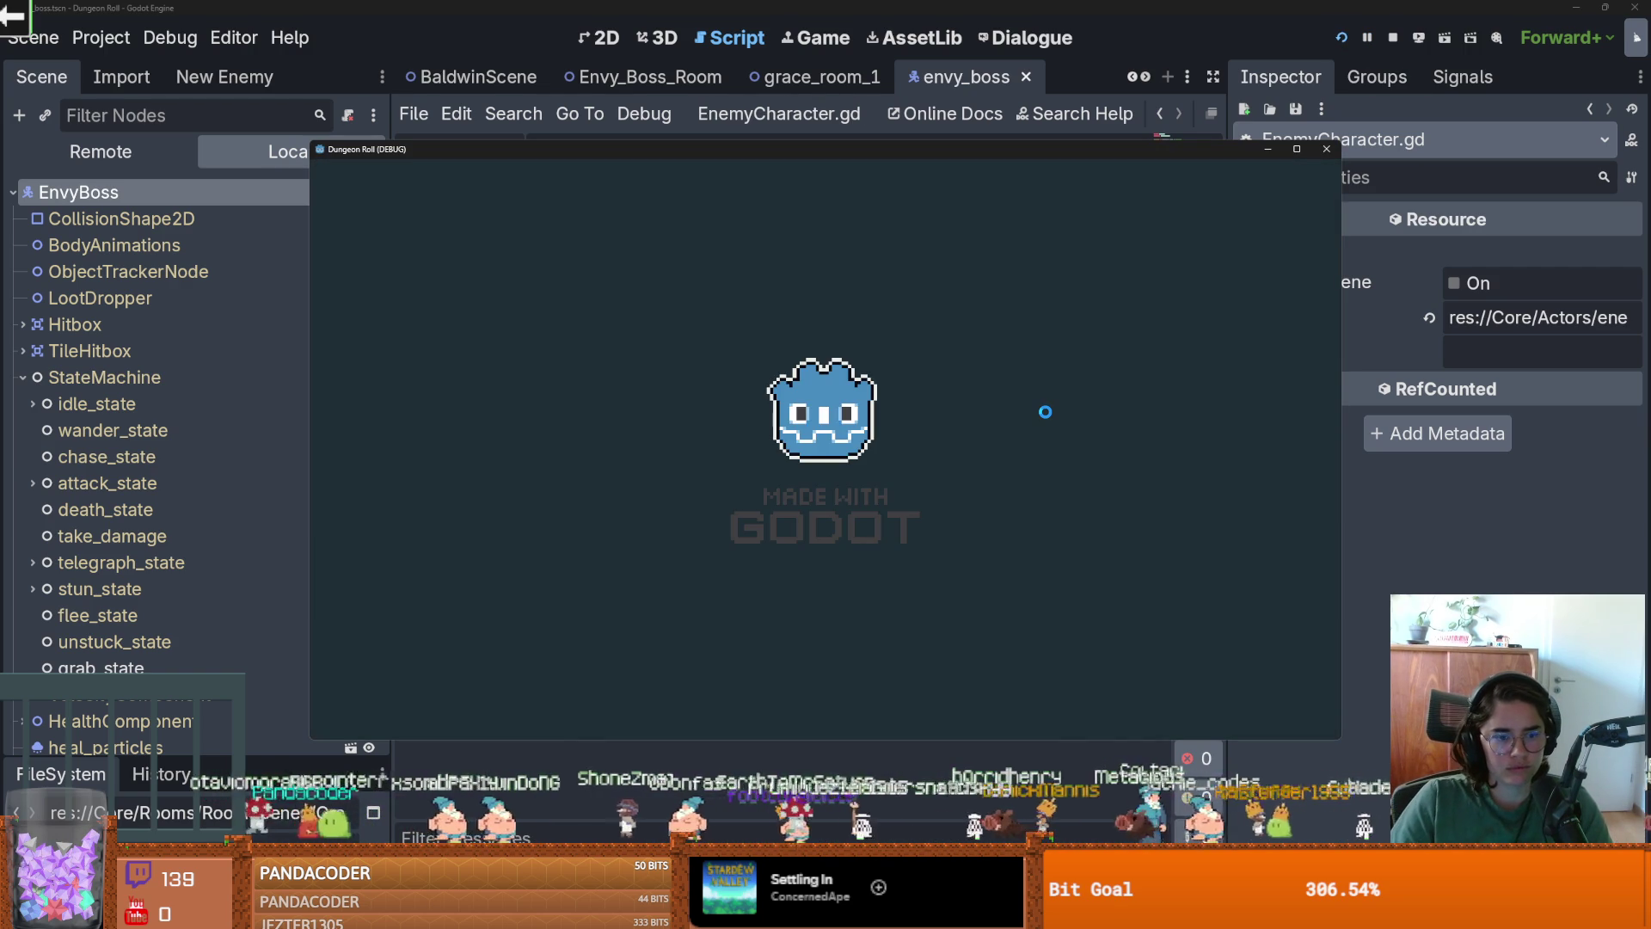
# Teleport with the console command tp_to_before_boss and walk to trigger the boss
pyautogui.press('`')
pyautogui.write('tp_to_before_boss')
pyautogui.press('Return')
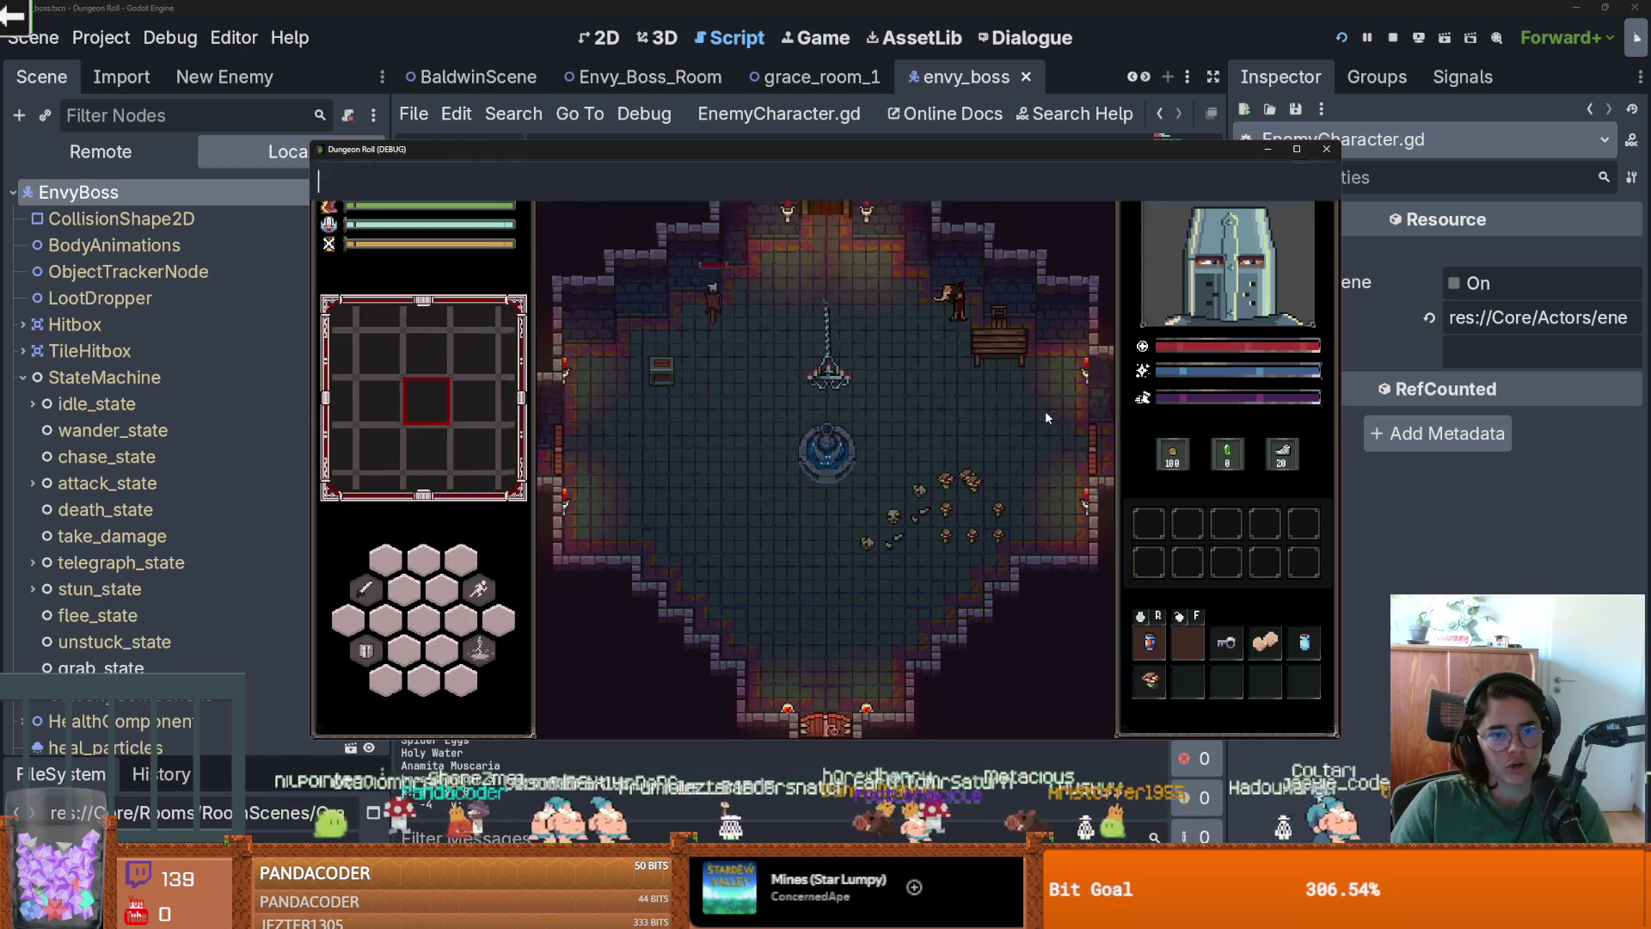
pyautogui.press('a')
pyautogui.press('s')
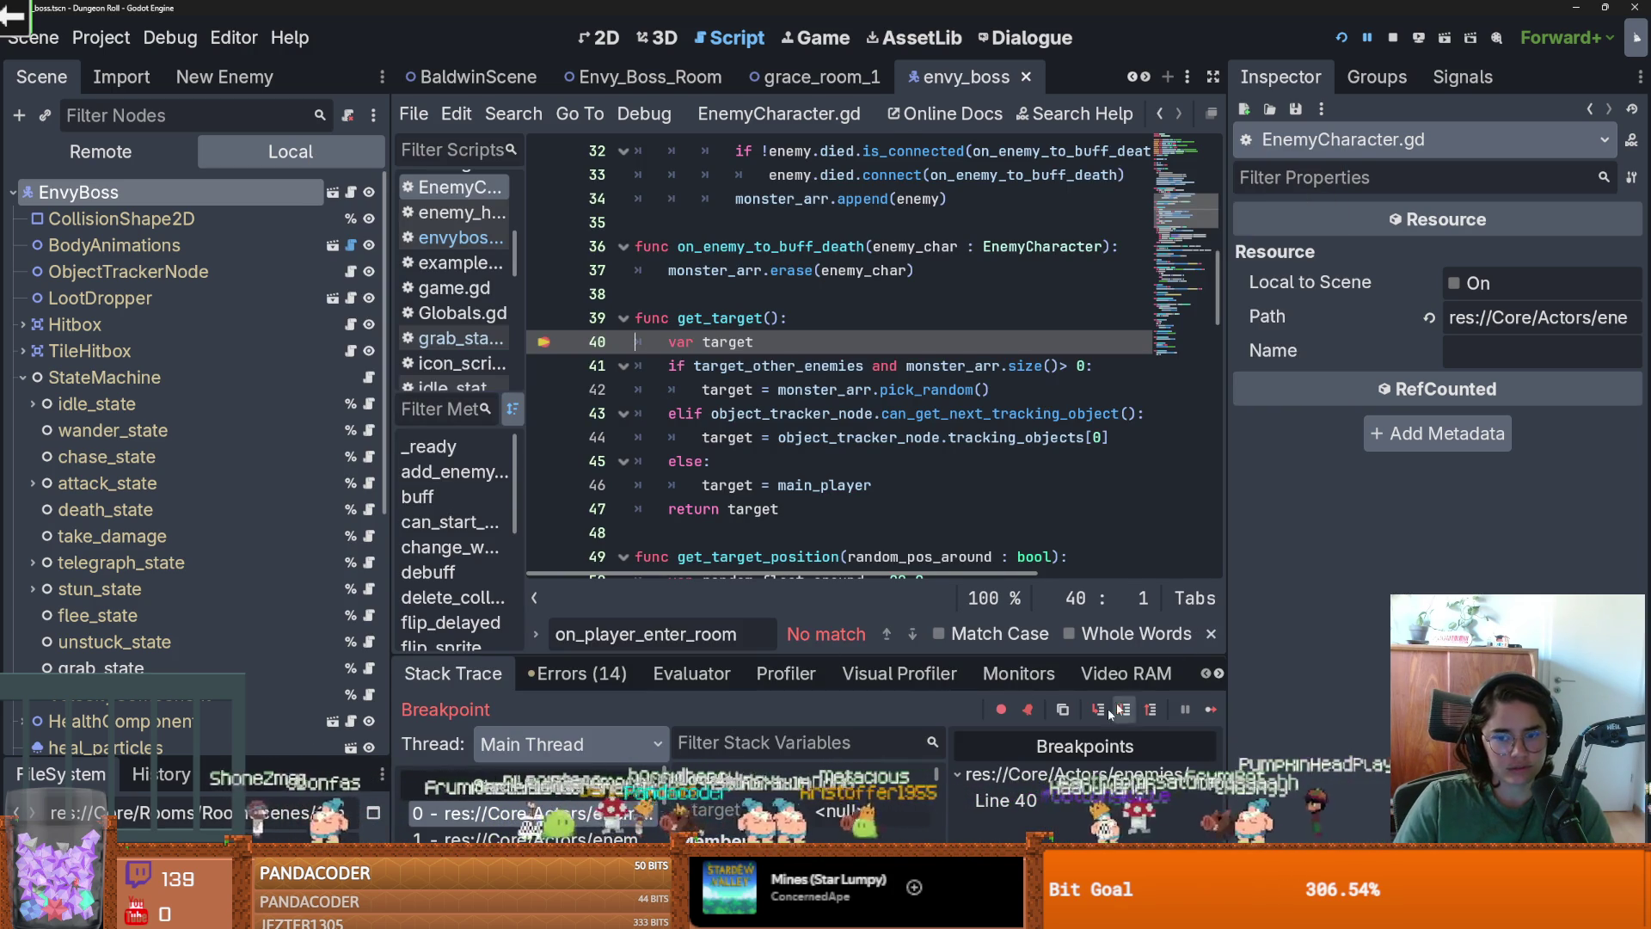
# Step through get_target past the object tracker check to the main_player fallback line
pyautogui.click(1098, 710)
pyautogui.click(1098, 710)
pyautogui.click(1098, 709)
pyautogui.click(1098, 709)
pyautogui.click(1103, 717)
pyautogui.click(1102, 717)
pyautogui.click(1102, 717)
pyautogui.click(1102, 717)
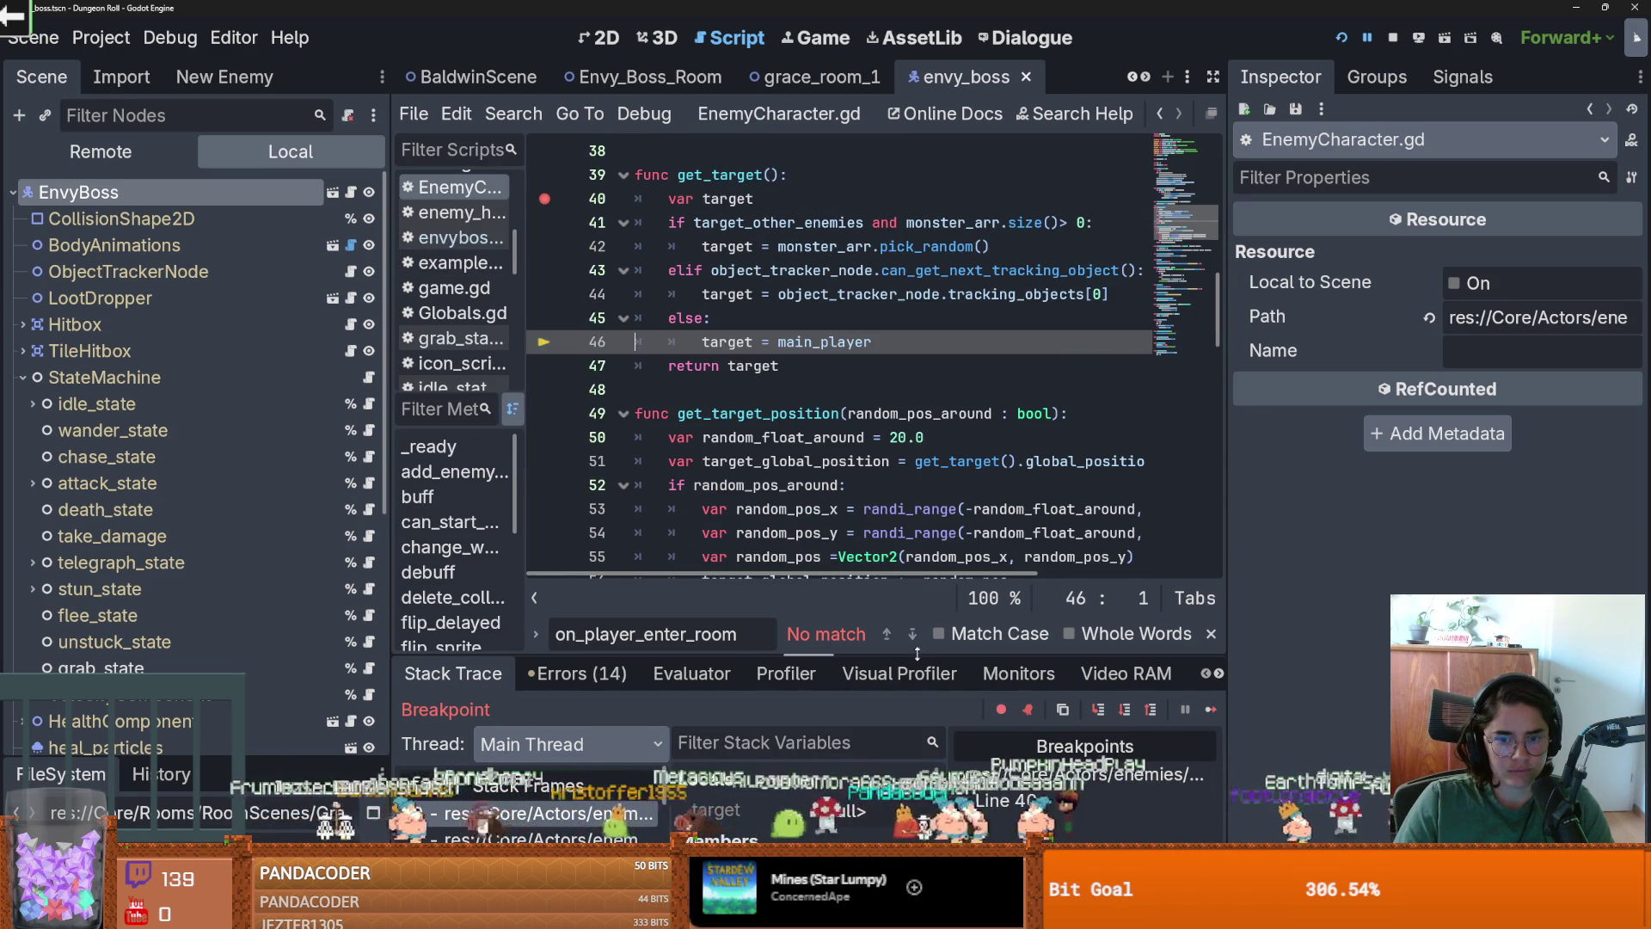
# Enlarge the debugger to check Stack Variables, confirming main_player is null
pyautogui.moveTo(917, 650); pyautogui.dragTo(911, 307)
pyautogui.scroll(-5, 809, 636)
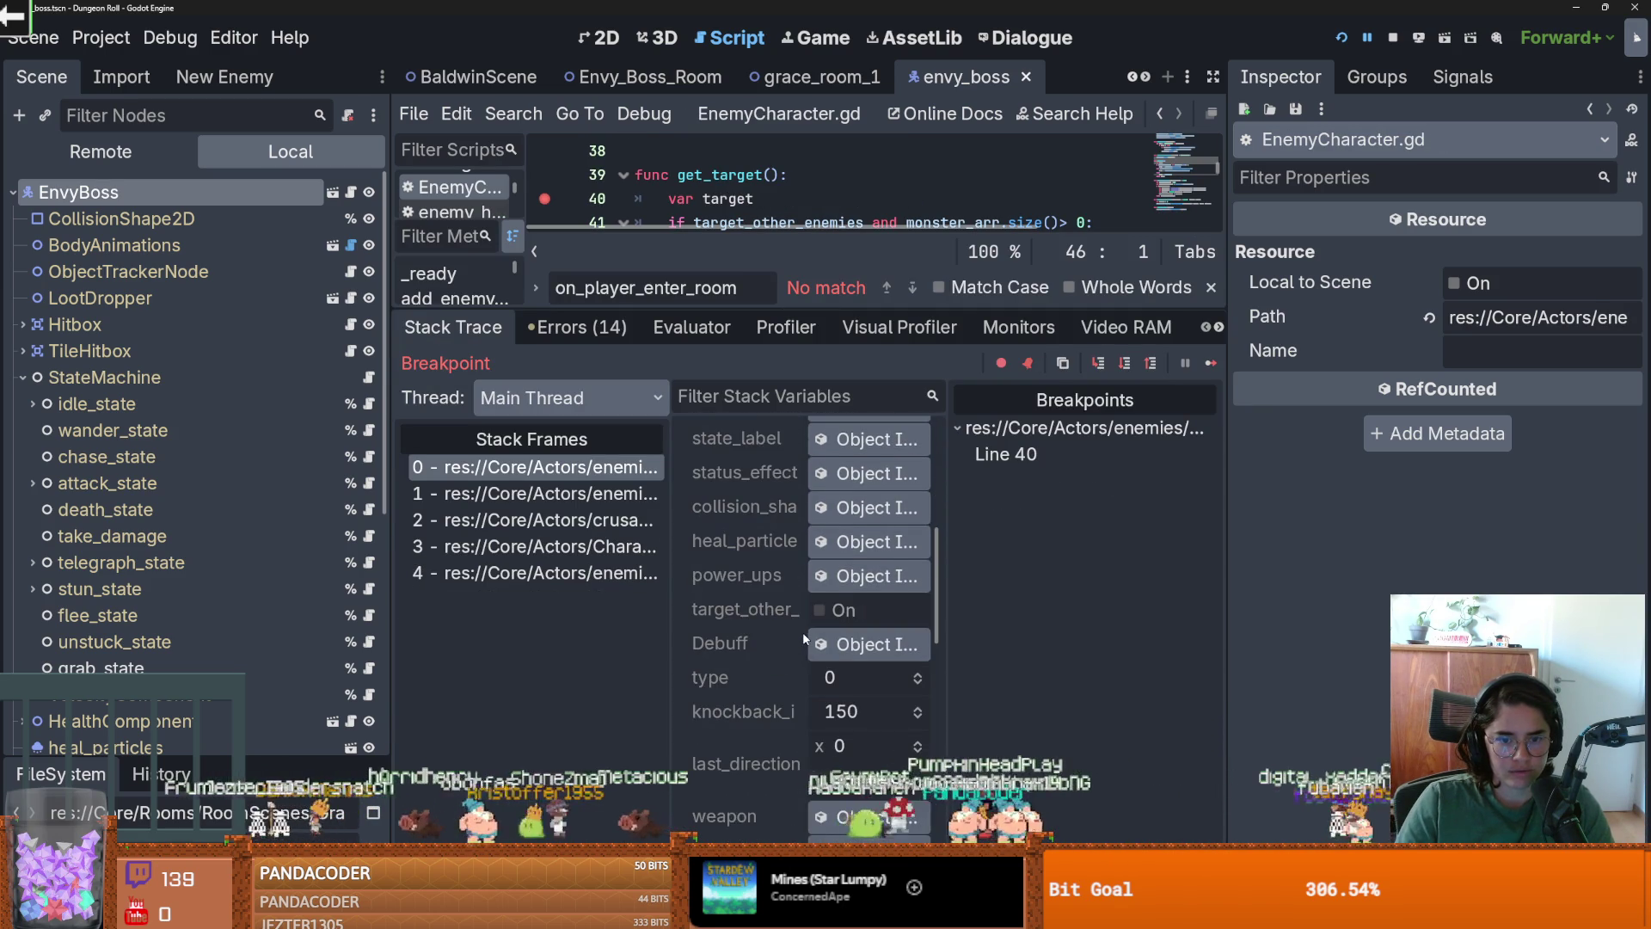
pyautogui.scroll(-8, 803, 636)
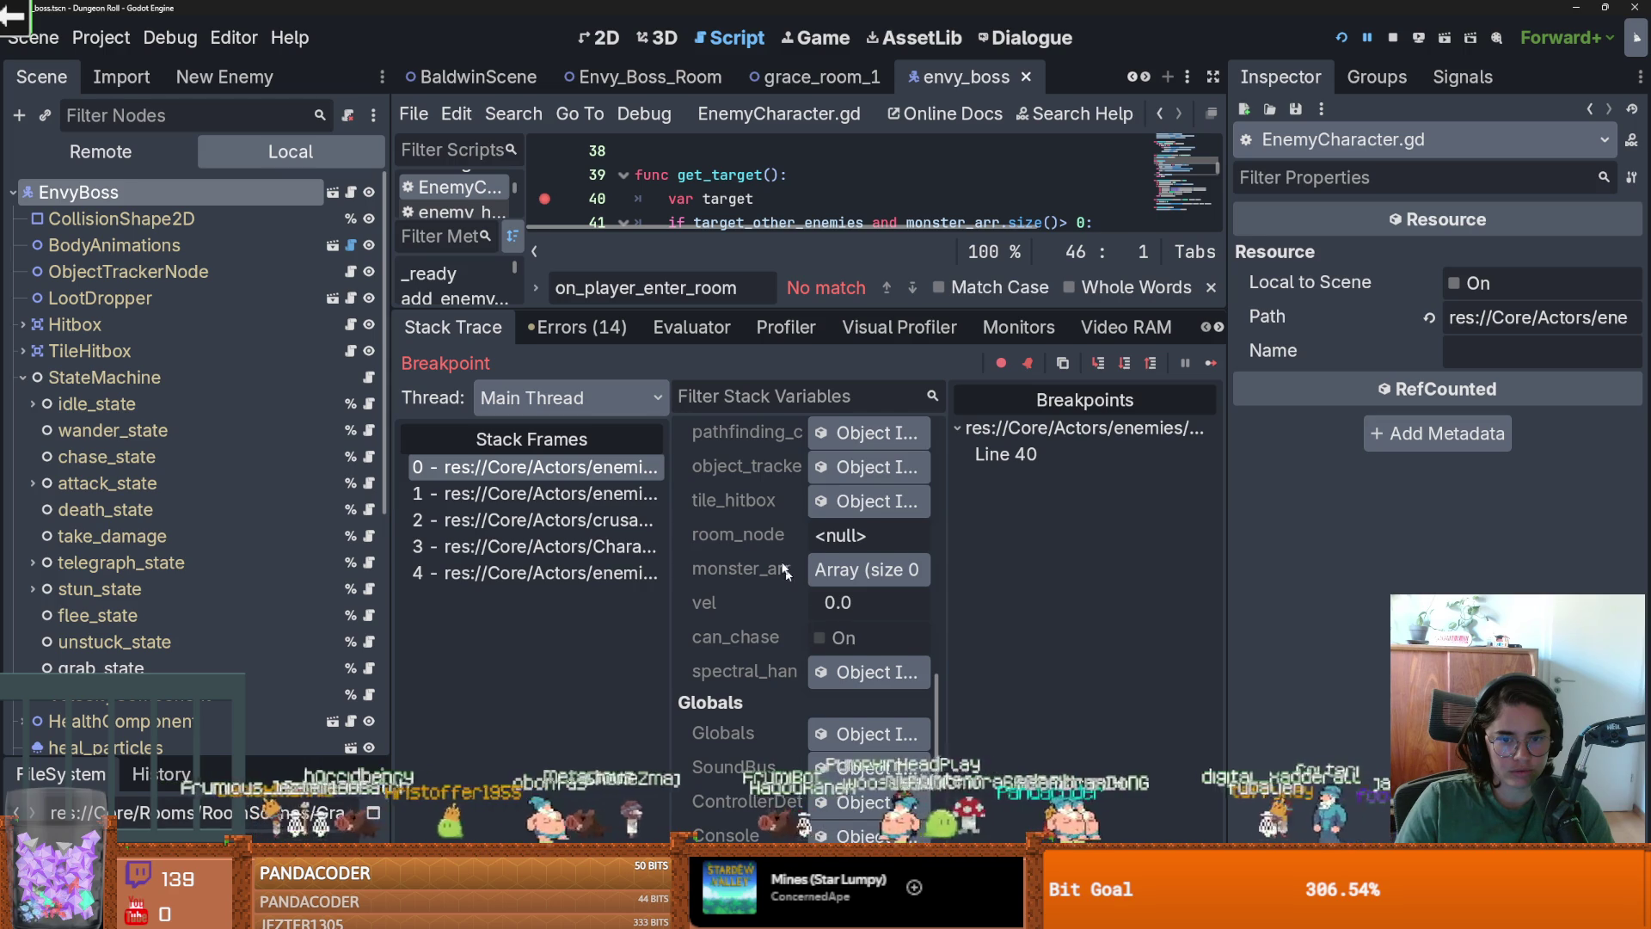
pyautogui.scroll(-3, 794, 592)
pyautogui.scroll(4, 760, 585)
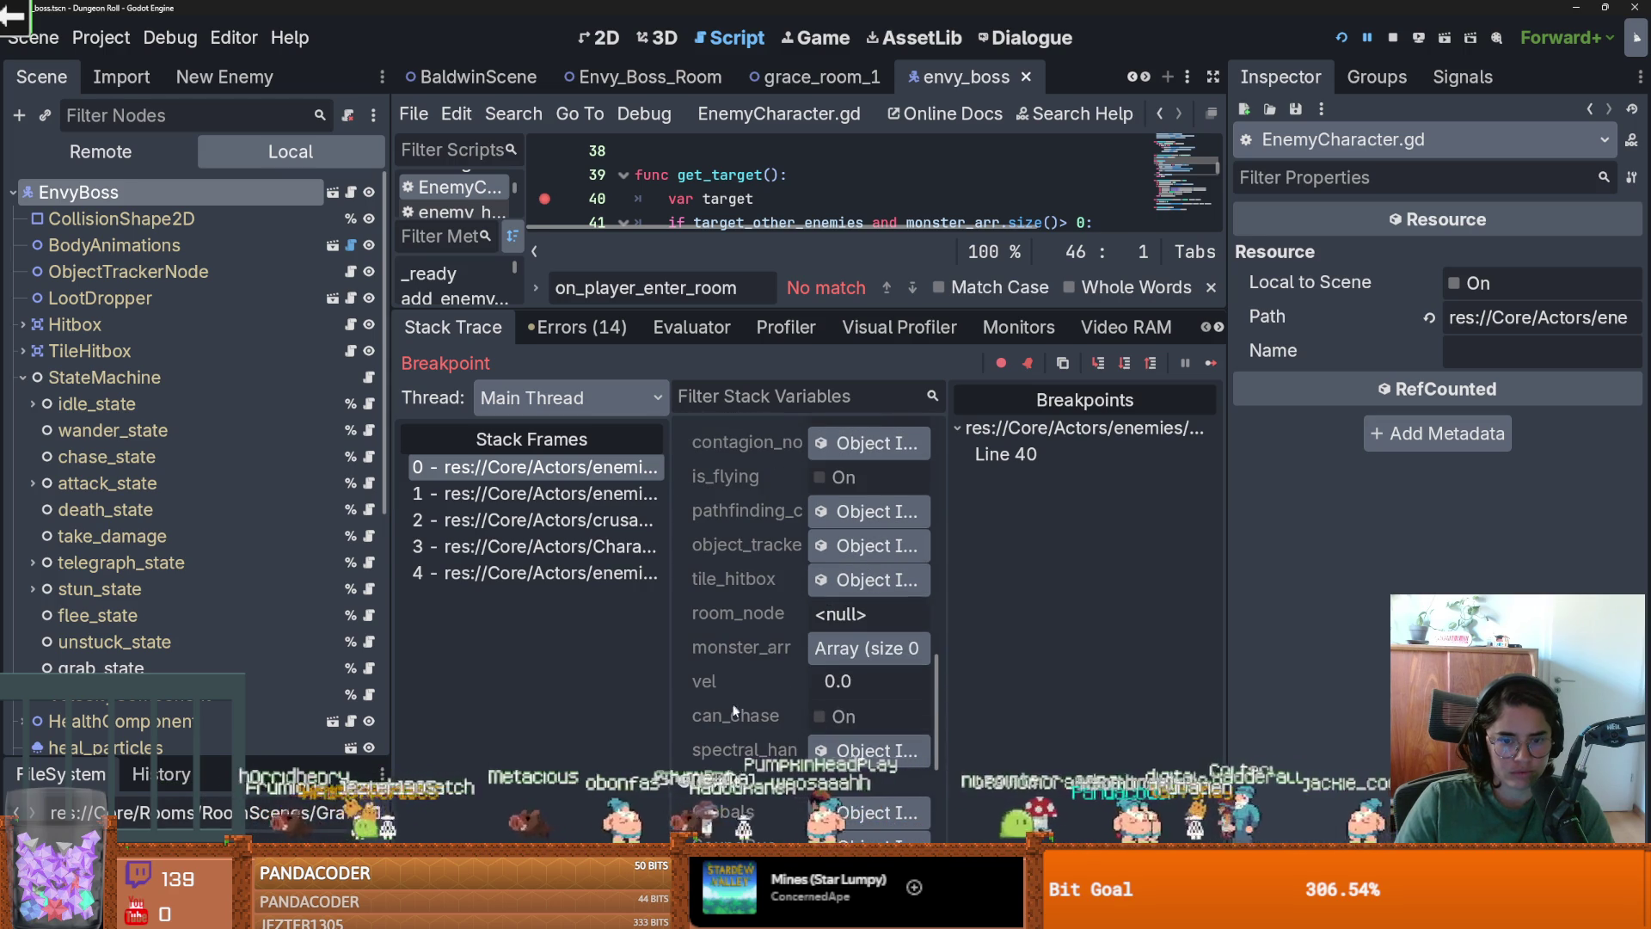
pyautogui.scroll(3, 735, 707)
pyautogui.scroll(2, 734, 710)
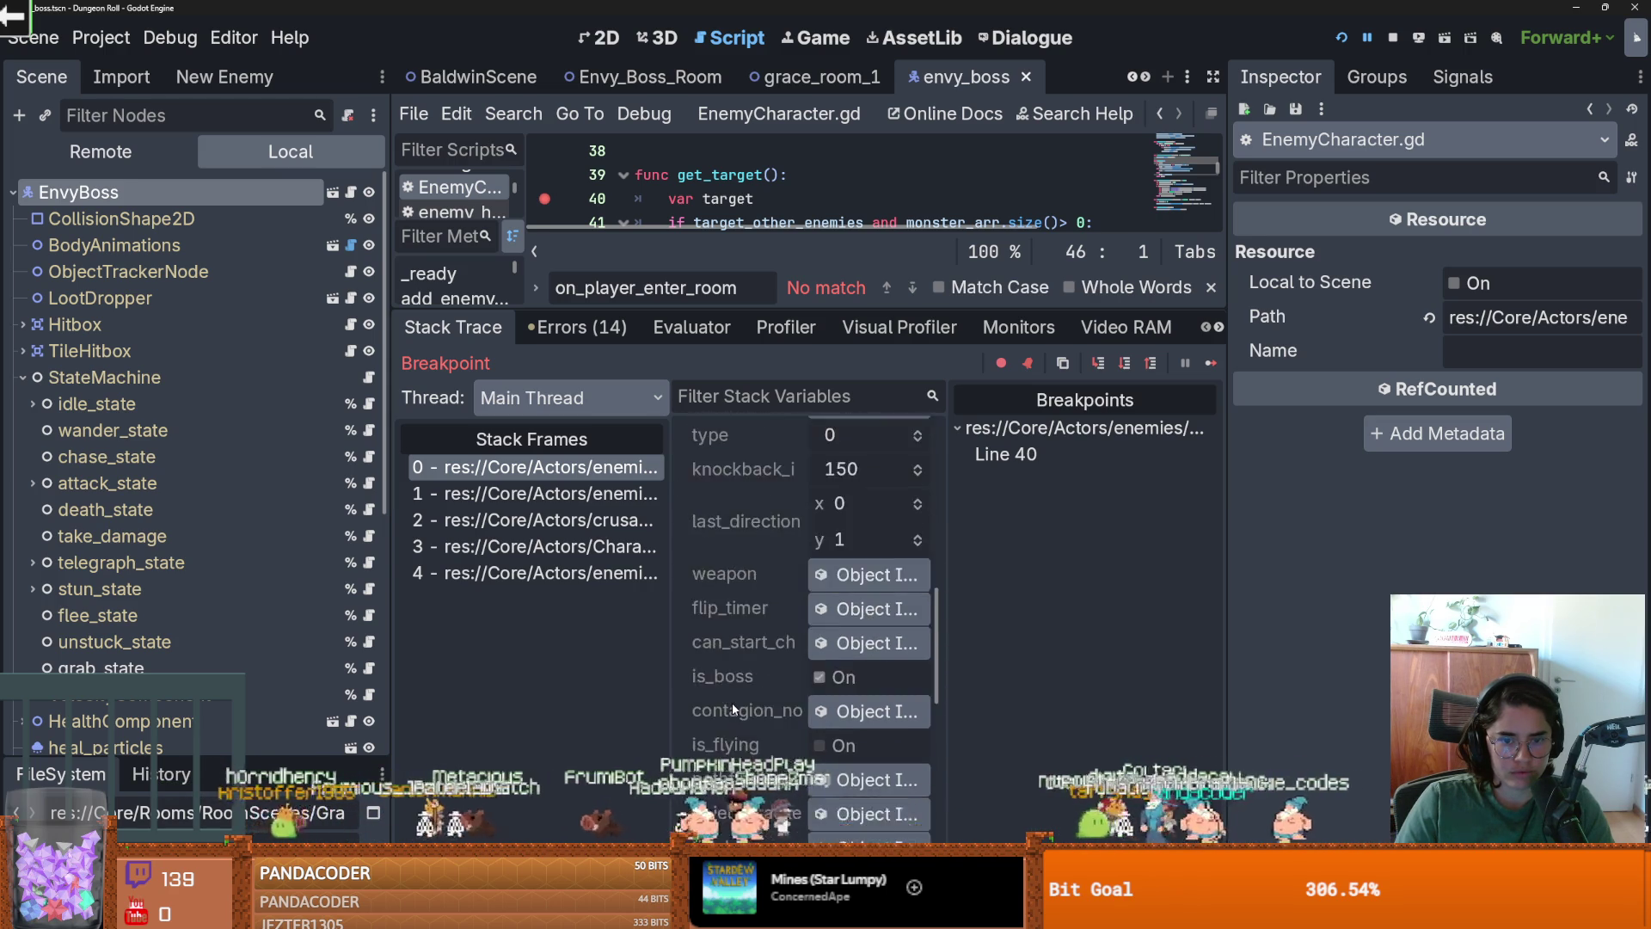
pyautogui.scroll(10, 733, 707)
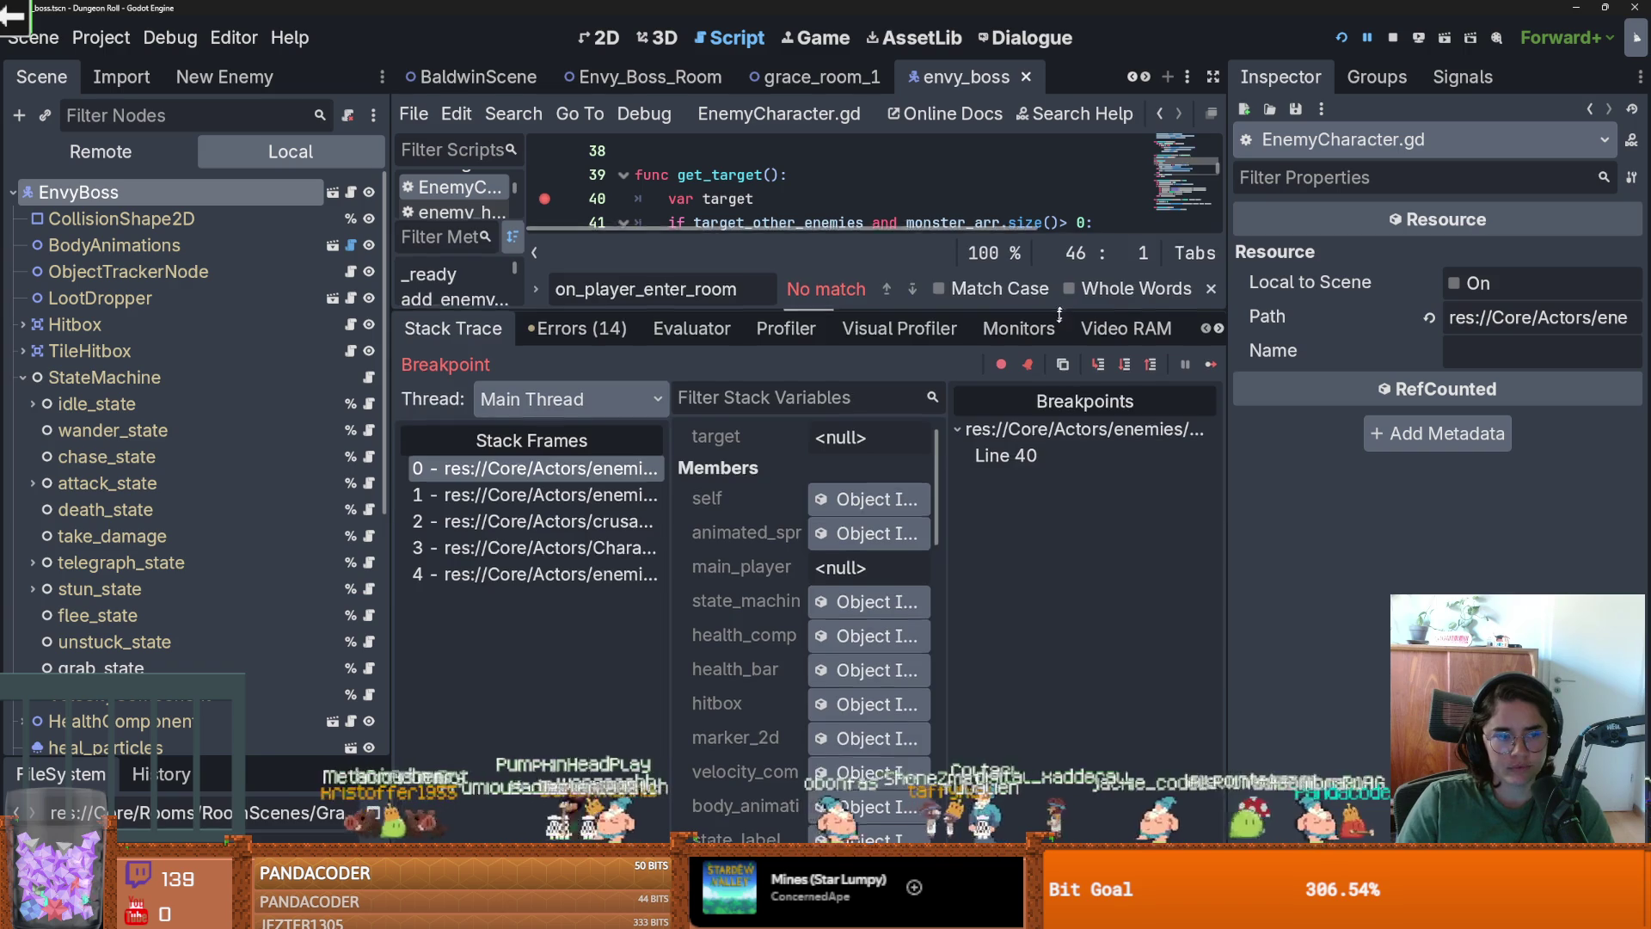
pyautogui.moveTo(1060, 310); pyautogui.dragTo(1060, 653)
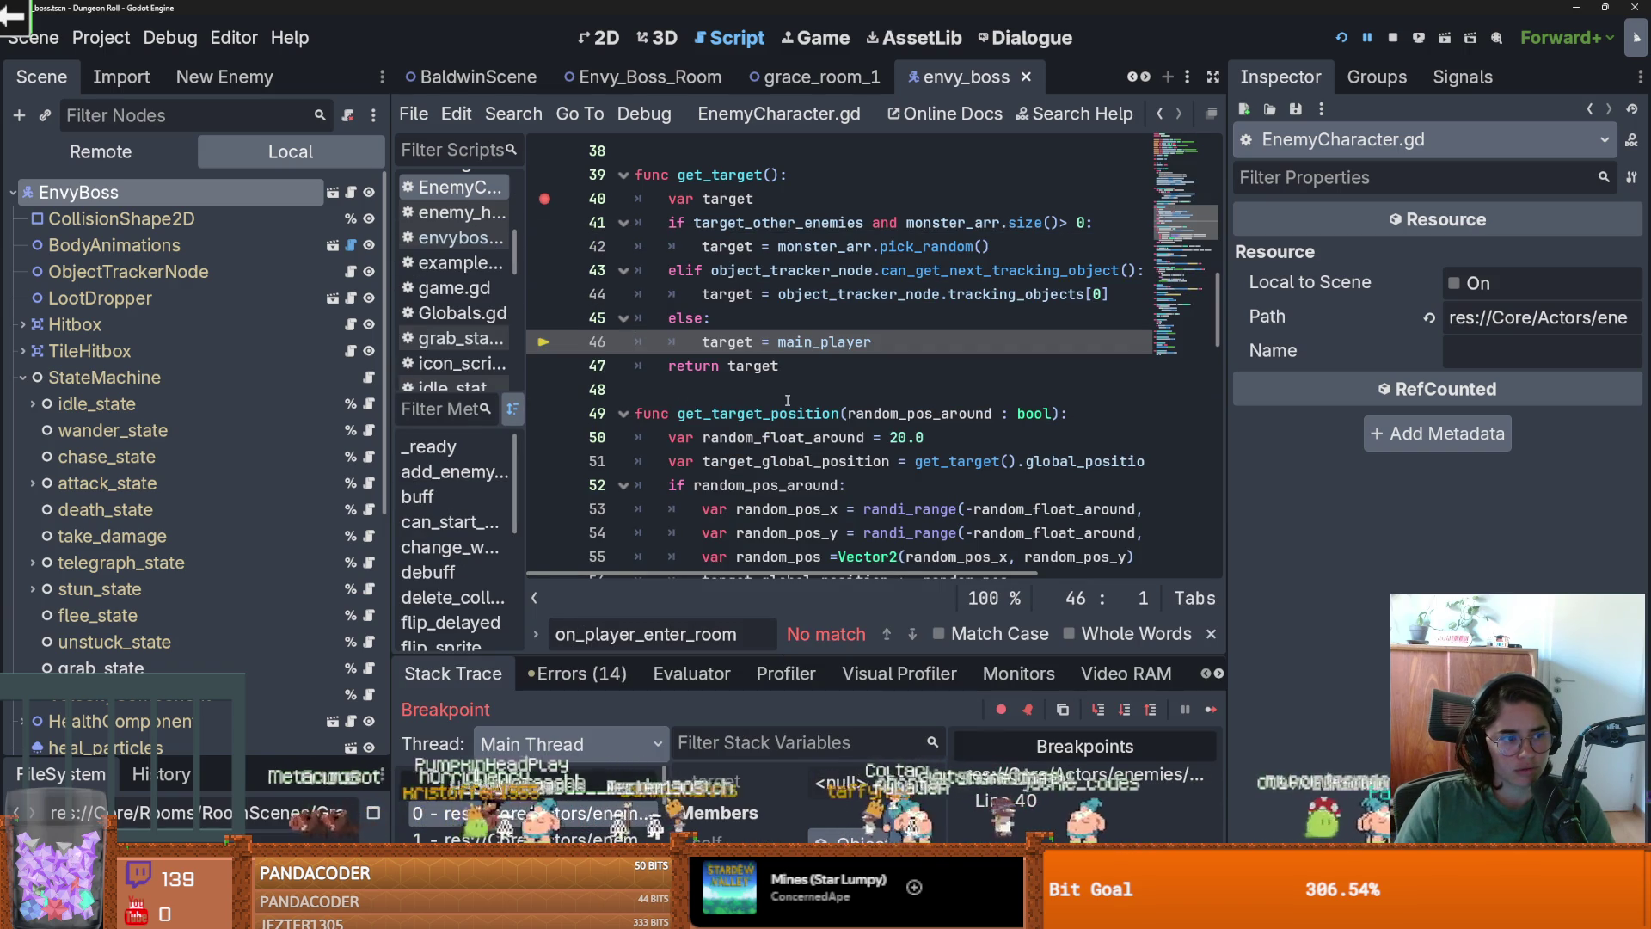
# Place the caret on the main_player line and save the changes
pyautogui.click(817, 343)
pyautogui.hotkey('ctrl', 's')
pyautogui.scroll(1, 883, 358)
pyautogui.hotkey('ctrl', 's')
pyautogui.press('Up')
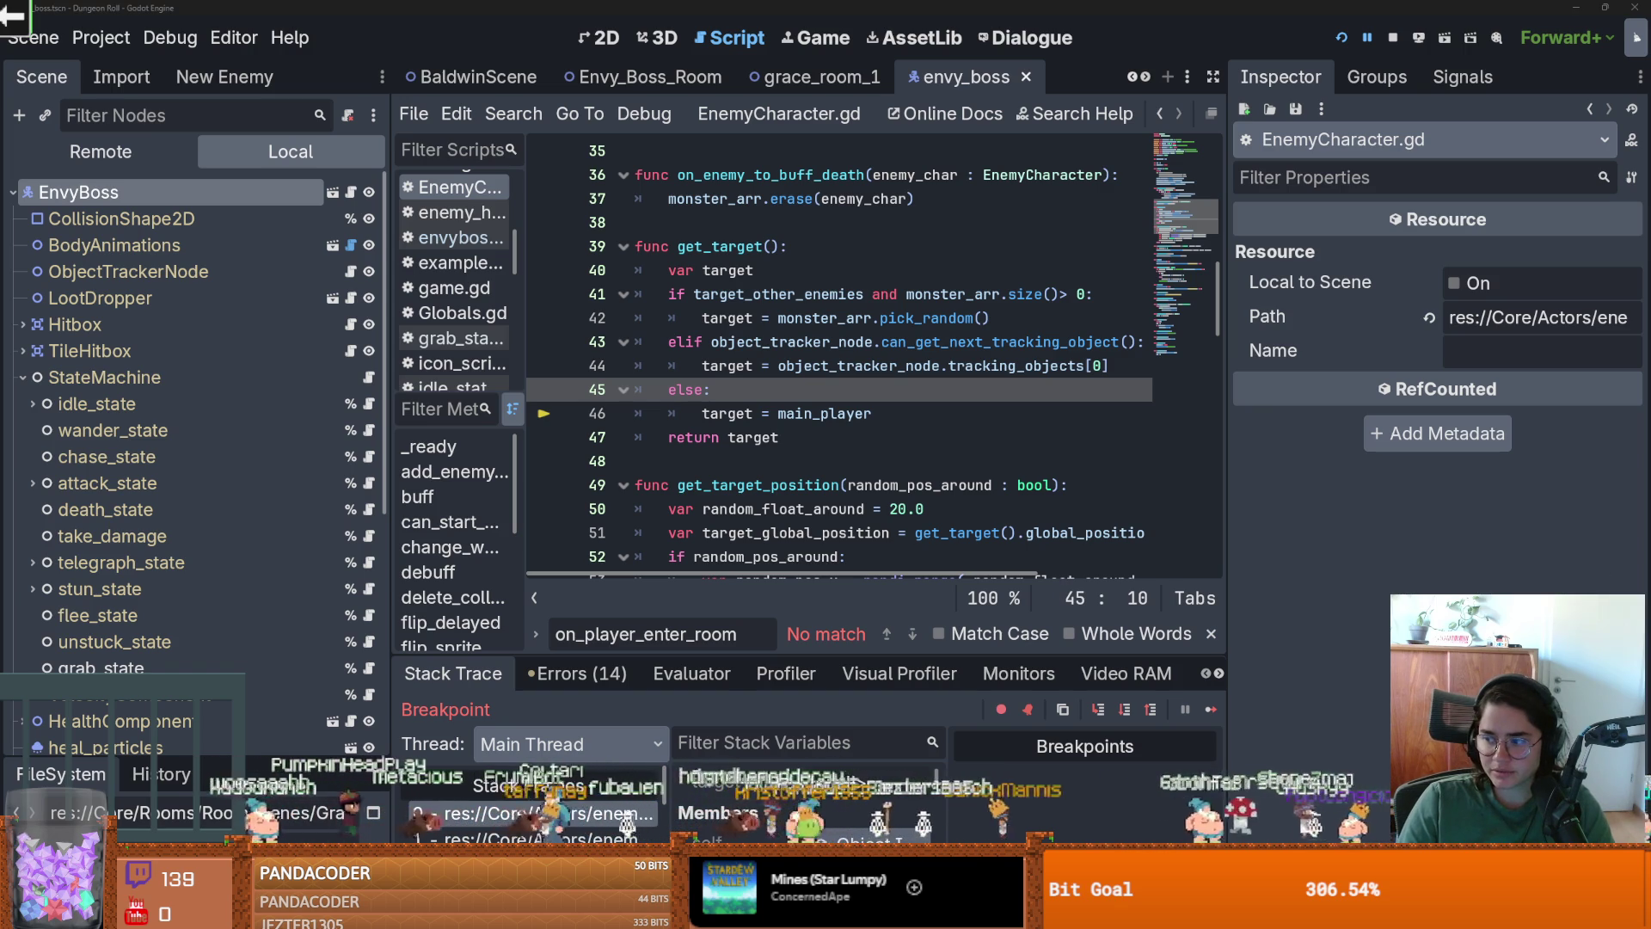
pyautogui.hotkey('alt', 'n')
pyautogui.hotkey('alt', 'a')
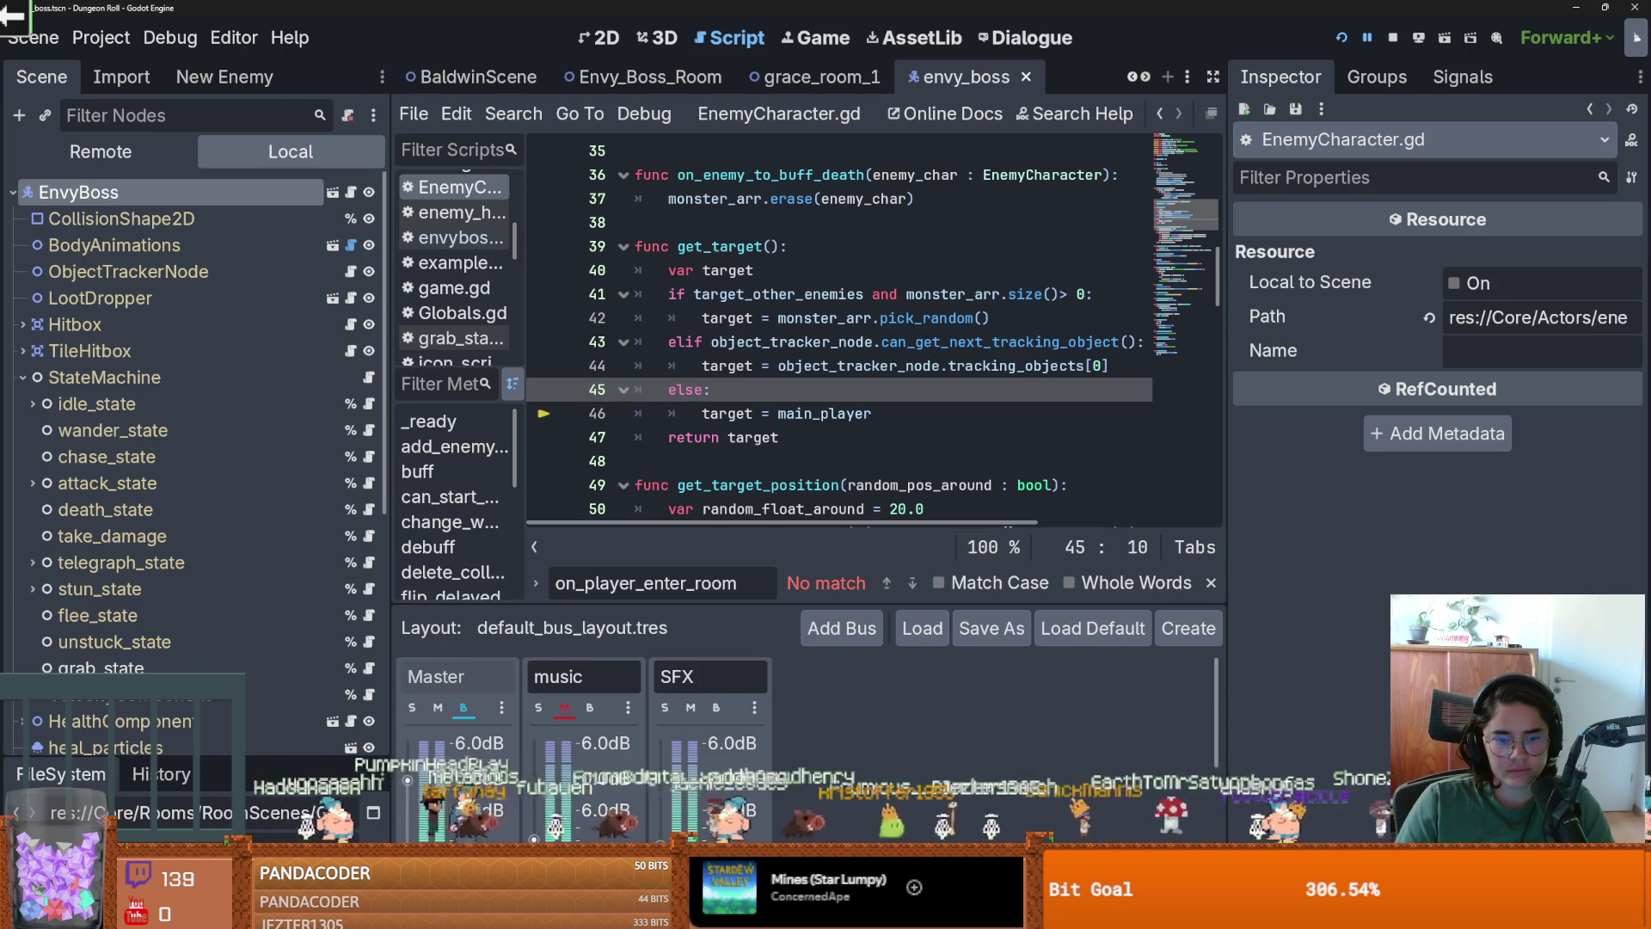
# Save the scene and stop the running game with F8
pyautogui.hotkey('ctrl', 's')
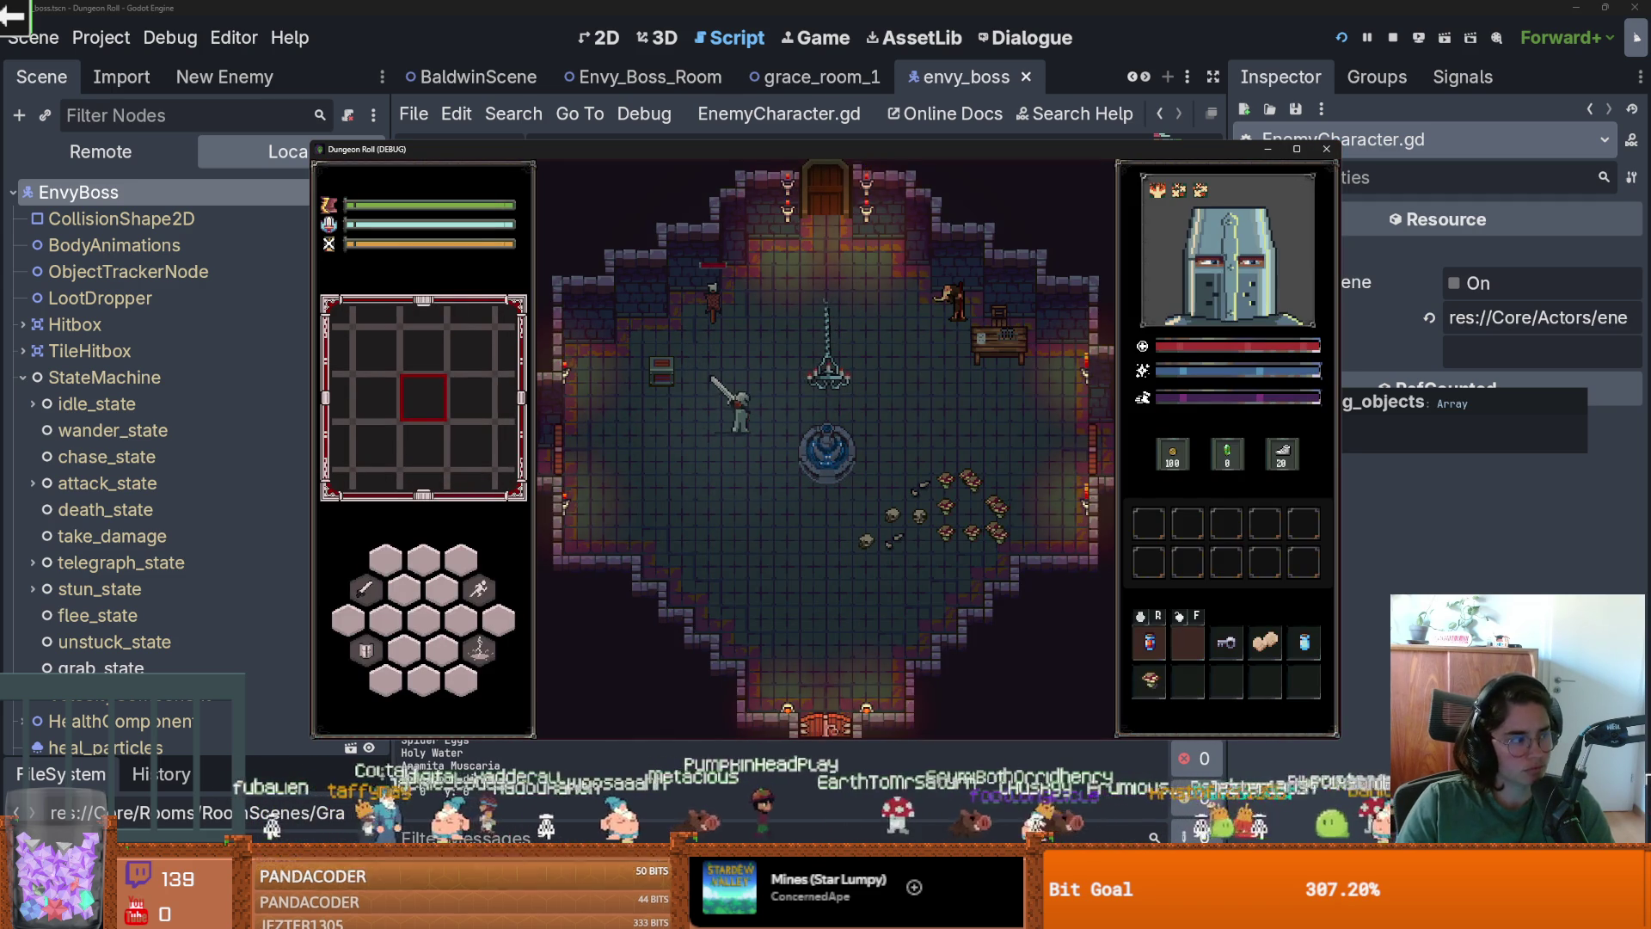
pyautogui.press('F8')
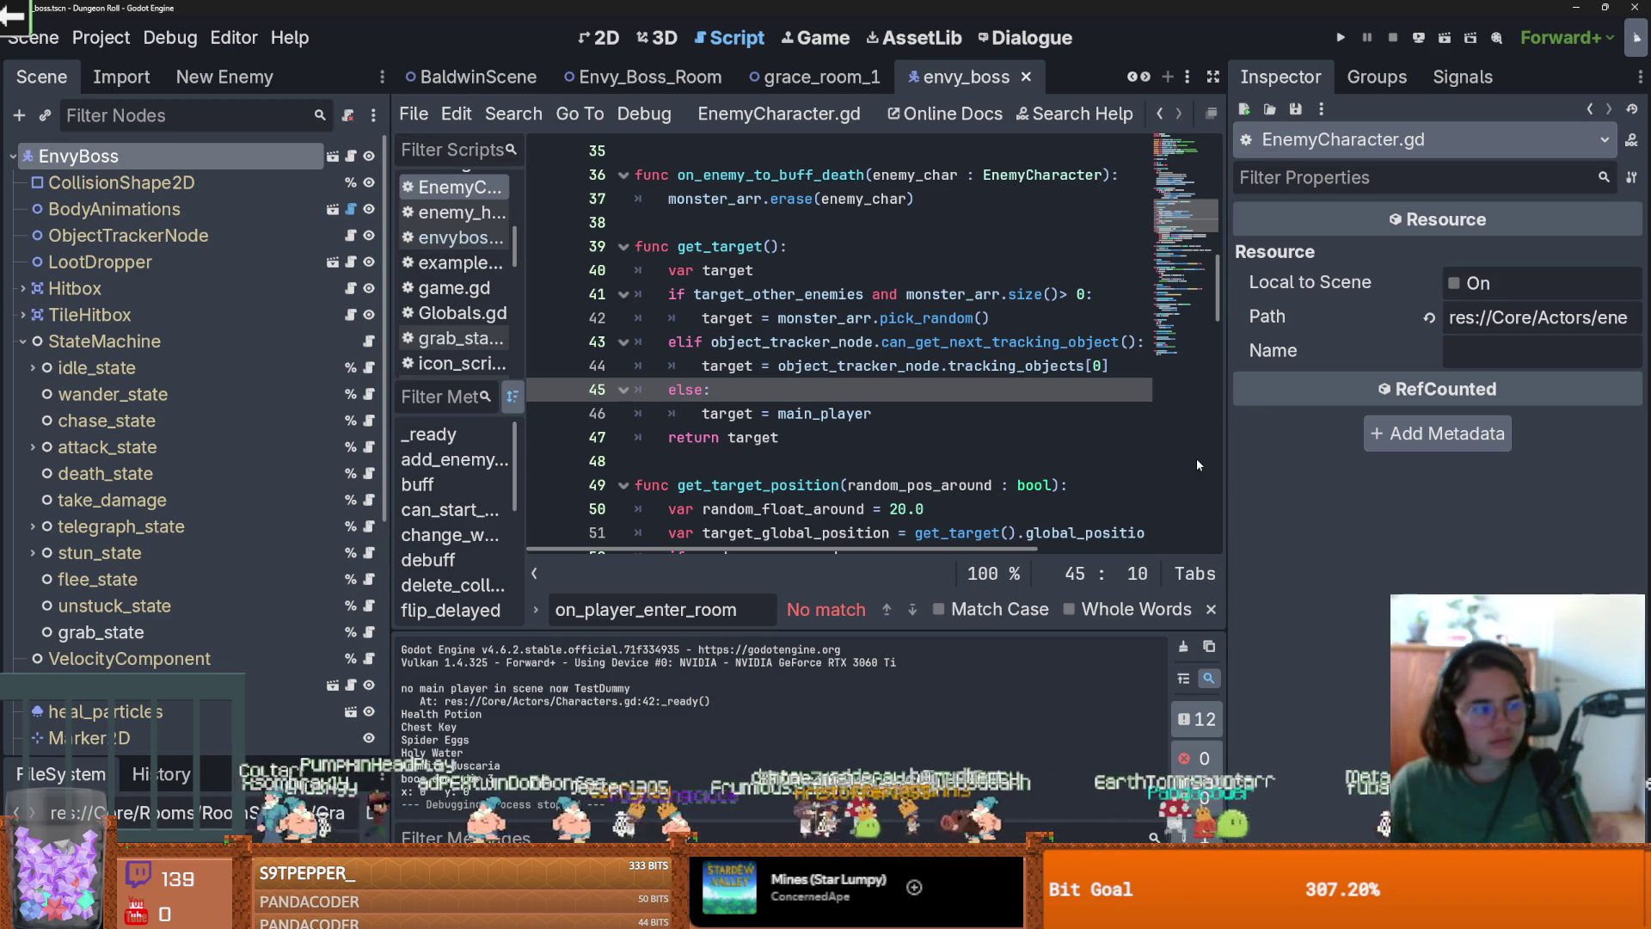
pyautogui.press('super')
pyautogui.write('control Center')
pyautogui.press('Return')
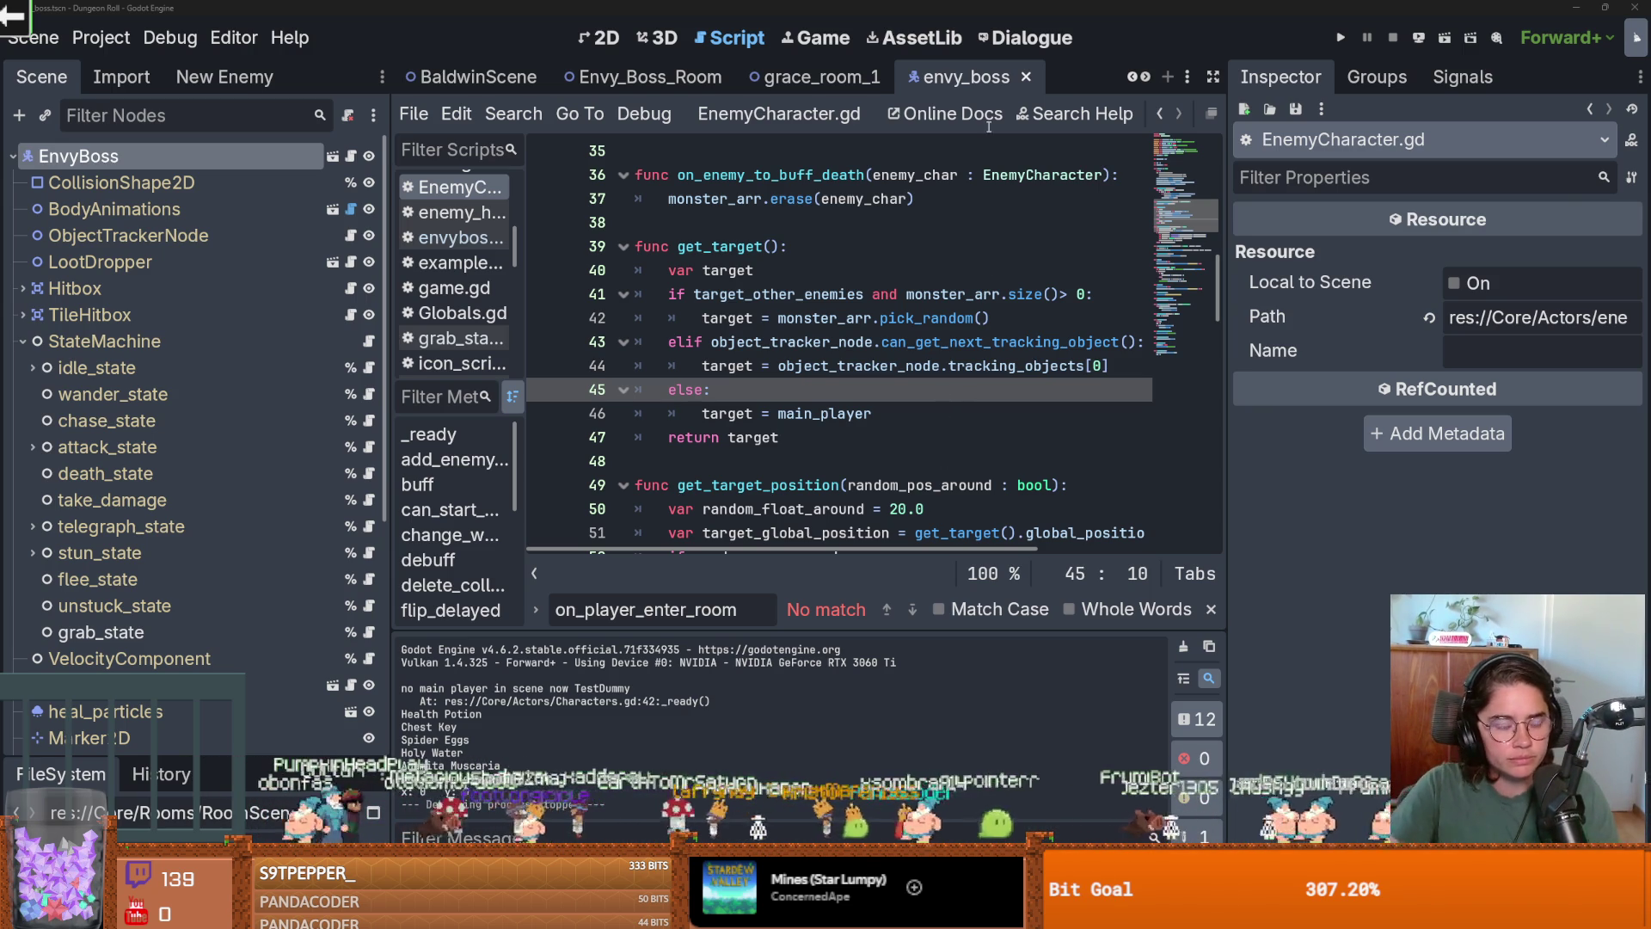
# Review the get_target declaration and the is_connected check on line 32
pyautogui.click(813, 249)
pyautogui.scroll(5, 894, 319)
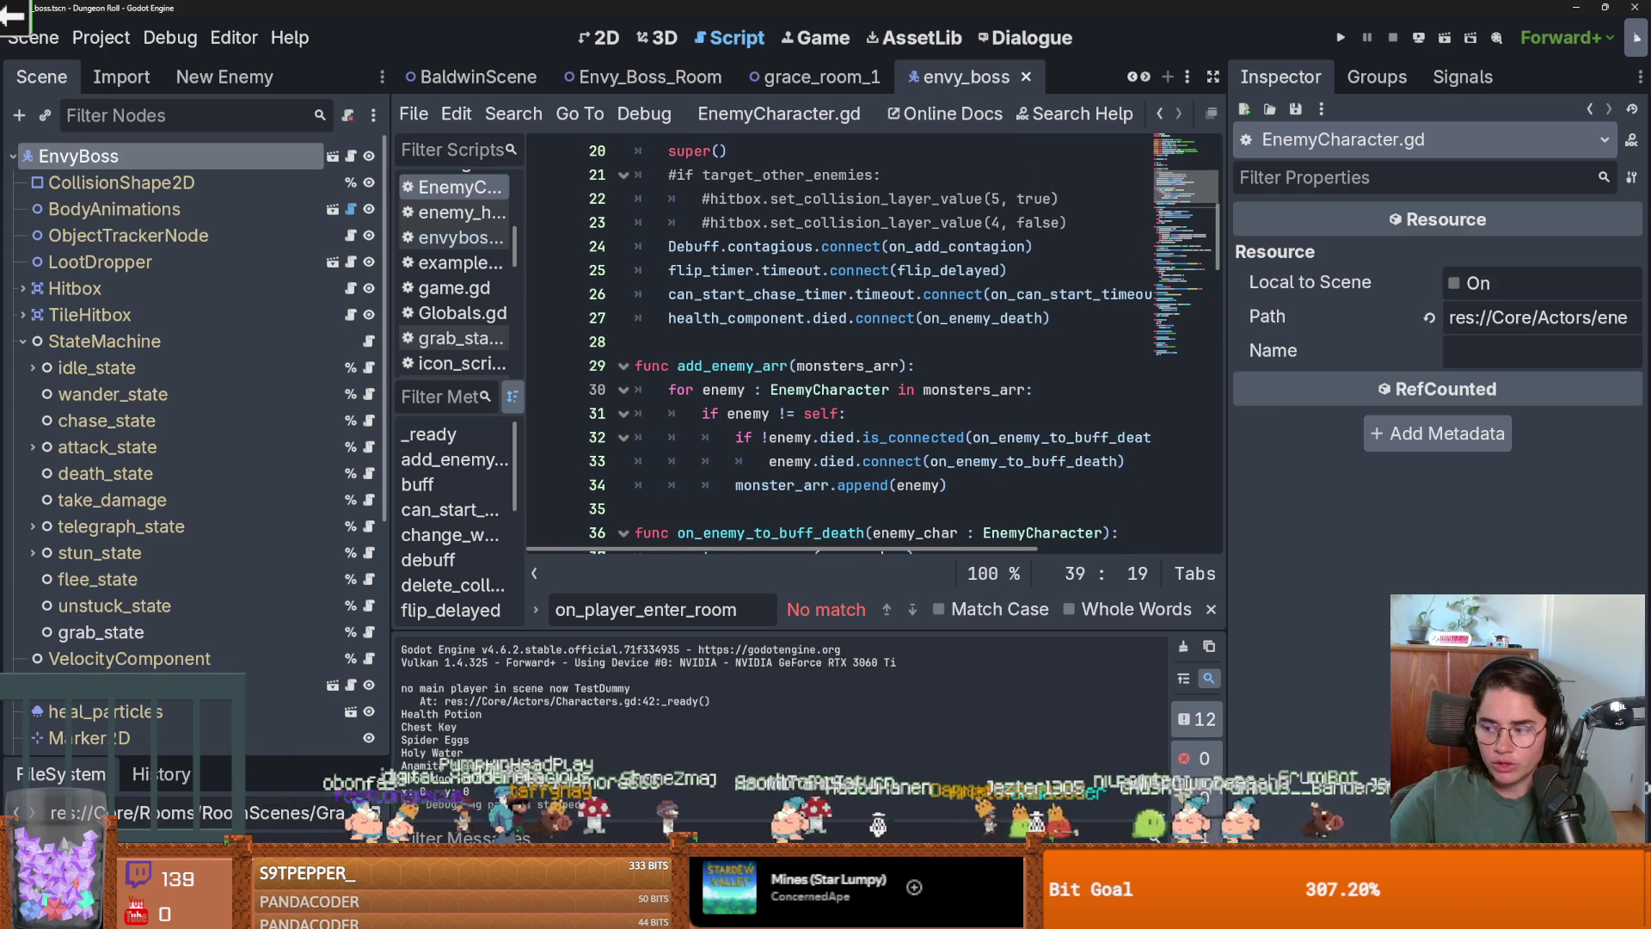
pyautogui.click(884, 437)
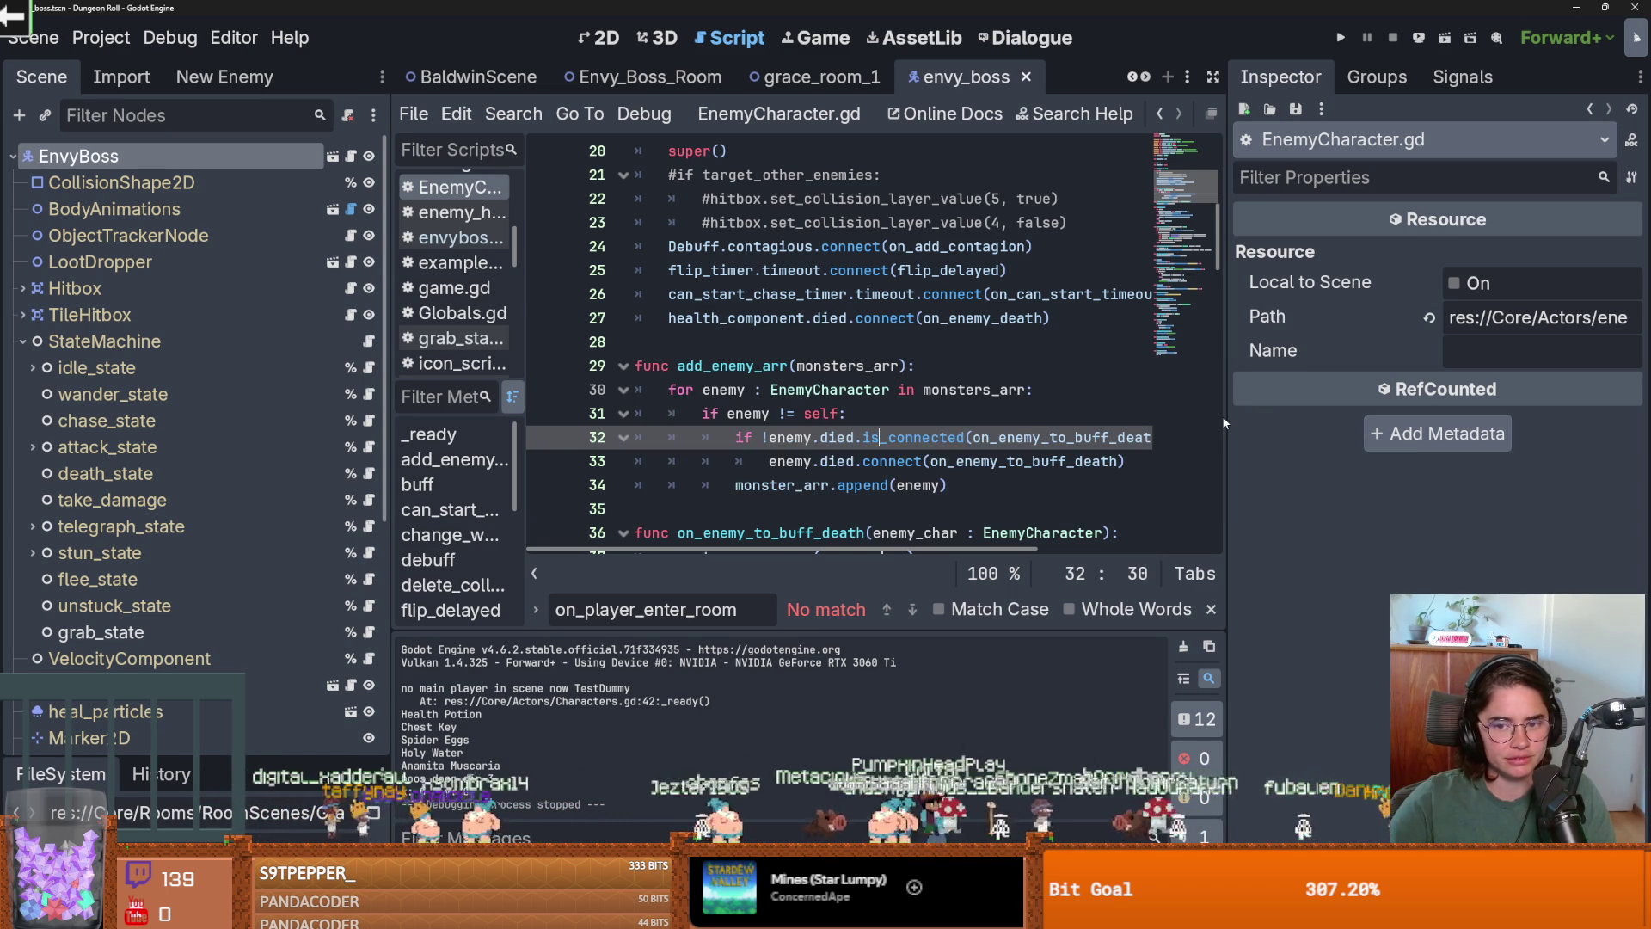
# Narrow the Inspector, save the scene, and scroll up to the variable declarations
pyautogui.moveTo(1225, 417); pyautogui.dragTo(1469, 417)
pyautogui.scroll(-2, 893, 401)
pyautogui.click(912, 387)
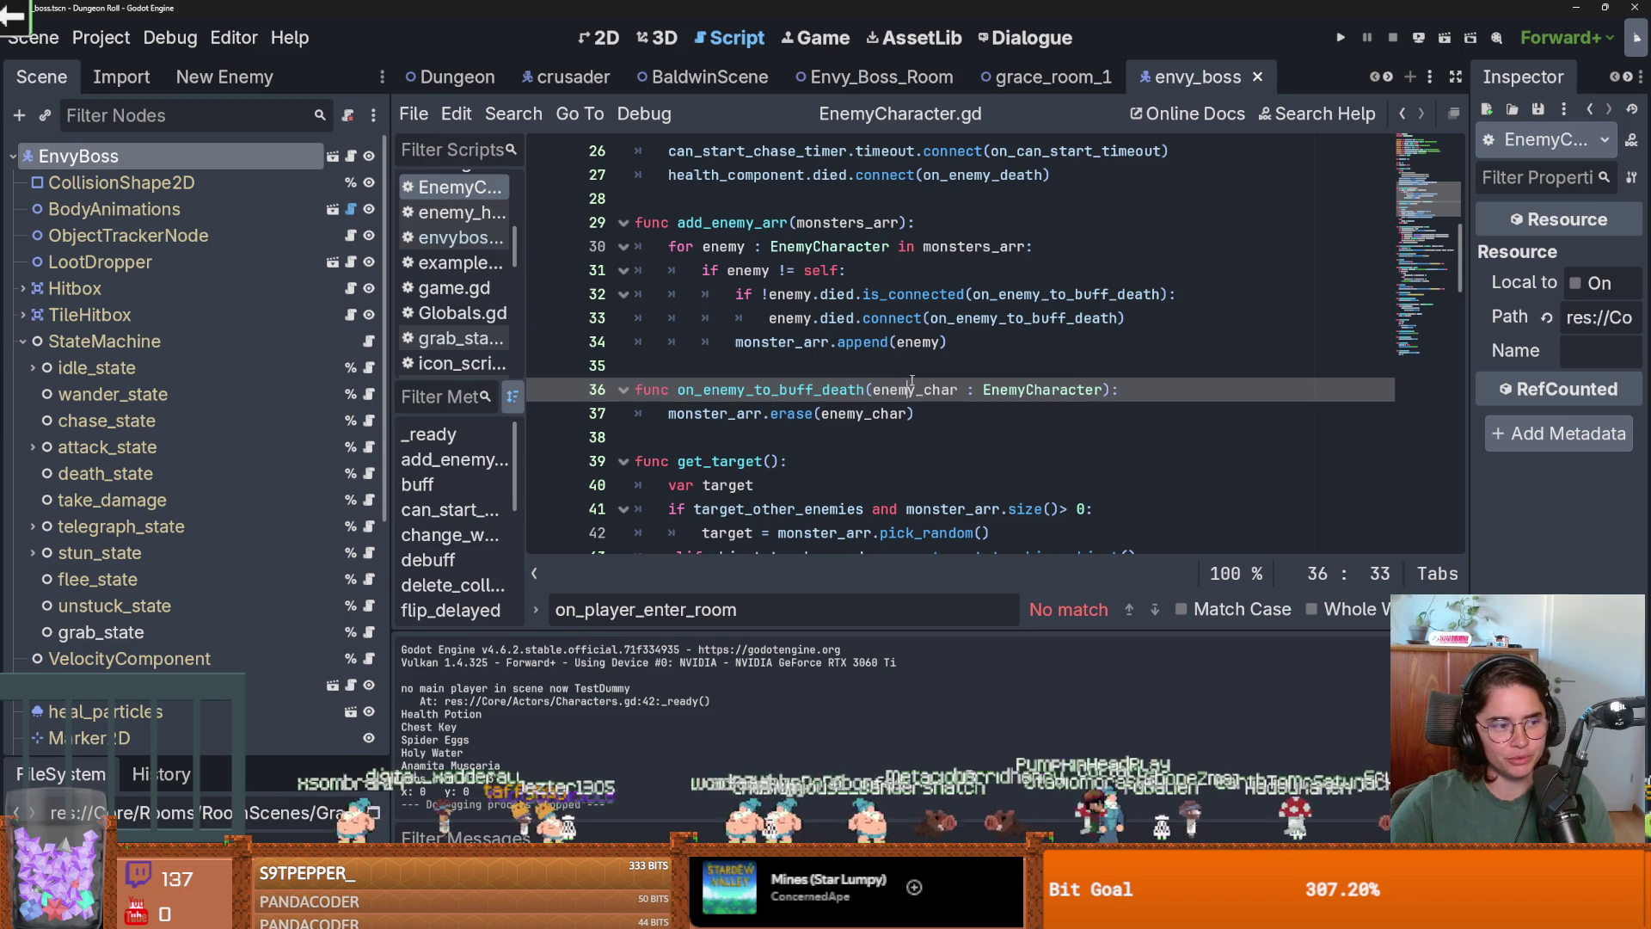
pyautogui.hotkey('ctrl', 's')
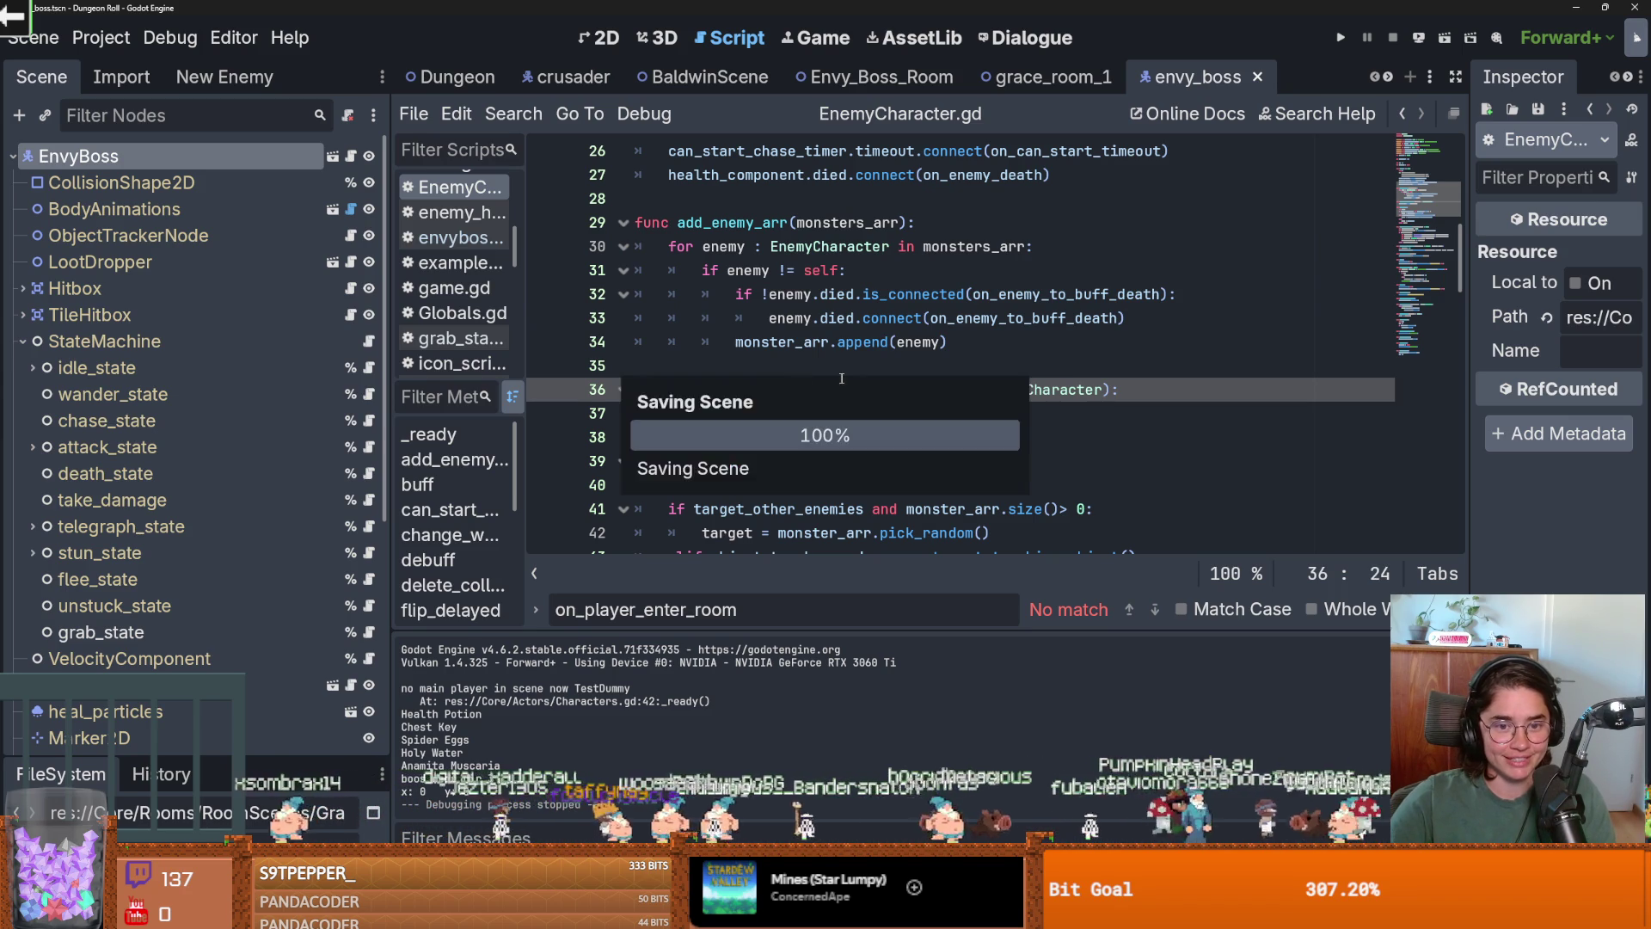
pyautogui.scroll(-3, 219, 497)
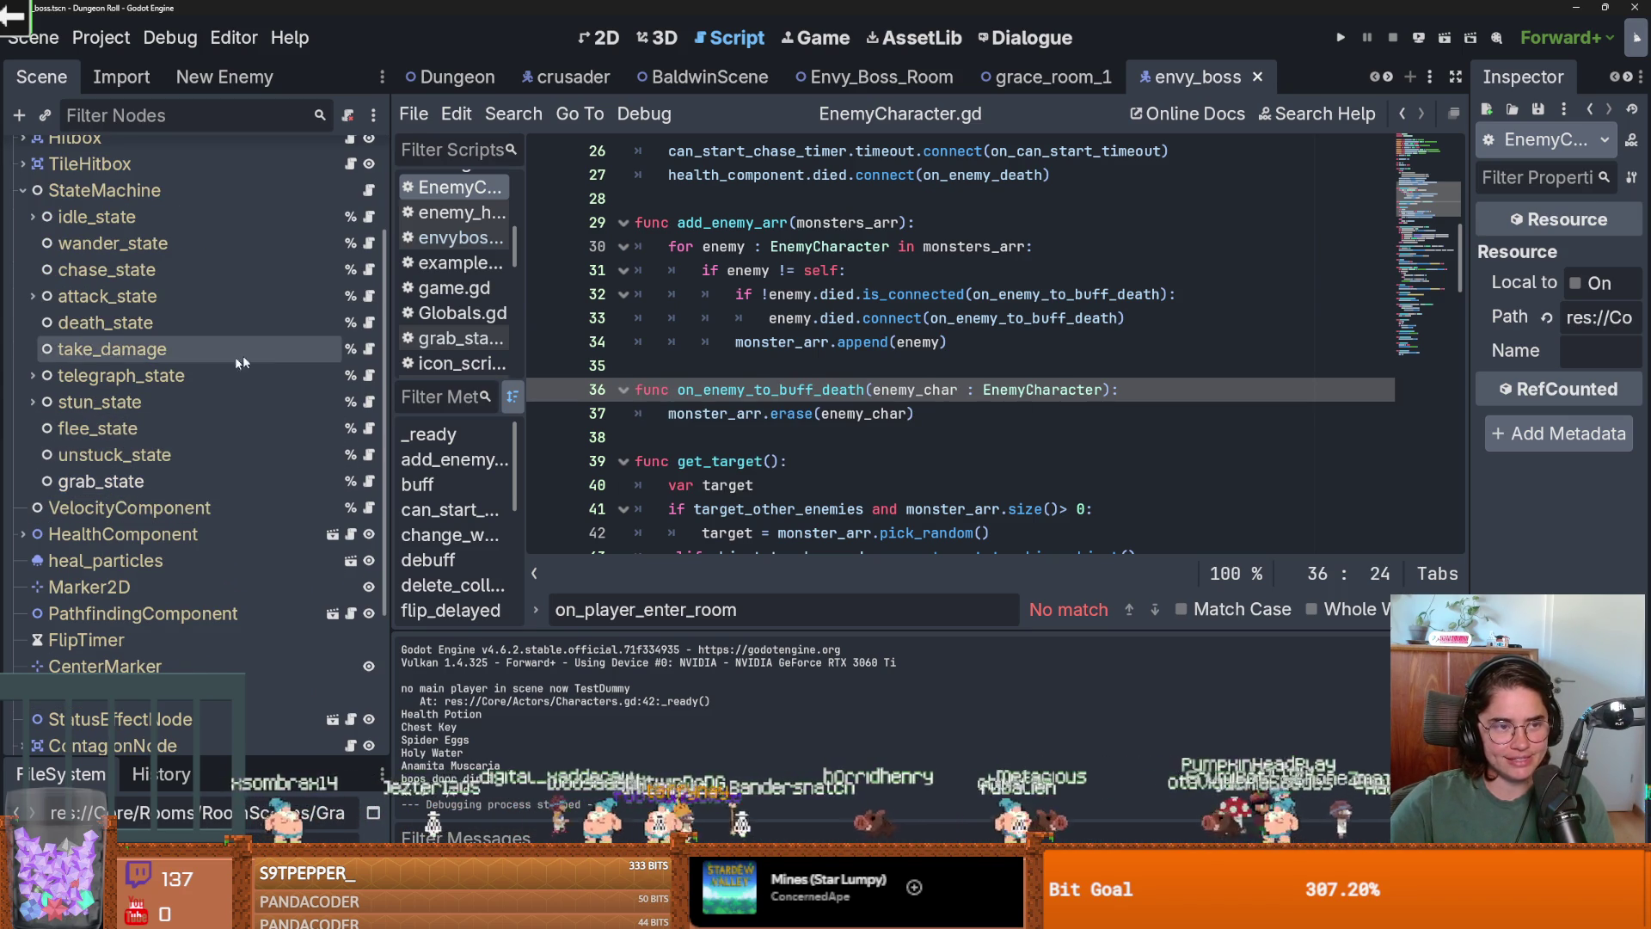
pyautogui.scroll(3, 254, 365)
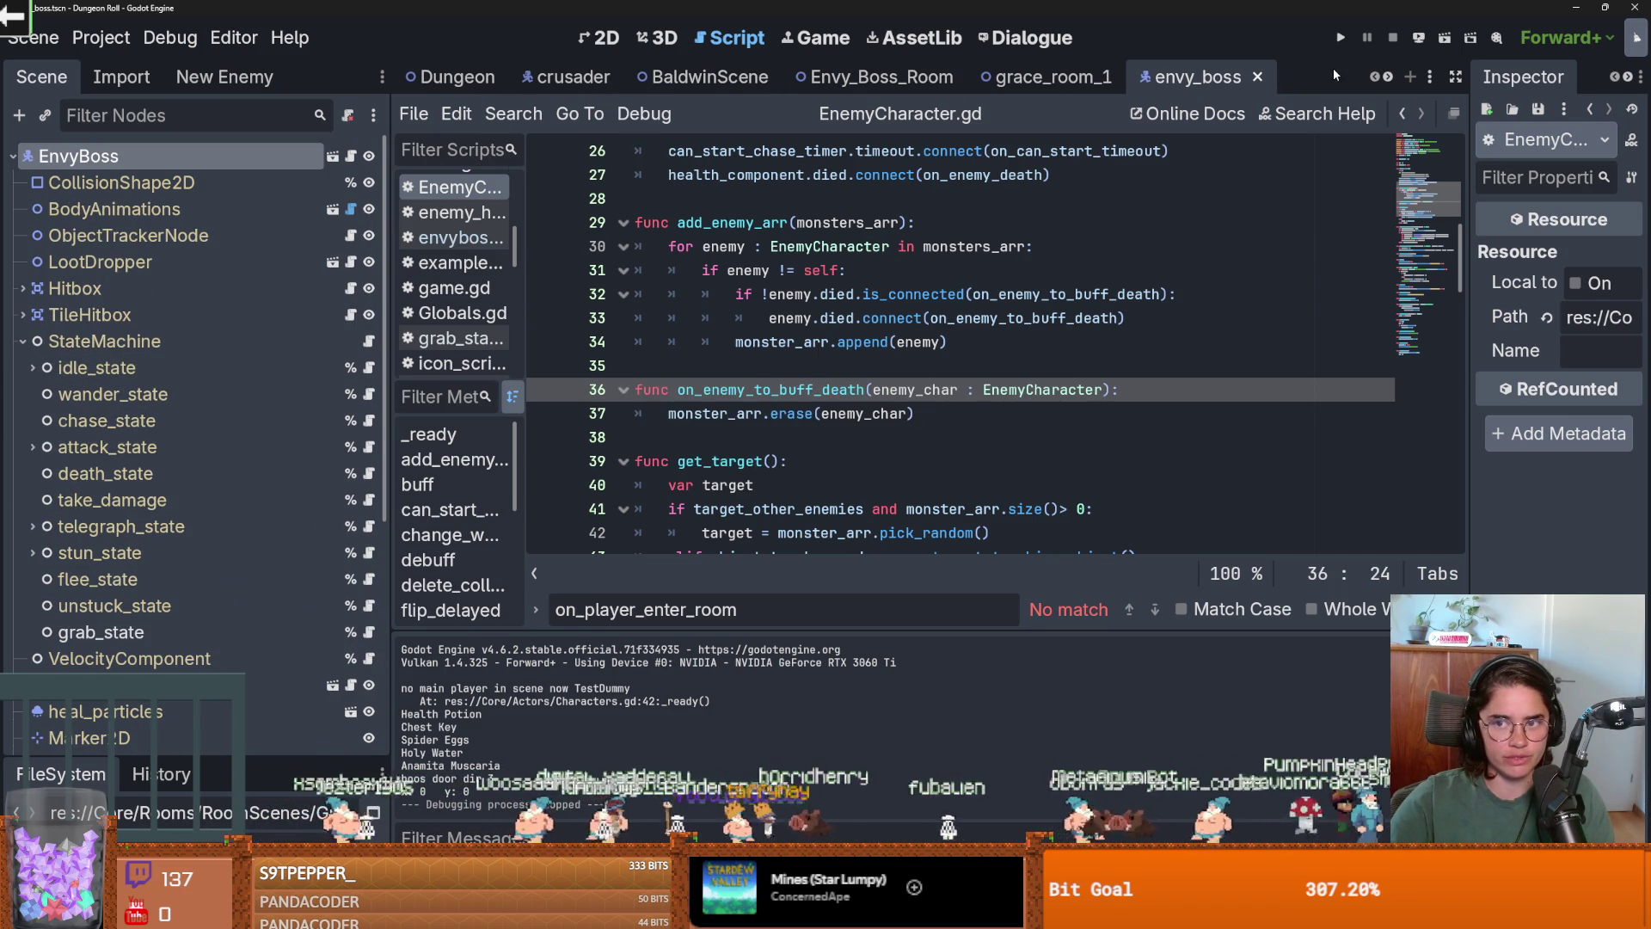
pyautogui.scroll(8, 730, 213)
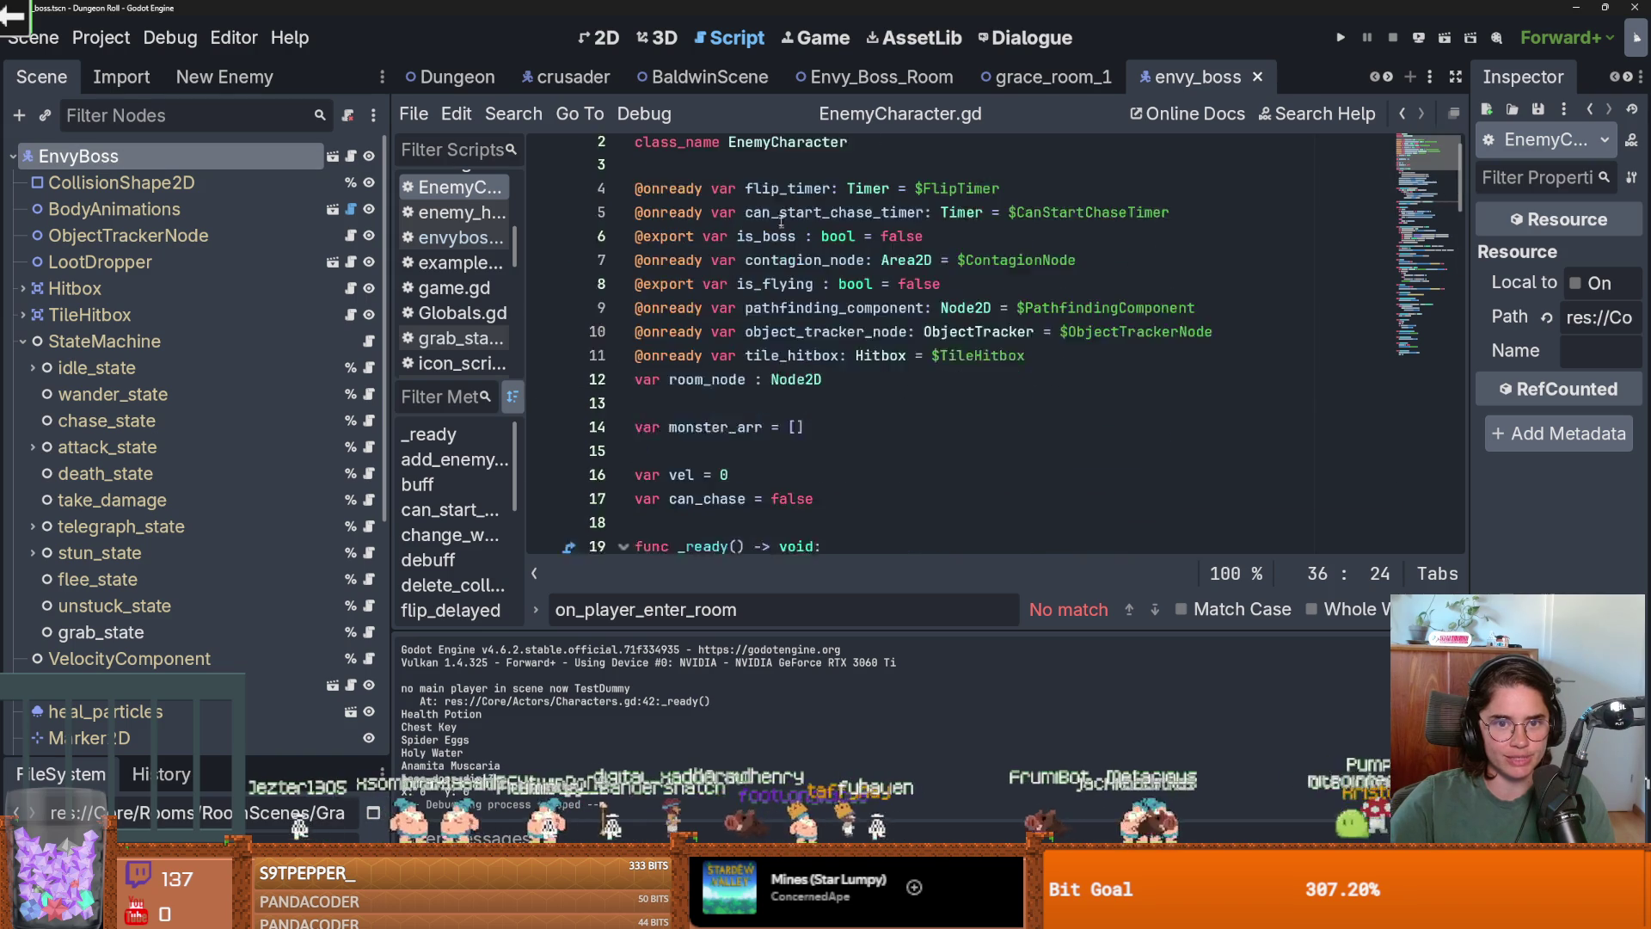
# Inspect is_in_group, main_player and Console in Characters.gd _ready, then switch to the Dungeon scene
pyautogui.keyDown('ctrl'); pyautogui.click(740, 151); pyautogui.keyUp('ctrl')
pyautogui.scroll(-6, 849, 328)
pyautogui.scroll(-4, 849, 327)
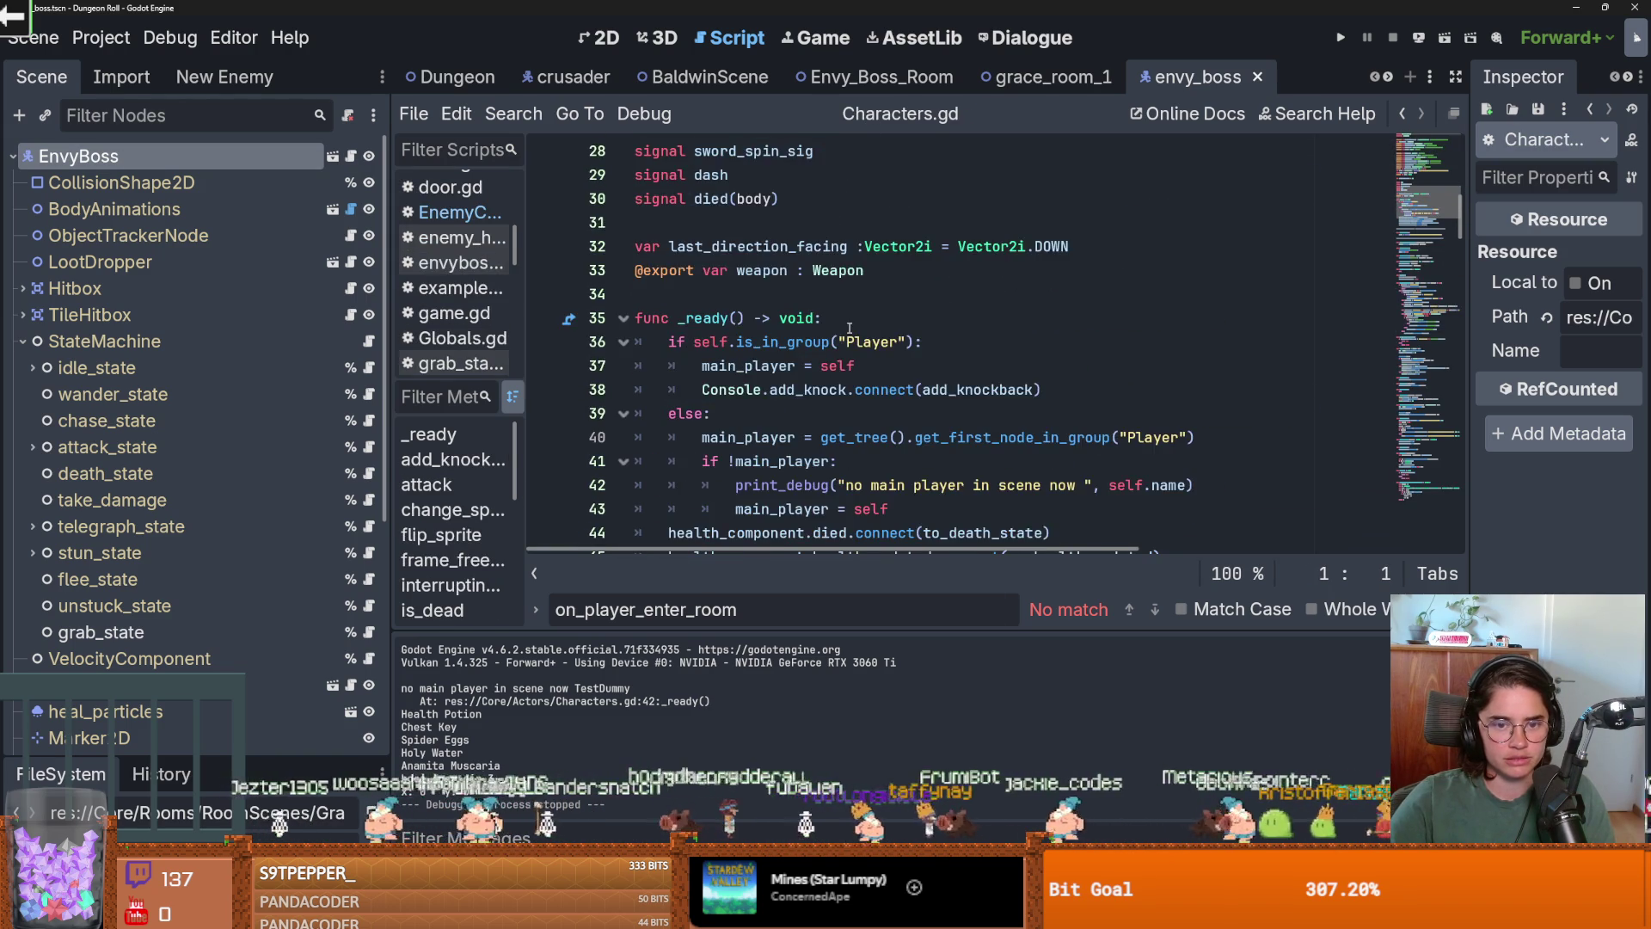
pyautogui.click(703, 294)
pyautogui.click(703, 270)
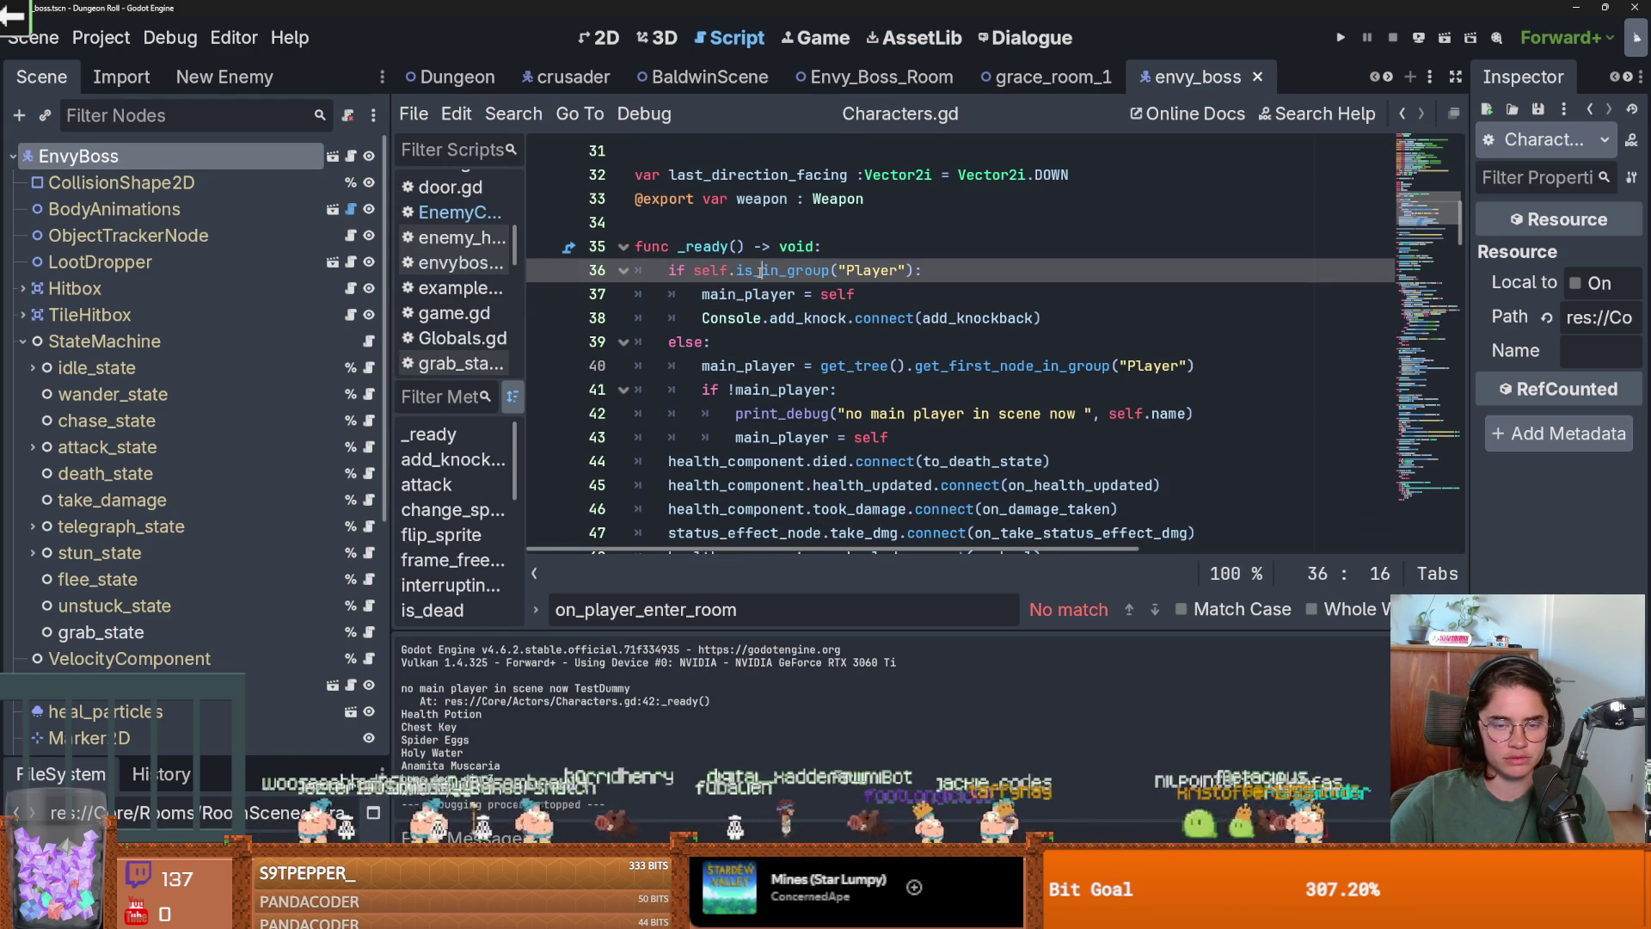
pyautogui.doubleClick(730, 272)
pyautogui.doubleClick(746, 294)
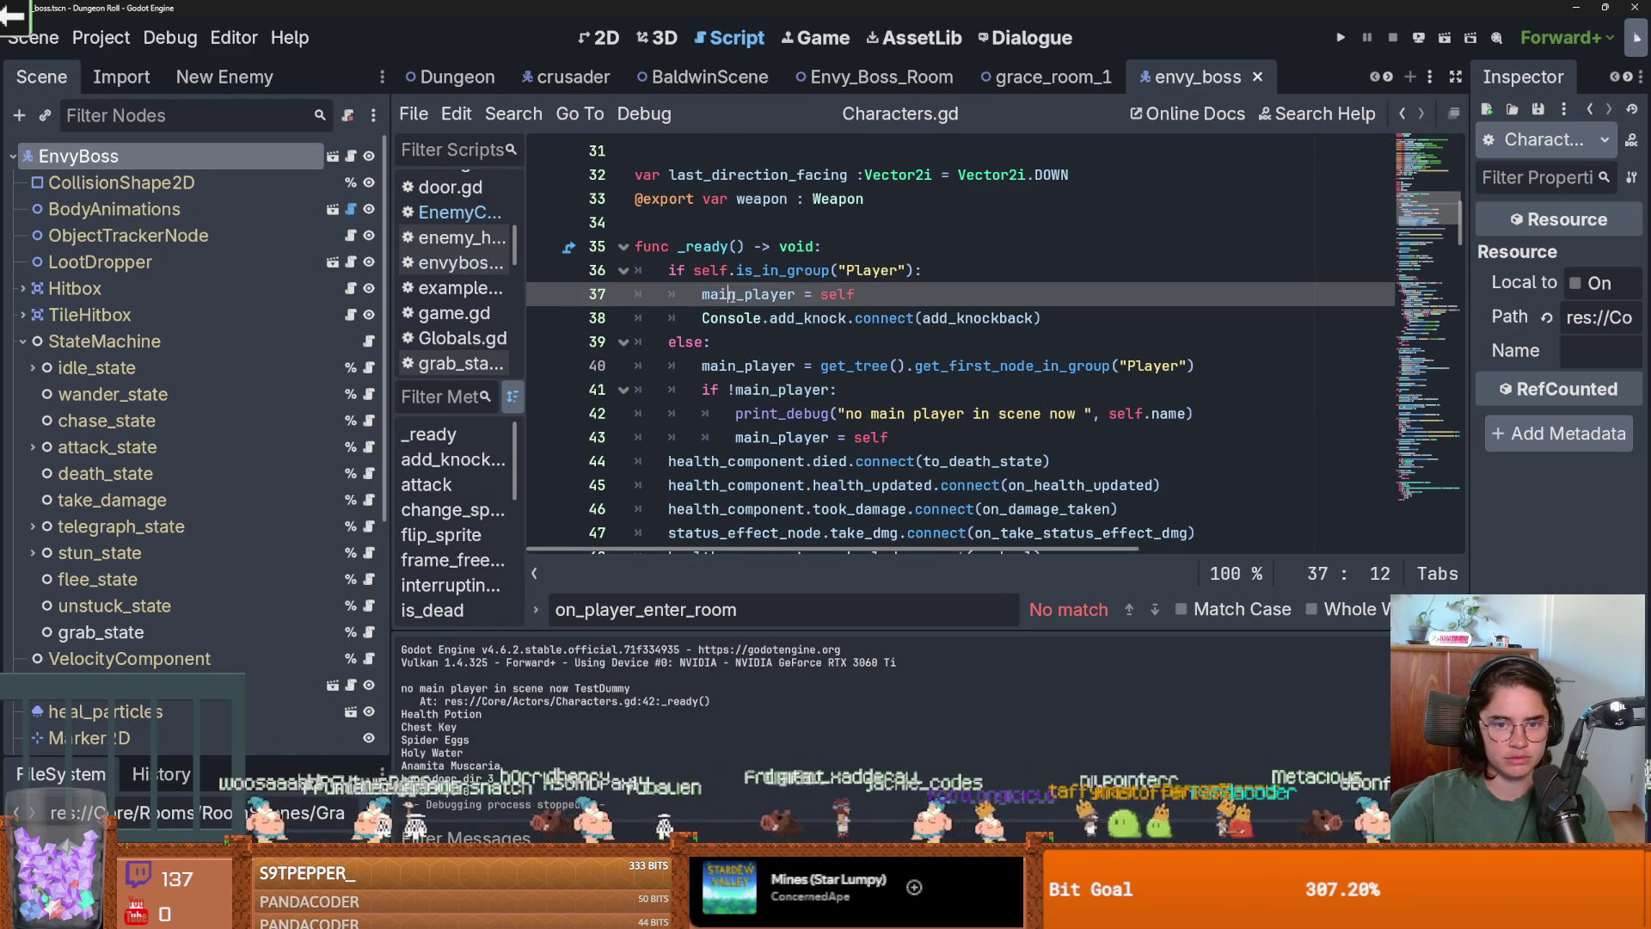
pyautogui.scroll(-1, 810, 317)
pyautogui.doubleClick(761, 247)
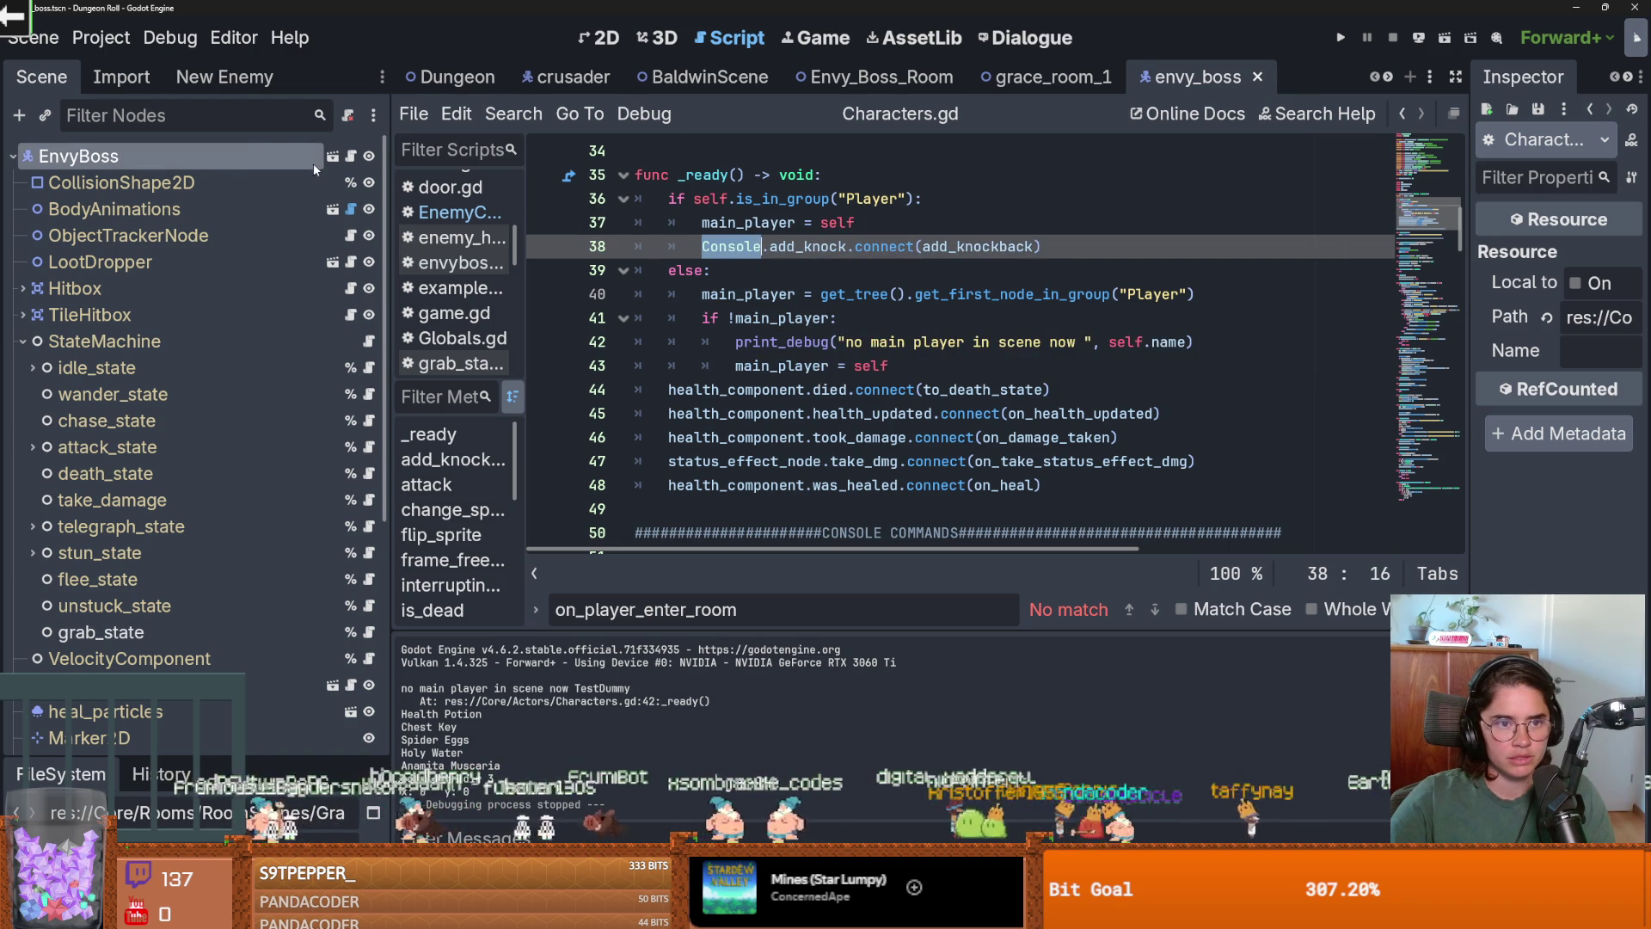
pyautogui.click(449, 77)
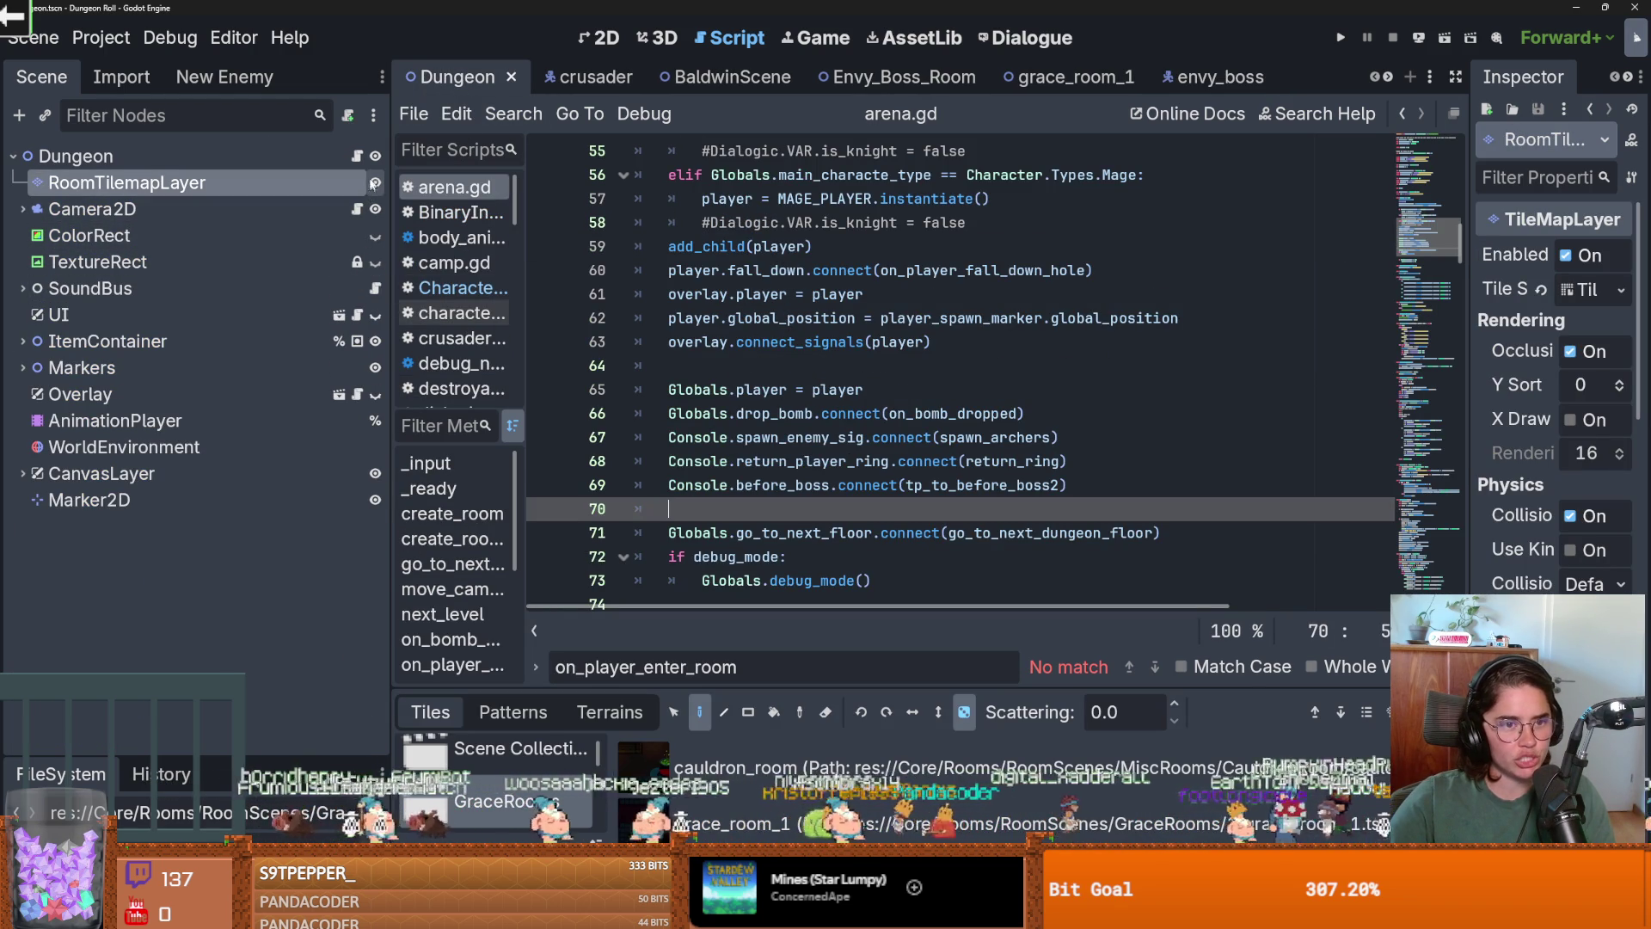
# Review arena.gd's _ready room setup and the uses of before_boss_room_coords
pyautogui.click(822, 365)
pyautogui.scroll(4, 832, 407)
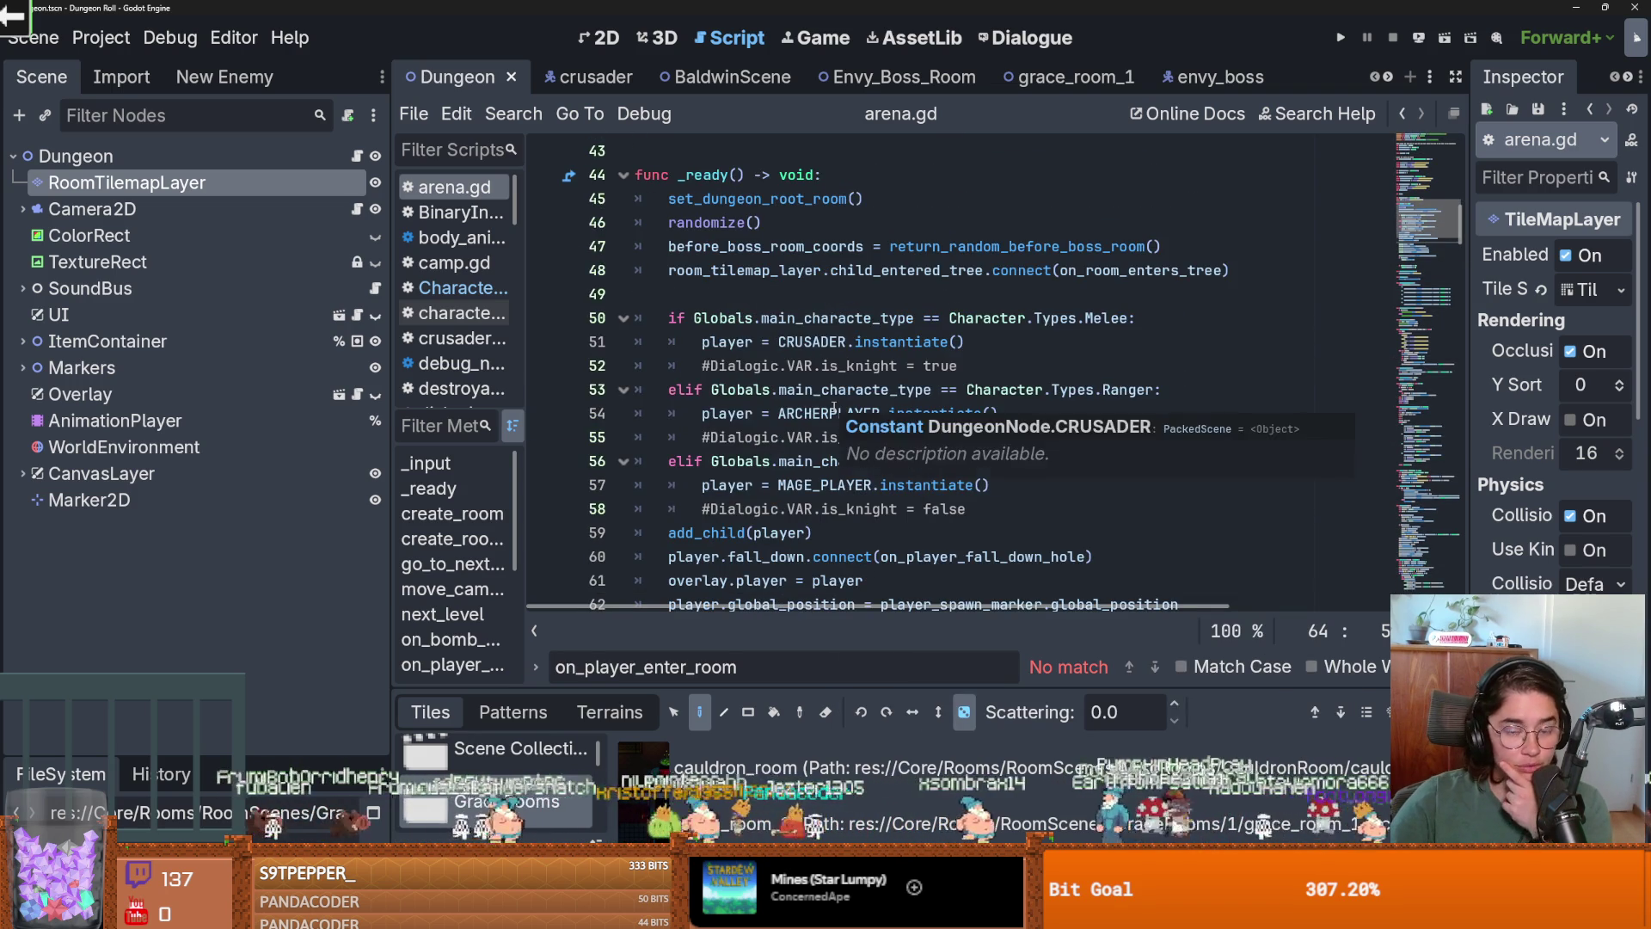
pyautogui.scroll(-3, 833, 407)
pyautogui.scroll(1, 833, 407)
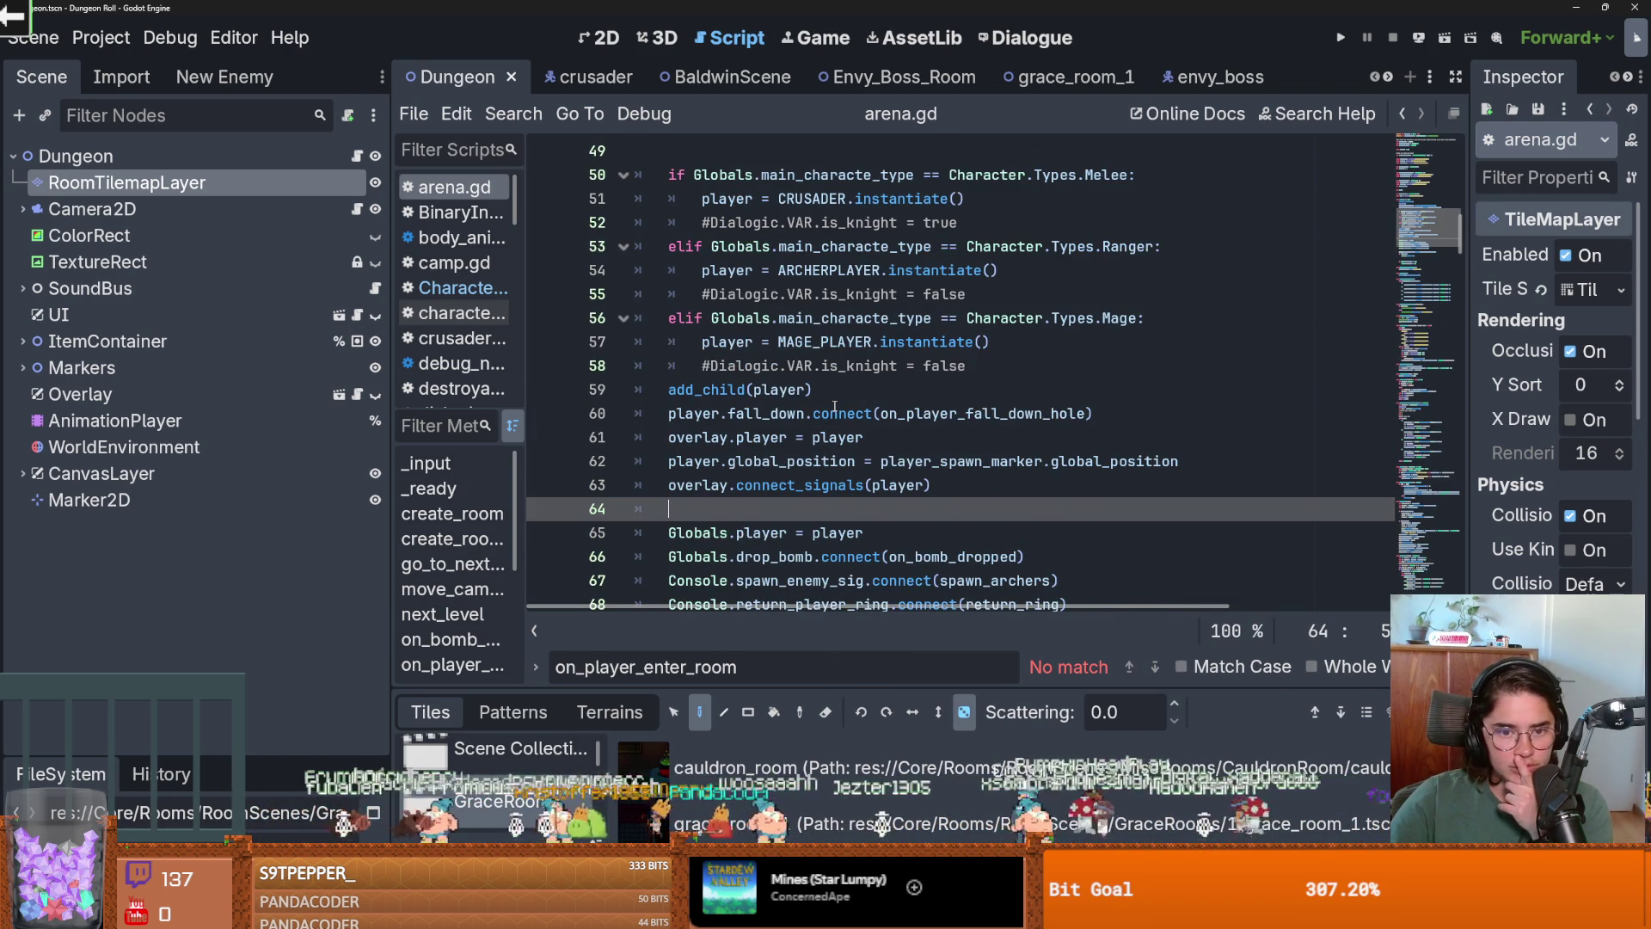
pyautogui.scroll(-1, 833, 407)
pyautogui.scroll(2, 833, 407)
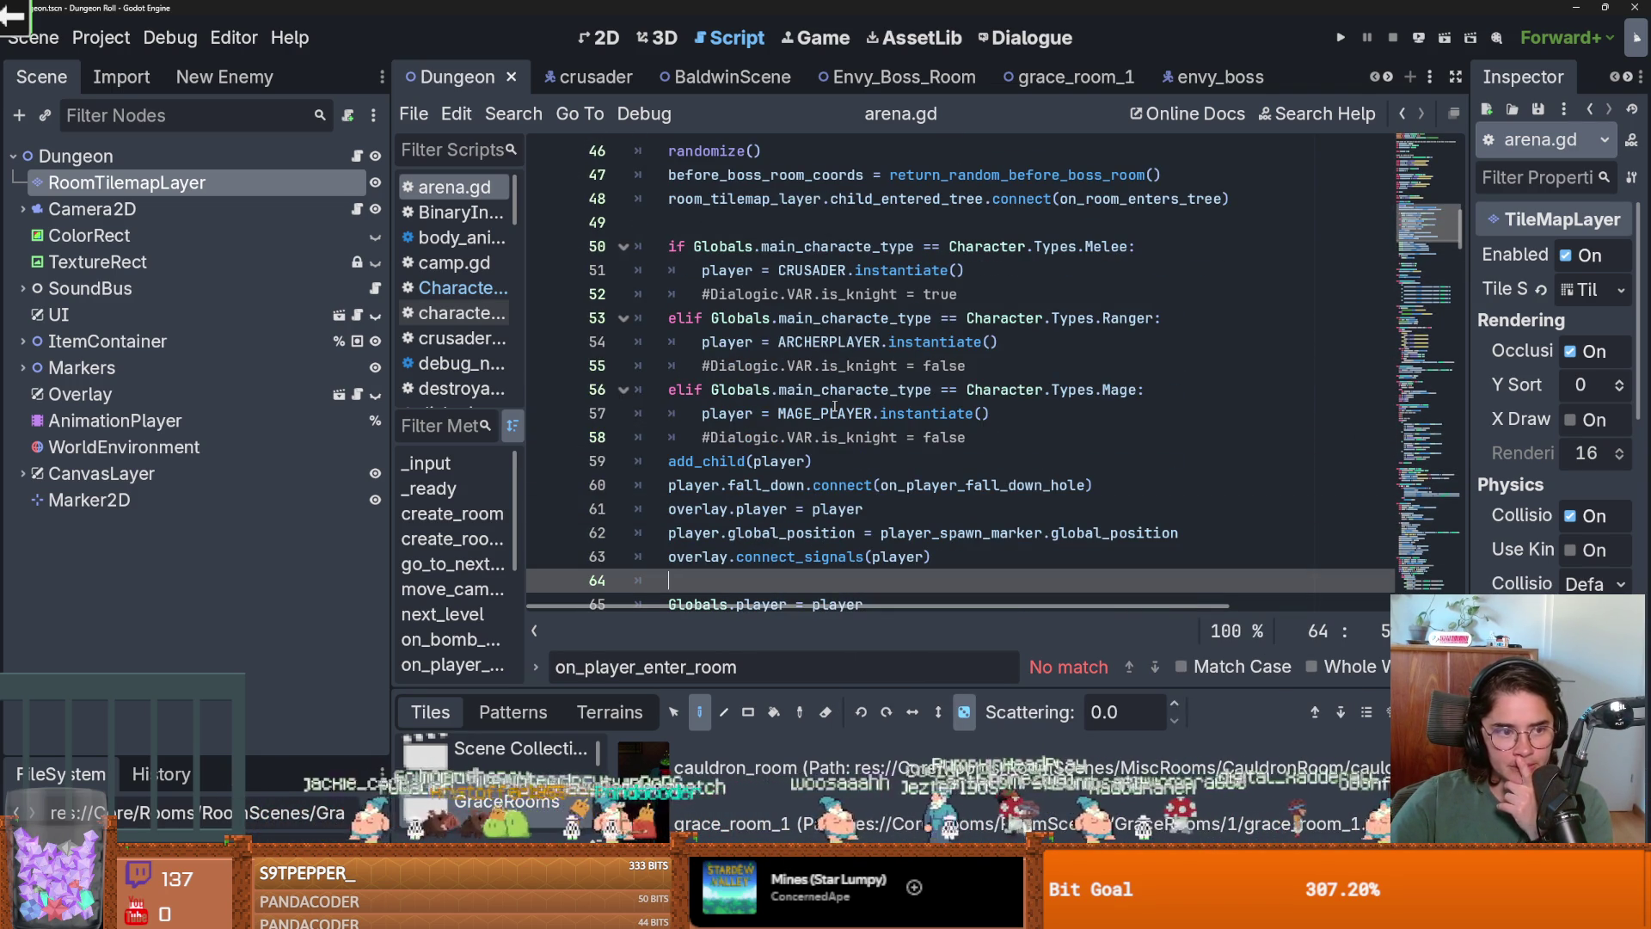
pyautogui.scroll(-2, 833, 407)
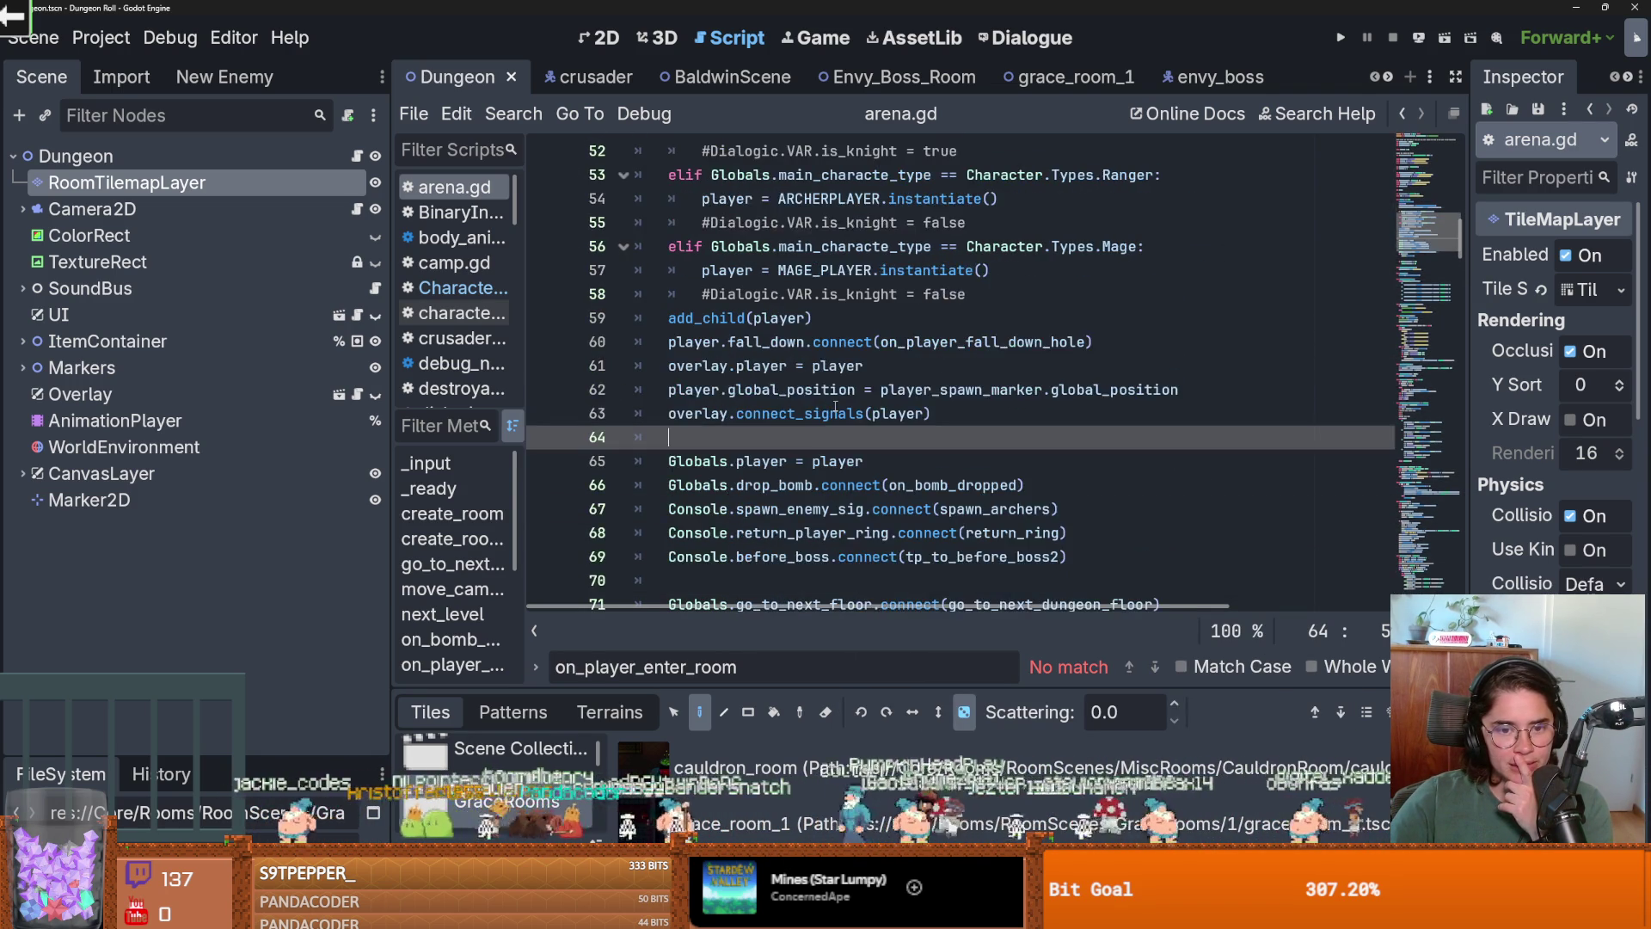
pyautogui.scroll(4, 833, 407)
pyautogui.moveTo(1231, 342); pyautogui.dragTo(664, 311)
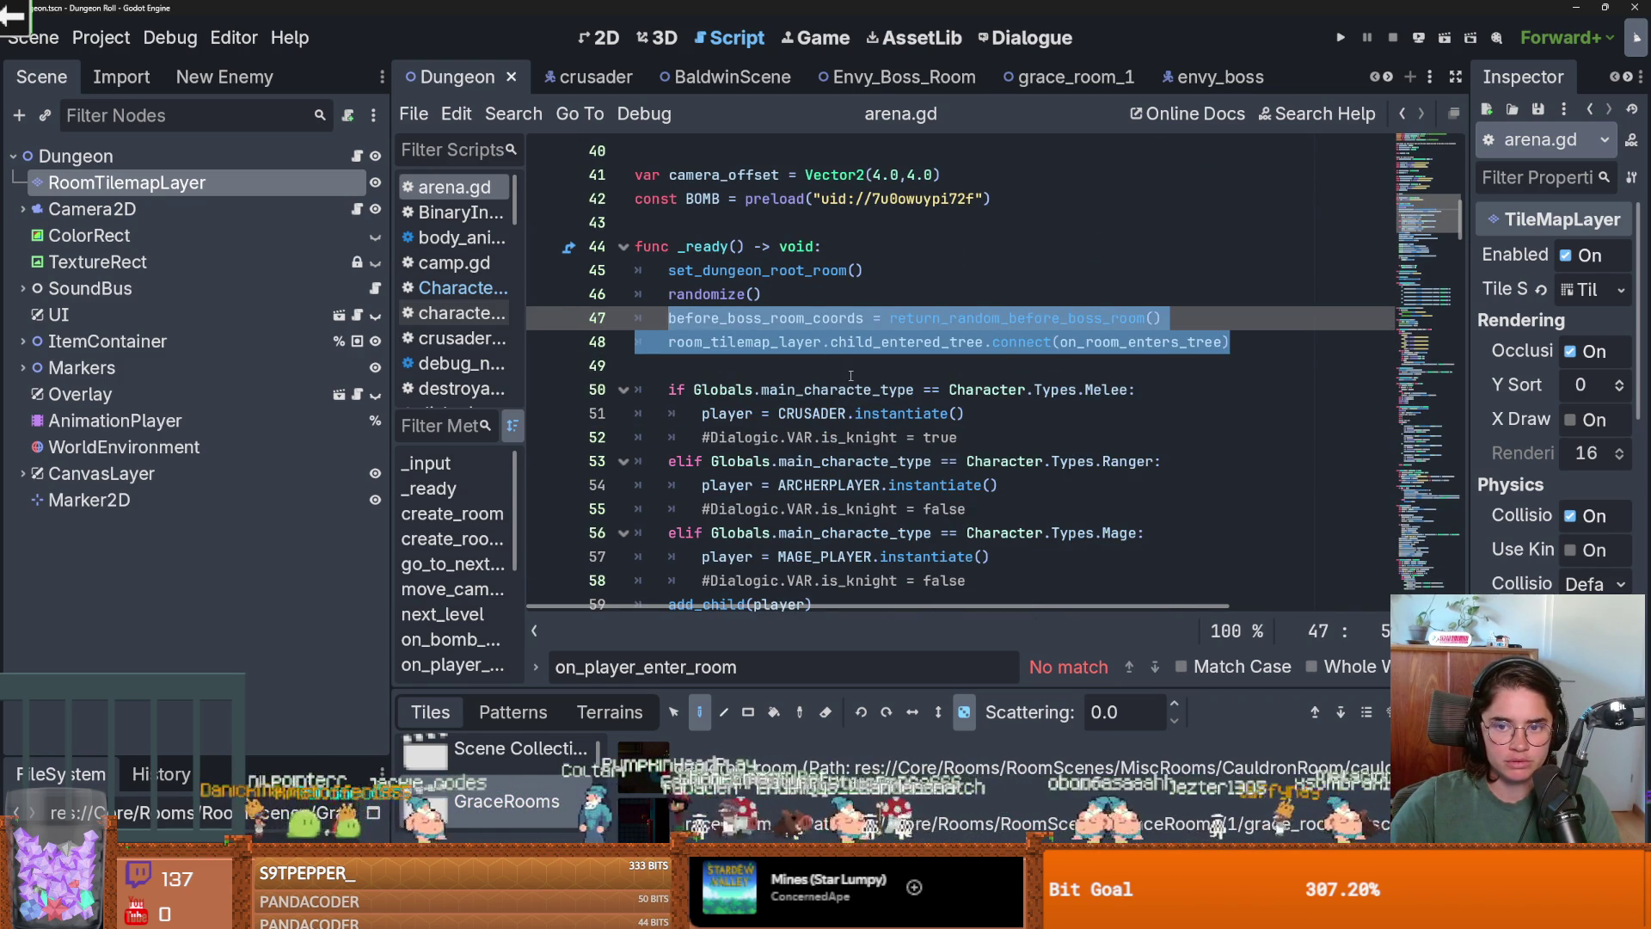
pyautogui.click(827, 320)
pyautogui.doubleClick(827, 318)
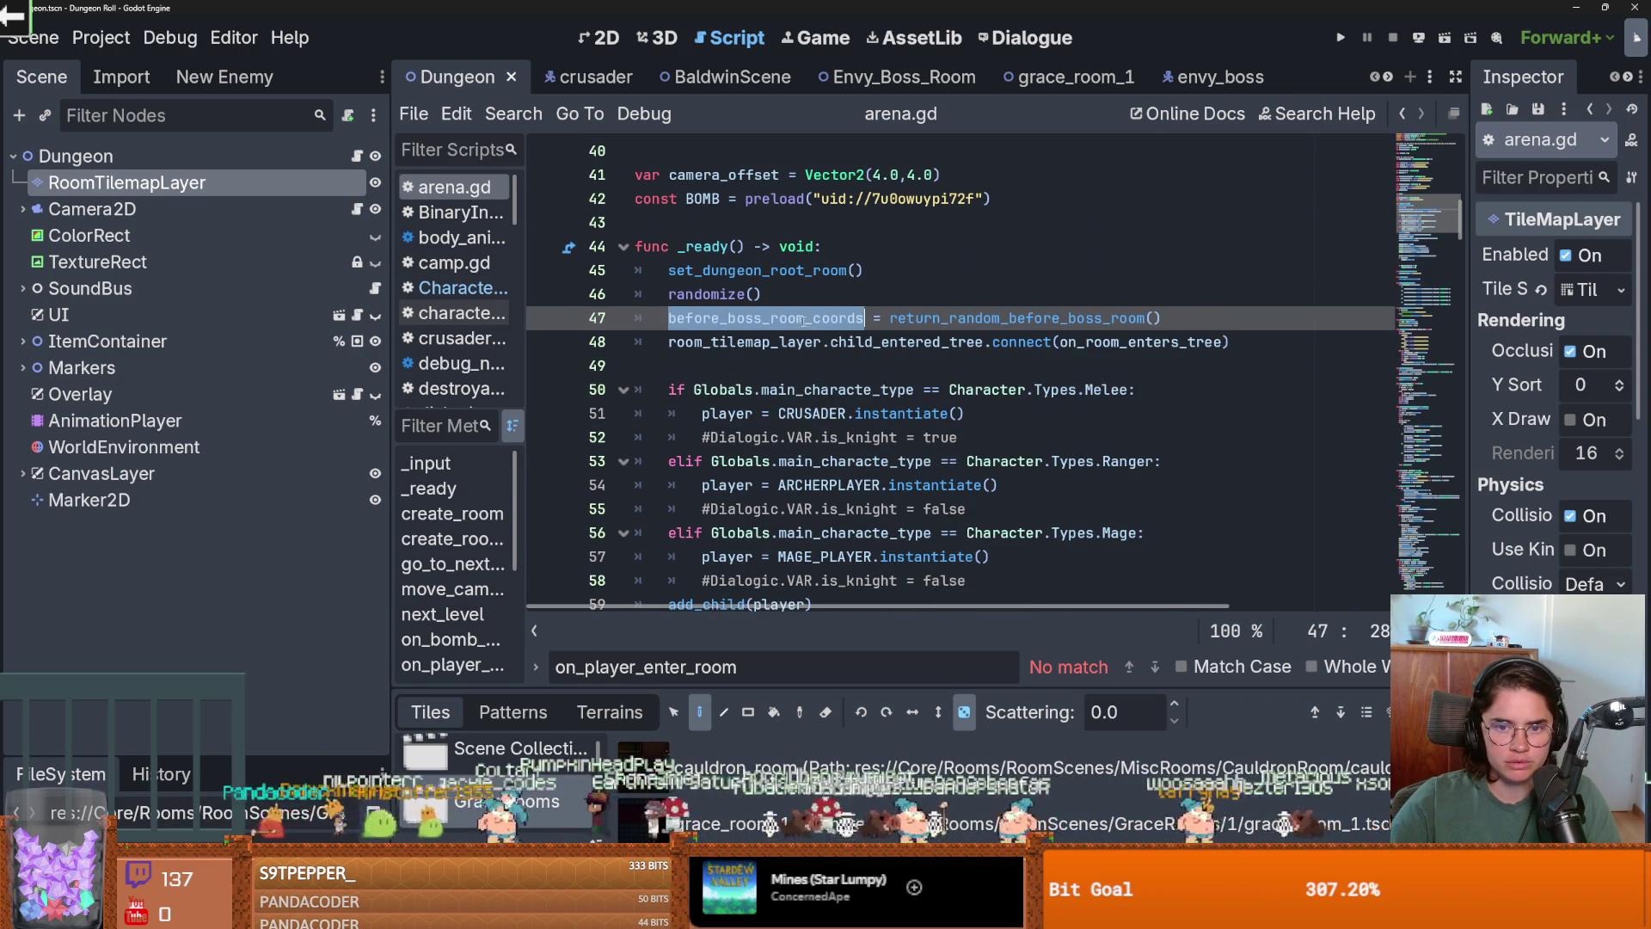
pyautogui.scroll(-1, 934, 360)
pyautogui.scroll(-8, 919, 342)
pyautogui.scroll(5, 924, 348)
pyautogui.scroll(-7, 928, 354)
pyautogui.scroll(10, 929, 354)
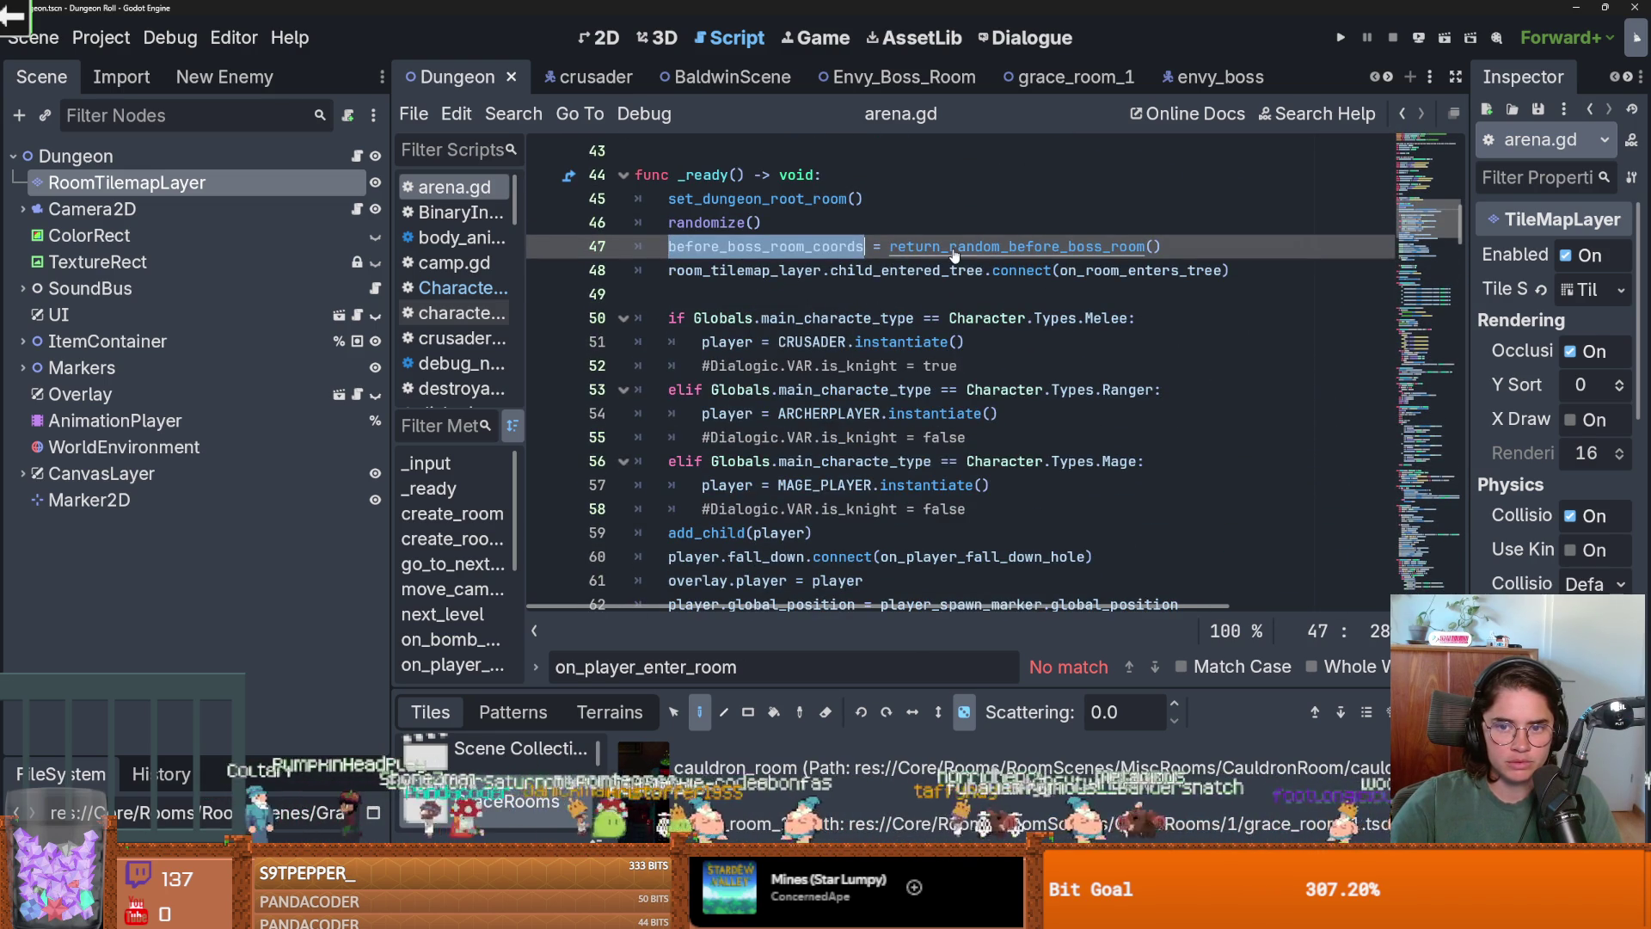
# Jump to return_random_before_boss_room and check the add_child documentation
pyautogui.keyDown('ctrl'); pyautogui.click(952, 251); pyautogui.keyUp('ctrl')
pyautogui.scroll(-3, 821, 369)
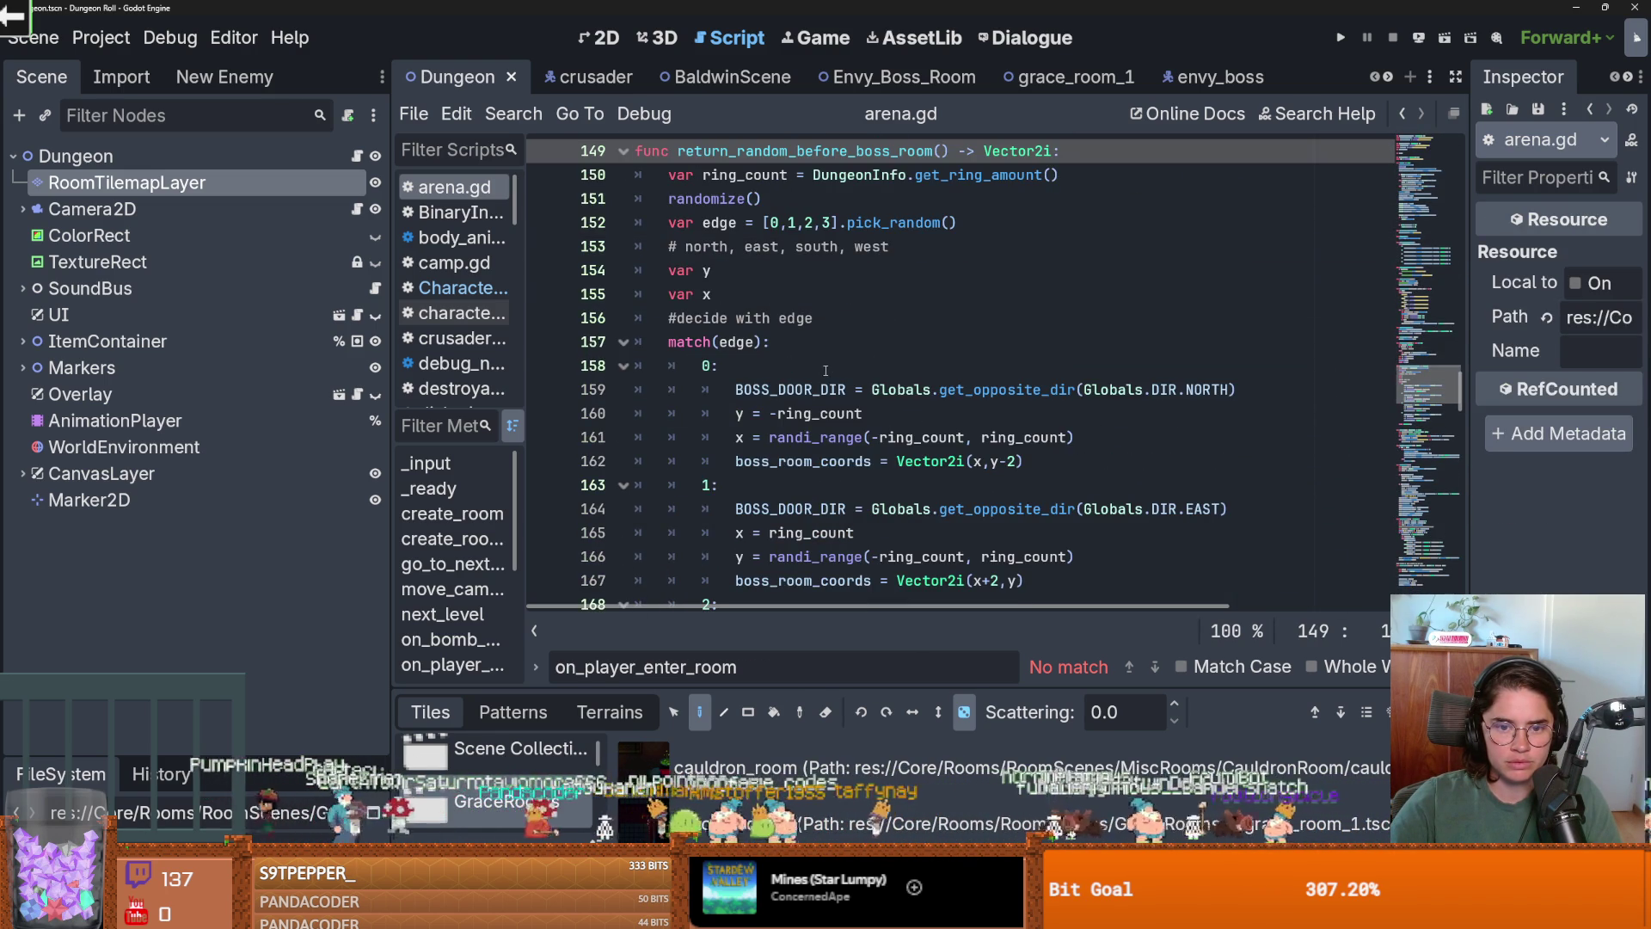
pyautogui.scroll(-6, 826, 370)
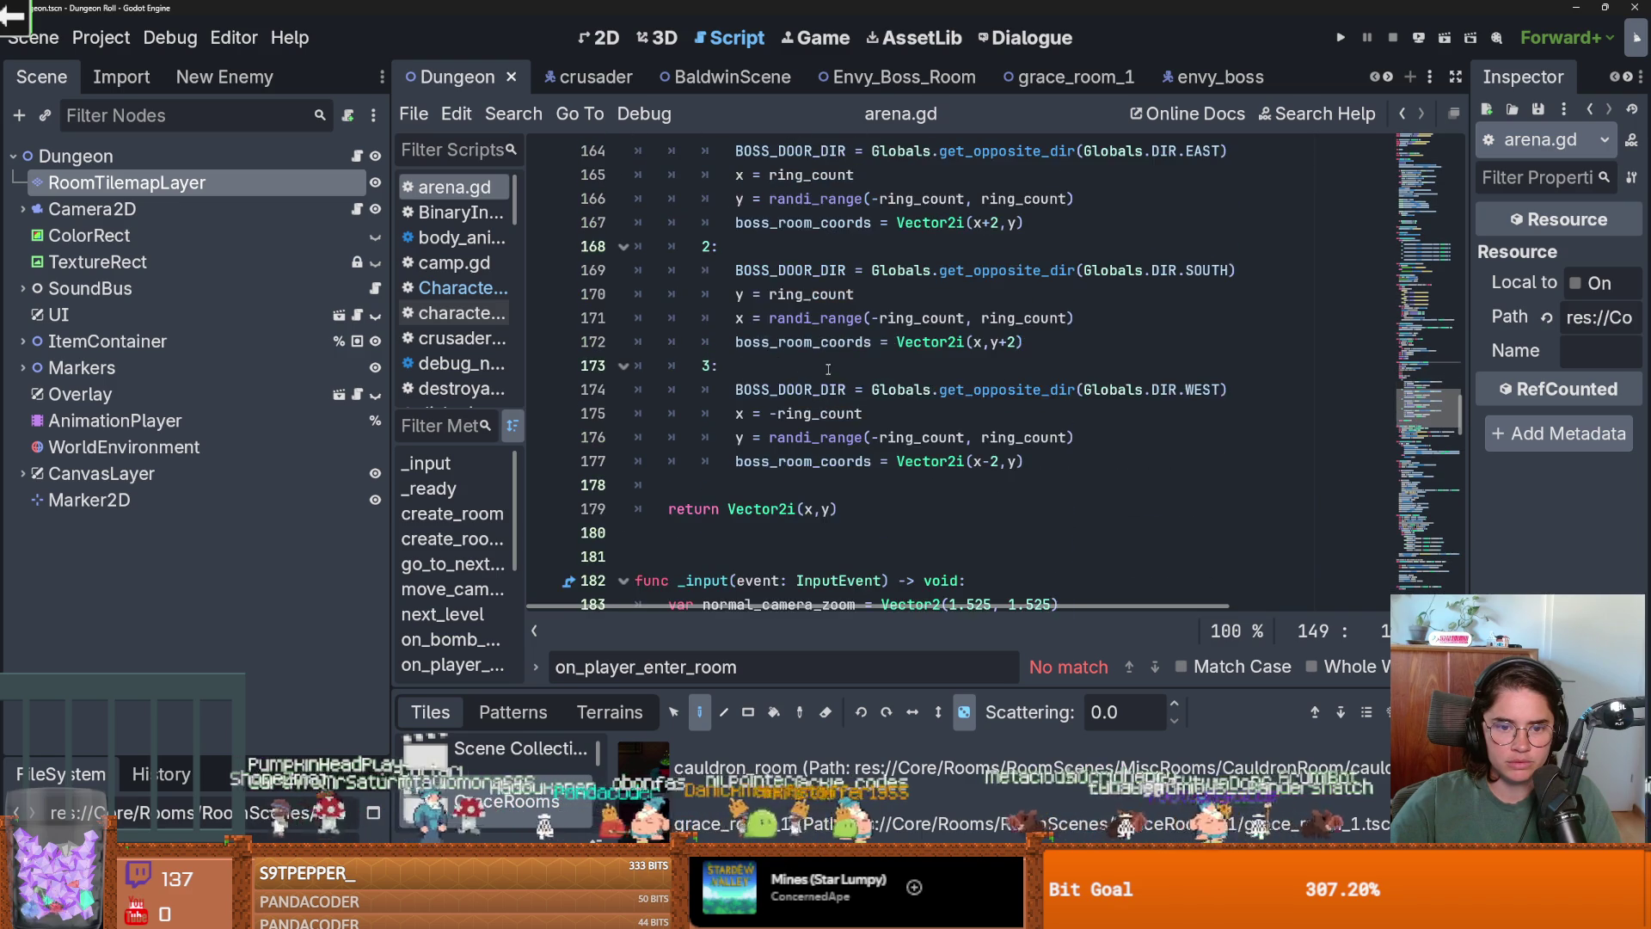
pyautogui.scroll(5, 828, 368)
pyautogui.scroll(20, 828, 368)
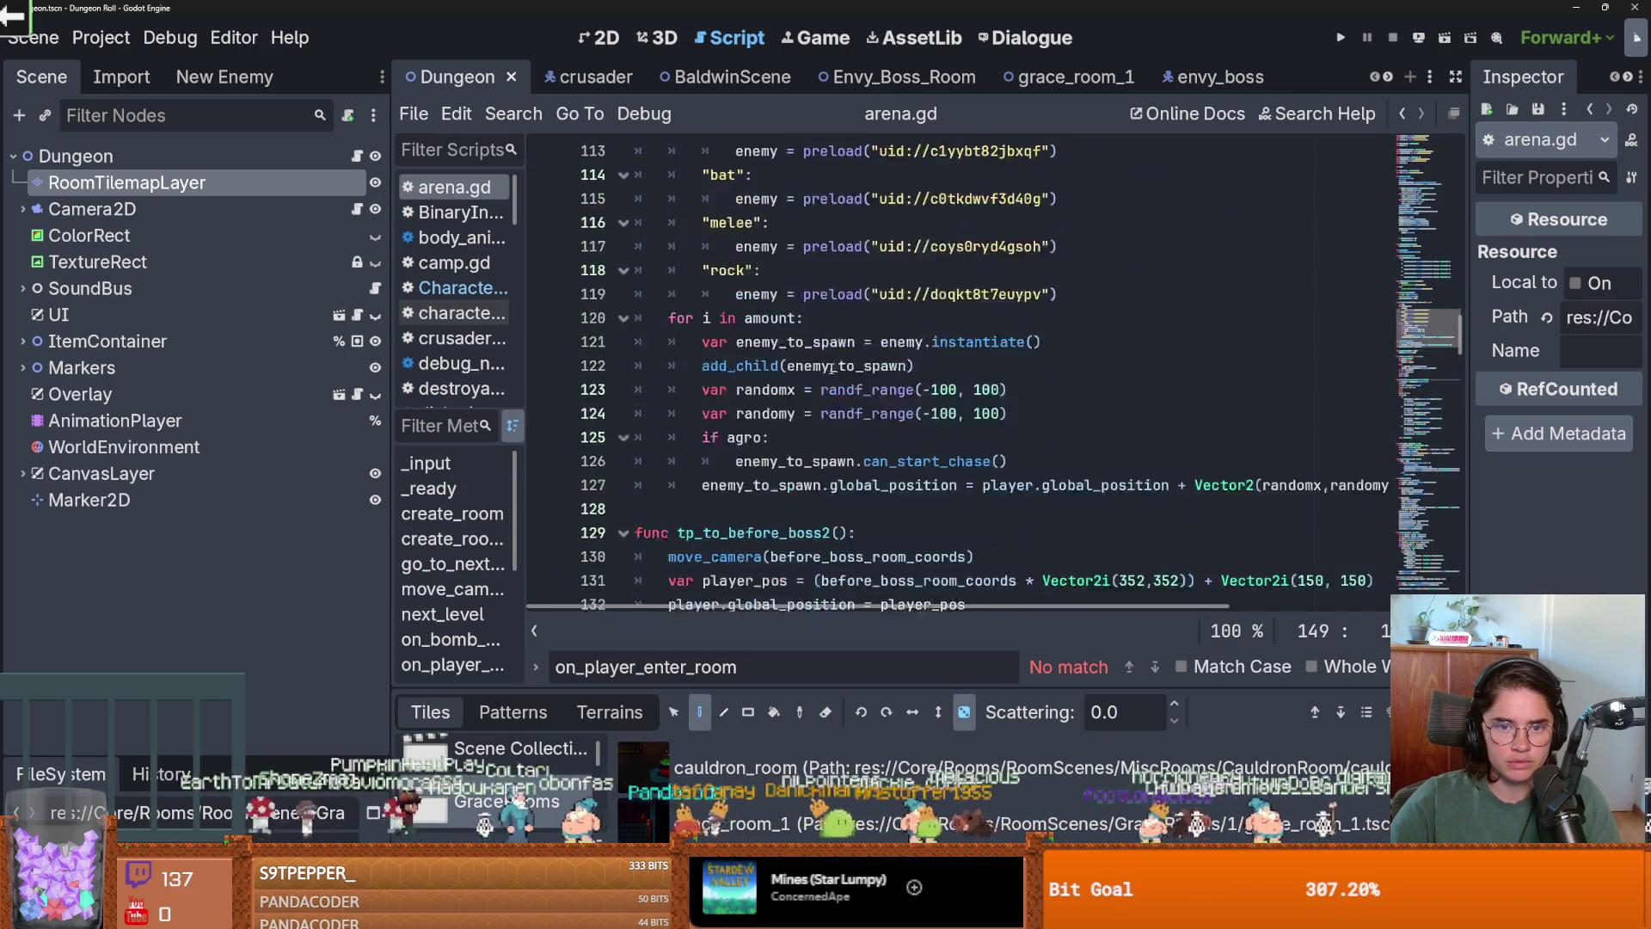
pyautogui.scroll(8, 833, 368)
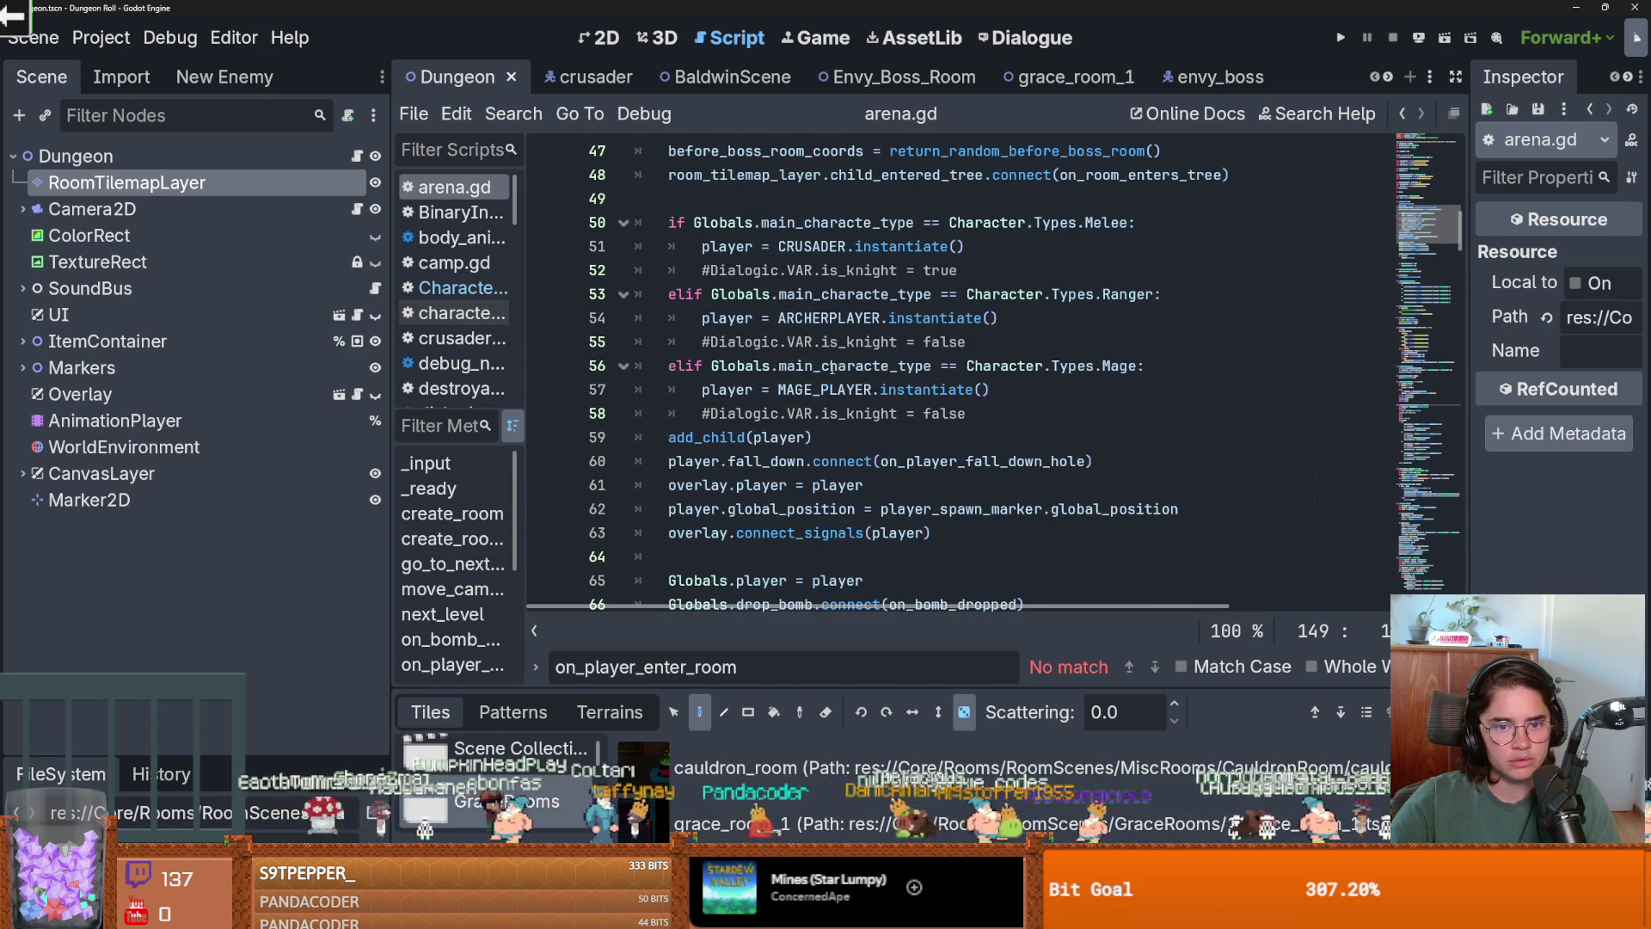
pyautogui.click(749, 437)
pyautogui.doubleClick(749, 437)
pyautogui.scroll(2, 749, 437)
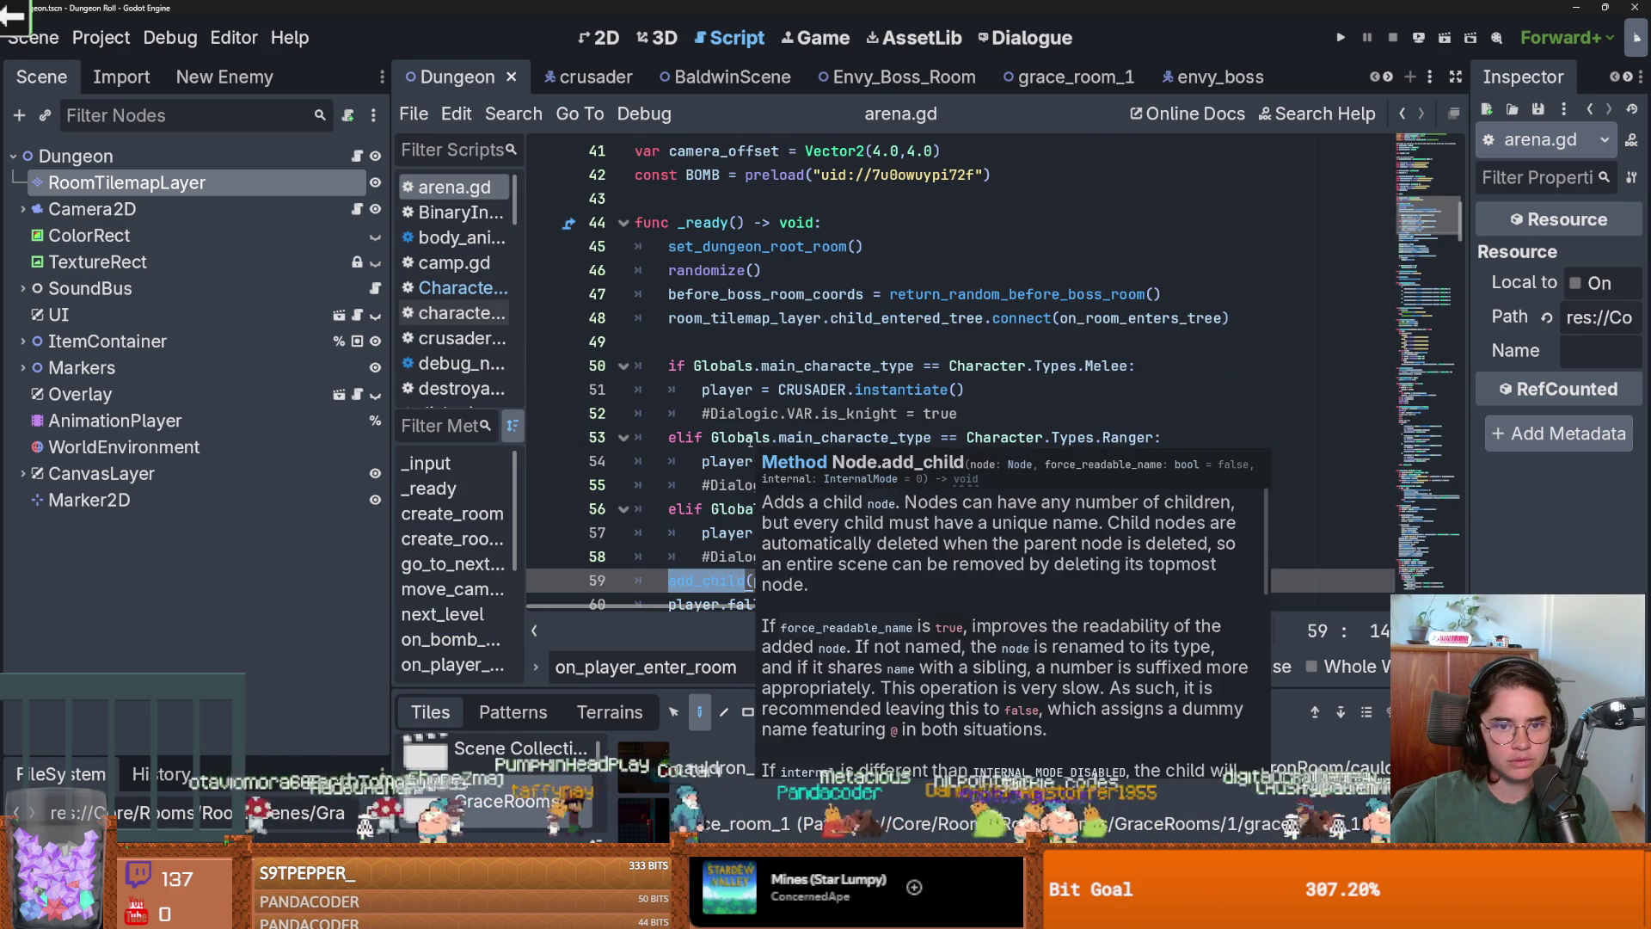
# Inspect set_dungeon_root_room, then enlarge the FileSystem dock and clear its filter
pyautogui.keyDown('ctrl'); pyautogui.click(781, 246); pyautogui.keyUp('ctrl')
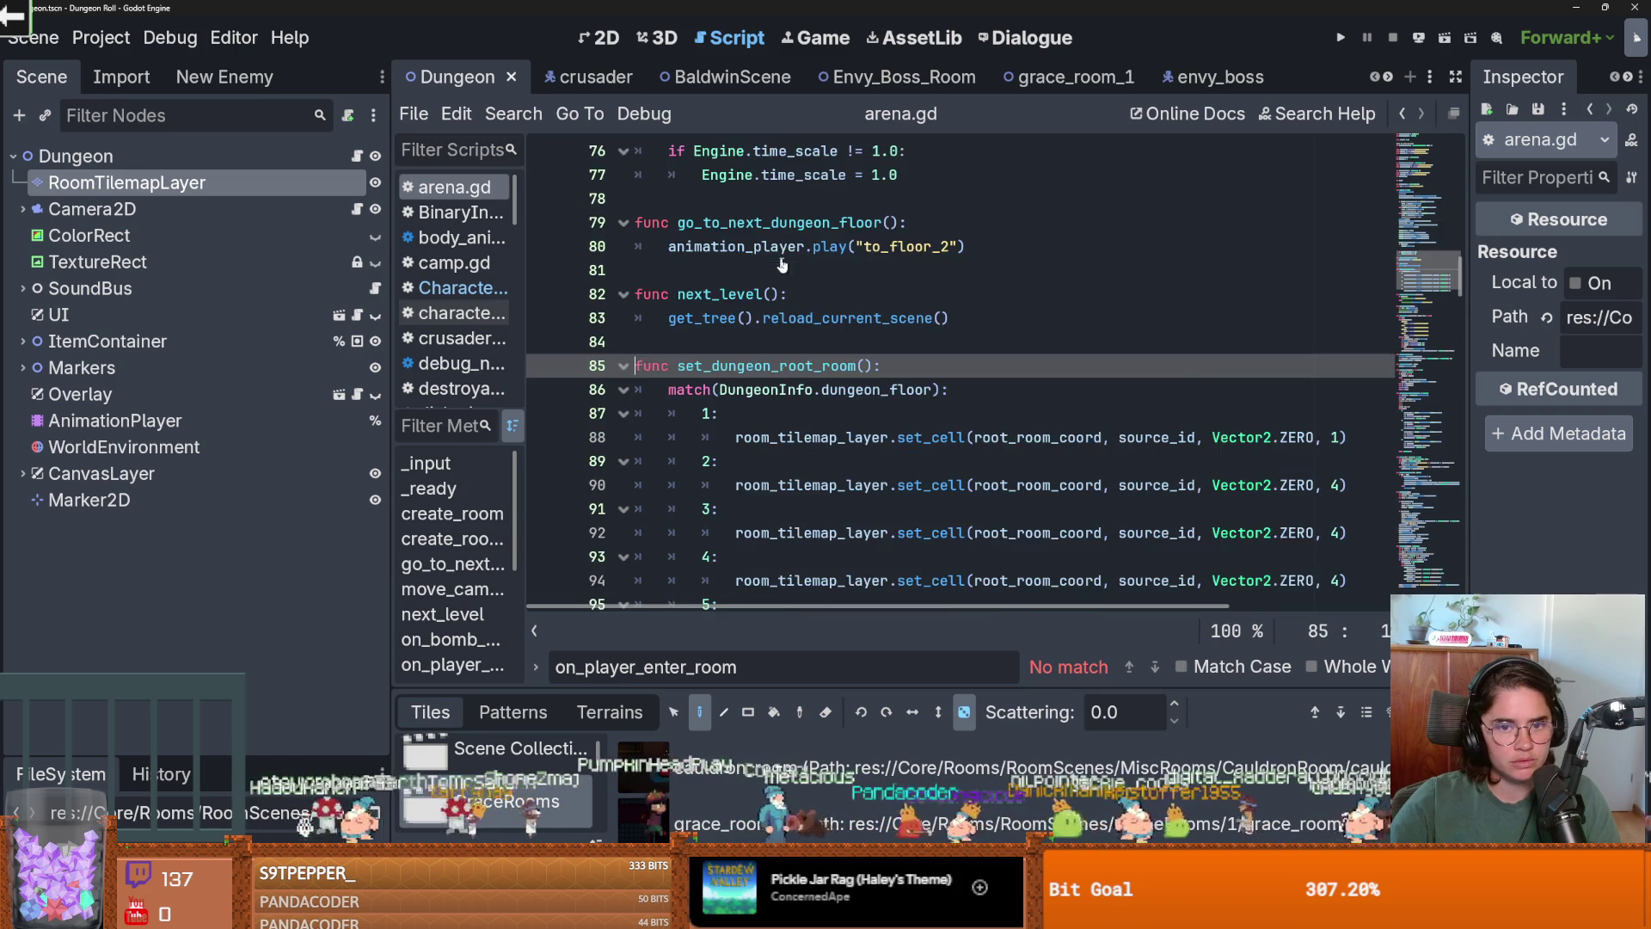
pyautogui.scroll(-2, 850, 332)
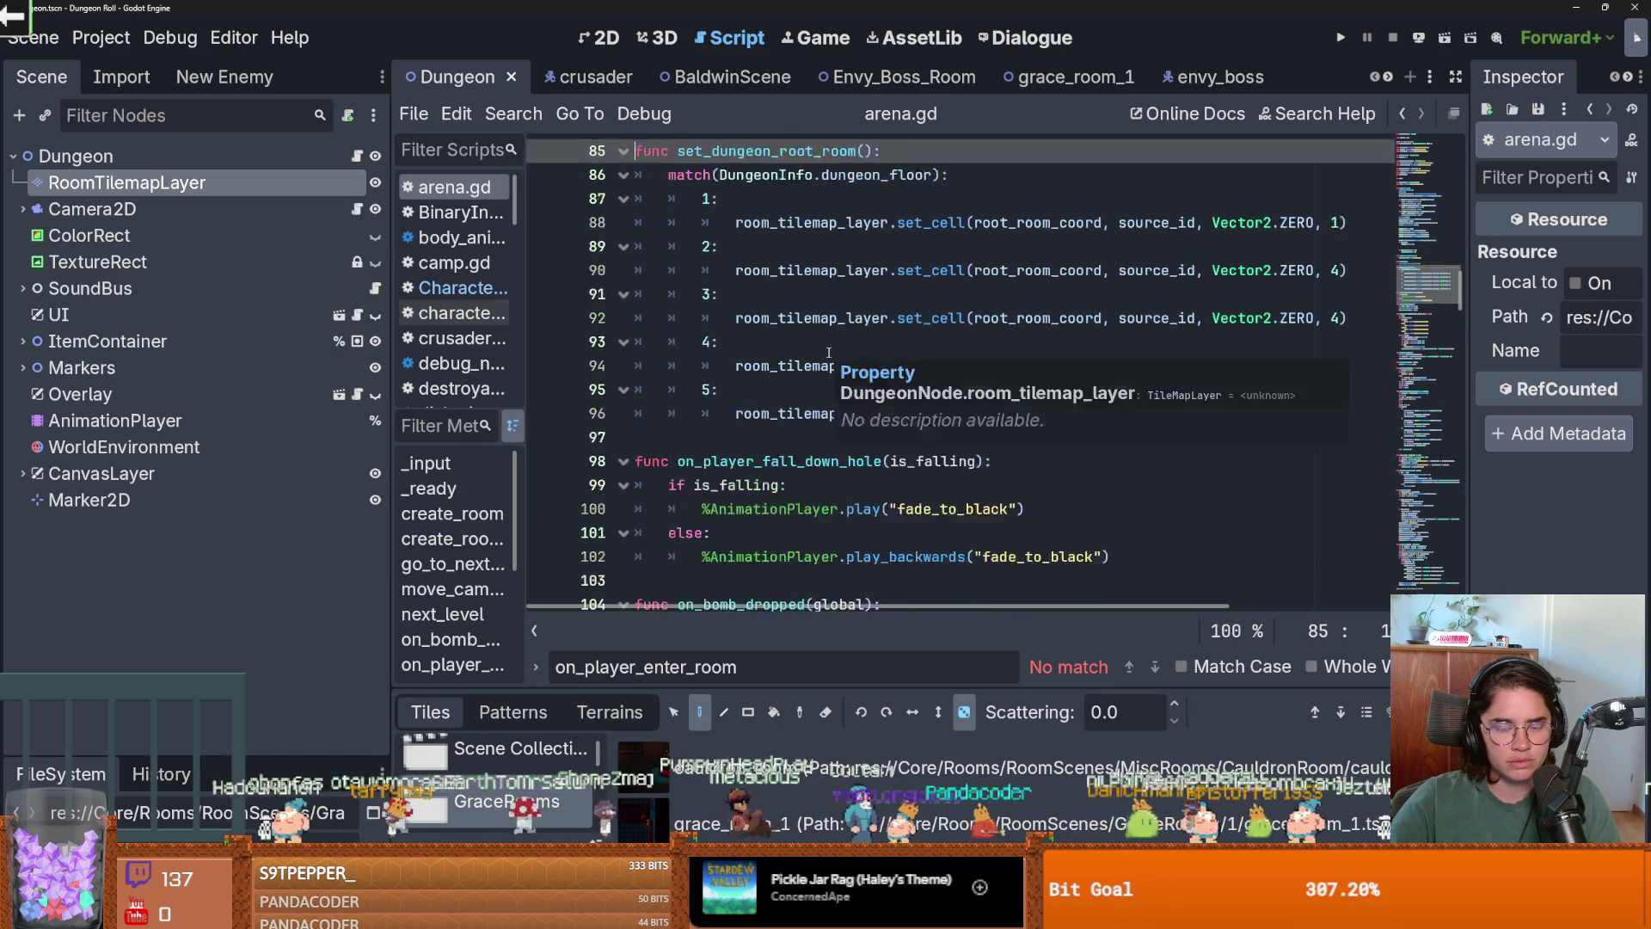
pyautogui.scroll(3, 832, 350)
pyautogui.scroll(12, 831, 350)
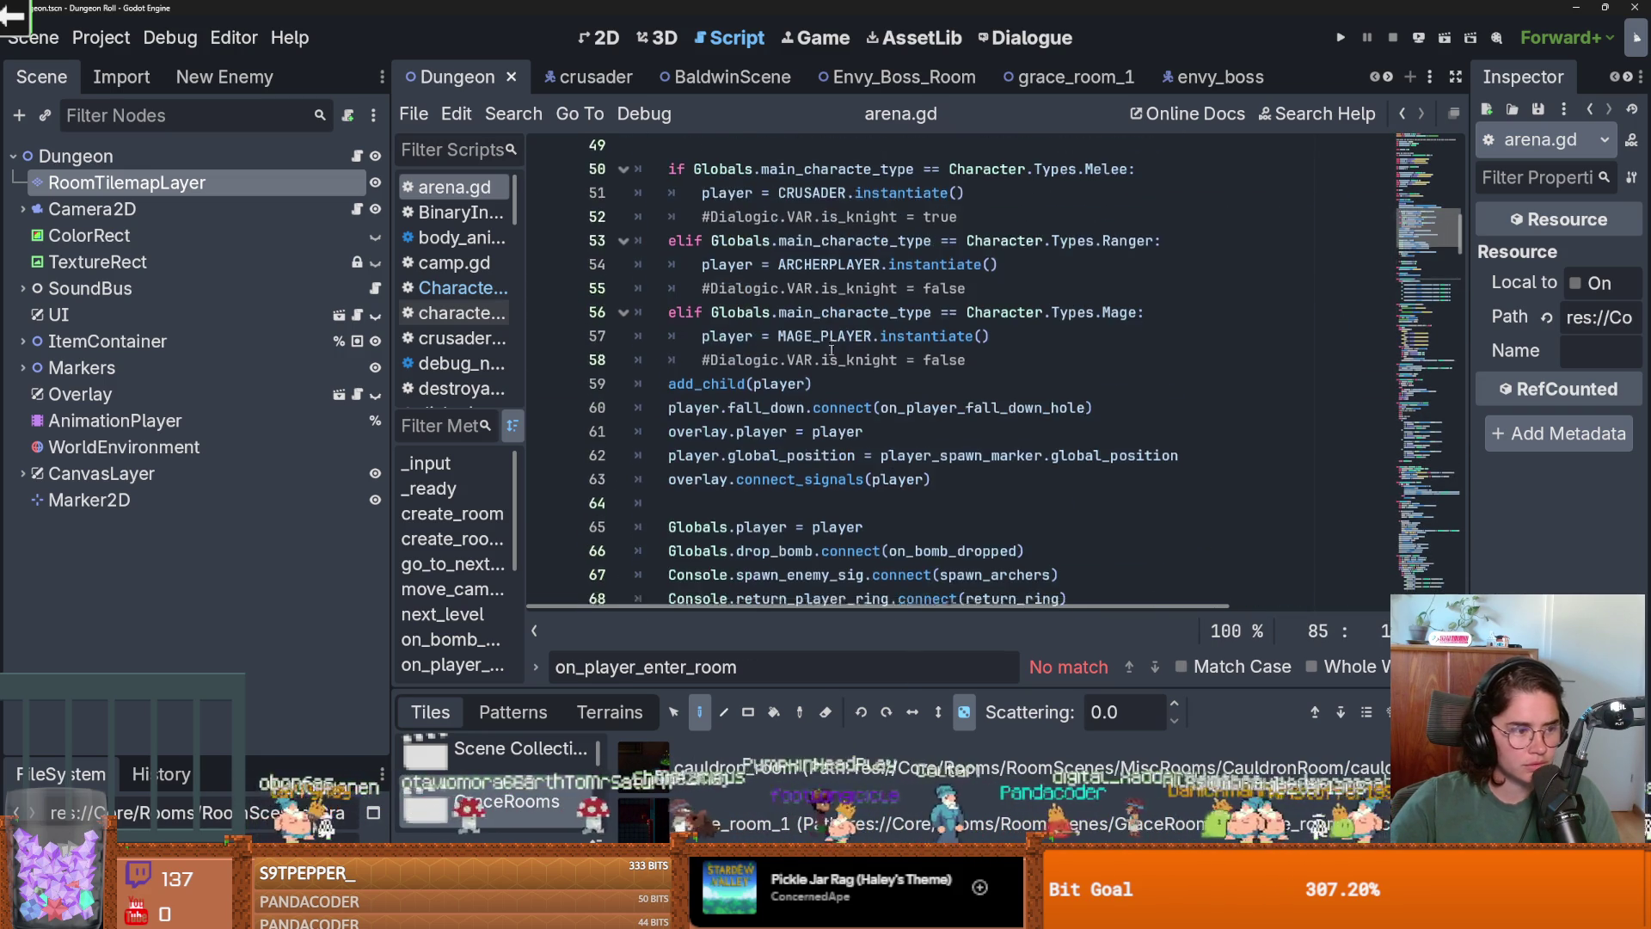
pyautogui.scroll(3, 831, 349)
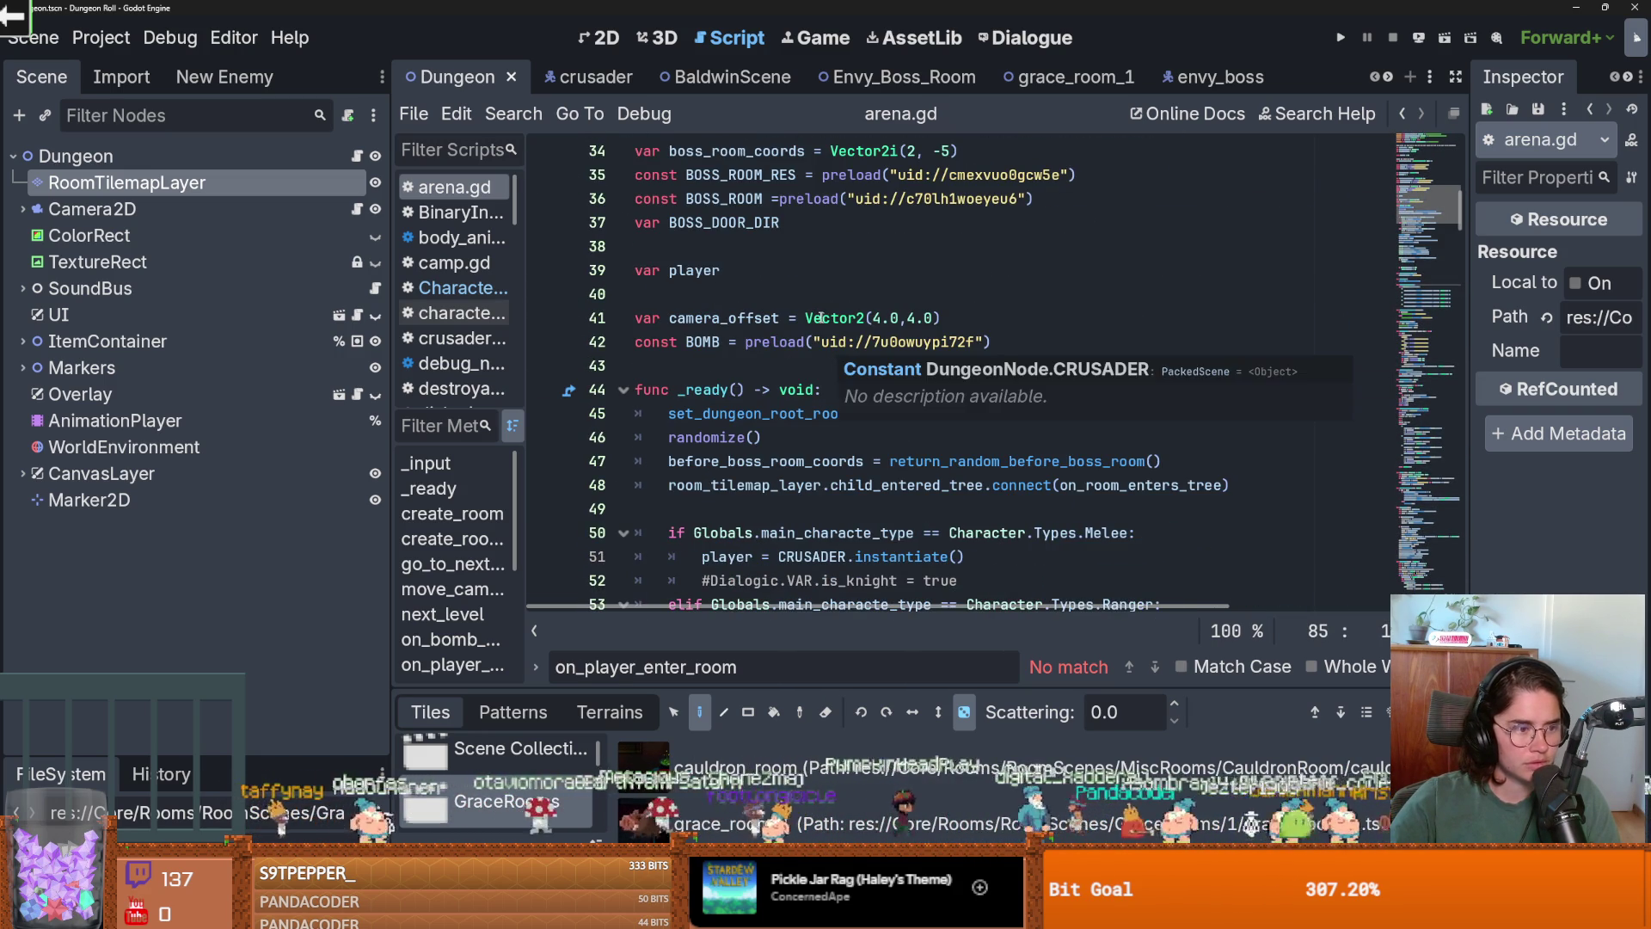
pyautogui.moveTo(320, 755); pyautogui.dragTo(261, 170)
pyautogui.press('BackSpace')
pyautogui.press('BackSpace')
pyautogui.press('BackSpace')
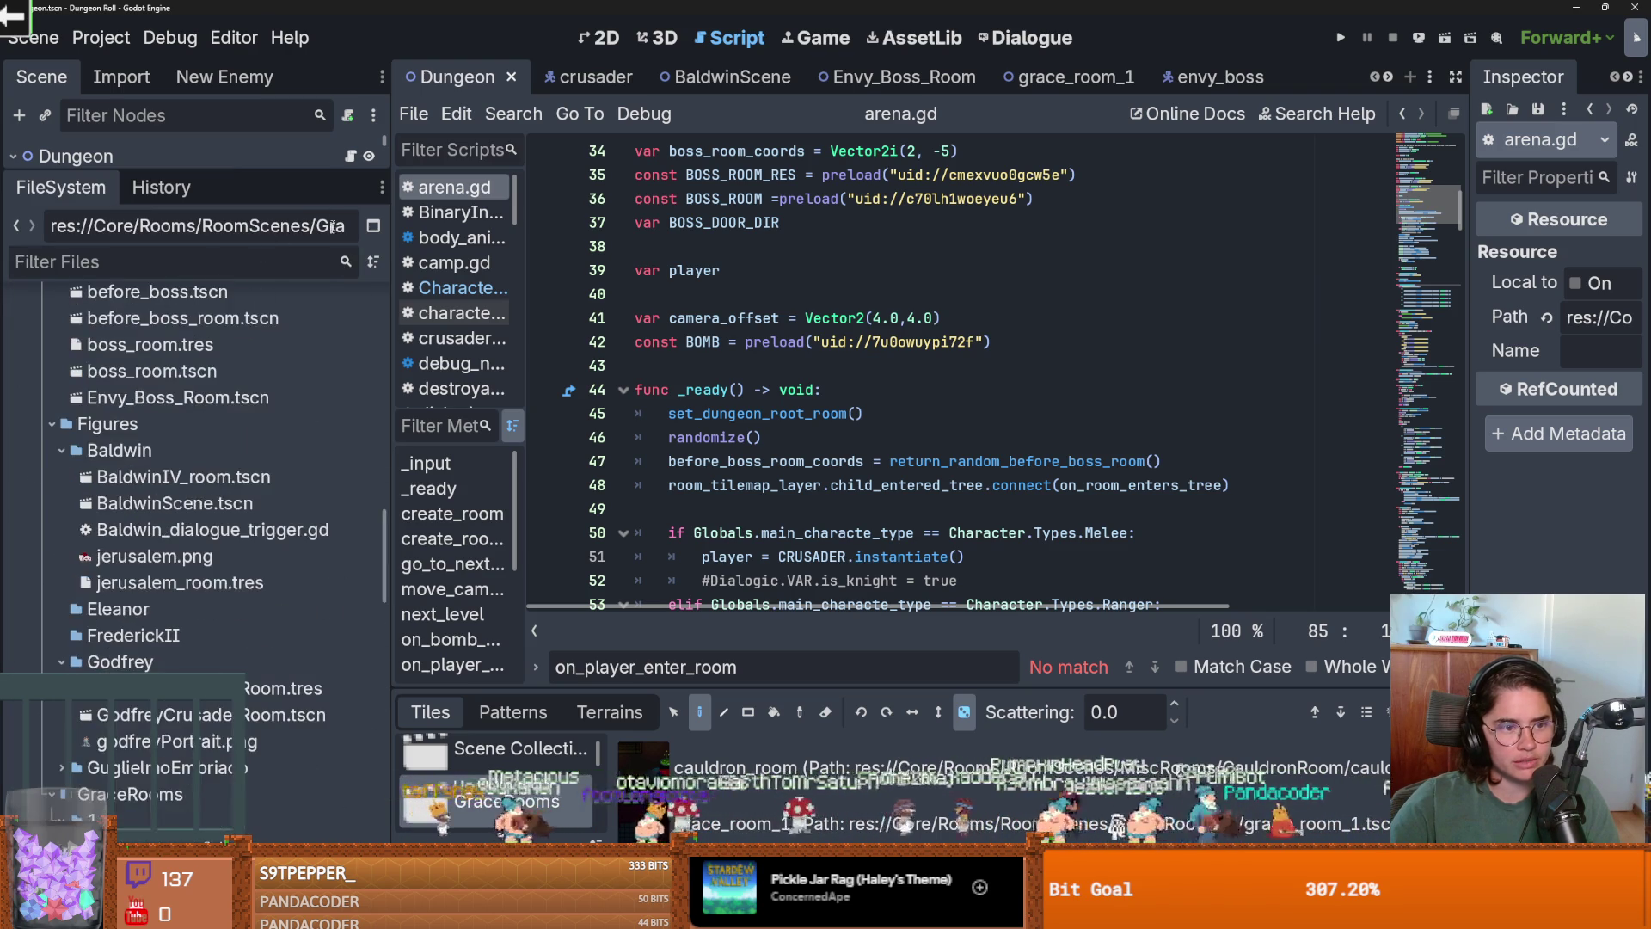
# Filter FileSystem for 'dial', view floor_1.dialogue in the Dialogue editor, and restore the scene tree dock
pyautogui.click(1019, 39)
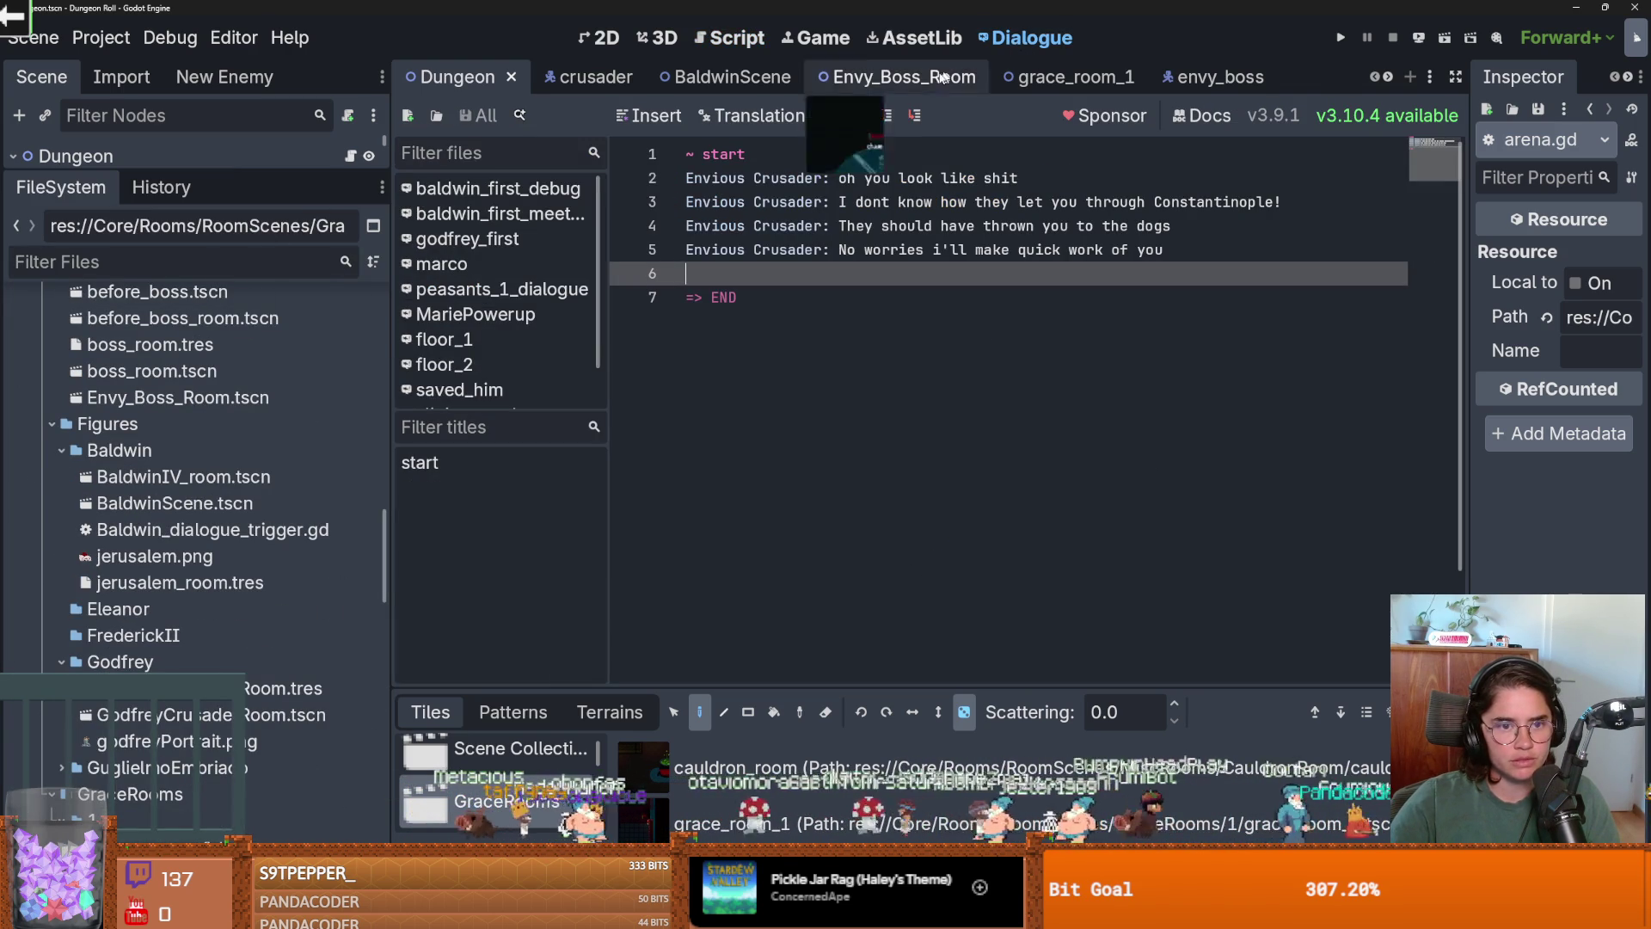
pyautogui.write('.')
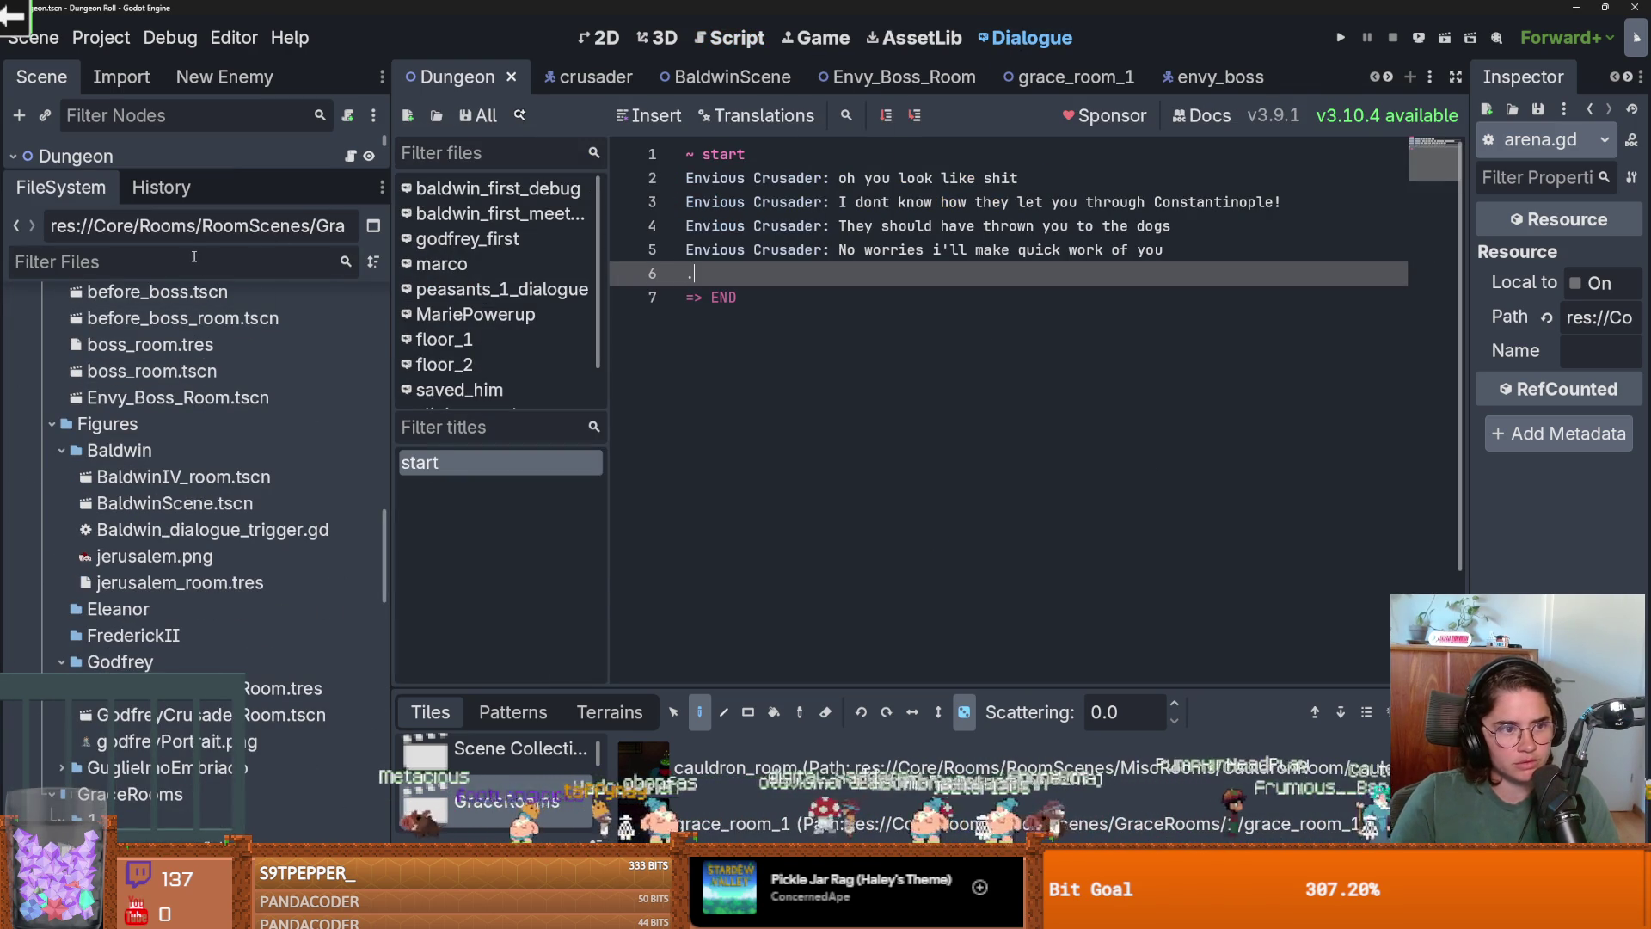
pyautogui.click(194, 257)
pyautogui.write('dial')
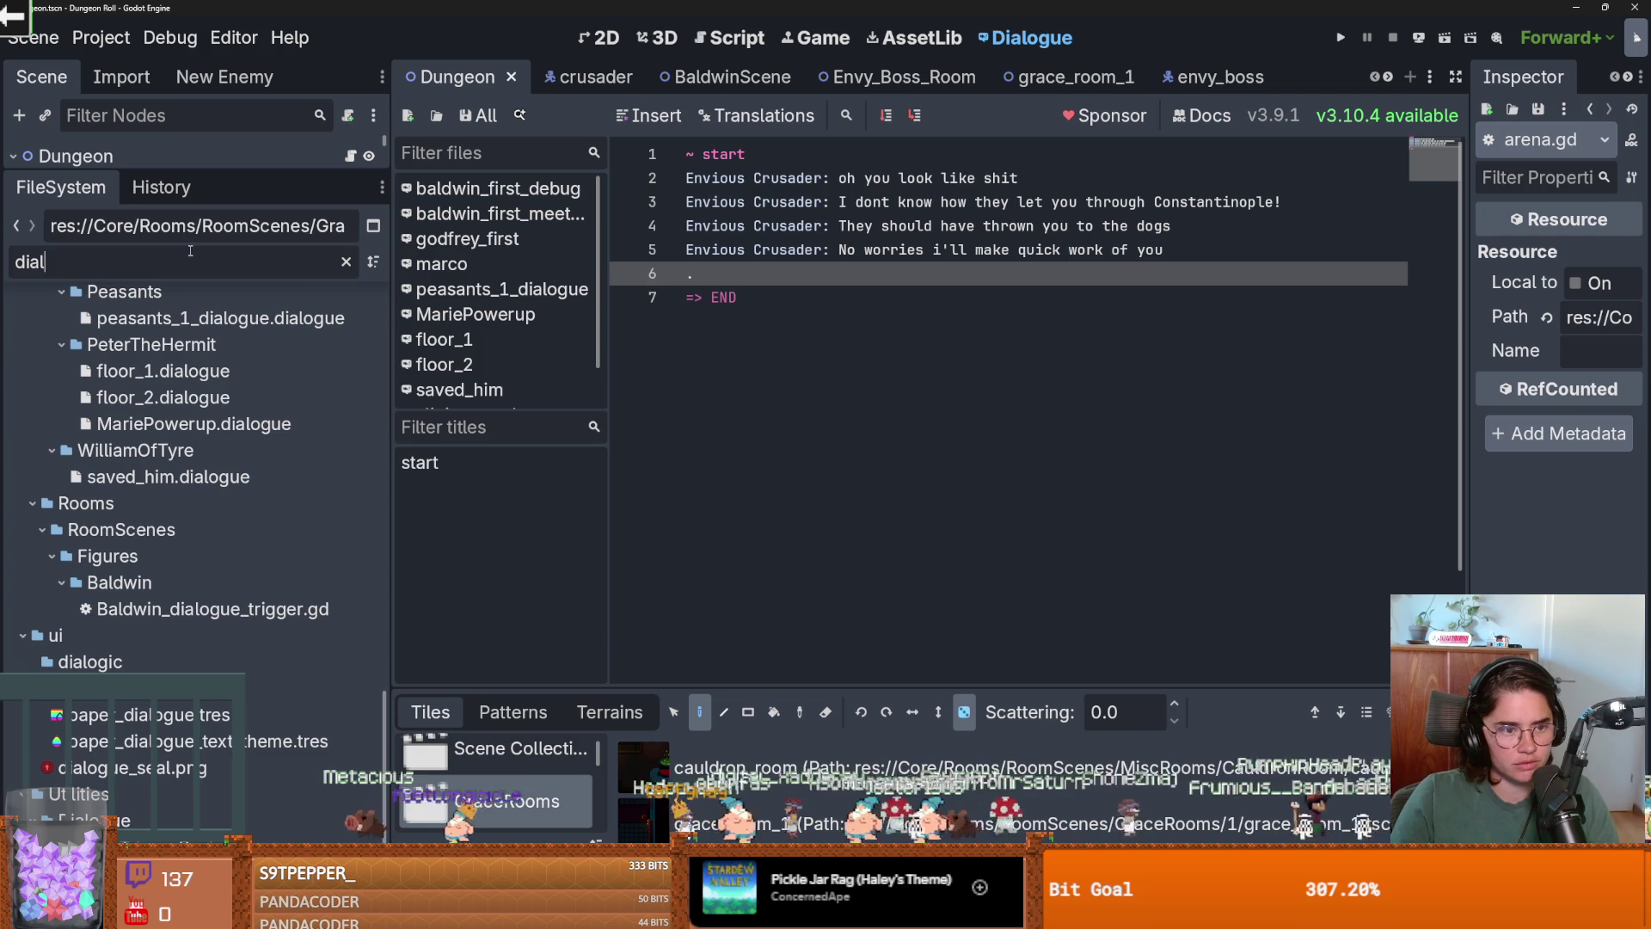
pyautogui.click(172, 371)
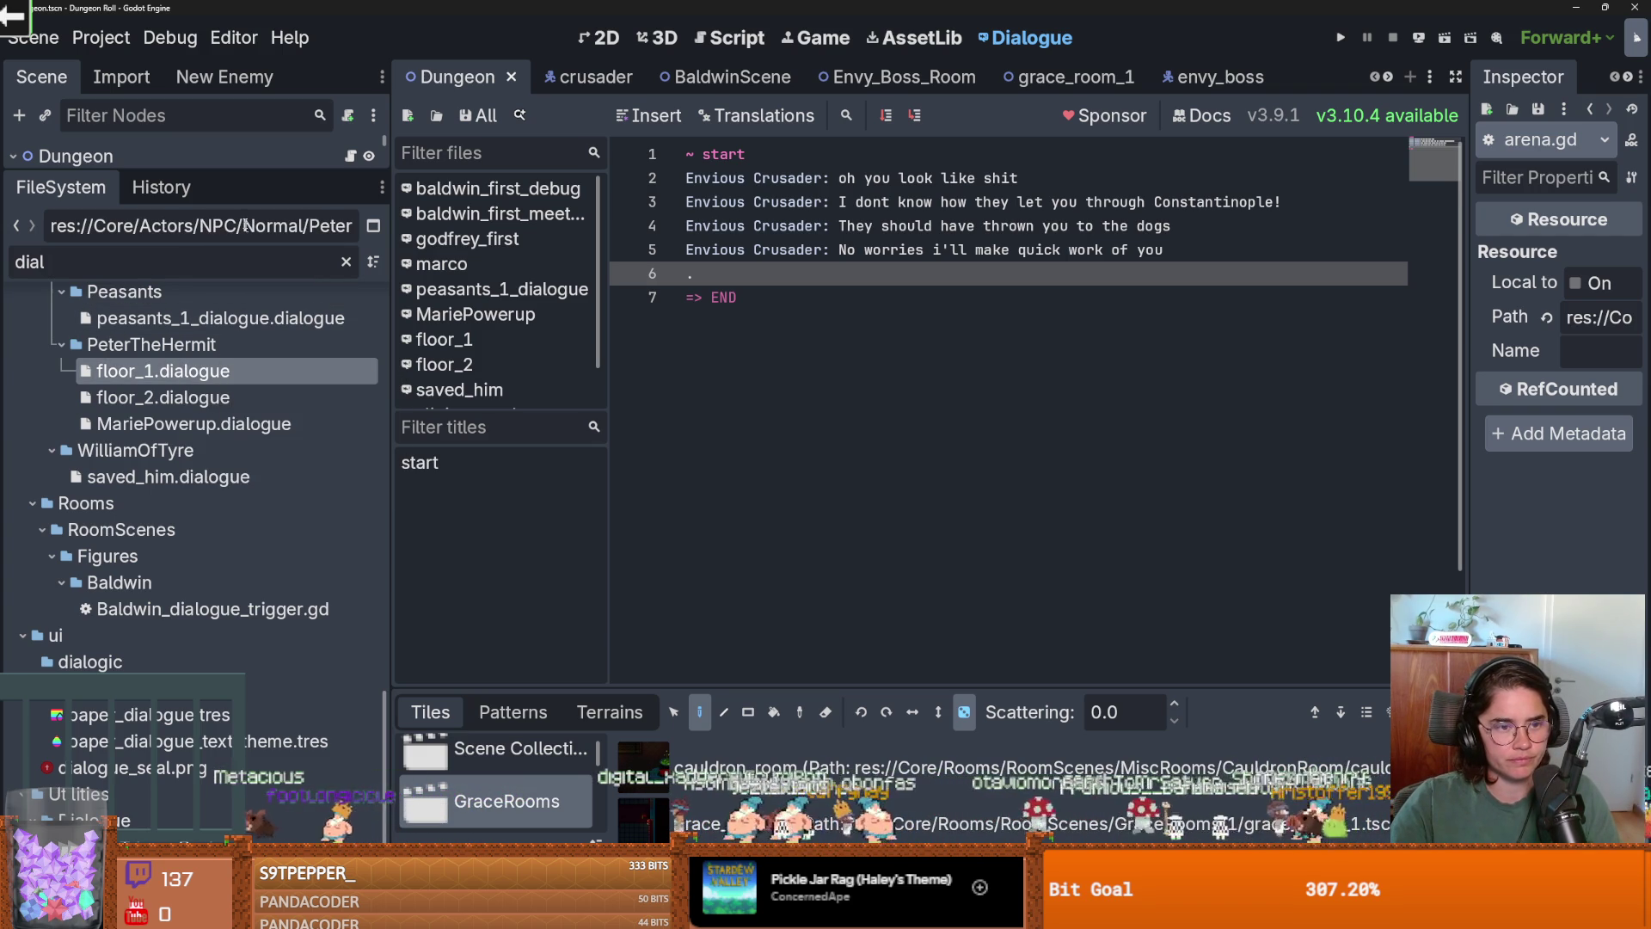
pyautogui.moveTo(237, 172); pyautogui.dragTo(301, 636)
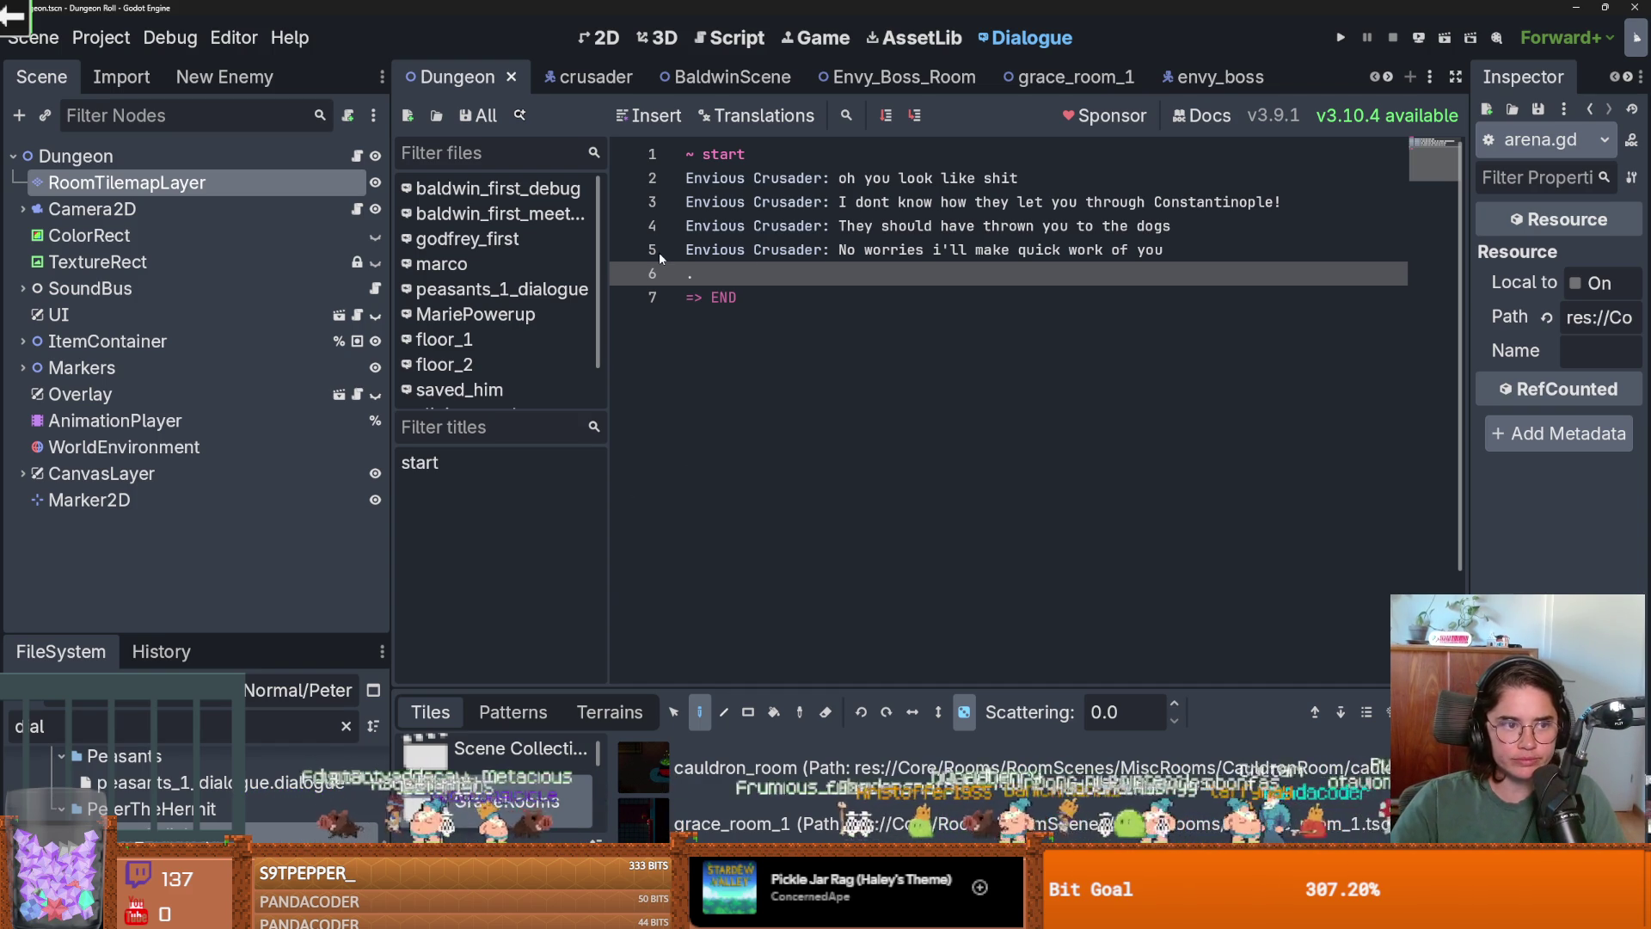
pyautogui.click(357, 156)
# Add 'await owner.ready' as the first line of envyboss.gd's _ready and run the project
pyautogui.scroll(-1, 880, 433)
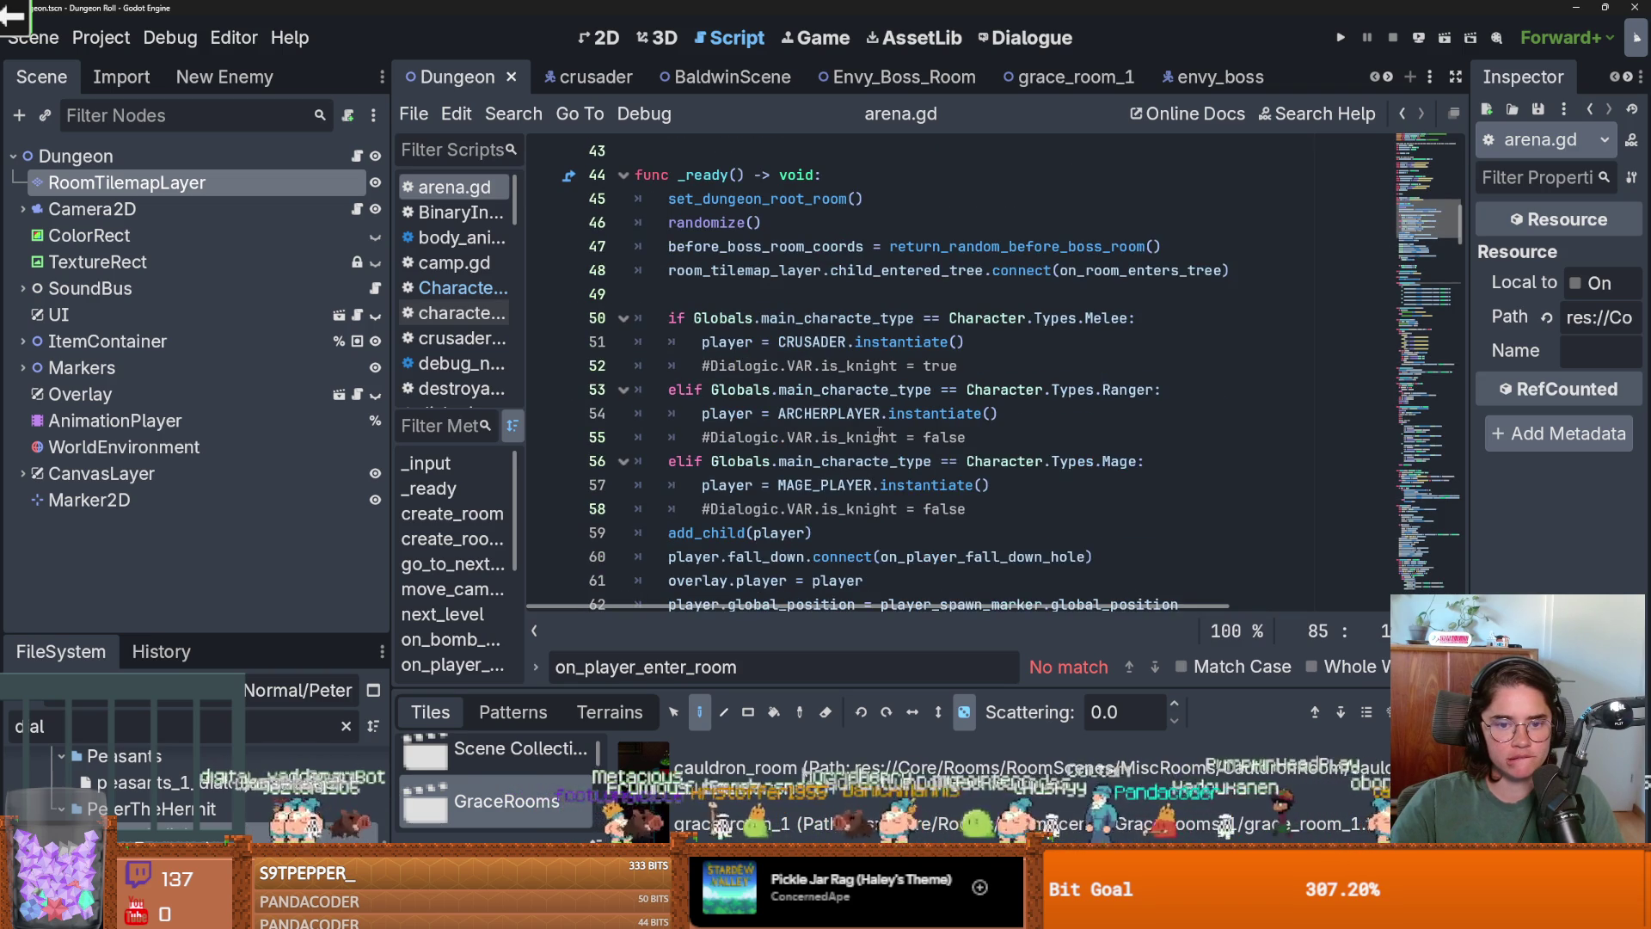
pyautogui.scroll(-1, 879, 433)
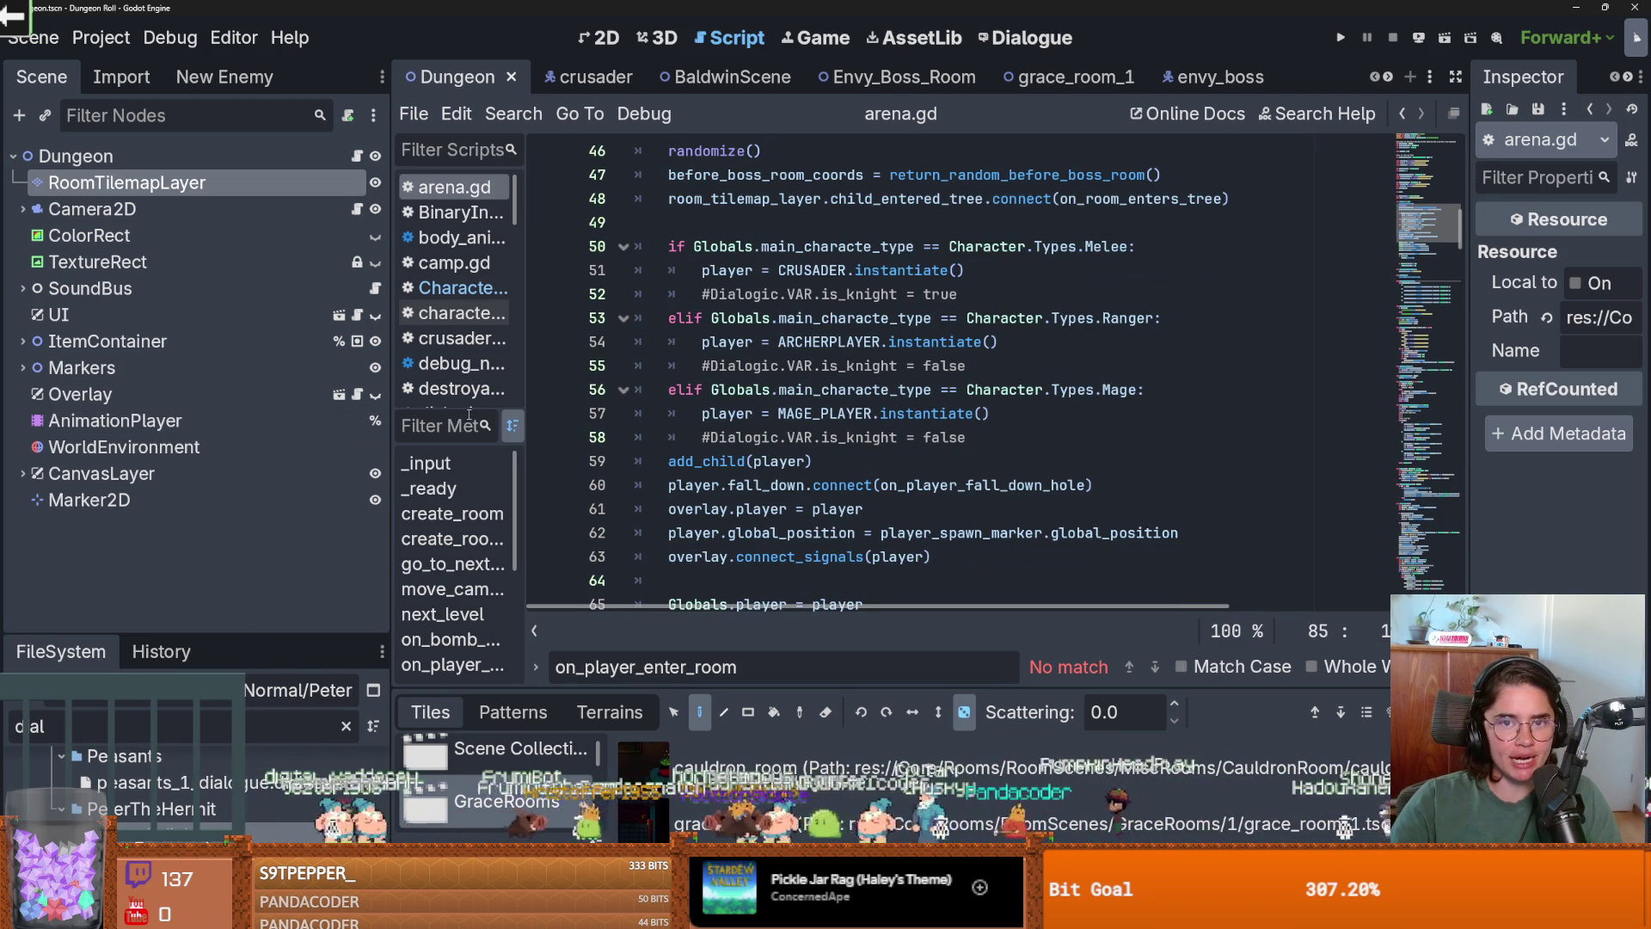
pyautogui.click(946, 76)
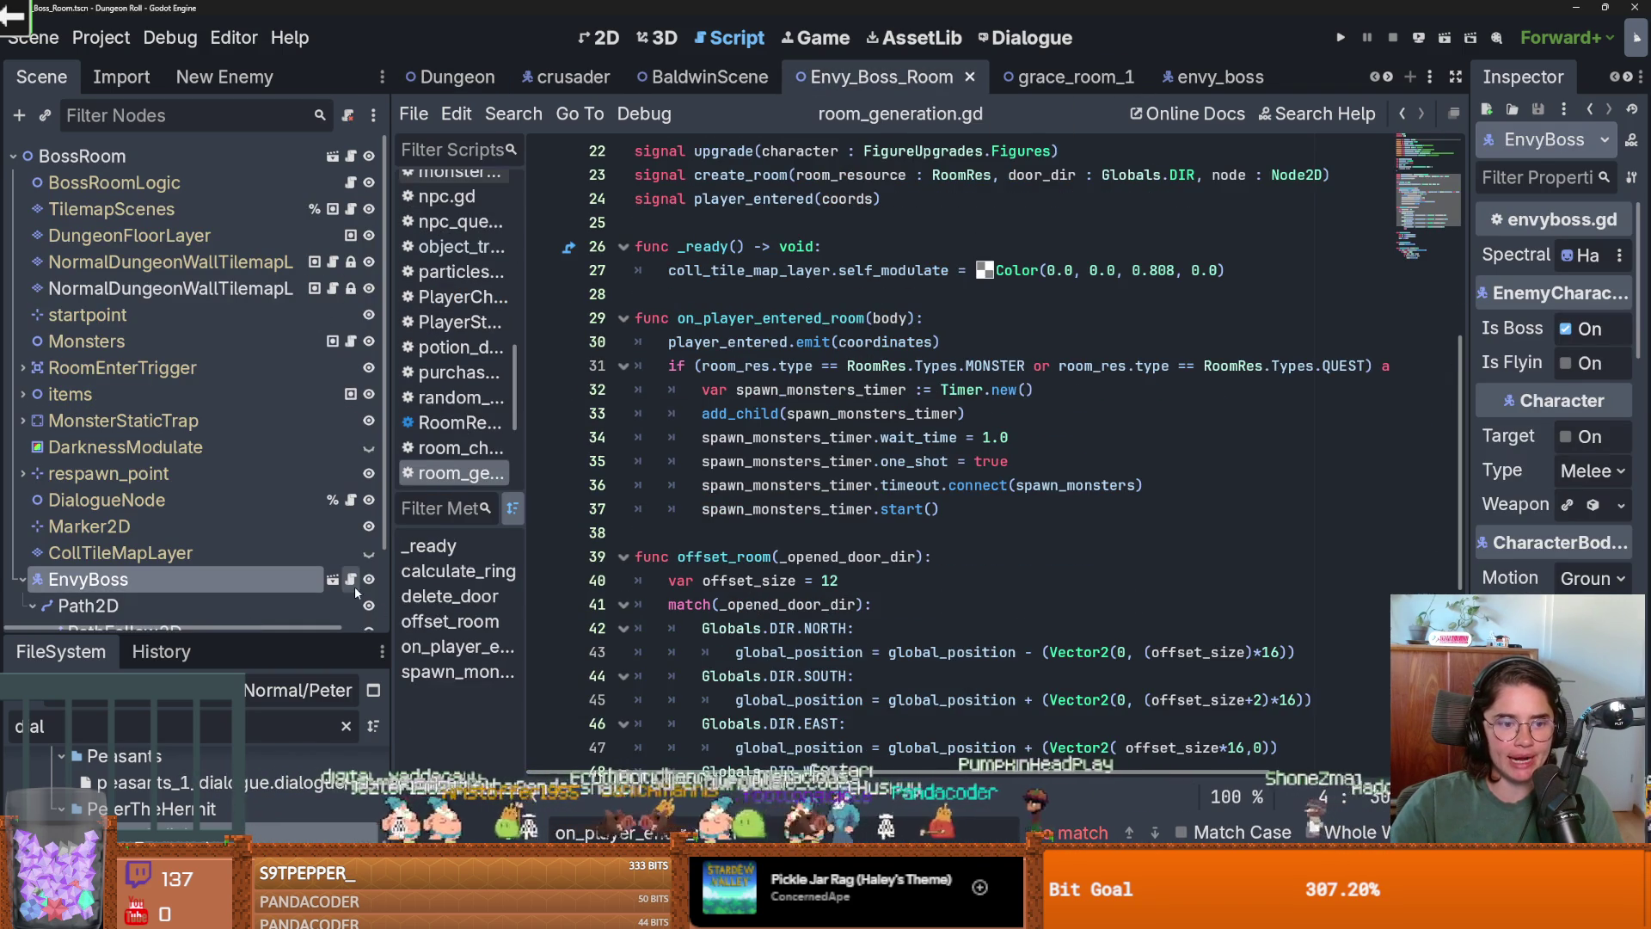
pyautogui.click(351, 579)
pyautogui.click(903, 254)
pyautogui.press('Return')
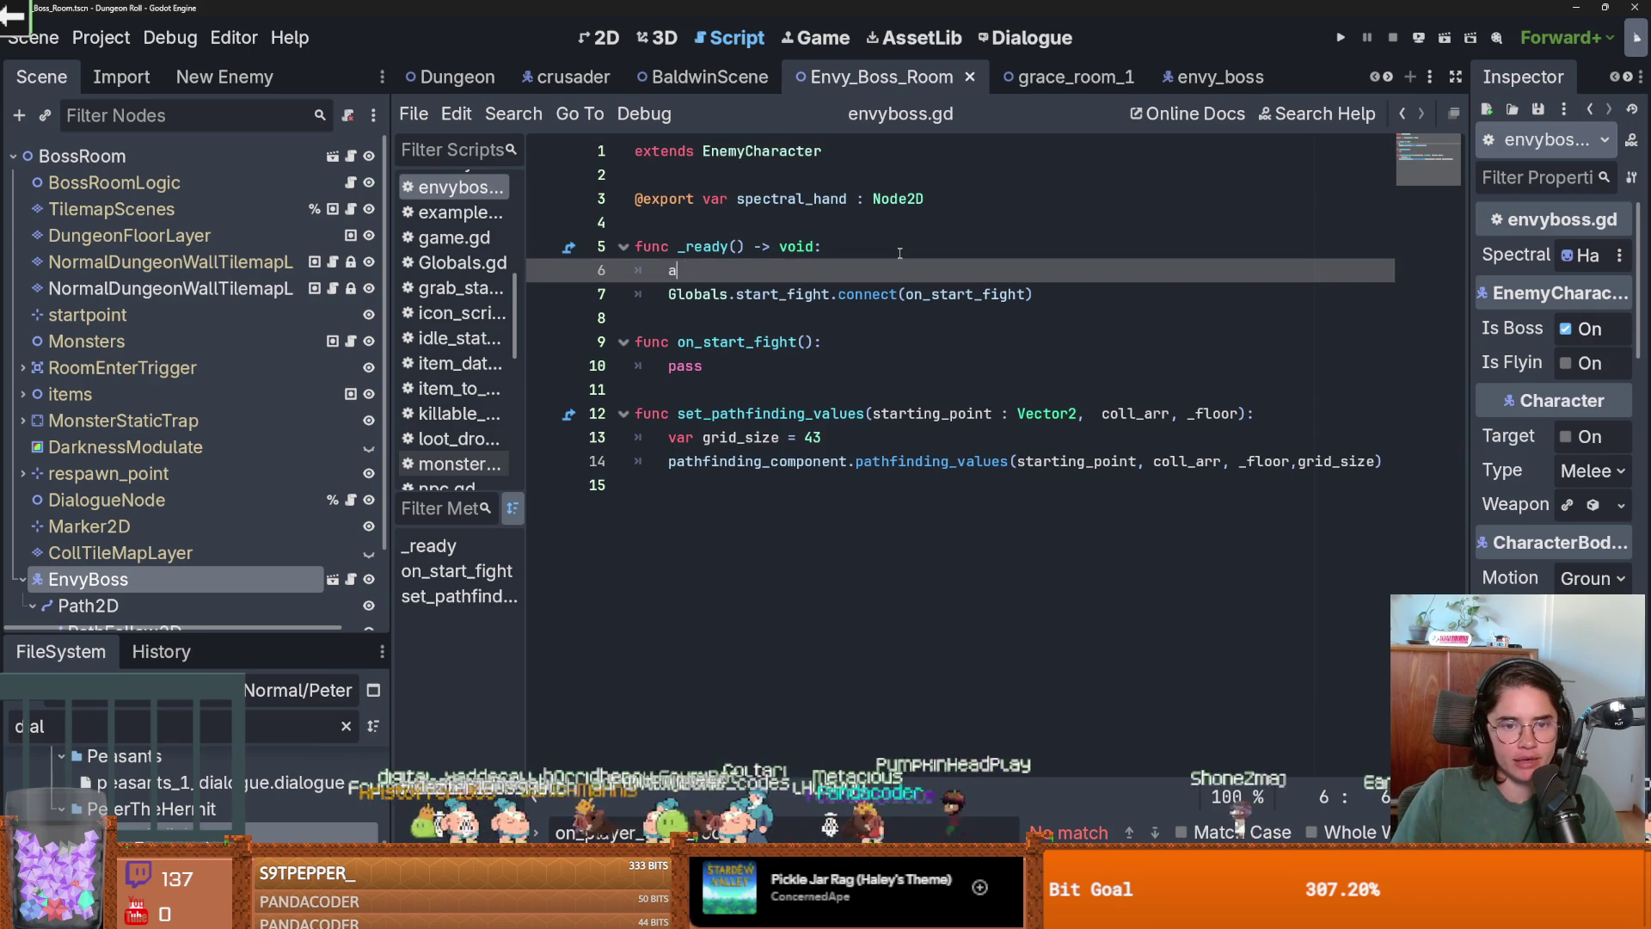
pyautogui.write('t owner.re')
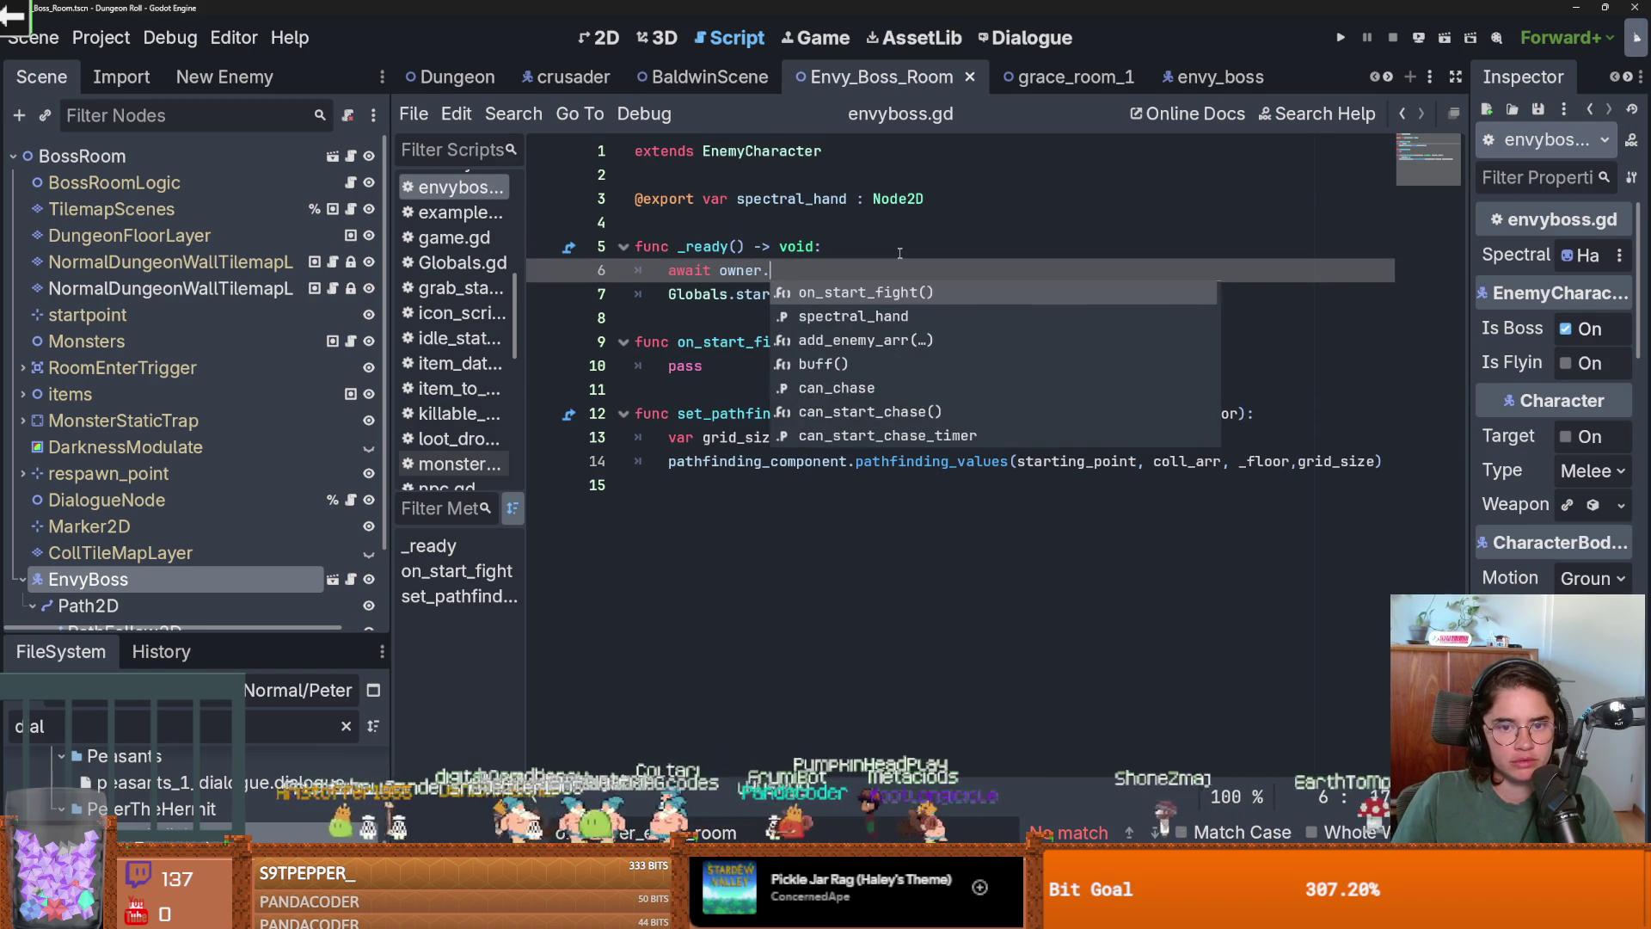
pyautogui.press('Return')
pyautogui.click(1340, 38)
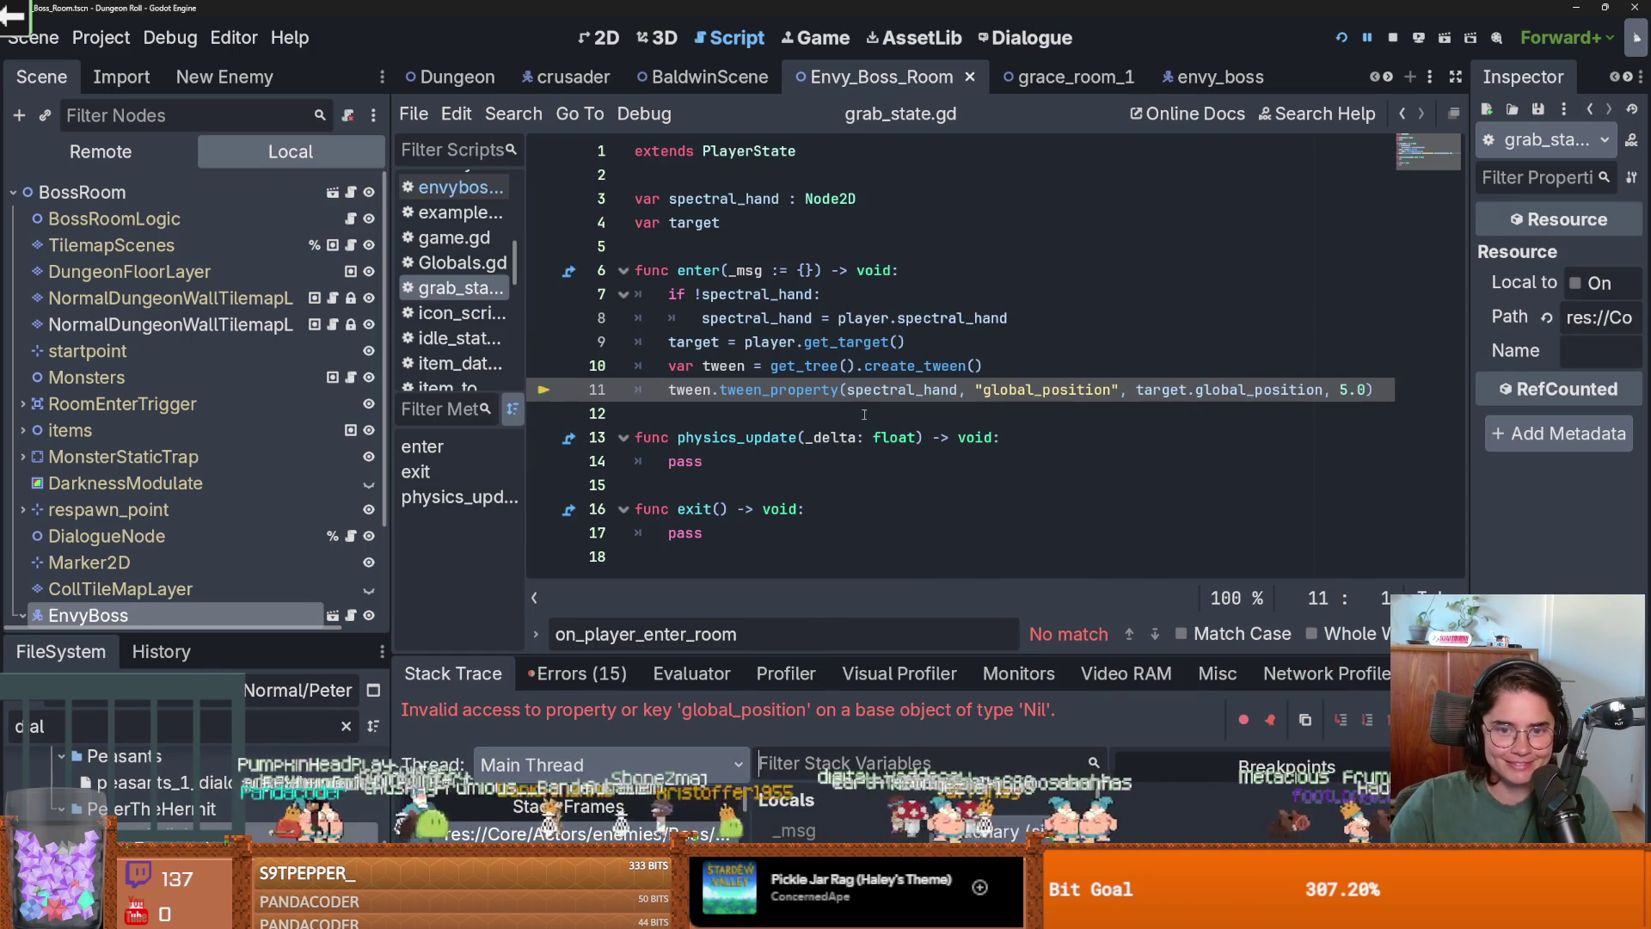
# Review the grab_state.gd Nil global_position error, save, and show the Audio bus panel
pyautogui.click(884, 414)
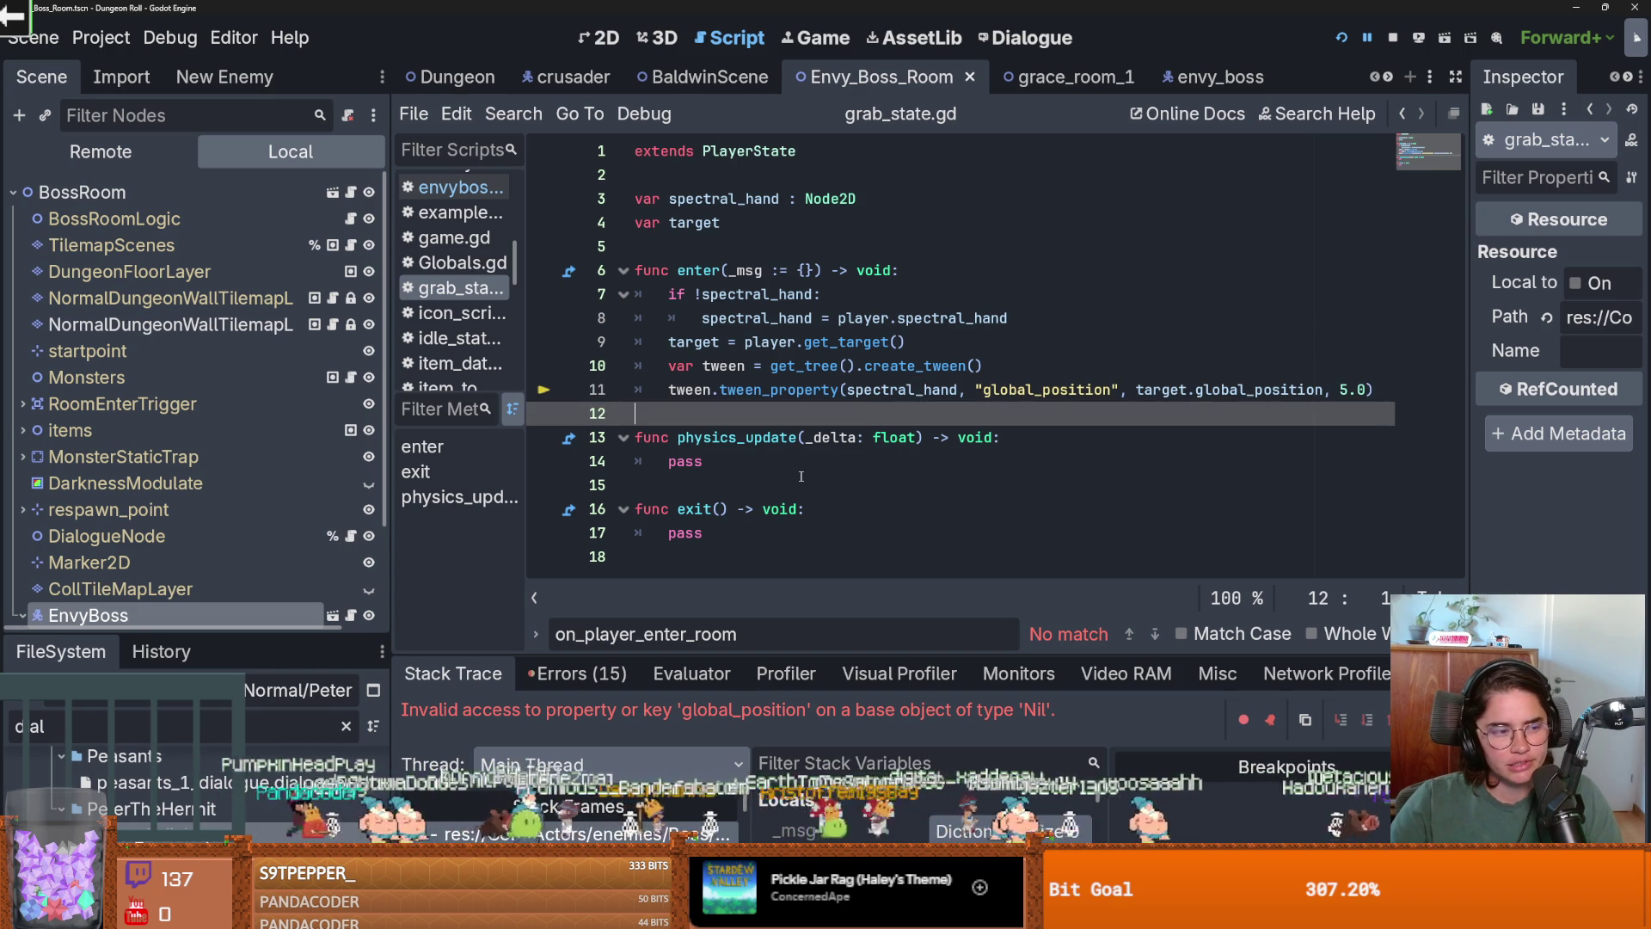
pyautogui.click(800, 442)
pyautogui.click(729, 418)
pyautogui.hotkey('ctrl', 's')
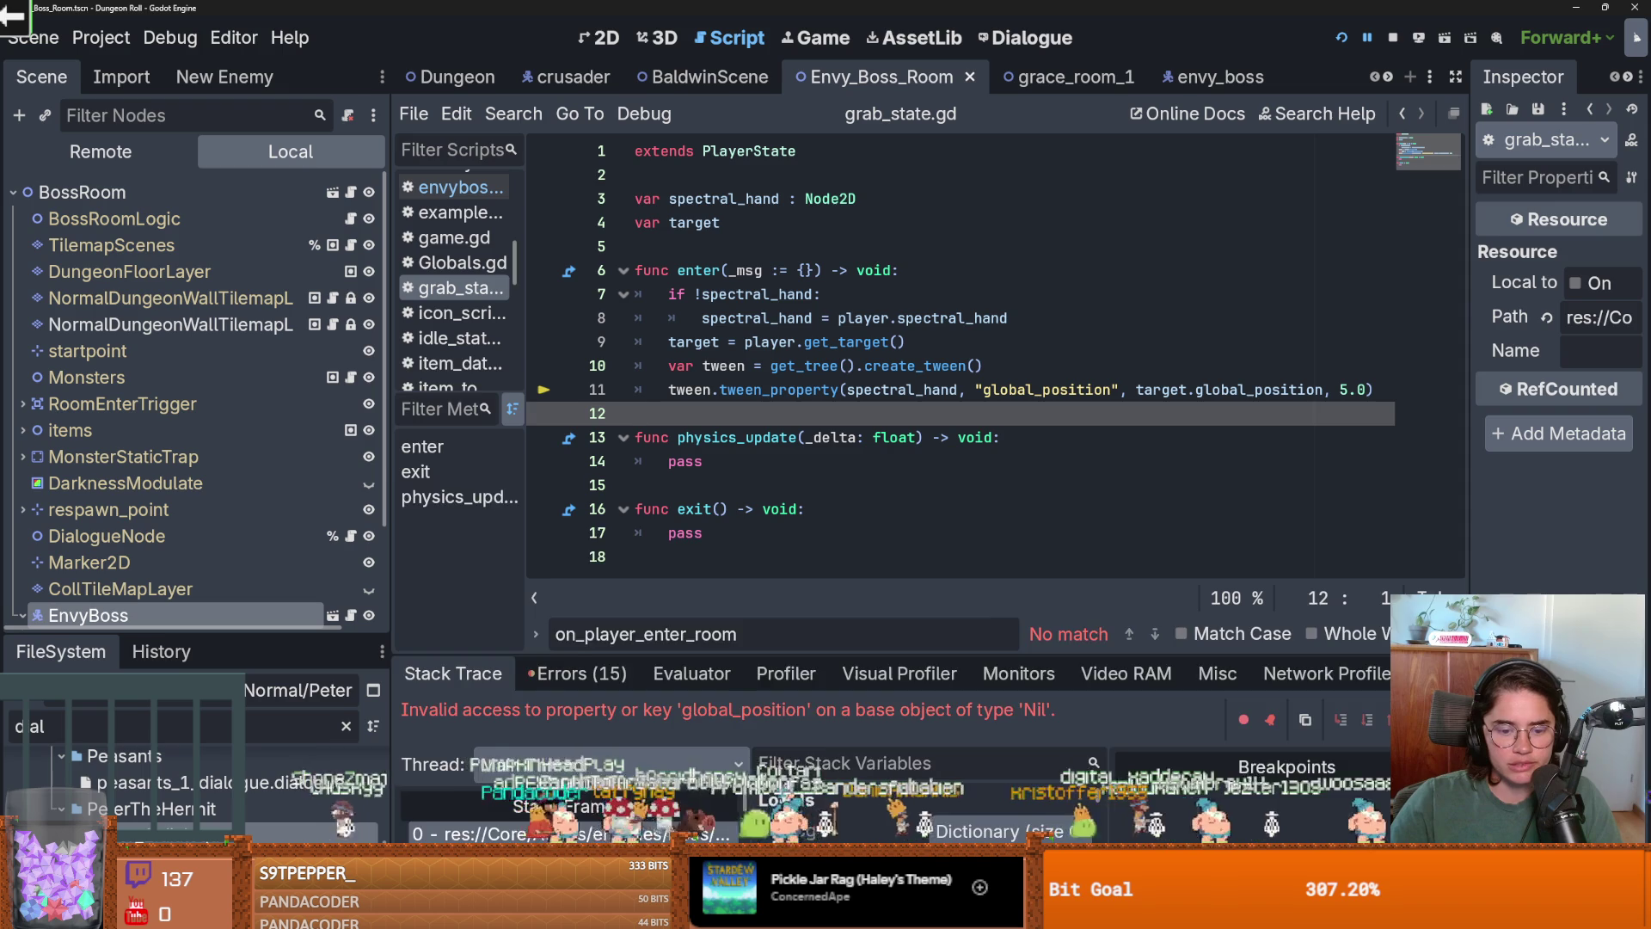
pyautogui.click(606, 895)
pyautogui.hotkey('ctrl', 's')
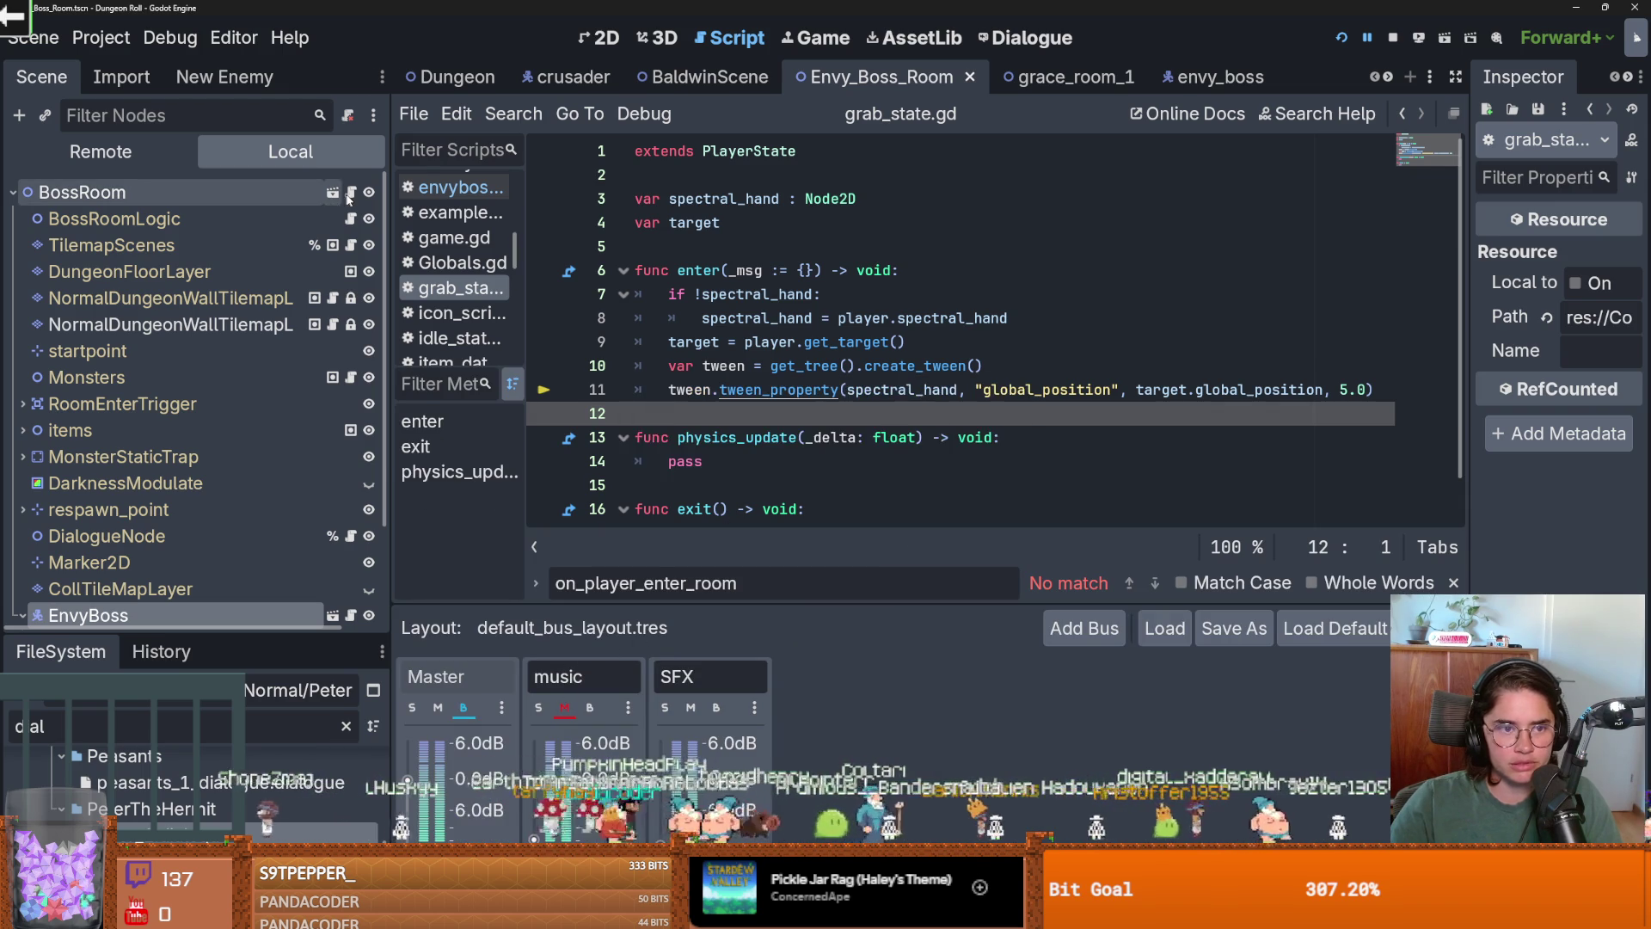
# Open room_generation.gd and browse the crusader, BaldwinScene and Envy_Boss_Room scene tabs
pyautogui.click(351, 192)
pyautogui.scroll(3, 802, 393)
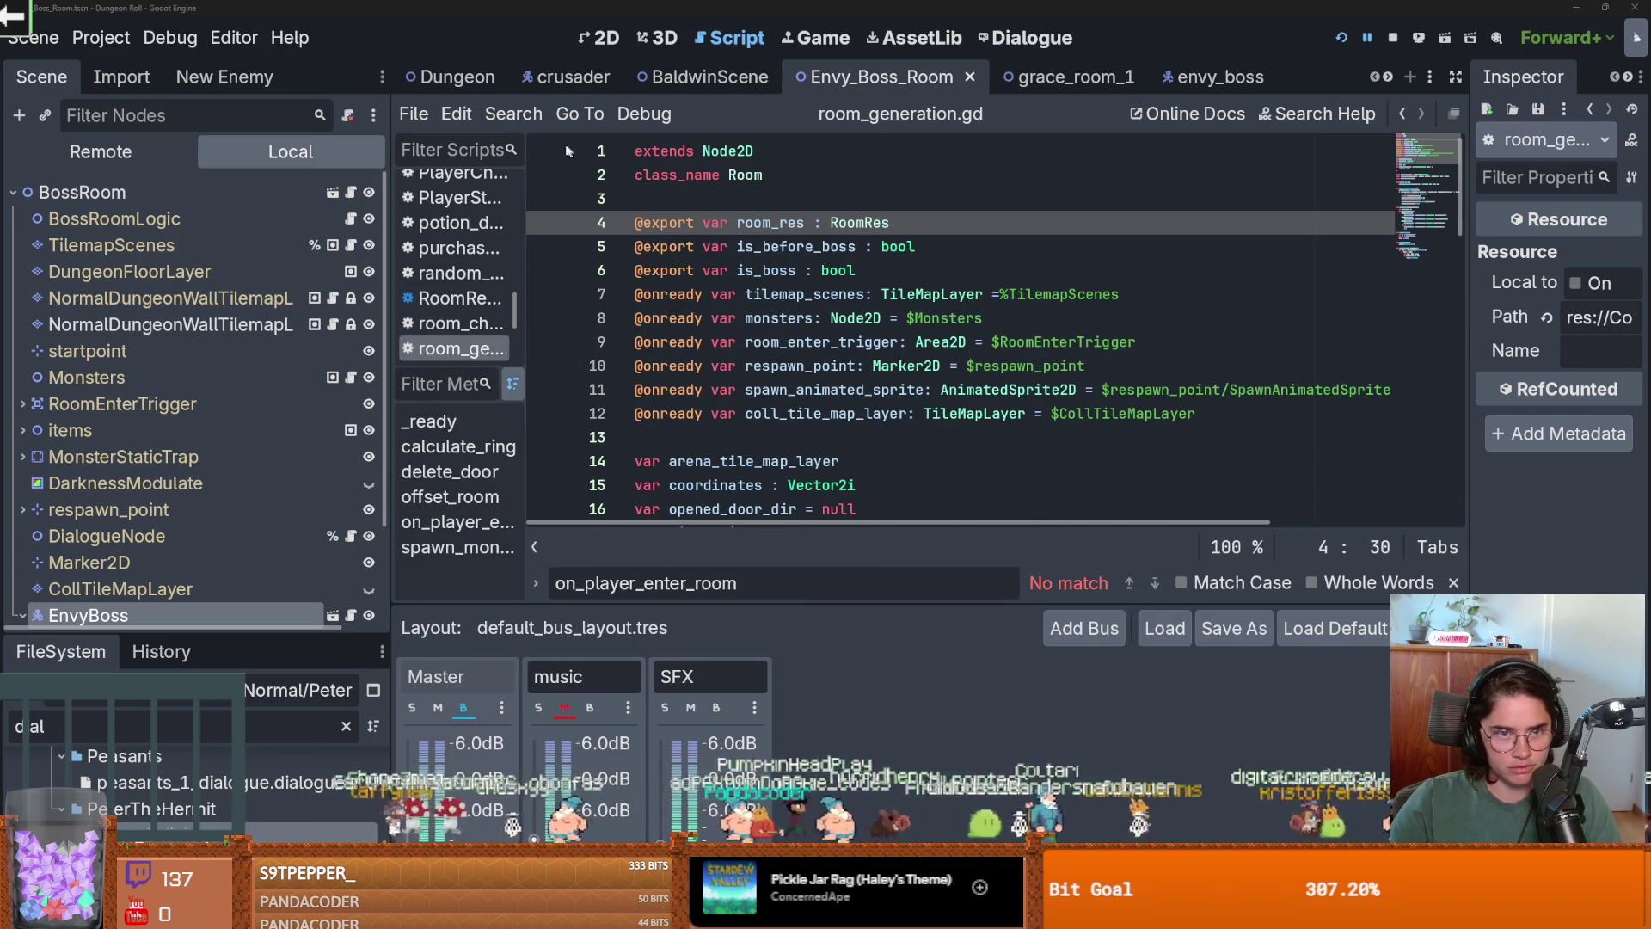
pyautogui.click(551, 72)
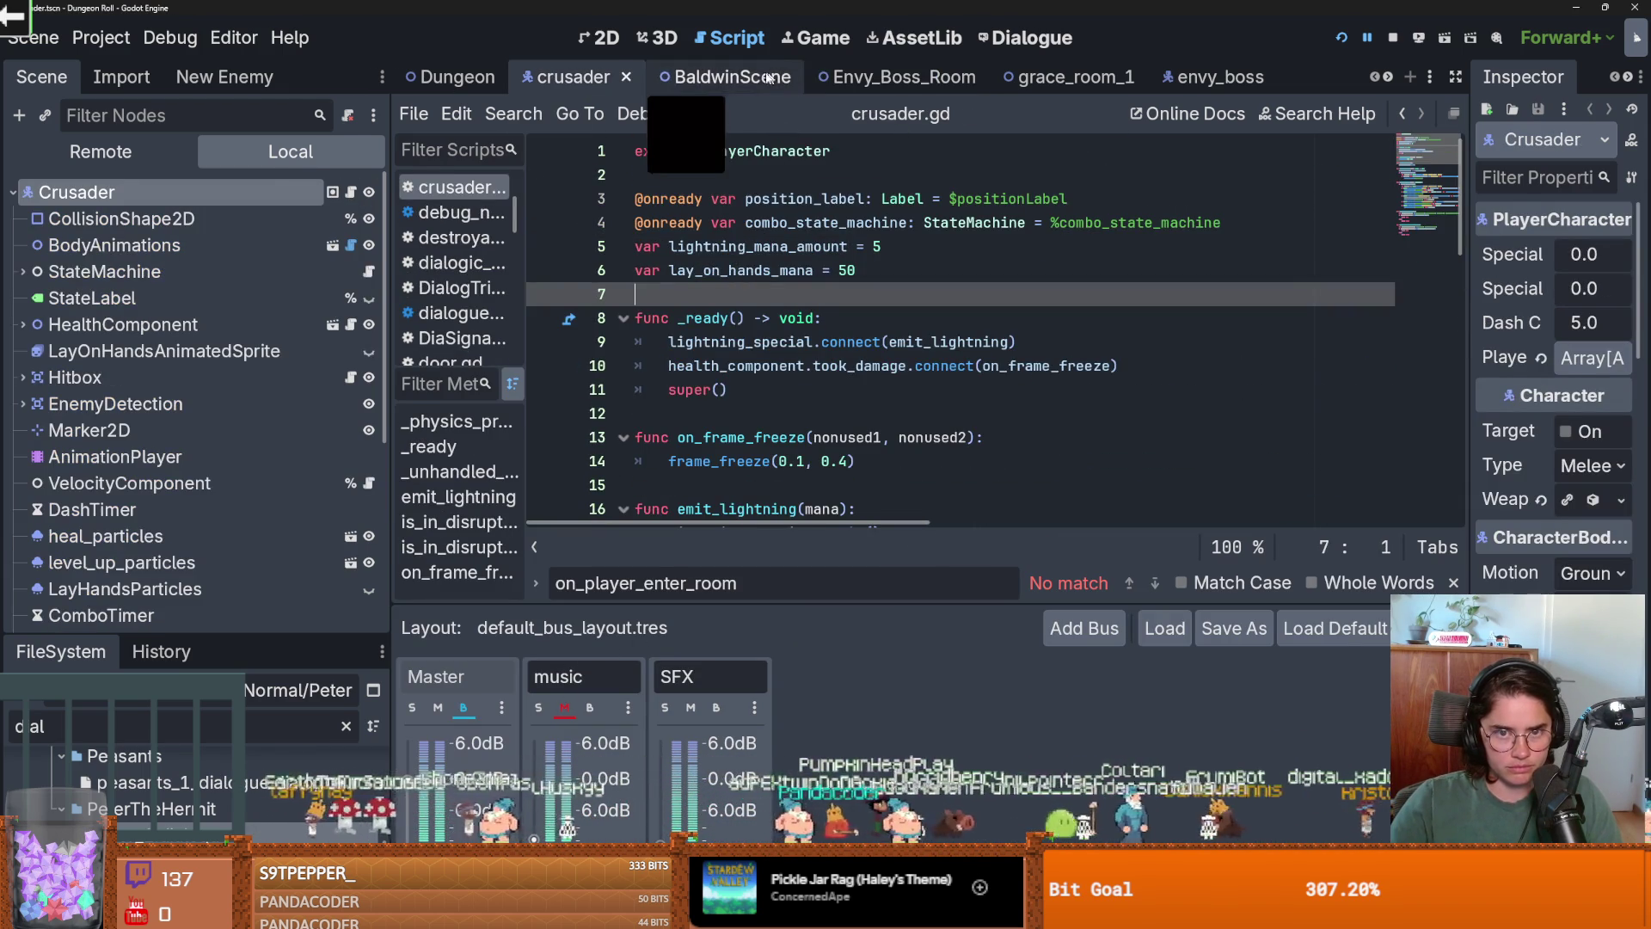
pyautogui.click(714, 76)
pyautogui.click(894, 76)
pyautogui.scroll(-2, 789, 270)
pyautogui.scroll(-5, 788, 270)
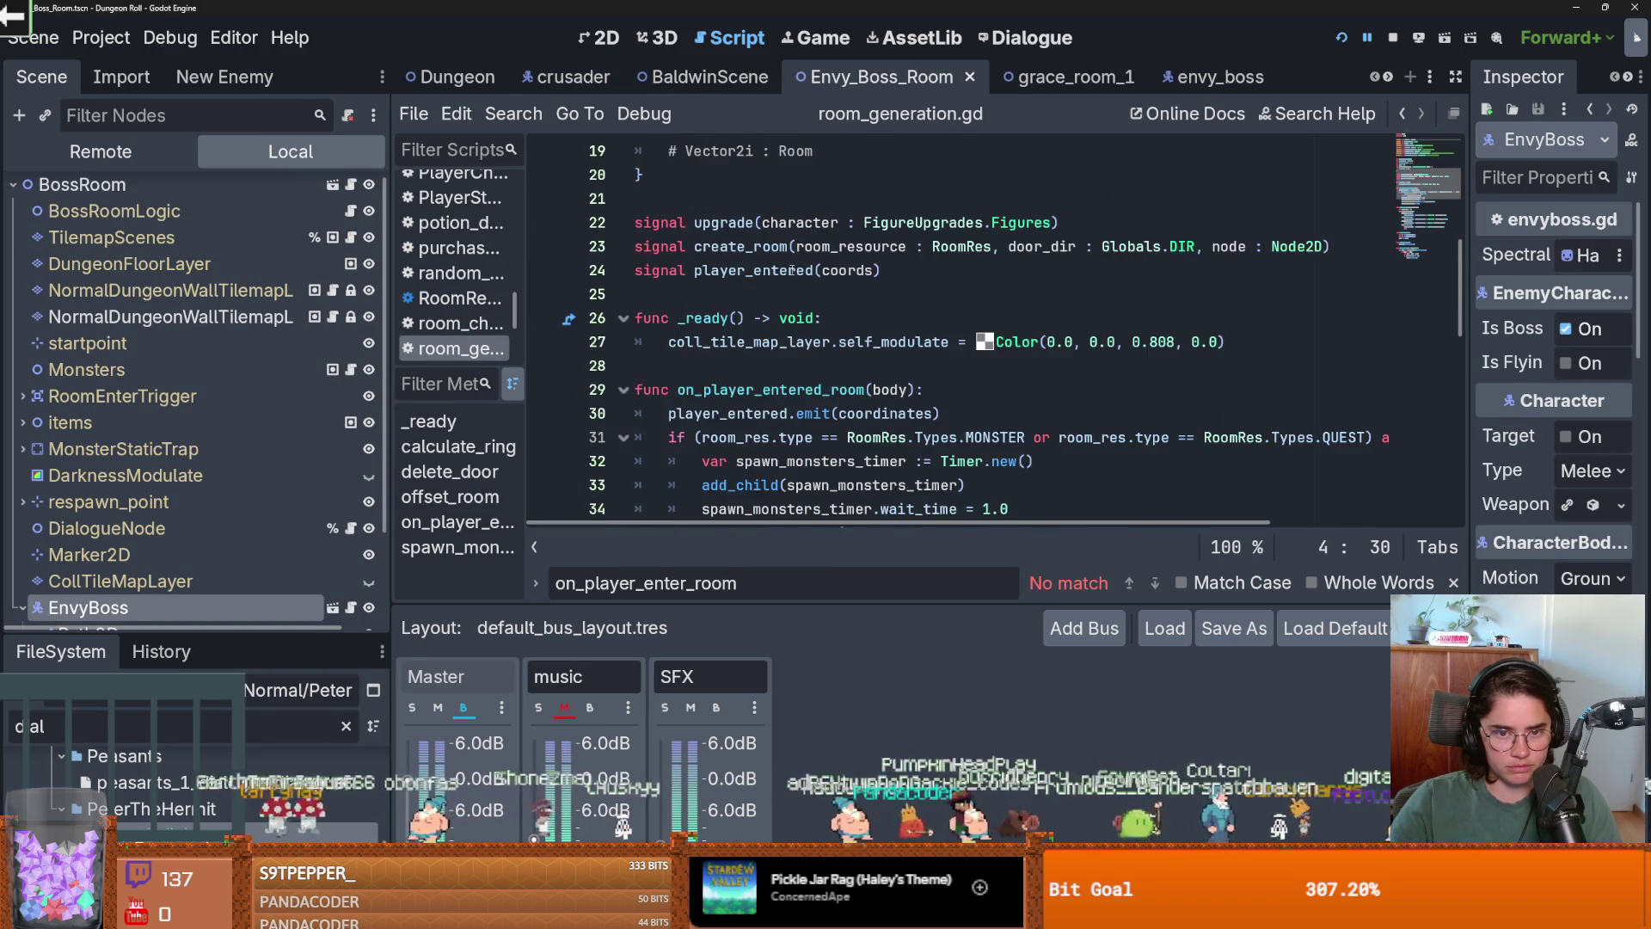
pyautogui.scroll(5, 774, 265)
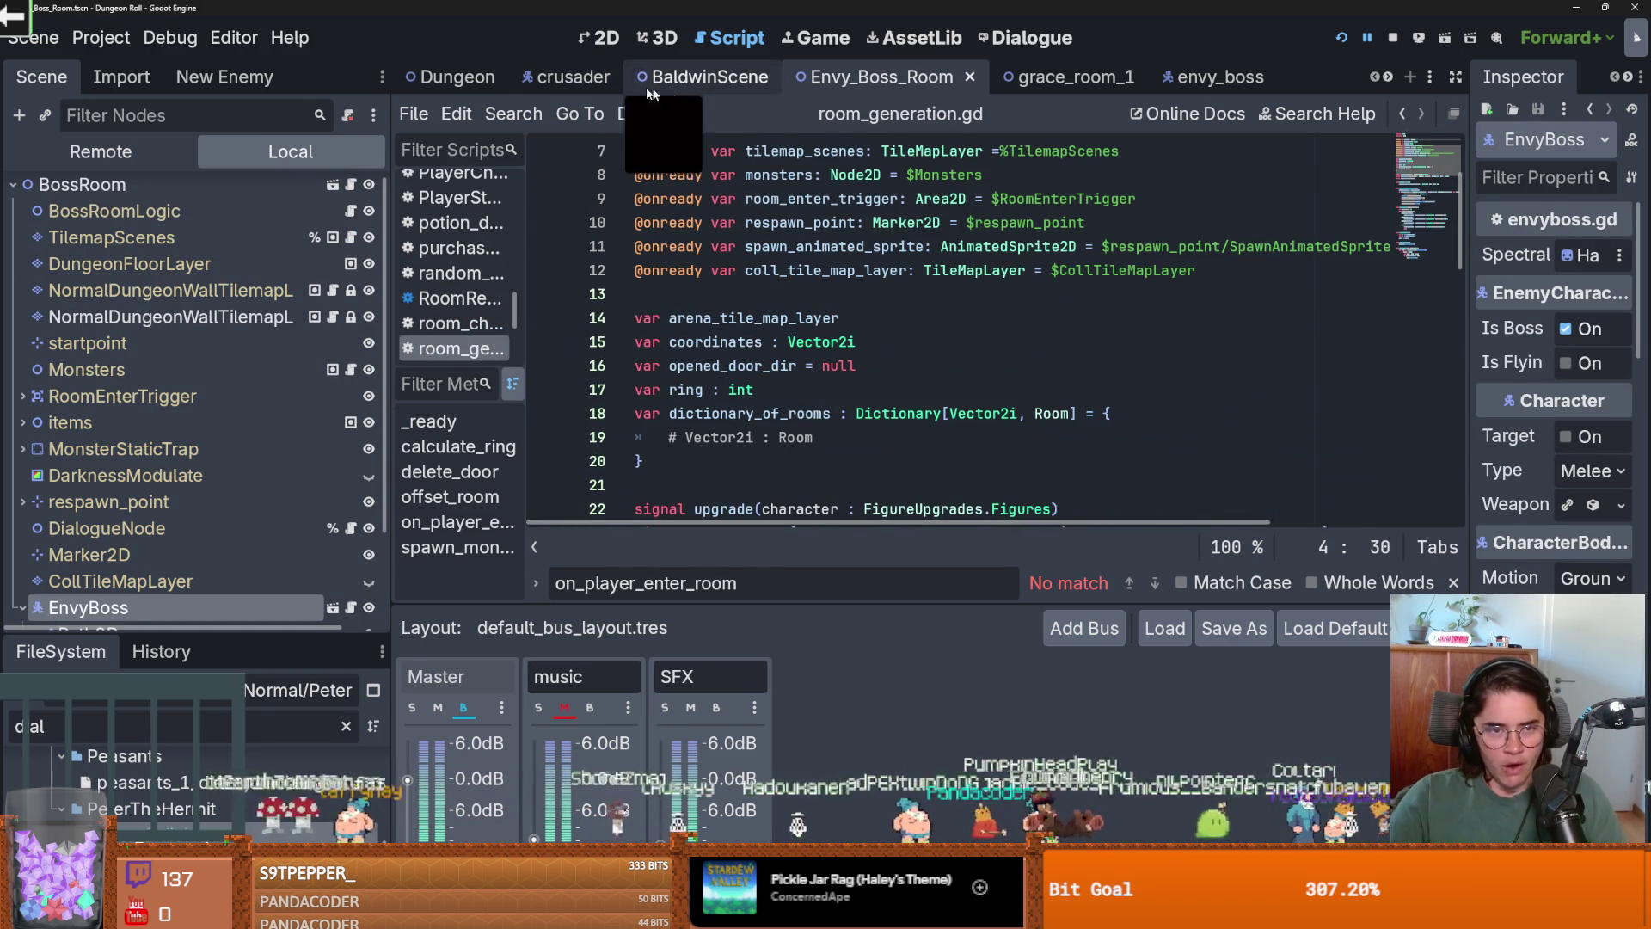
pyautogui.click(575, 77)
# Open the Dungeon scene's arena.gd script and scroll through its code
pyautogui.click(457, 77)
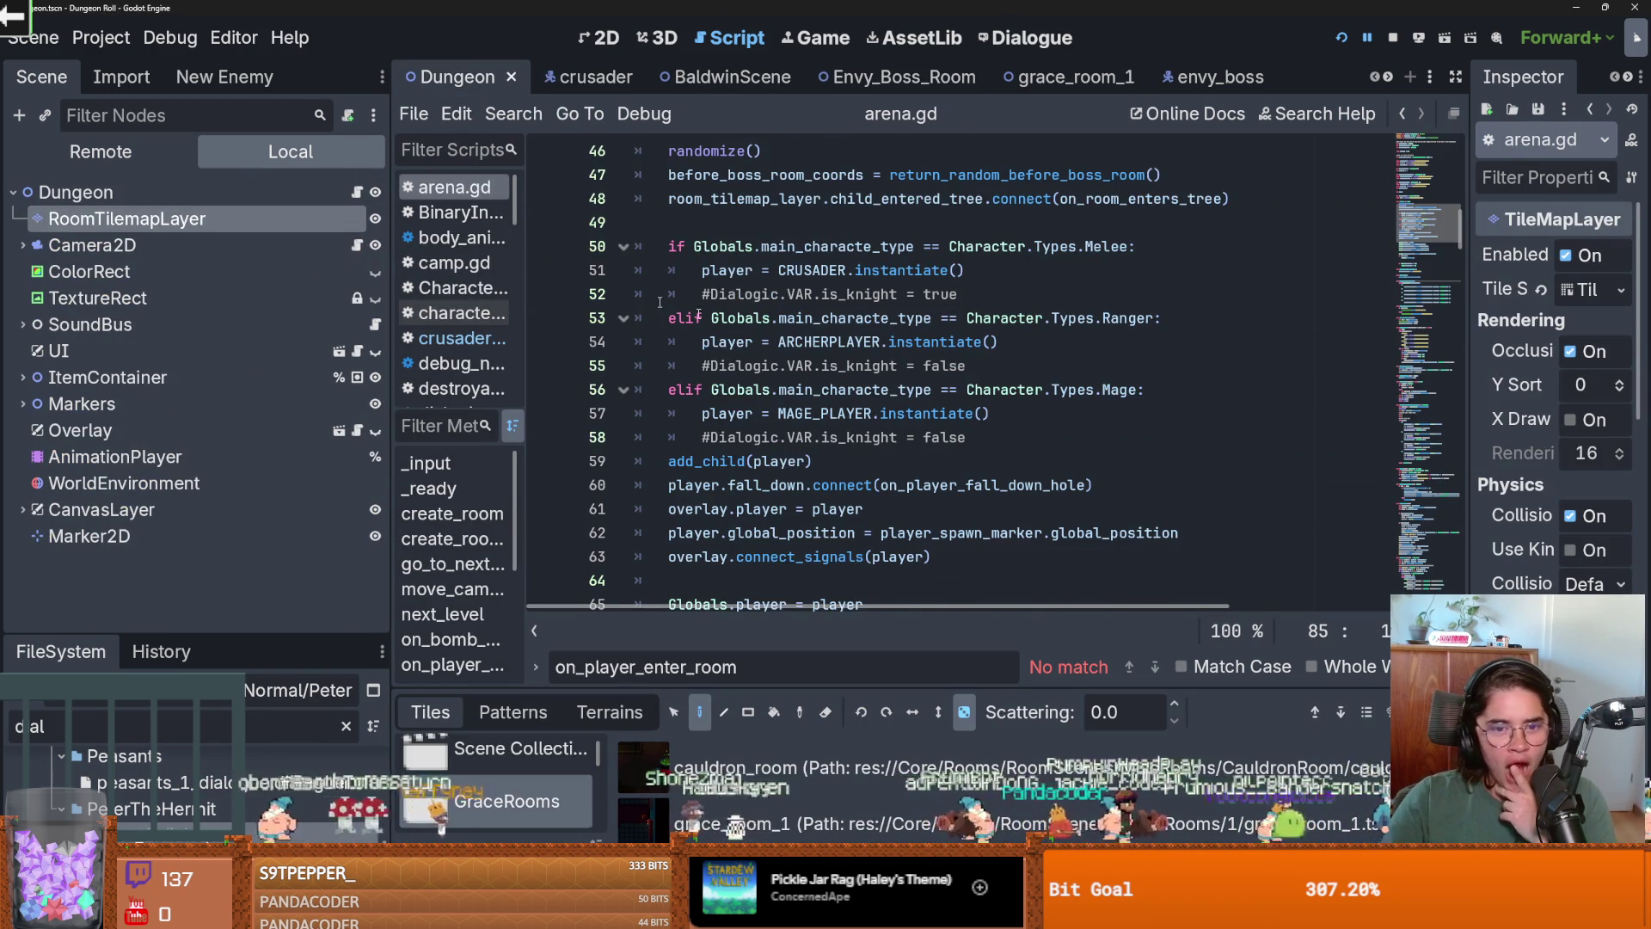
pyautogui.scroll(-2, 820, 361)
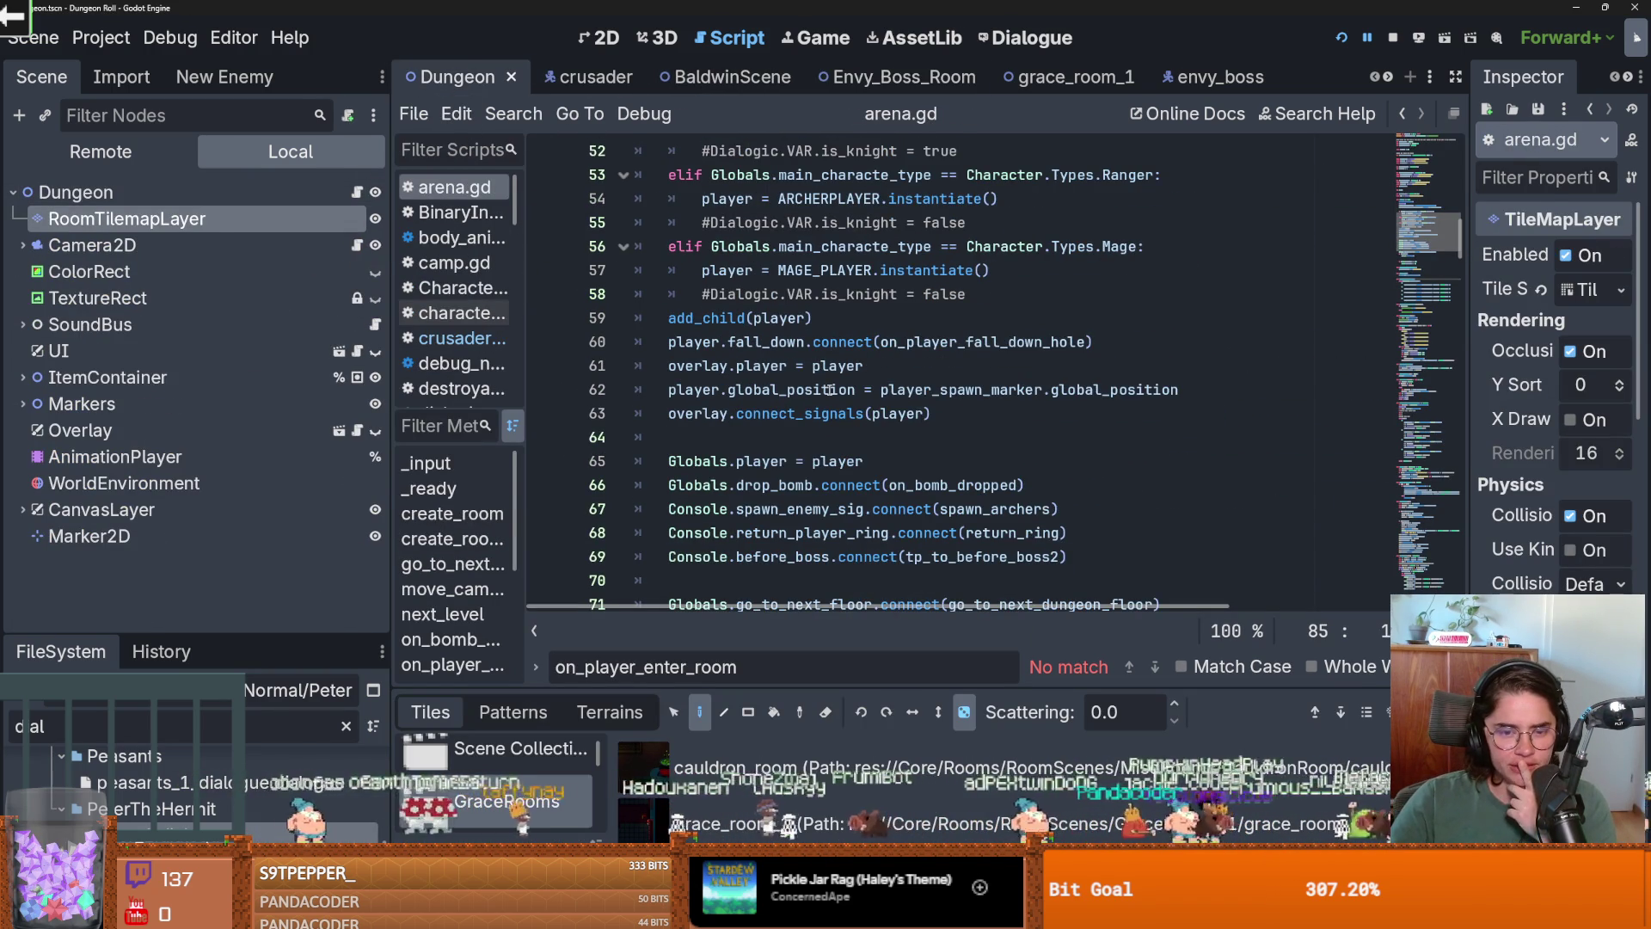
pyautogui.scroll(-1, 830, 389)
pyautogui.scroll(2, 830, 389)
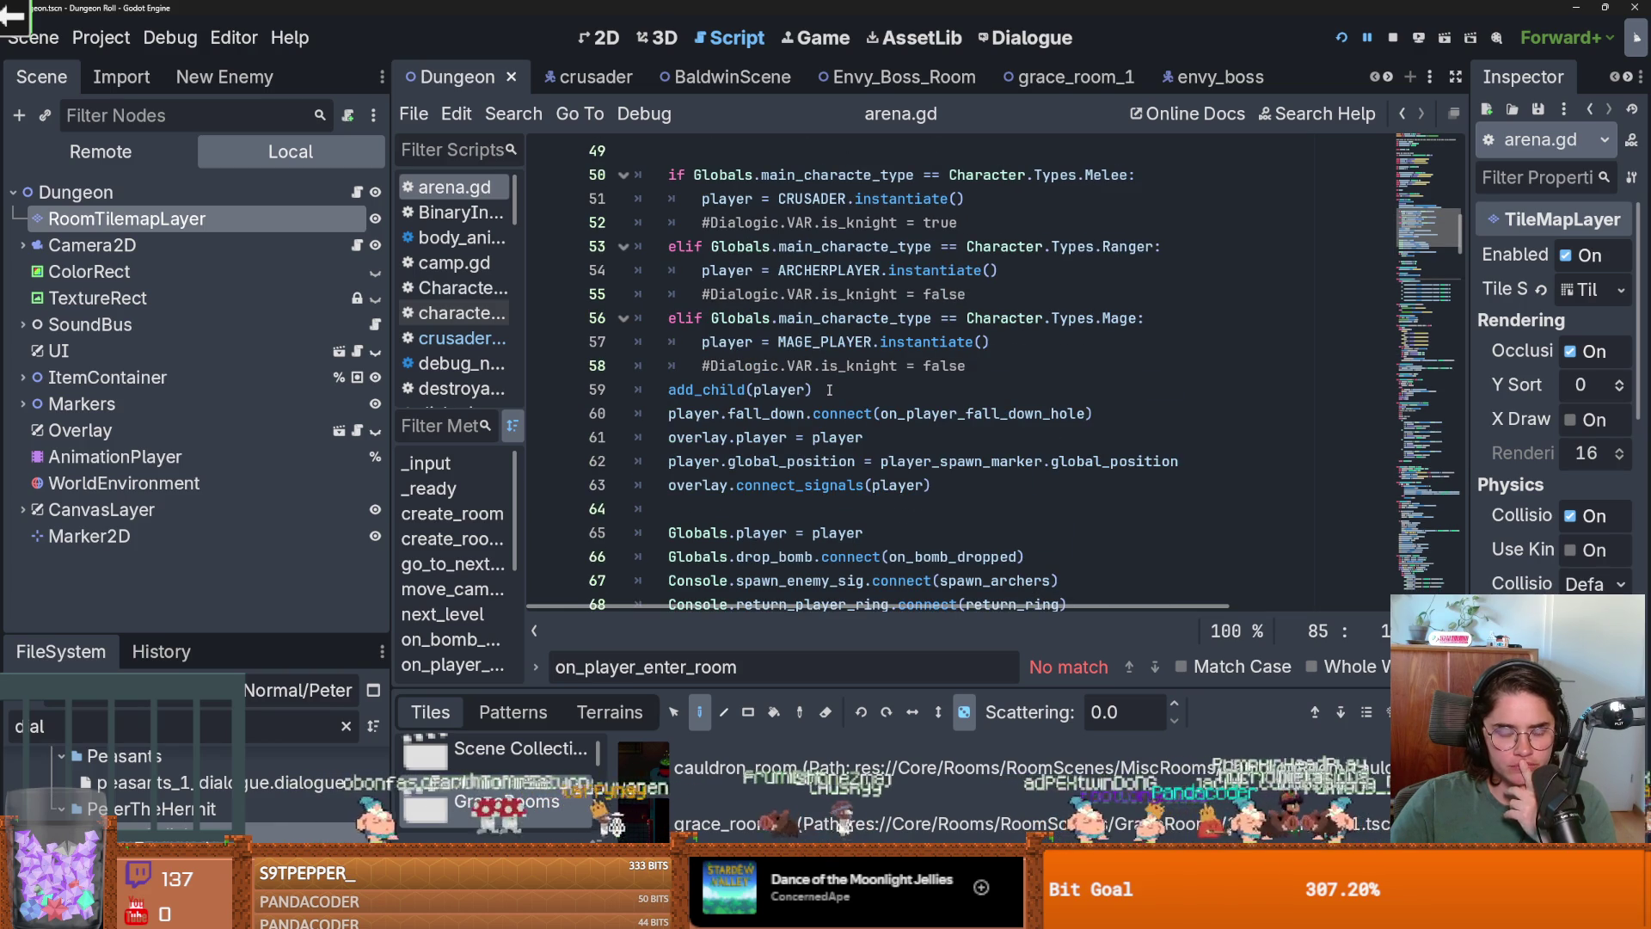
pyautogui.scroll(-3, 830, 389)
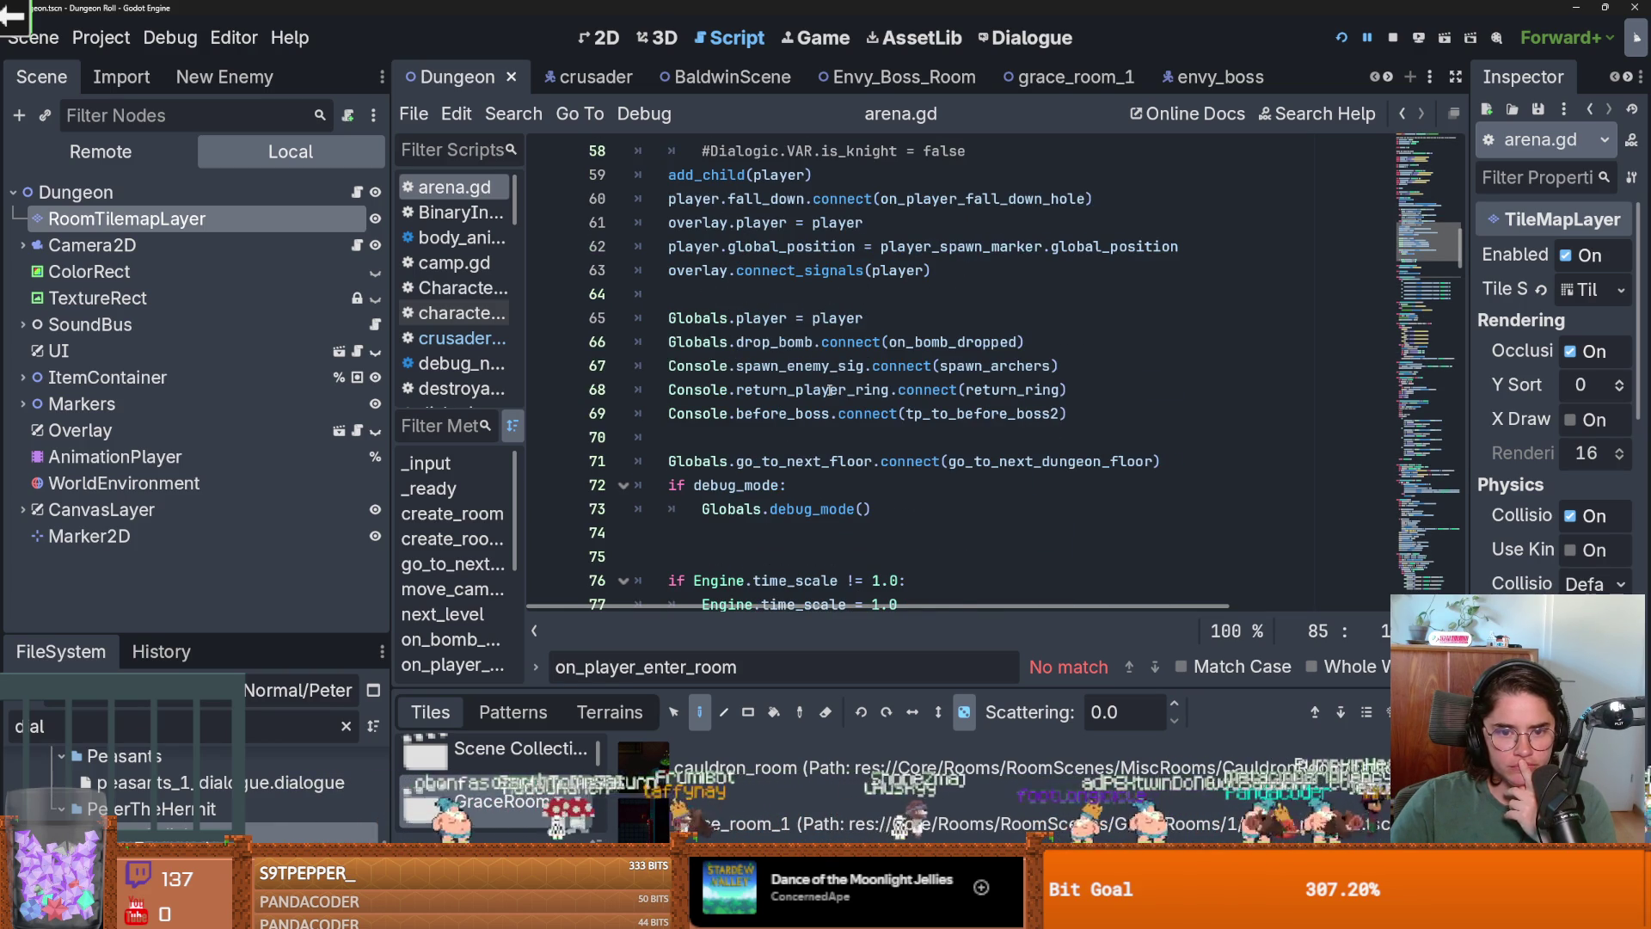
pyautogui.scroll(-3, 830, 389)
pyautogui.scroll(6, 830, 388)
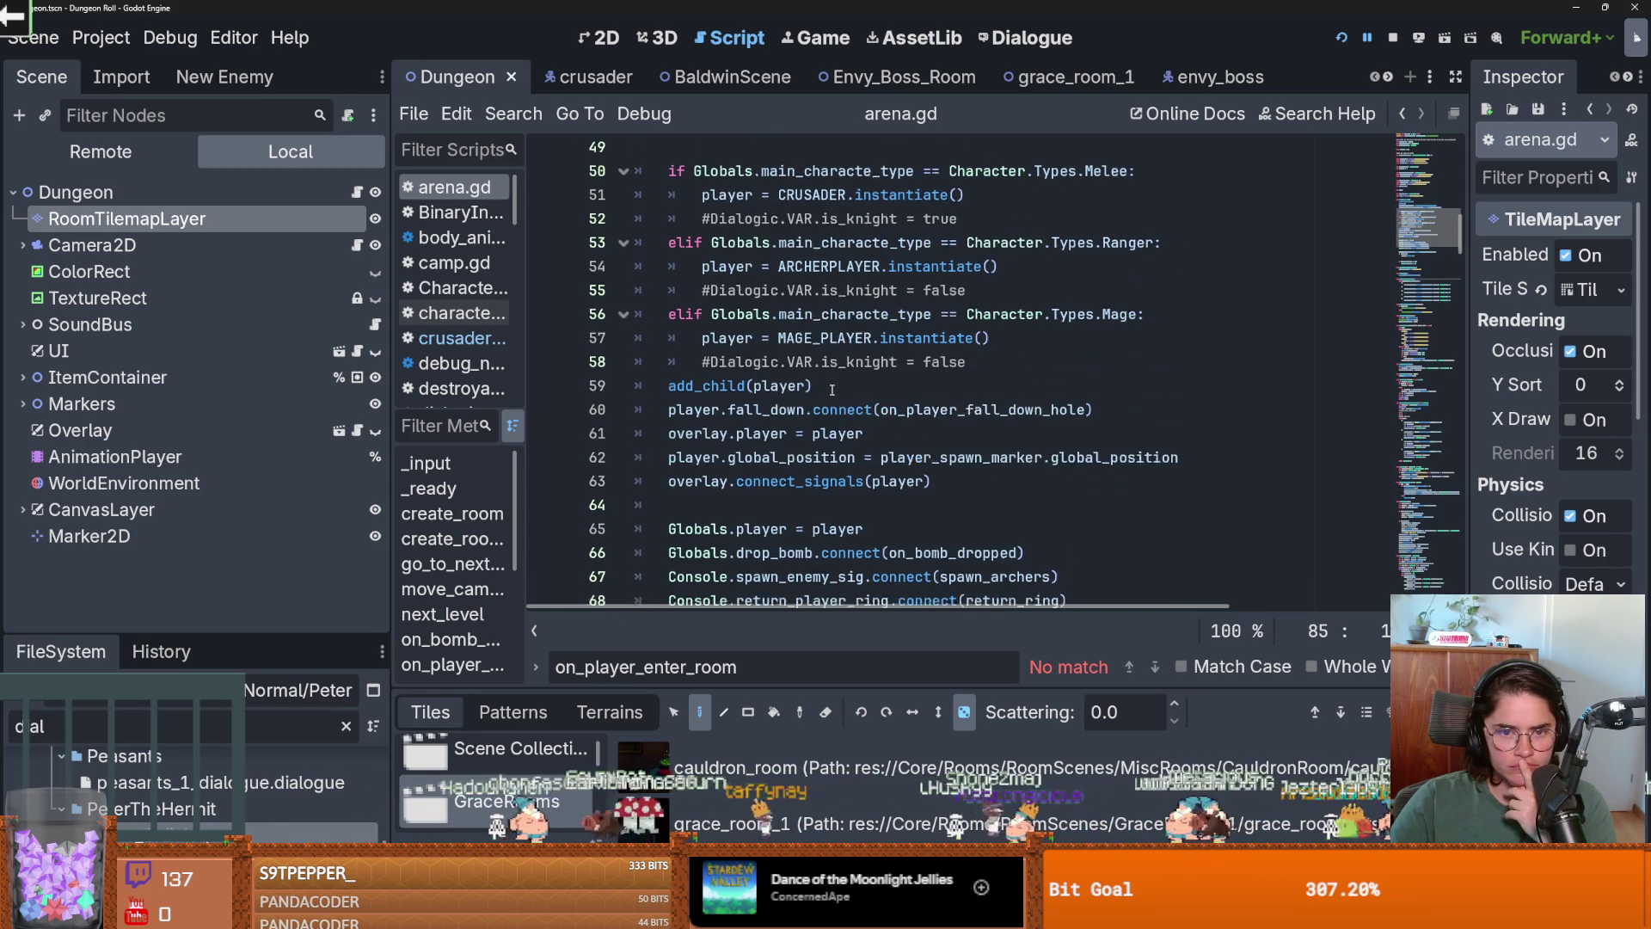
pyautogui.scroll(2, 756, 487)
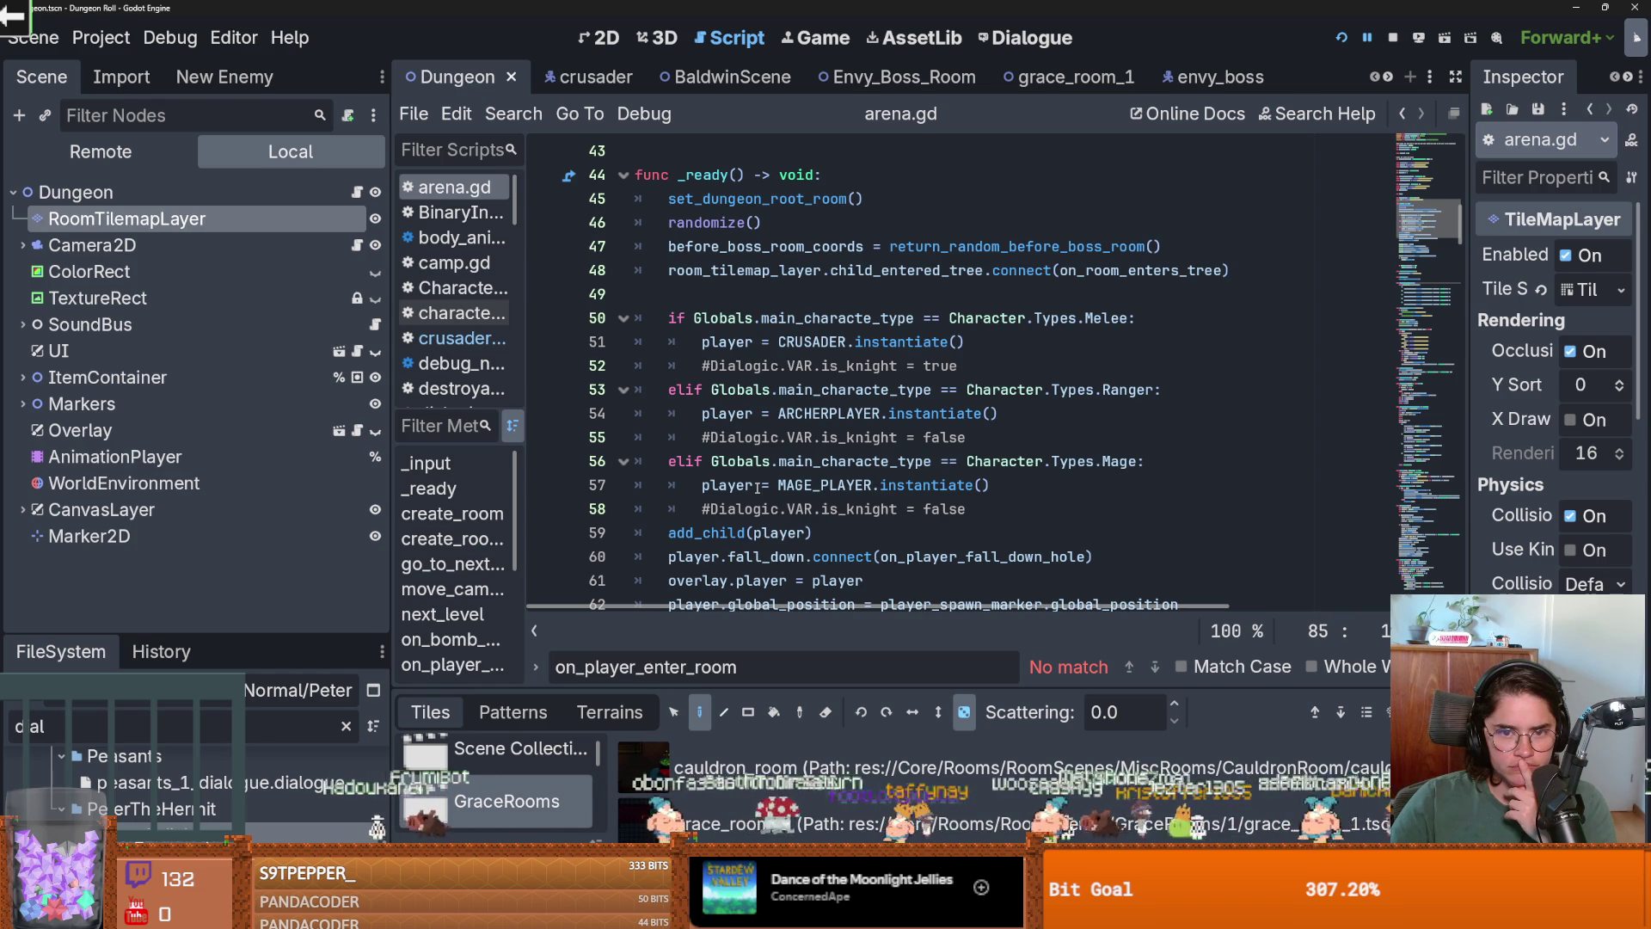
# Jump to the on_room_enters_tree definition and inspect its create_root_room setup code
pyautogui.keyDown('ctrl'); pyautogui.click(1095, 277); pyautogui.keyUp('ctrl')
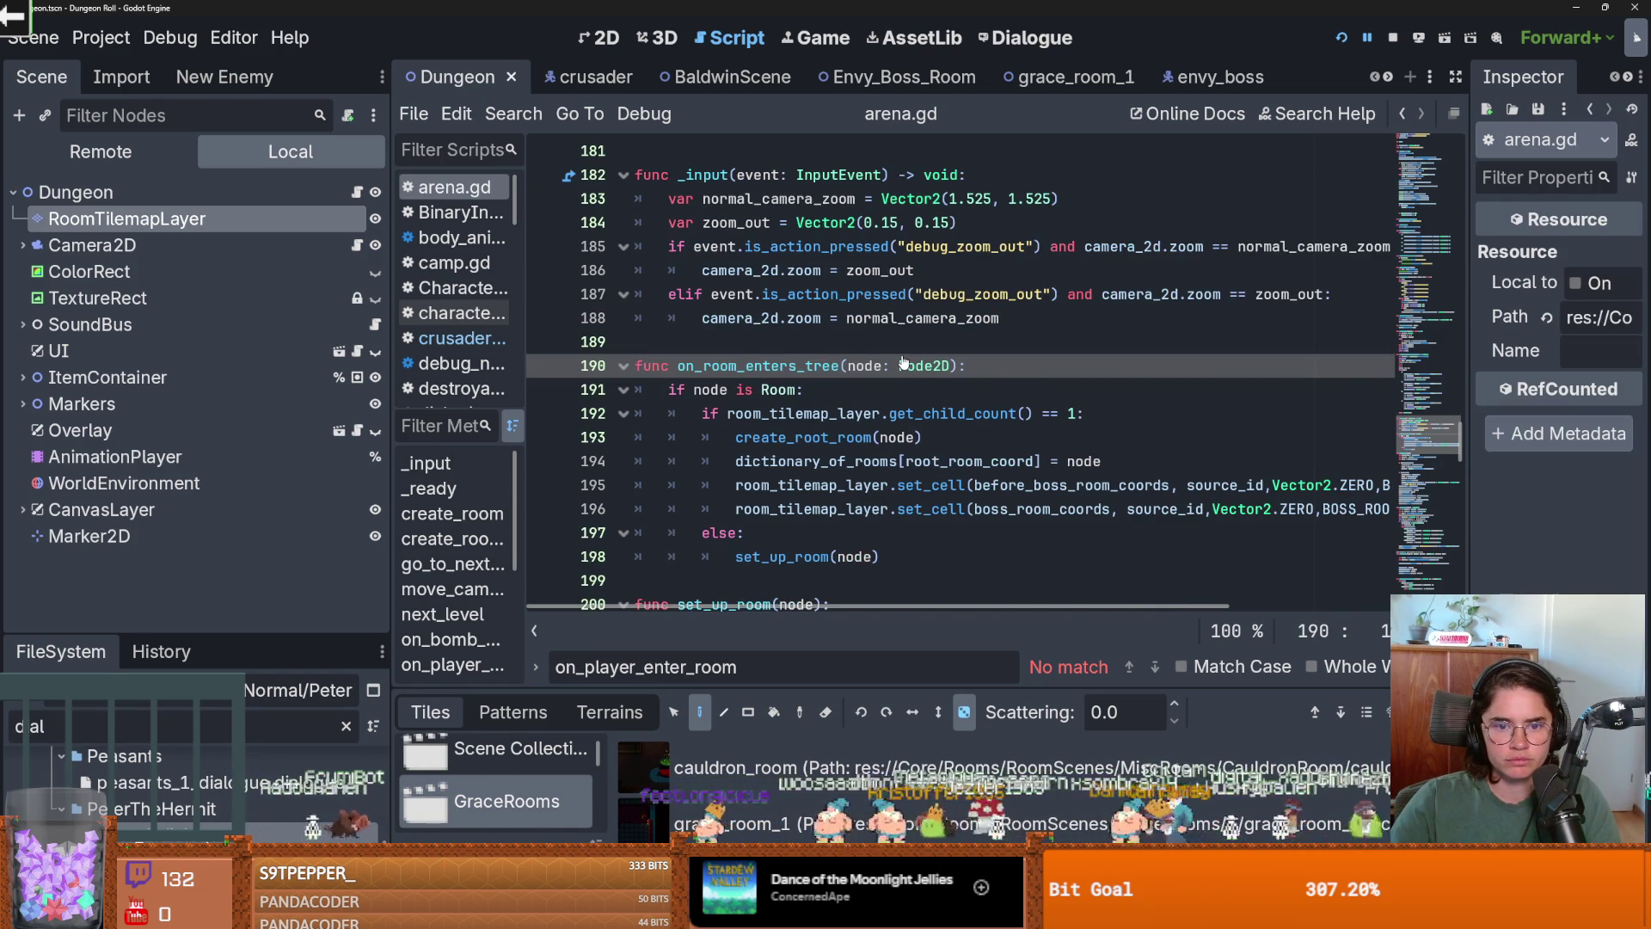
pyautogui.click(769, 368)
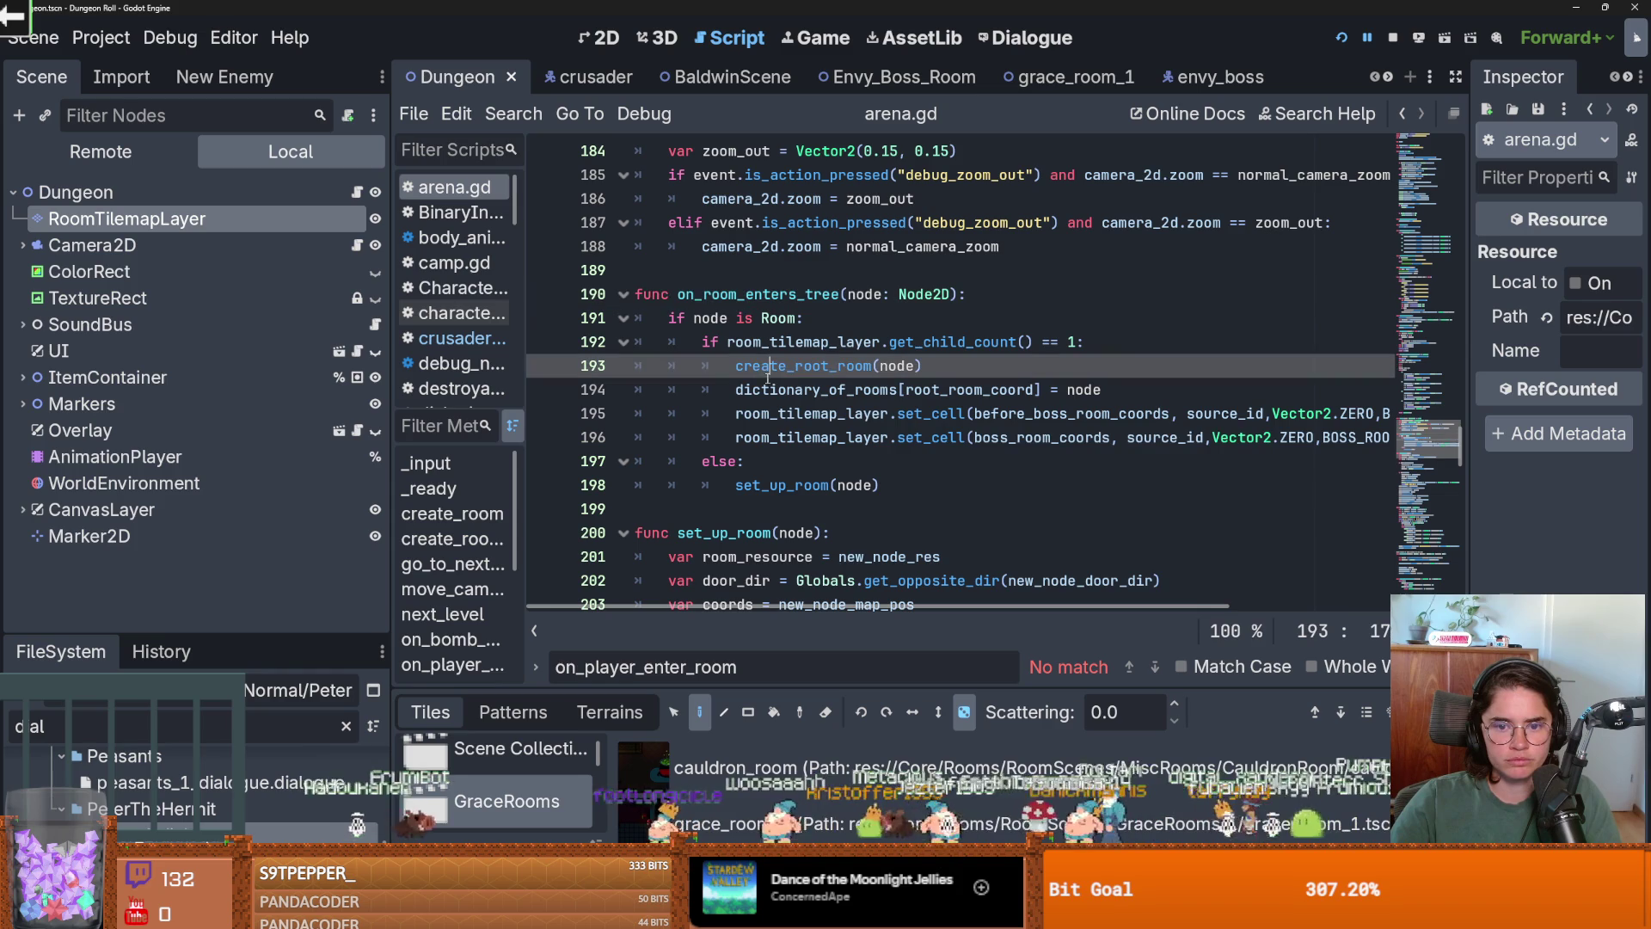
pyautogui.click(832, 416)
pyautogui.doubleClick(774, 294)
# Back in _ready, select the character-type player block down through line 50
pyautogui.scroll(5, 881, 361)
pyautogui.scroll(20, 880, 361)
pyautogui.scroll(17, 897, 355)
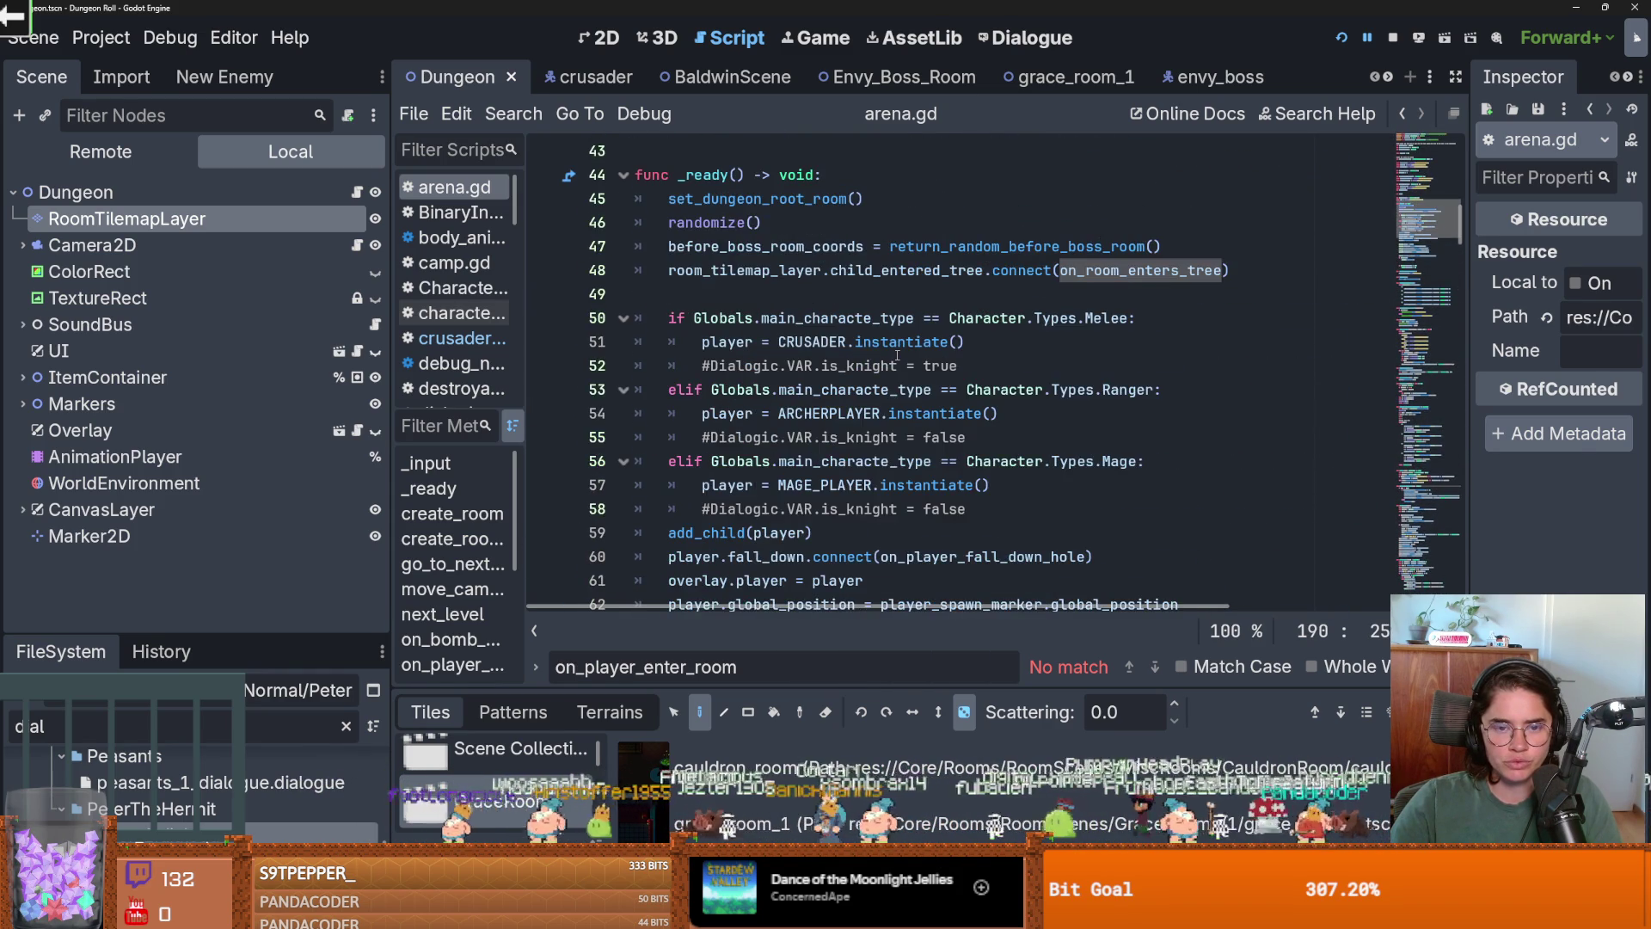
pyautogui.scroll(-2, 897, 355)
pyautogui.scroll(1, 897, 356)
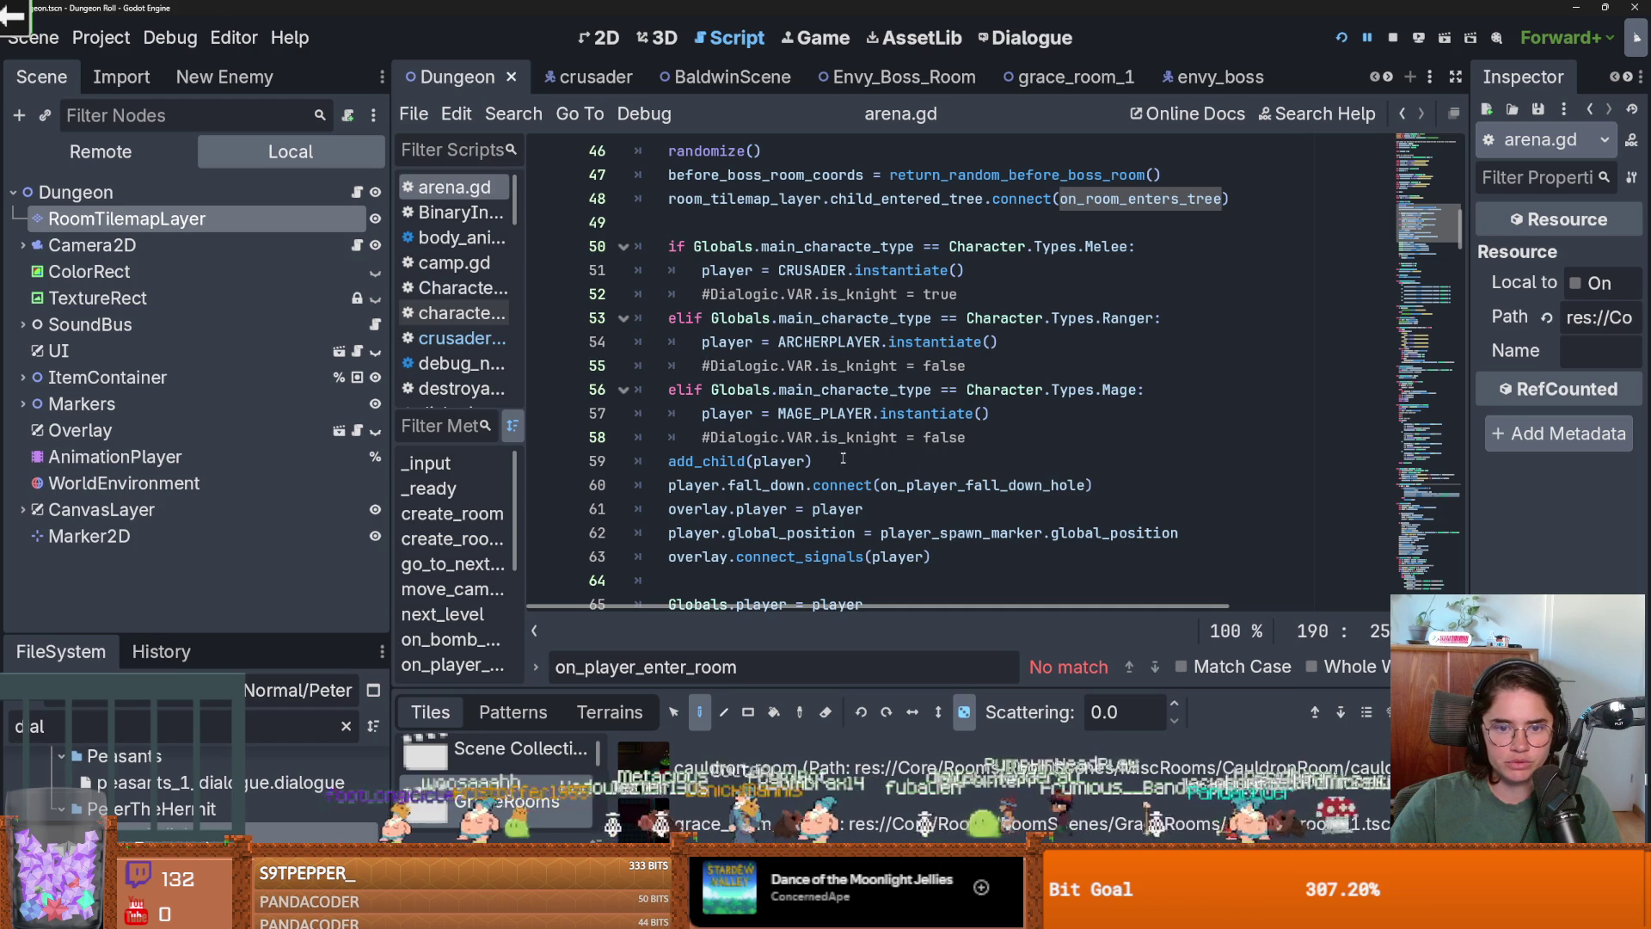
pyautogui.moveTo(813, 461); pyautogui.dragTo(680, 299)
pyautogui.hotkey('shift', 'Up')
pyautogui.hotkey('shift', 'Up')
# Move the character-type player instantiation block to the top of _ready
pyautogui.hotkey('ctrl', 'x')
pyautogui.scroll(2, 883, 246)
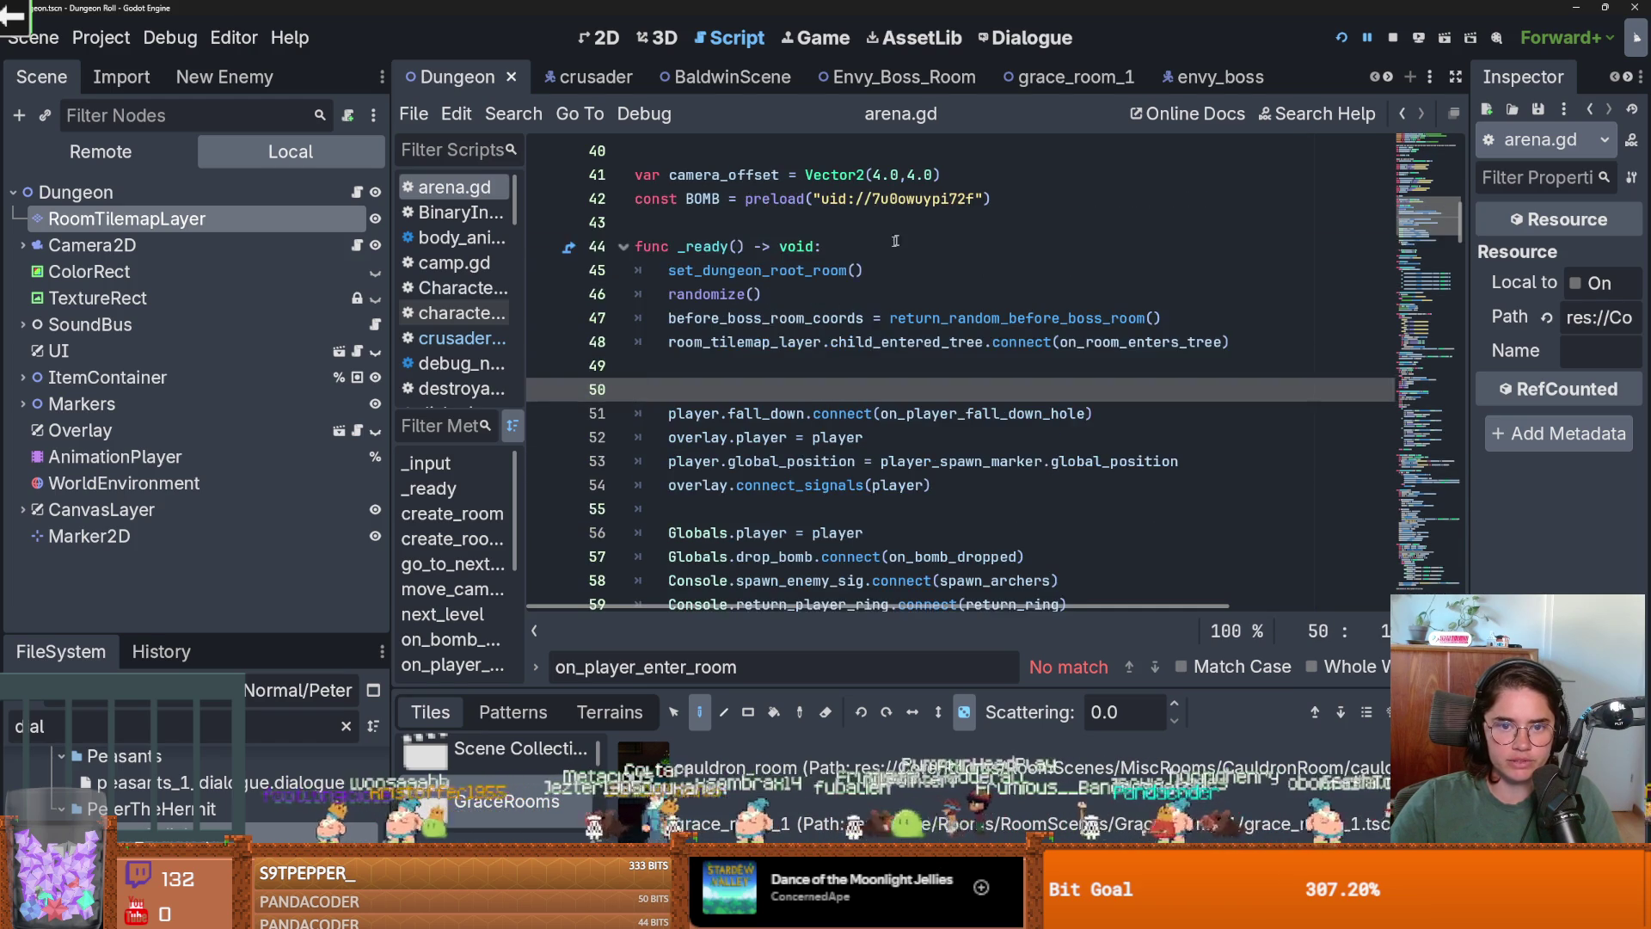
pyautogui.click(882, 246)
pyautogui.press('Return')
pyautogui.hotkey('ctrl', 'v')
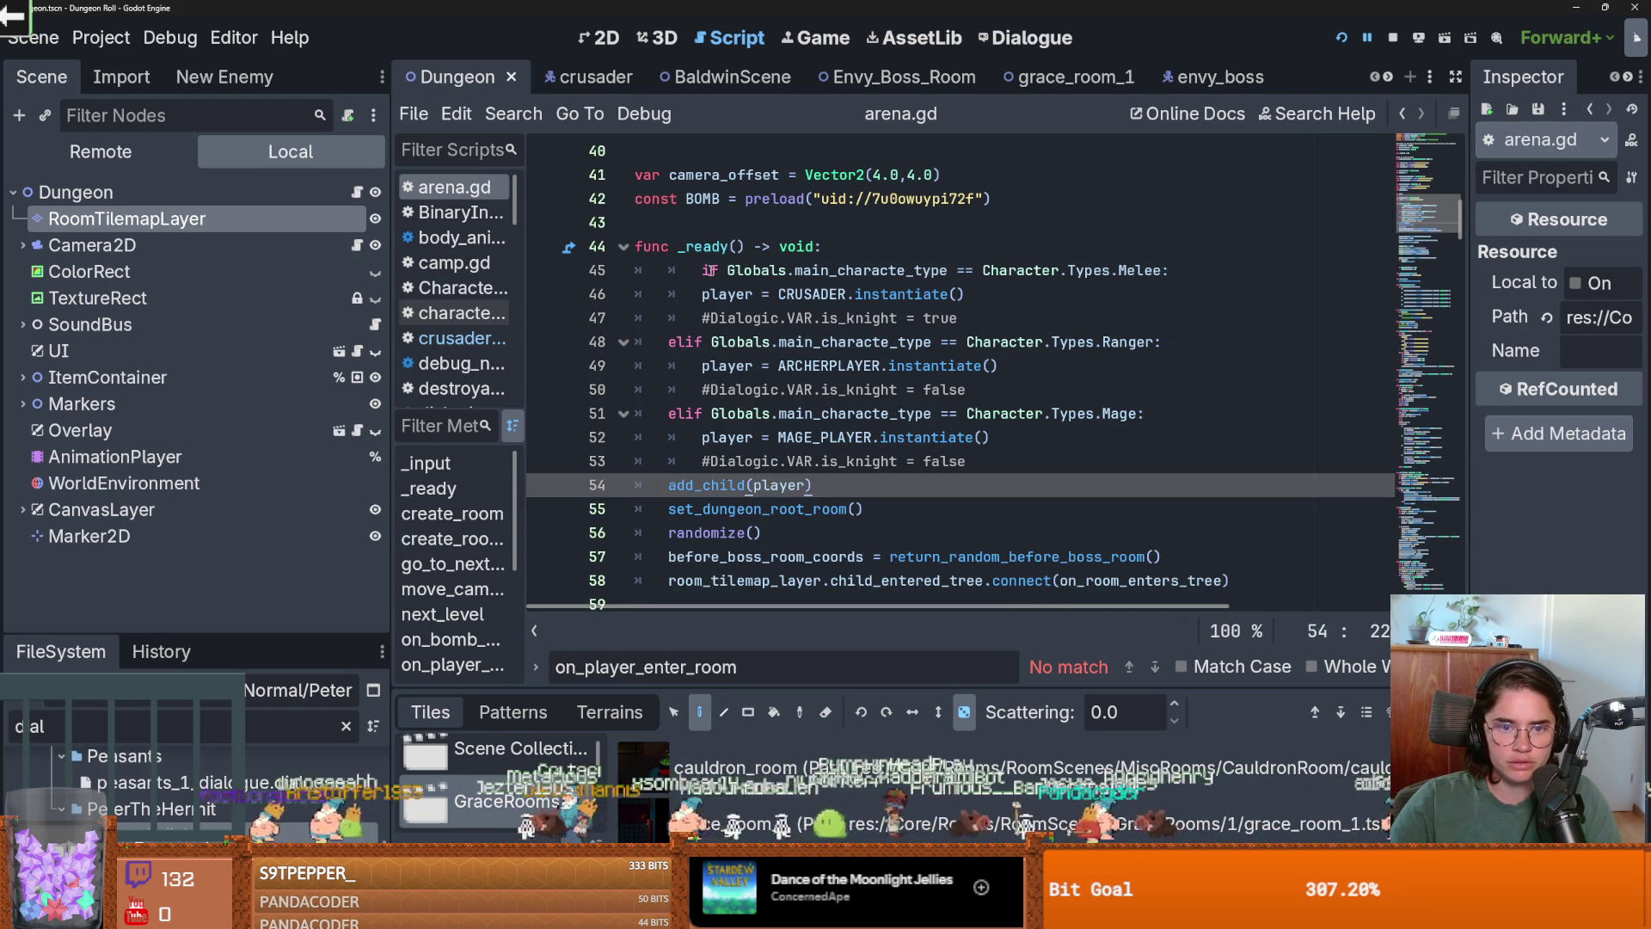
# Add a blank line after add_child(player), save arena.gd, and rerun the game
pyautogui.scroll(-3, 794, 319)
pyautogui.click(830, 268)
pyautogui.press('Return')
pyautogui.hotkey('ctrl', 's')
pyautogui.click(729, 485)
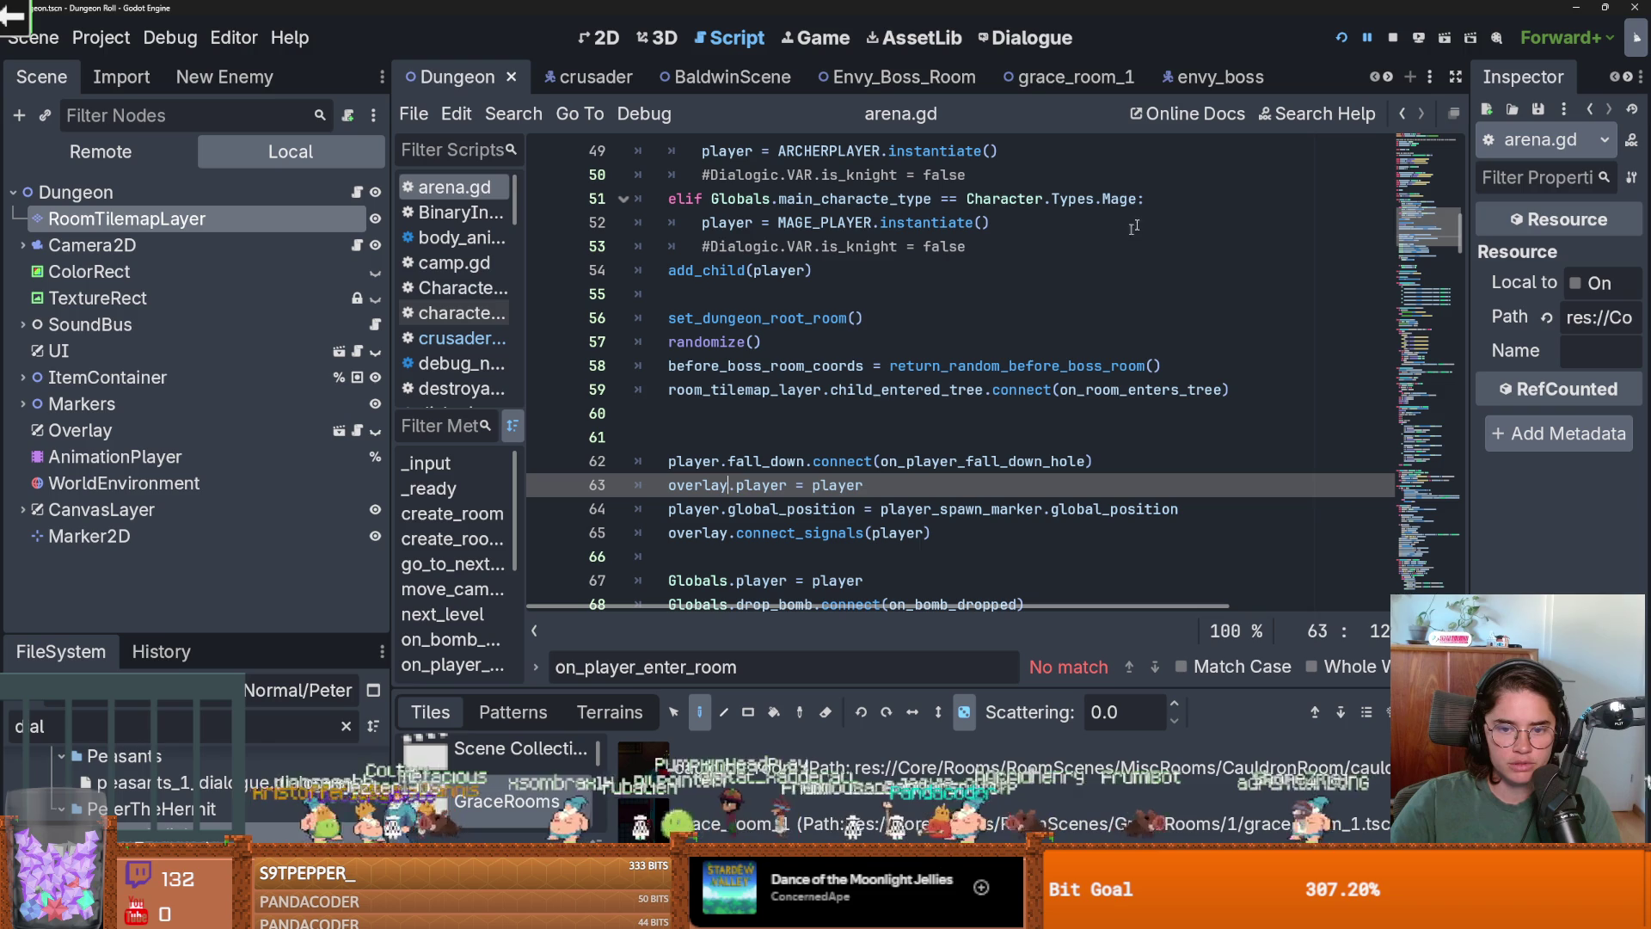
pyautogui.click(1340, 41)
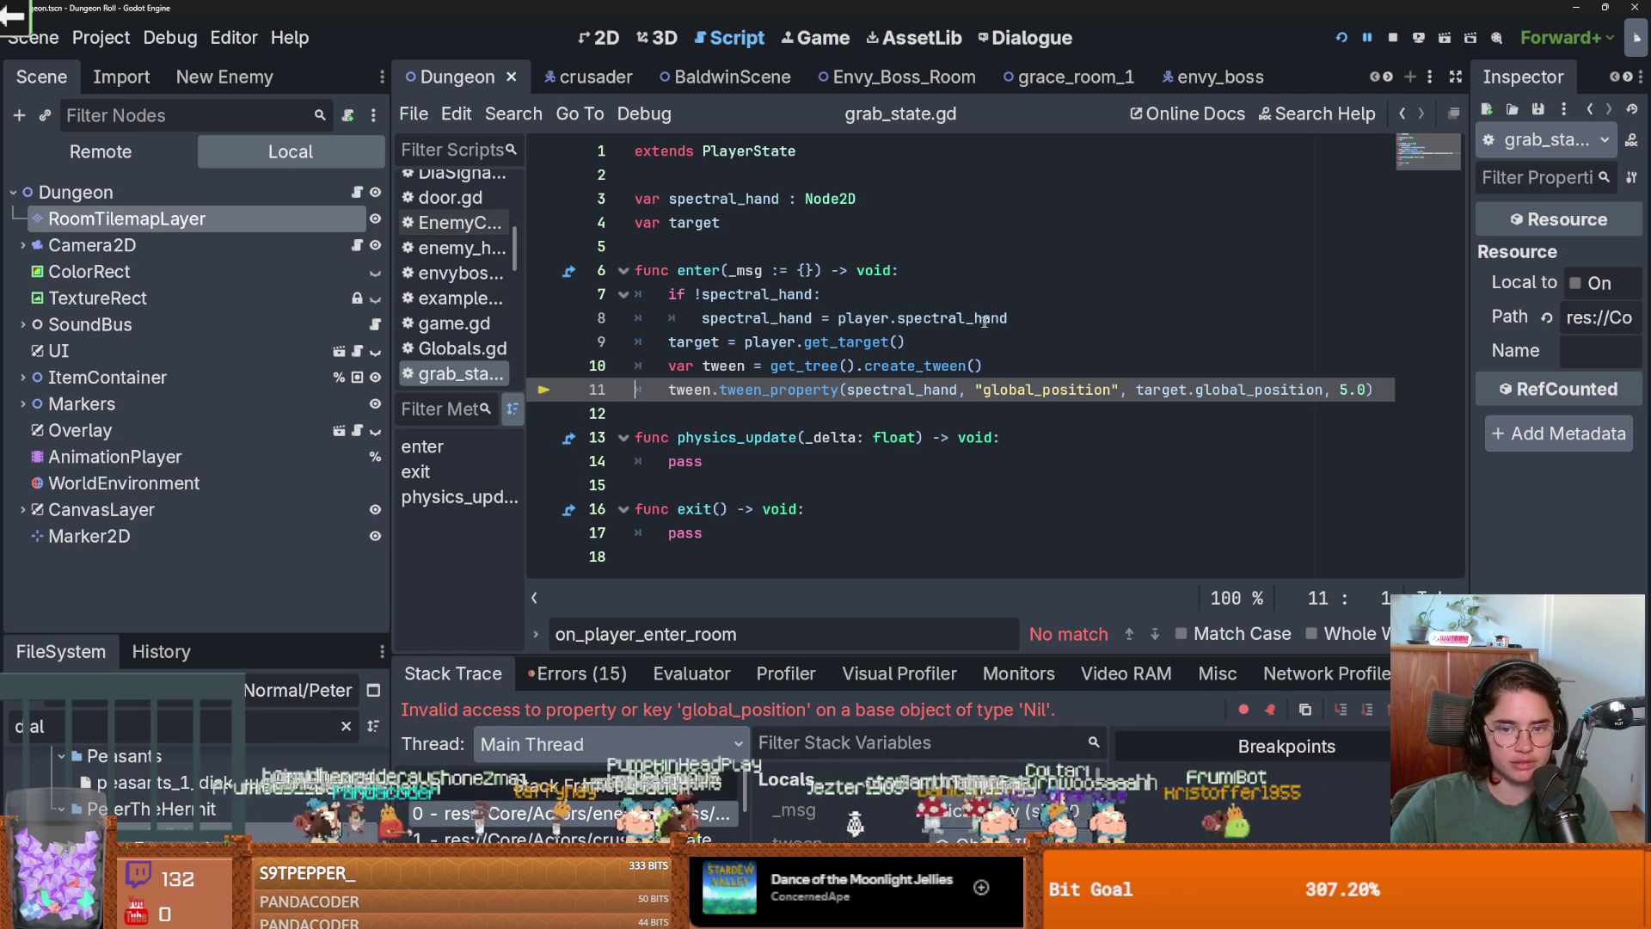
# Inspect the tween_property call and get_target's player, then return to arena.gd
pyautogui.click(762, 389)
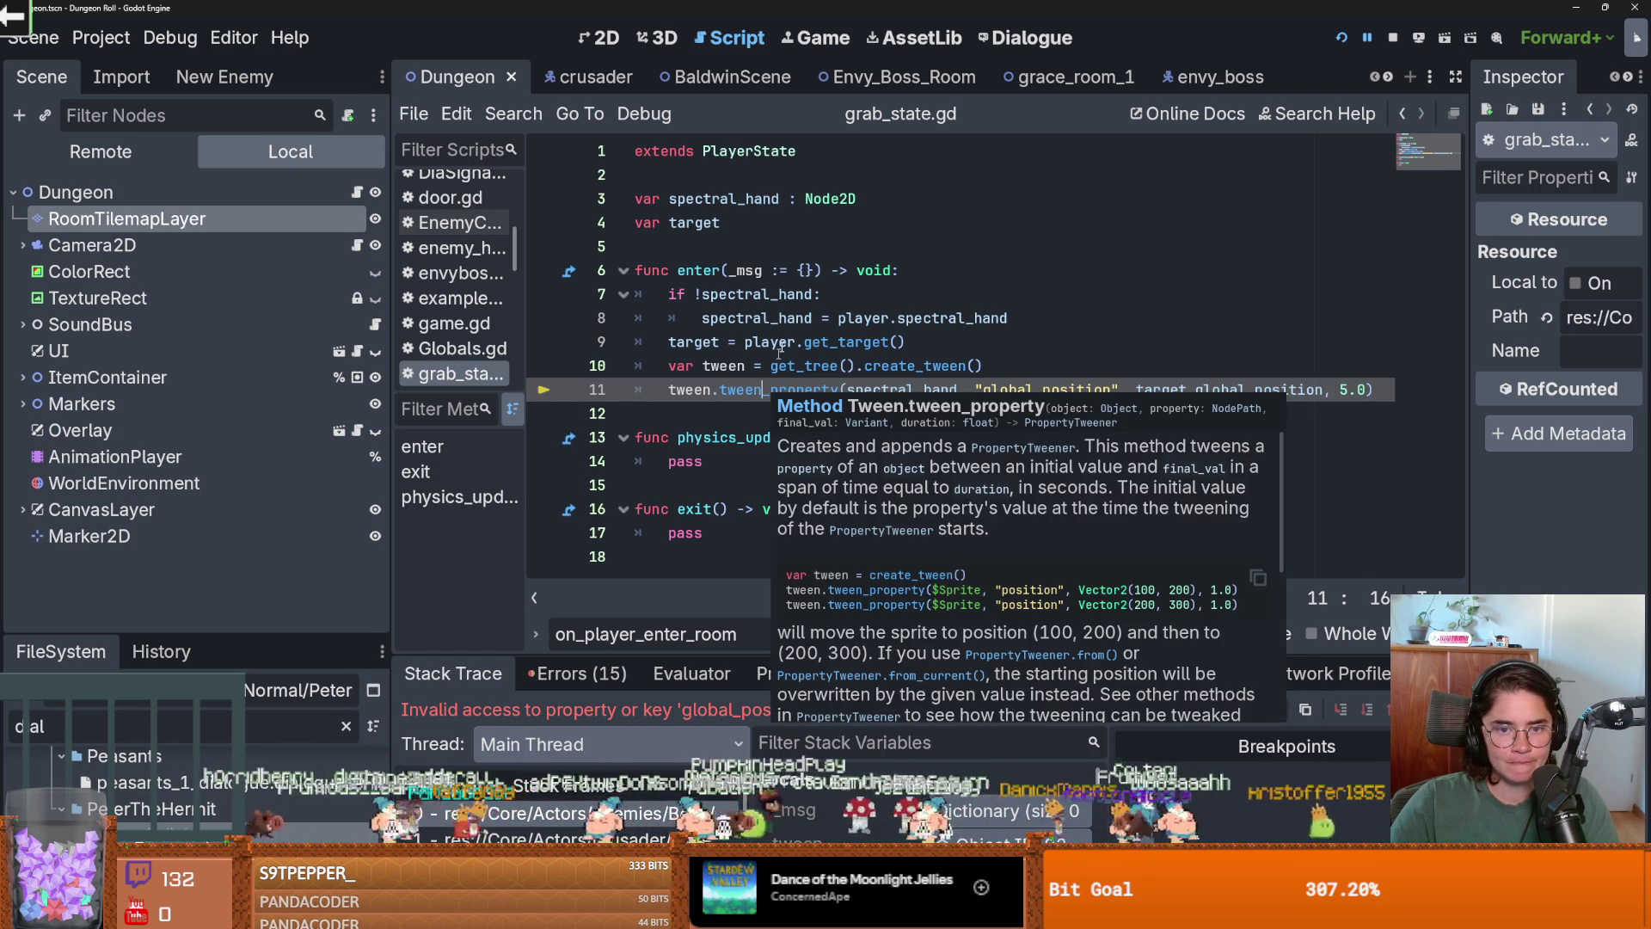
pyautogui.doubleClick(769, 342)
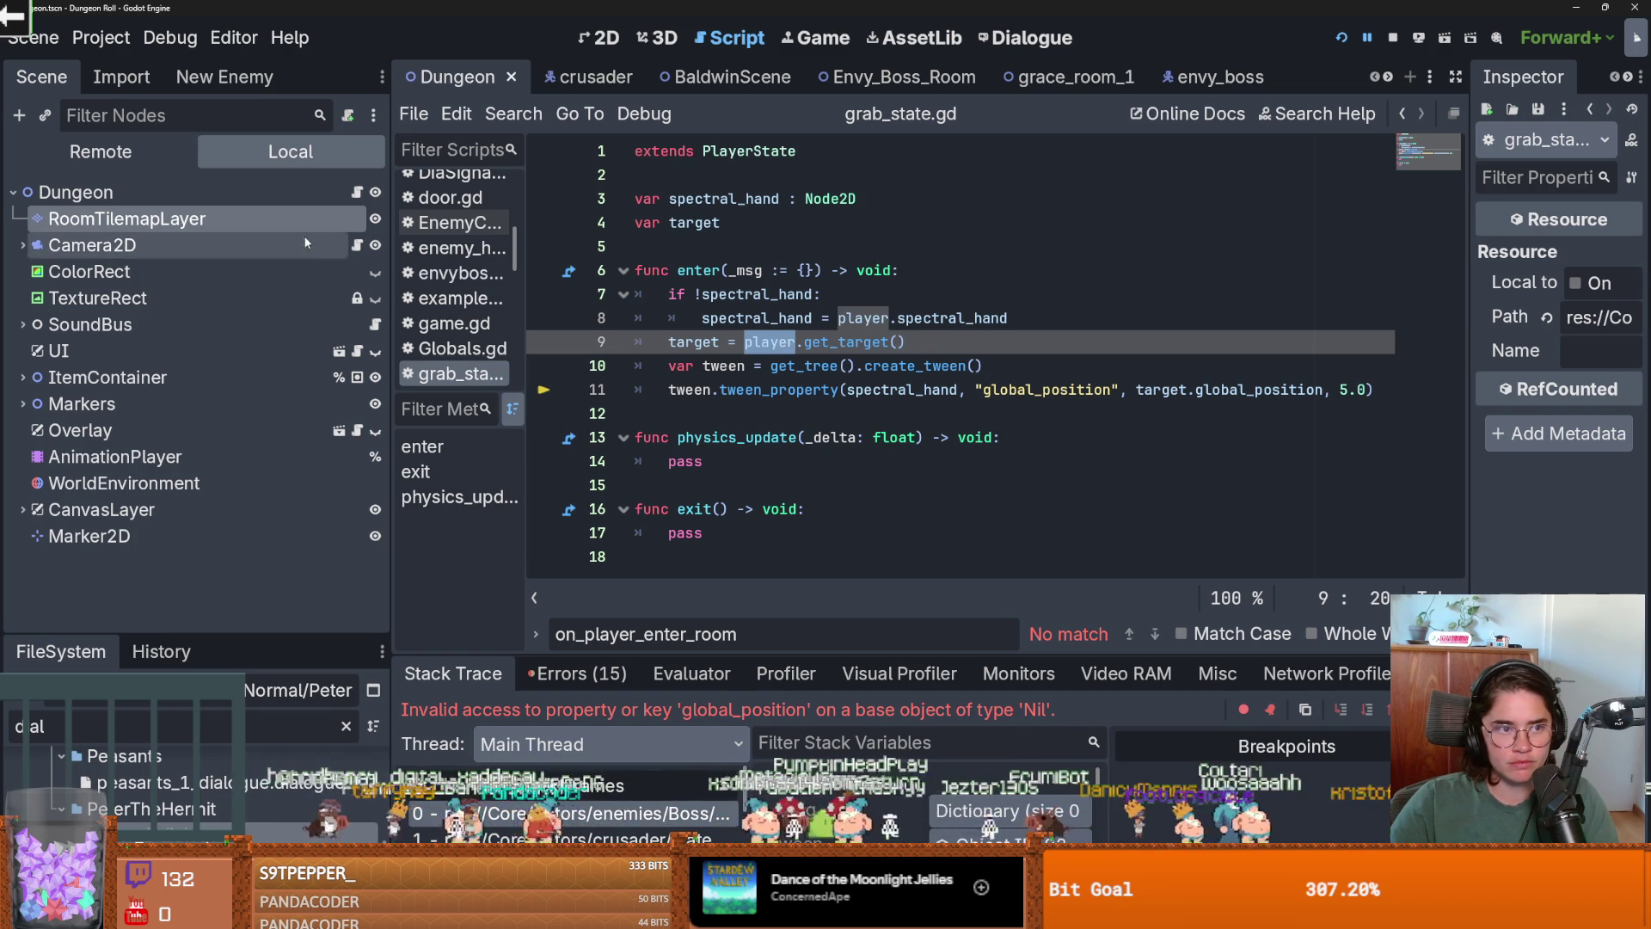
pyautogui.click(356, 192)
pyautogui.scroll(13, 712, 282)
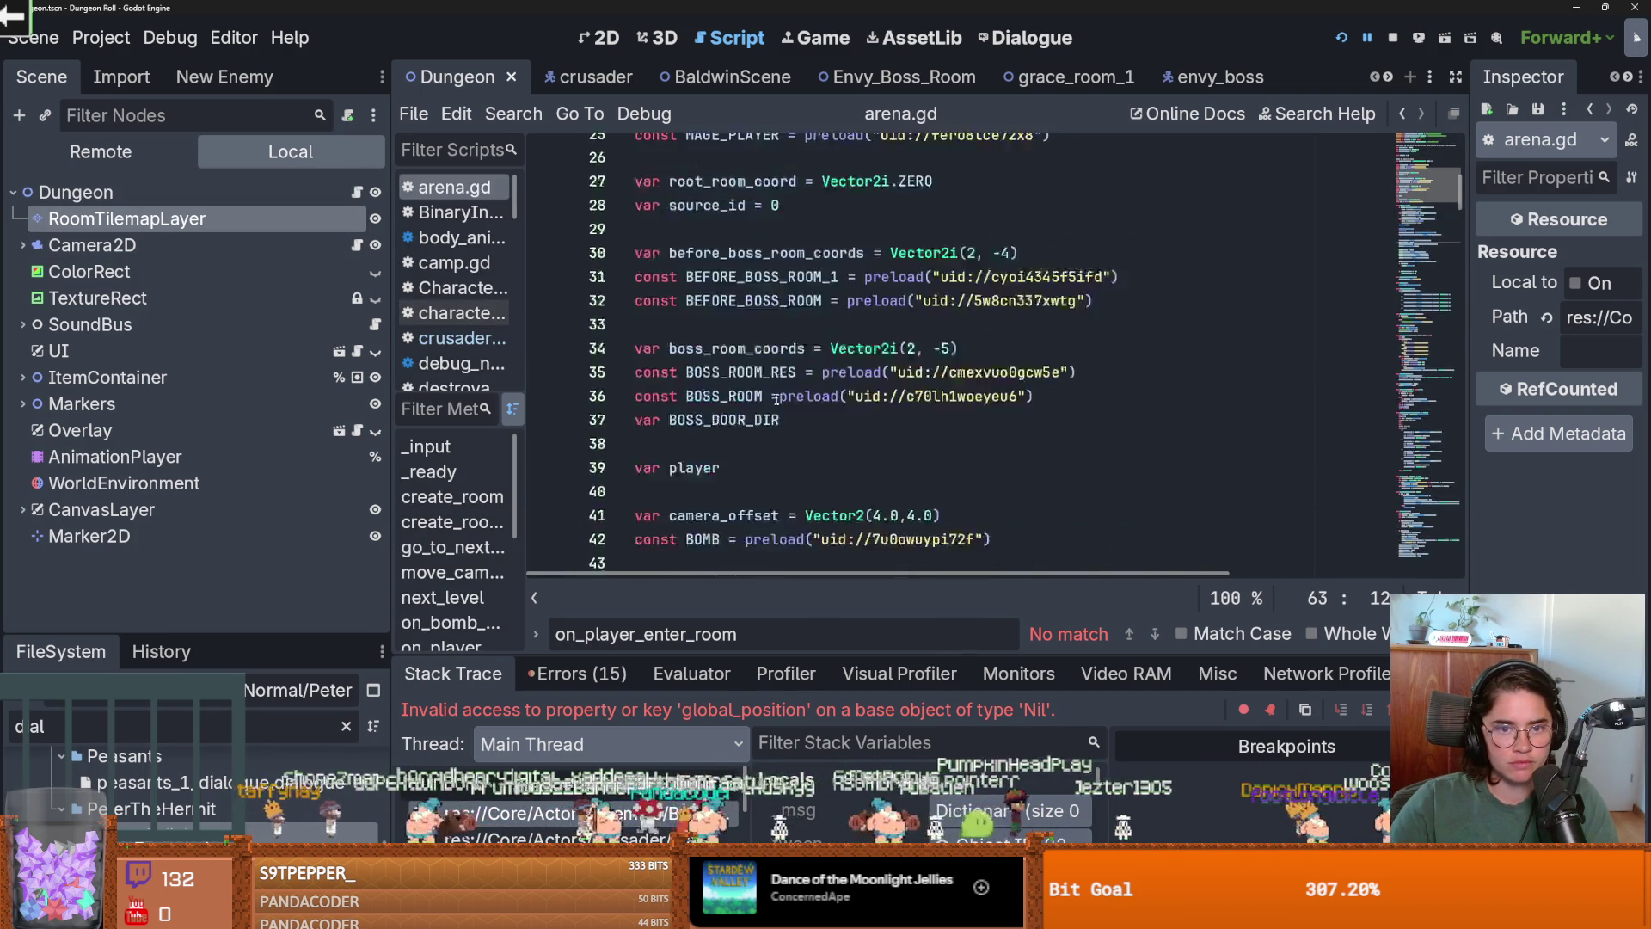
pyautogui.scroll(-5, 830, 412)
# Undo the _ready reordering, save arena.gd, and open the Node2D documentation
pyautogui.hotkey('ctrl', 'z')
pyautogui.hotkey('ctrl', 'z')
pyautogui.hotkey('ctrl', 'z')
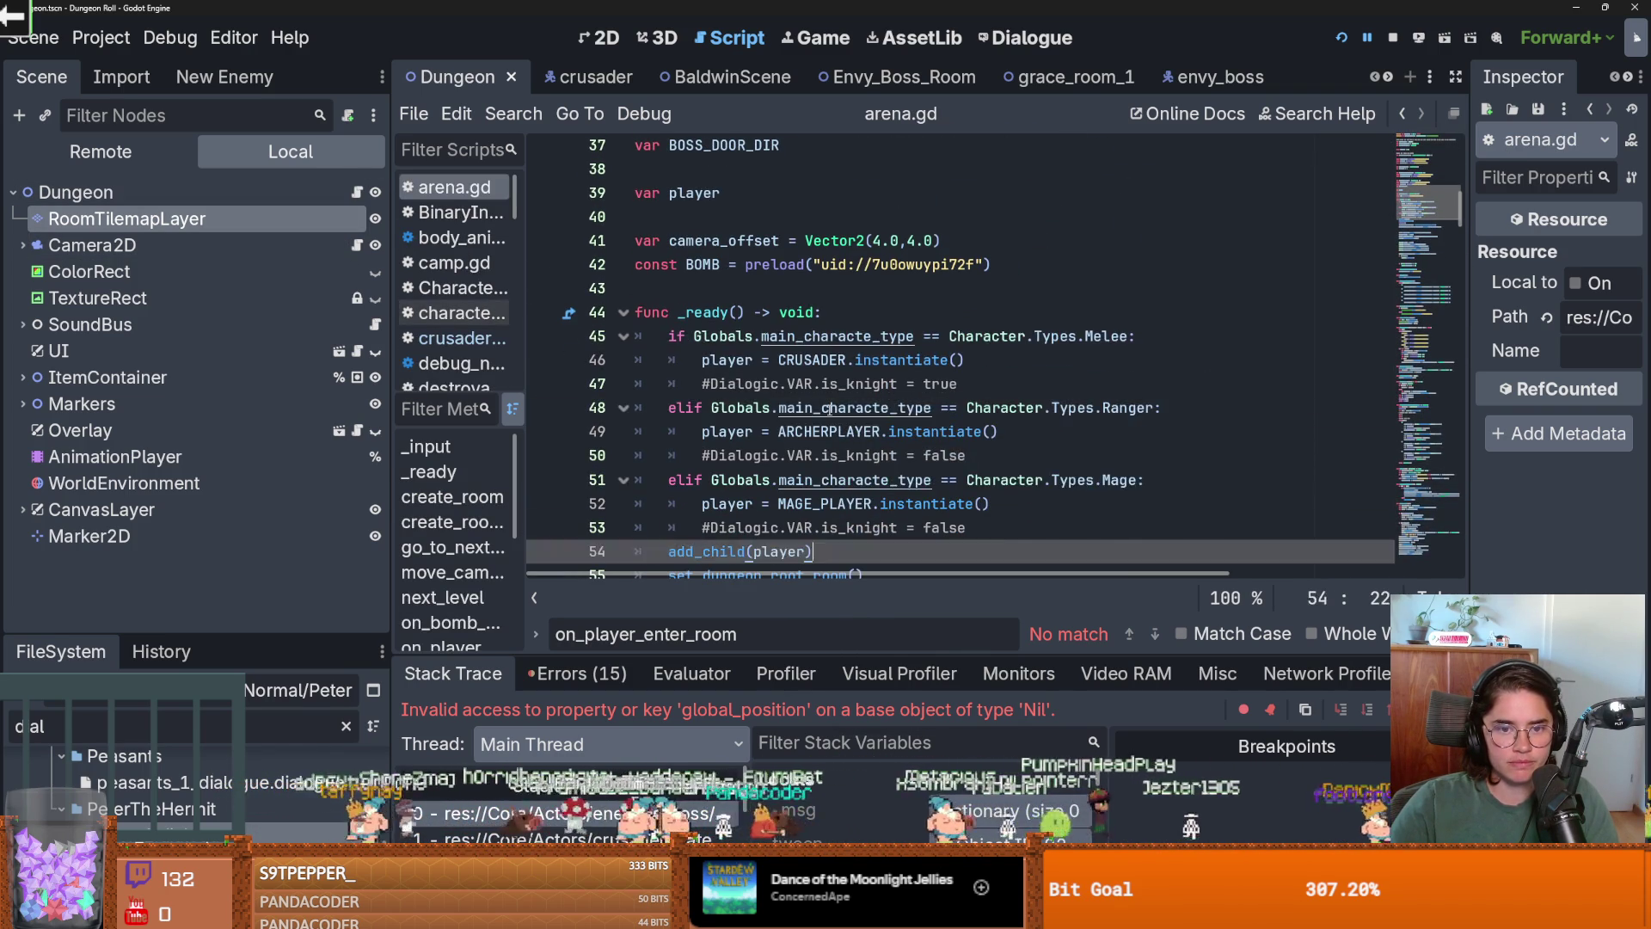
pyautogui.hotkey('ctrl', 'z')
pyautogui.hotkey('ctrl', 'z')
pyautogui.hotkey('ctrl', 'z')
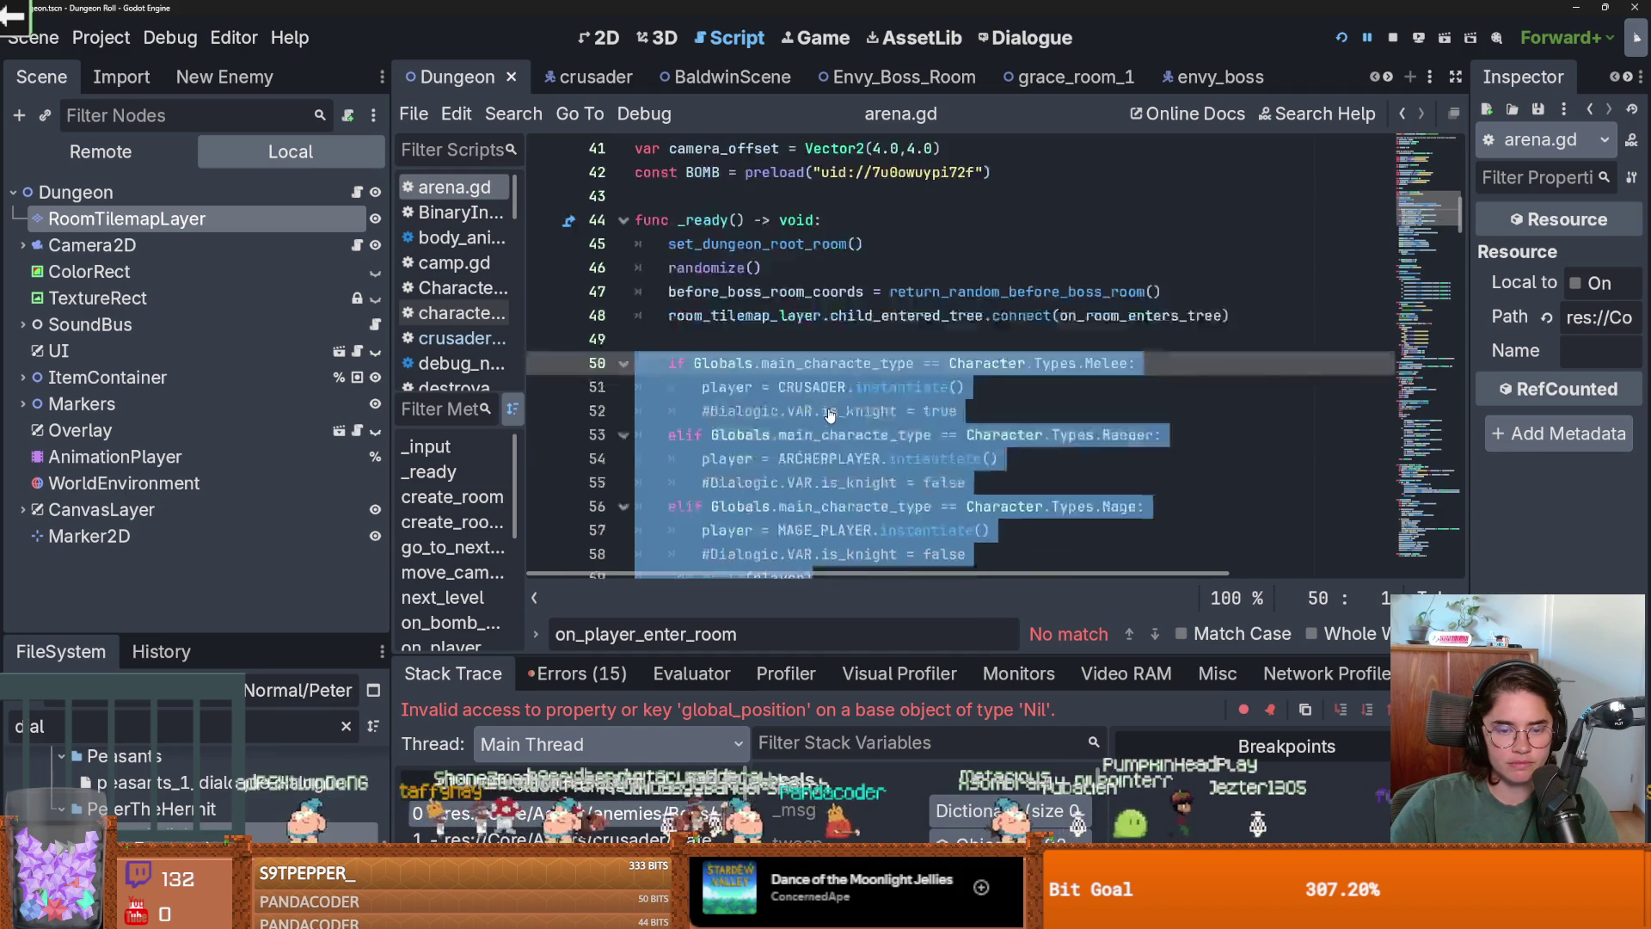
pyautogui.hotkey('ctrl', 's')
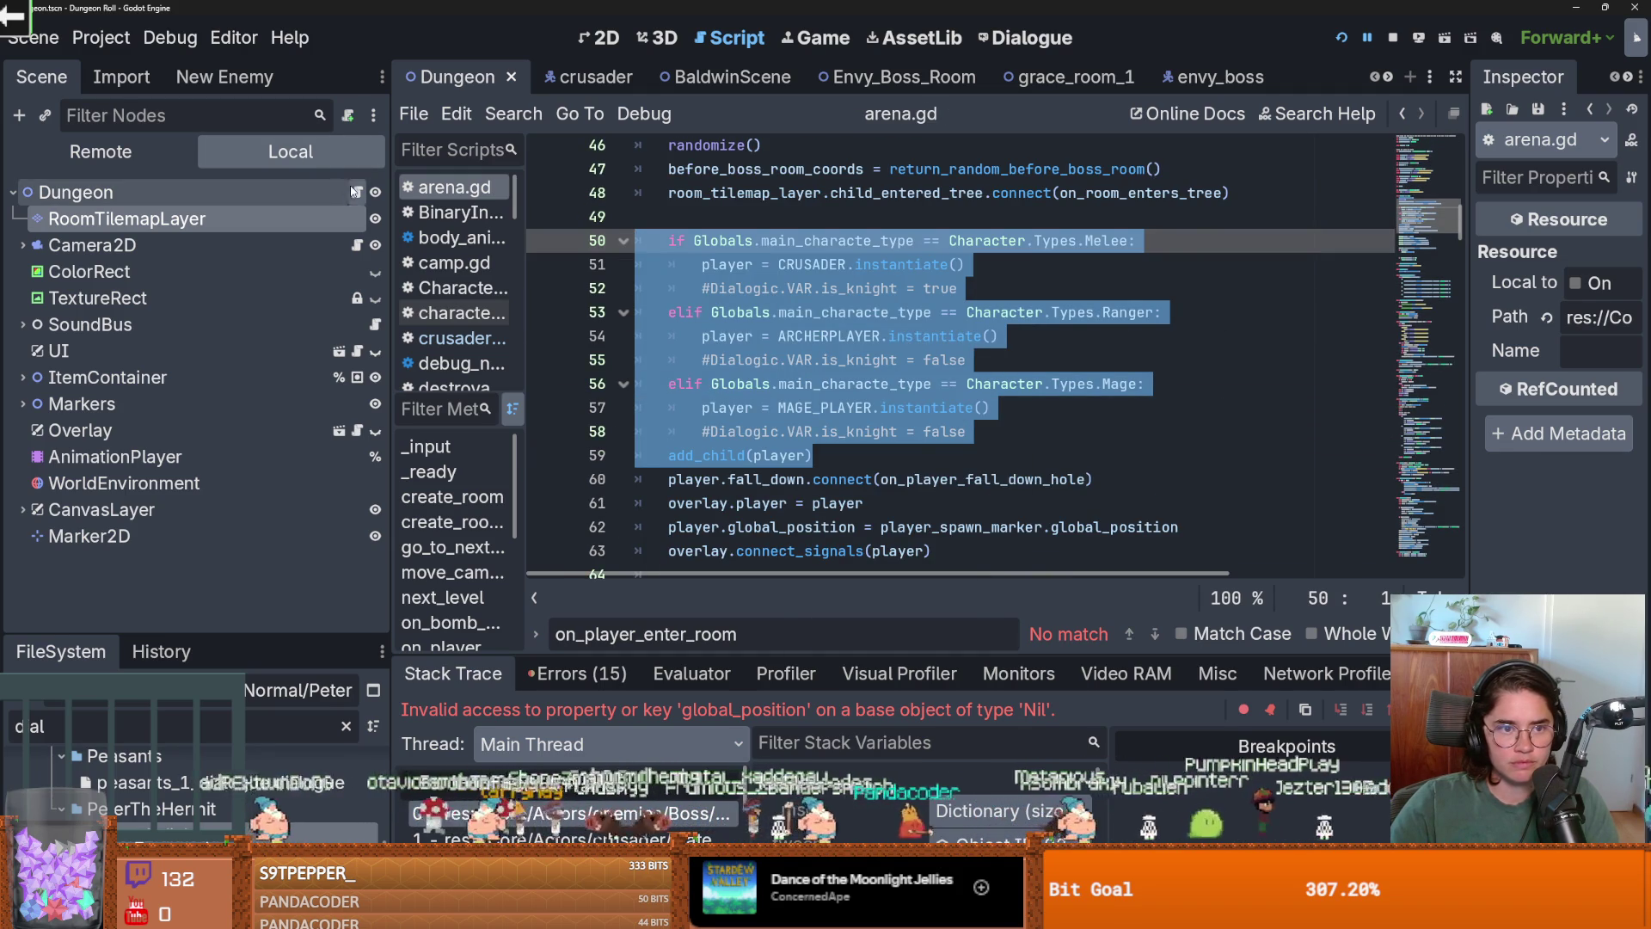
pyautogui.scroll(7, 787, 191)
pyautogui.scroll(8, 788, 191)
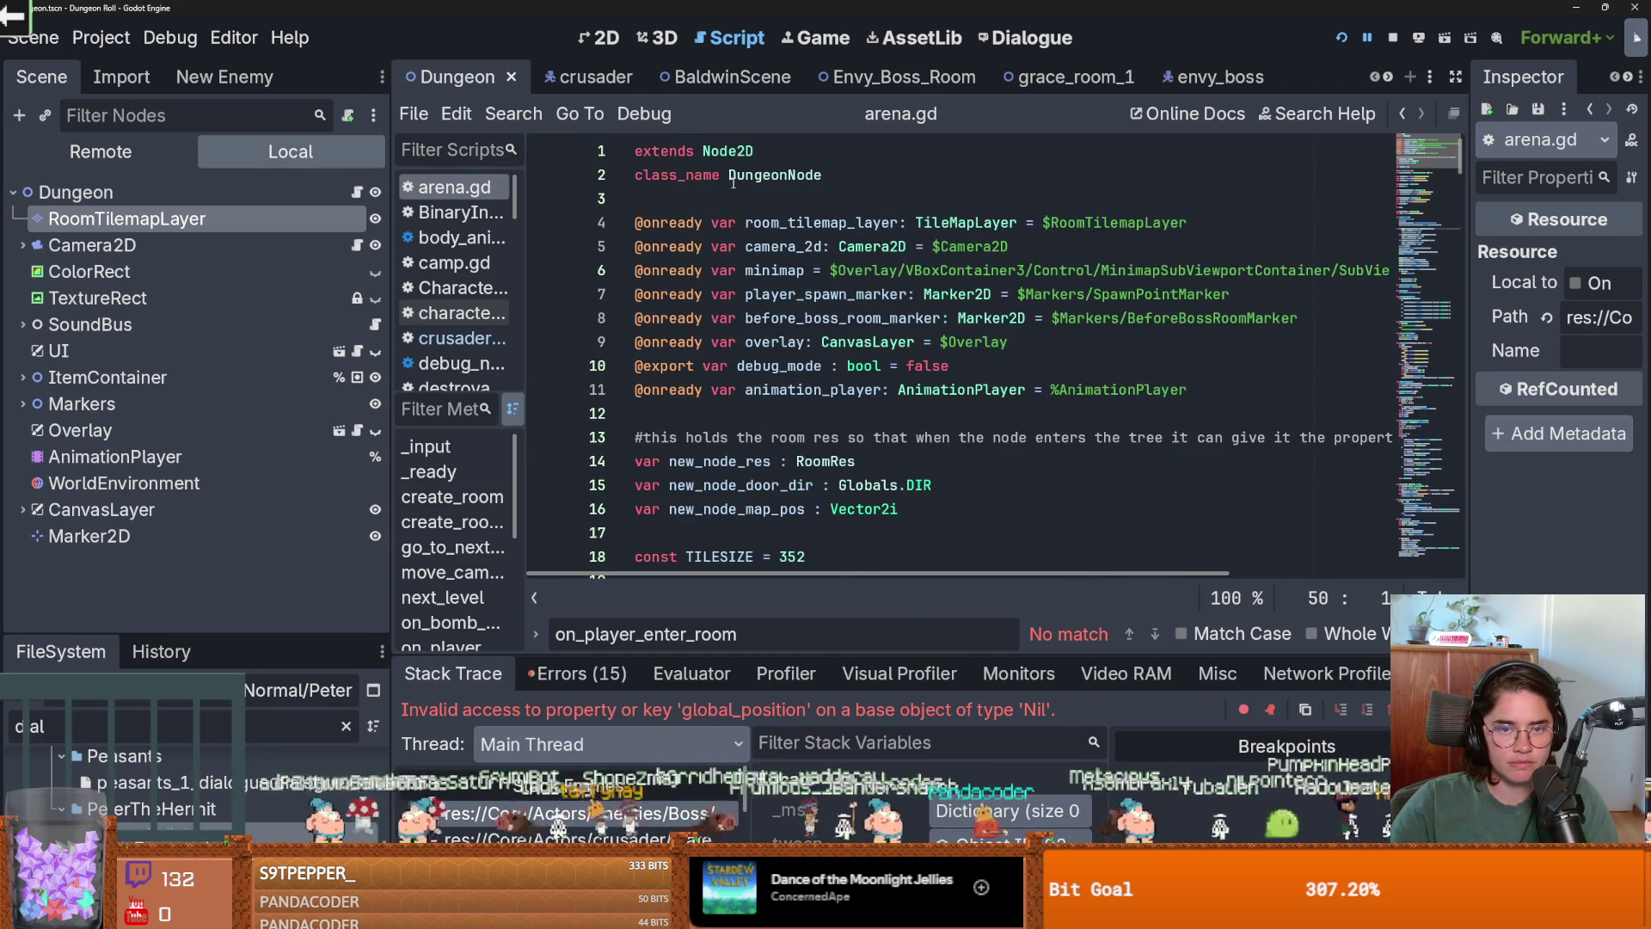
pyautogui.keyDown('ctrl'); pyautogui.click(727, 152); pyautogui.keyUp('ctrl')
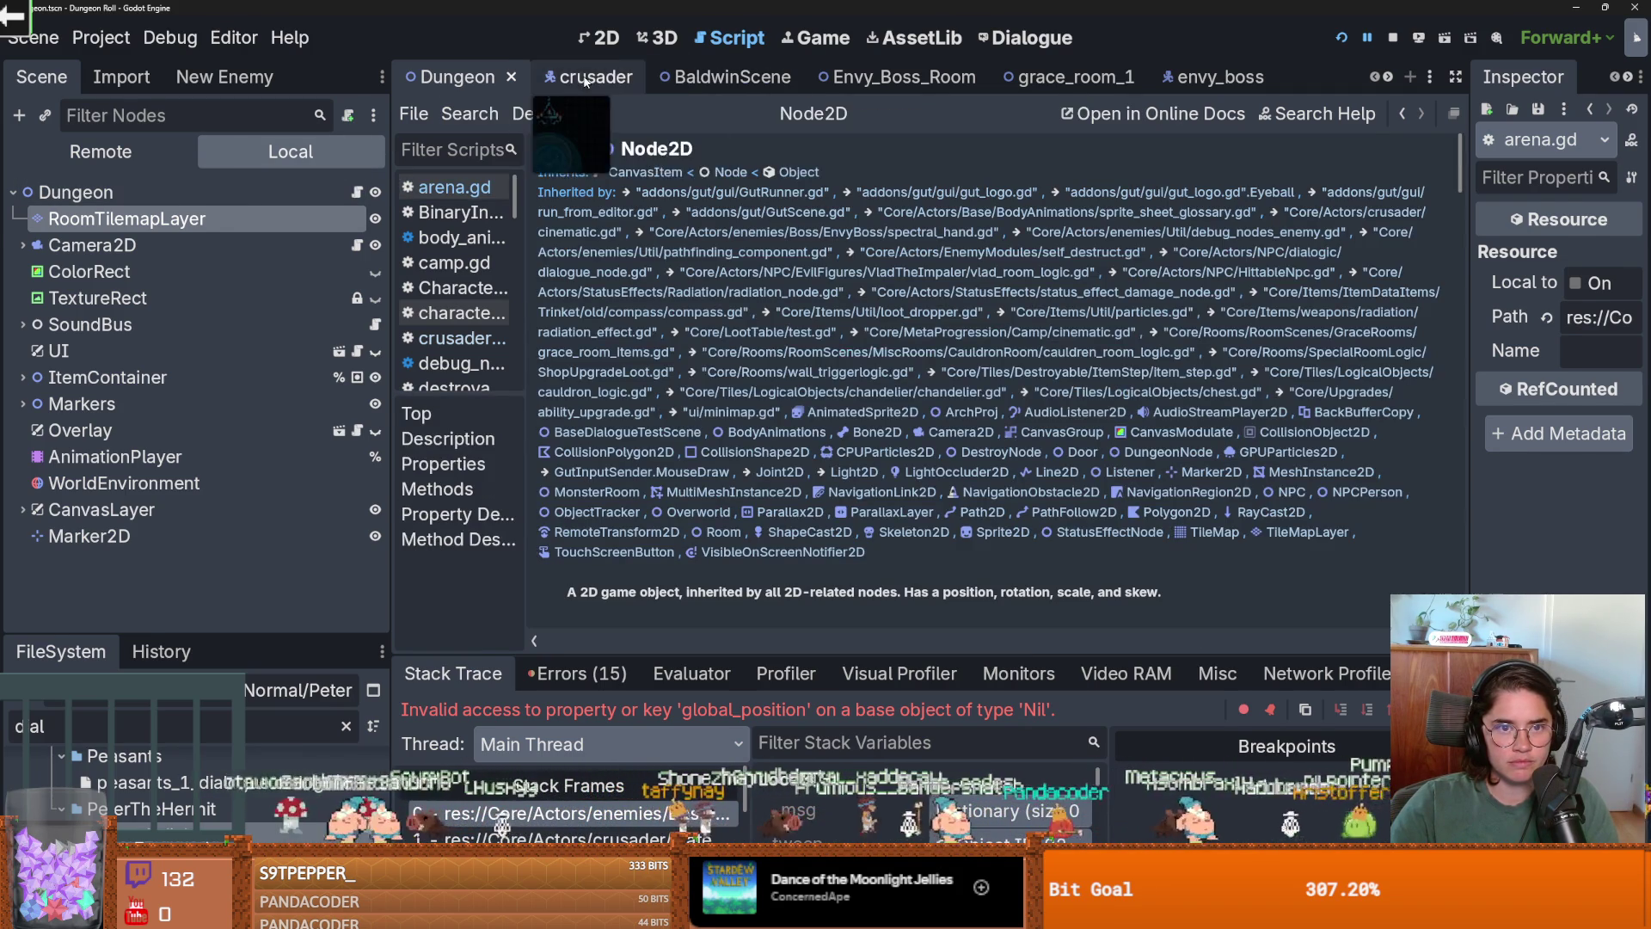
# Switch to the envy_boss scene and open the EnemyCharacter script definition
pyautogui.click(585, 77)
pyautogui.click(903, 76)
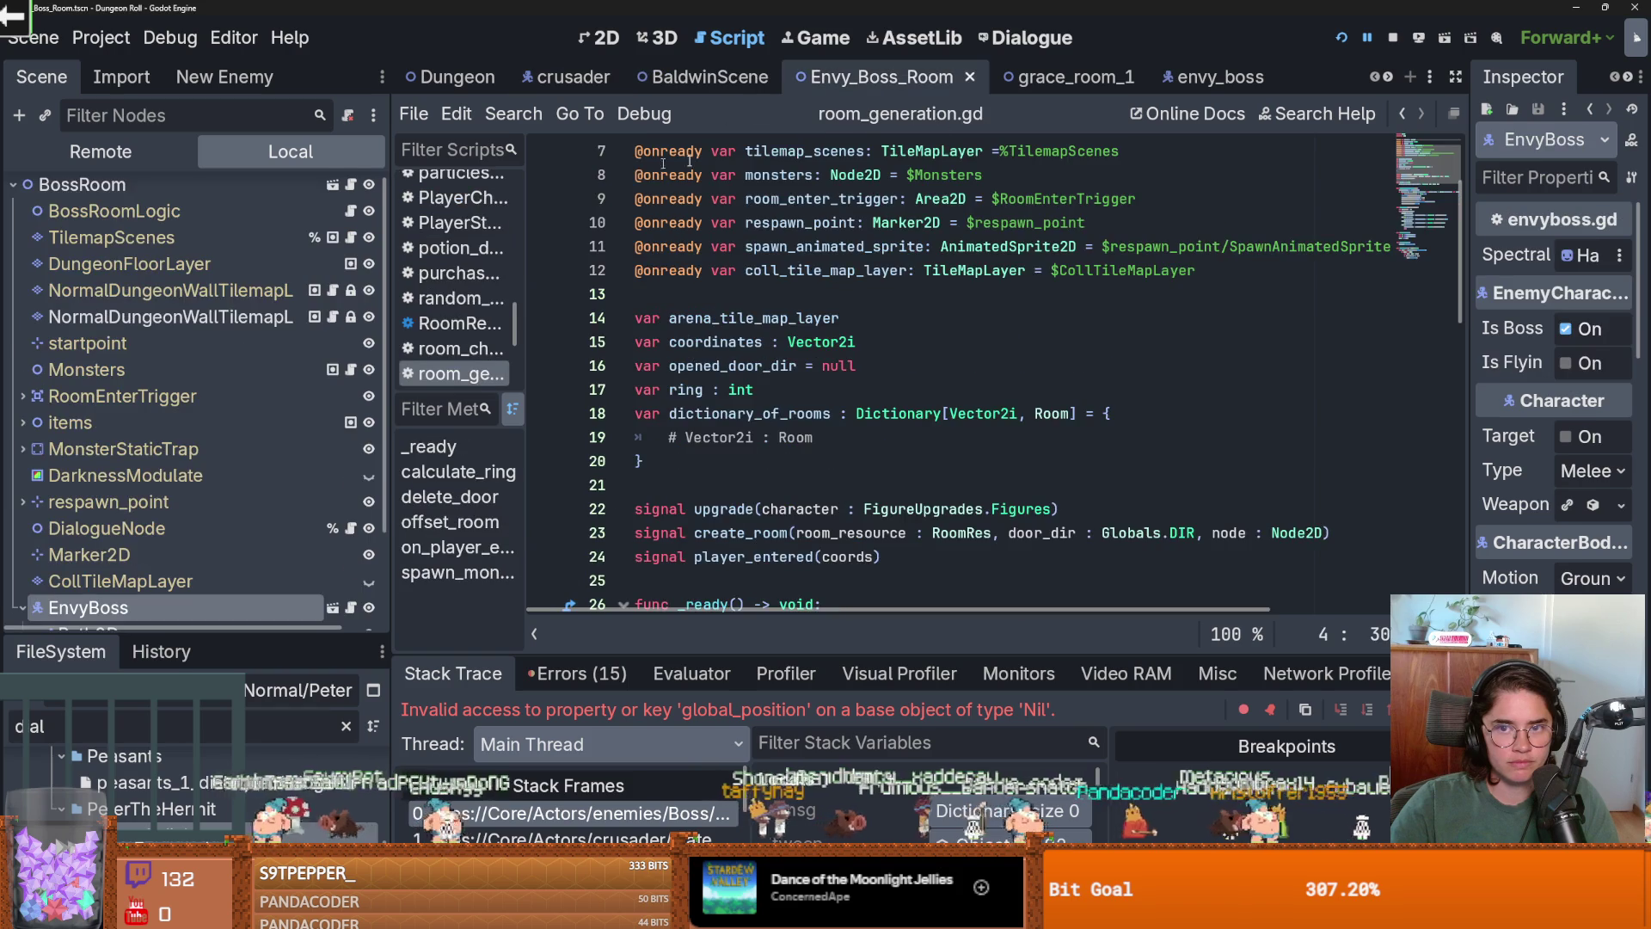
pyautogui.click(1195, 77)
pyautogui.keyDown('ctrl'); pyautogui.click(761, 151); pyautogui.keyUp('ctrl')
pyautogui.scroll(-3, 888, 291)
pyautogui.scroll(-5, 887, 291)
pyautogui.scroll(8, 808, 260)
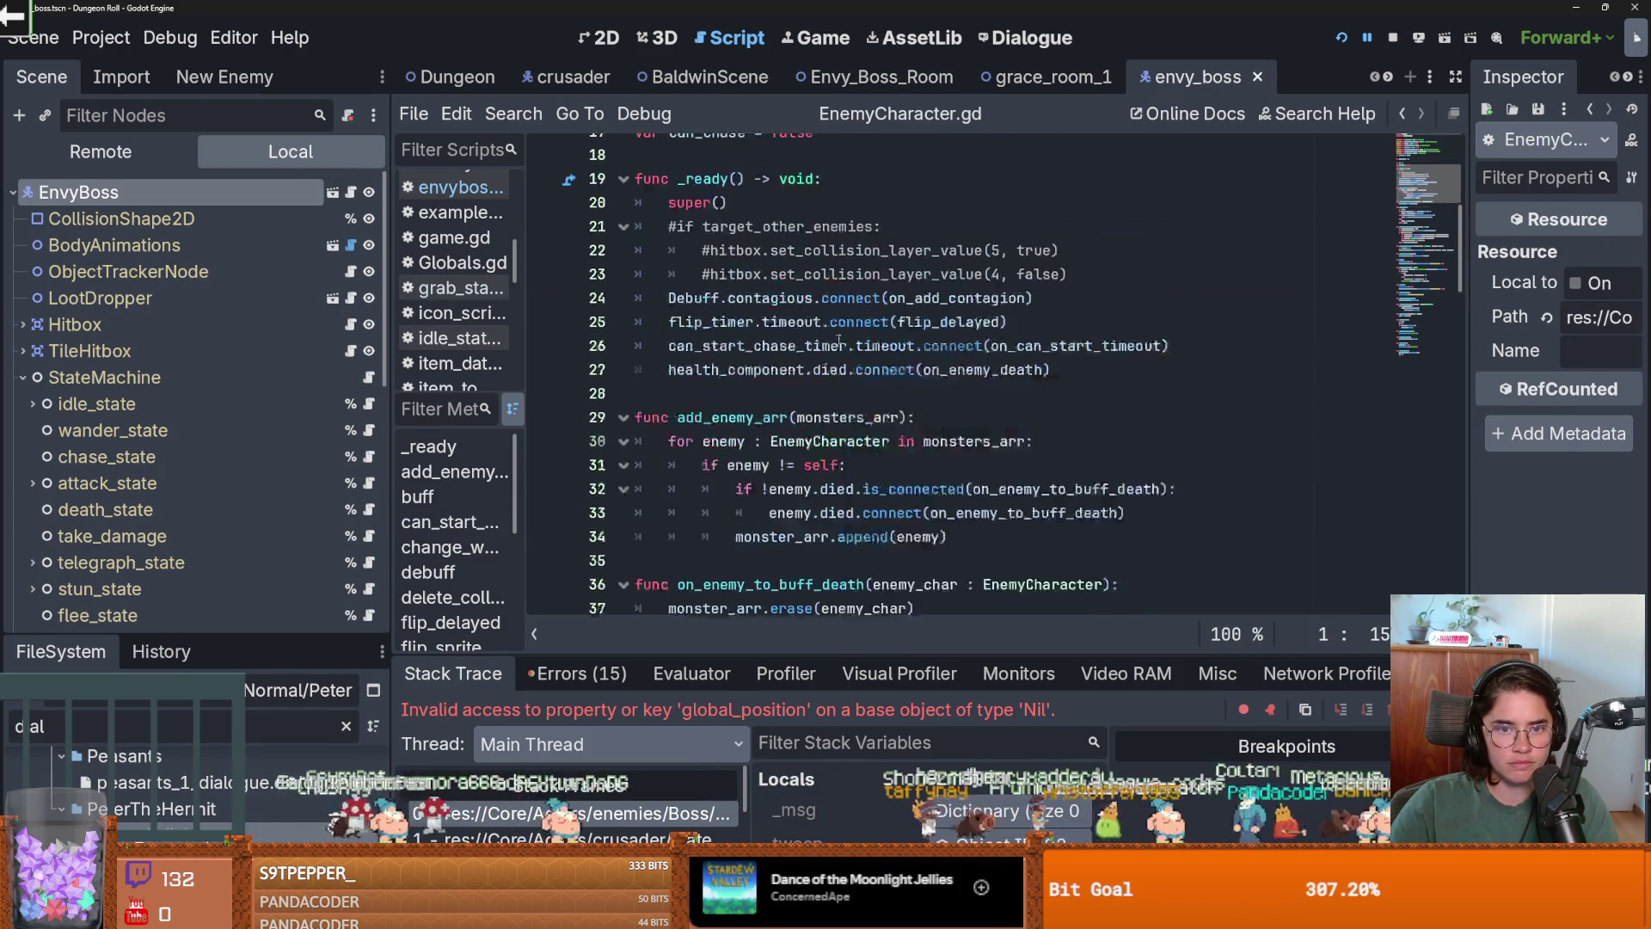
# In the base Character script, inspect where main_player is assigned via the Player group lookup
pyautogui.keyDown('ctrl'); pyautogui.click(740, 152); pyautogui.keyUp('ctrl')
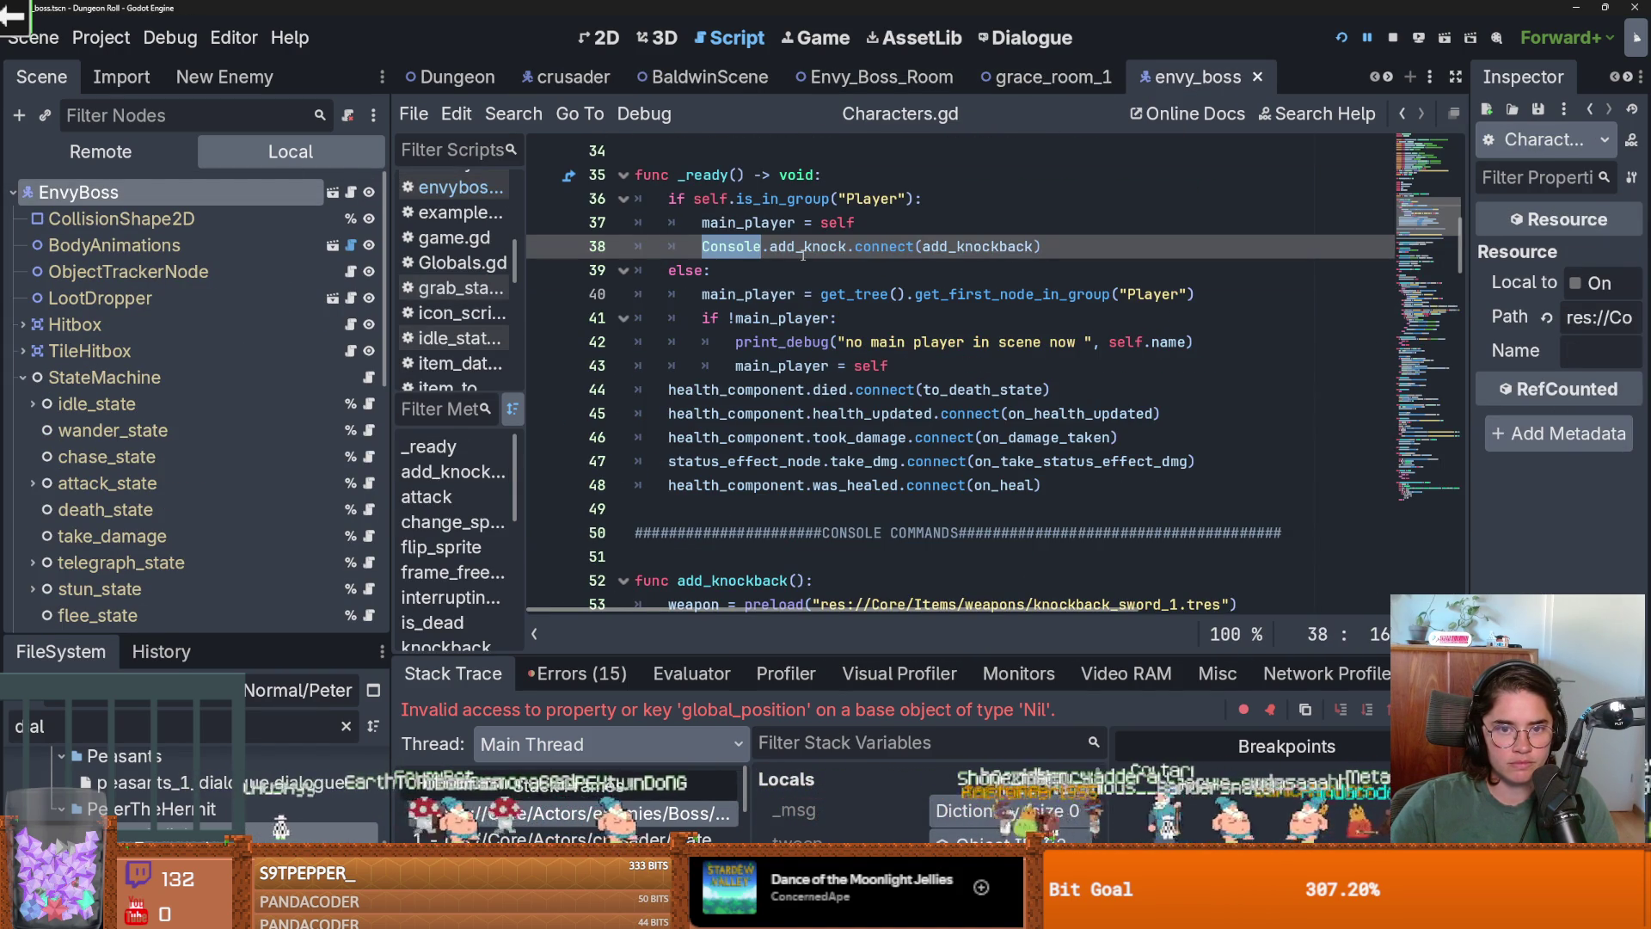
pyautogui.doubleClick(749, 223)
pyautogui.doubleClick(773, 366)
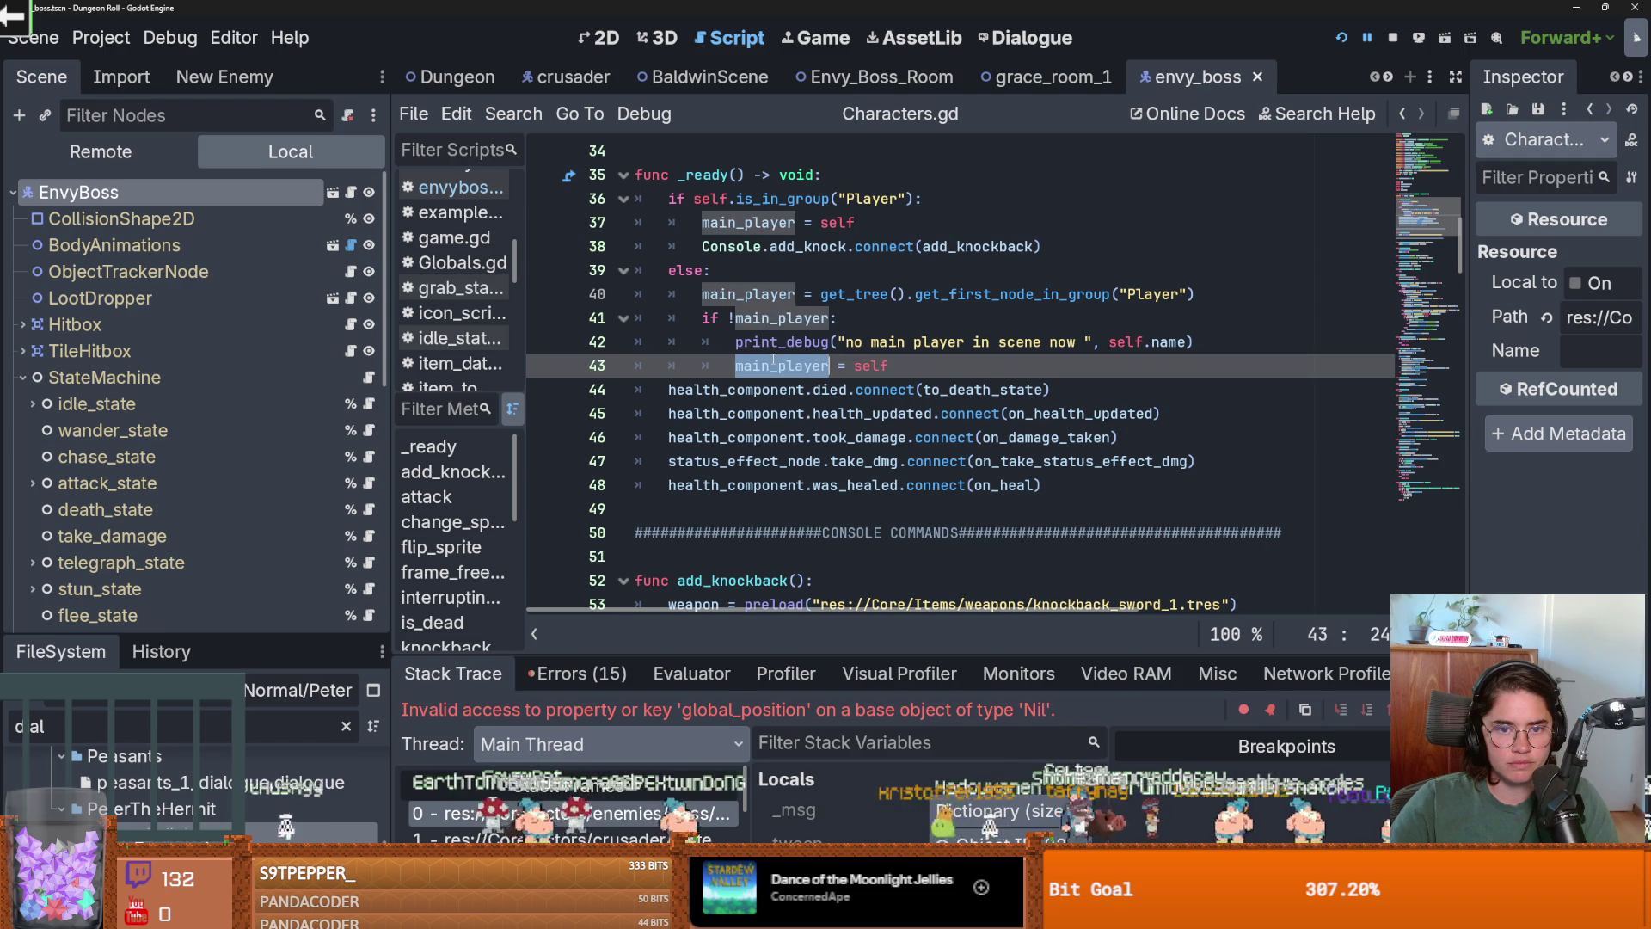
pyautogui.doubleClick(748, 294)
pyautogui.moveTo(1195, 294); pyautogui.dragTo(821, 294)
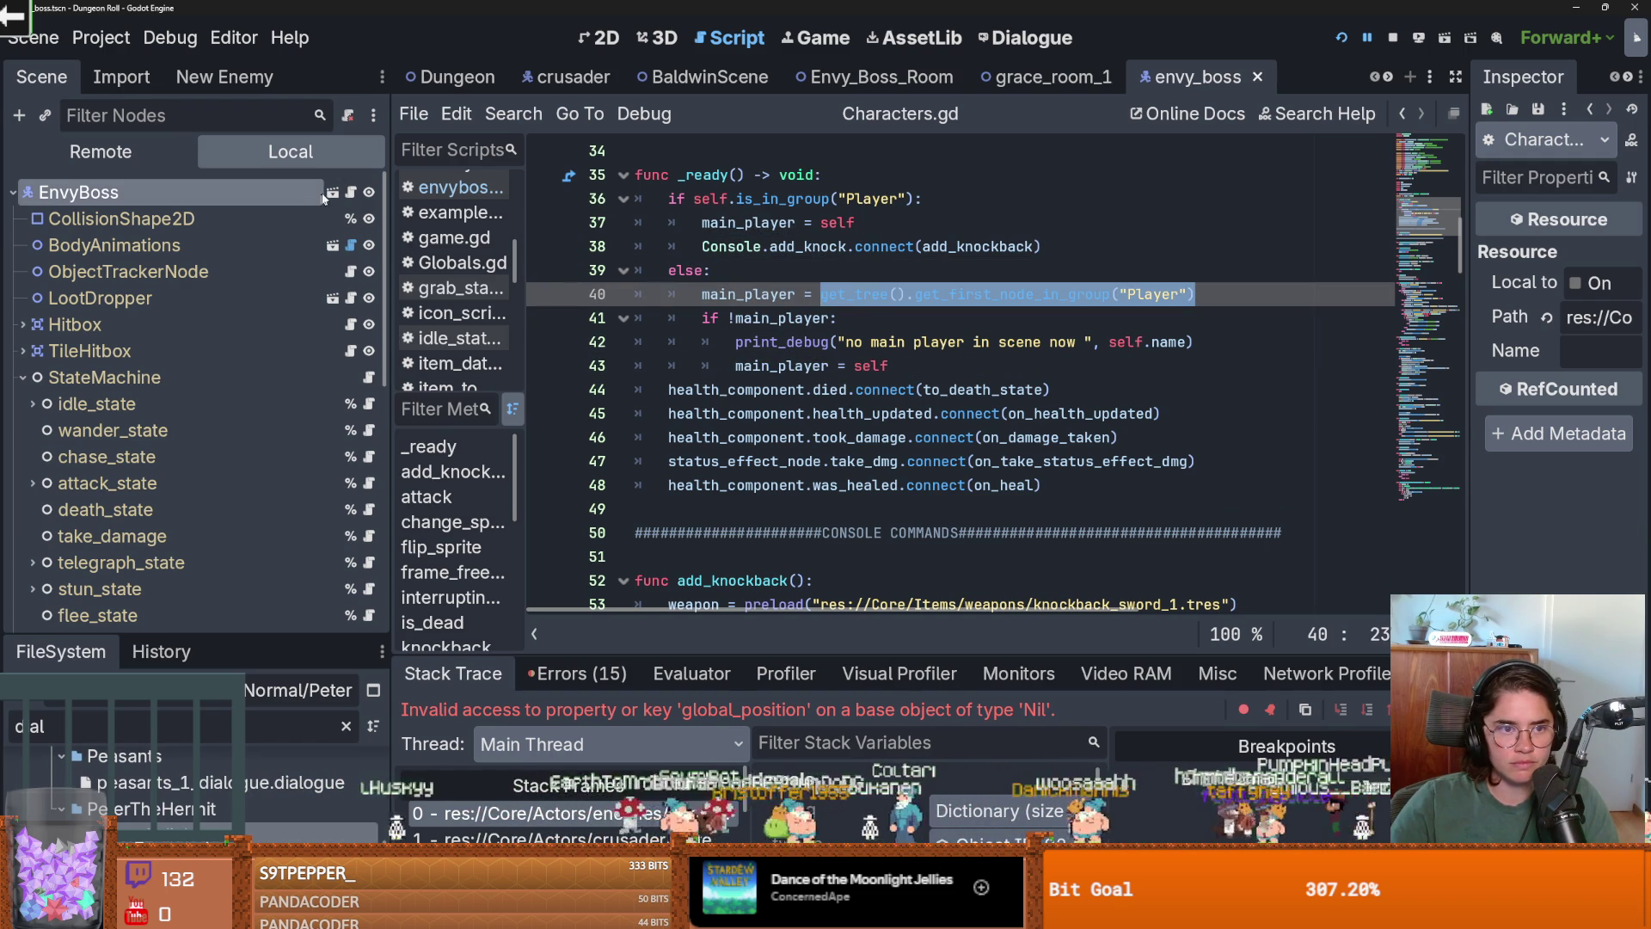
# Return through the EnvyBoss script to EnemyCharacter.gd's get_target function
pyautogui.click(350, 192)
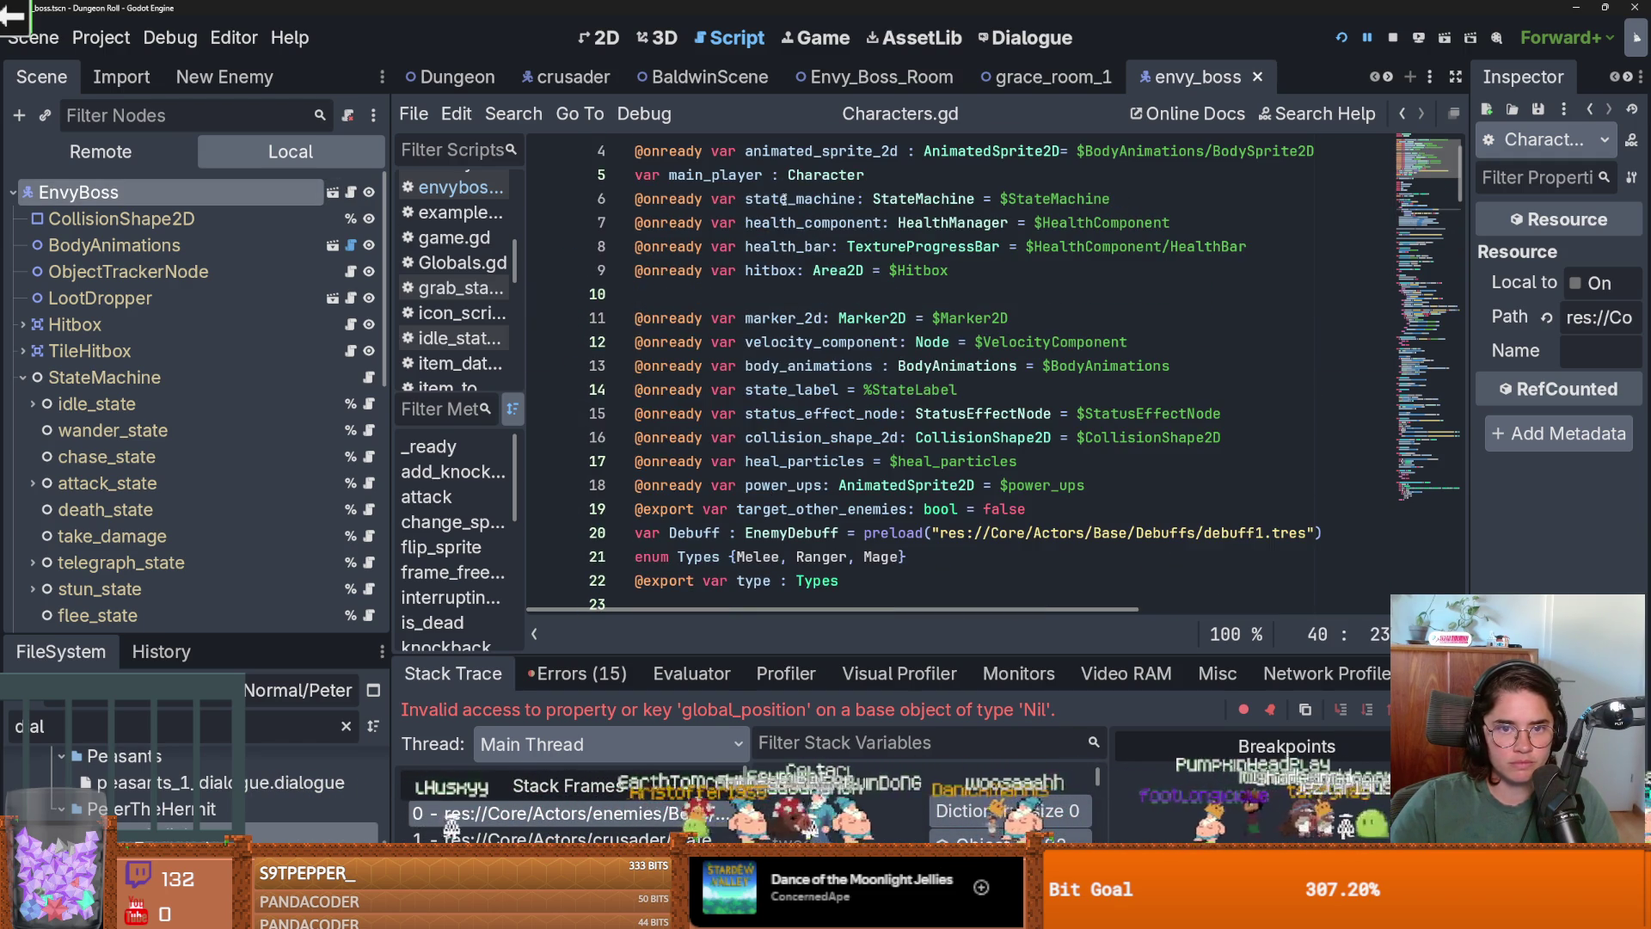
pyautogui.click(350, 193)
pyautogui.keyDown('ctrl'); pyautogui.click(787, 175); pyautogui.keyUp('ctrl')
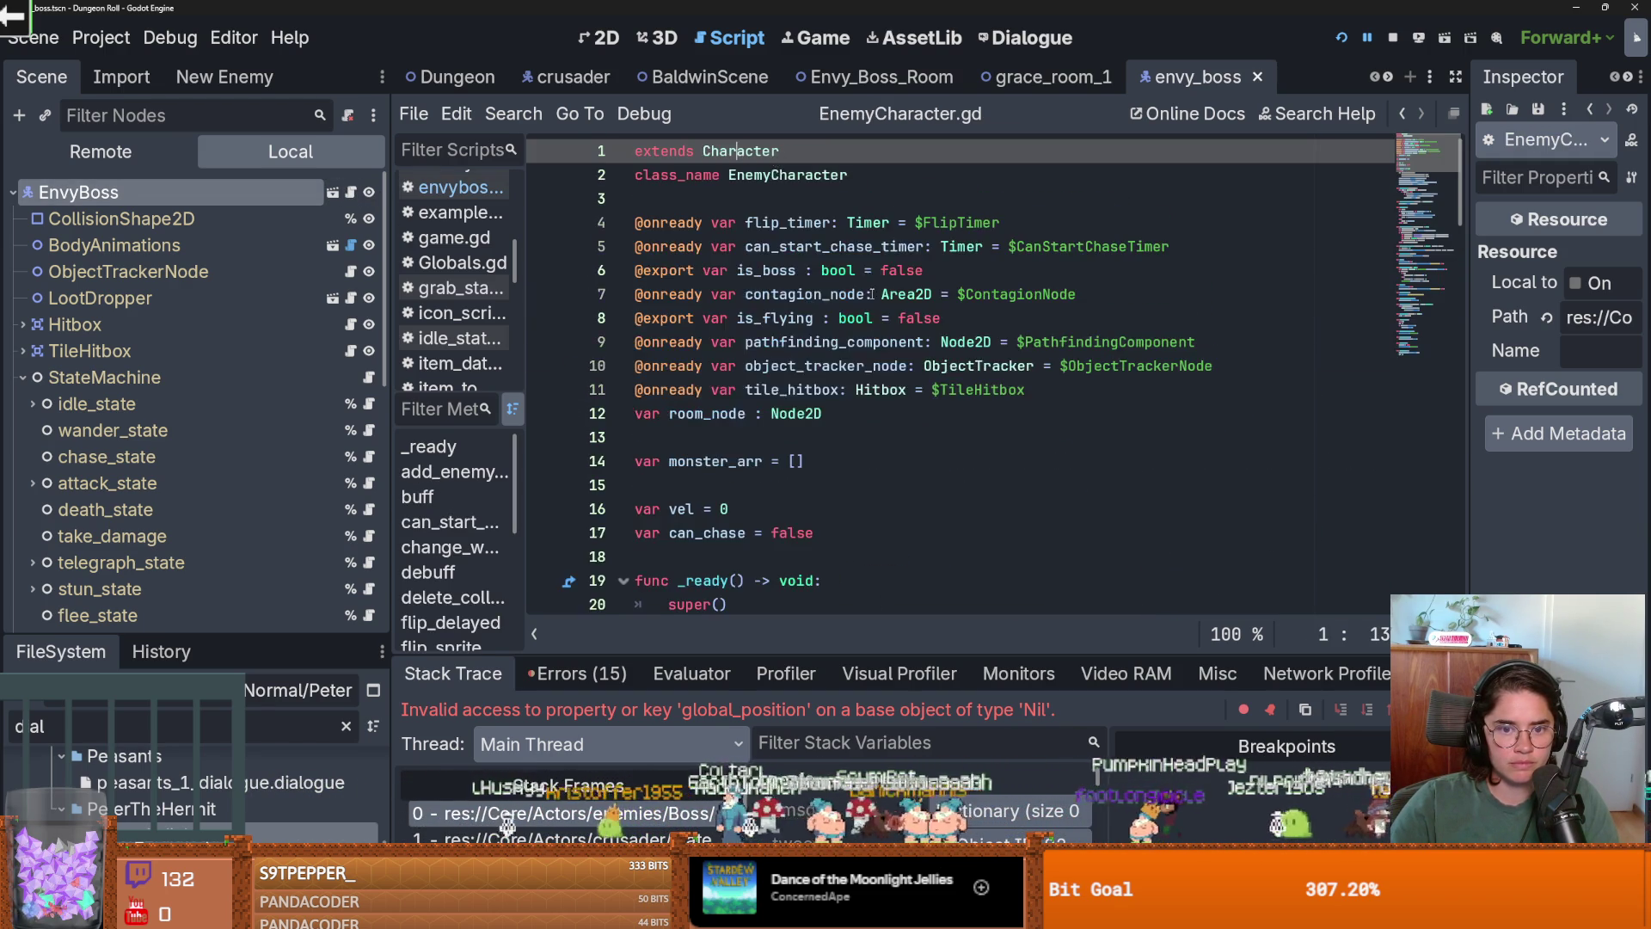
pyautogui.scroll(-5, 861, 338)
pyautogui.scroll(-7, 861, 338)
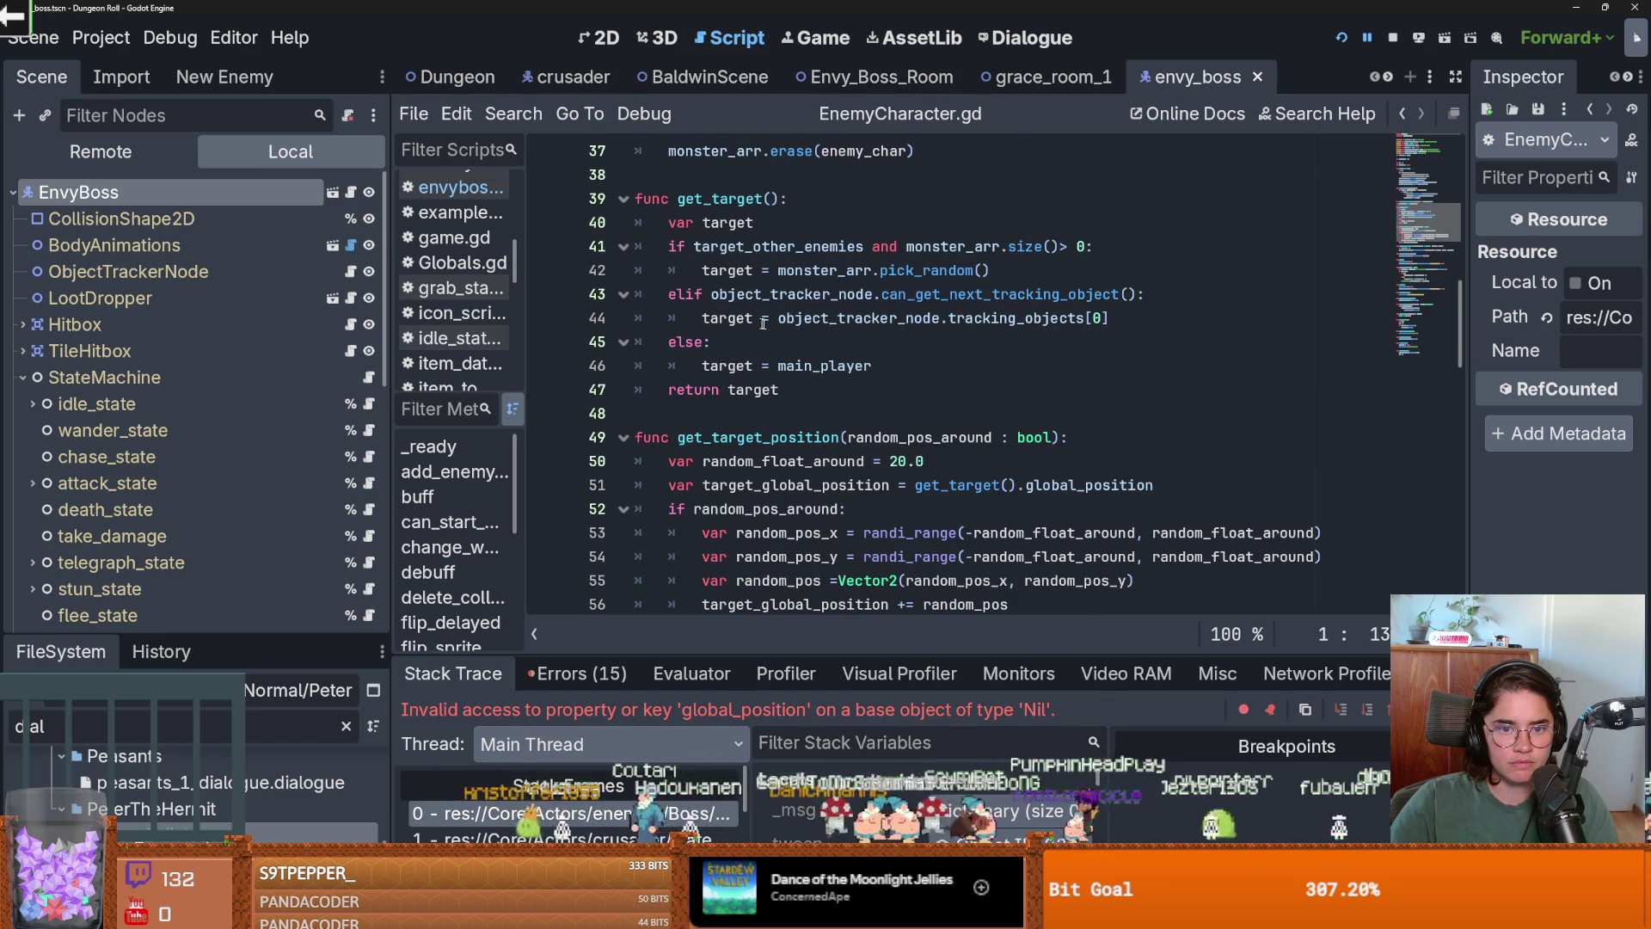
# In get_target's else branch, add a null check assigning main_player from get_first_node_in_group("Player")
pyautogui.click(878, 366)
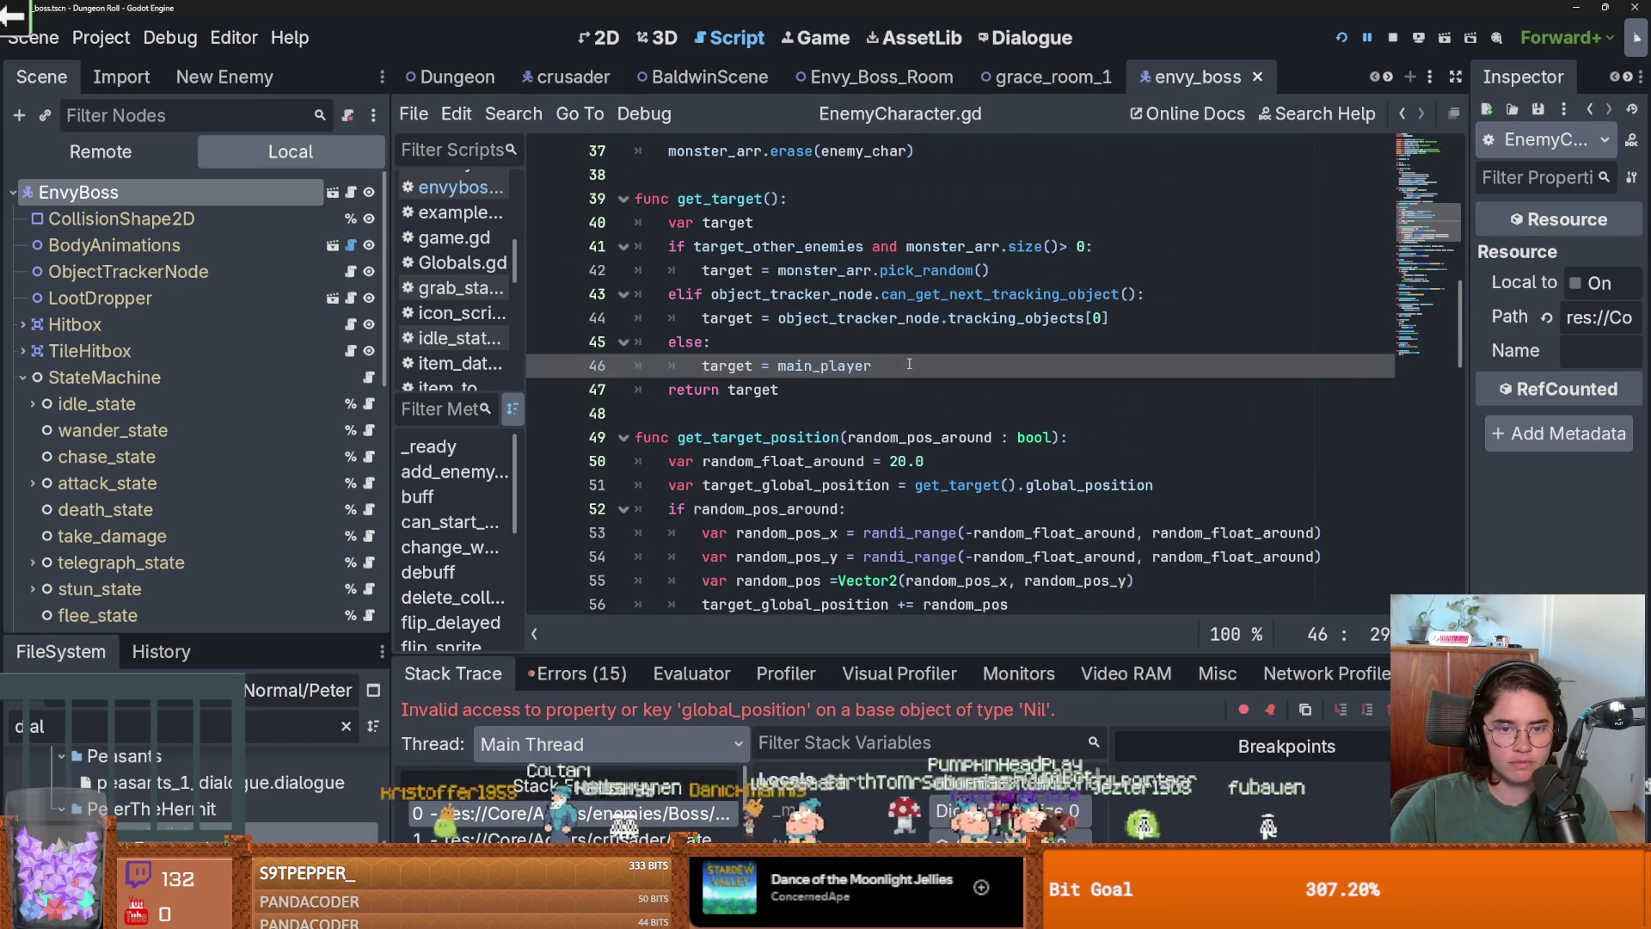
pyautogui.click(871, 349)
pyautogui.press('Return')
pyautogui.write('o')
pyautogui.press('BackSpace')
pyautogui.write('if main_player')
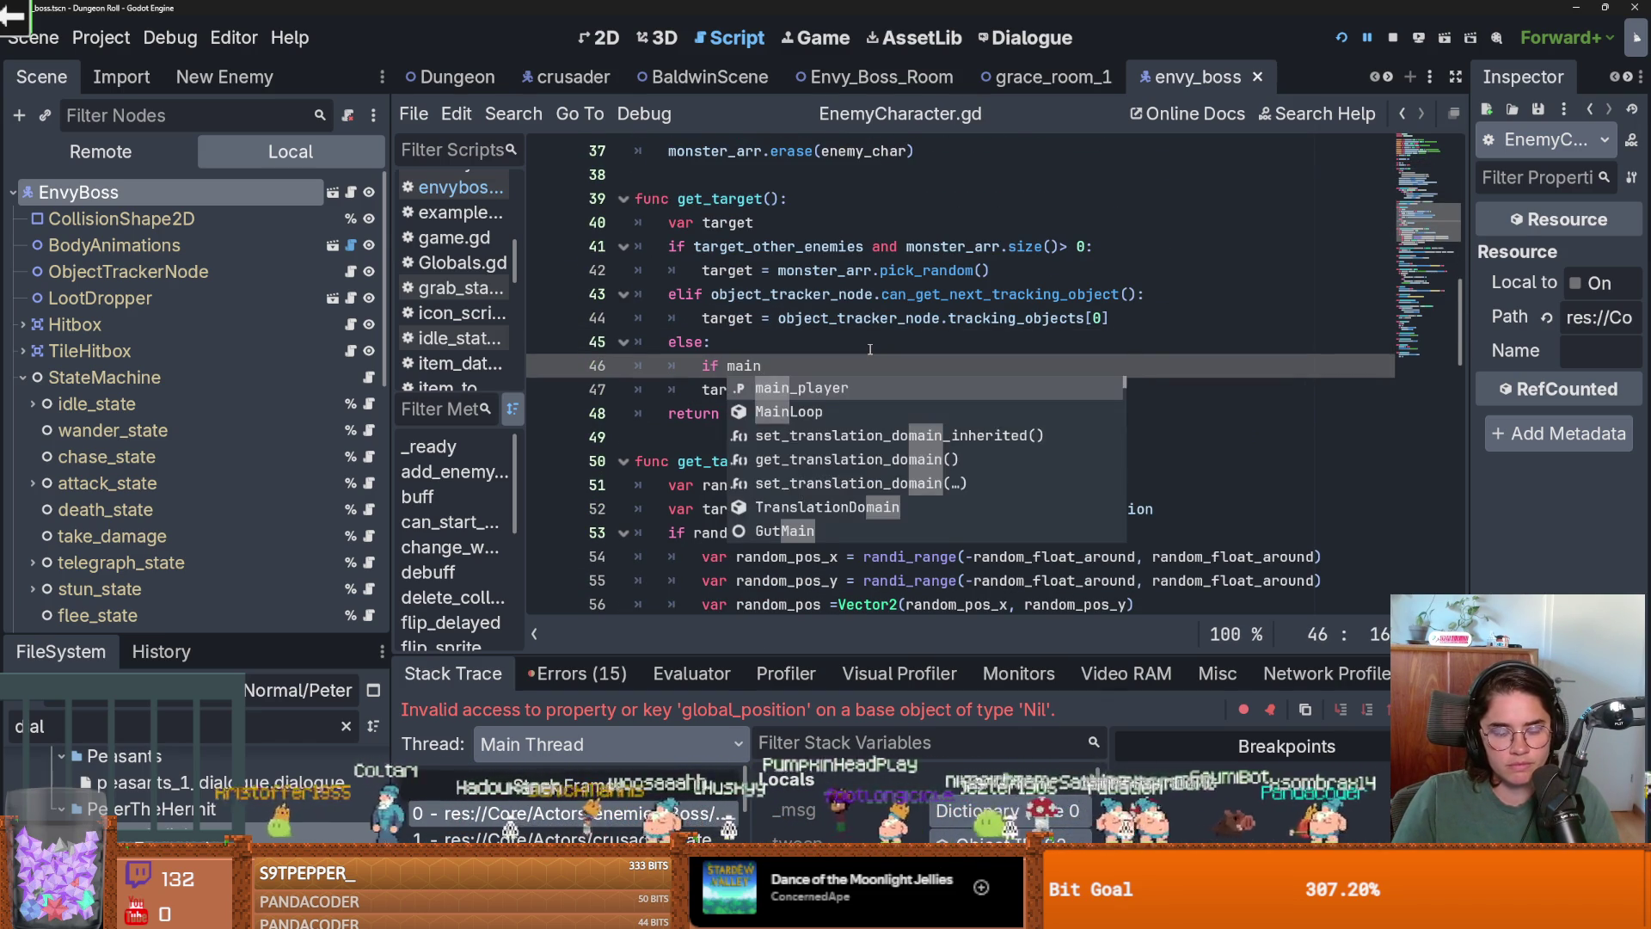
pyautogui.write(' is null')
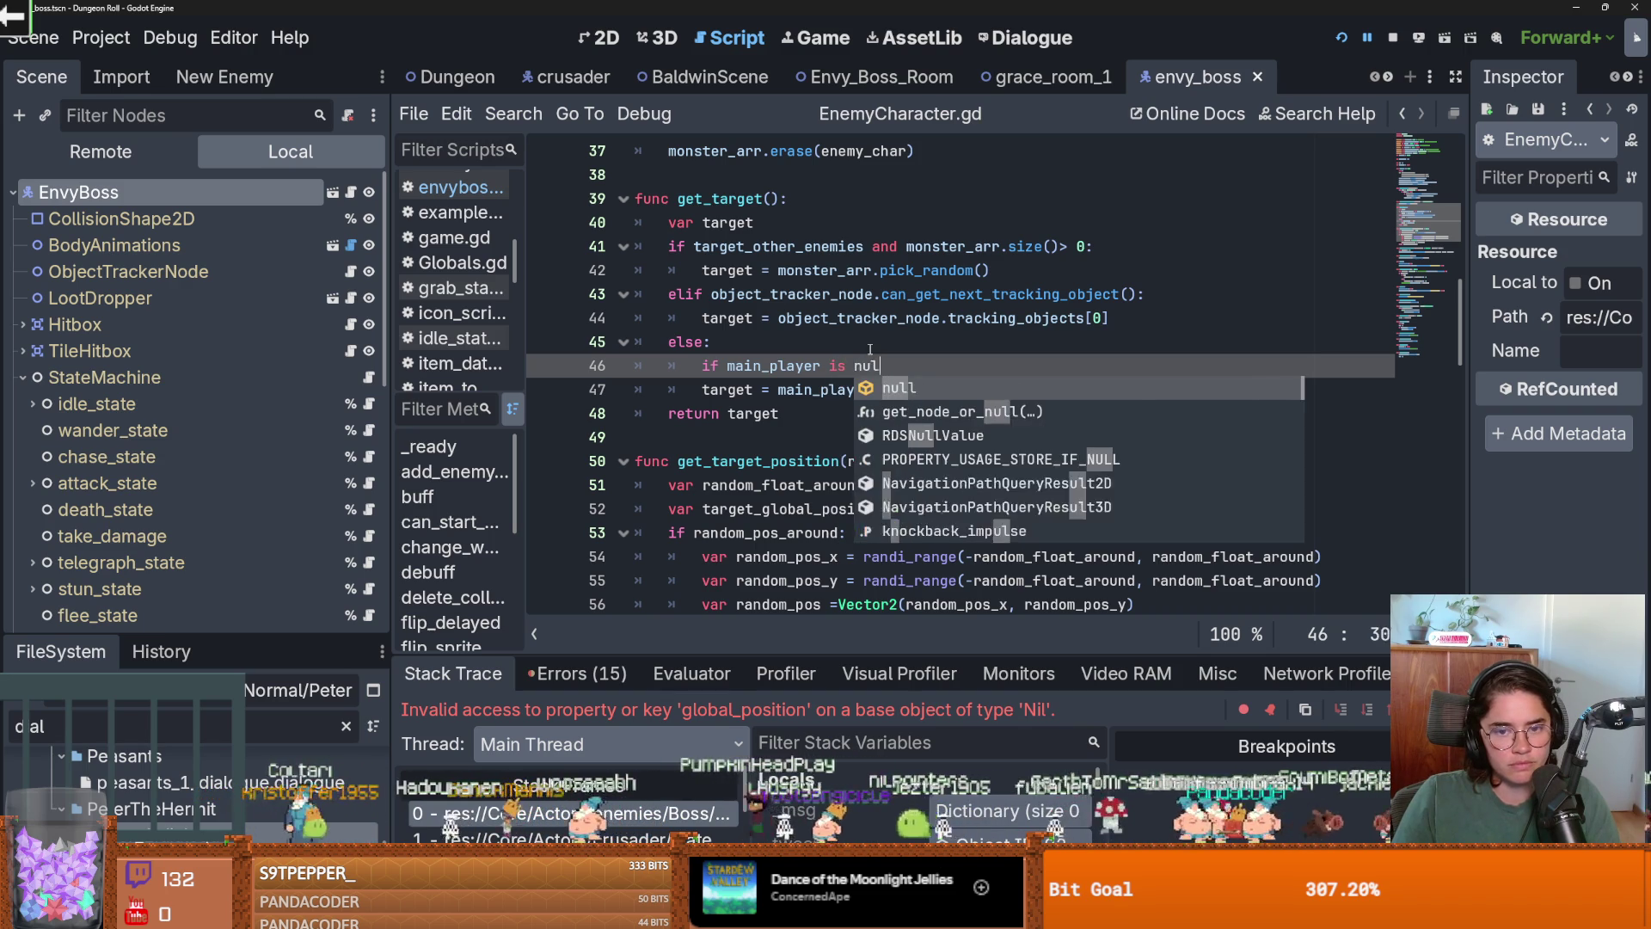
pyautogui.write(':')
pyautogui.press('Return')
pyautogui.write('main_')
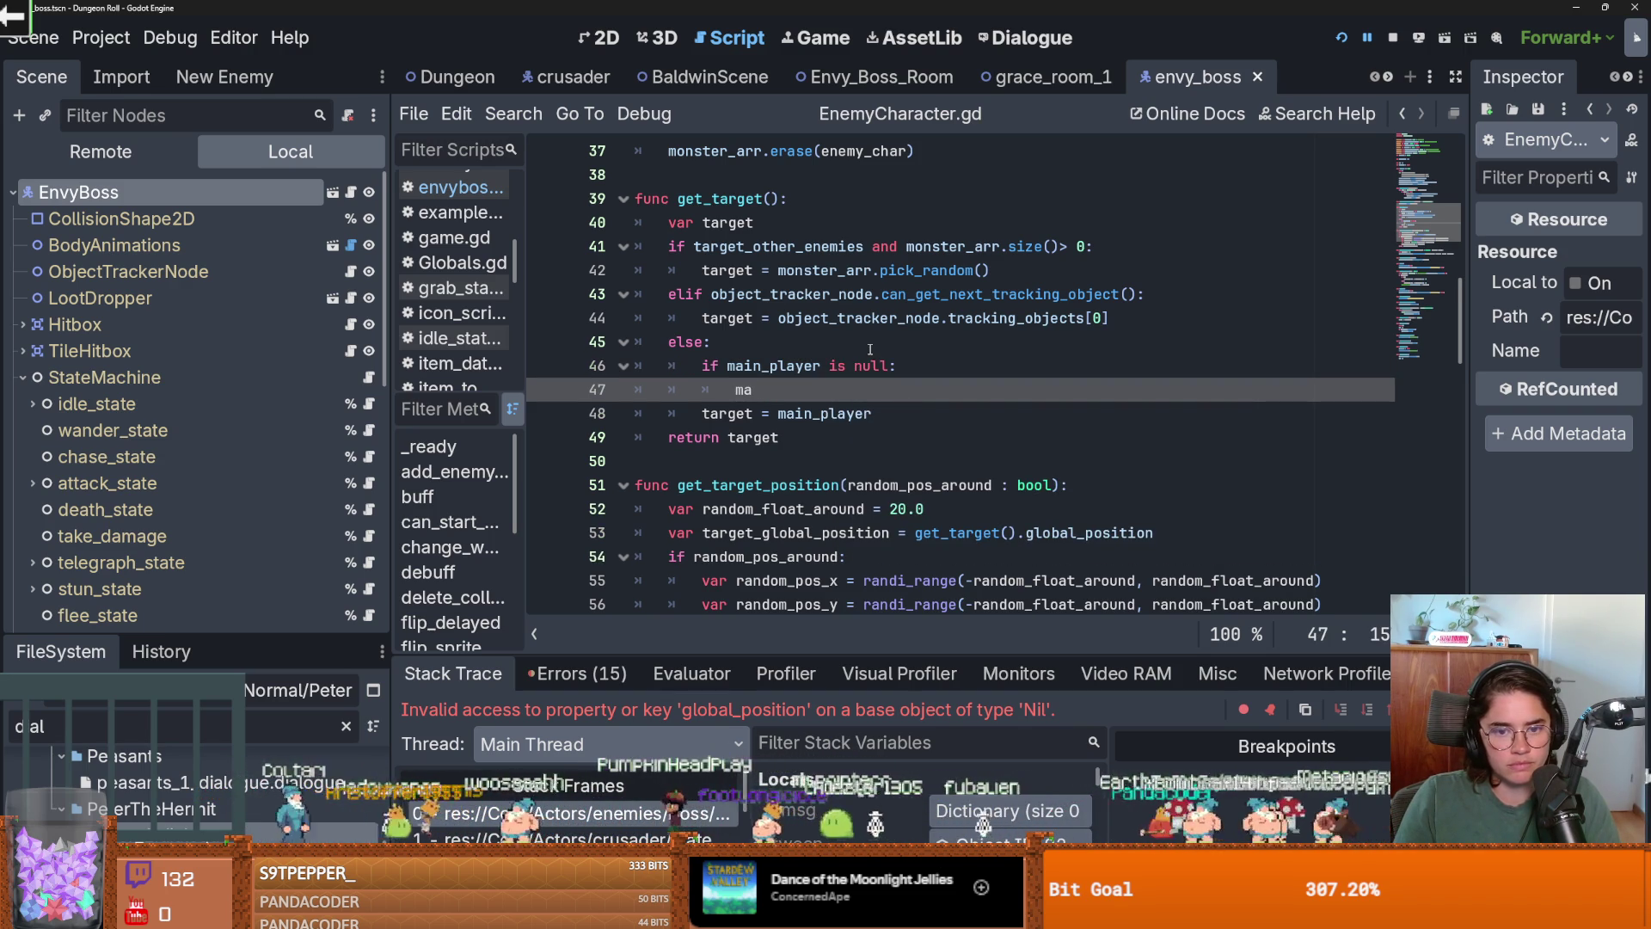
pyautogui.write('player = get_tree().get_first_node_in_group("Player")')
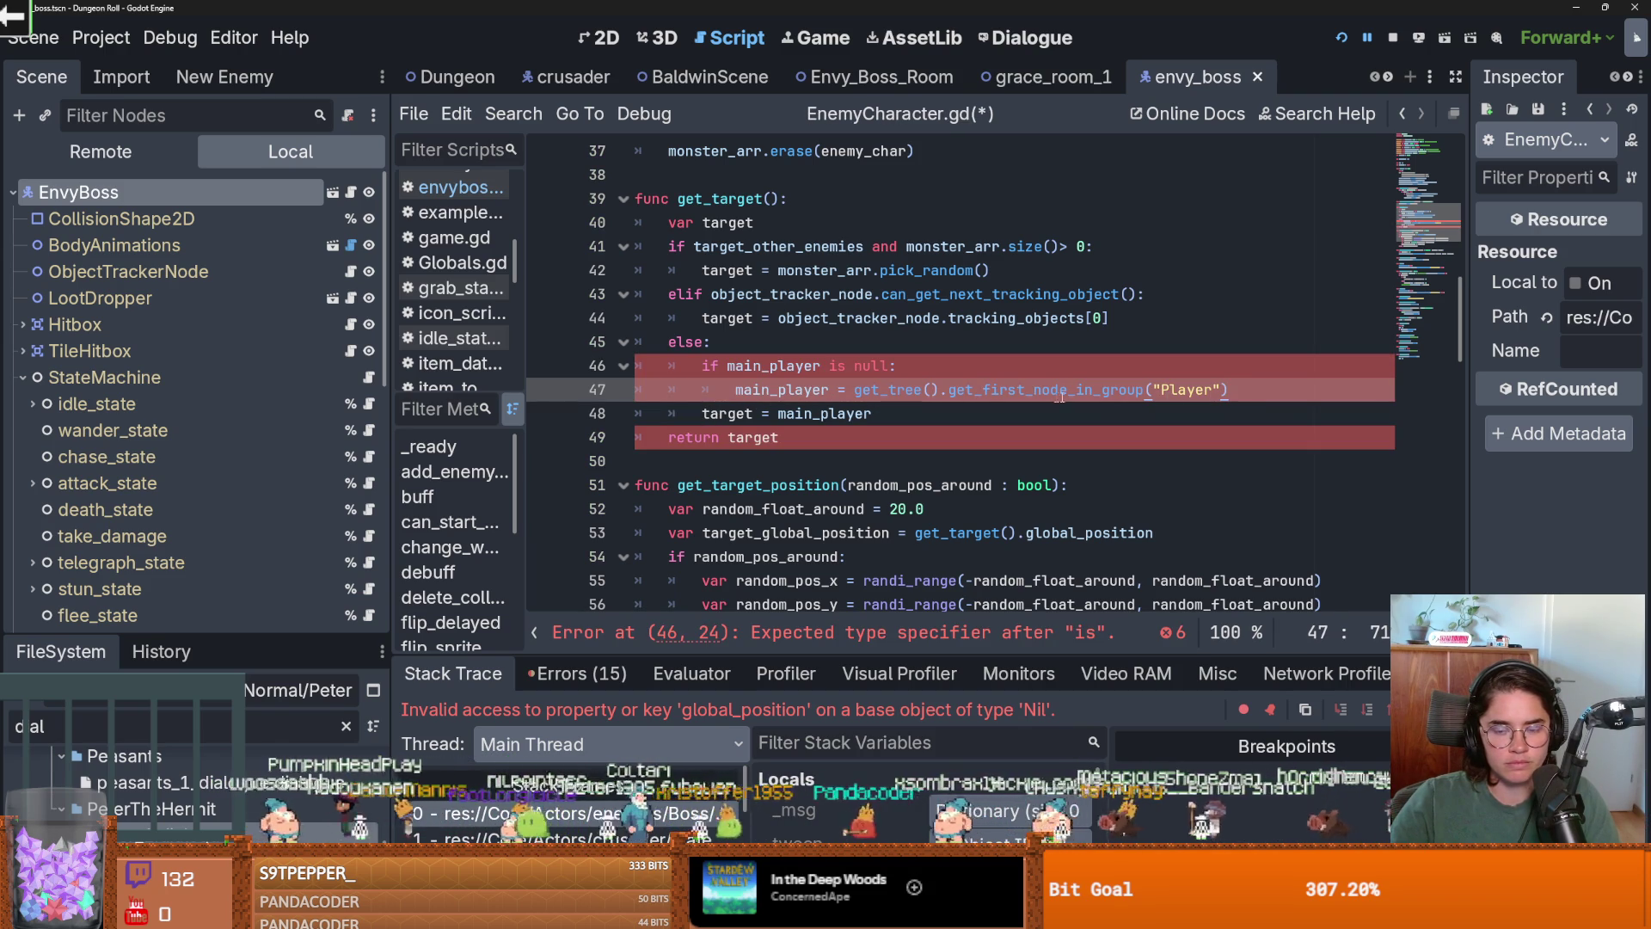
# Remove the stray else, change 'is null' to '== null', save, and run the game
pyautogui.press('Return')
pyautogui.press('BackSpace')
pyautogui.write('else:')
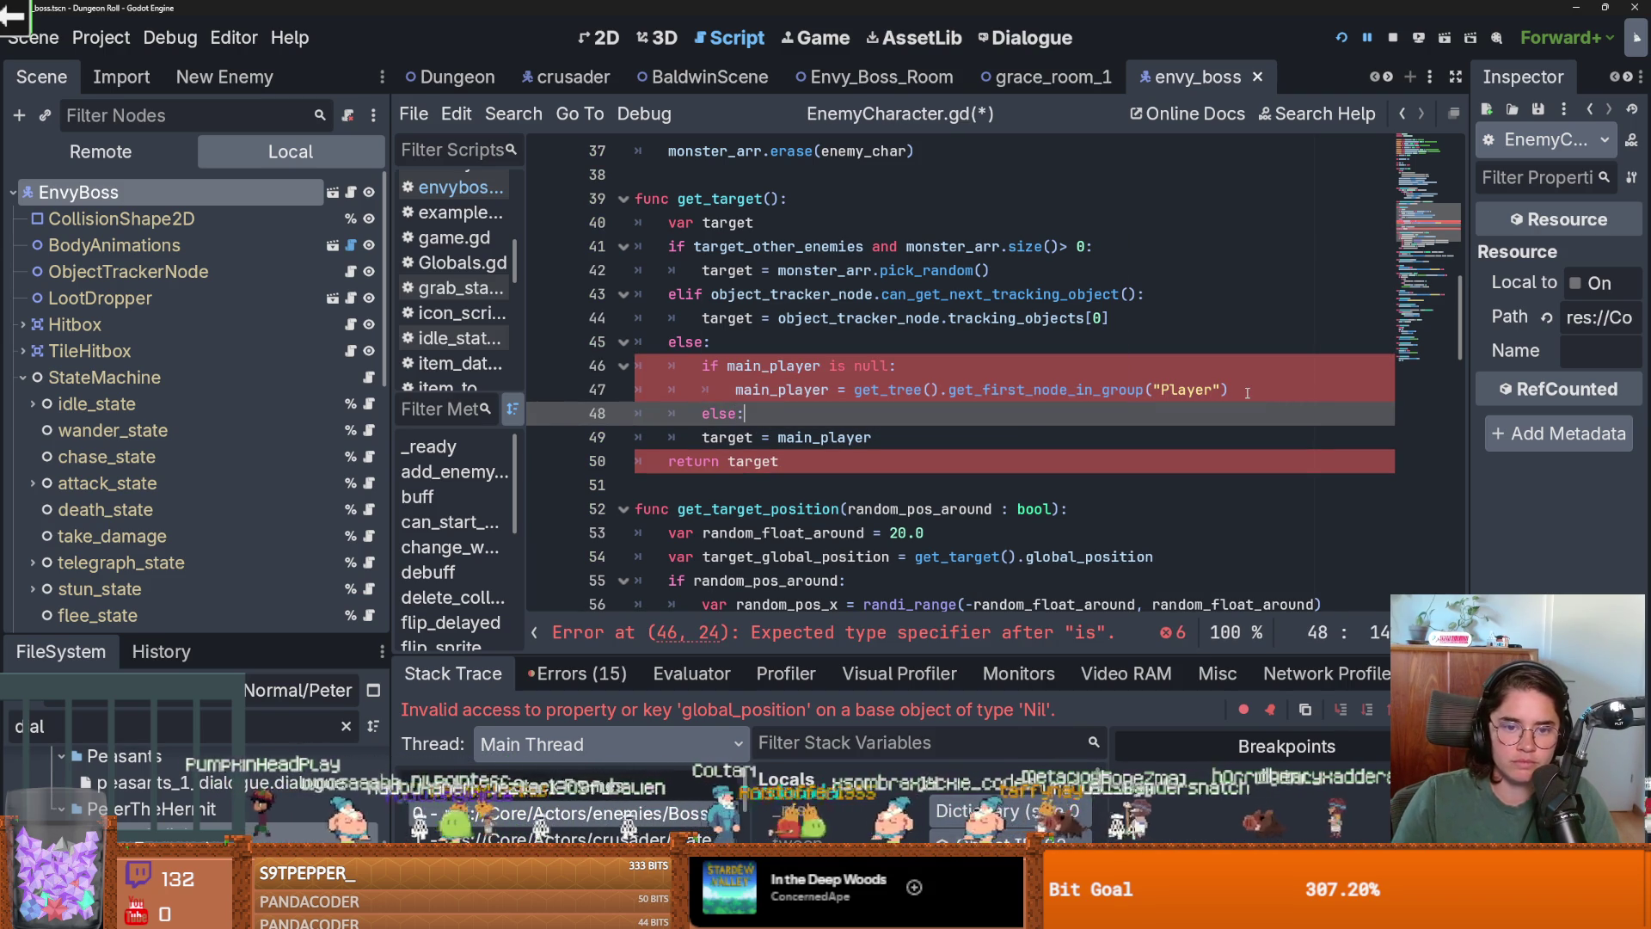
pyautogui.moveTo(745, 413); pyautogui.dragTo(661, 408)
pyautogui.press('BackSpace')
pyautogui.press('BackSpace')
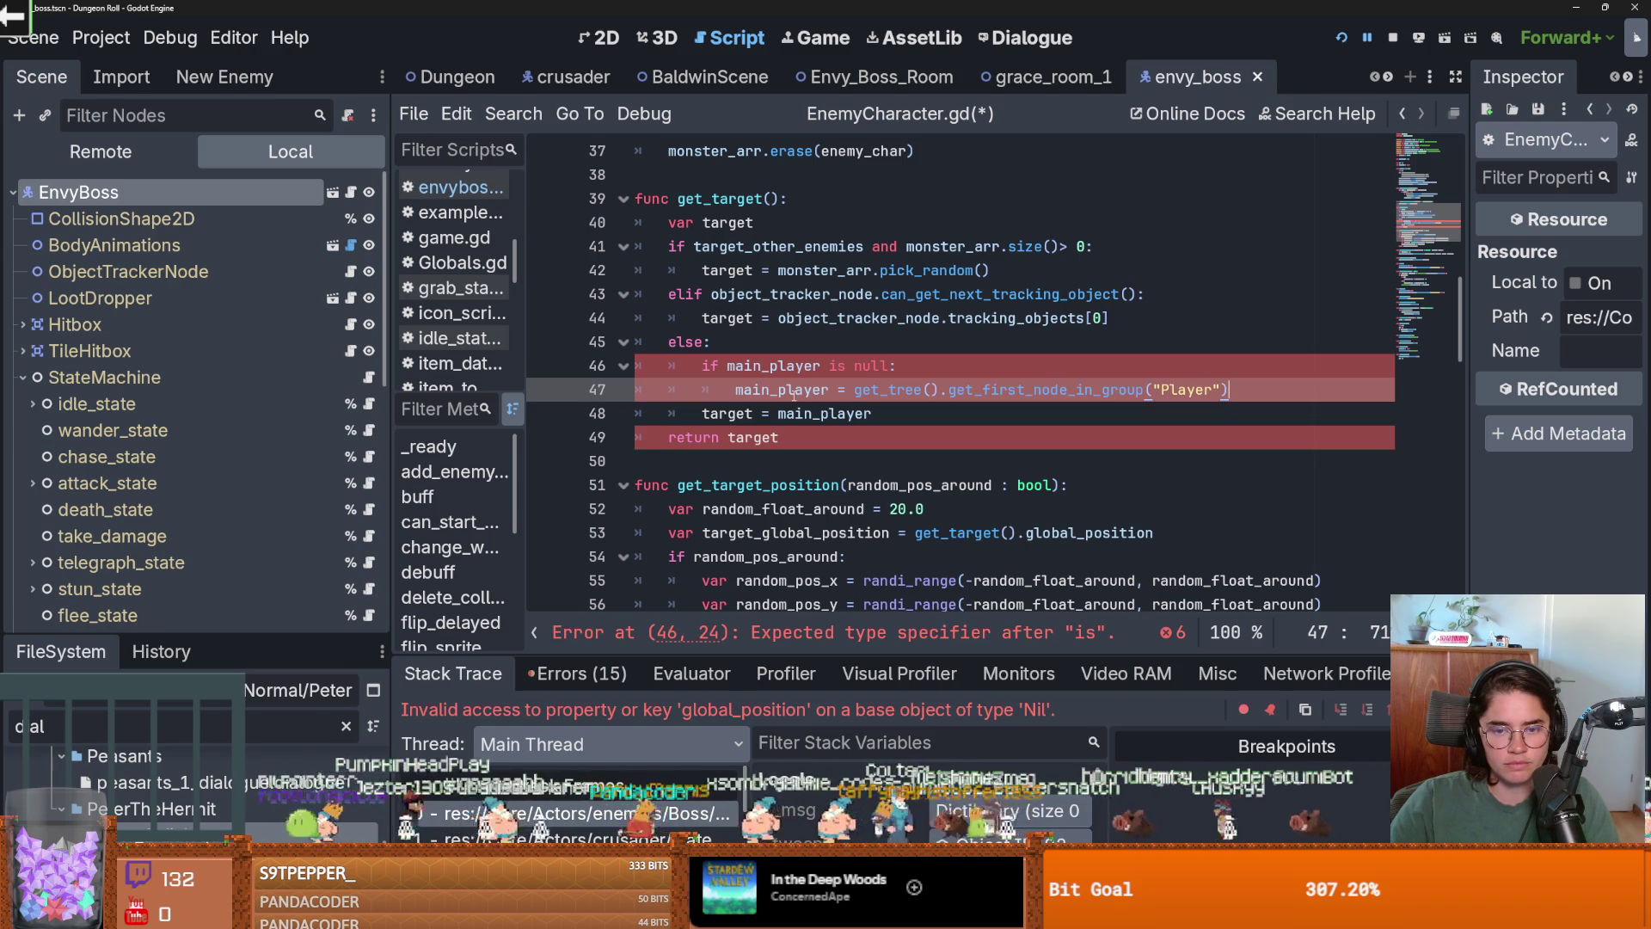
pyautogui.click(841, 365)
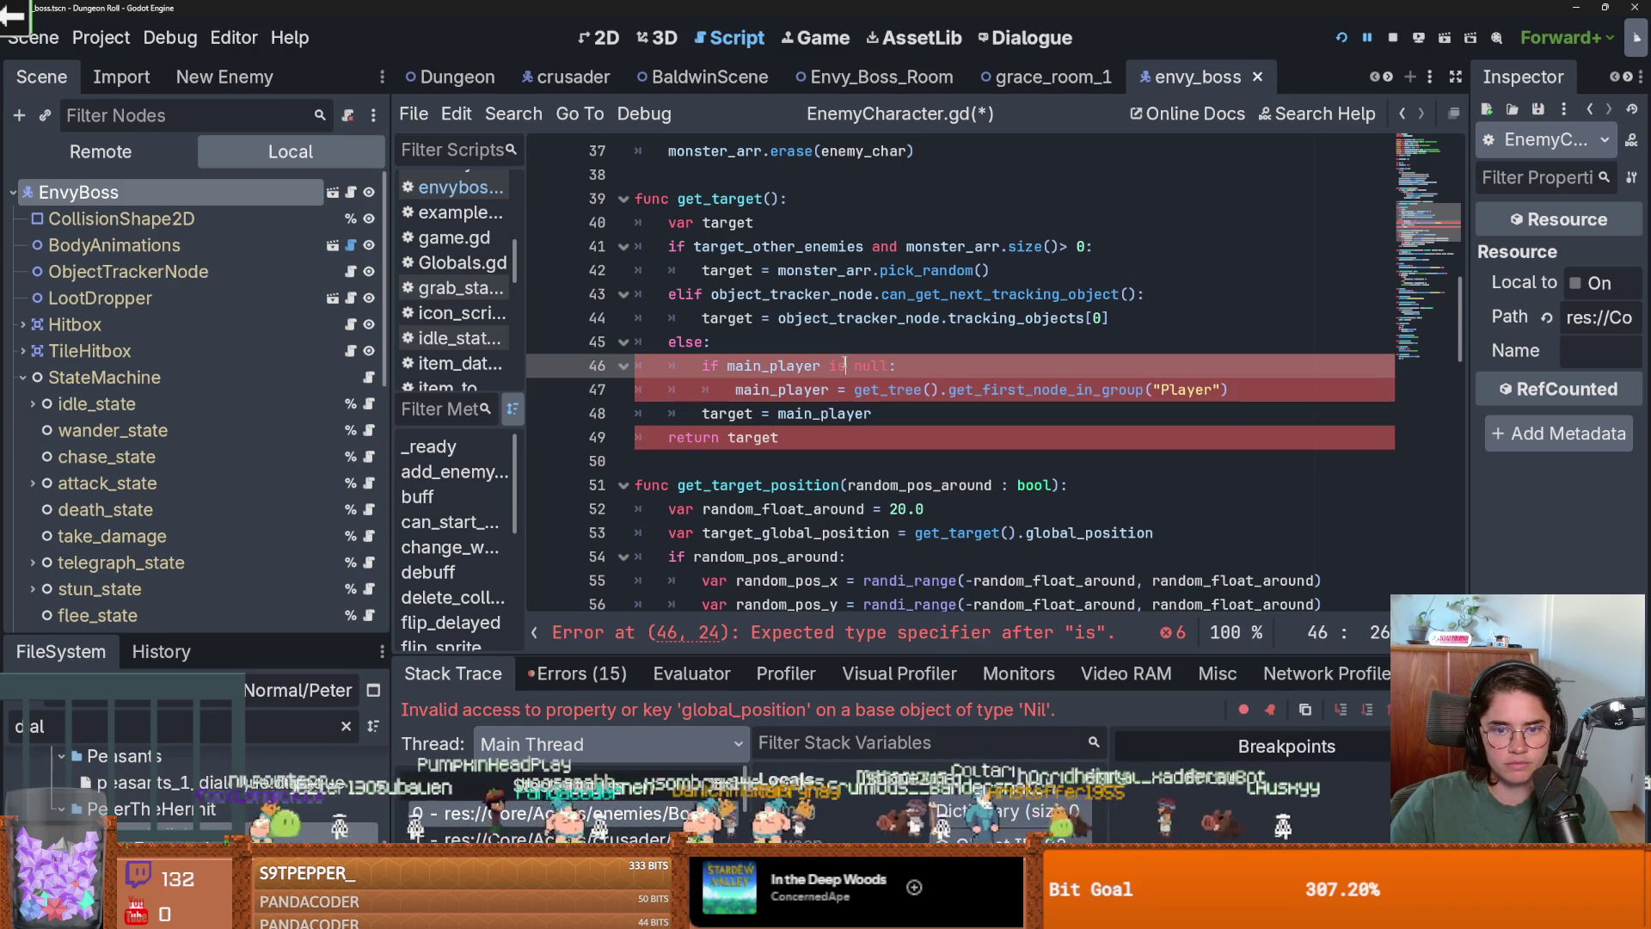
pyautogui.write('==')
pyautogui.hotkey('ctrl', 's')
pyautogui.click(1343, 40)
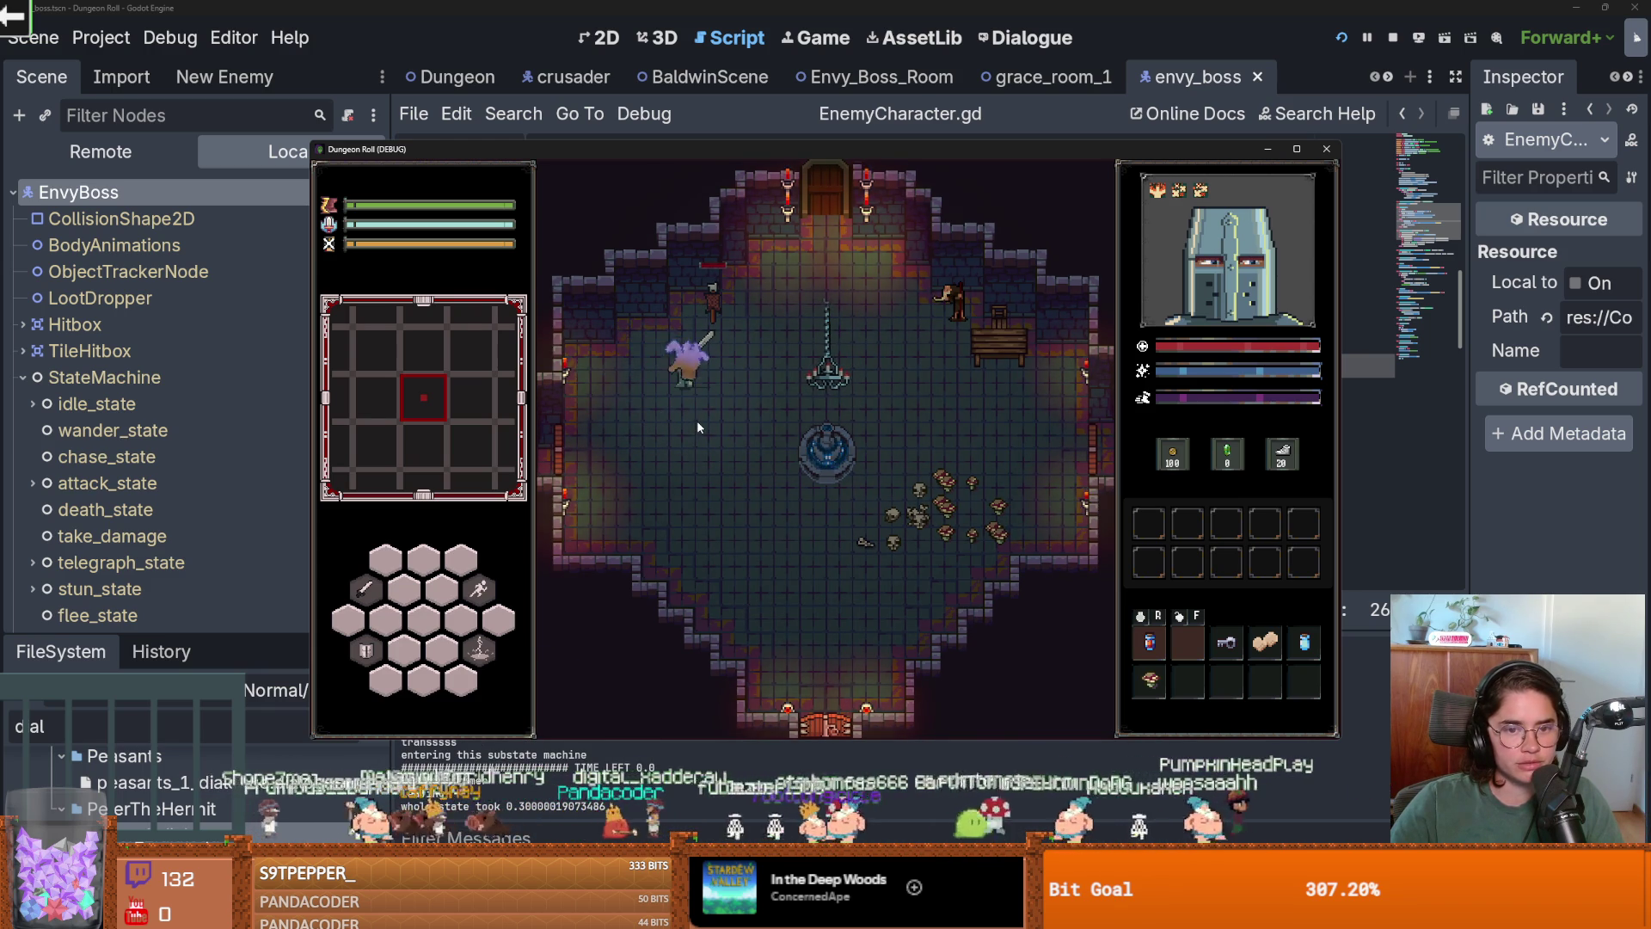
# Close the Dungeon Roll test window, save the scene, and collapse the StateMachine node
pyautogui.click(1326, 149)
pyautogui.hotkey('ctrl', 's')
pyautogui.click(908, 318)
pyautogui.hotkey('ctrl', 's')
pyautogui.scroll(-2, 172, 344)
pyautogui.click(23, 281)
pyautogui.hotkey('ctrl', 's')
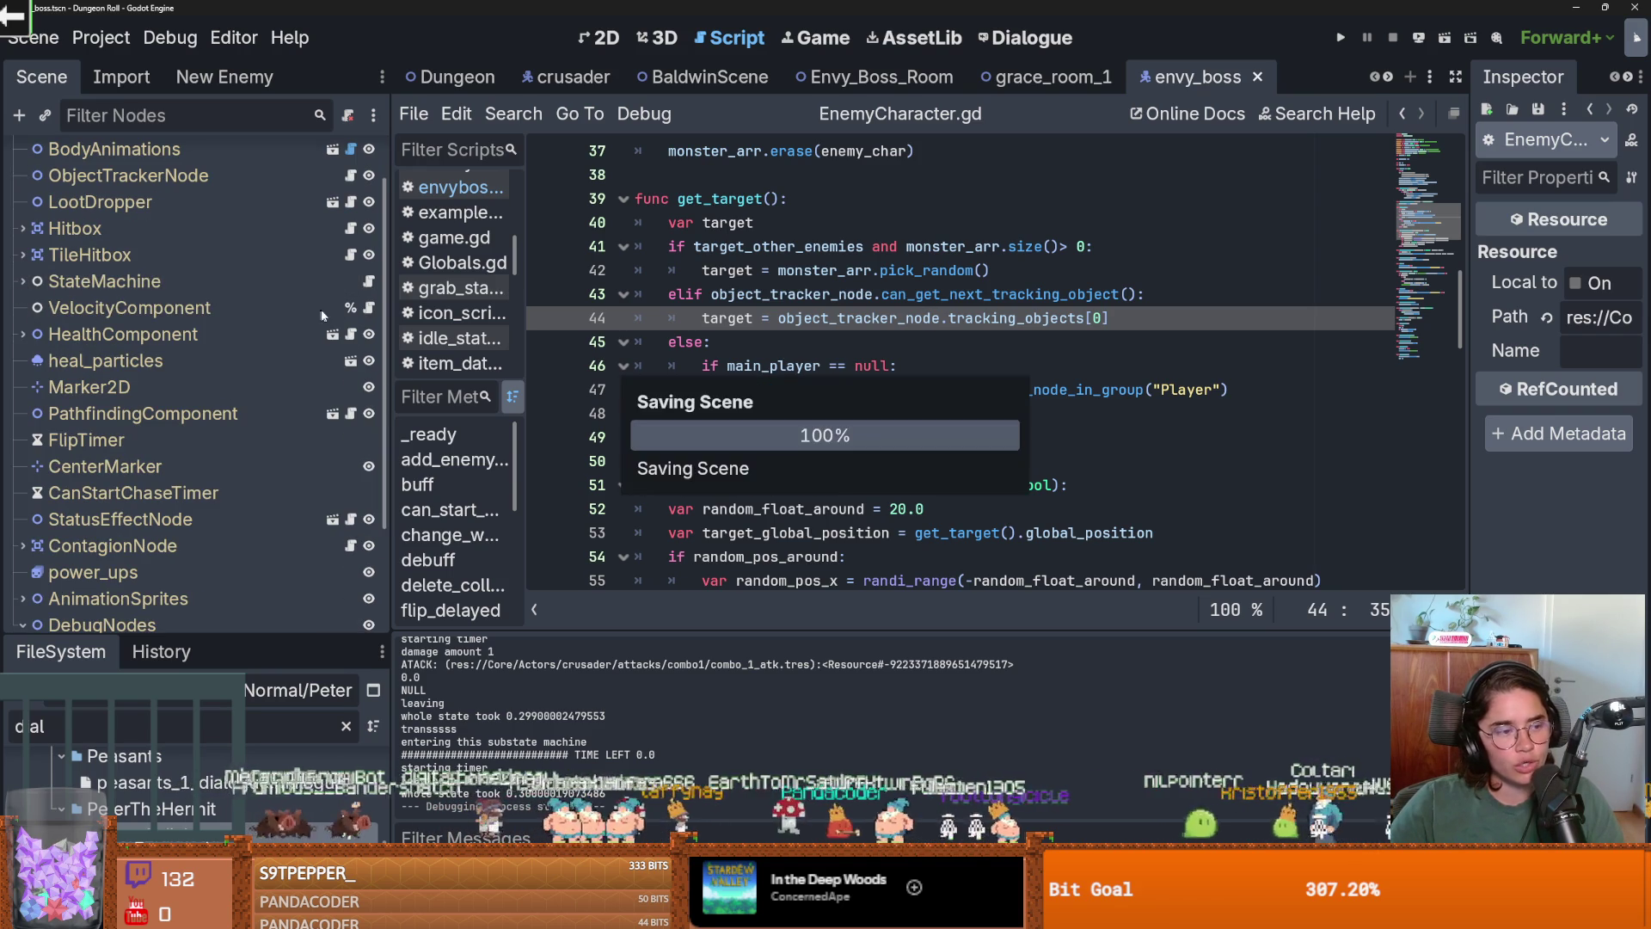
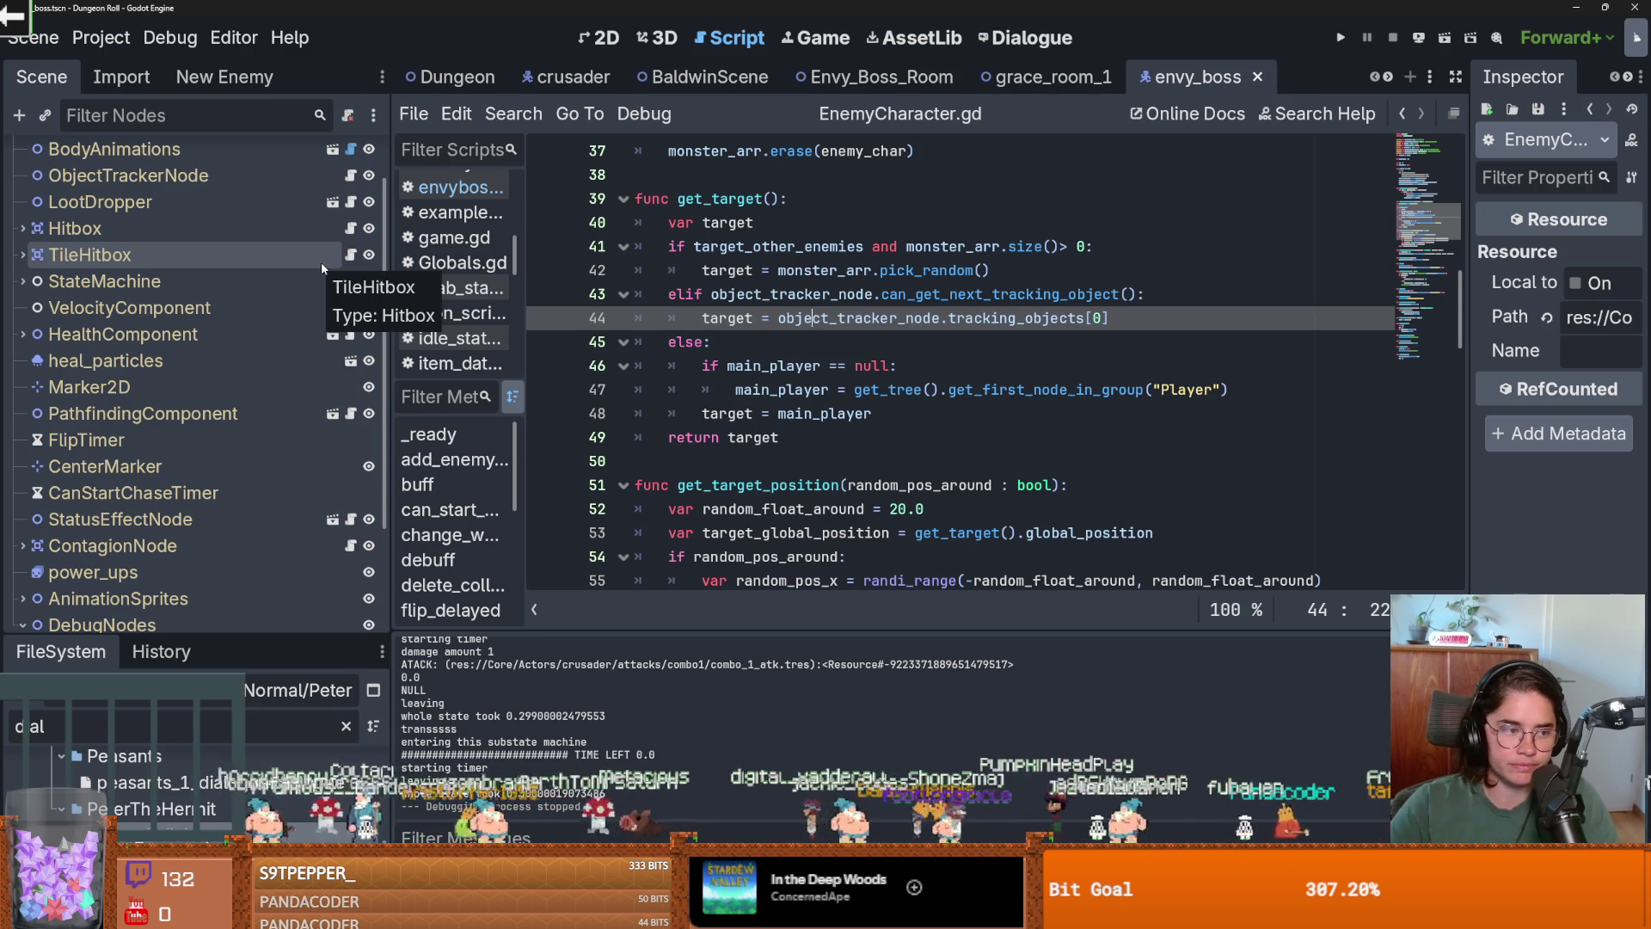
# Scroll through the open script and save the scene
pyautogui.click(850, 462)
pyautogui.scroll(-3, 850, 463)
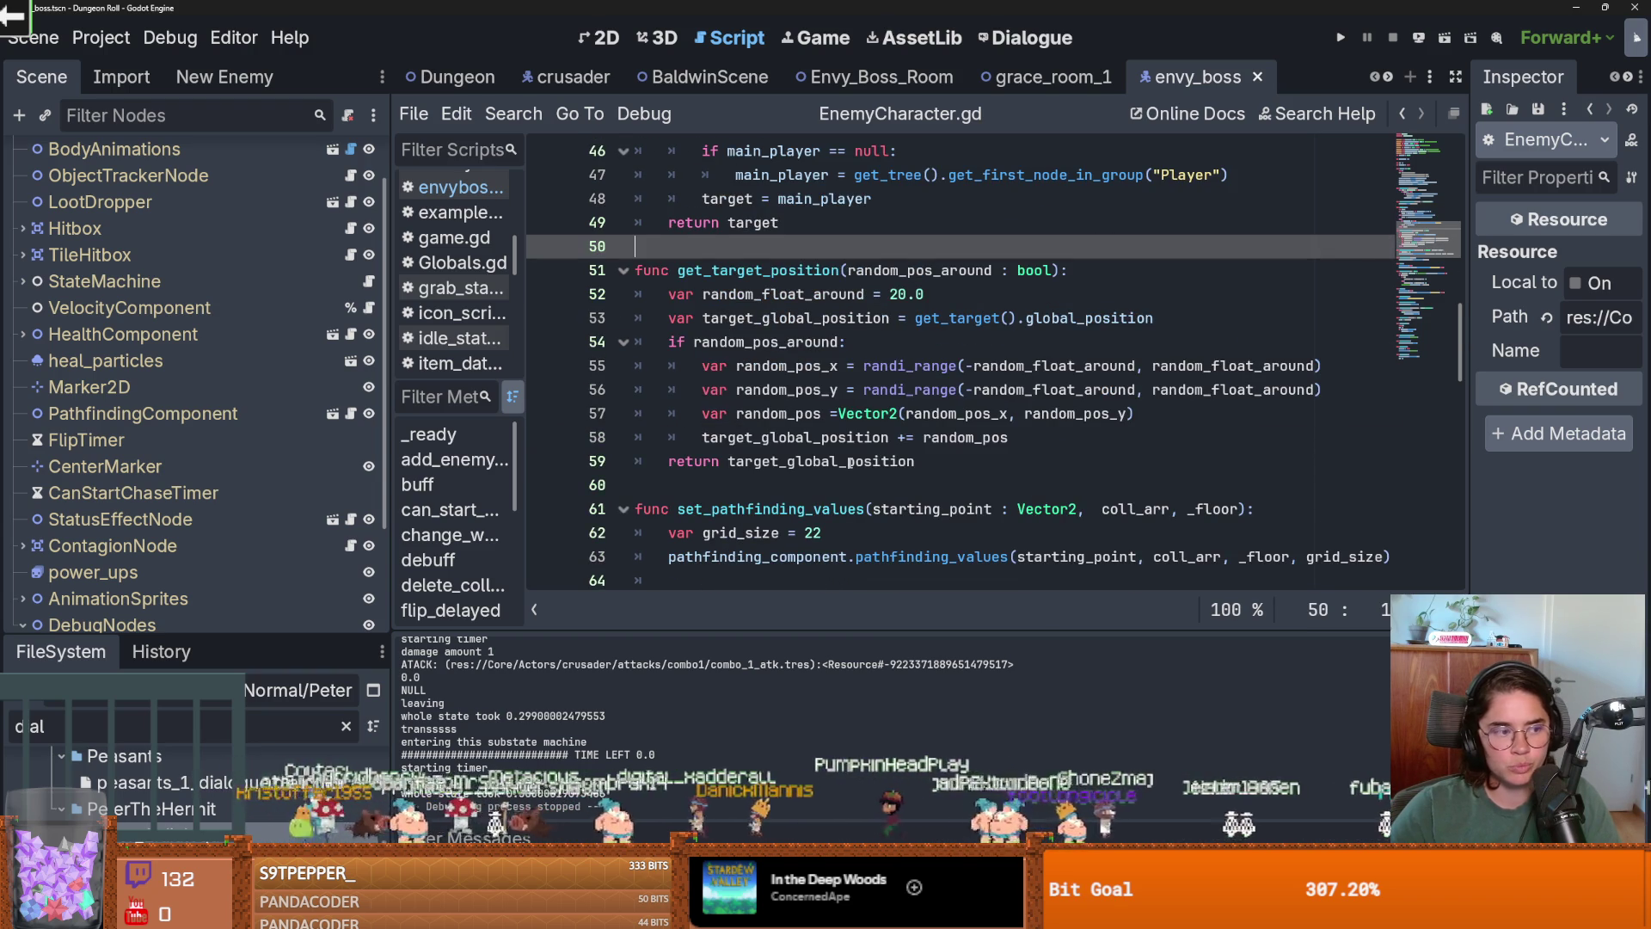
pyautogui.scroll(4, 849, 463)
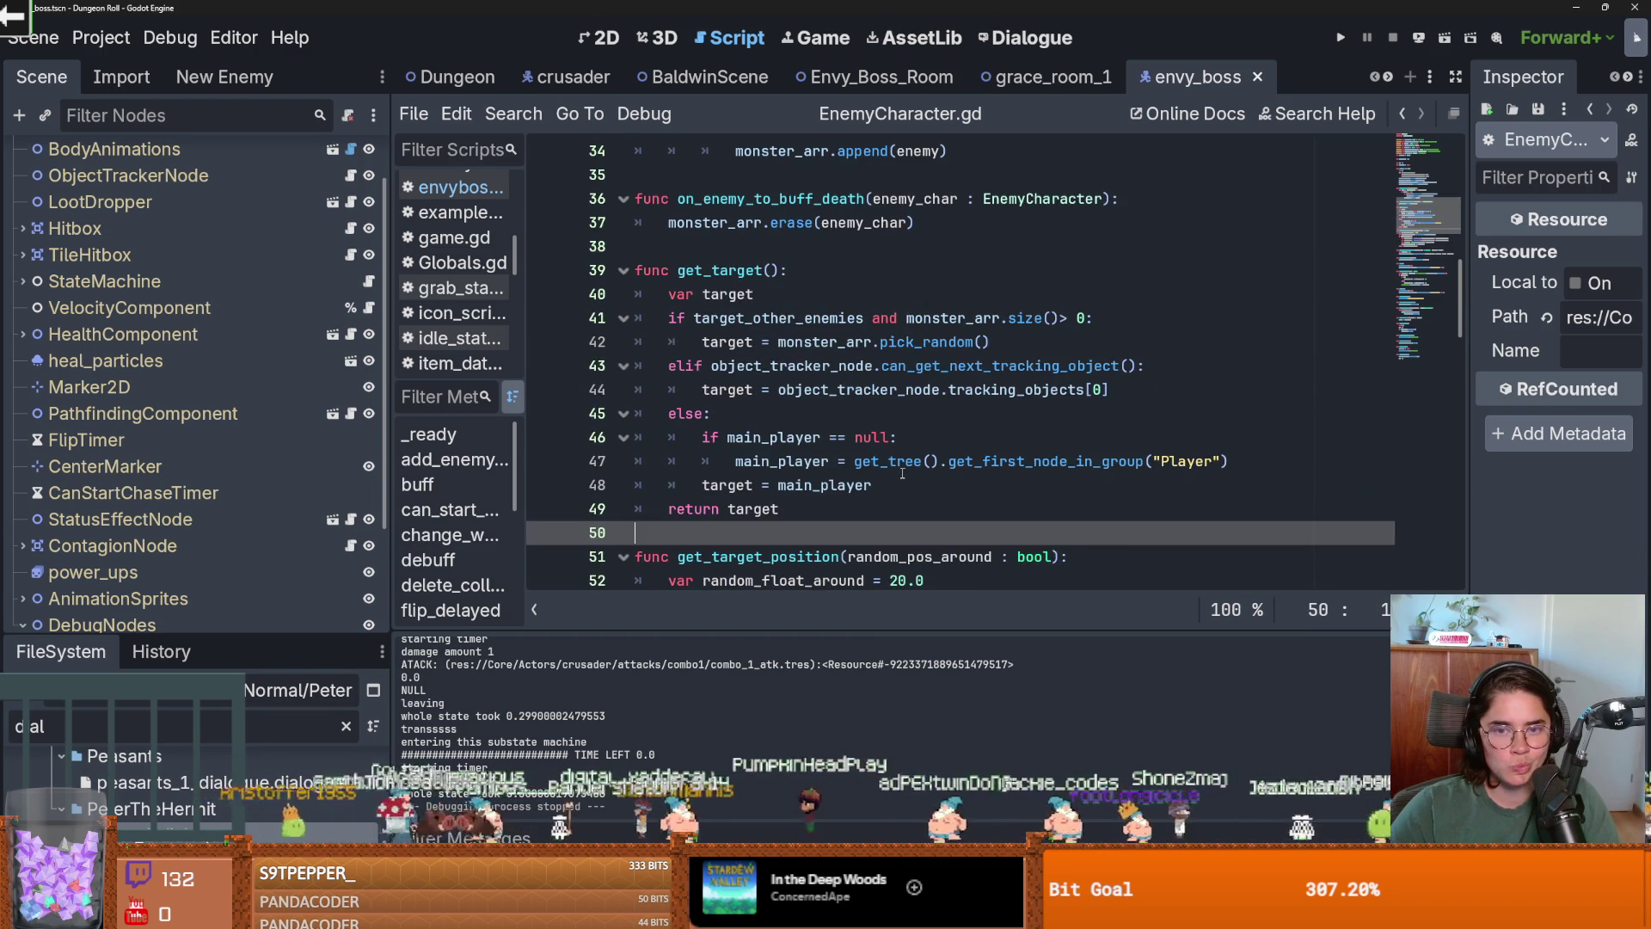
pyautogui.scroll(2, 902, 472)
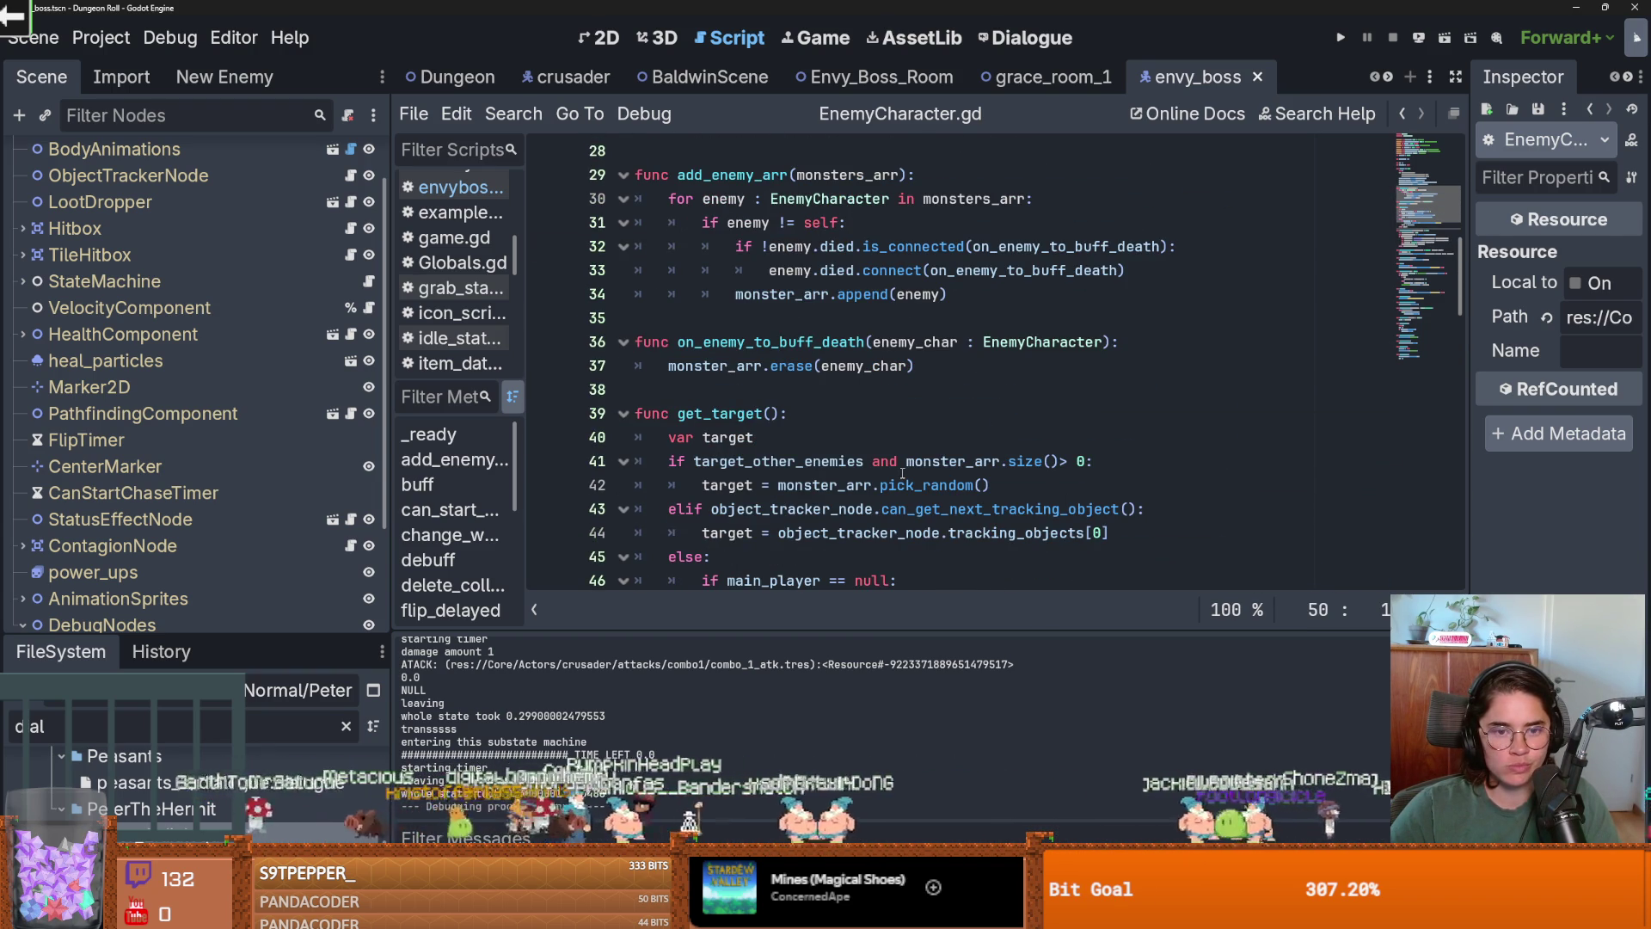
pyautogui.scroll(5, 902, 472)
pyautogui.scroll(2, 902, 472)
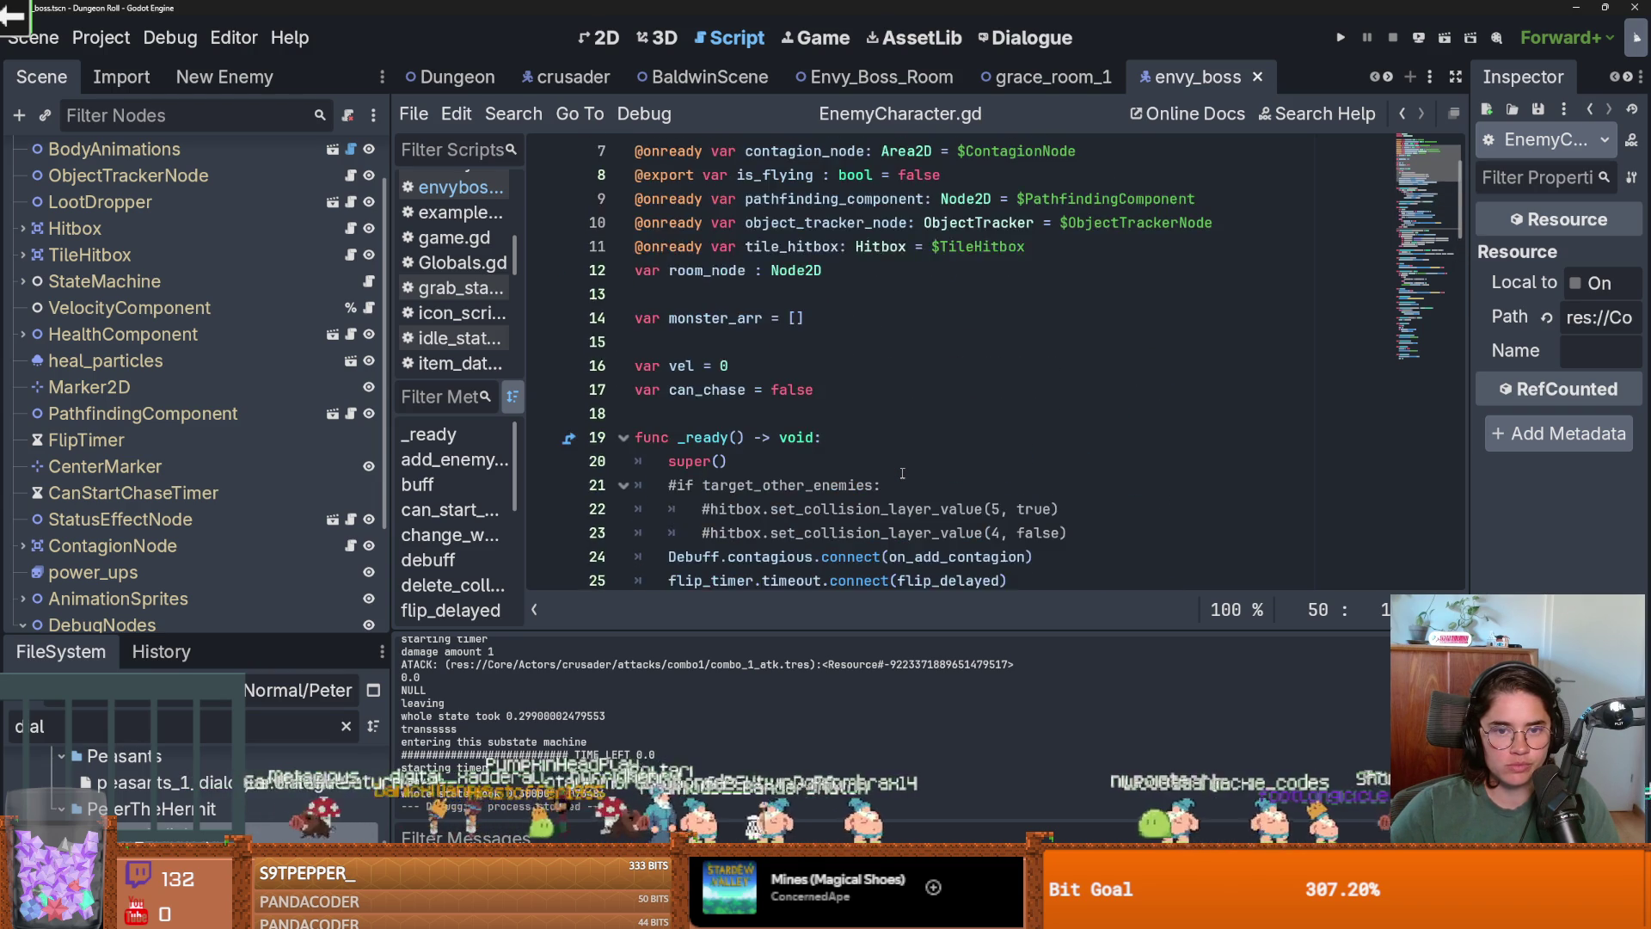
pyautogui.scroll(-6, 902, 472)
pyautogui.click(891, 399)
pyautogui.hotkey('ctrl', 's')
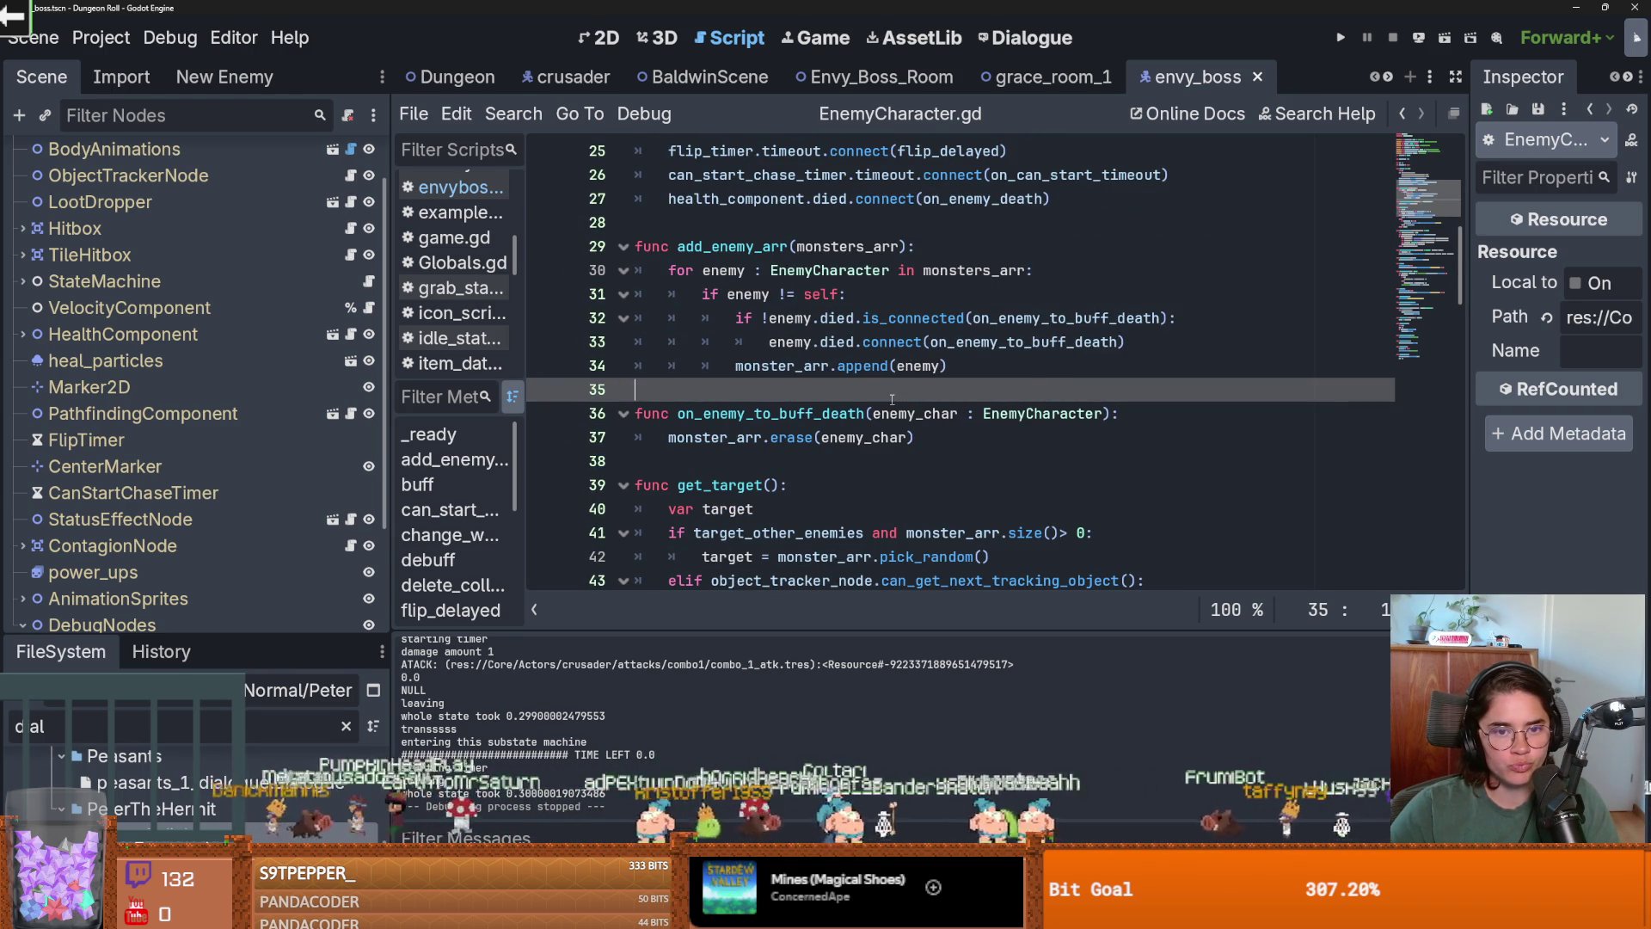
pyautogui.scroll(-4, 892, 399)
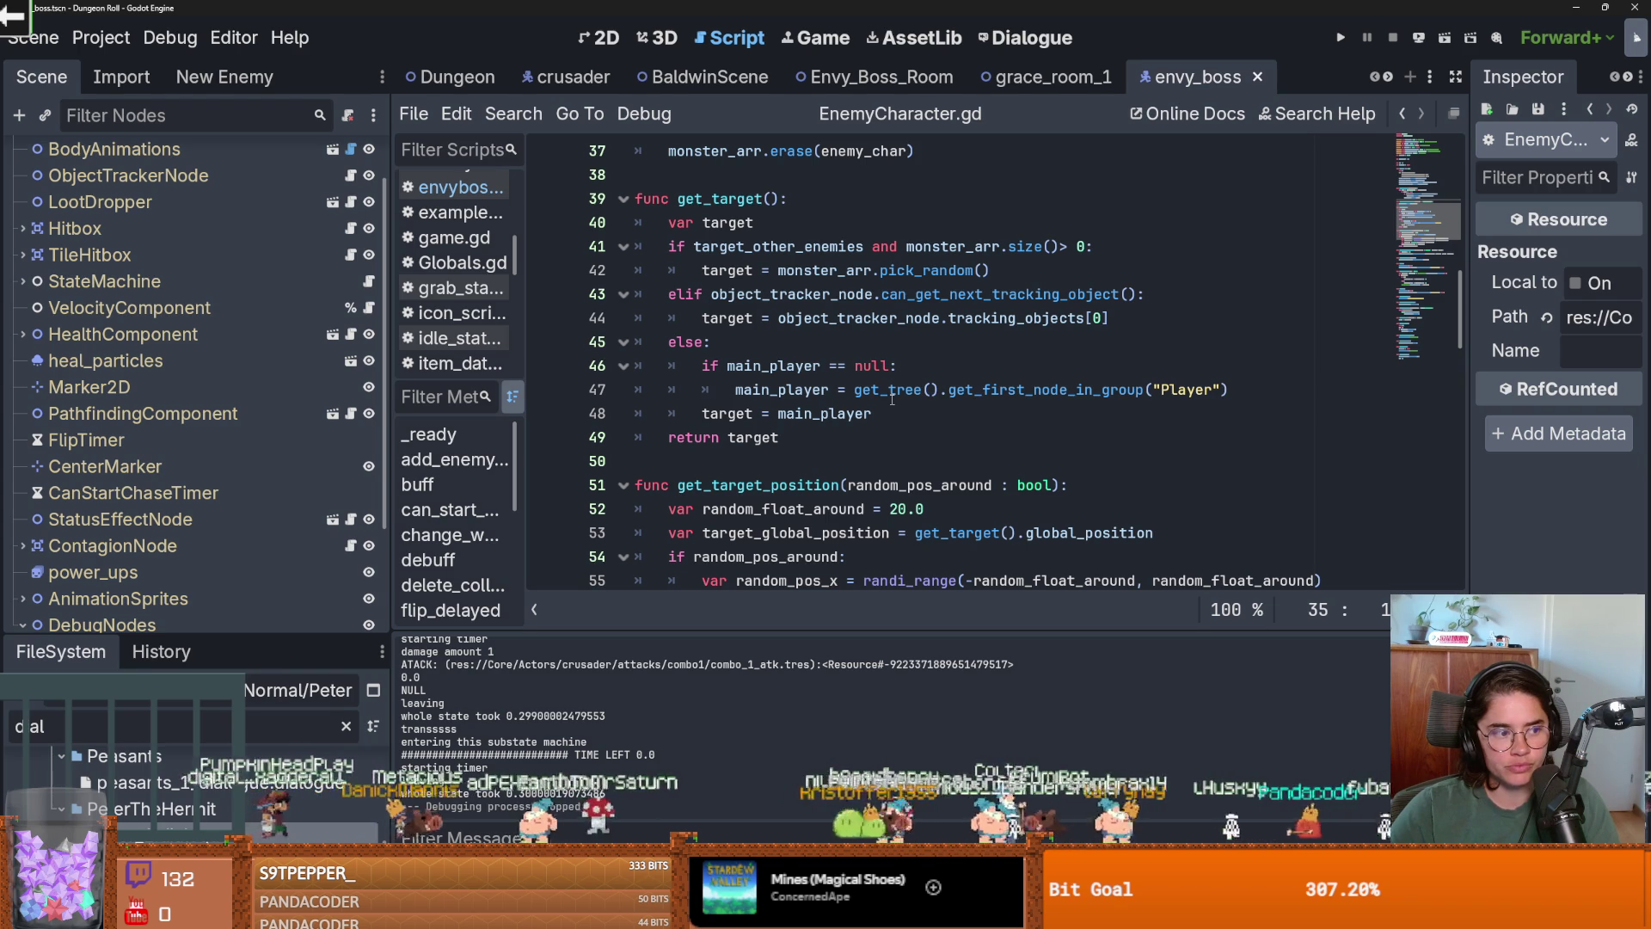
pyautogui.scroll(-4, 892, 399)
pyautogui.scroll(5, 892, 399)
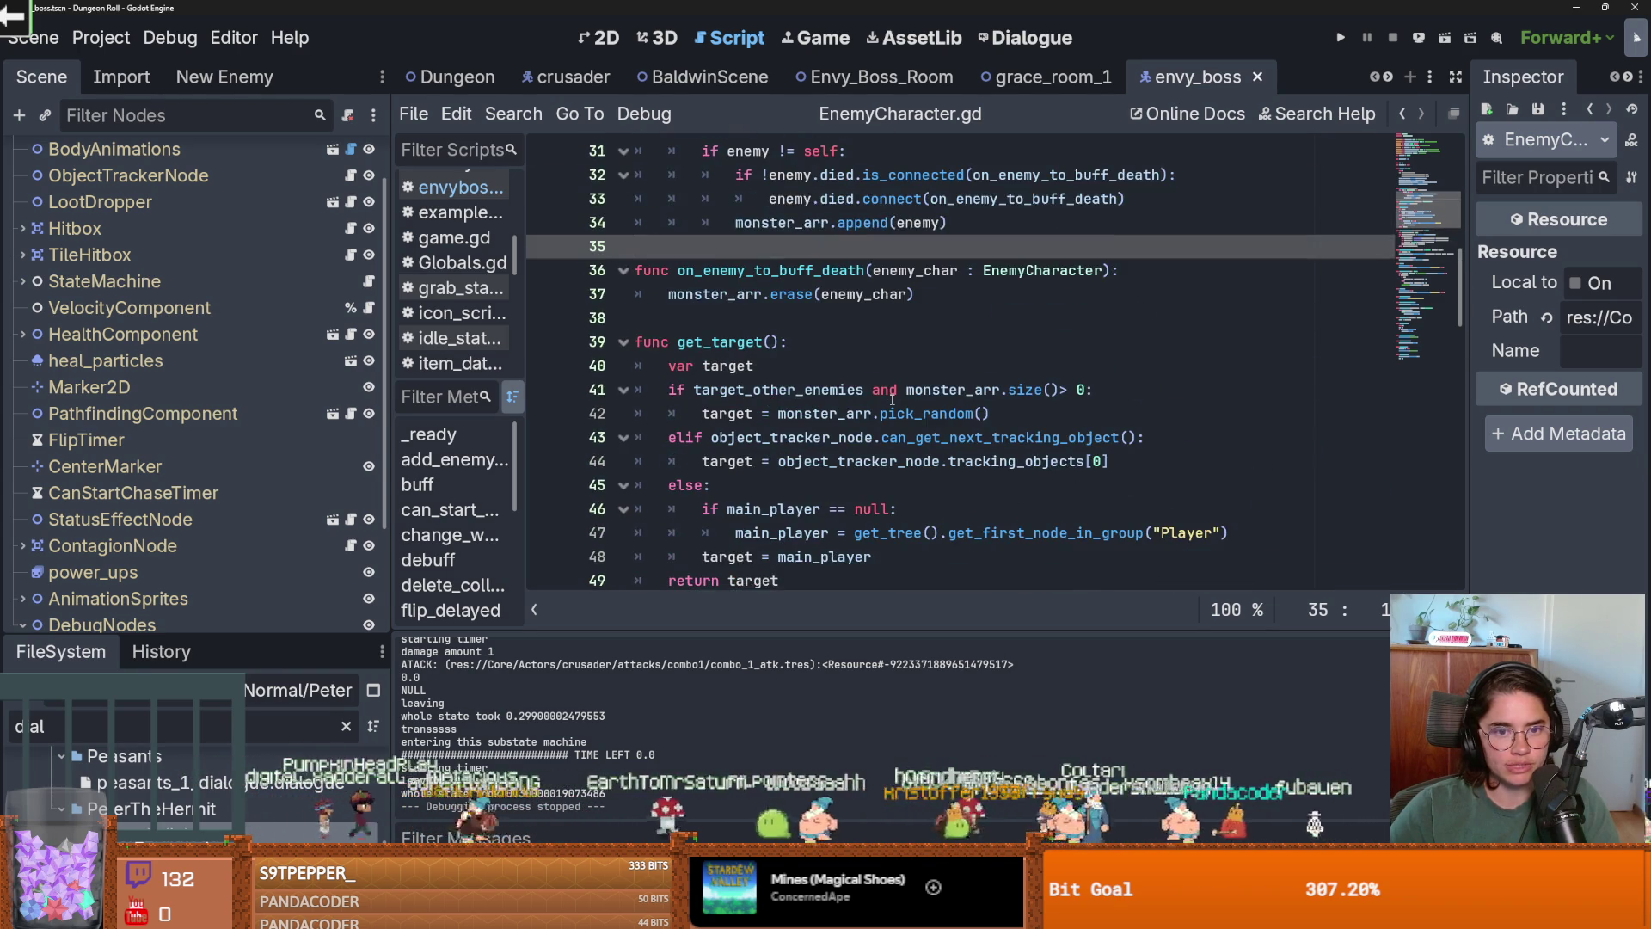
pyautogui.scroll(-2, 891, 399)
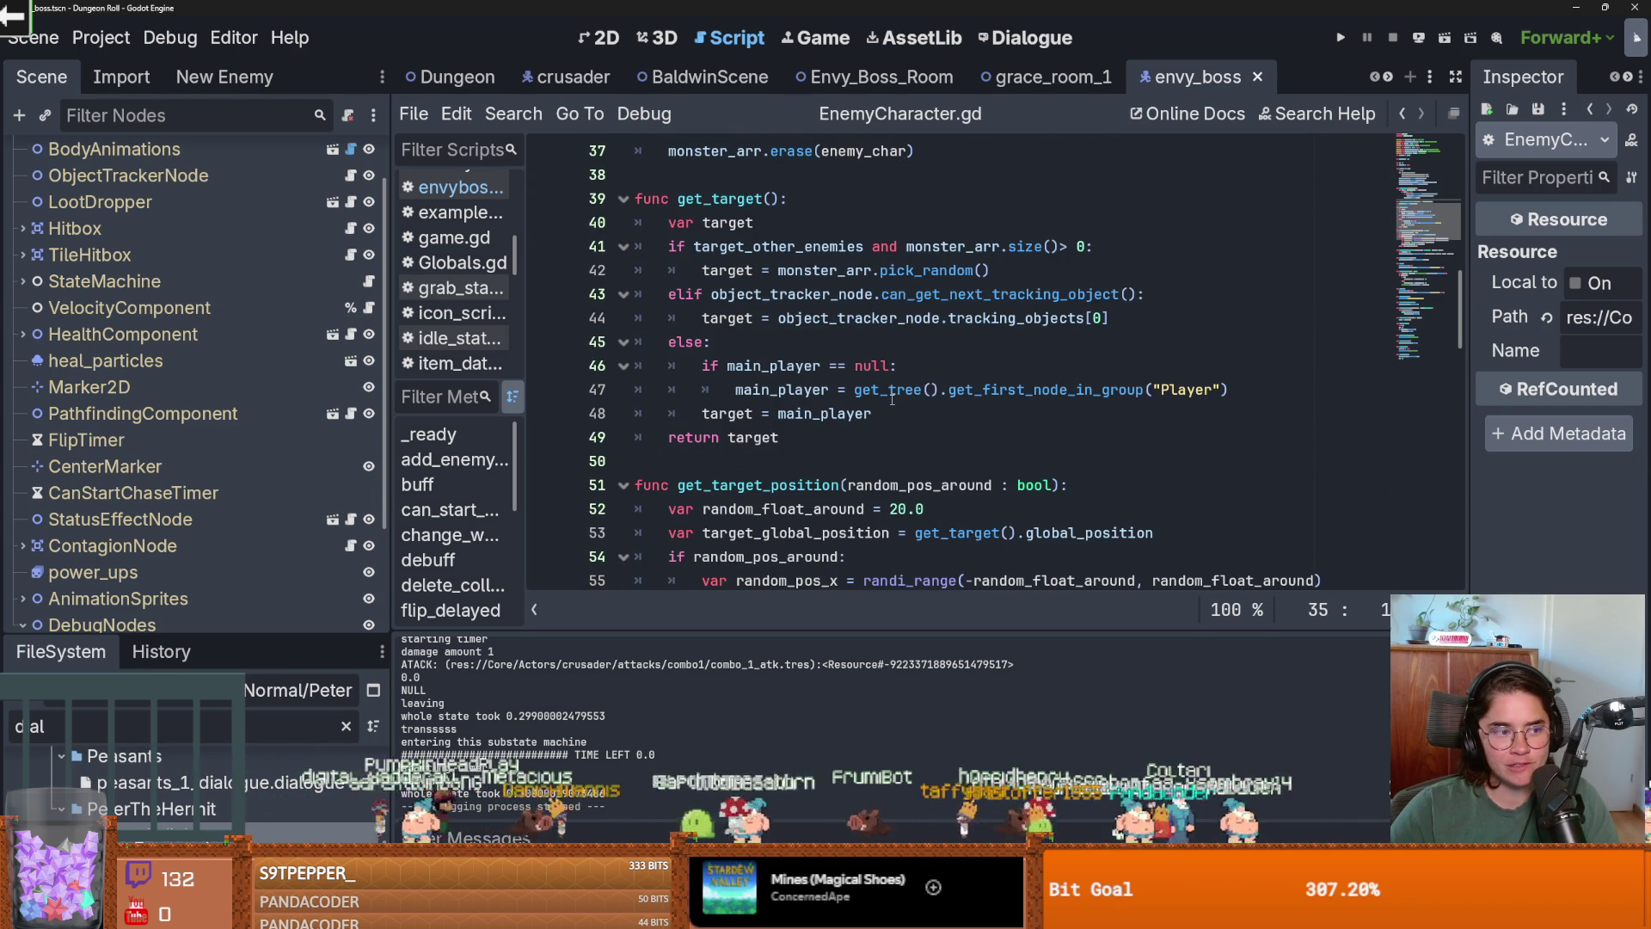
pyautogui.scroll(-2, 891, 399)
pyautogui.scroll(2, 892, 399)
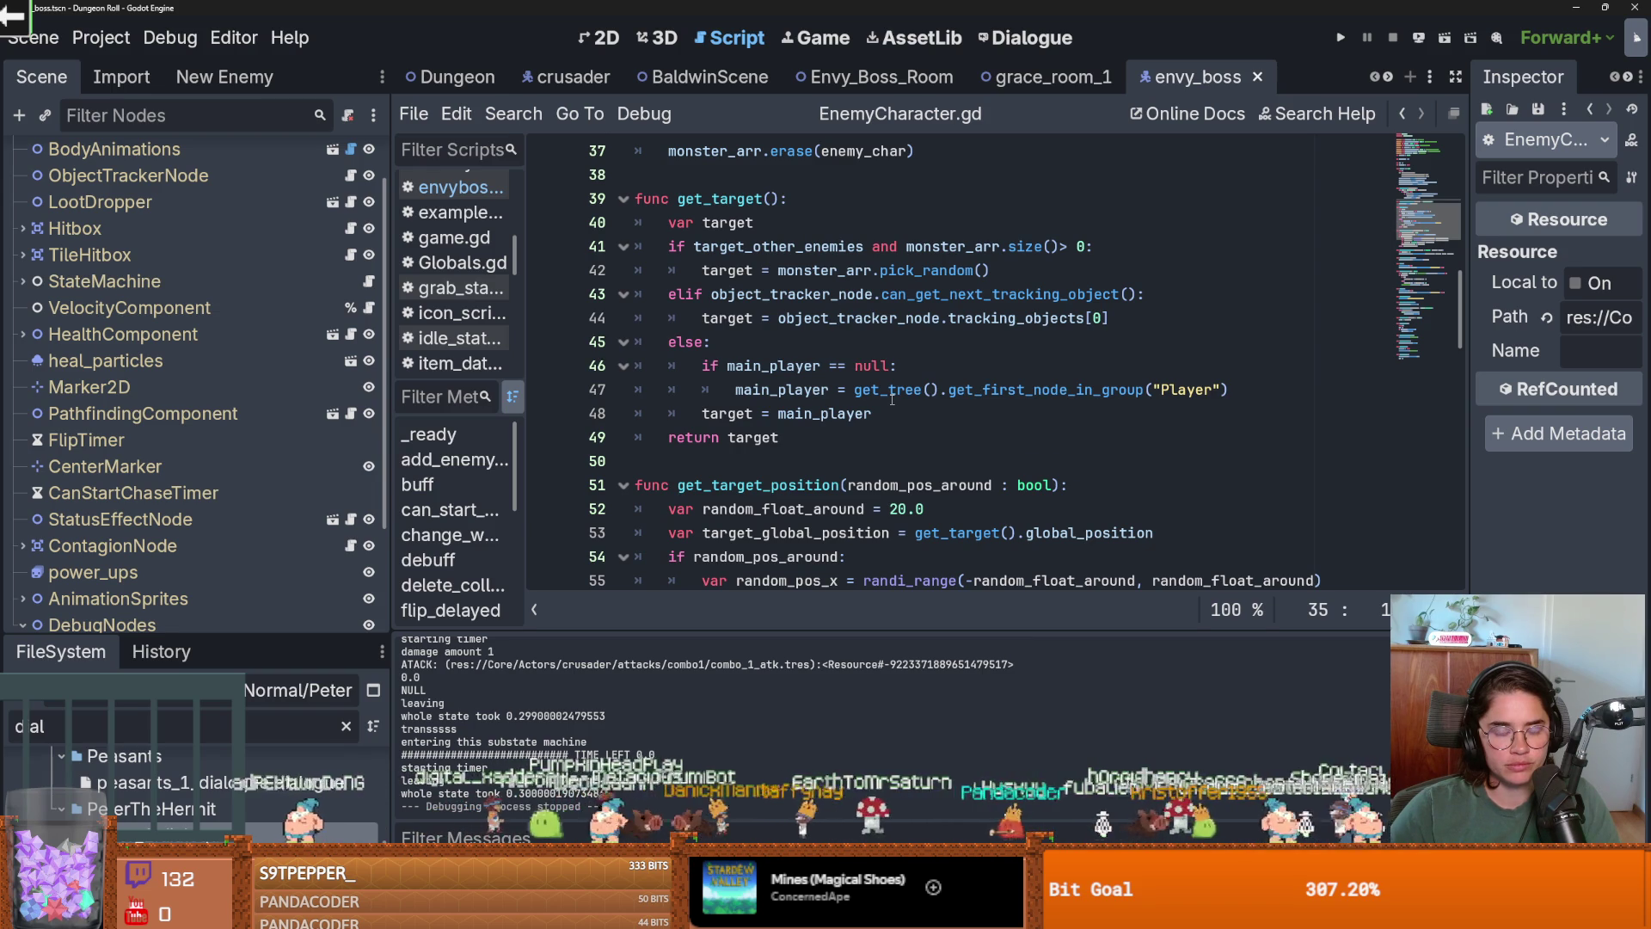
pyautogui.scroll(2, 324, 521)
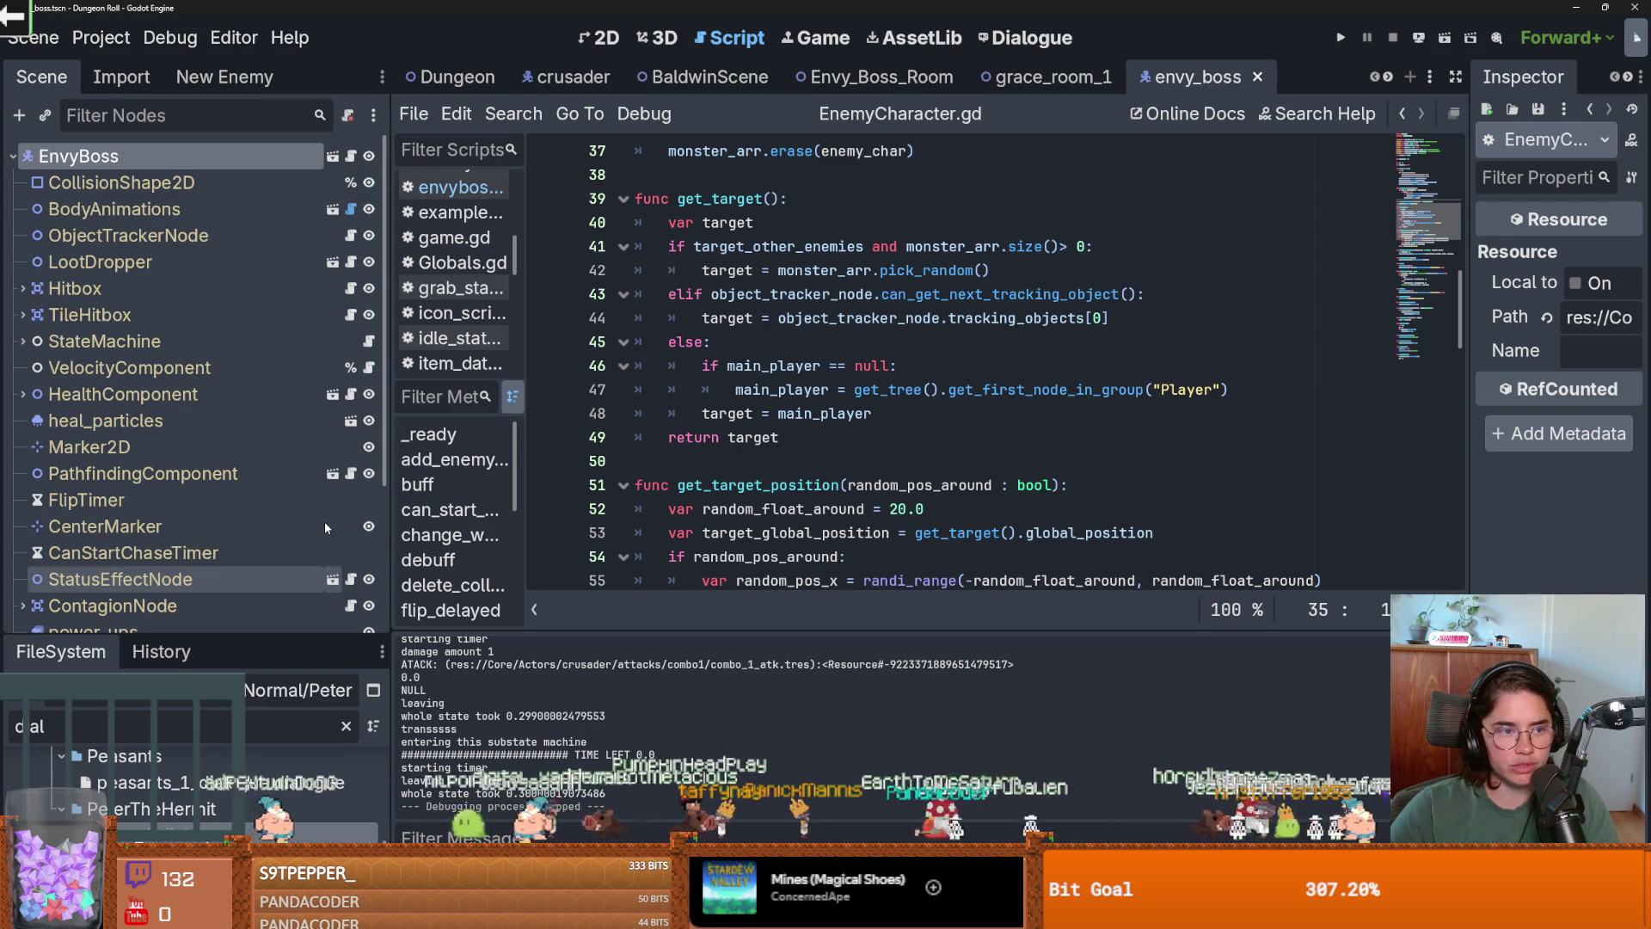
# Expand StateMachine and drag wander_state into envyboss.gd as an onready reference on line 4
pyautogui.click(23, 341)
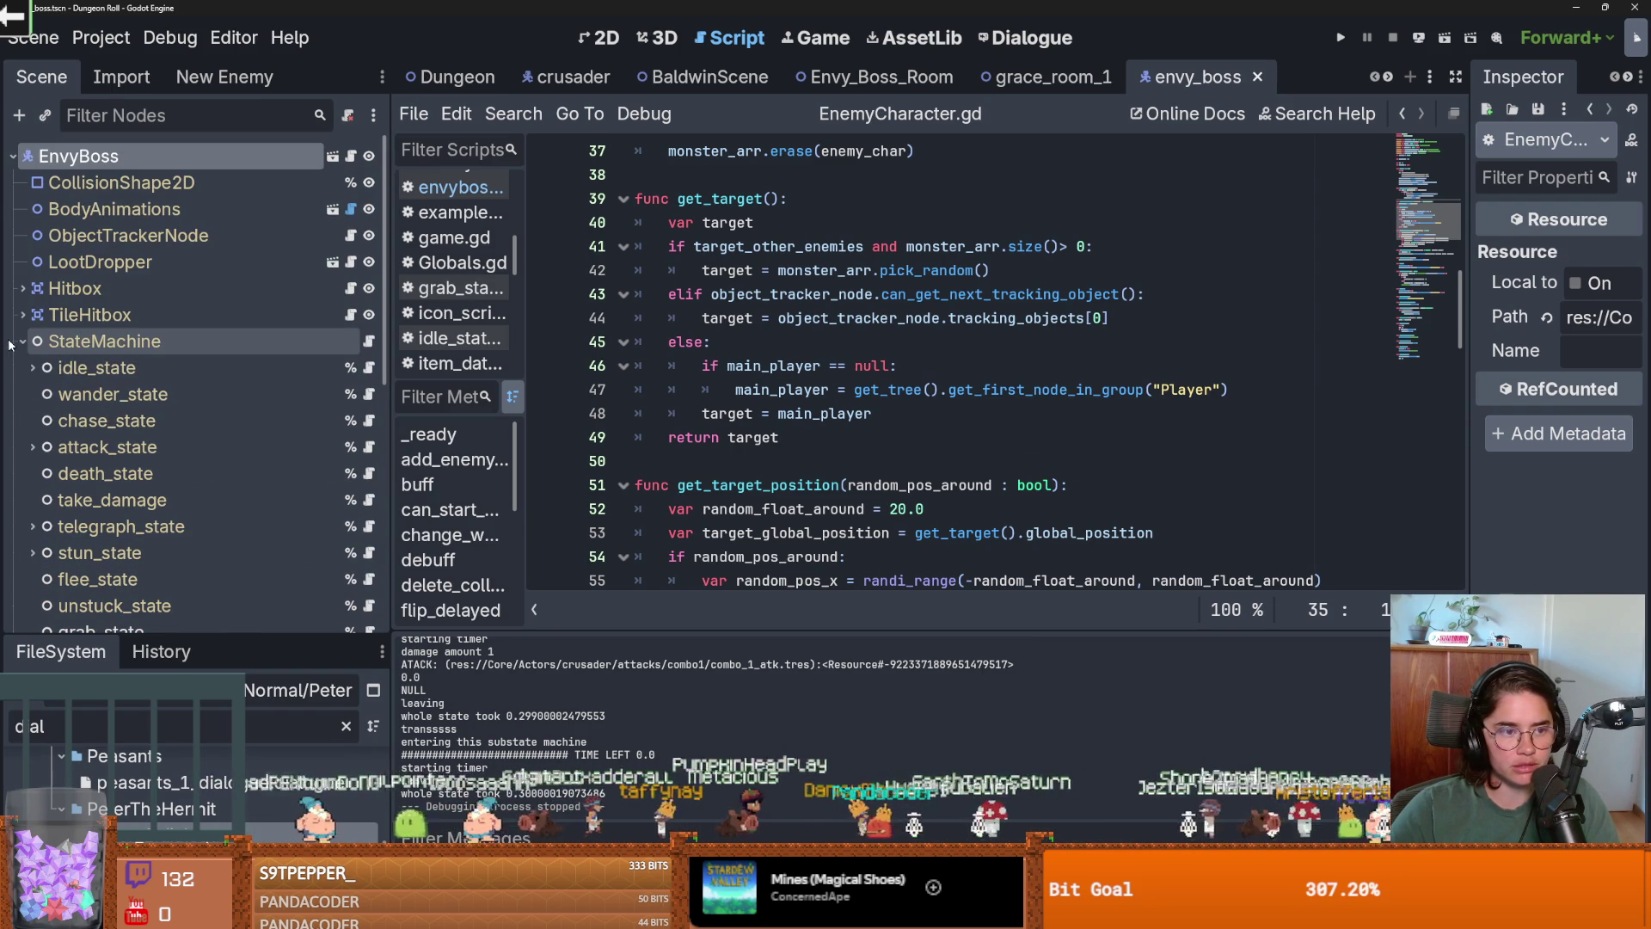
pyautogui.click(96, 367)
pyautogui.click(351, 156)
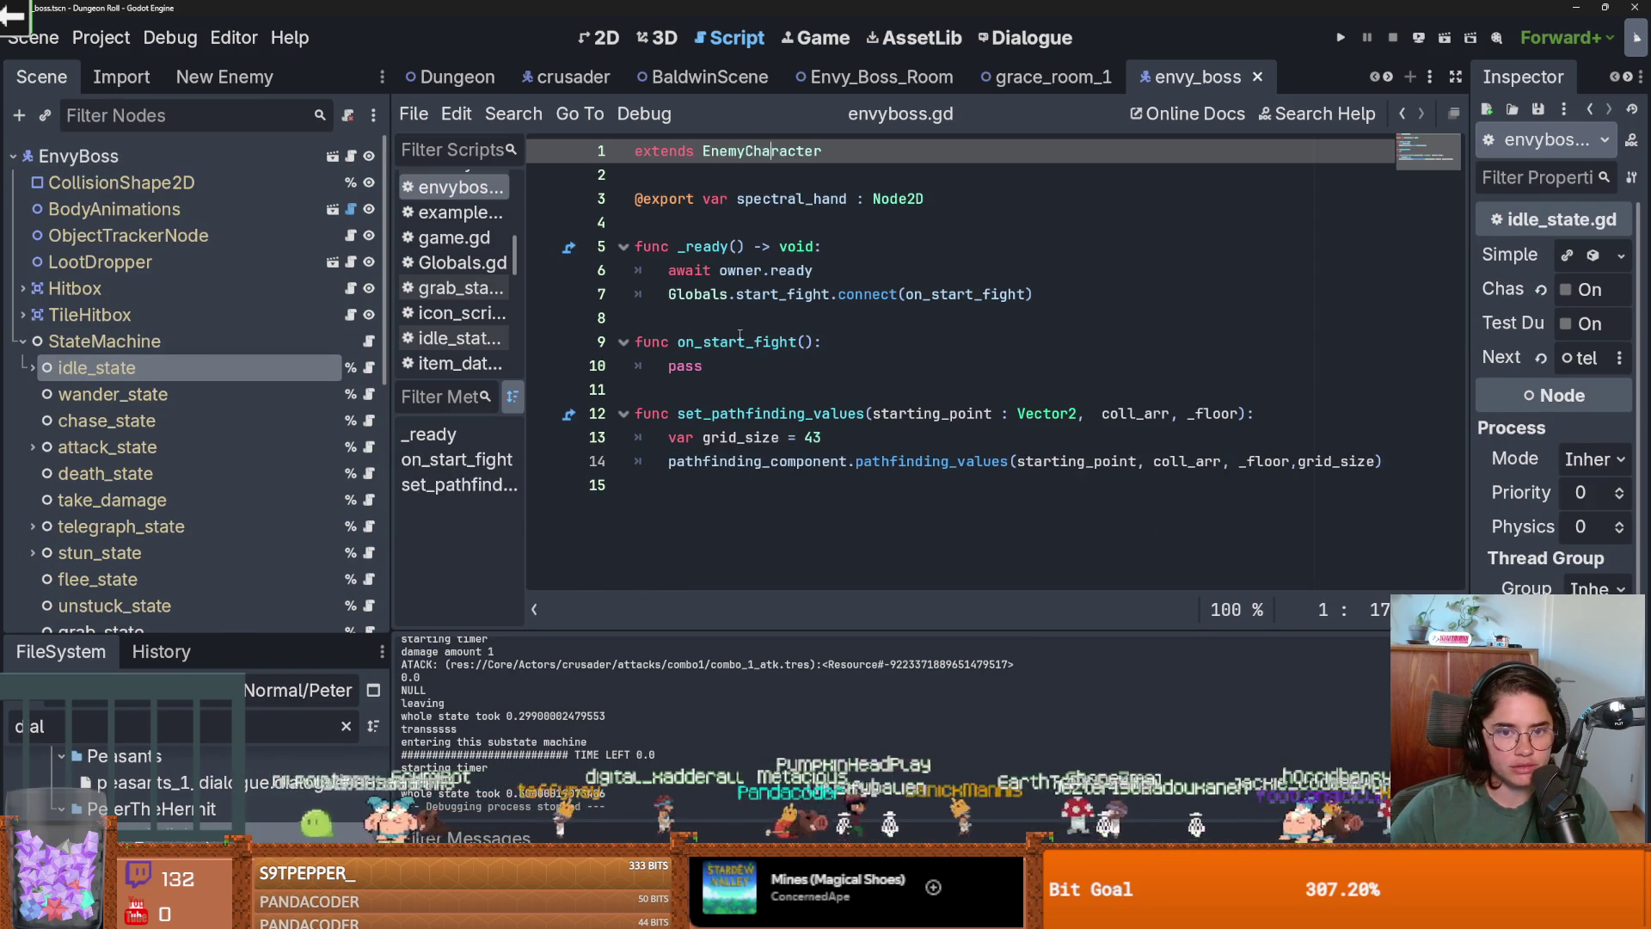
pyautogui.doubleClick(685, 365)
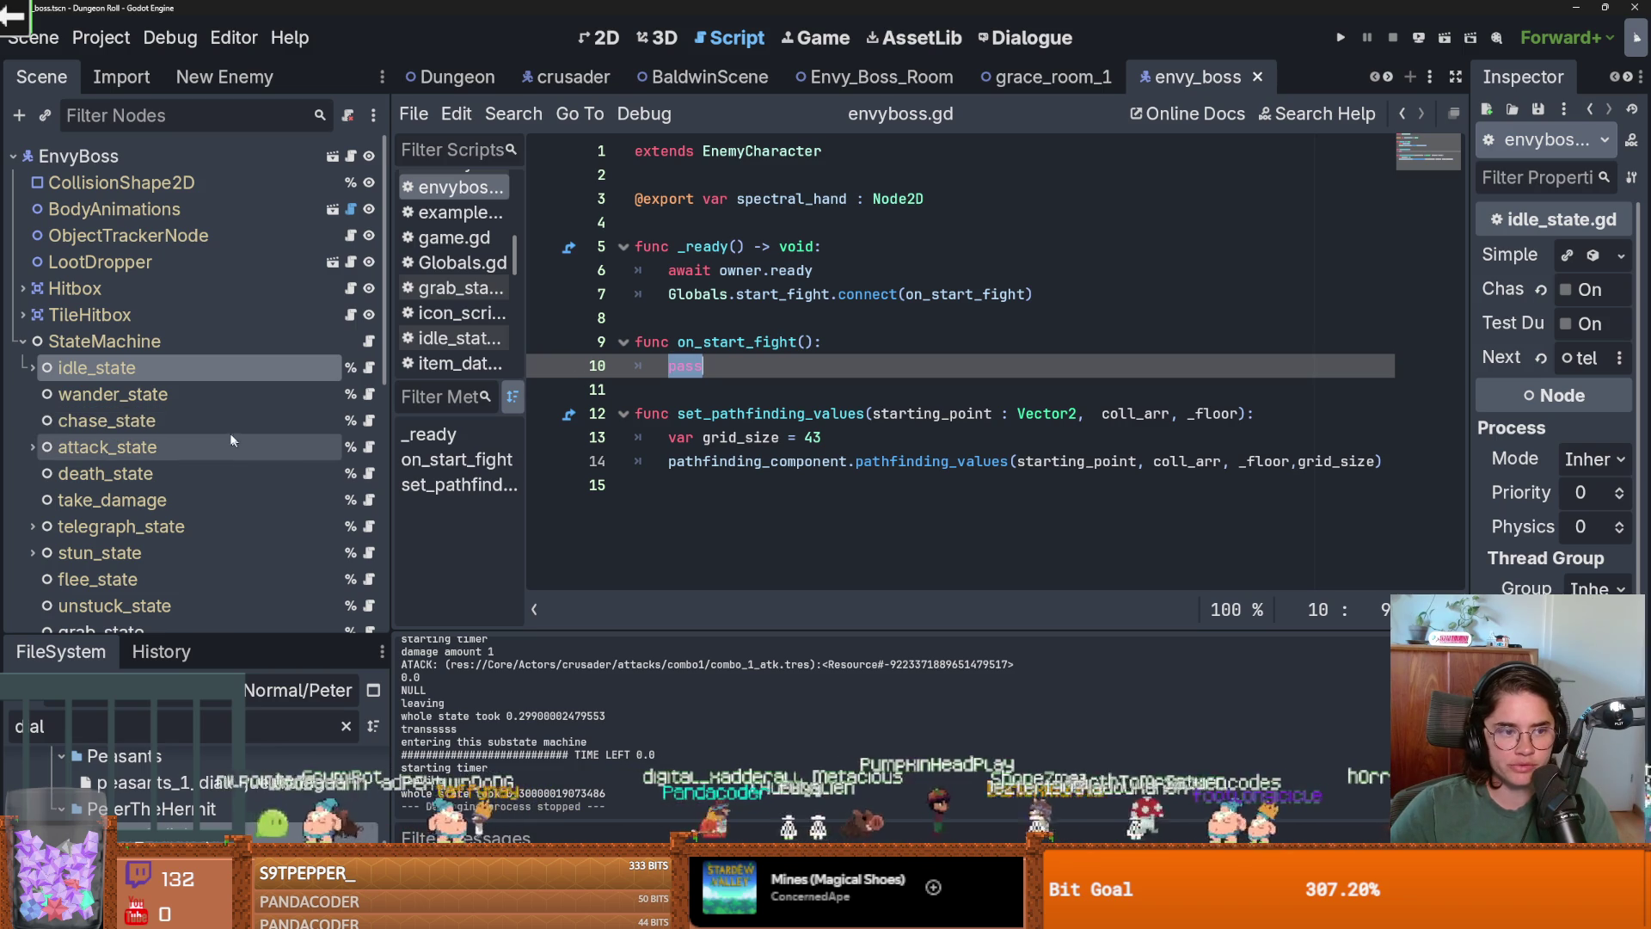
pyautogui.click(259, 394)
pyautogui.moveTo(260, 393)
pyautogui.mouseDown()
pyautogui.moveTo(551, 326)
pyautogui.moveTo(688, 234)
pyautogui.mouseUp()
# Replace pass in on_start_fight with 'wander_state.is', checking the wander_state script's properties
pyautogui.doubleClick(784, 223)
pyautogui.hotkey('ctrl', 'c')
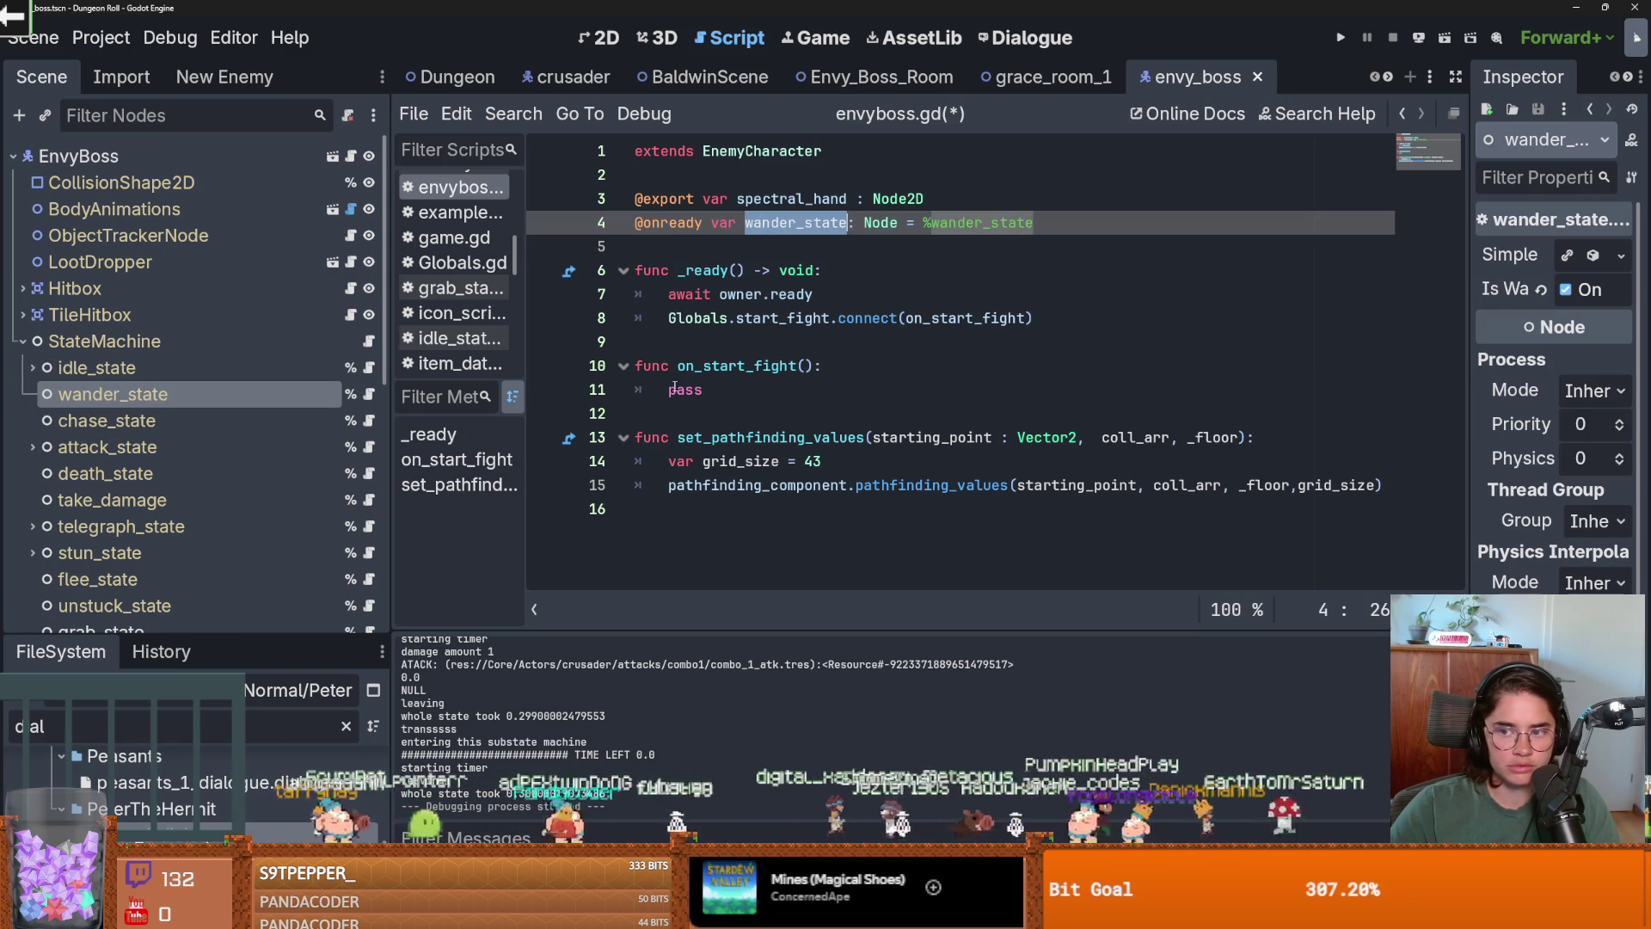
pyautogui.doubleClick(684, 390)
pyautogui.hotkey('ctrl', 'v')
pyautogui.write('.is')
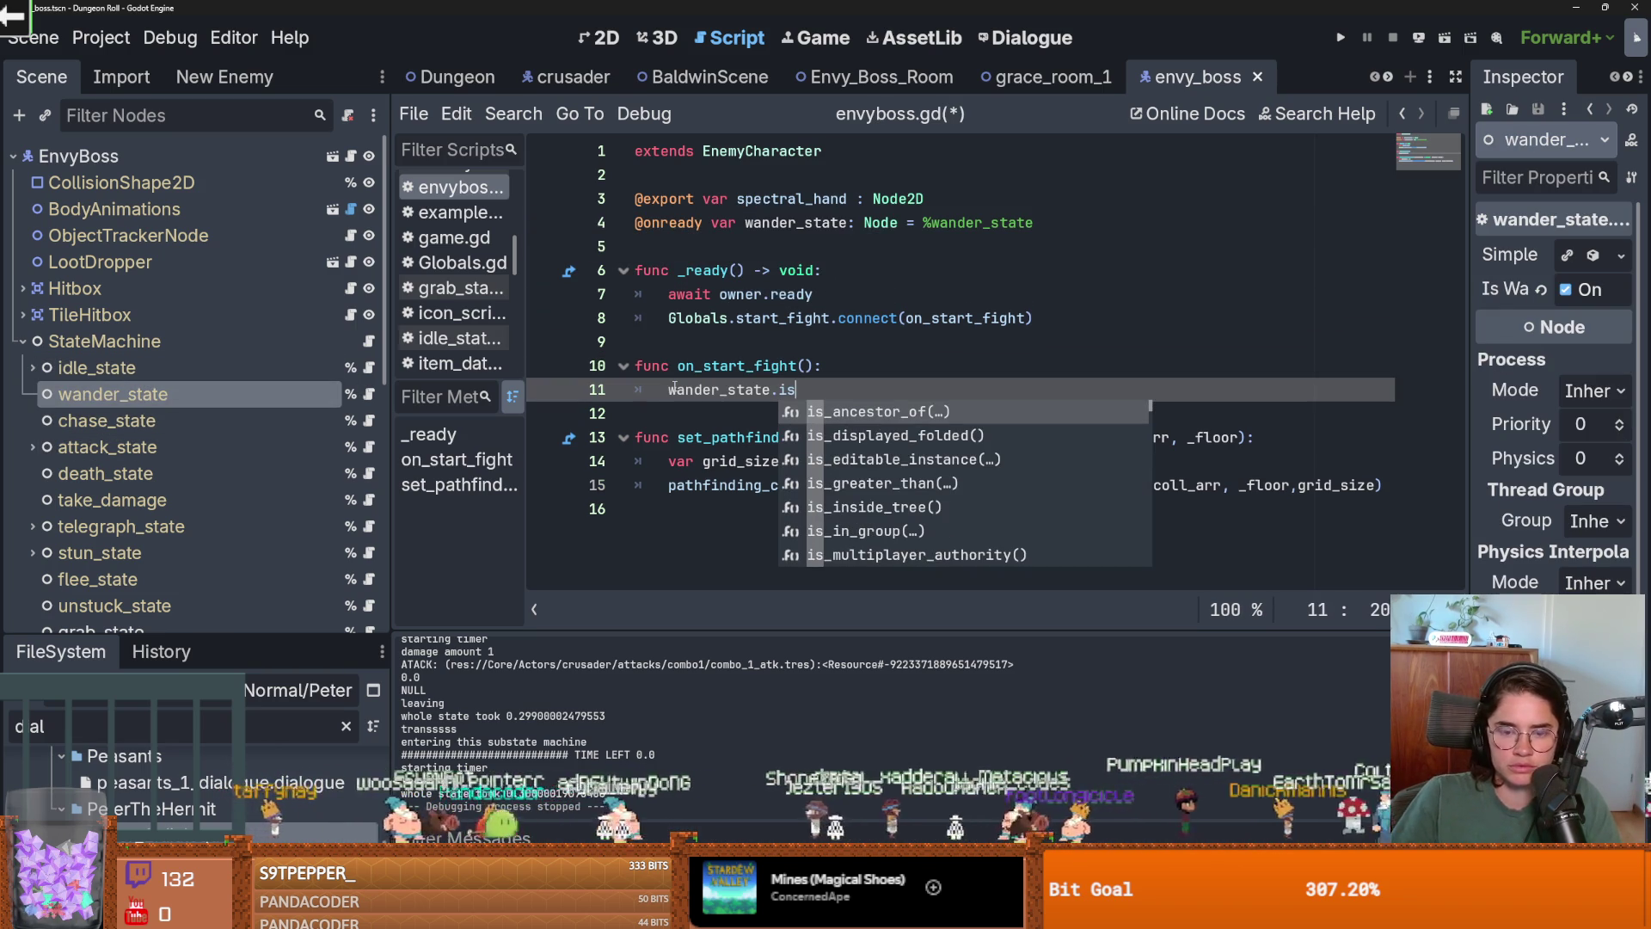
pyautogui.click(368, 395)
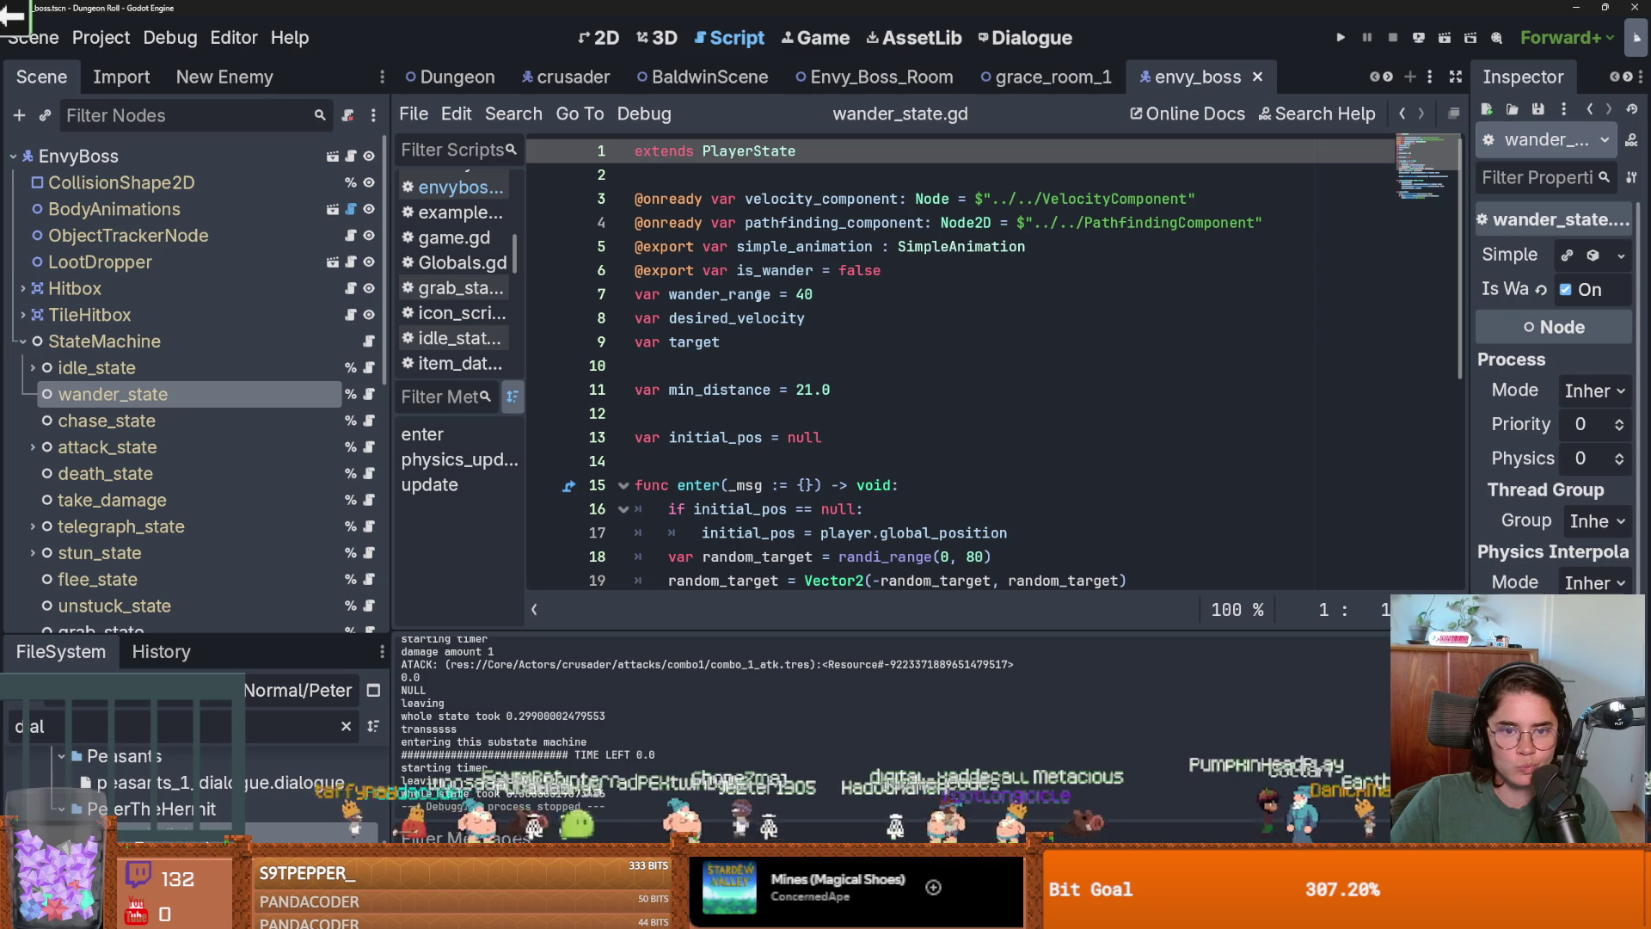
pyautogui.click(351, 156)
# Complete 'wander_state.is_wander = true', uncheck Is Wander, save, and open idle_state.gd
pyautogui.write('_wander')
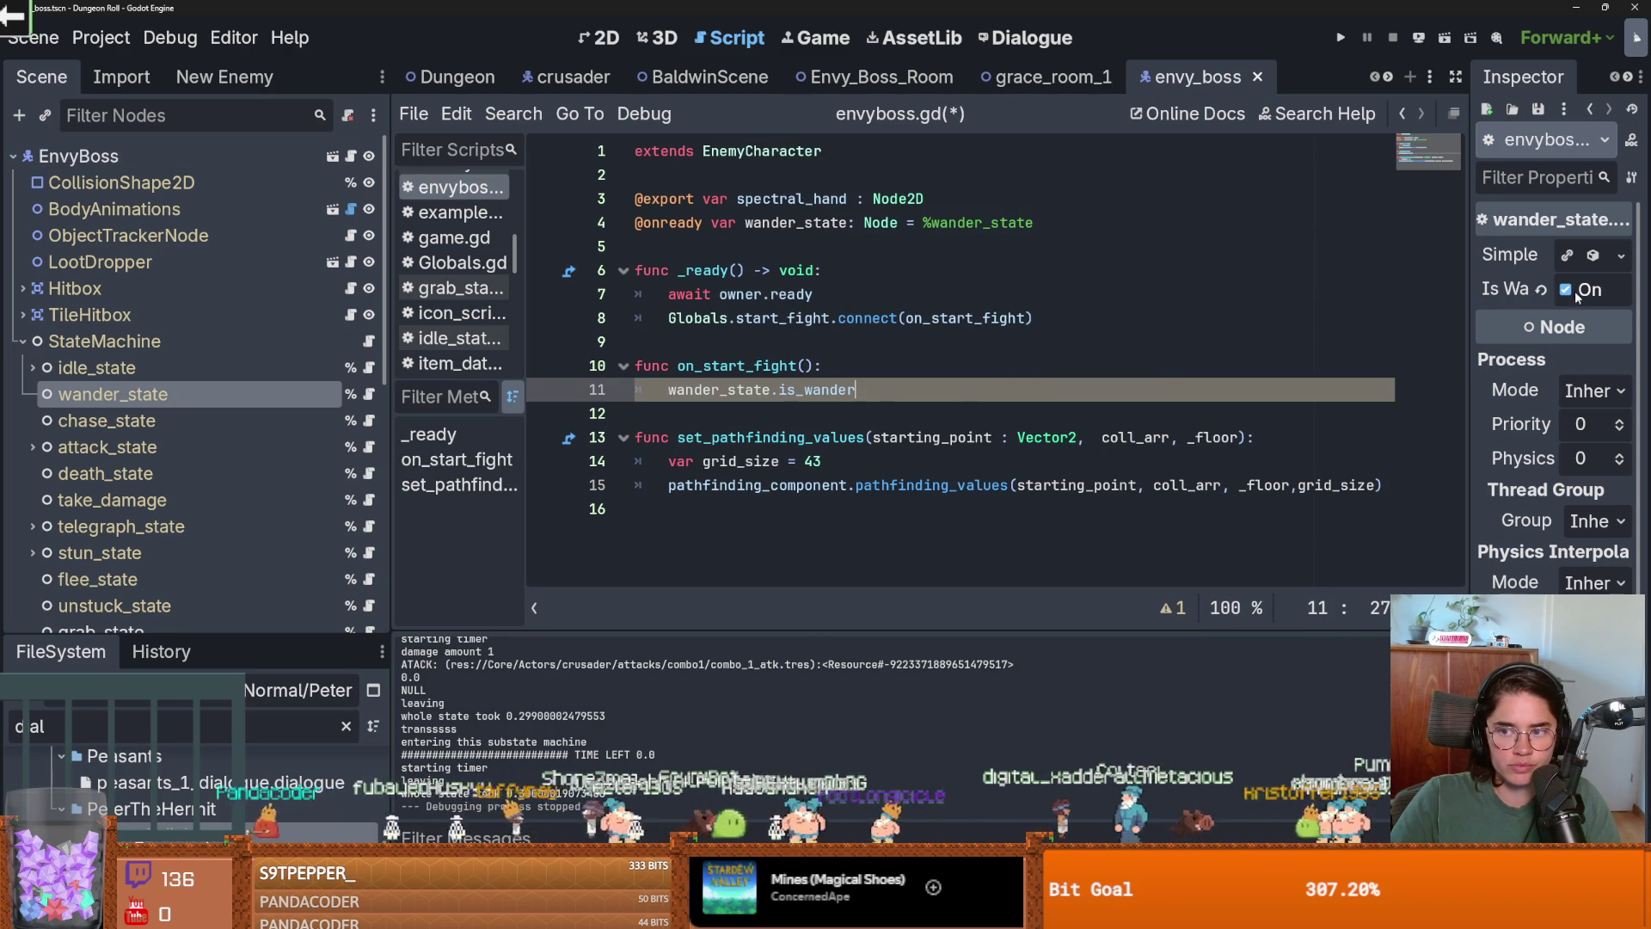
pyautogui.click(1572, 291)
pyautogui.write('= true')
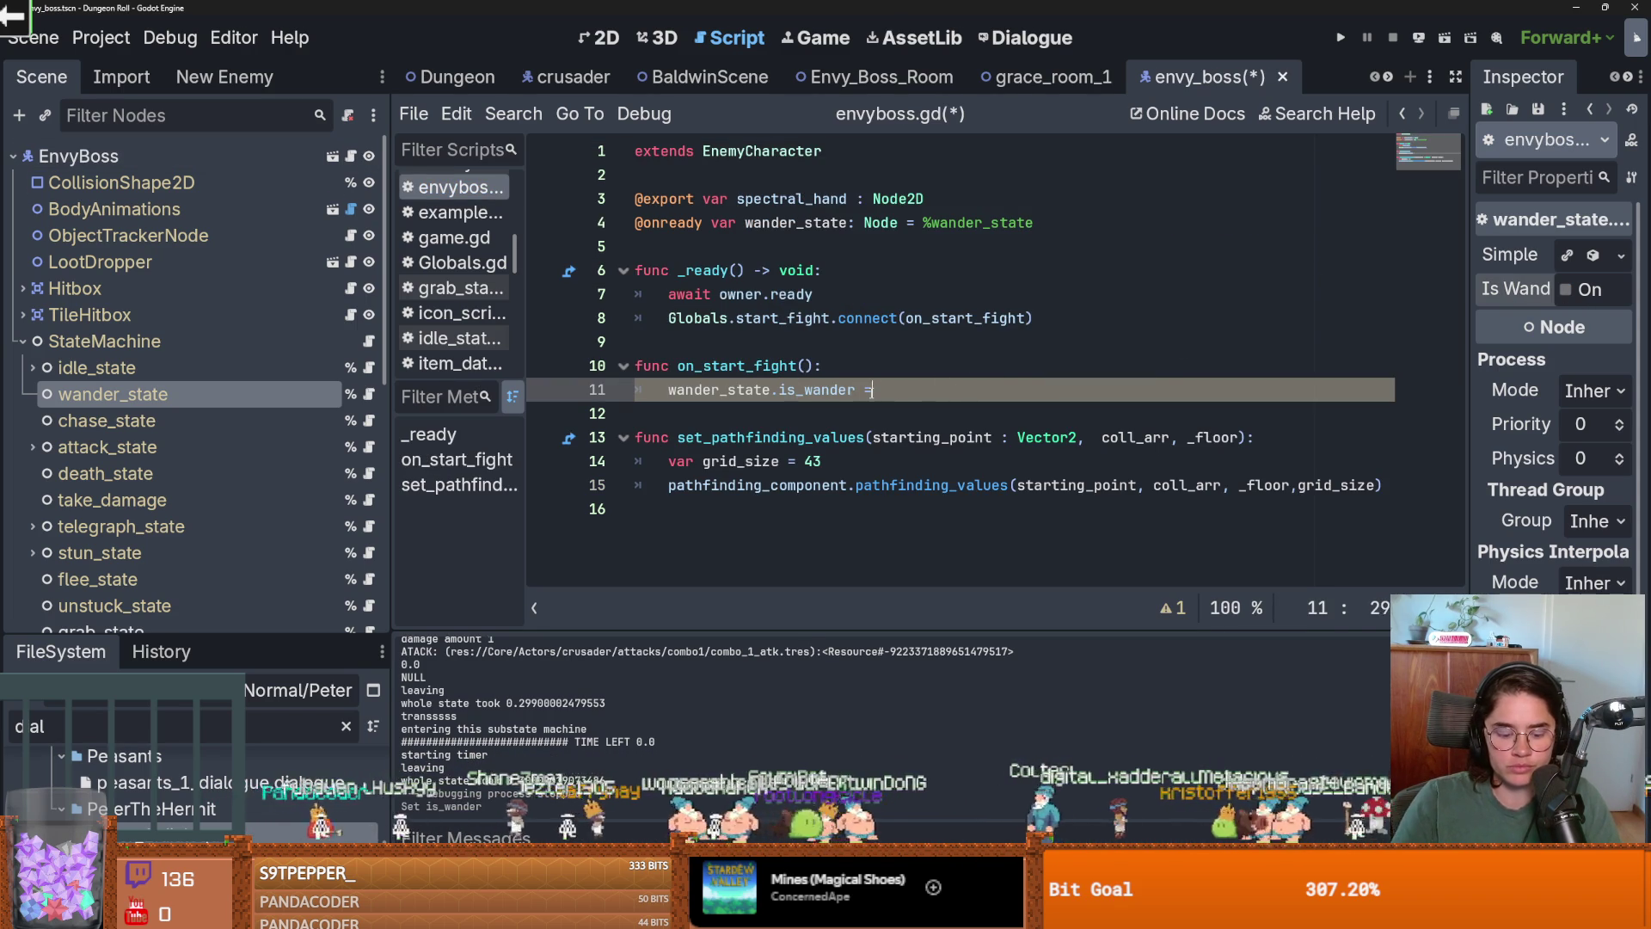
pyautogui.hotkey('ctrl', 's')
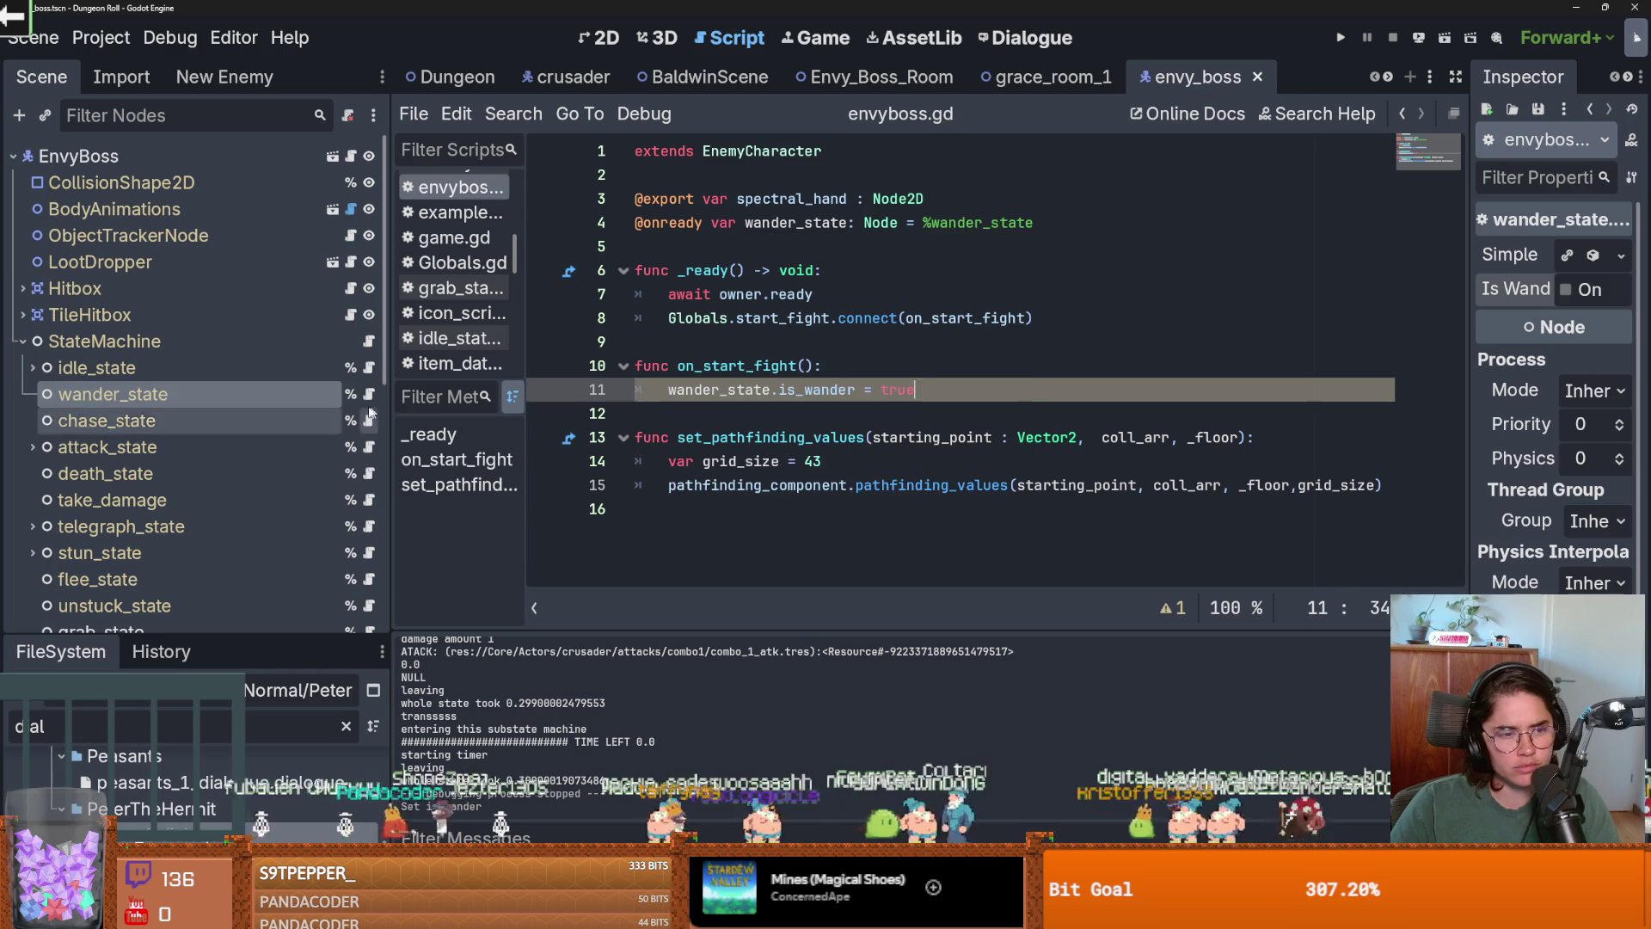
pyautogui.click(368, 367)
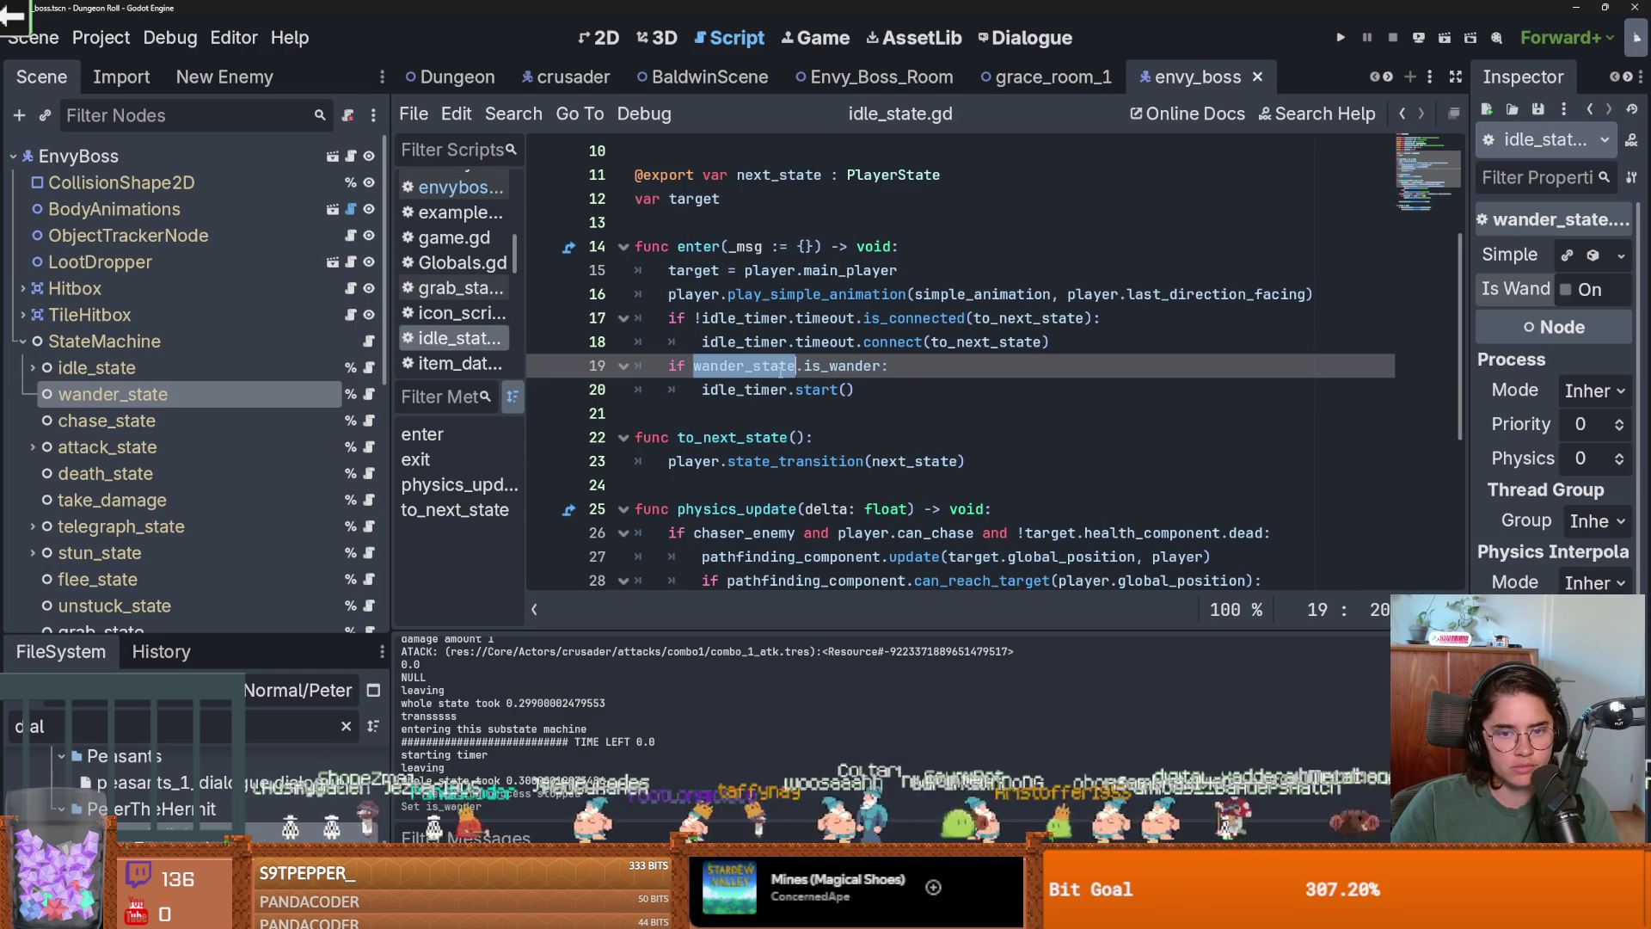
# Review idle_state.gd's idle_timer.start() call, then swap envyboss.gd's line-4 wander_state reference for idle_state
pyautogui.click(779, 366)
pyautogui.moveTo(856, 389); pyautogui.dragTo(701, 390)
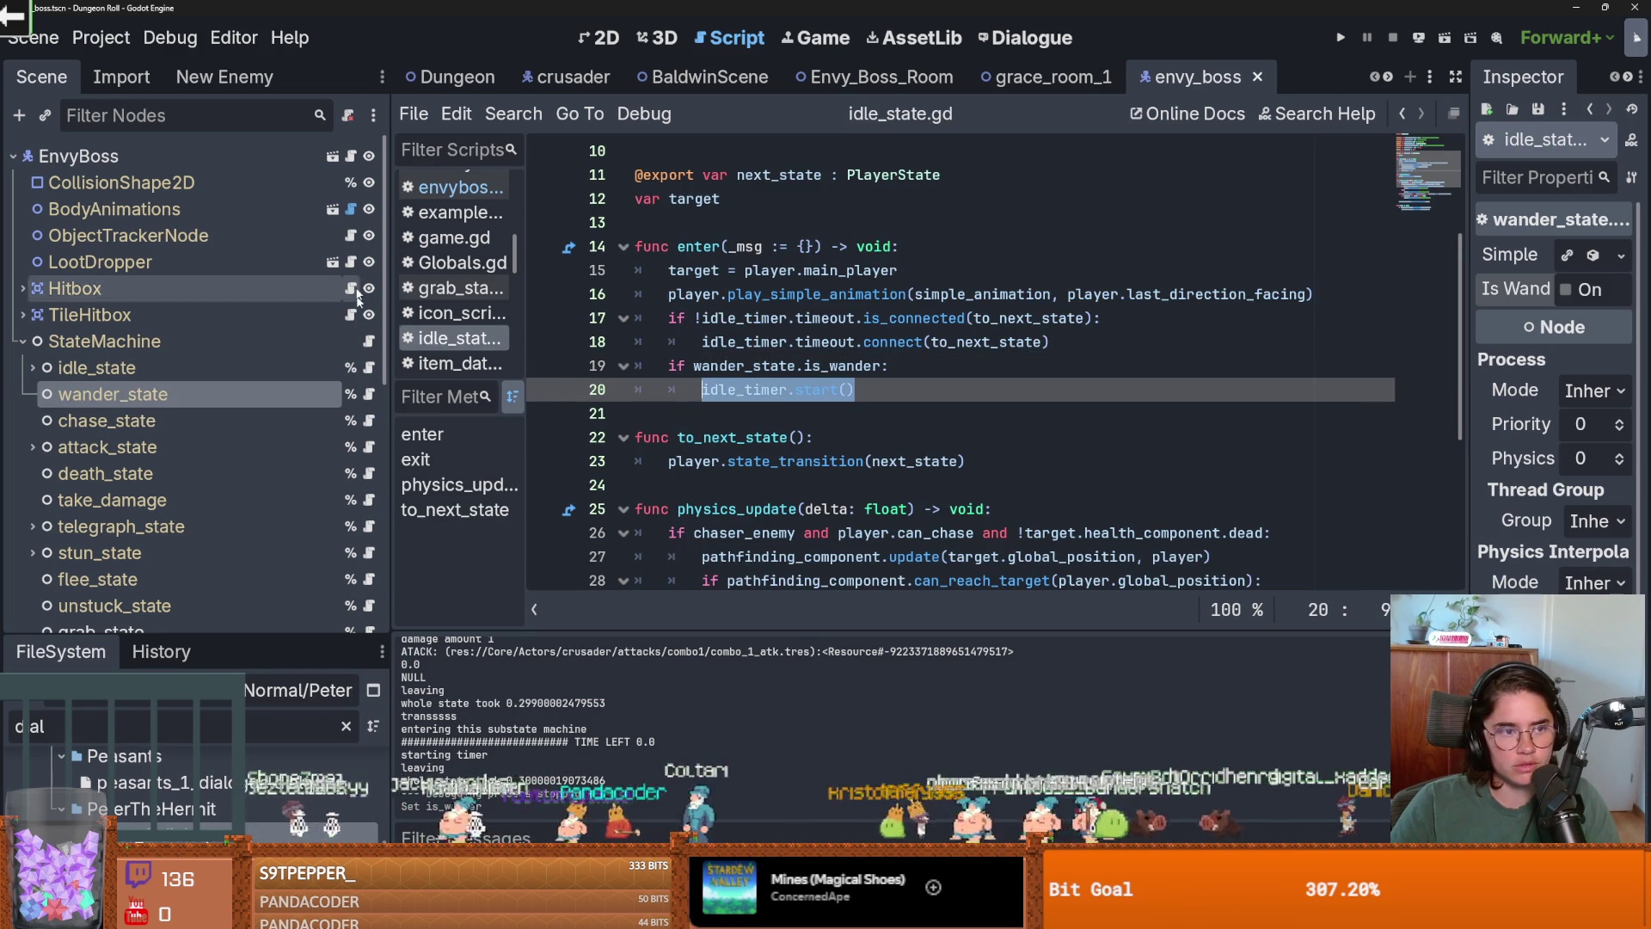
pyautogui.click(351, 156)
pyautogui.moveTo(952, 394); pyautogui.dragTo(663, 391)
pyautogui.moveTo(1036, 224); pyautogui.dragTo(602, 225)
pyautogui.press('BackSpace')
pyautogui.moveTo(96, 368)
pyautogui.mouseDown()
pyautogui.moveTo(456, 335)
pyautogui.moveTo(757, 226)
pyautogui.mouseUp()
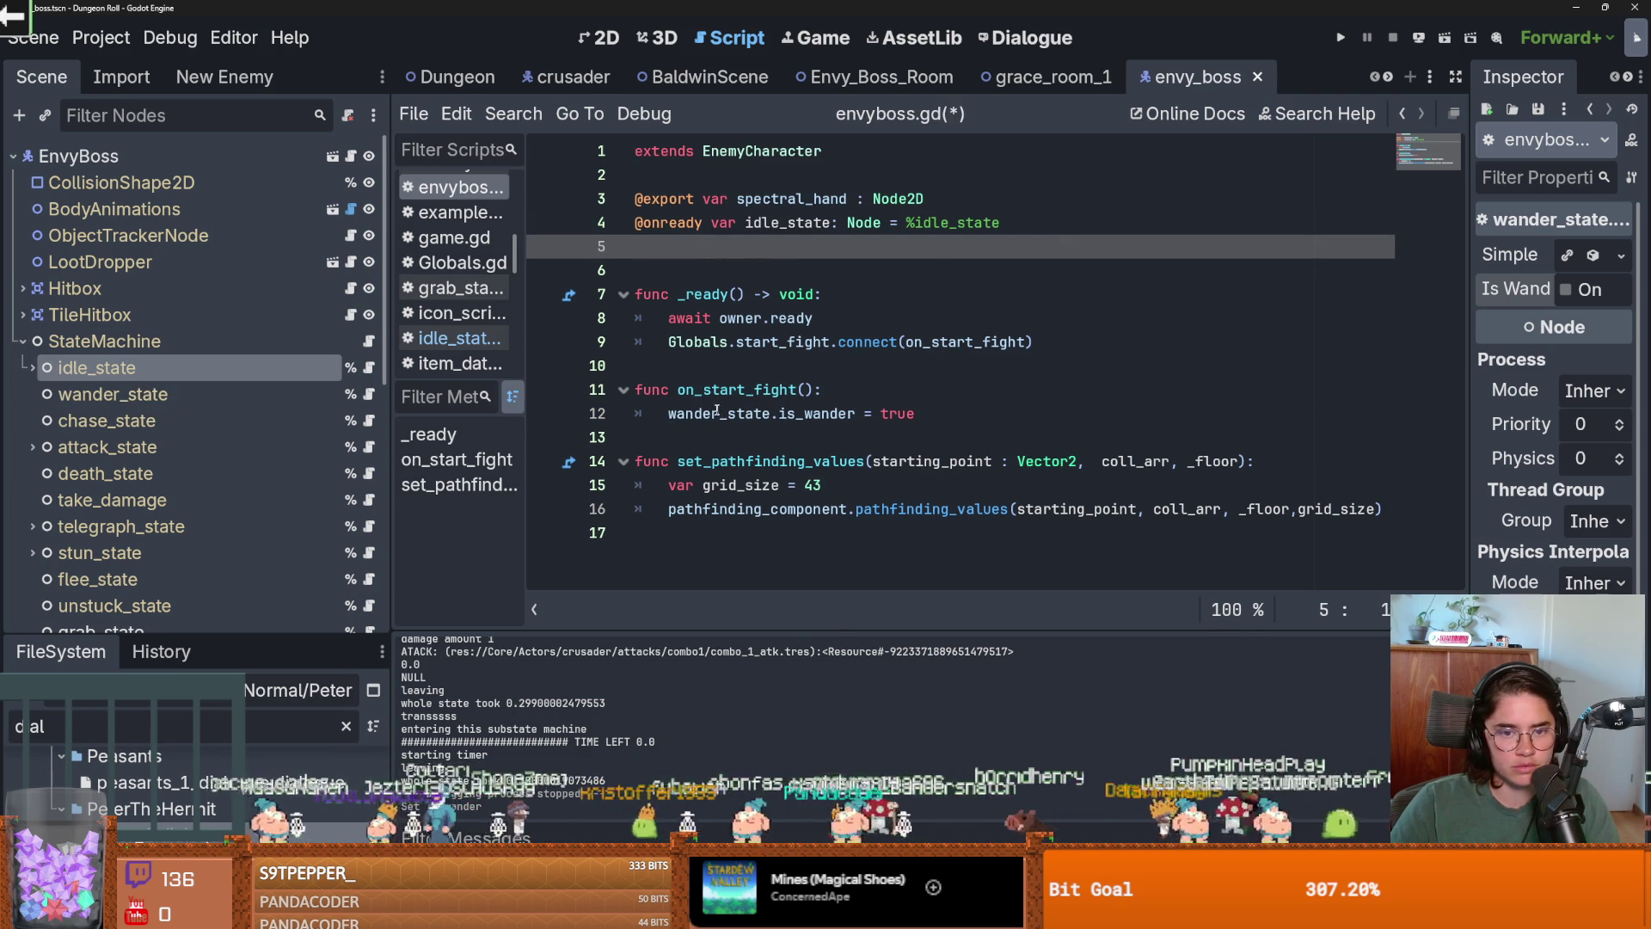
# Replace the is_wander line in on_start_fight with idle_state.idle_timer.start() and save
pyautogui.moveTo(914, 412); pyautogui.dragTo(665, 411)
pyautogui.write('if')
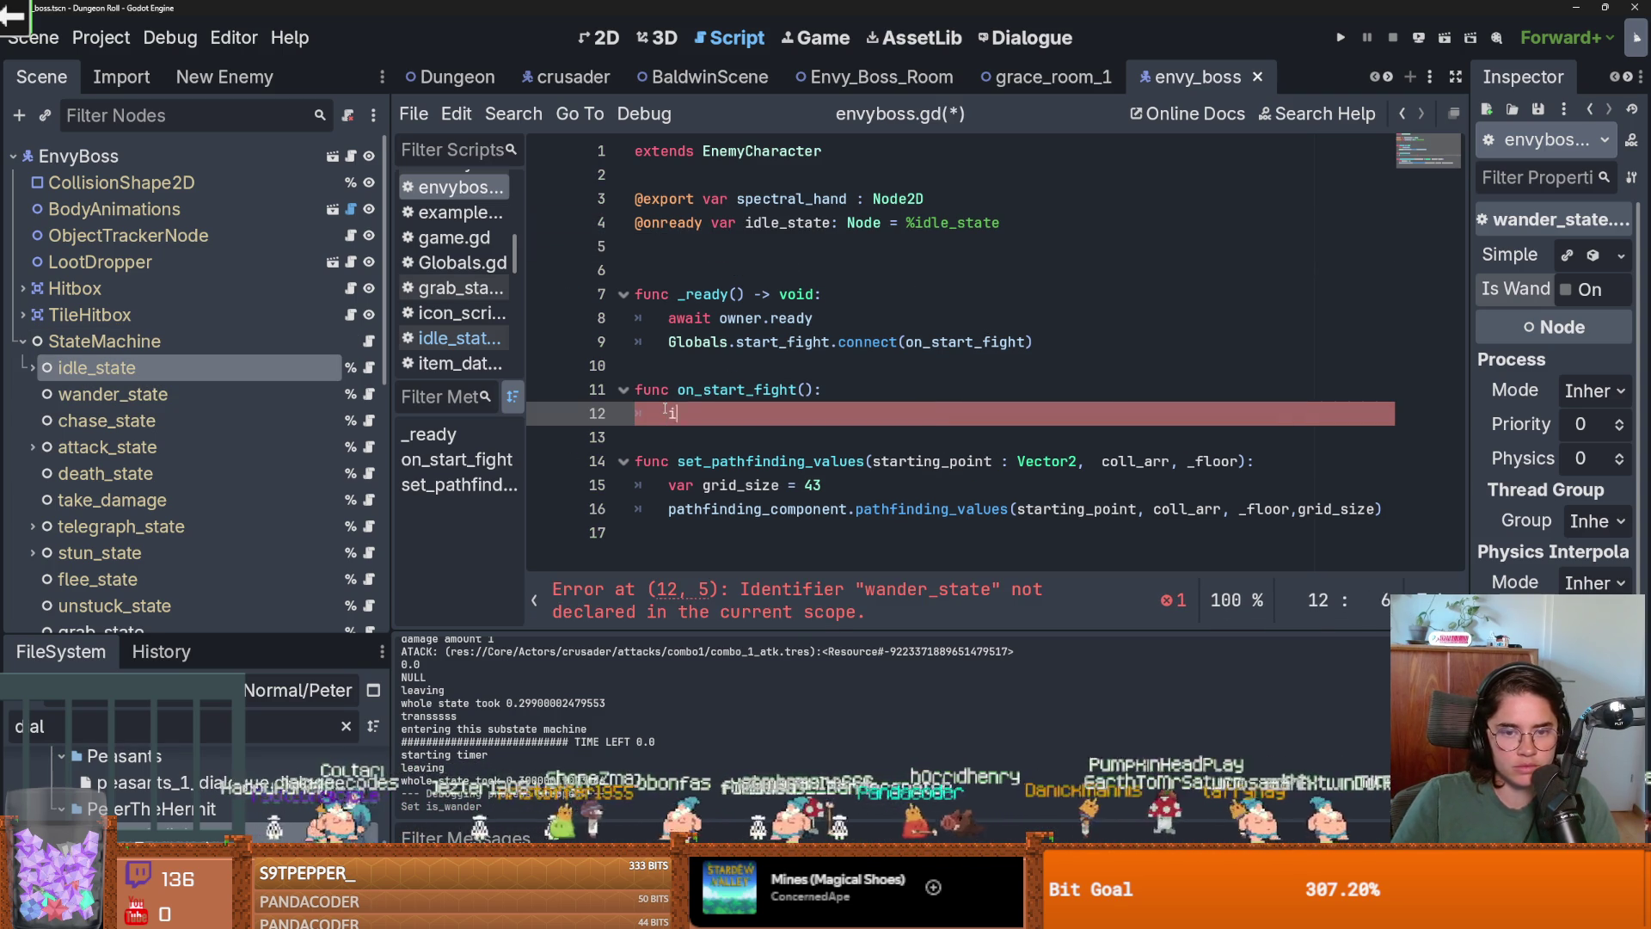
pyautogui.press('BackSpace')
pyautogui.press('BackSpace')
pyautogui.write('idle_state.idle_timer.start()')
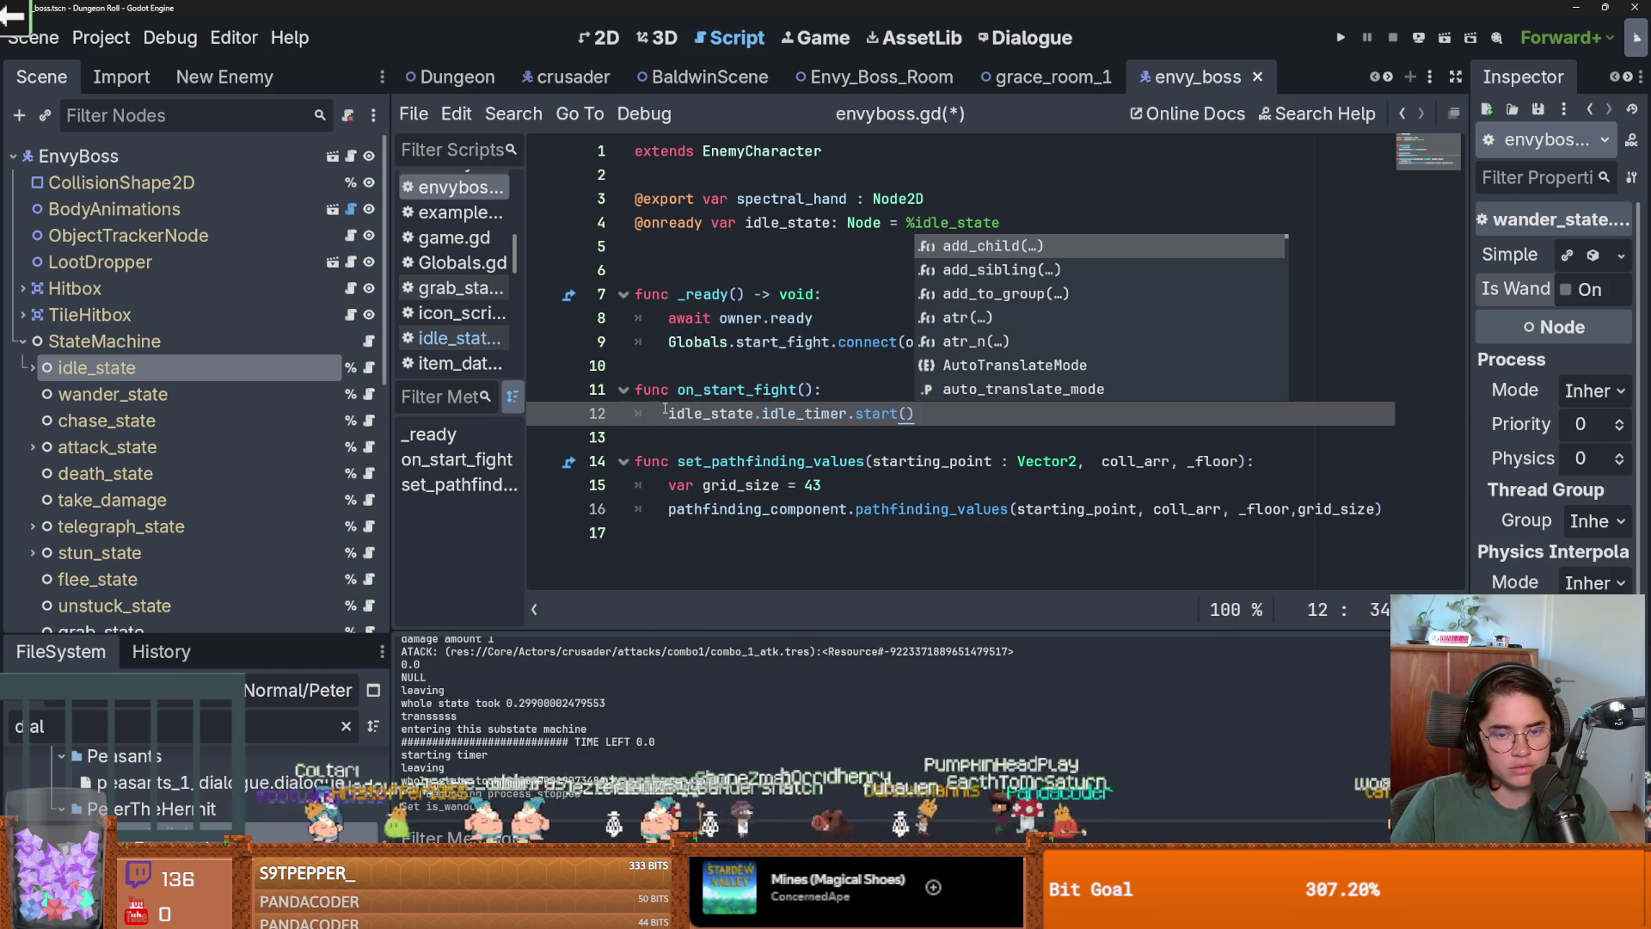
pyautogui.hotkey('ctrl', 's')
pyautogui.click(714, 438)
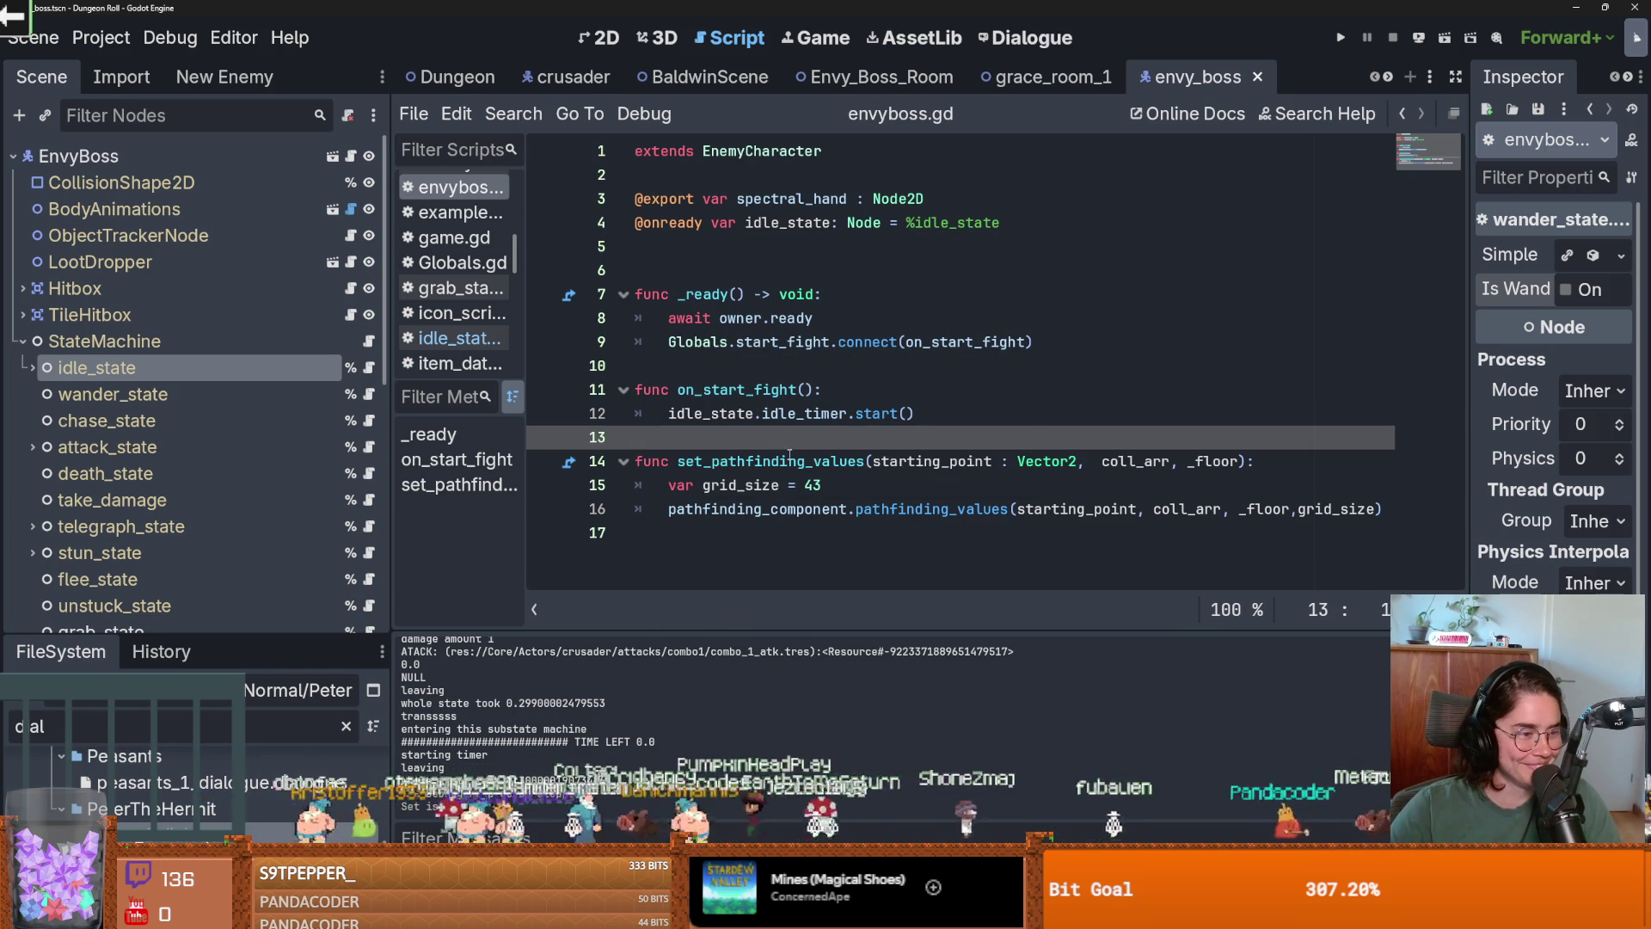
# Remove the extra blank lines, save, and check on_start_fight's signal connection in _ready
pyautogui.hotkey('ctrl', 's')
pyautogui.click(718, 343)
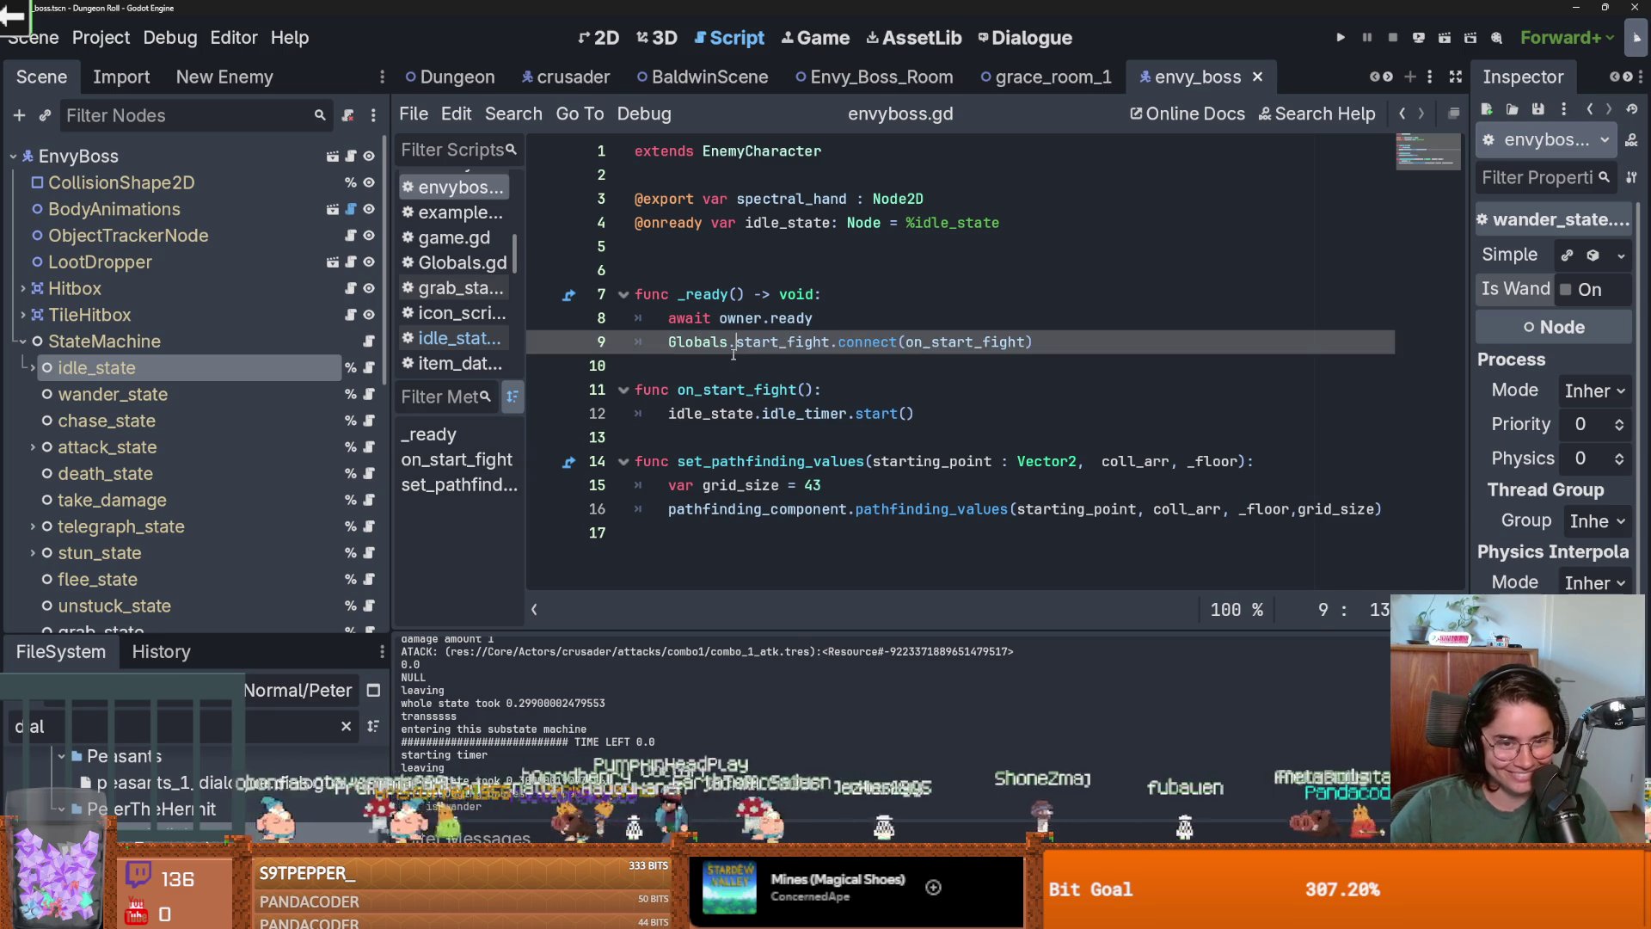
pyautogui.click(716, 365)
pyautogui.click(715, 273)
pyautogui.press('BackSpace')
pyautogui.hotkey('ctrl', 's')
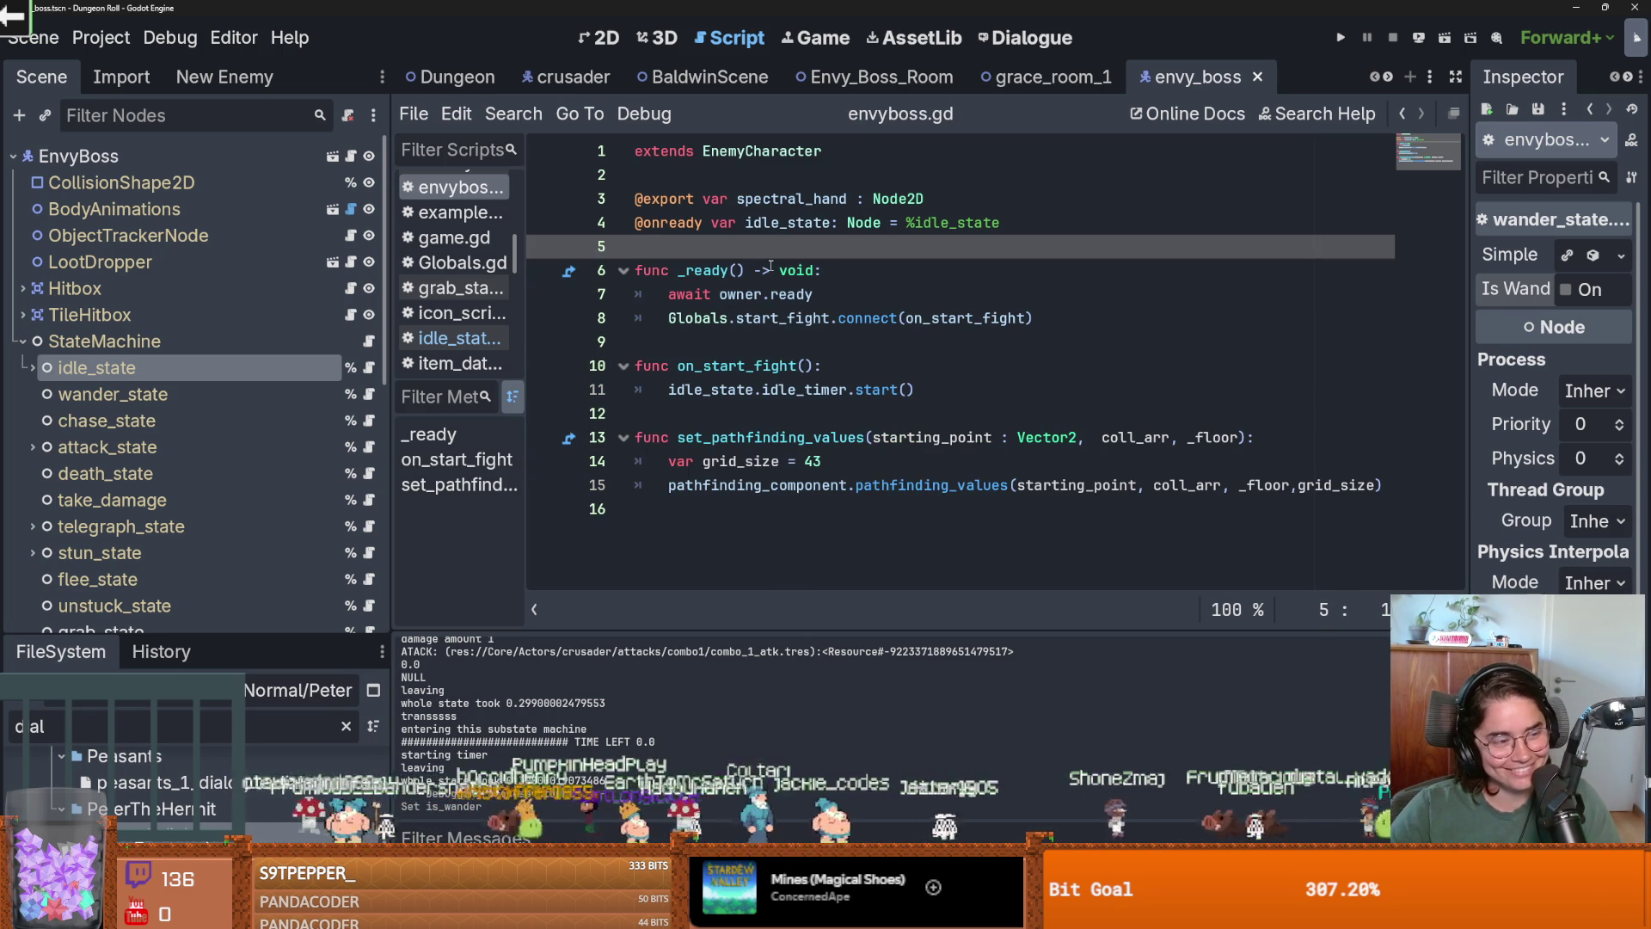
pyautogui.click(719, 363)
pyautogui.hotkey('ctrl', 's')
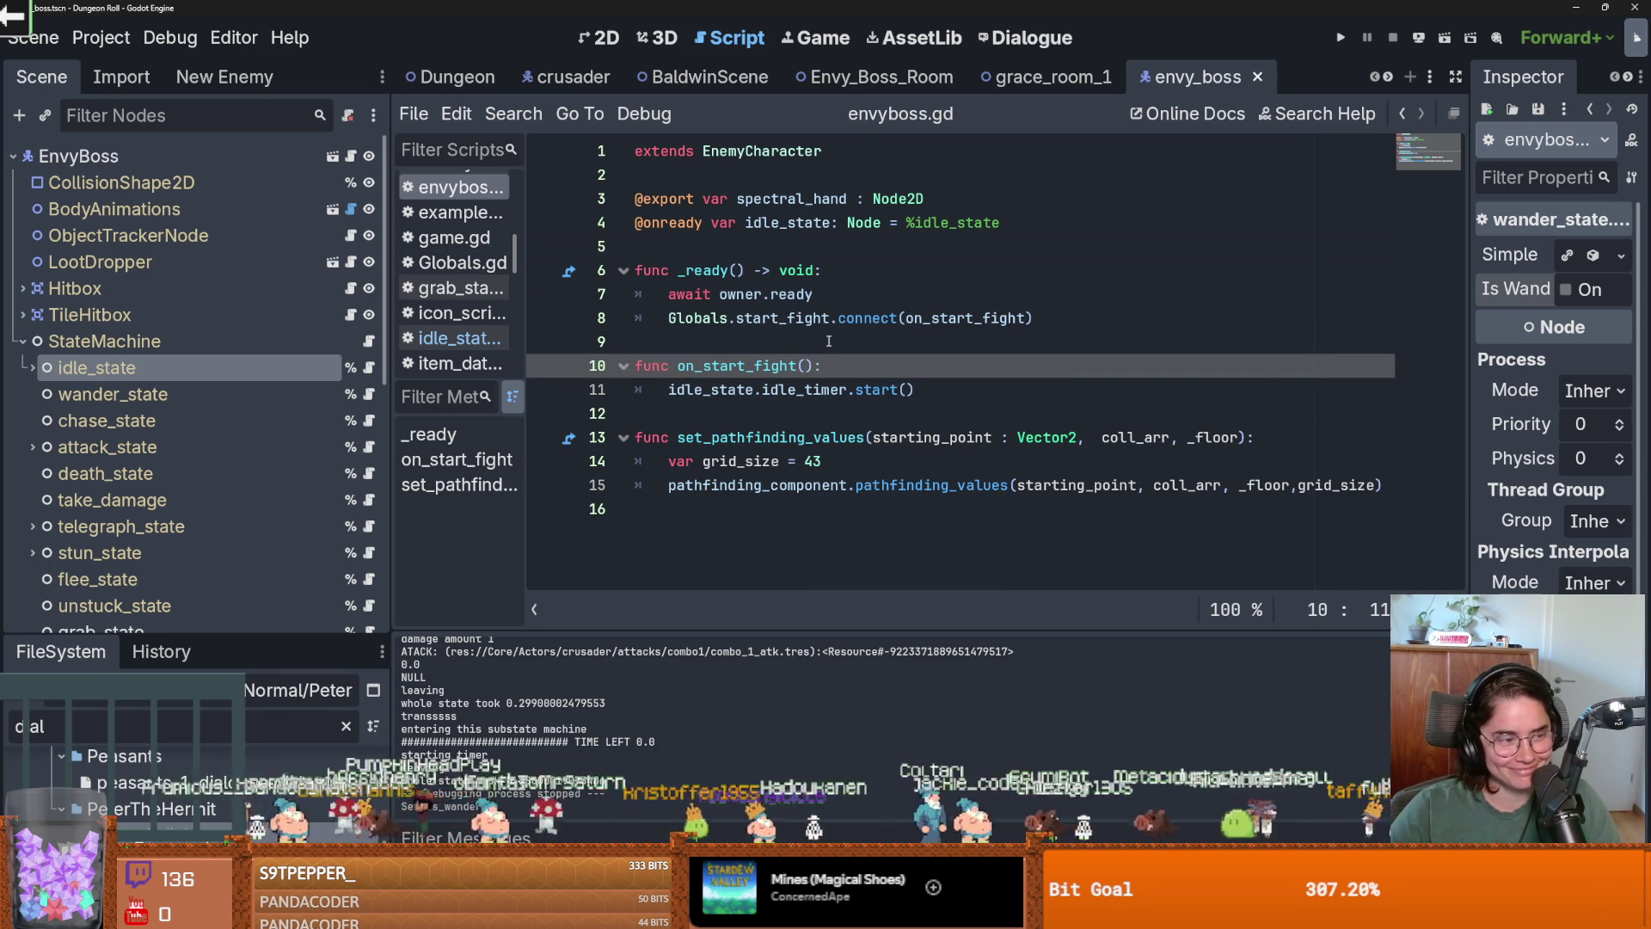
pyautogui.click(810, 340)
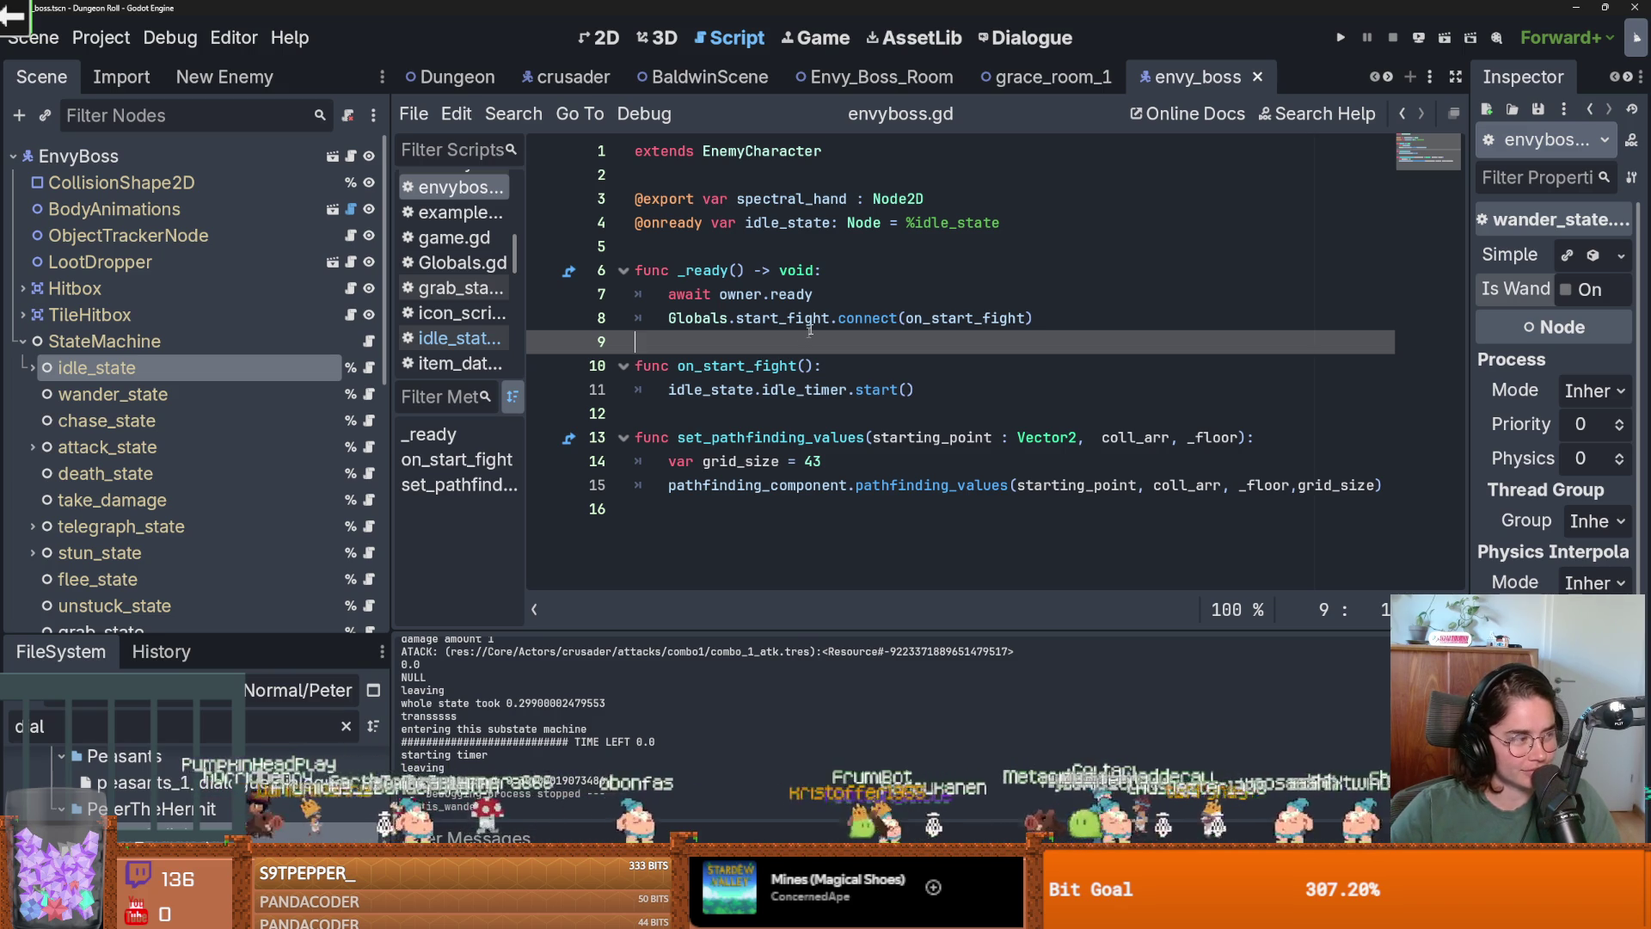
pyautogui.hotkey('ctrl', 's')
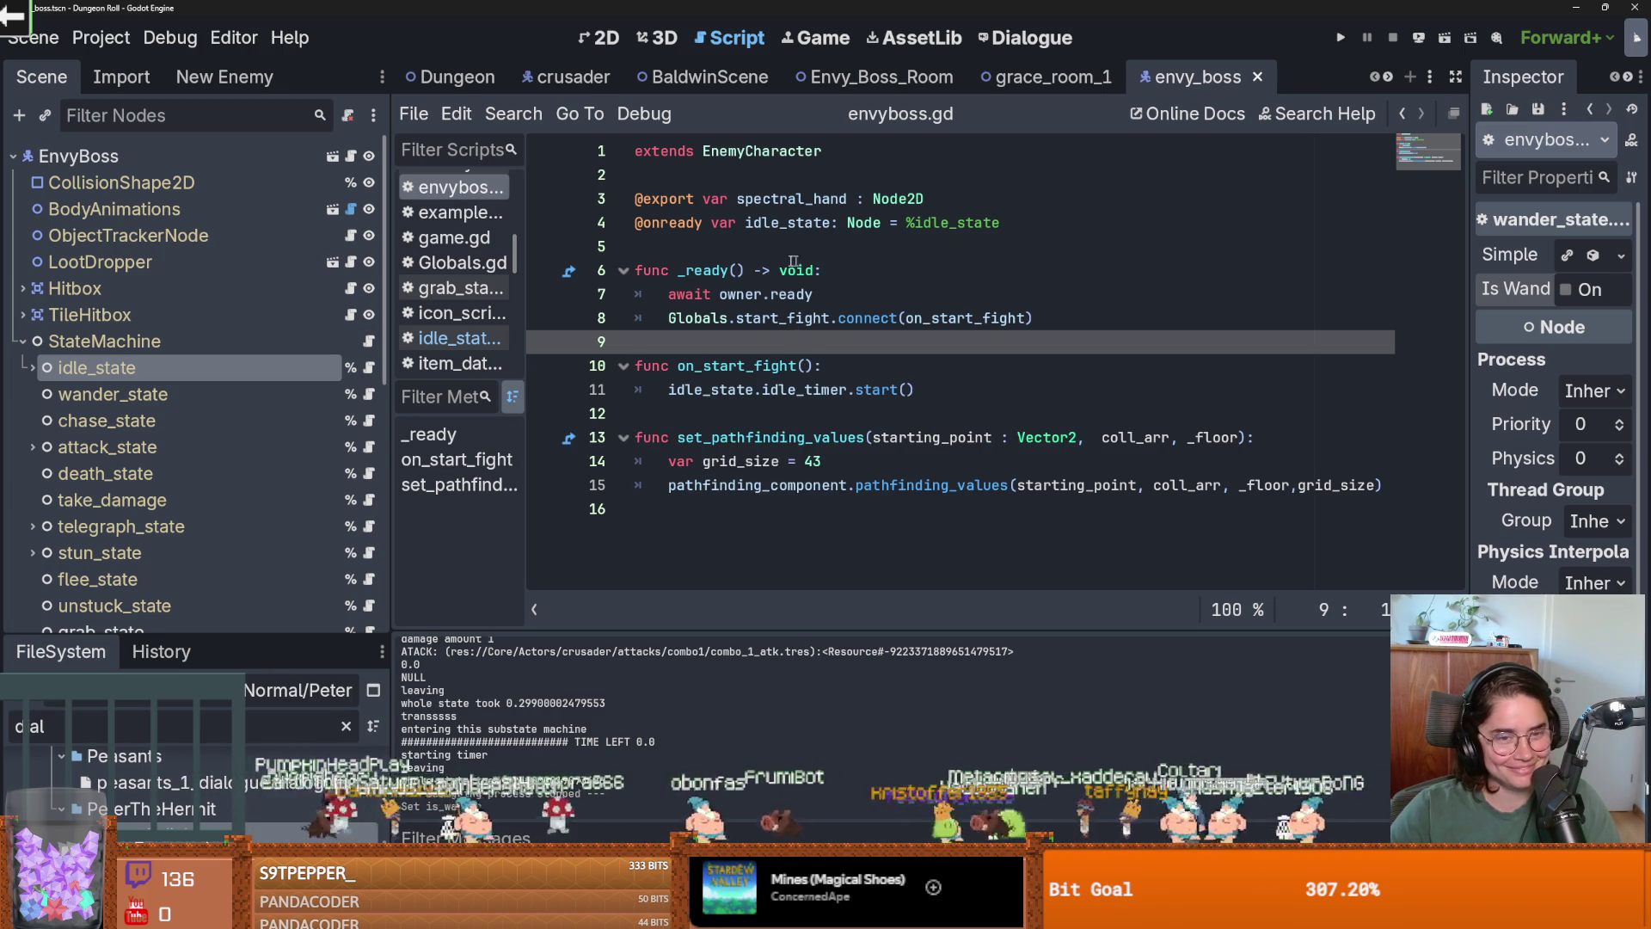
pyautogui.click(735, 247)
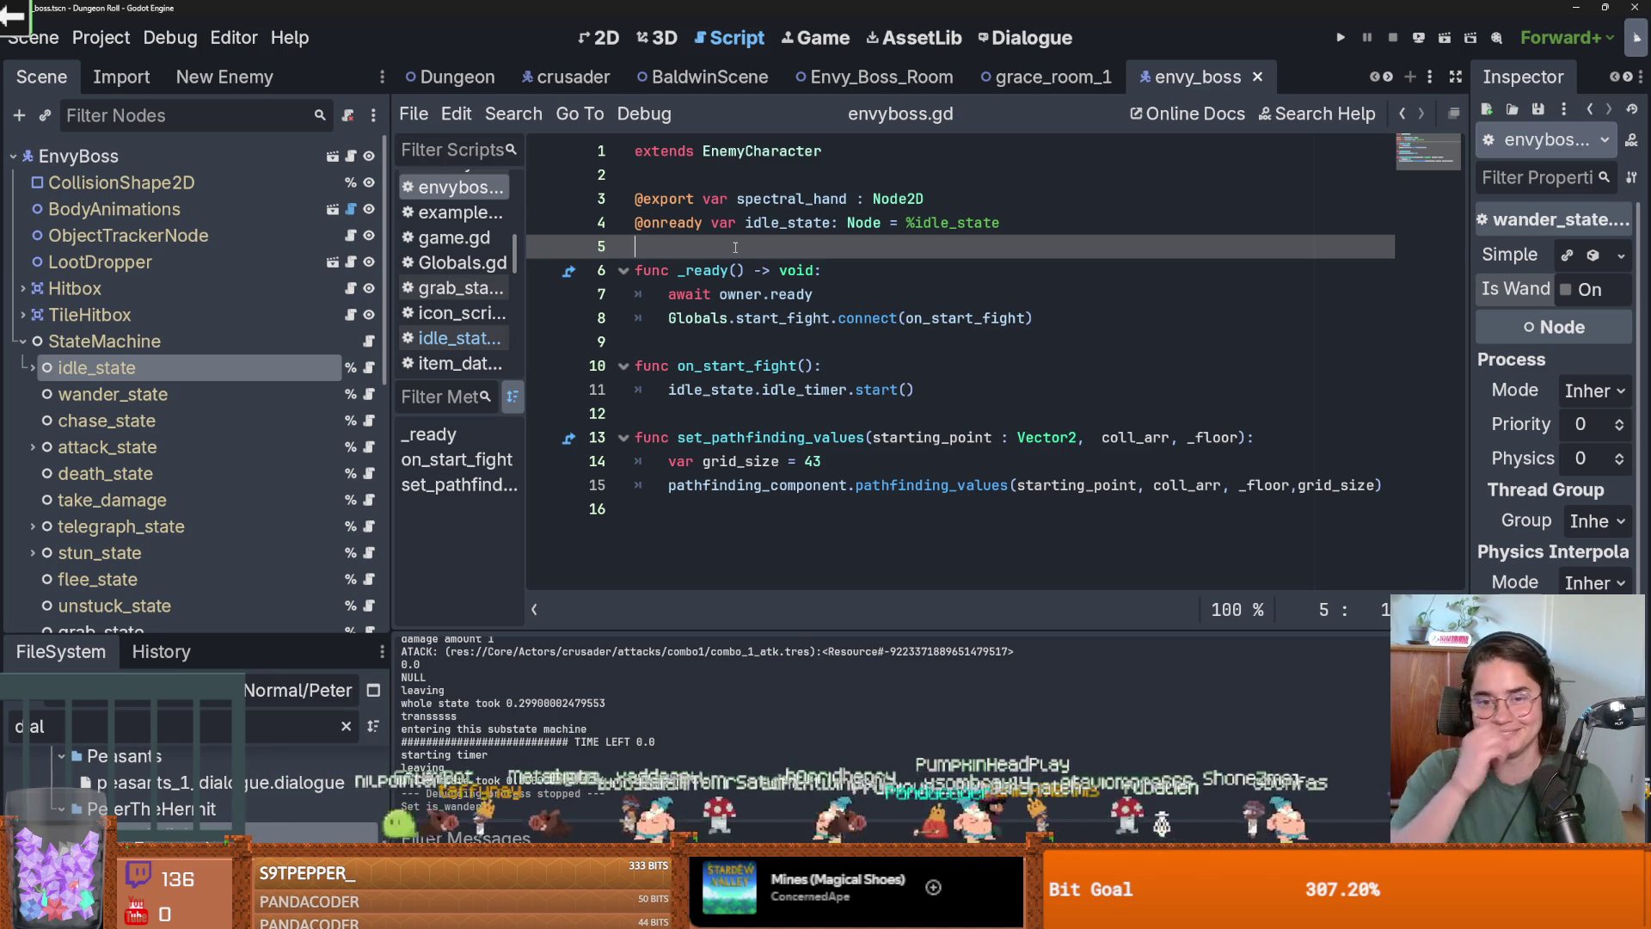
pyautogui.hotkey('ctrl', 's')
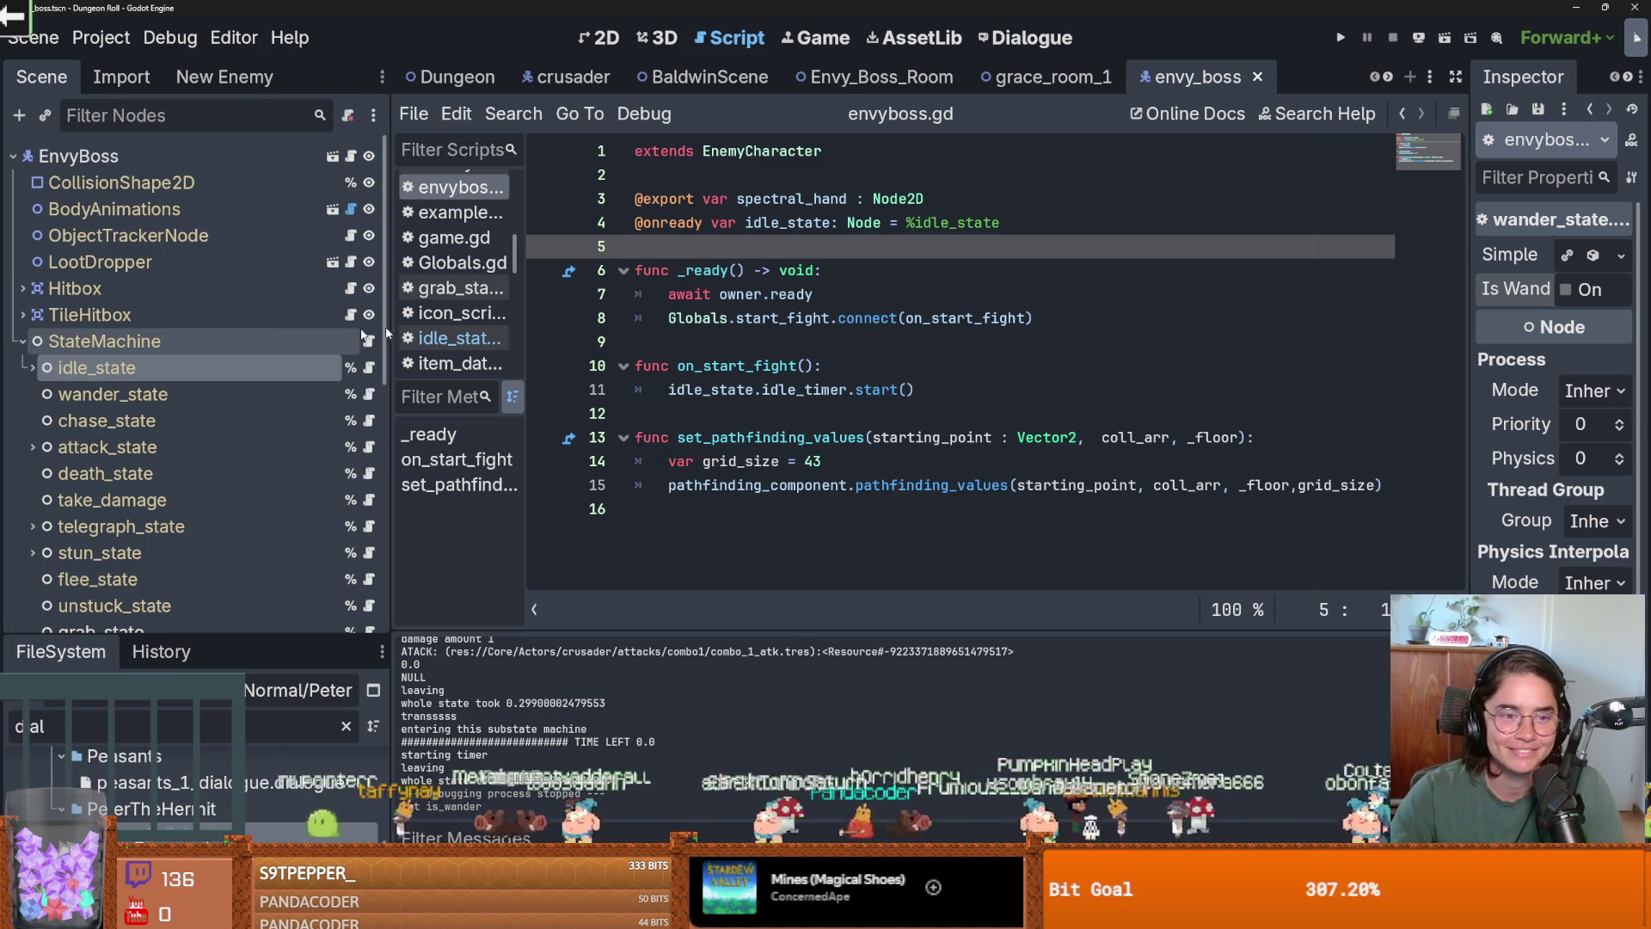
pyautogui.doubleClick(734, 366)
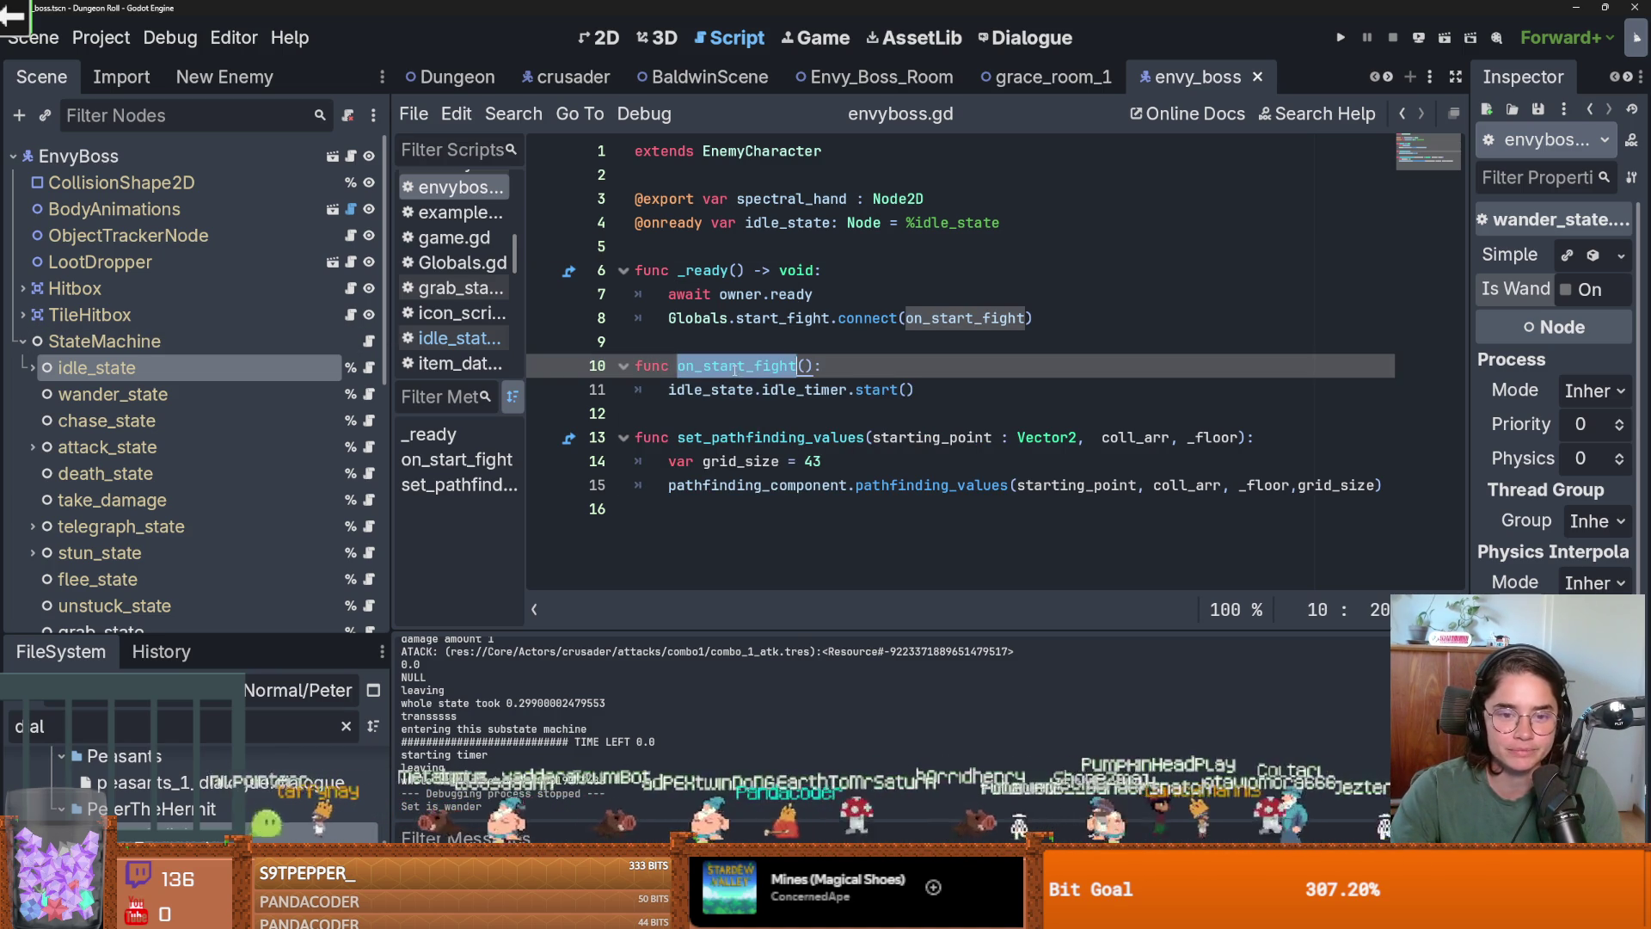
pyautogui.click(755, 321)
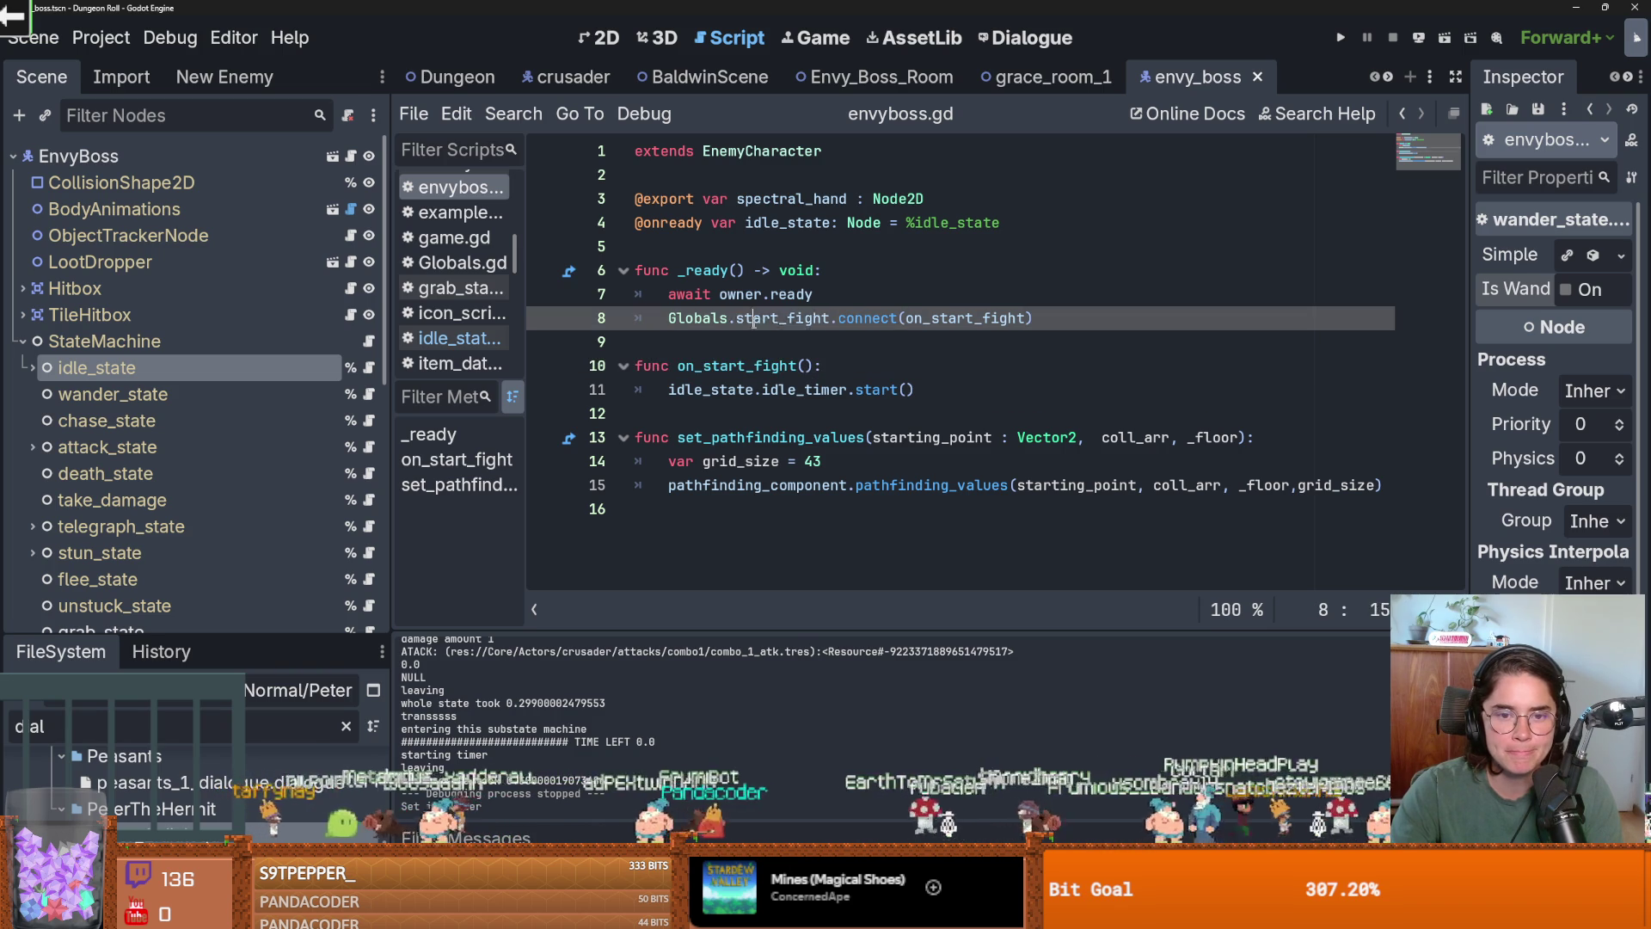
# Switch to the Envy_Boss_Room scene, open the Monsters script monsters.gd, and save
pyautogui.click(869, 77)
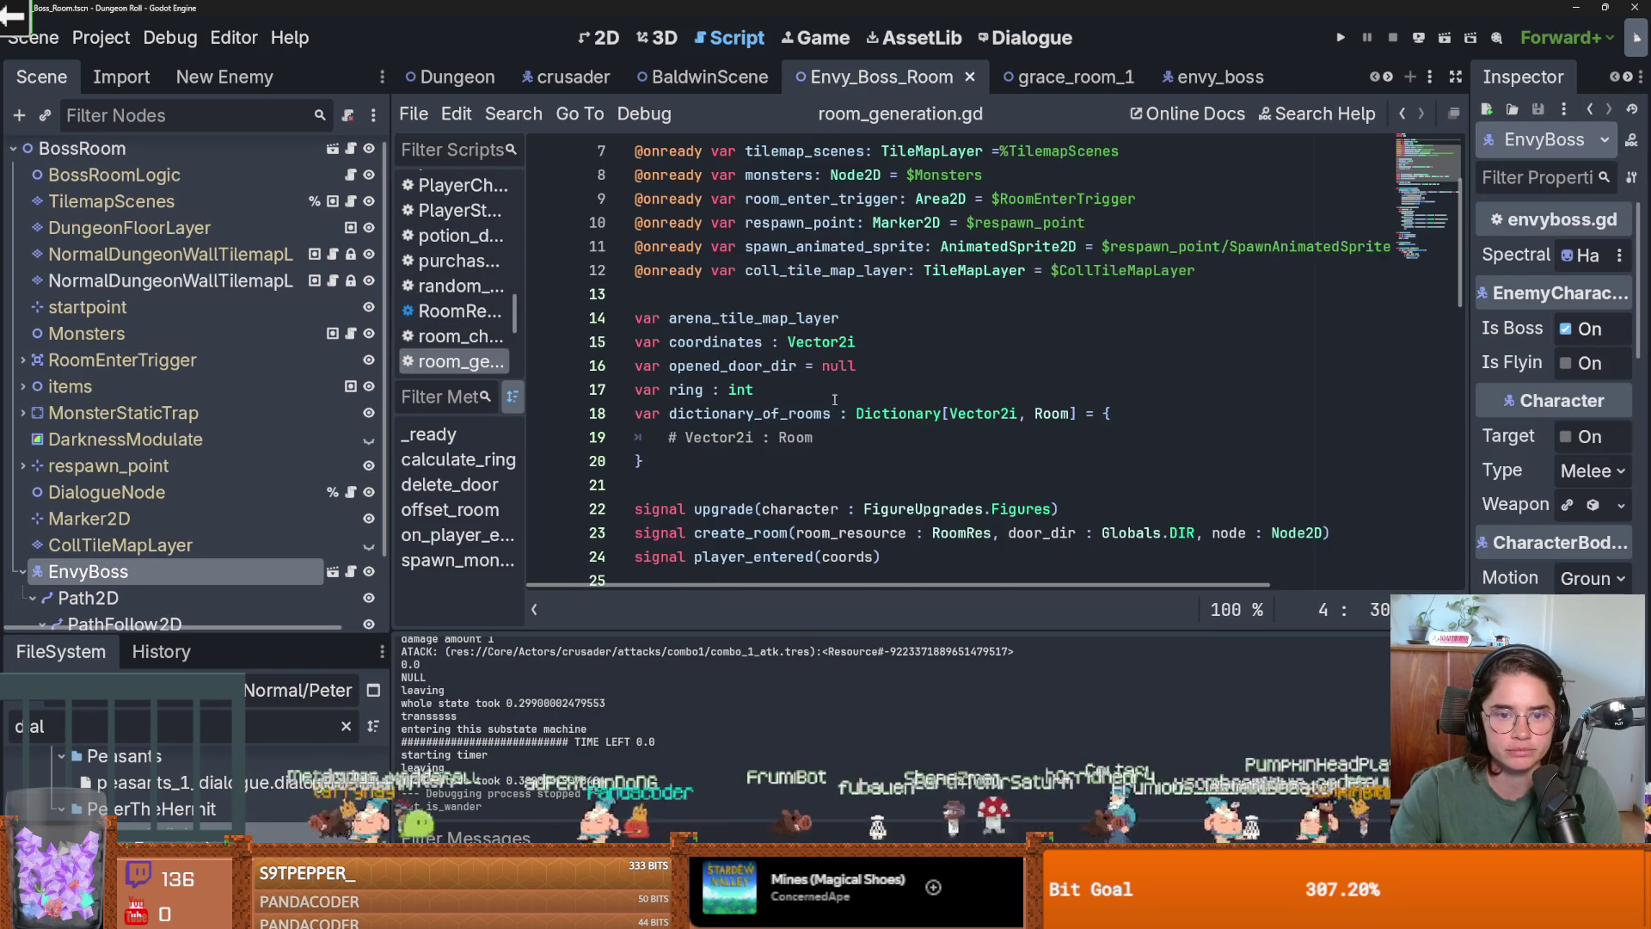
pyautogui.scroll(-3, 834, 400)
pyautogui.scroll(-8, 836, 430)
pyautogui.scroll(-1, 835, 436)
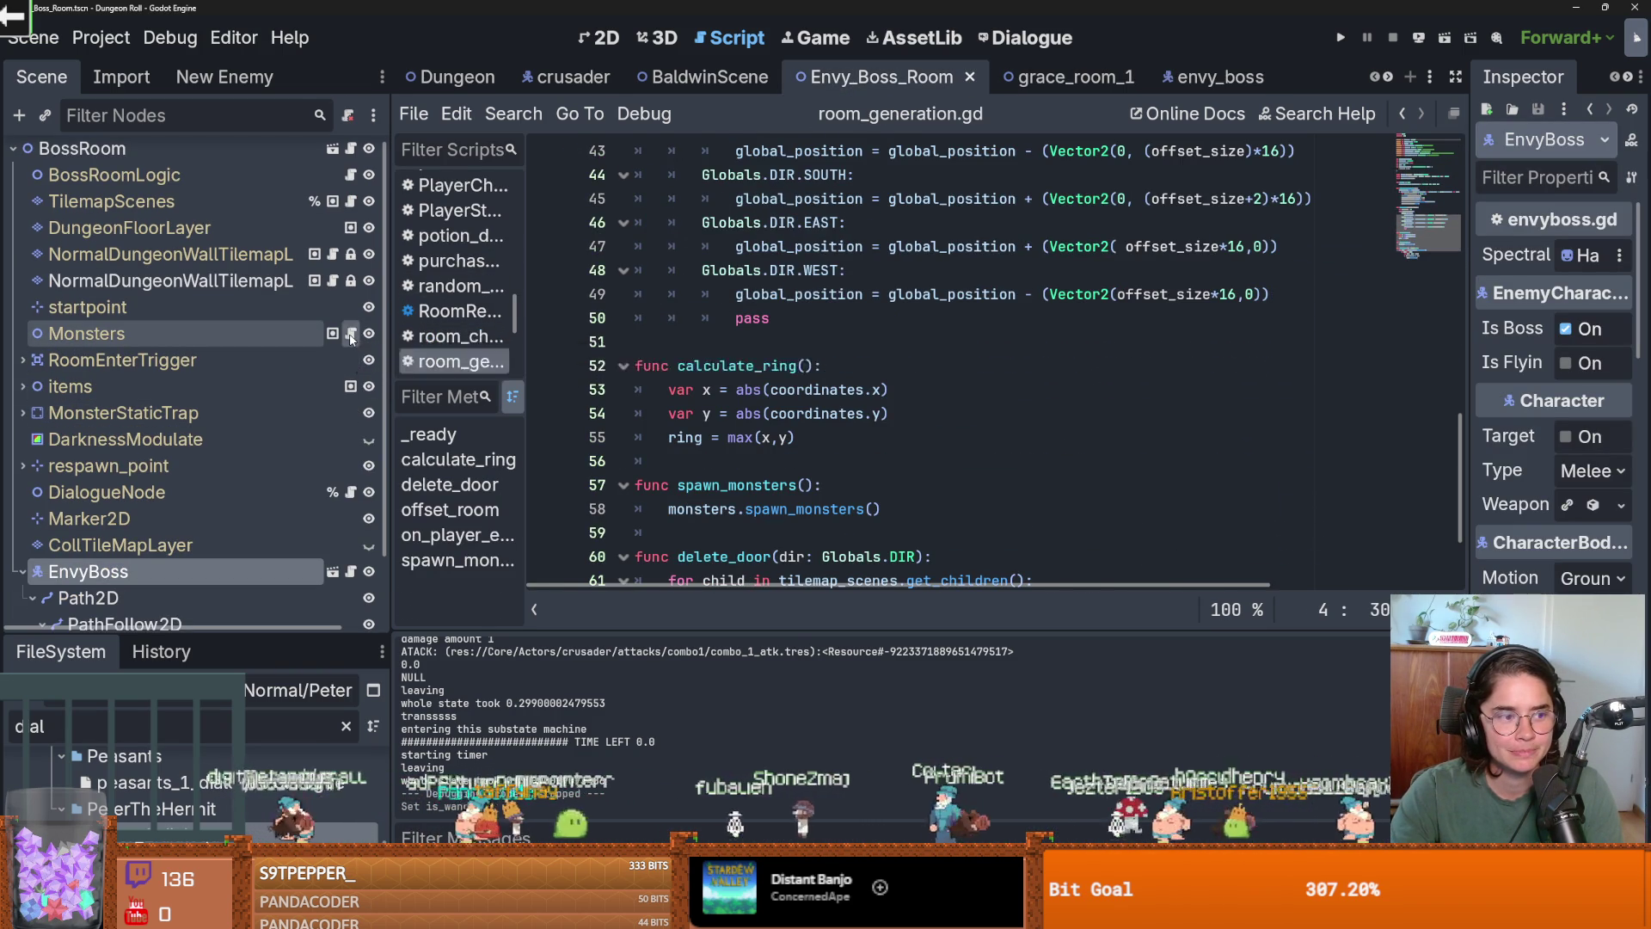
pyautogui.click(351, 337)
pyautogui.scroll(3, 755, 451)
pyautogui.click(761, 415)
pyautogui.hotkey('ctrl', 's')
# Jump to the enter_boss_room definition and inspect its commented DialogueNode line
pyautogui.scroll(3, 839, 383)
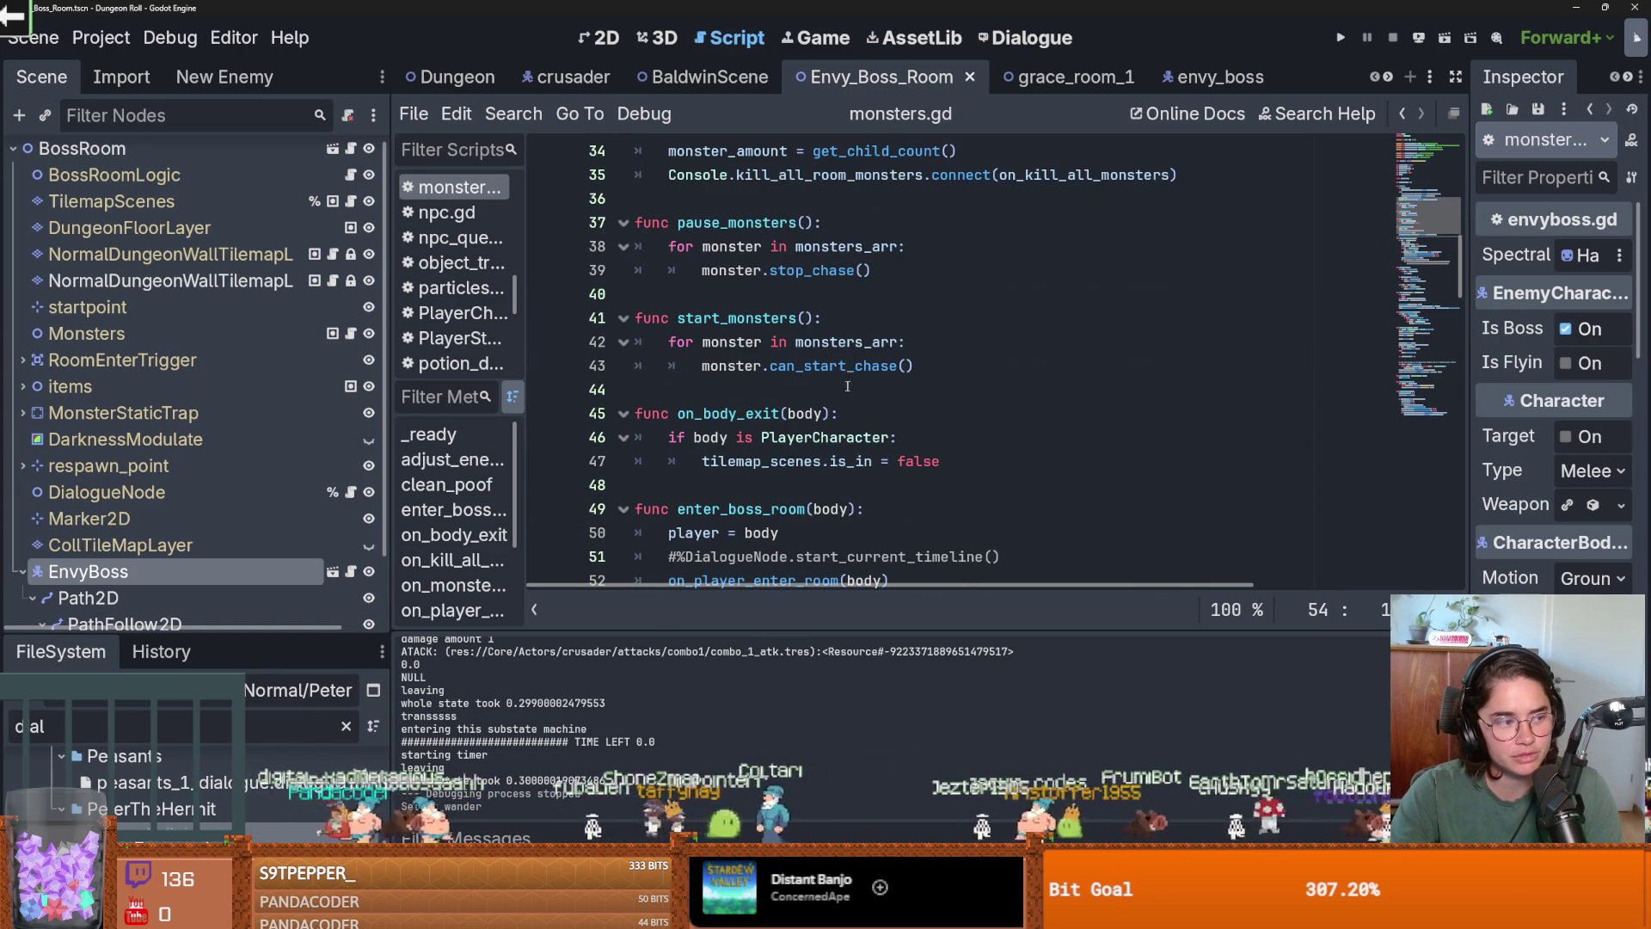
pyautogui.scroll(5, 845, 386)
pyautogui.scroll(-7, 911, 412)
pyautogui.scroll(1, 911, 412)
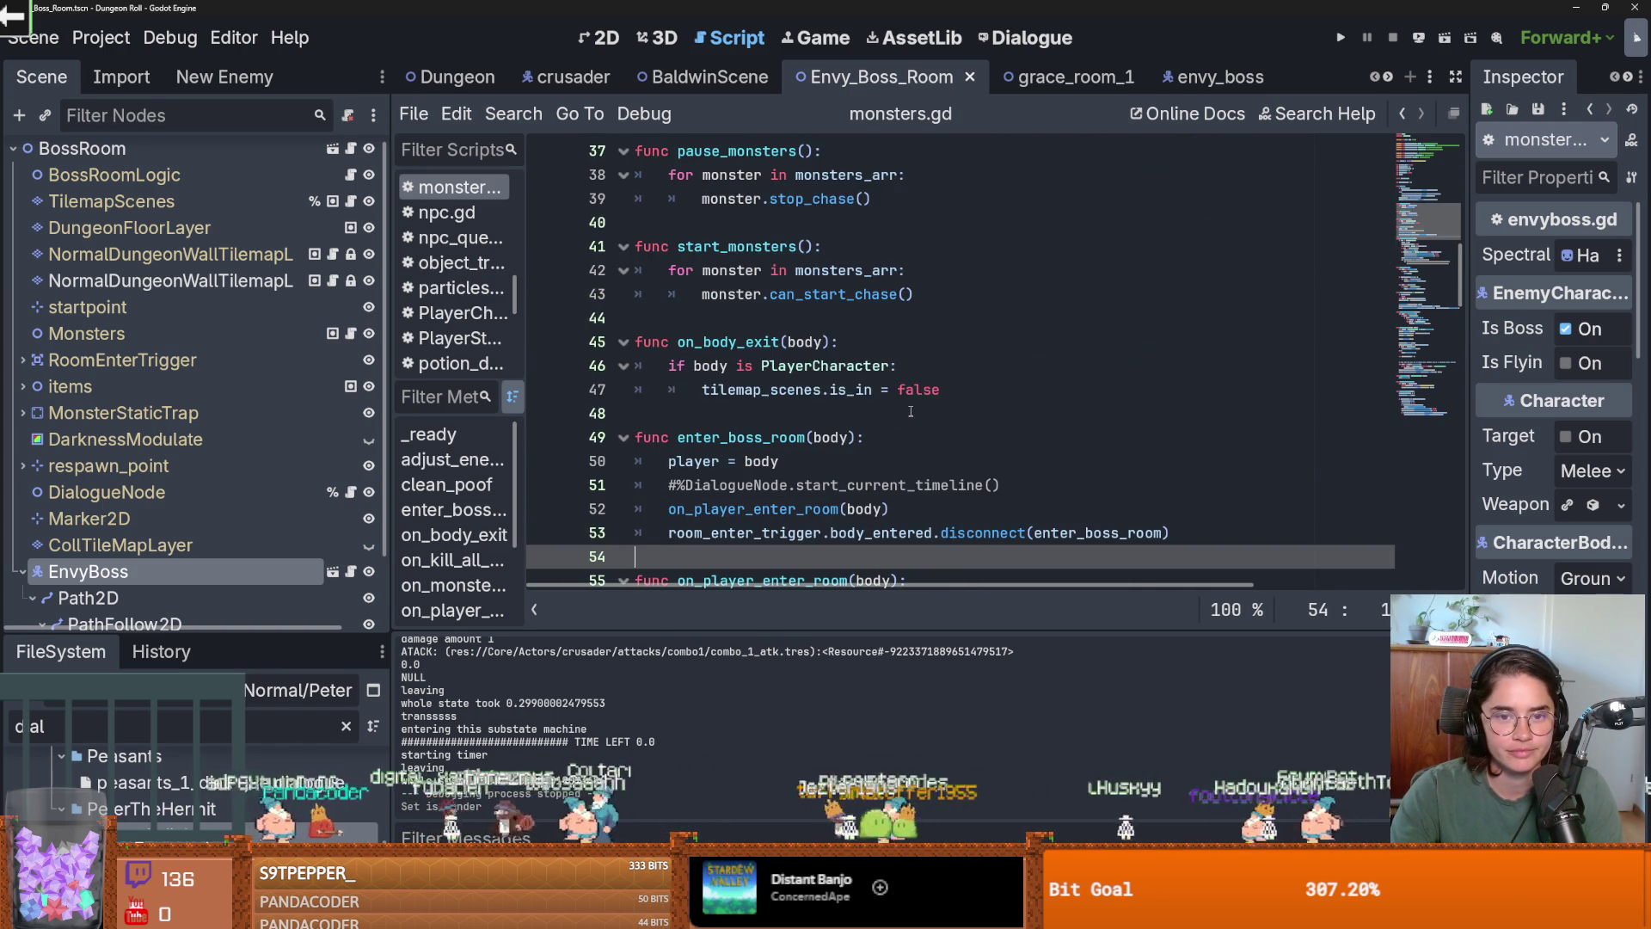
pyautogui.scroll(1, 937, 414)
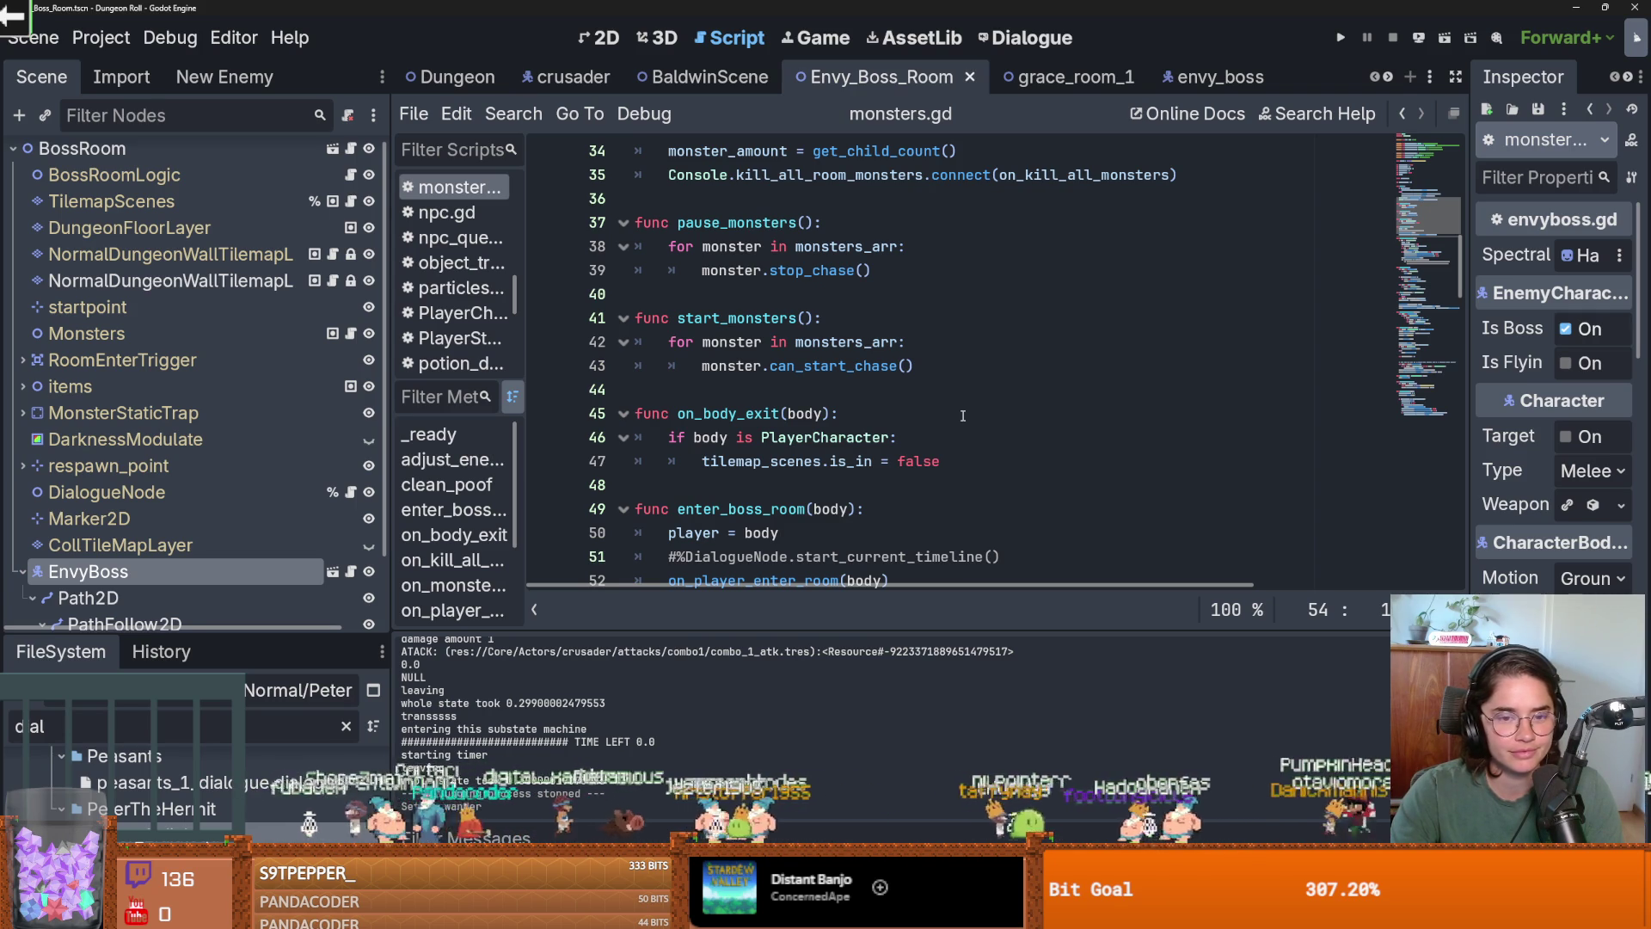
pyautogui.scroll(3, 963, 416)
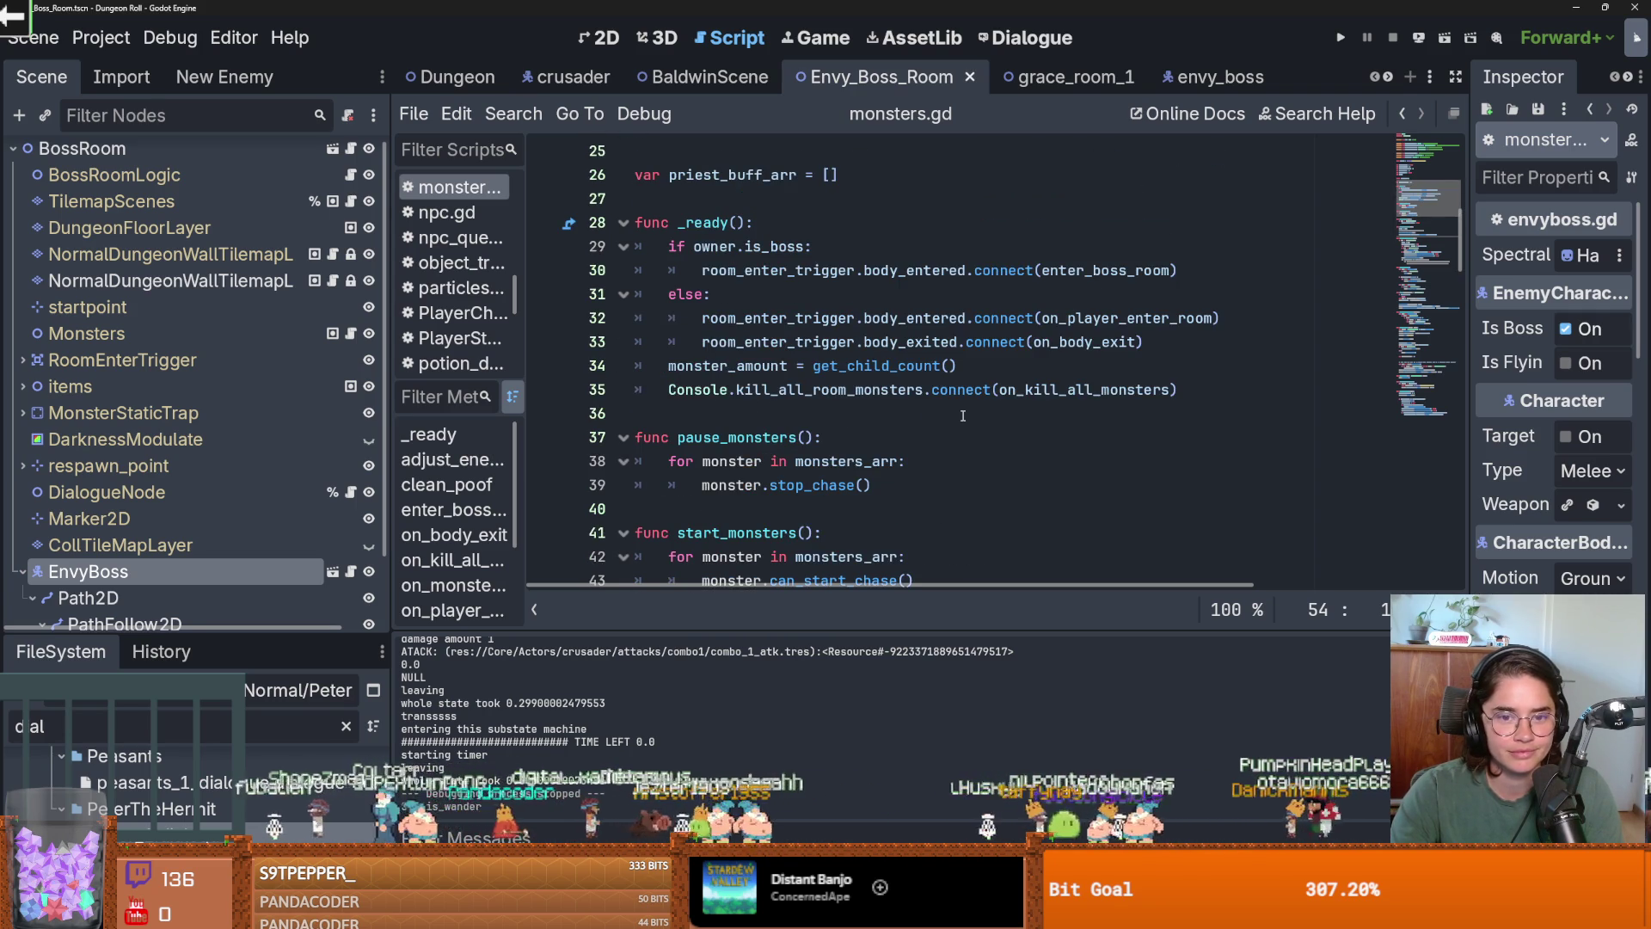
pyautogui.keyDown('ctrl'); pyautogui.click(1110, 271); pyautogui.keyUp('ctrl')
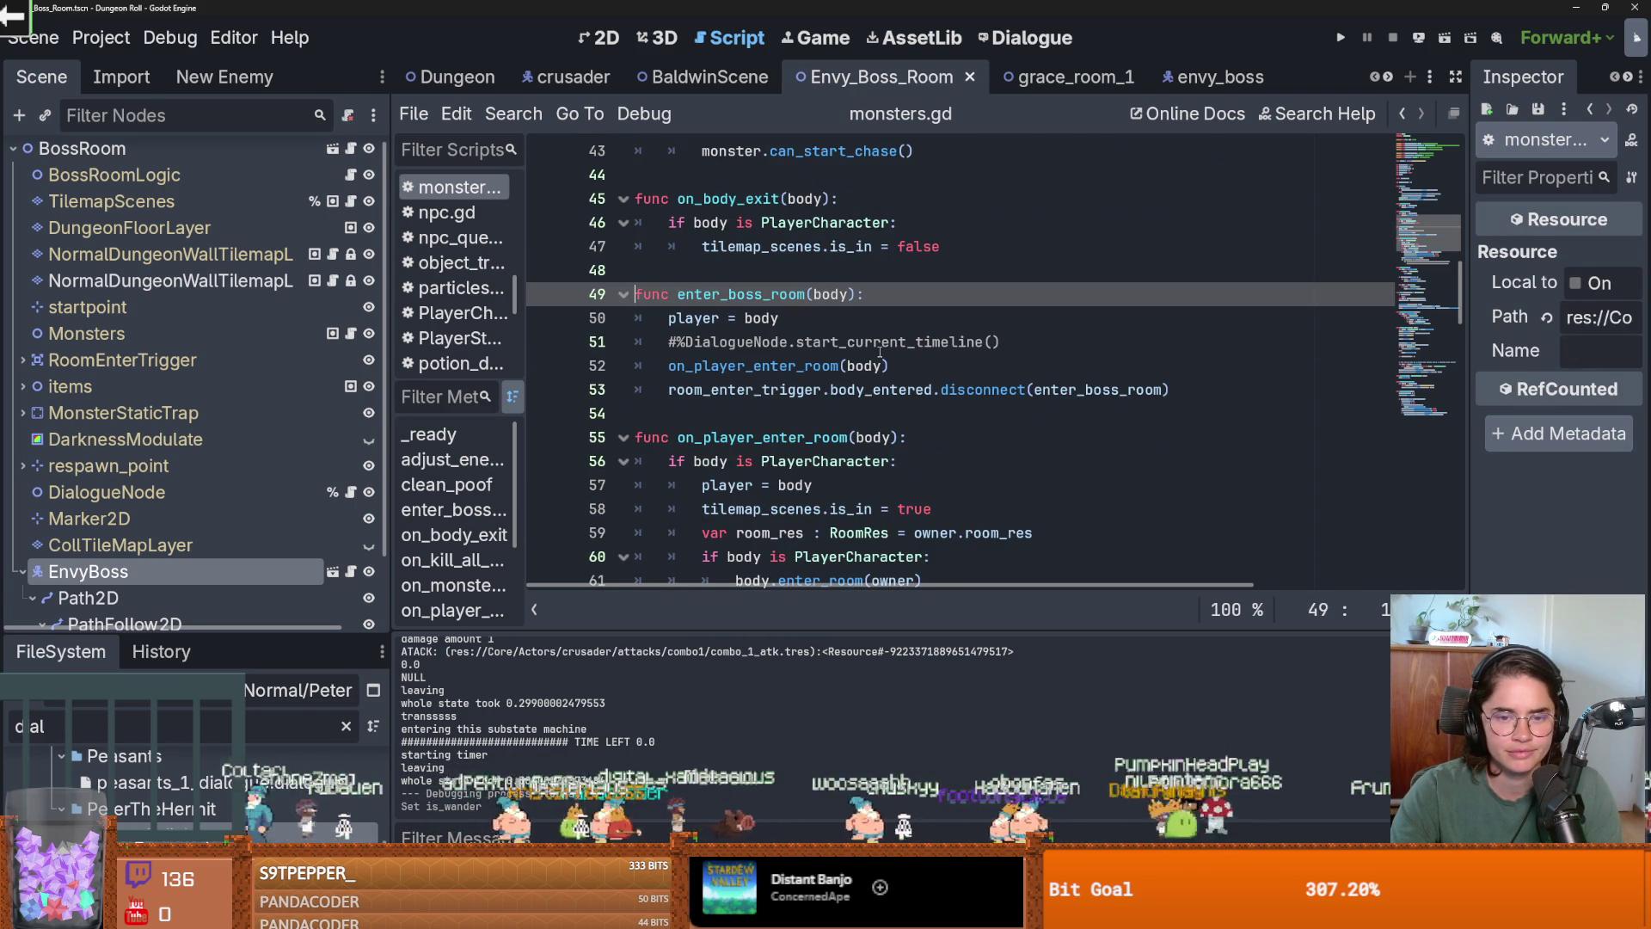
pyautogui.click(879, 348)
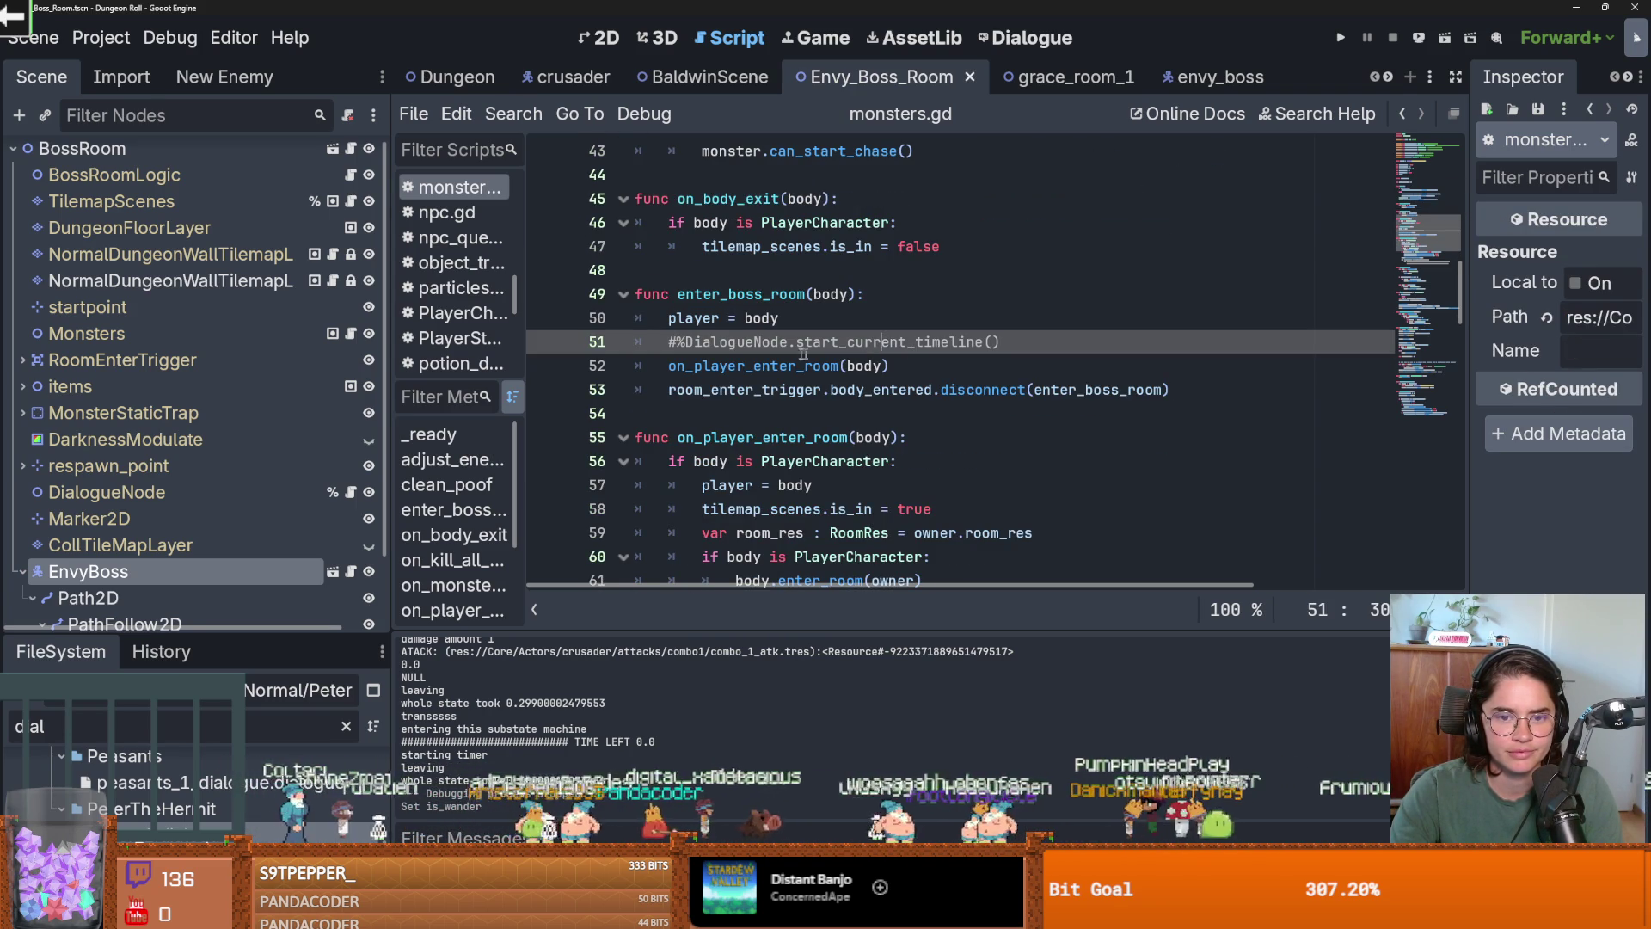
pyautogui.doubleClick(733, 341)
pyautogui.scroll(-2, 178, 449)
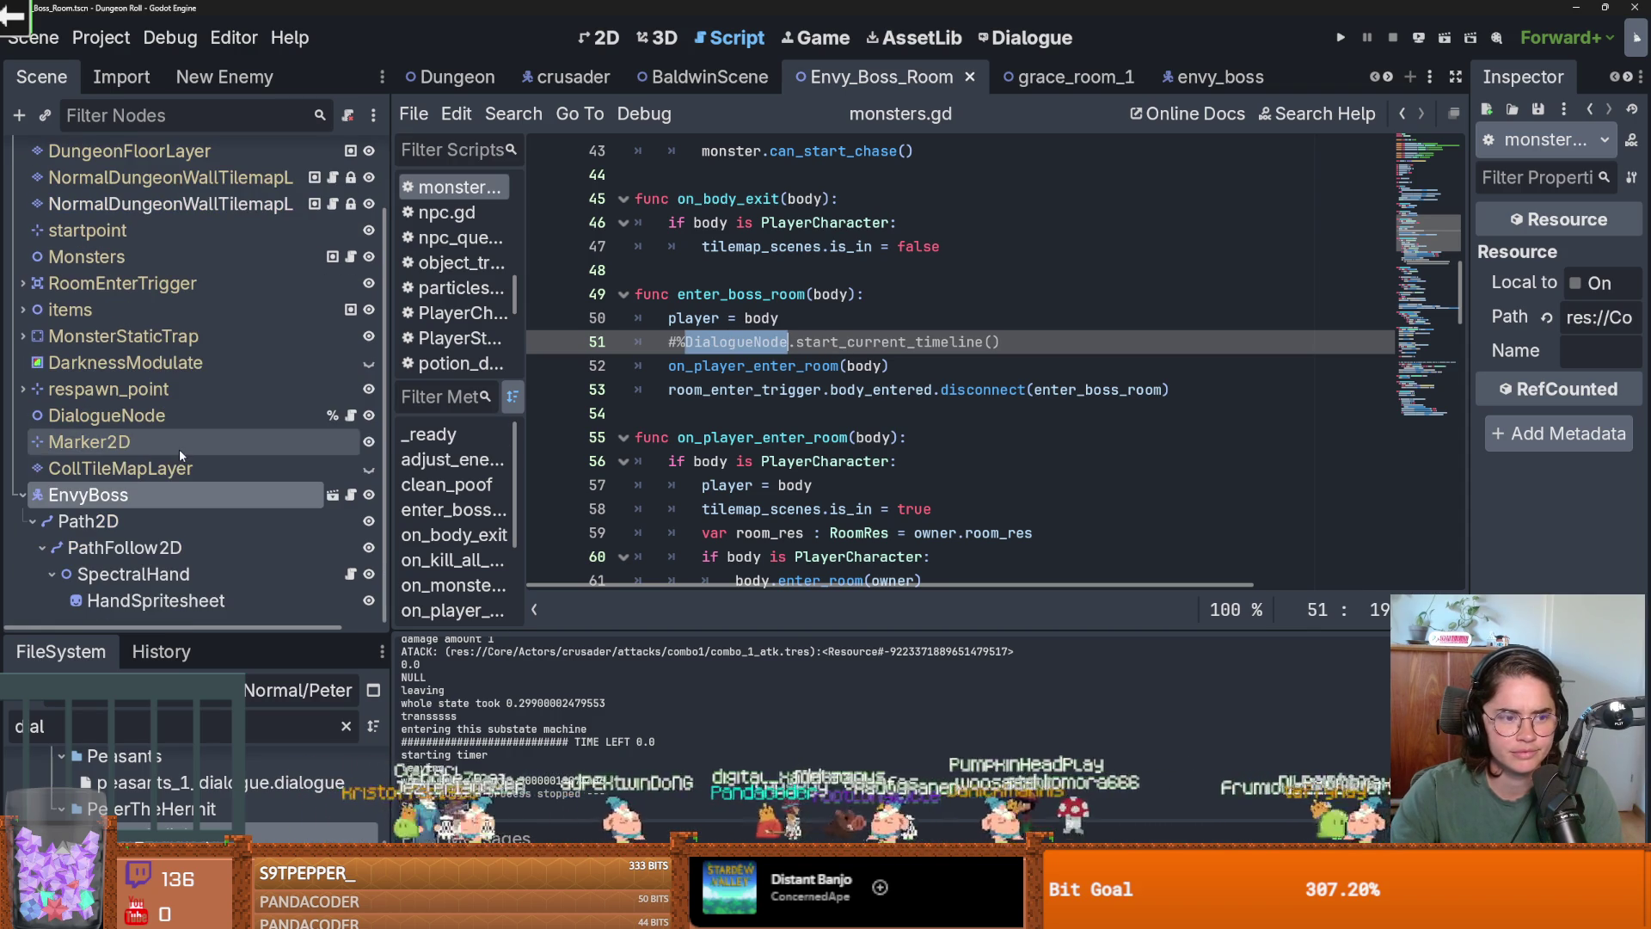
# Reopen envyboss.gd, append a blank line 17, and enlarge the FileSystem list
pyautogui.click(22, 494)
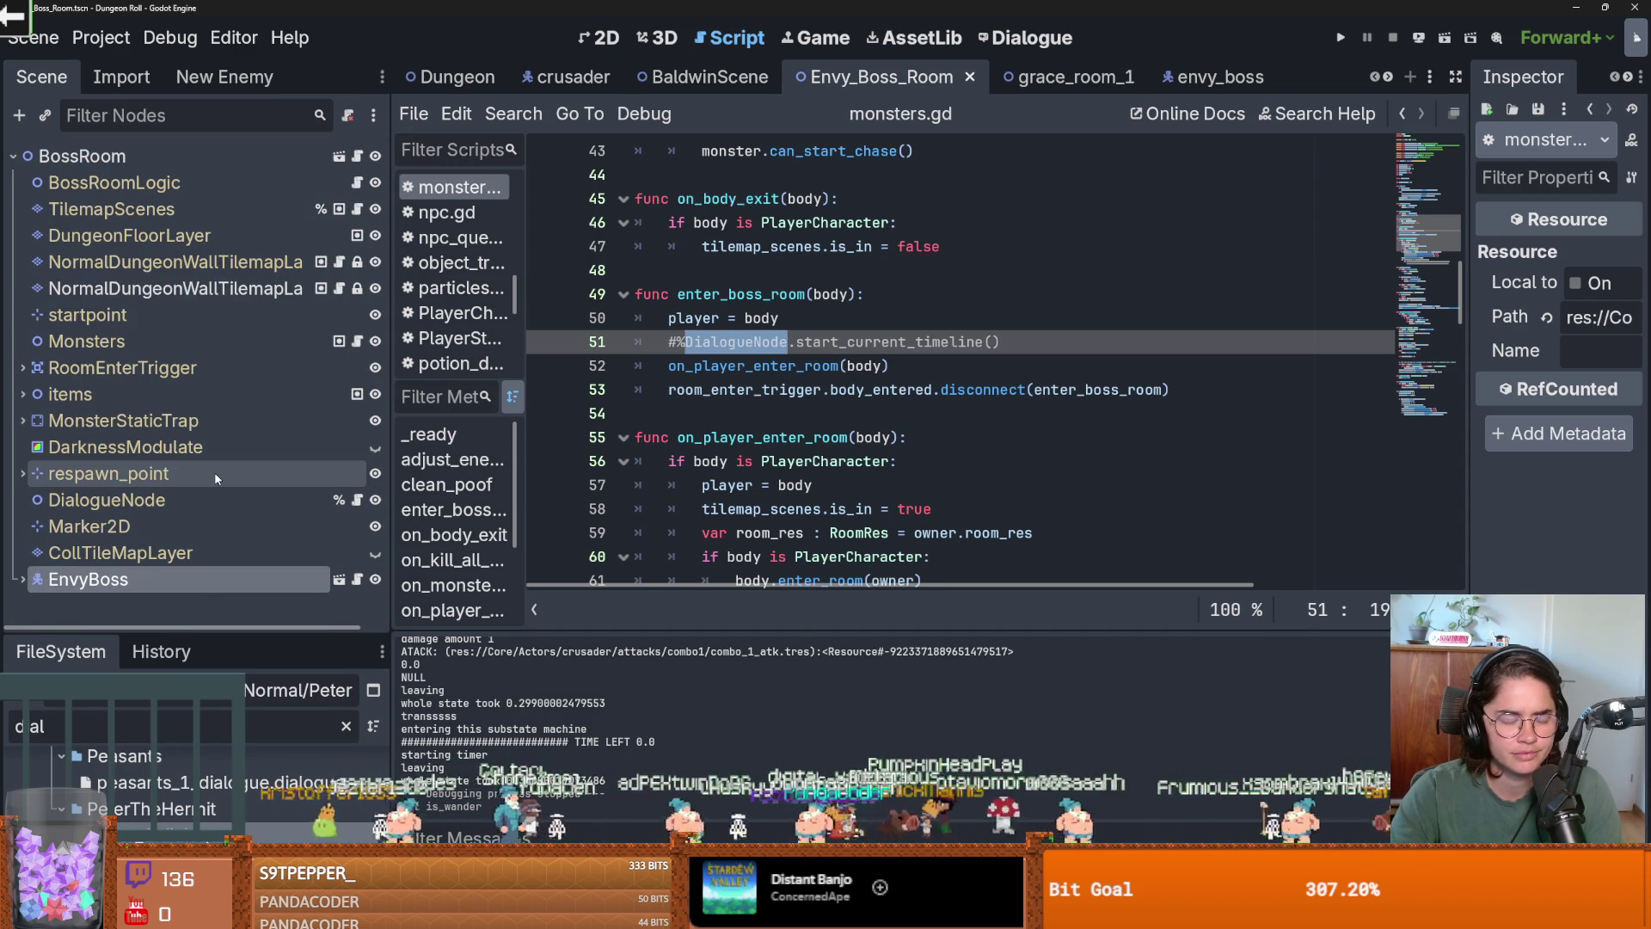
pyautogui.click(357, 581)
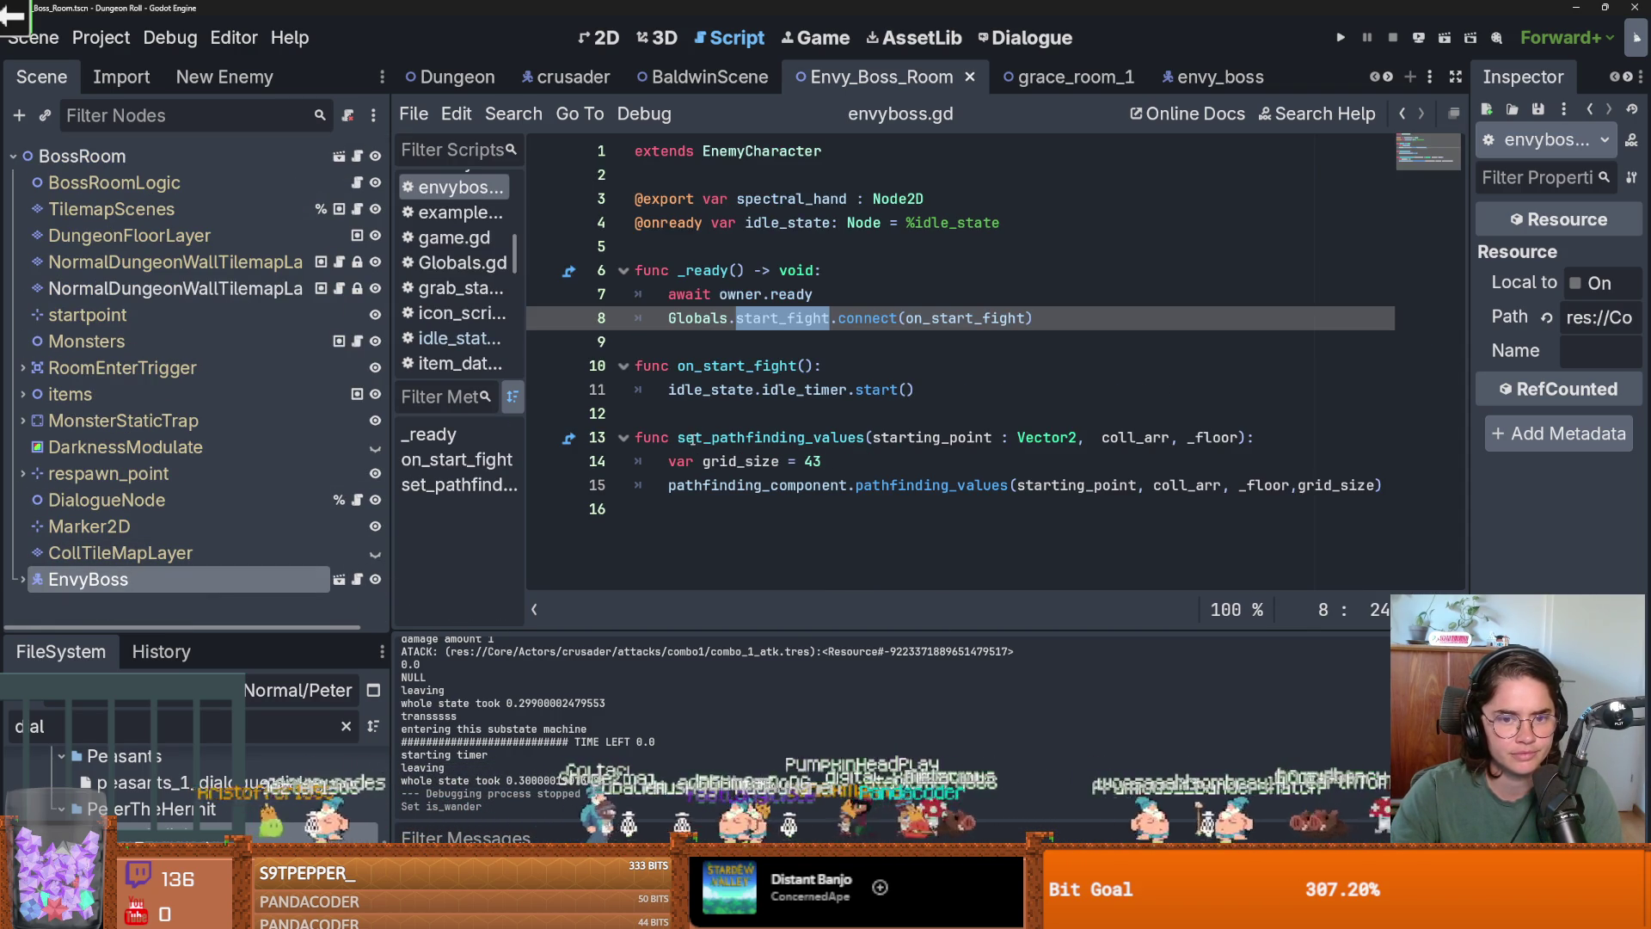
pyautogui.click(736, 535)
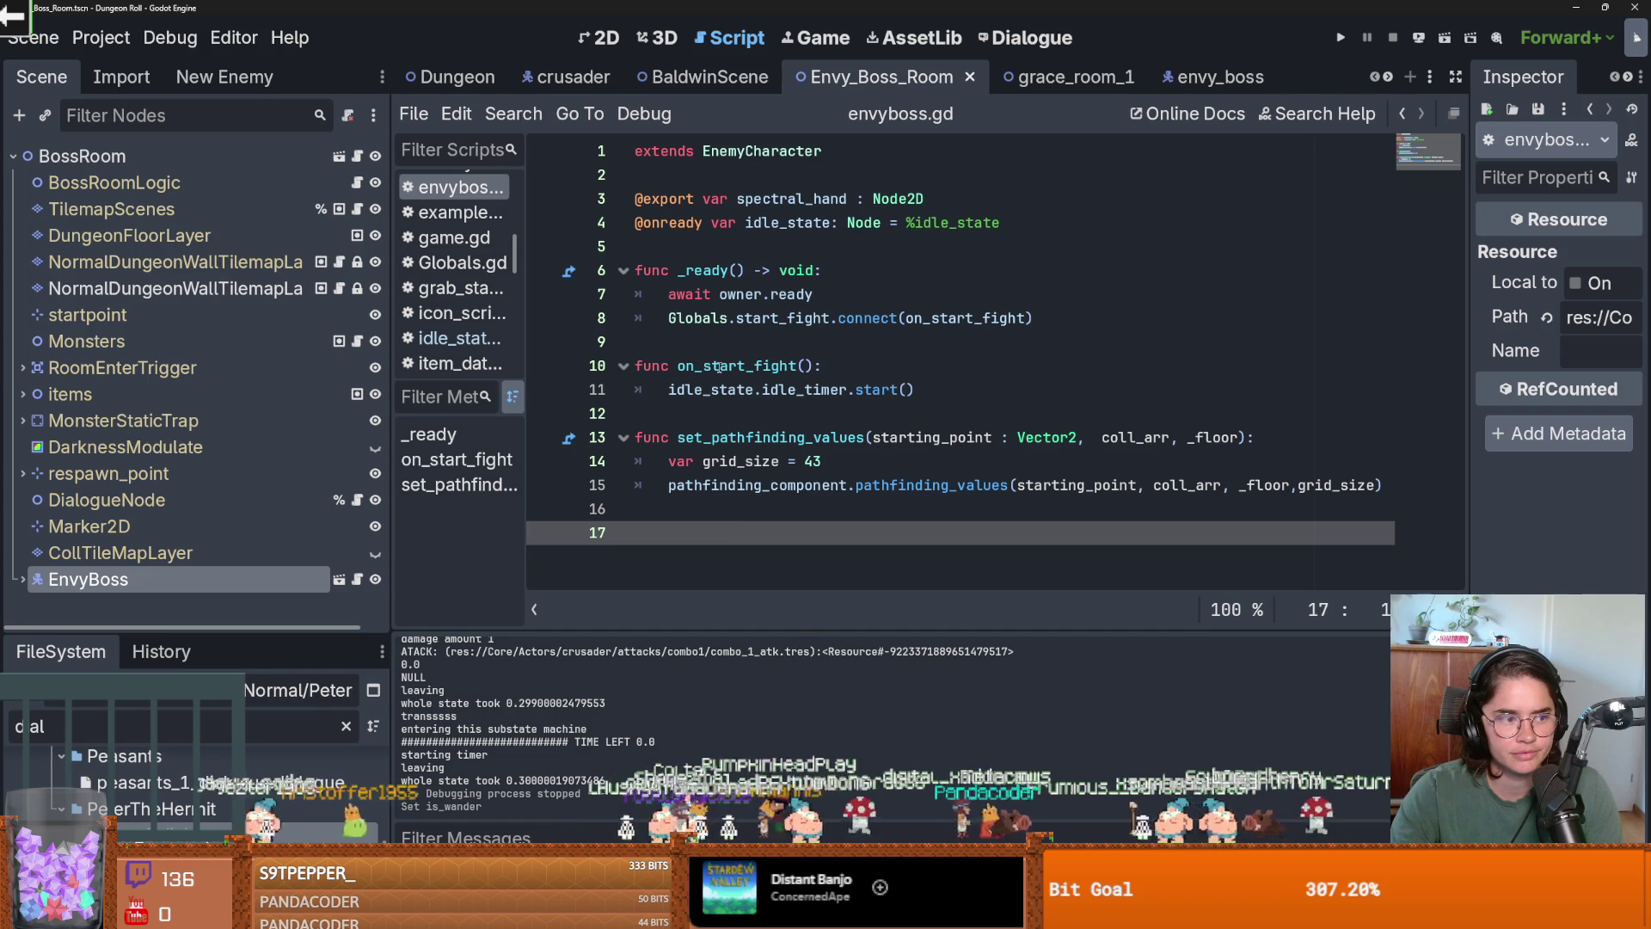
pyautogui.press('BackSpace')
pyautogui.press('Return')
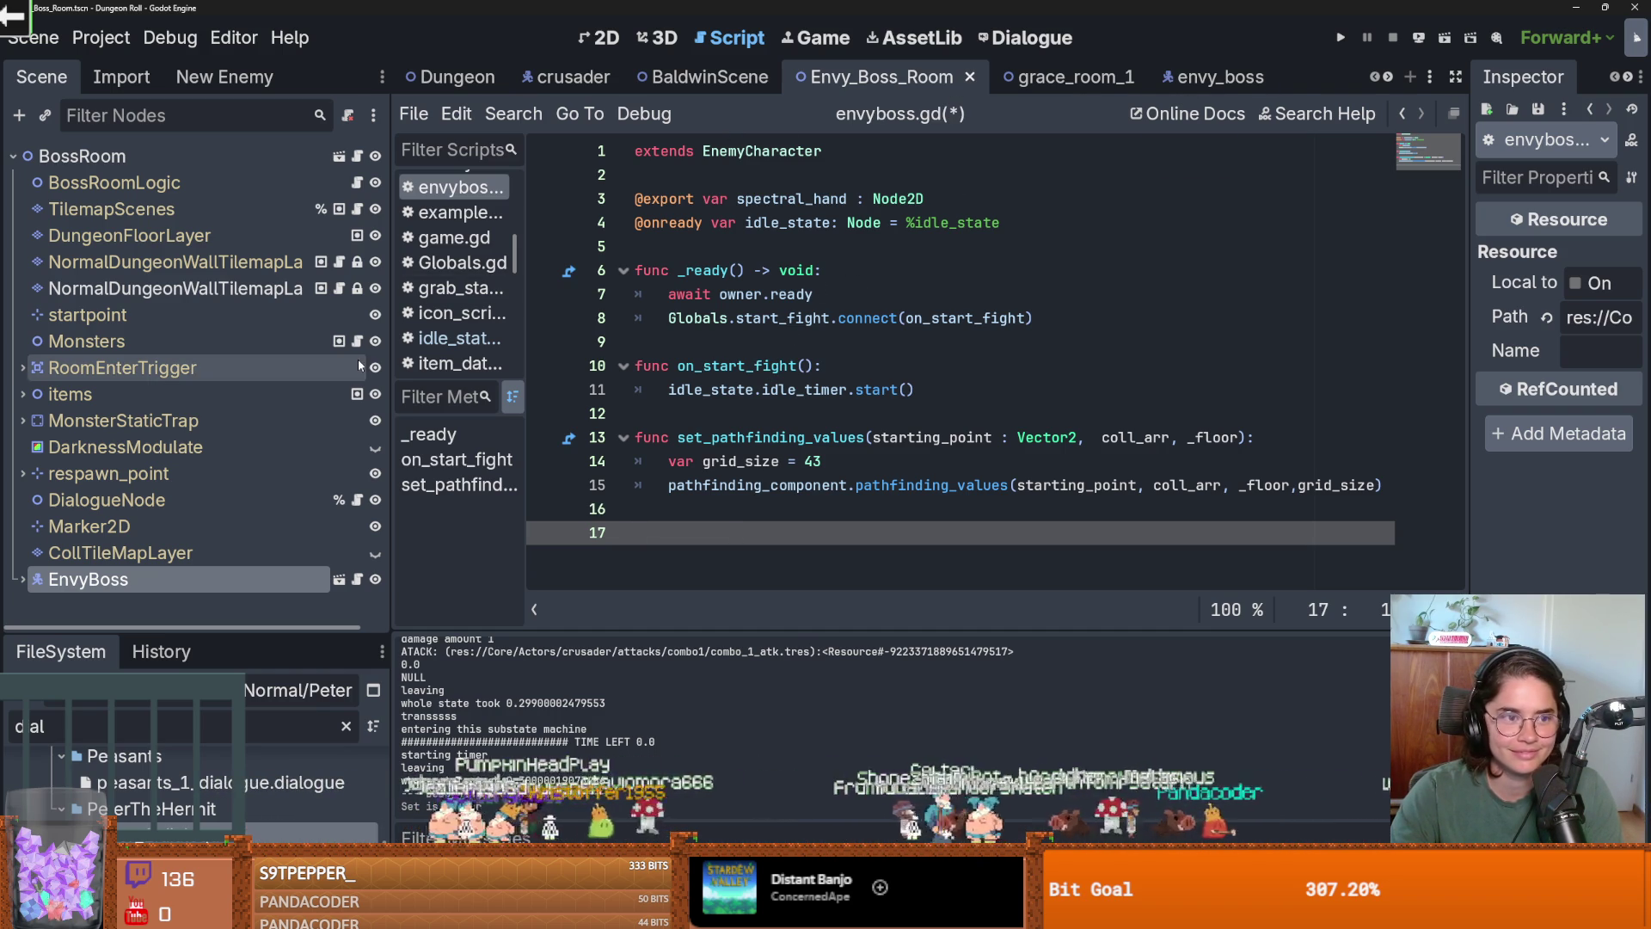
pyautogui.moveTo(225, 633); pyautogui.dragTo(225, 357)
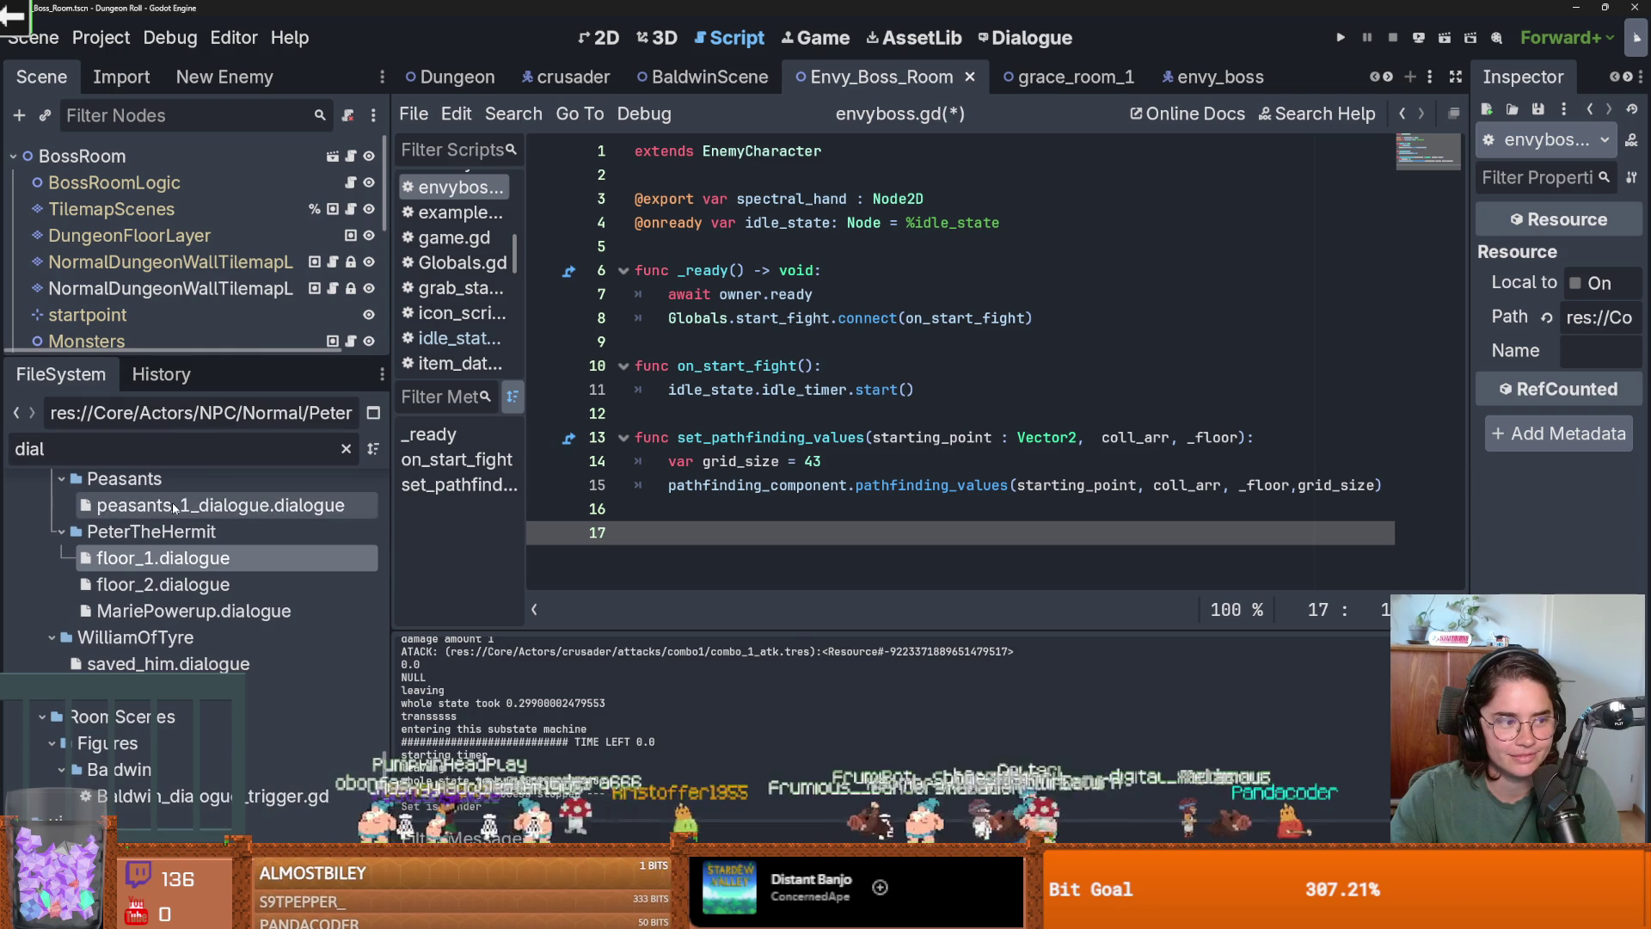
# Clear the 'npc' filter and collapse the PeterTheHermit, Normal, NPC, Actors and Items folders
pyautogui.write('npc')
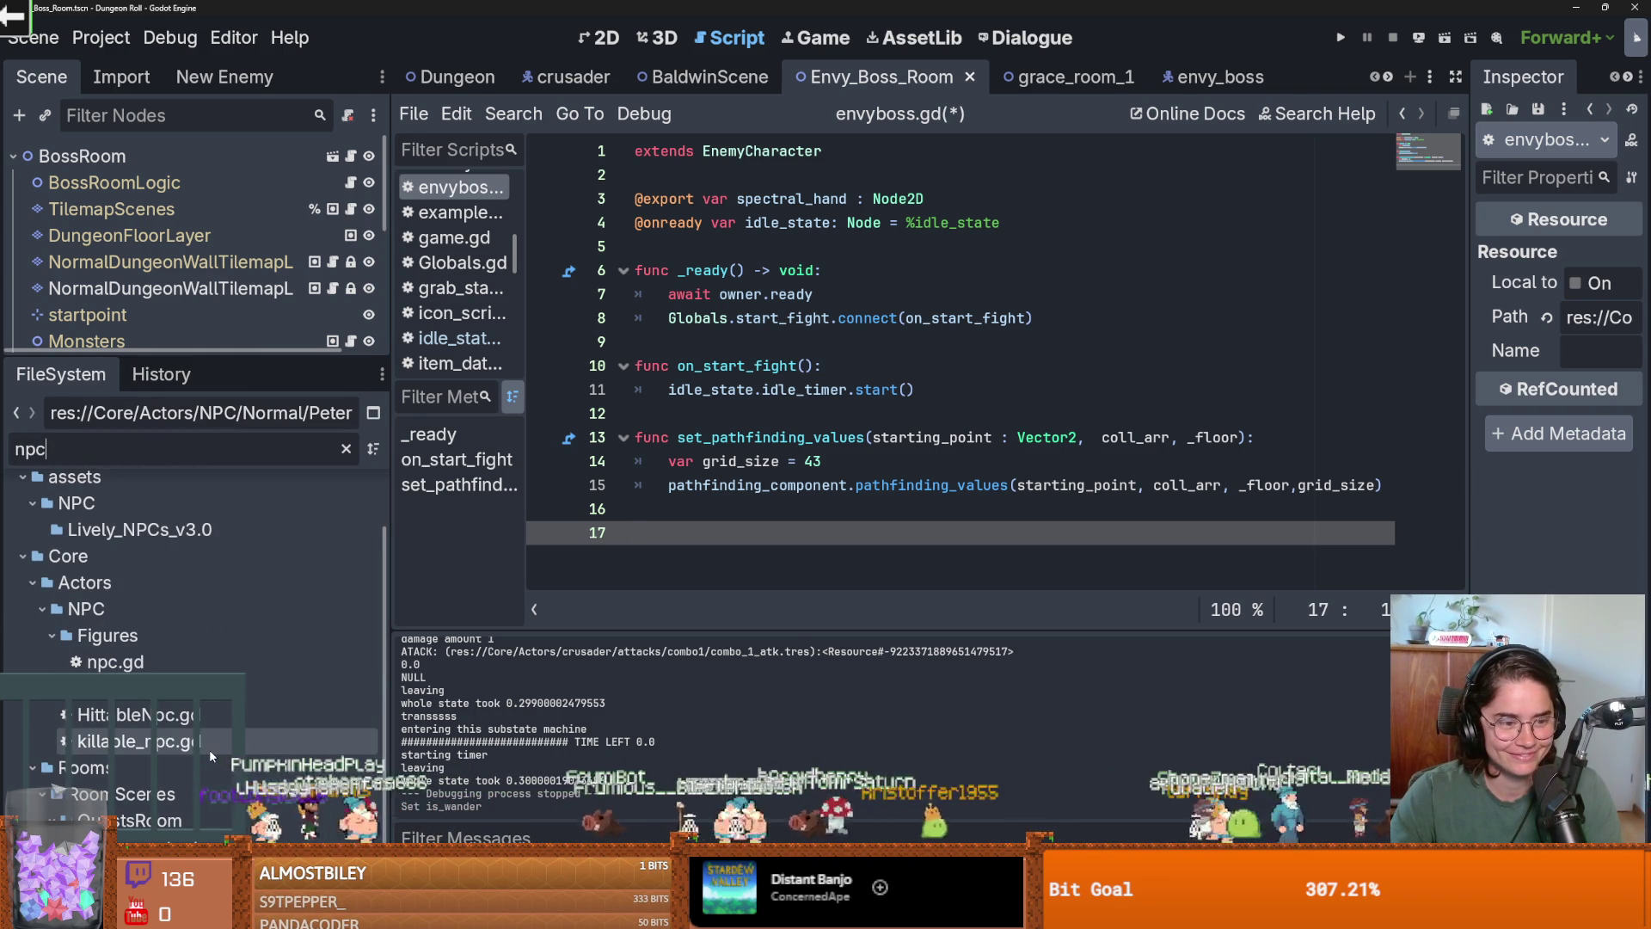
pyautogui.scroll(2, 209, 750)
pyautogui.press('BackSpace')
pyautogui.press('BackSpace')
pyautogui.press('BackSpace')
pyautogui.click(59, 597)
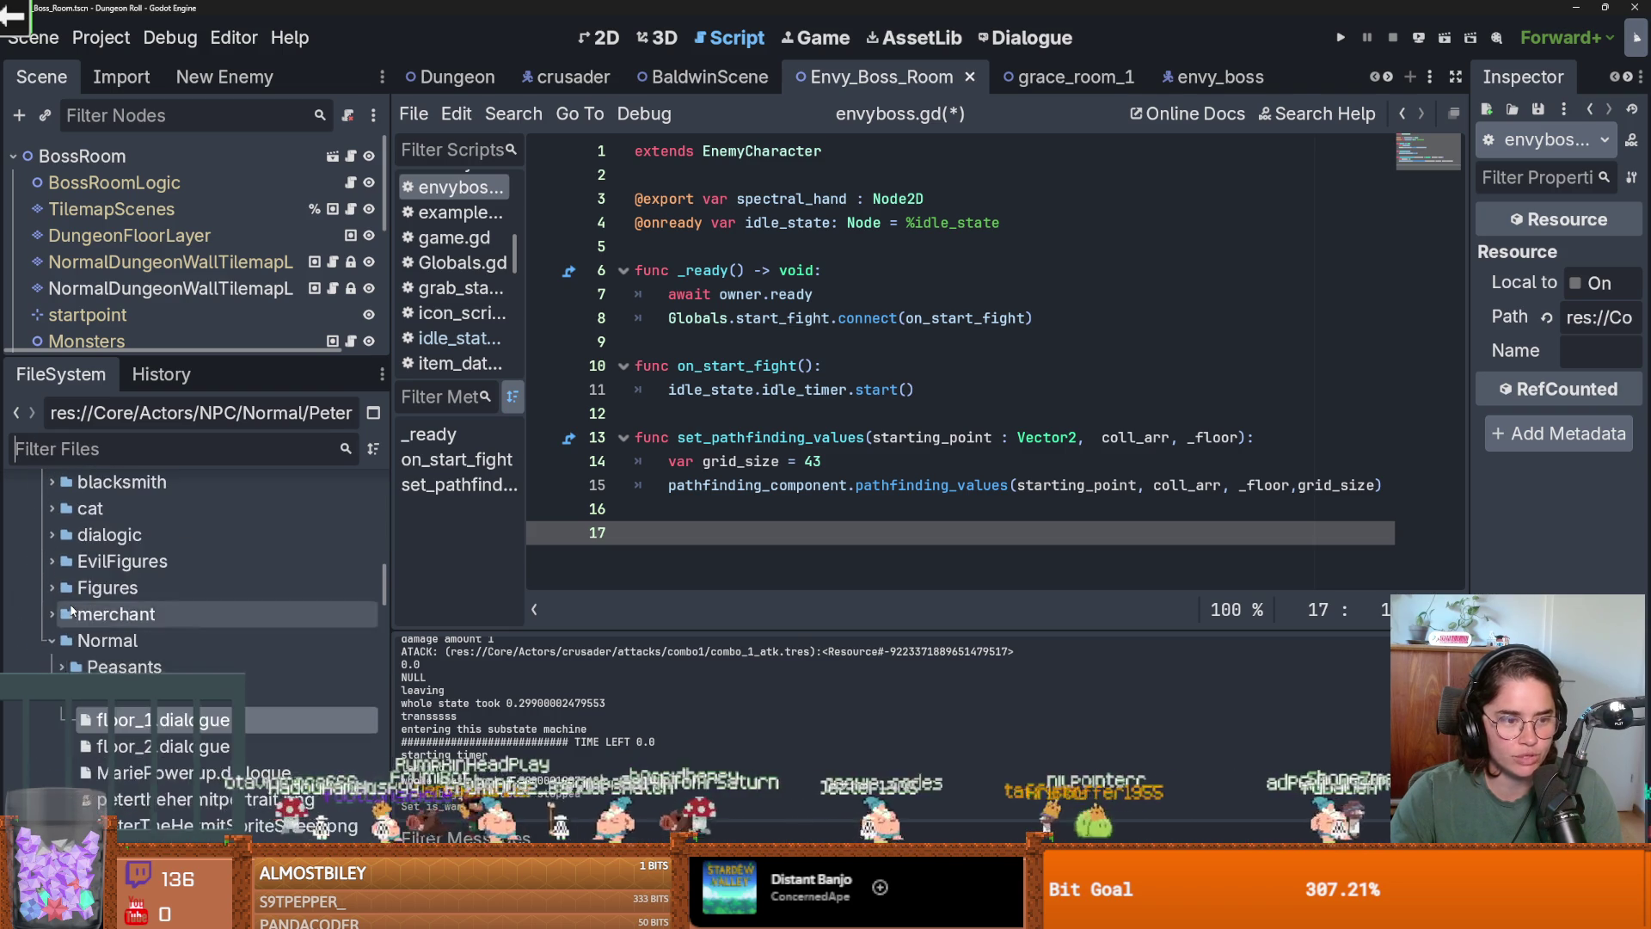
pyautogui.click(44, 696)
pyautogui.click(41, 506)
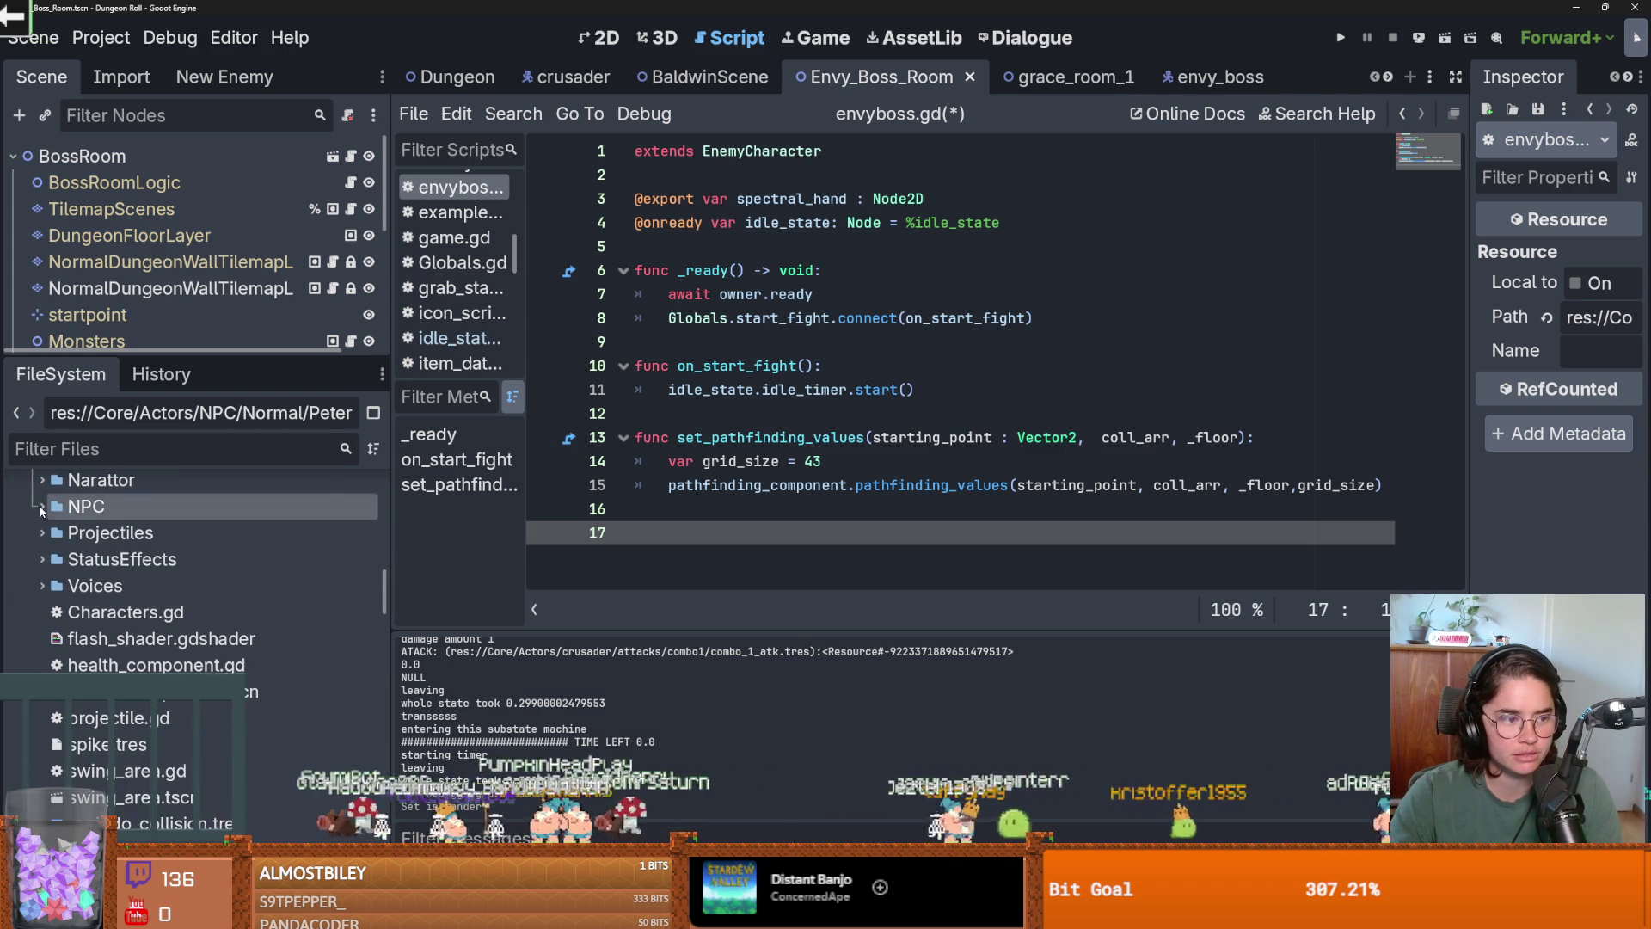
pyautogui.scroll(2, 115, 601)
pyautogui.scroll(4, 115, 608)
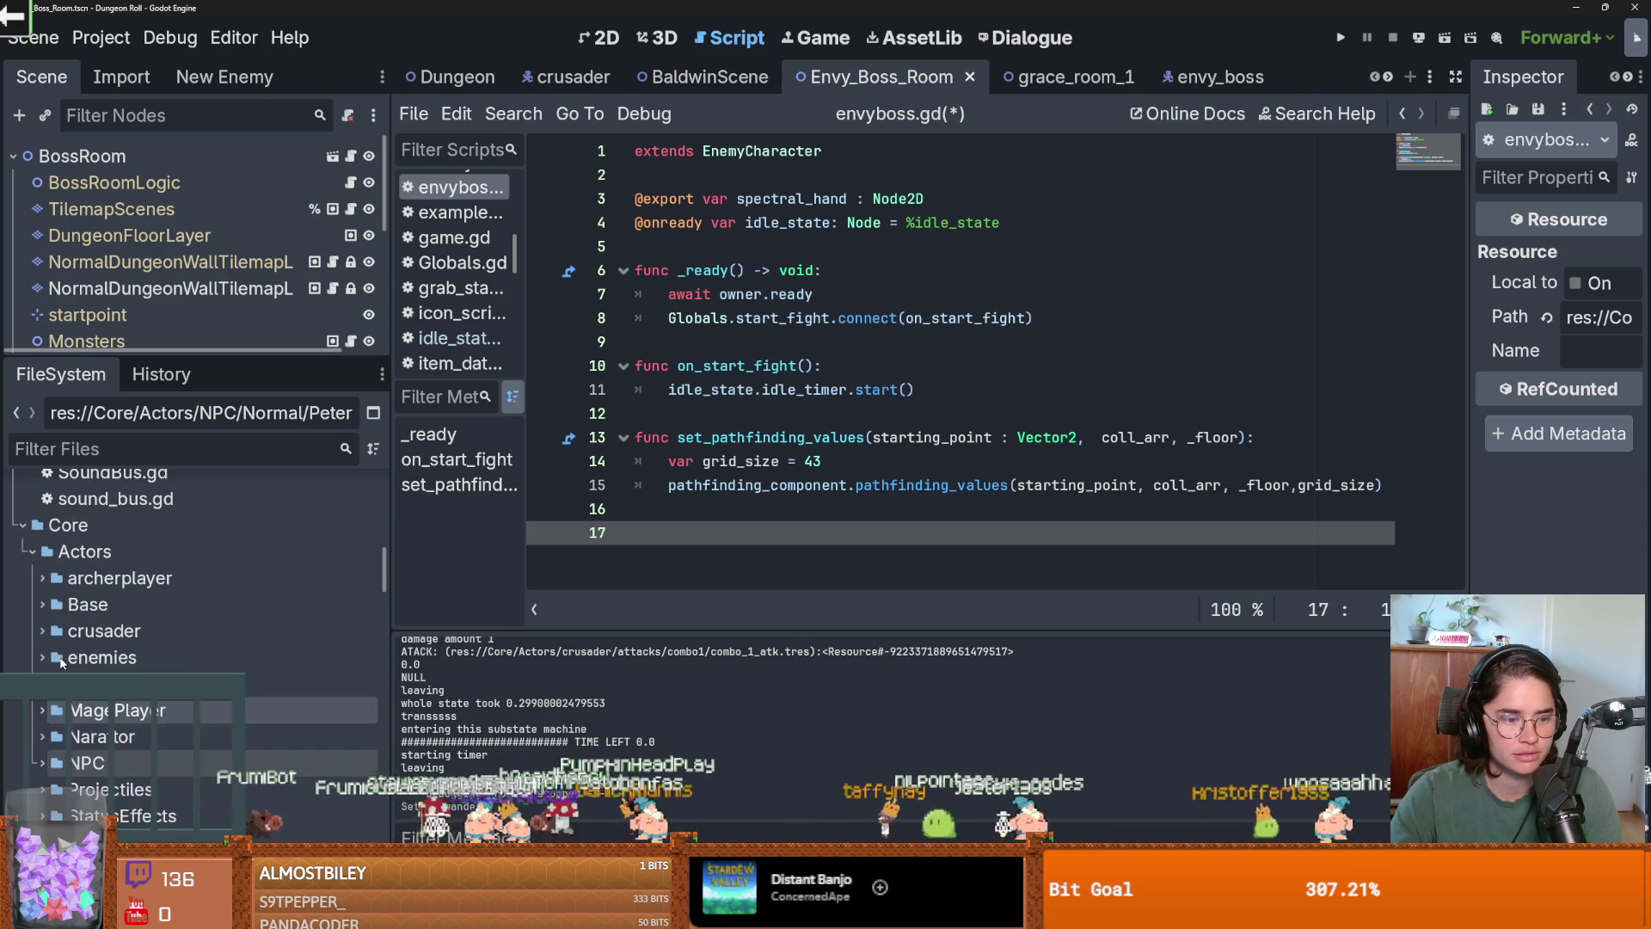
pyautogui.doubleClick(115, 605)
pyautogui.scroll(-2, 86, 654)
pyautogui.click(31, 645)
# Expand the Dialogue folder under Utilities, leaving Upgrades and Controller collapsed
pyautogui.scroll(-1, 43, 662)
pyautogui.scroll(-2, 46, 672)
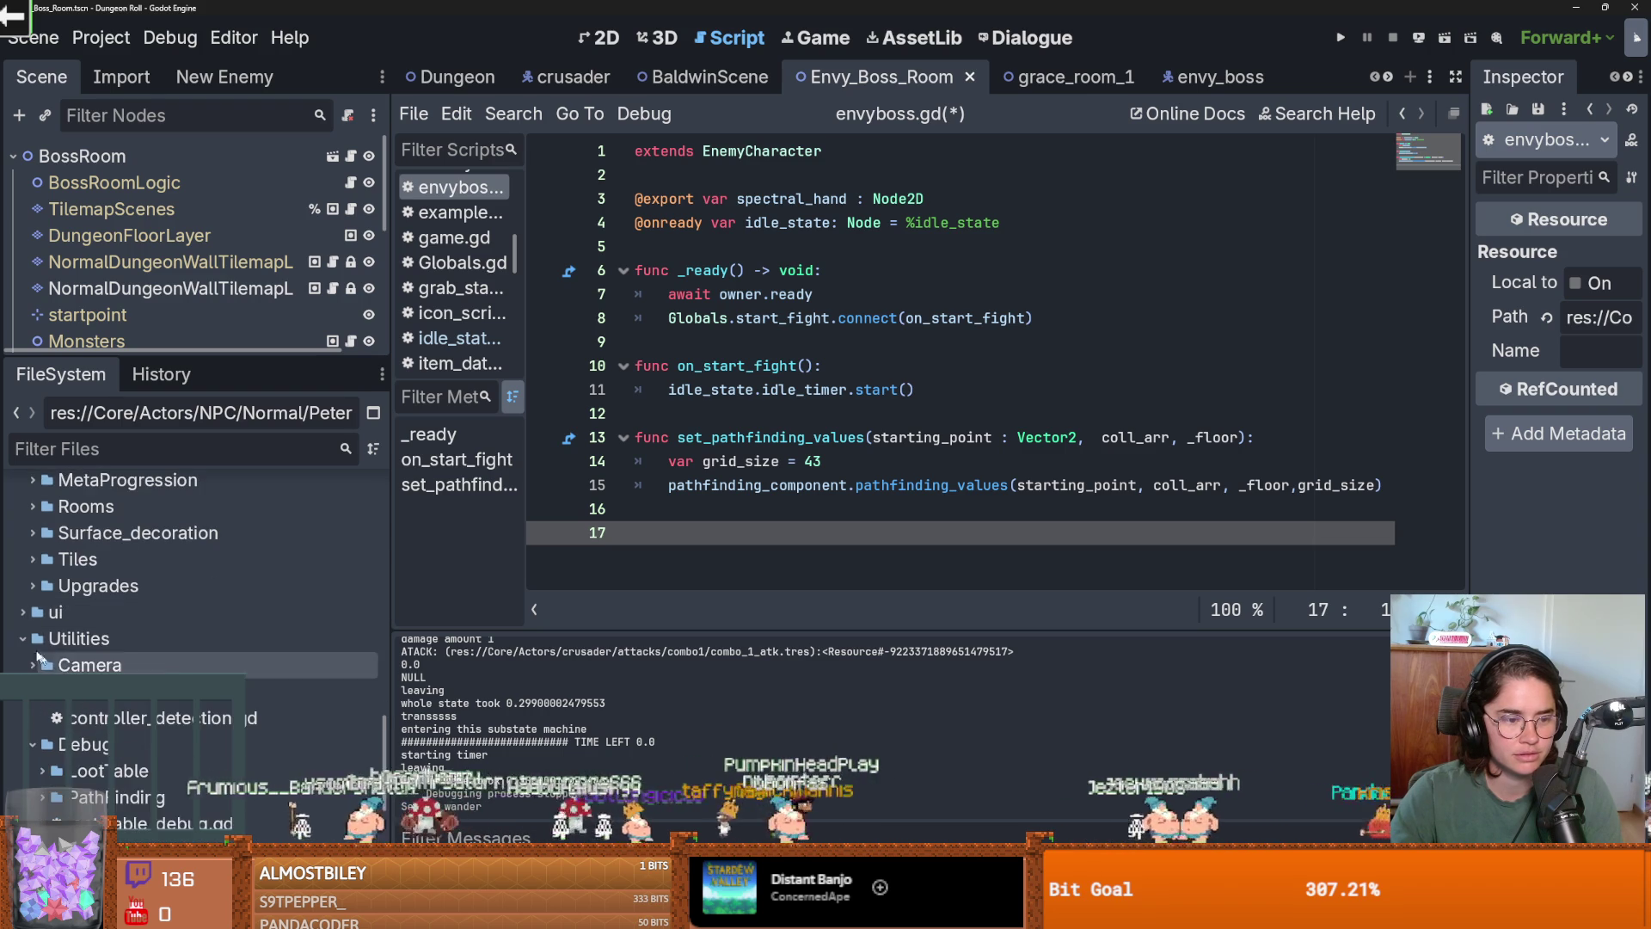
pyautogui.scroll(1, 34, 654)
pyautogui.click(31, 636)
pyautogui.click(31, 635)
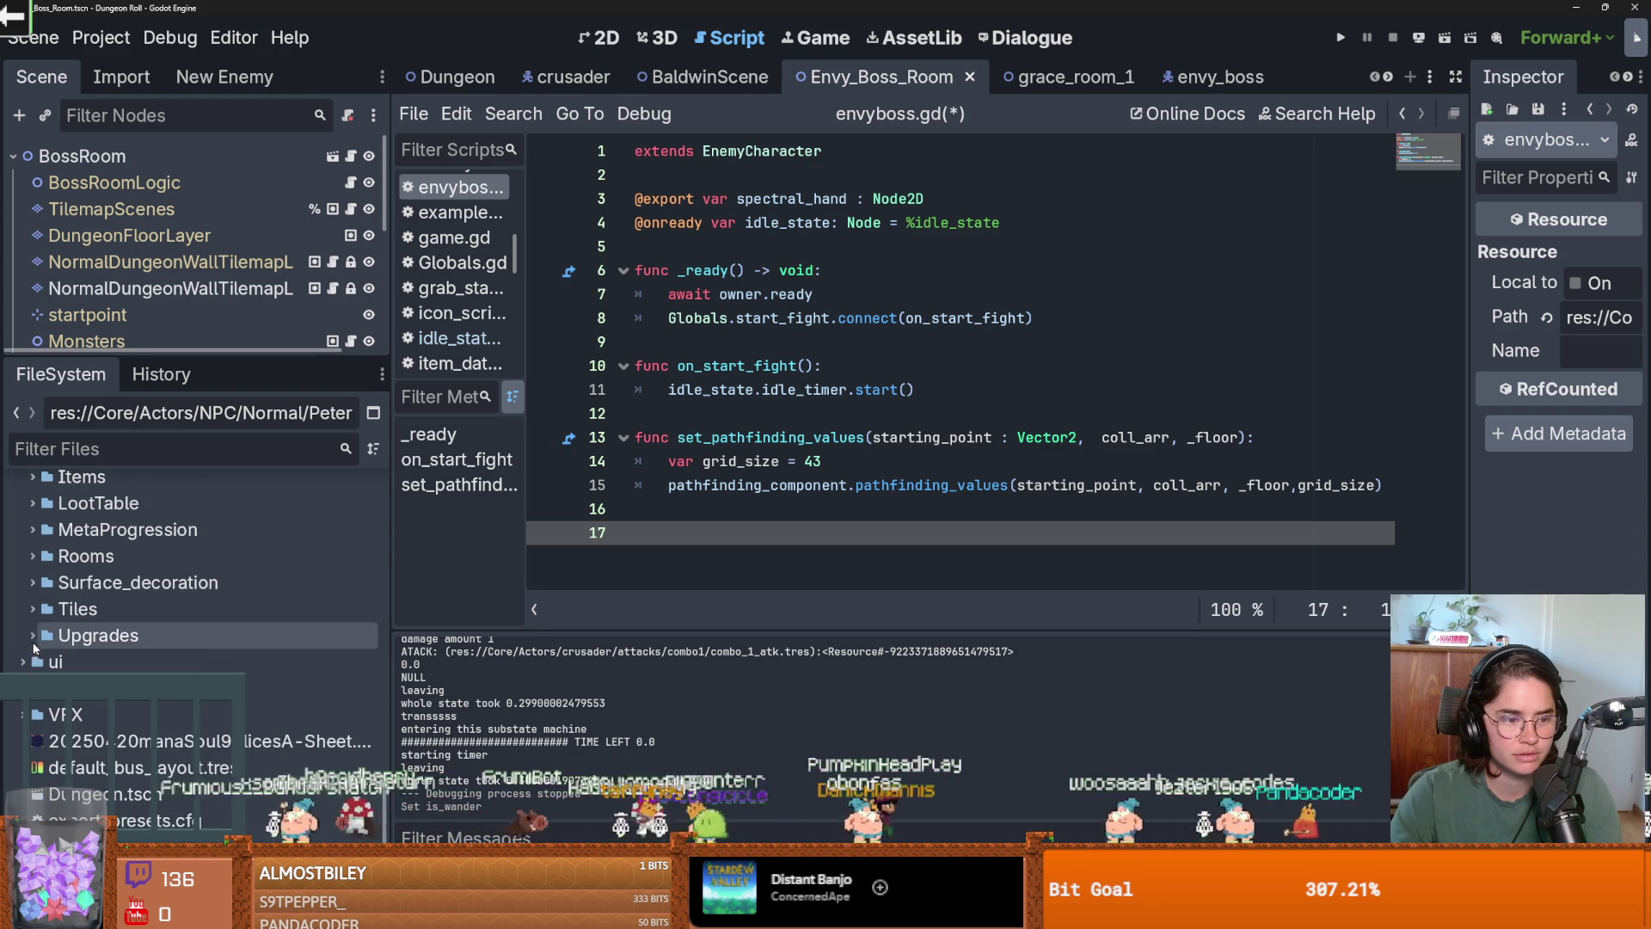
pyautogui.scroll(-2, 34, 653)
pyautogui.click(32, 638)
pyautogui.click(33, 639)
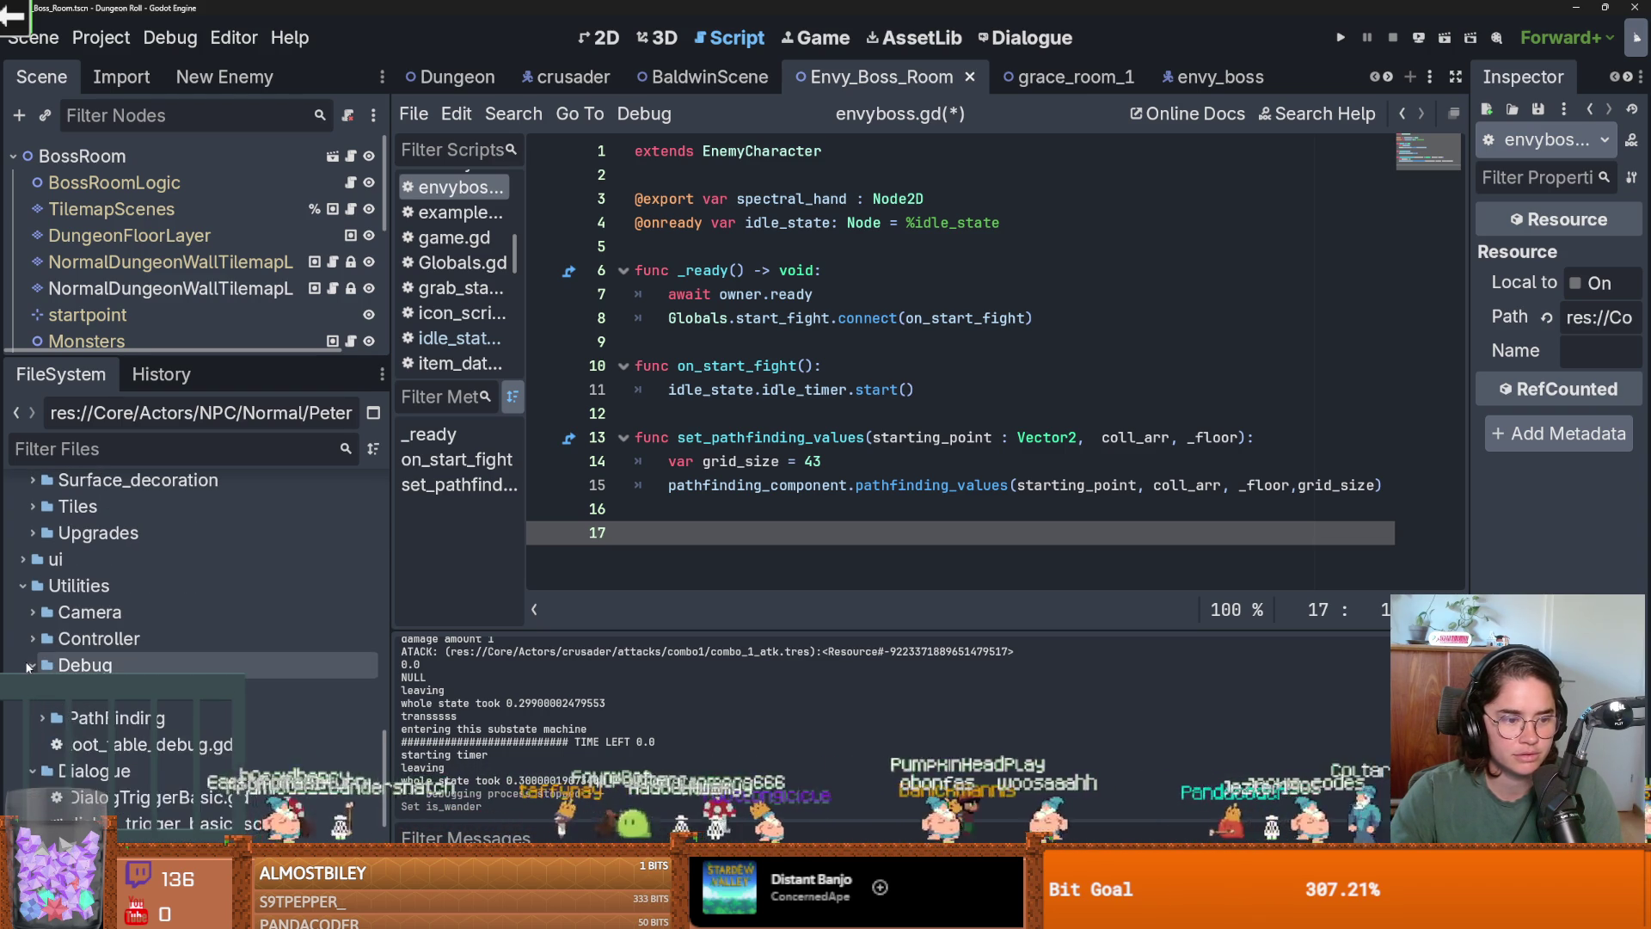
pyautogui.scroll(-2, 69, 688)
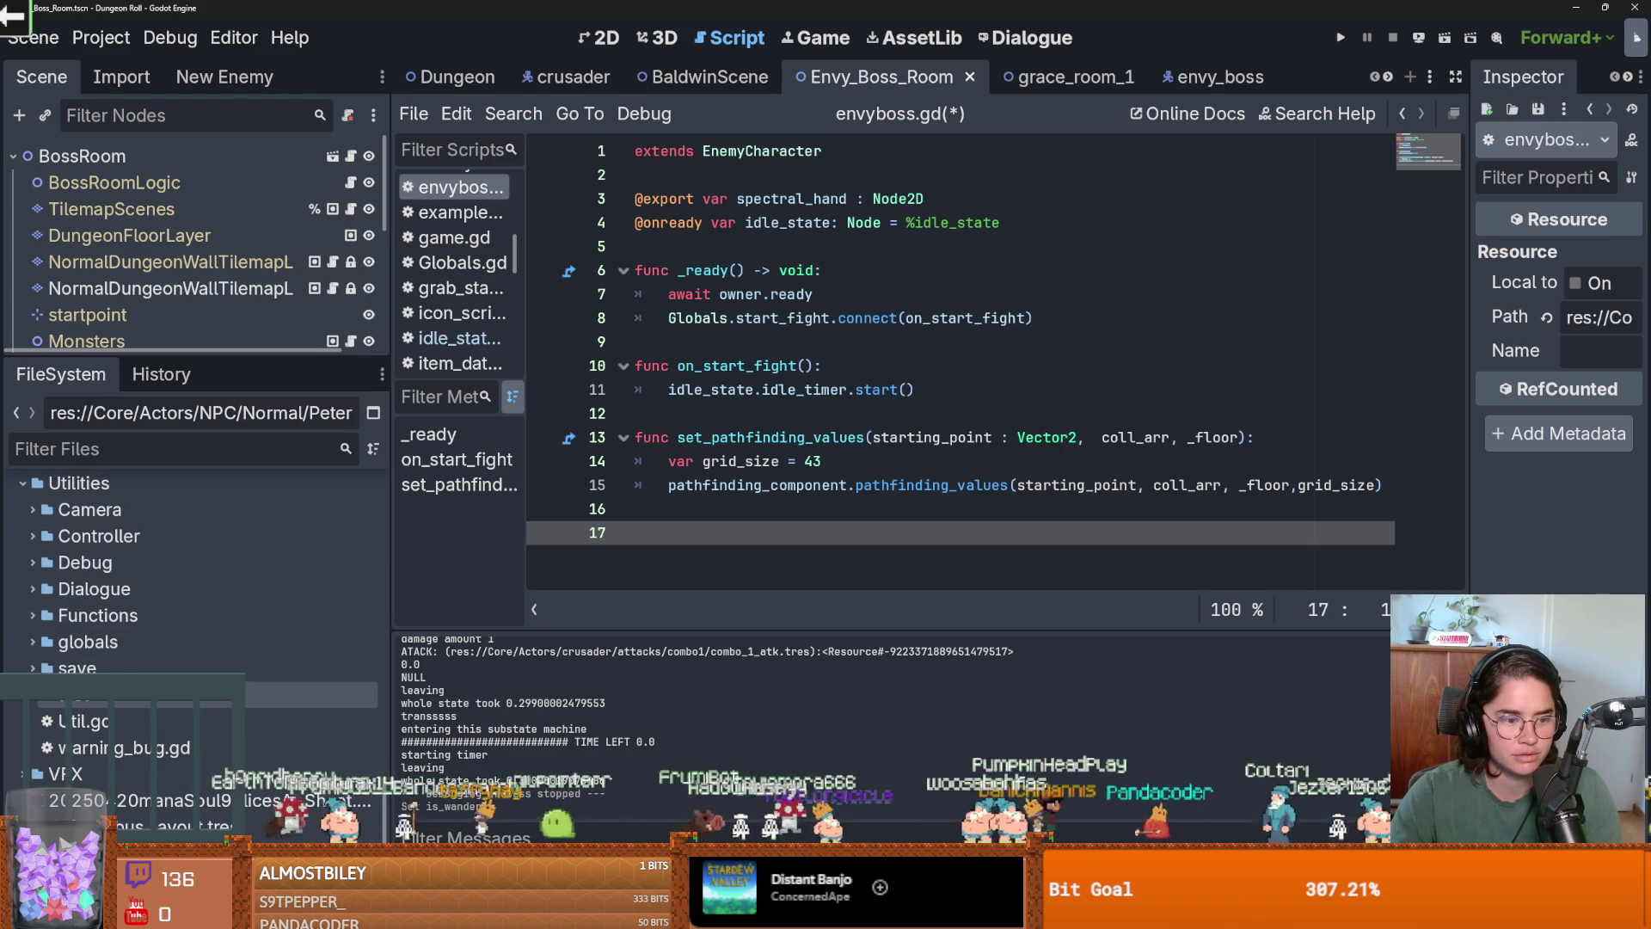
pyautogui.click(33, 590)
# Inspect DialogTriggerBasic.gd's start_current_timeline code, then return to the envy_boss scene
pyautogui.doubleClick(146, 618)
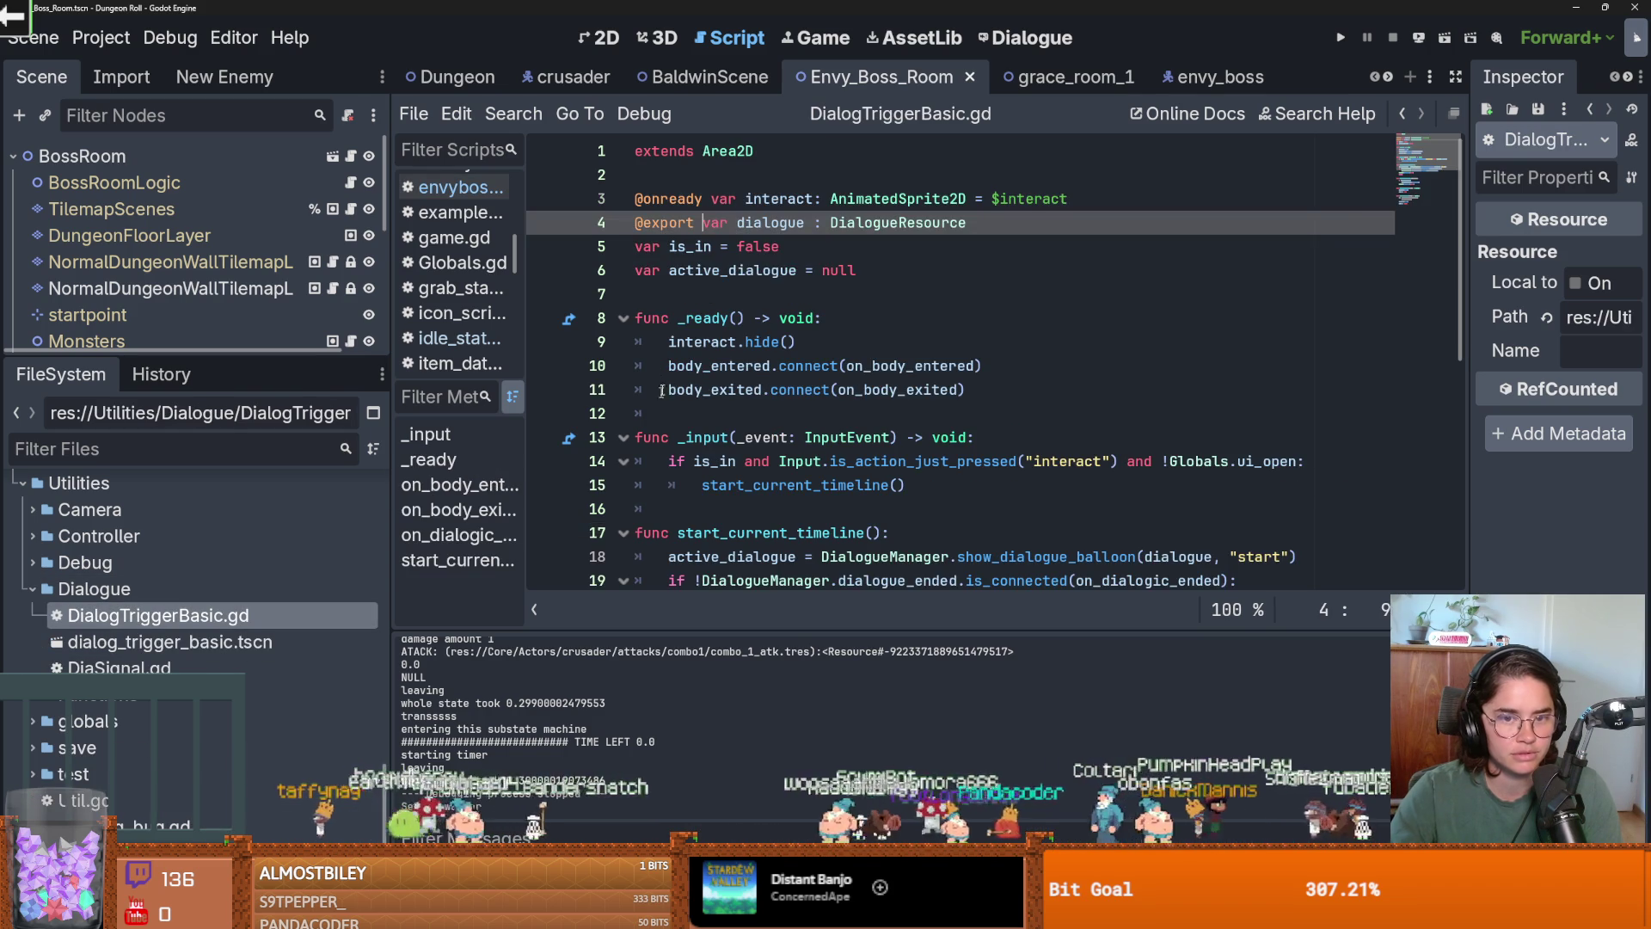
pyautogui.scroll(-3, 725, 382)
pyautogui.doubleClick(794, 271)
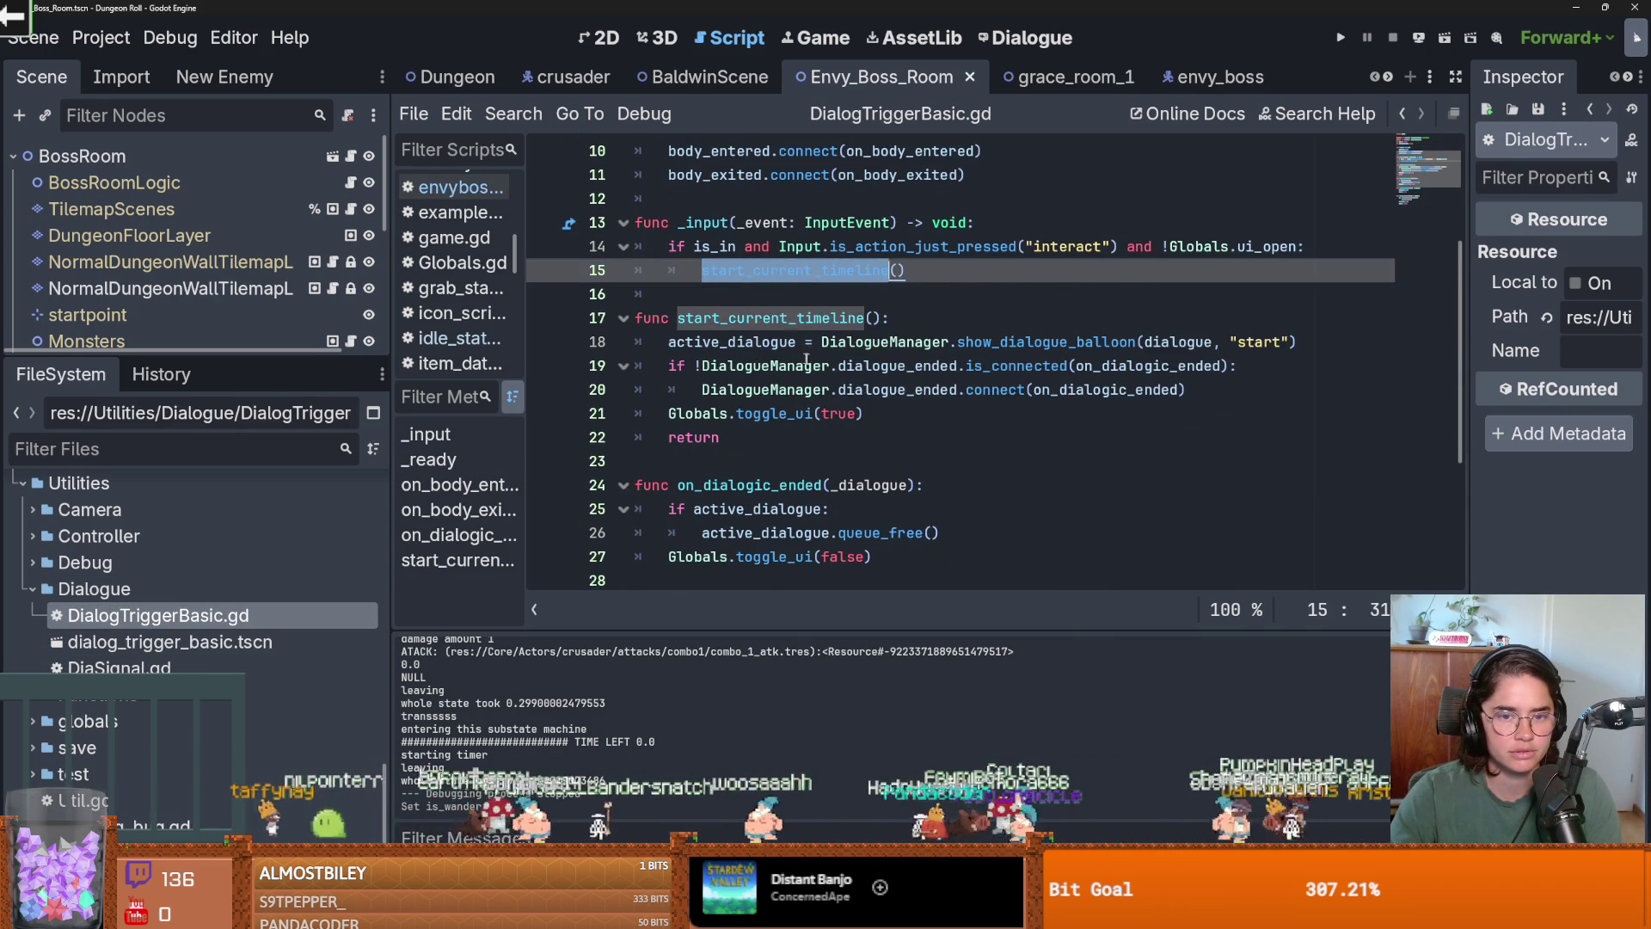
pyautogui.scroll(-1, 849, 329)
pyautogui.moveTo(748, 366); pyautogui.dragTo(636, 248)
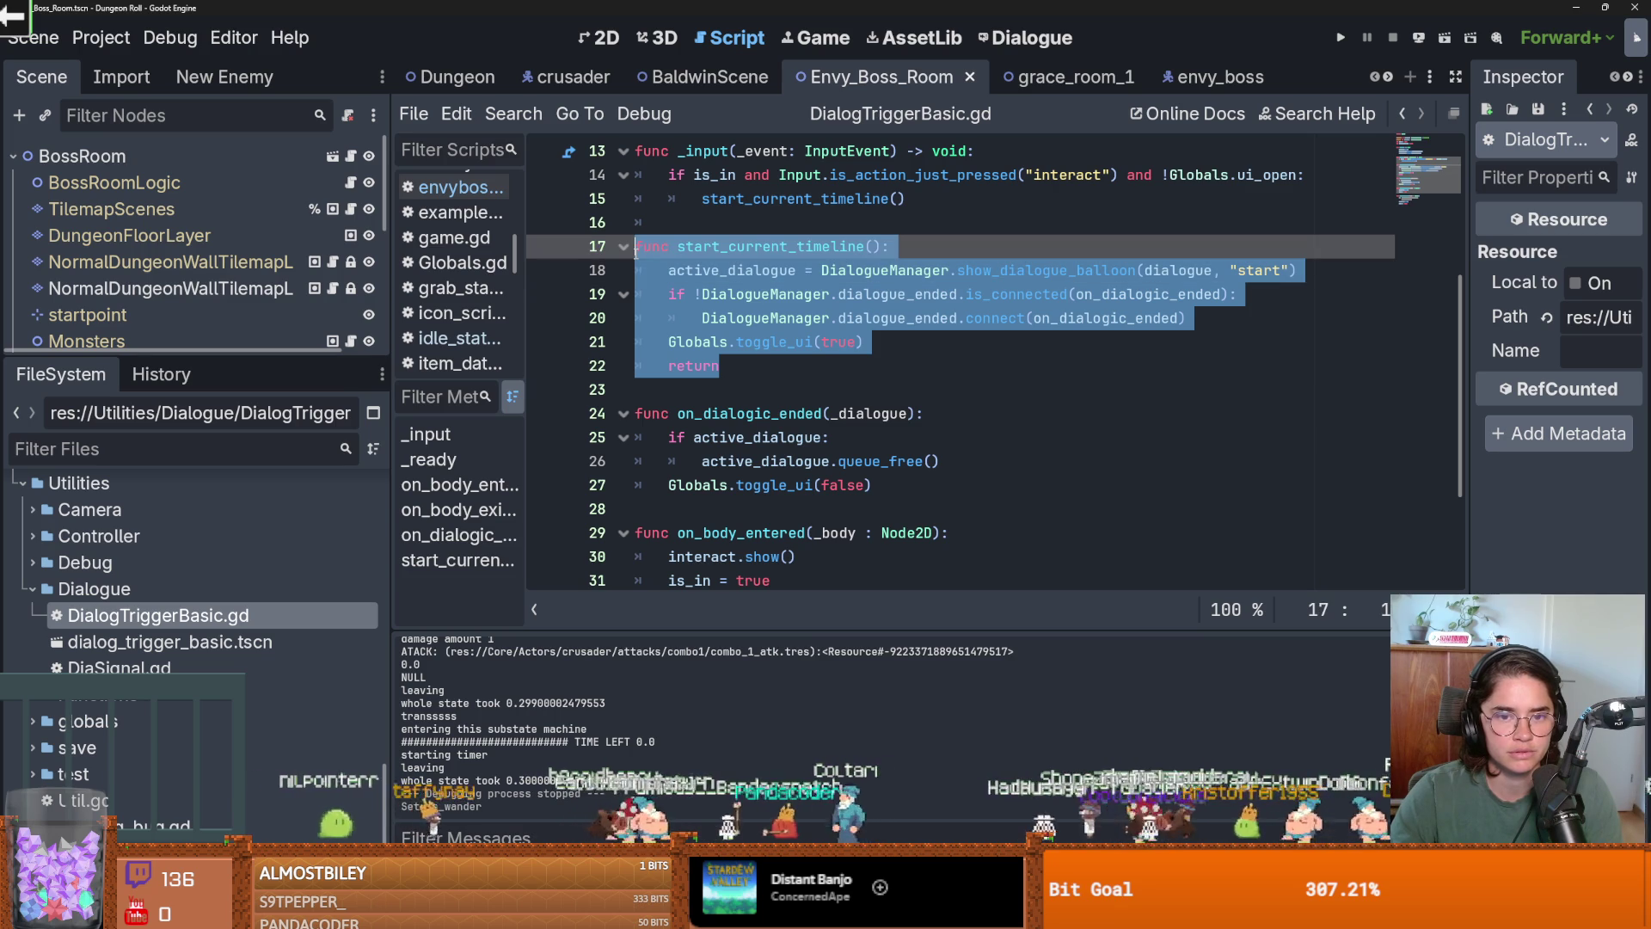
pyautogui.click(773, 293)
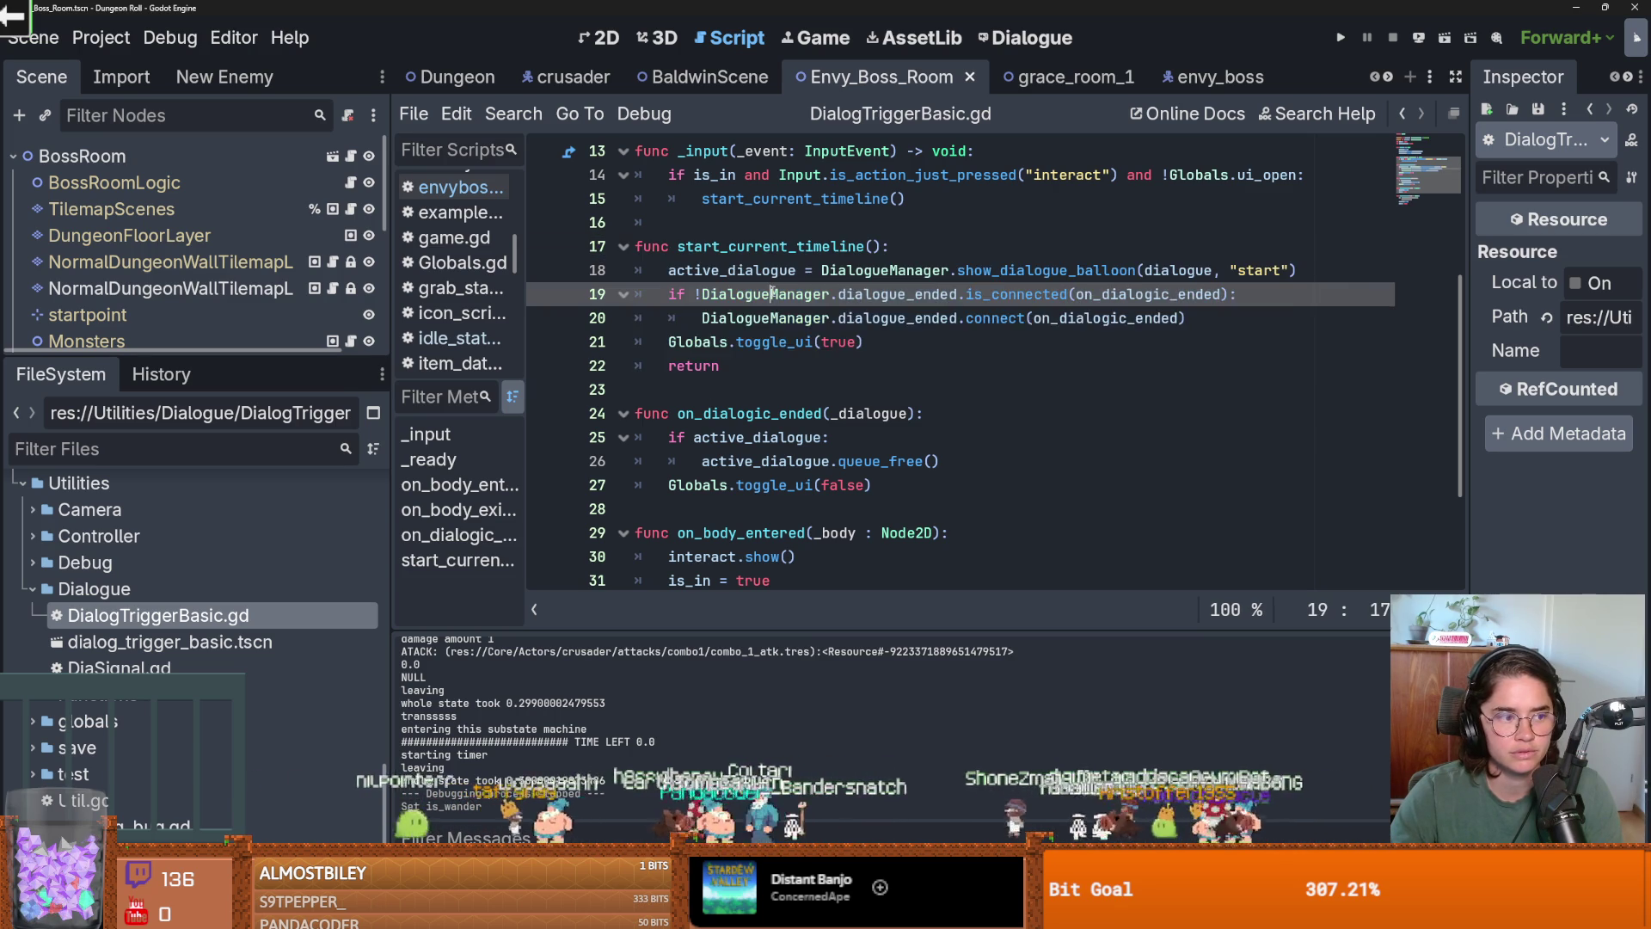
pyautogui.scroll(3, 773, 293)
pyautogui.scroll(1, 788, 366)
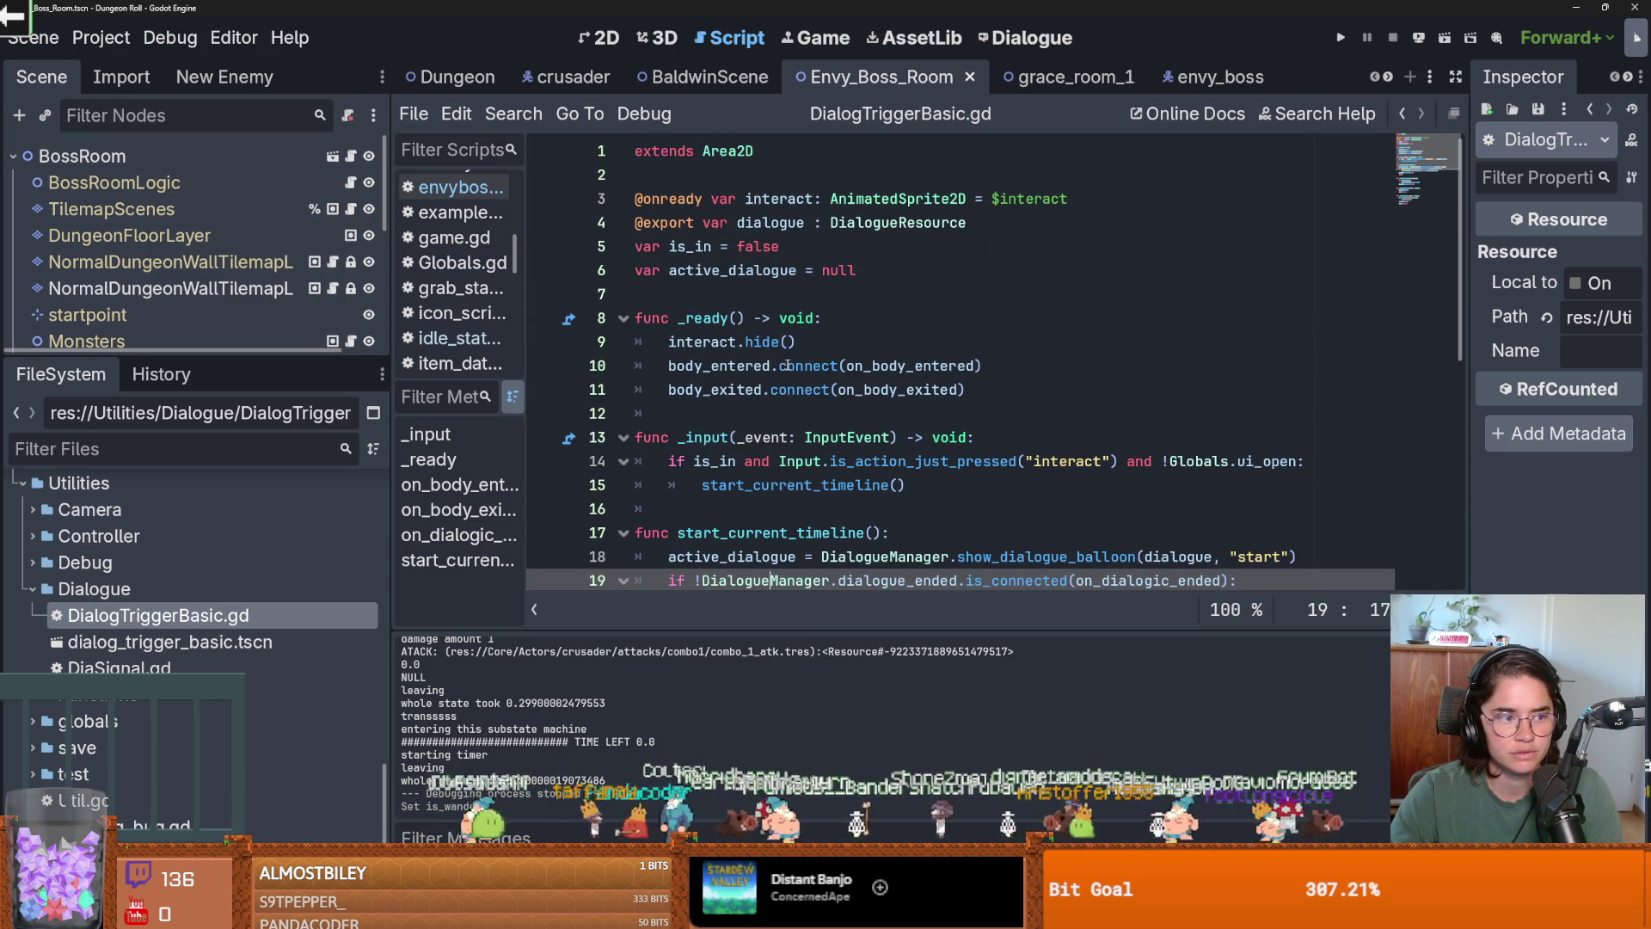
pyautogui.moveTo(304, 357); pyautogui.dragTo(292, 448)
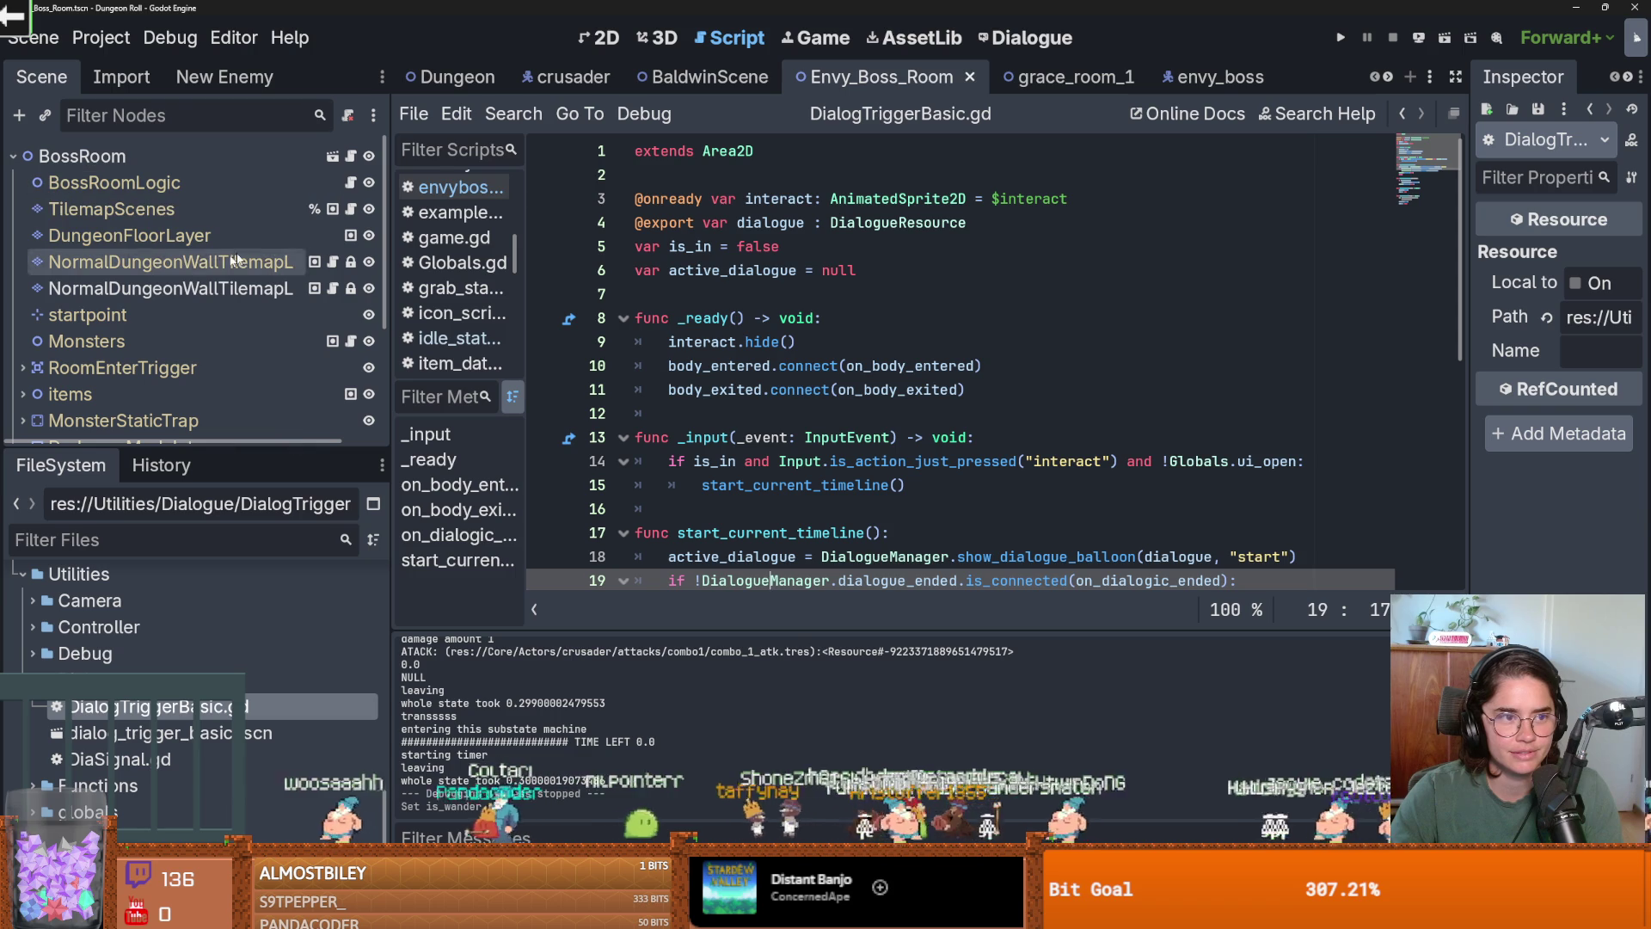
pyautogui.click(1199, 77)
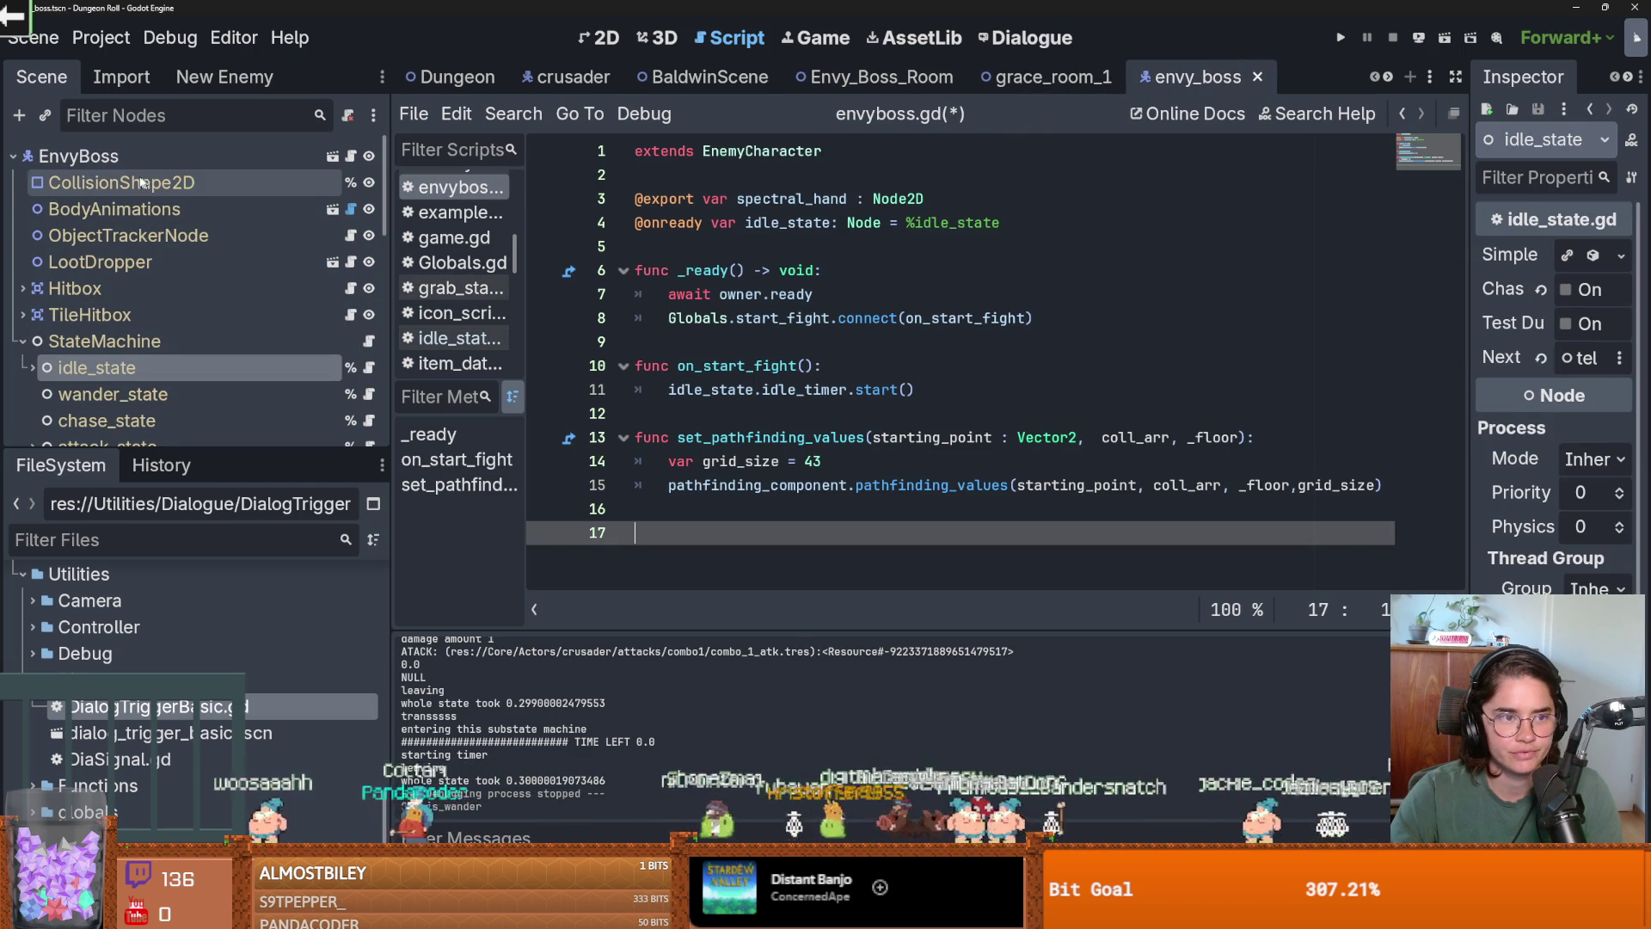
# Add a Node2D child under EnvyBoss and name it DialogueNode
pyautogui.click(106, 162)
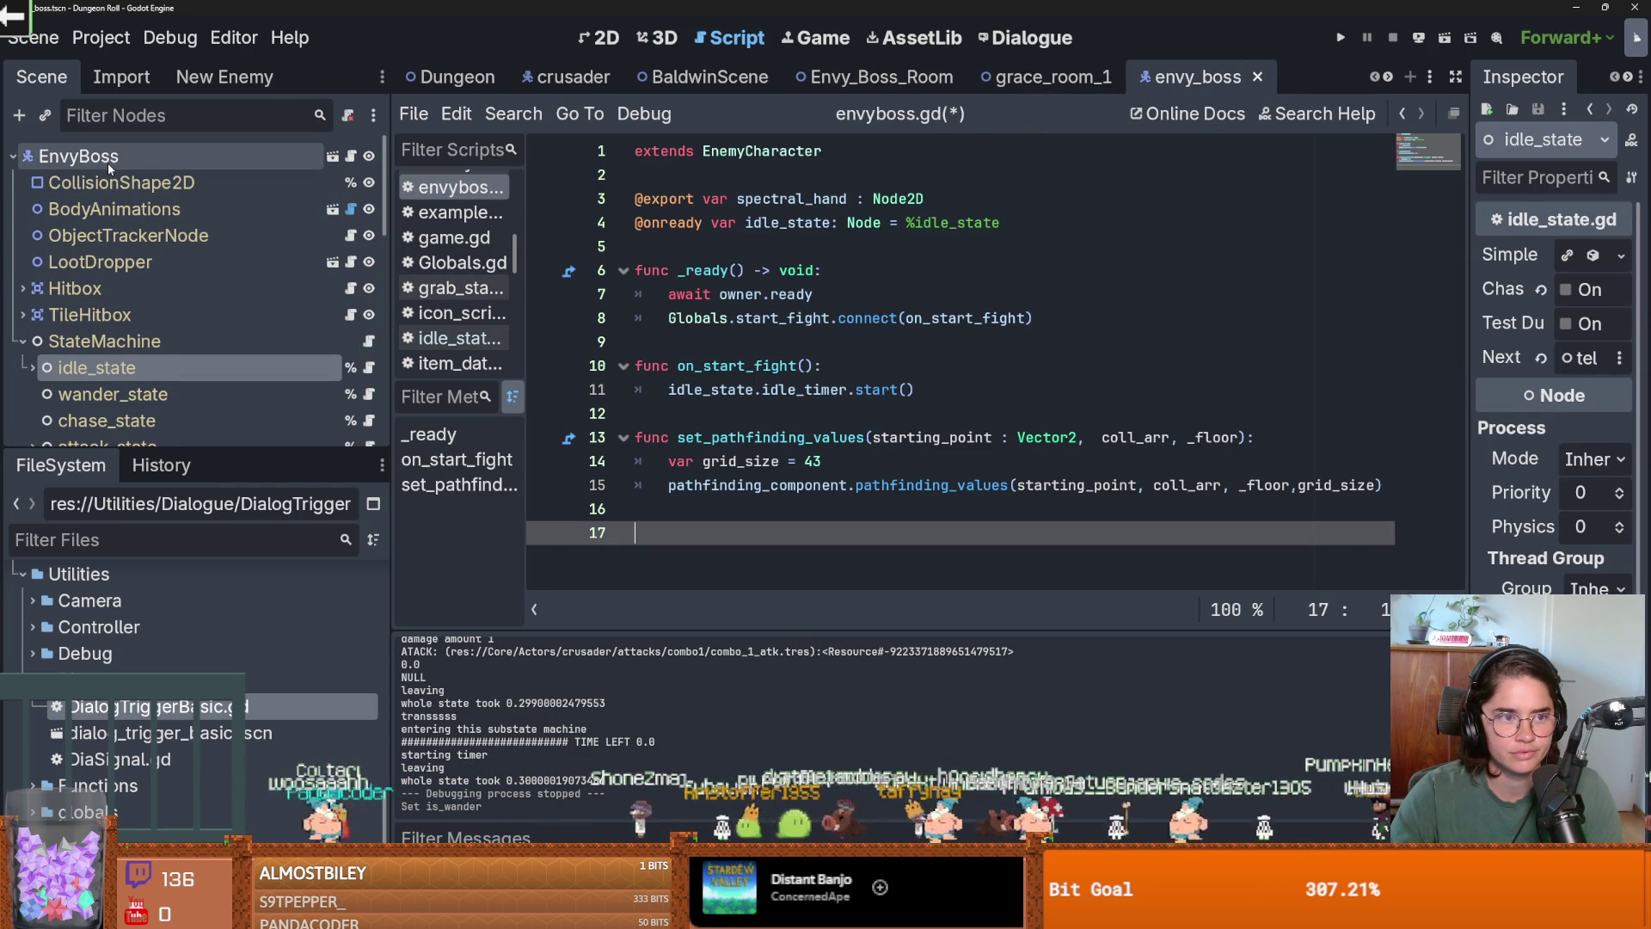
pyautogui.click(19, 115)
pyautogui.write('nod')
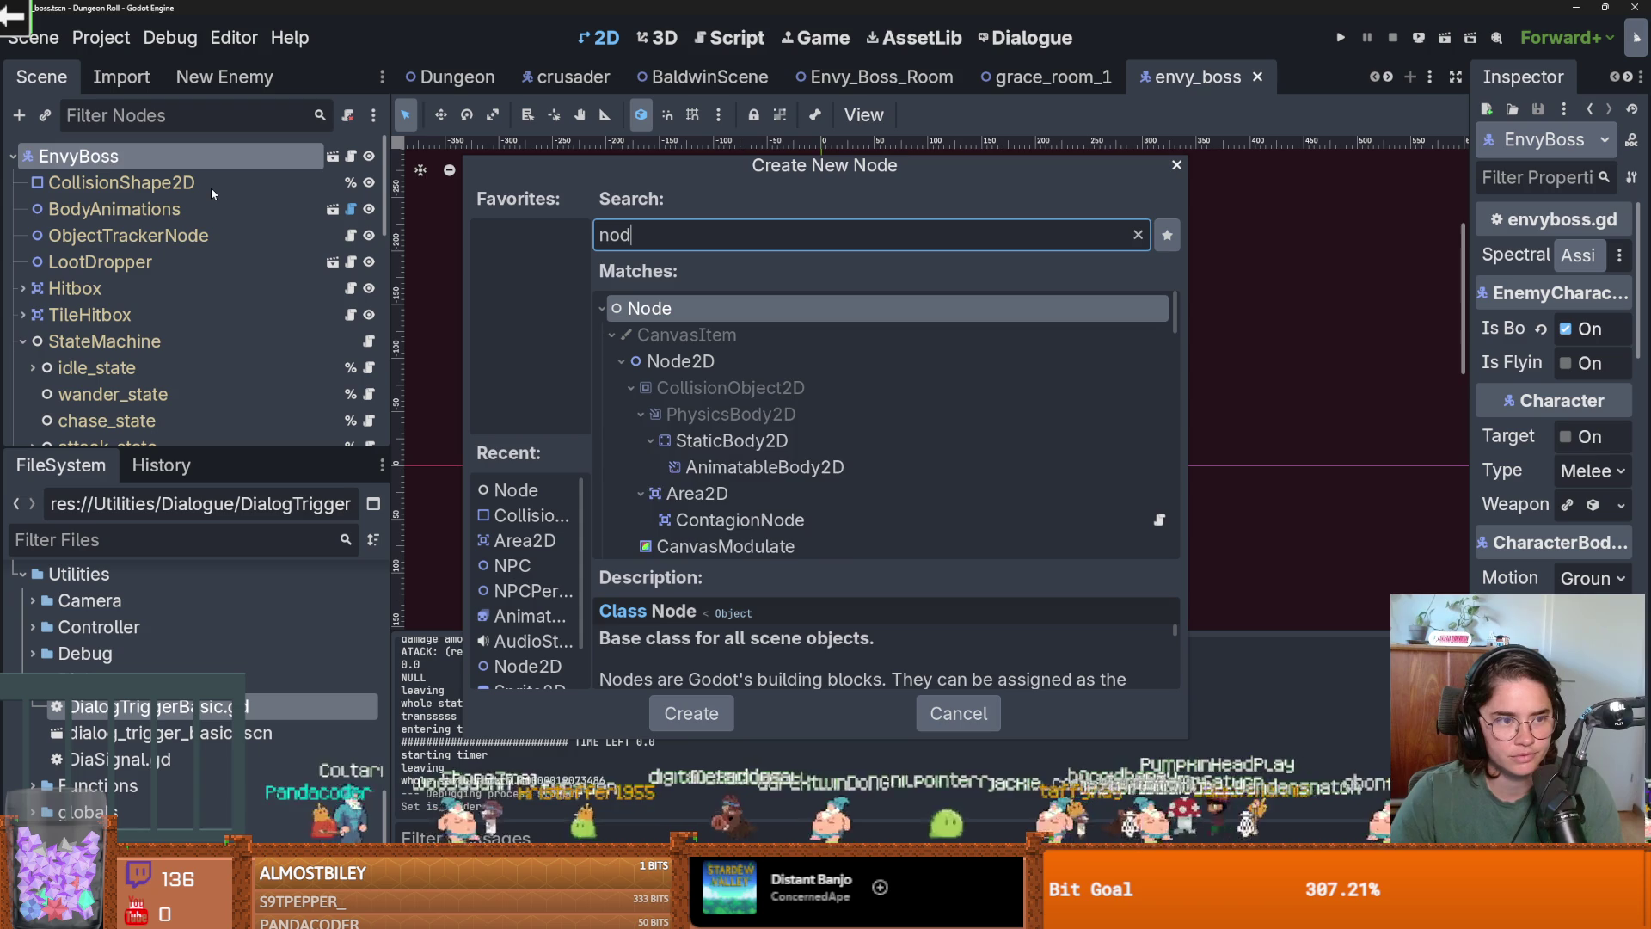
pyautogui.write('e')
pyautogui.press('Down')
pyautogui.press('Return')
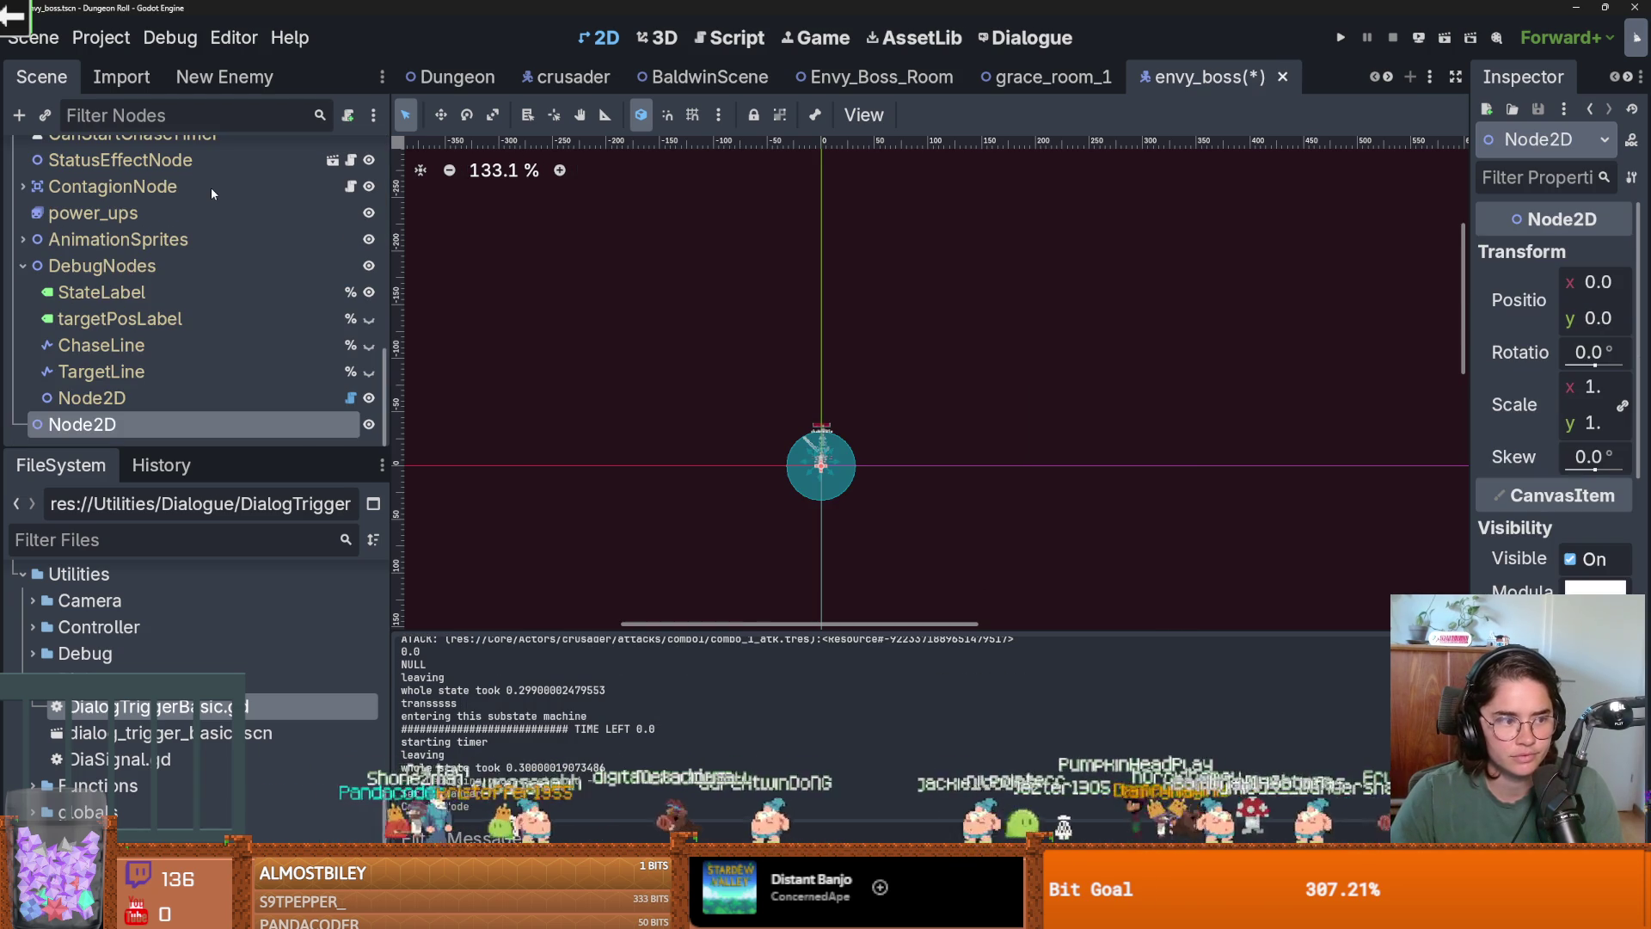
pyautogui.doubleClick(86, 424)
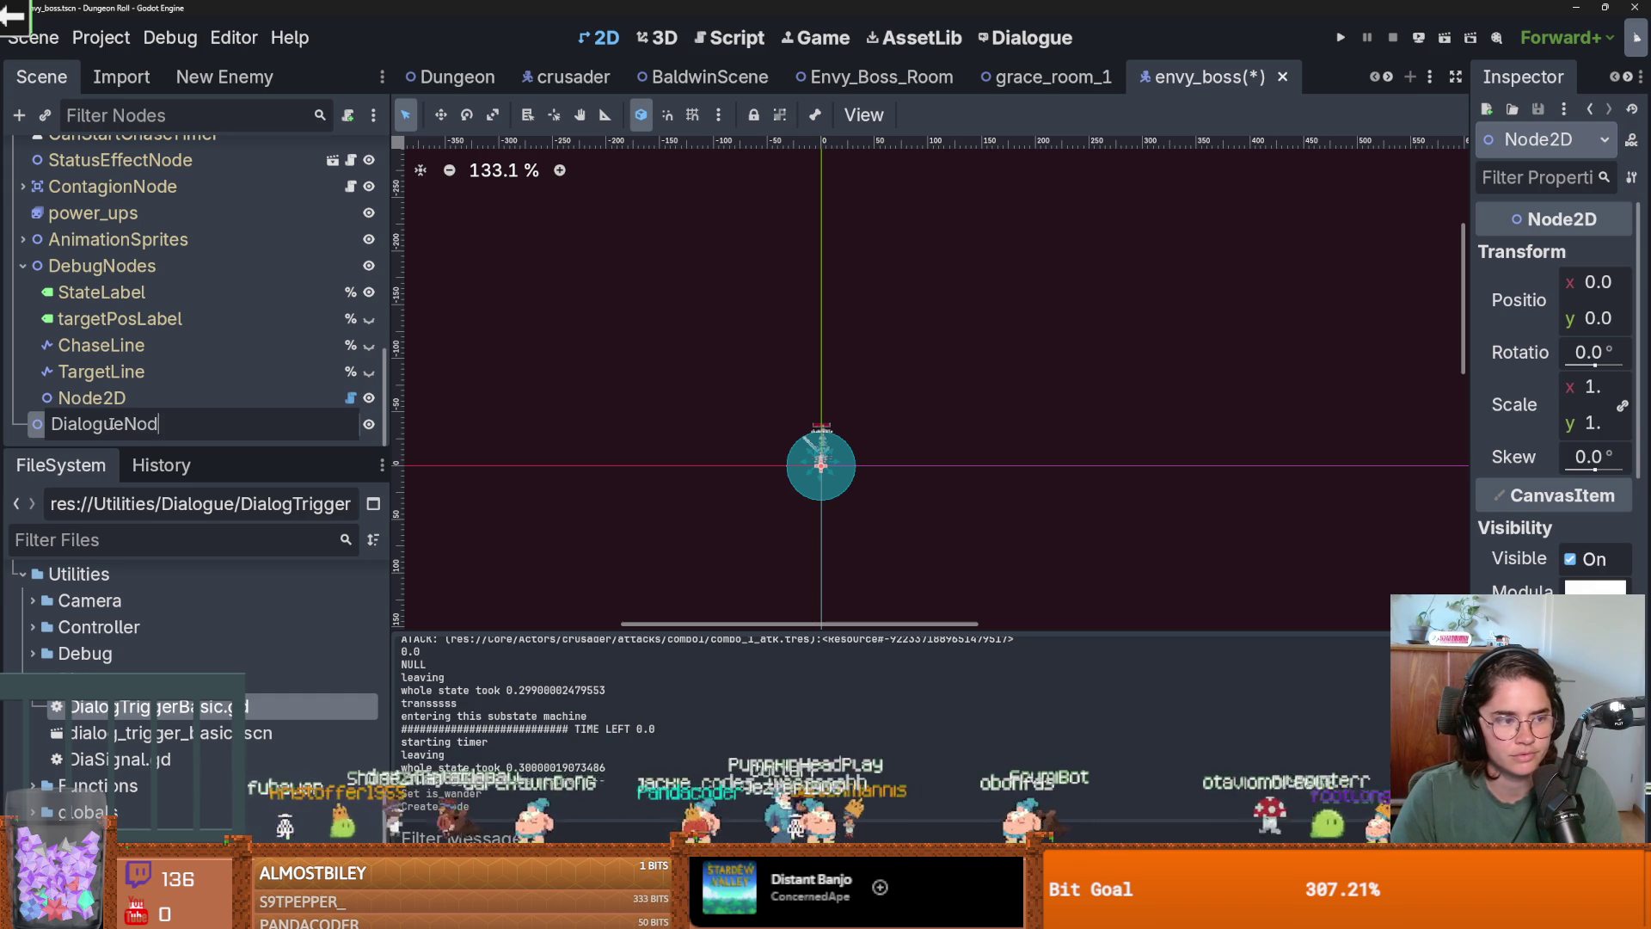
pyautogui.write('e')
pyautogui.press('Return')
# Attach DialogTriggerBasic.gd to DialogueNode, save the scene, and widen the Inspector
pyautogui.moveTo(142, 706)
pyautogui.mouseDown()
pyautogui.moveTo(157, 636)
pyautogui.moveTo(305, 424)
pyautogui.mouseUp()
pyautogui.hotkey('ctrl', 's')
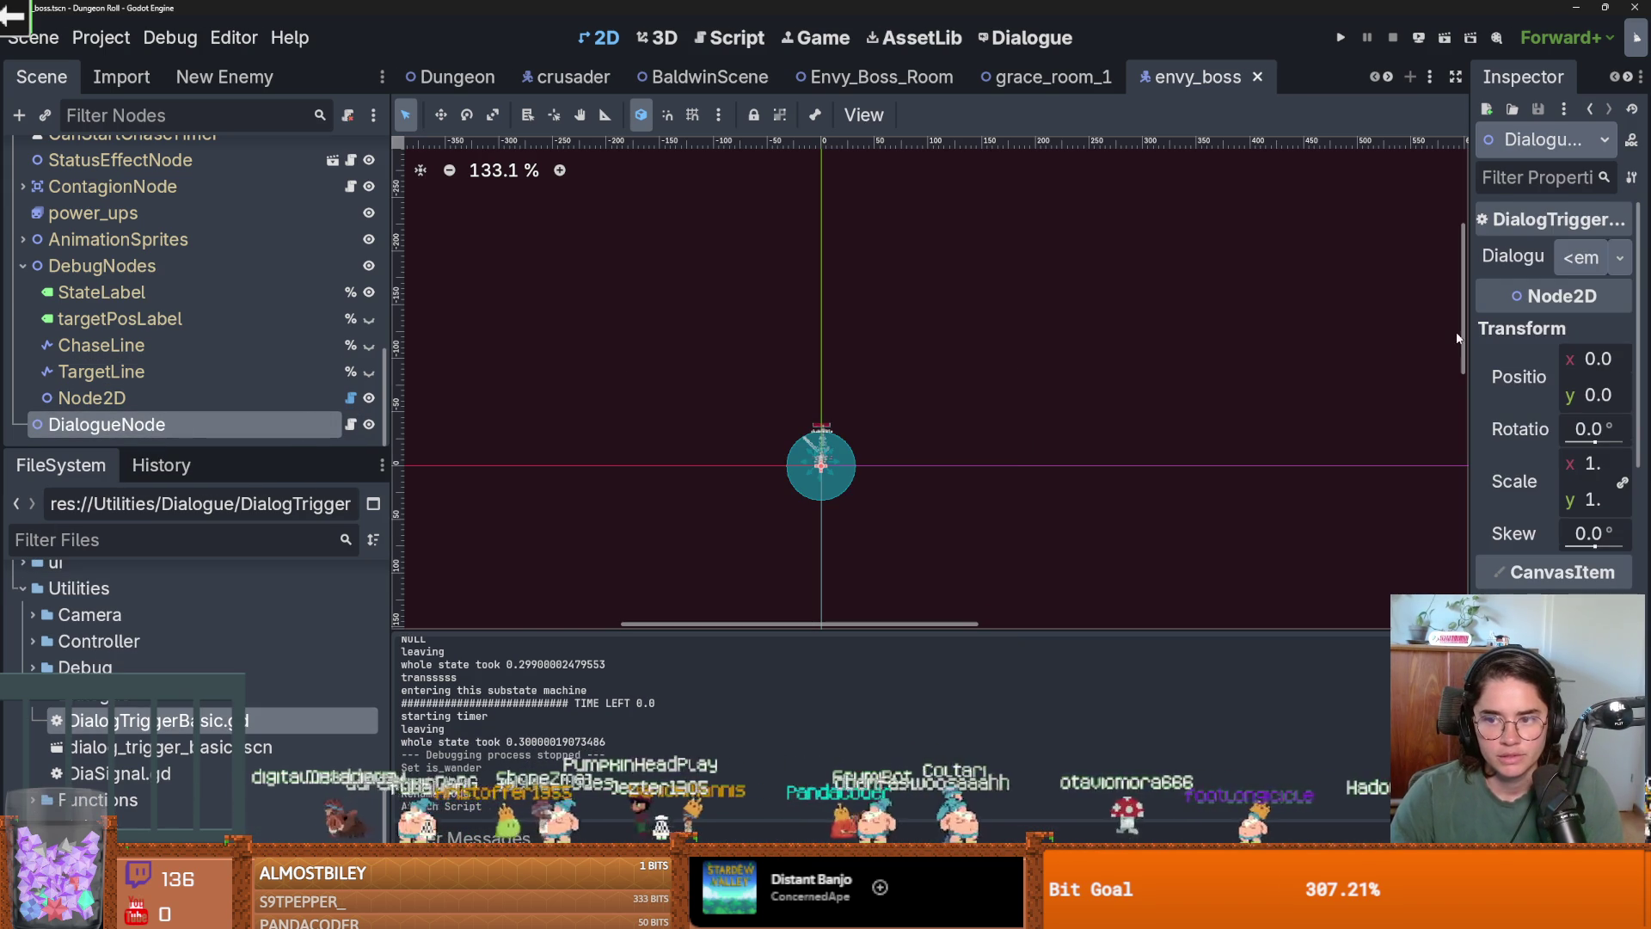
pyautogui.moveTo(1470, 330); pyautogui.dragTo(1239, 338)
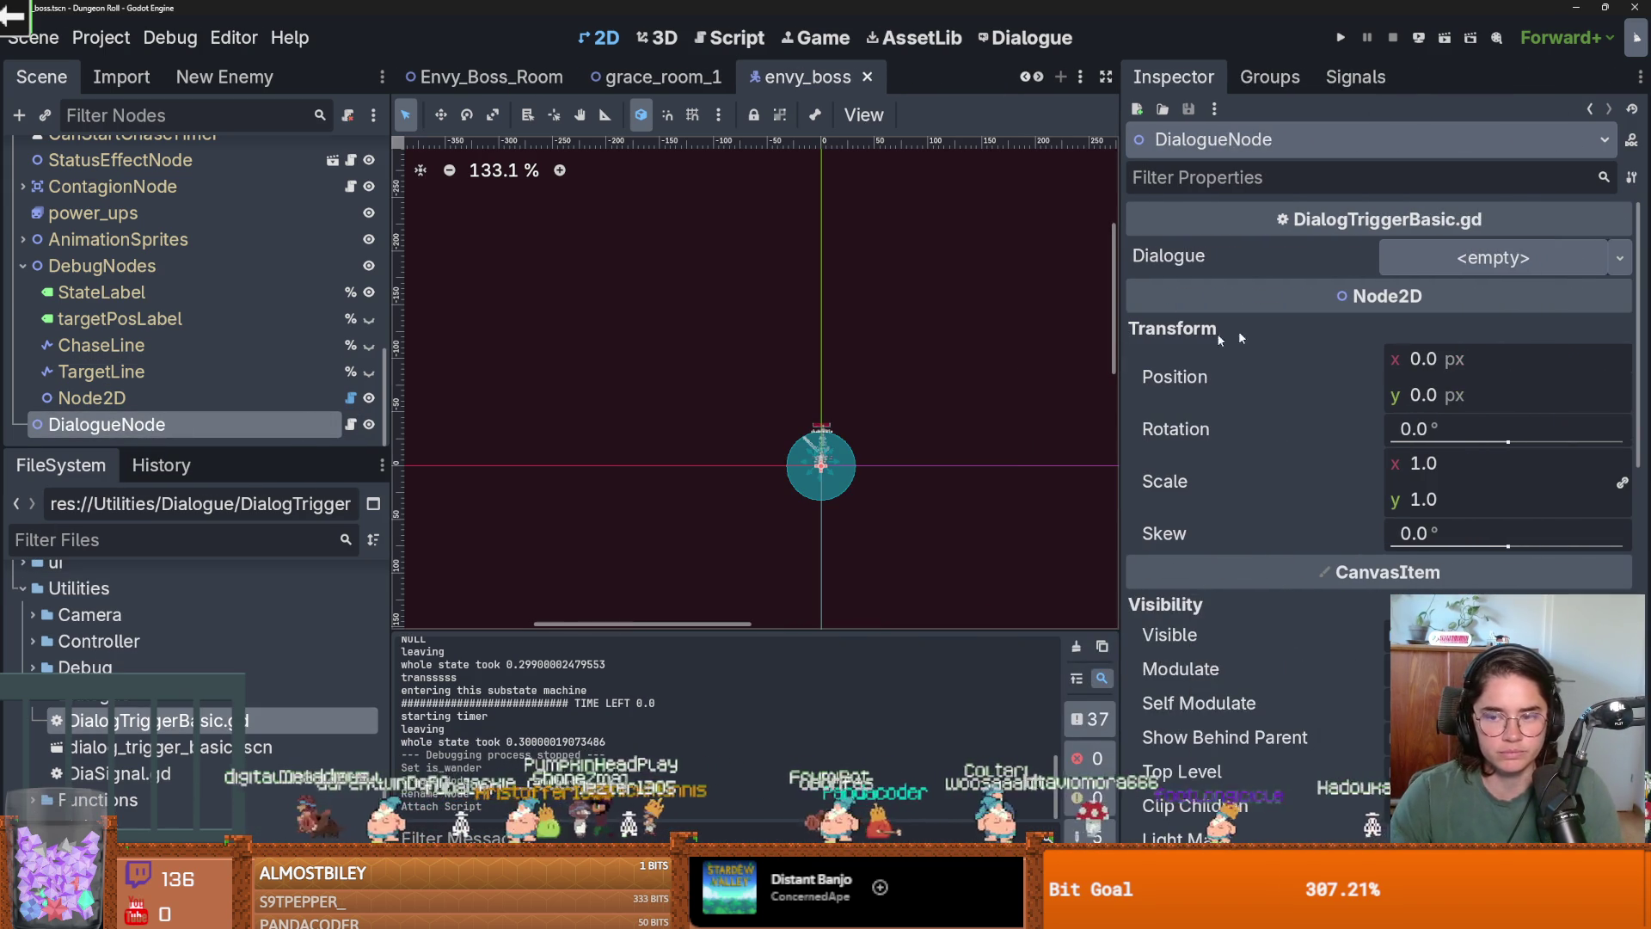
# Quick-load EnterEnvyRoom as DialogueNode's Dialogue resource and save the scene
pyautogui.click(1616, 266)
pyautogui.click(1561, 344)
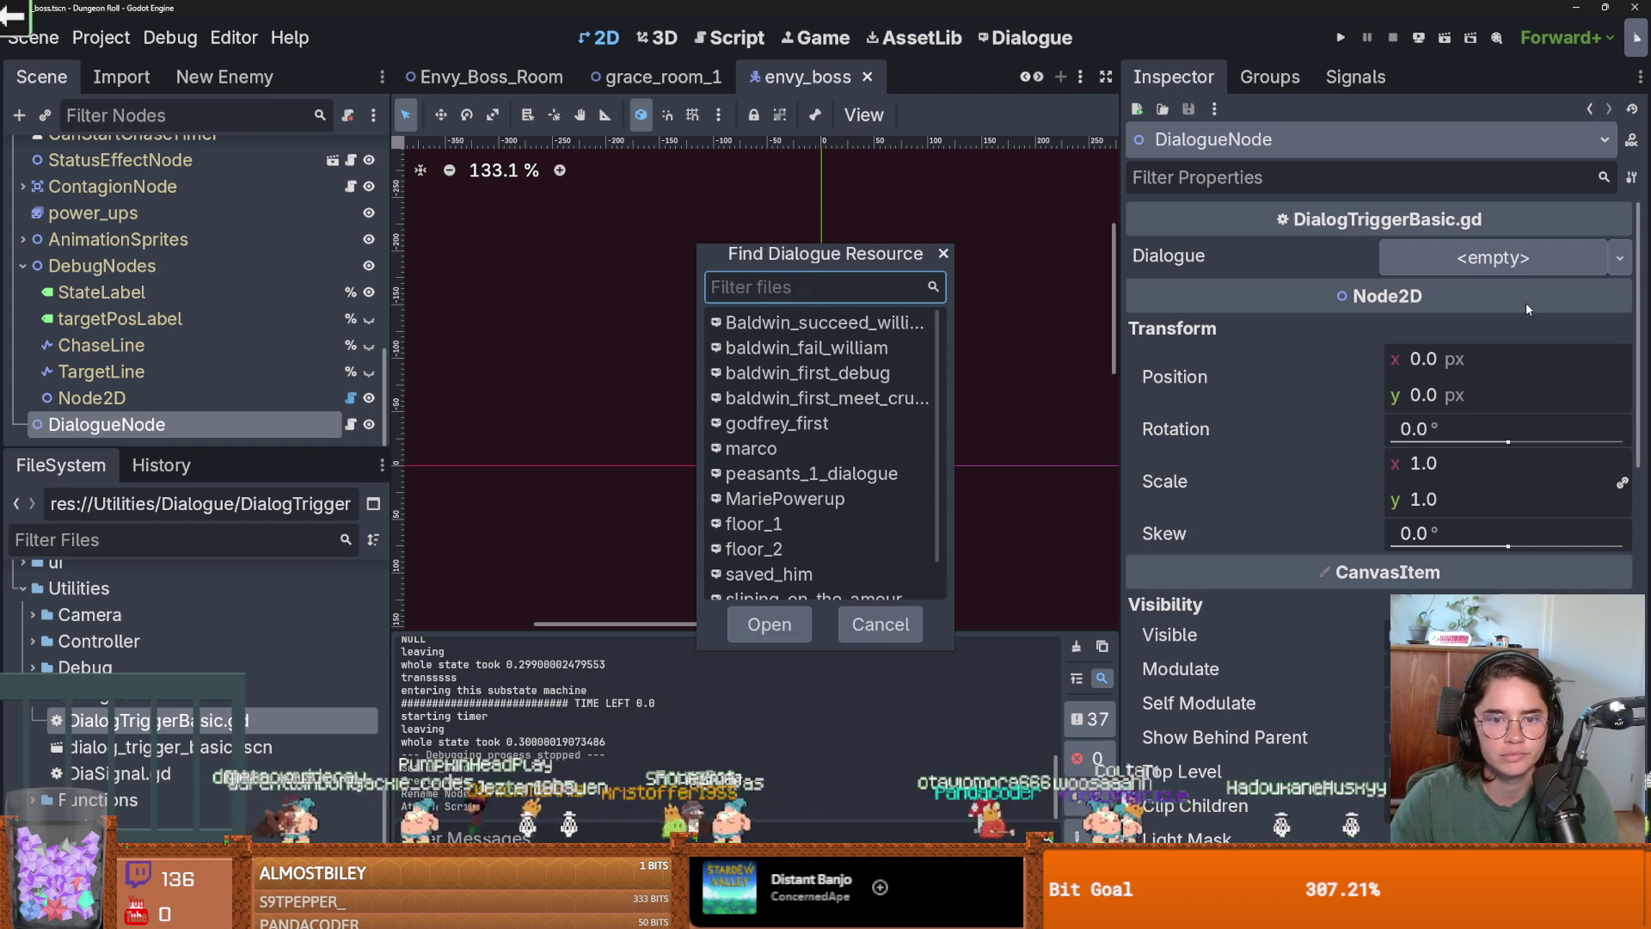
pyautogui.write('en')
pyautogui.doubleClick(860, 323)
pyautogui.hotkey('ctrl', 's')
# Open DialogueNode's DialogTriggerBasic.gd and copy the start_current_timeline call on line 15
pyautogui.moveTo(196, 446)
pyautogui.mouseDown()
pyautogui.moveTo(284, 553)
pyautogui.moveTo(312, 559)
pyautogui.mouseUp()
pyautogui.click(352, 547)
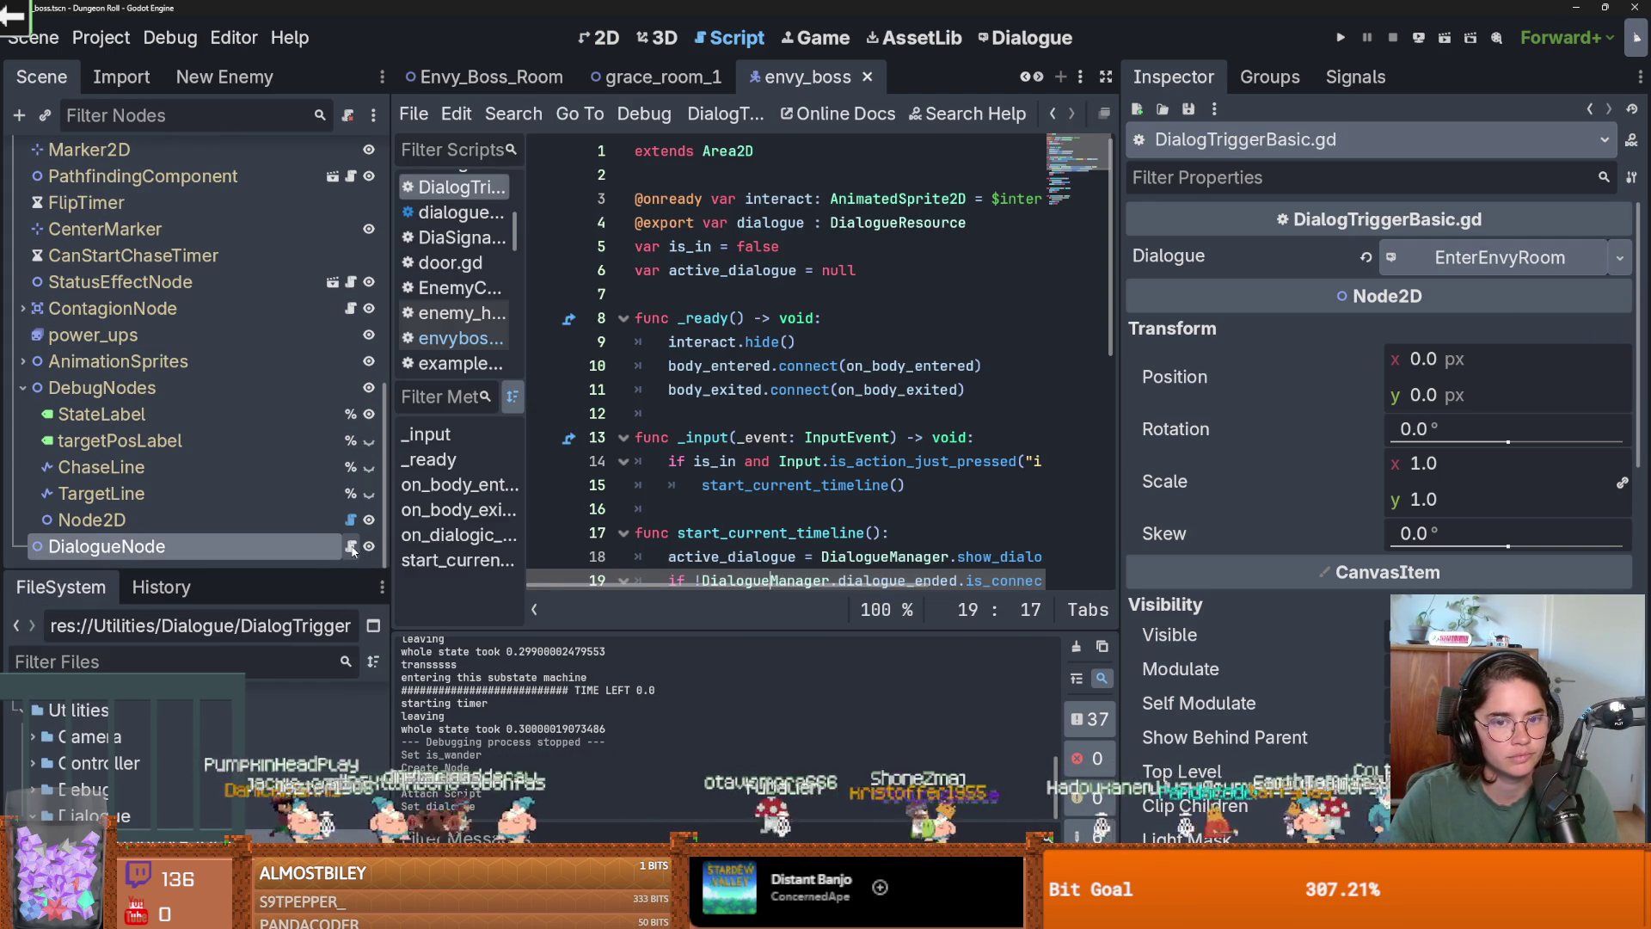
pyautogui.scroll(-3, 784, 270)
pyautogui.scroll(3, 783, 270)
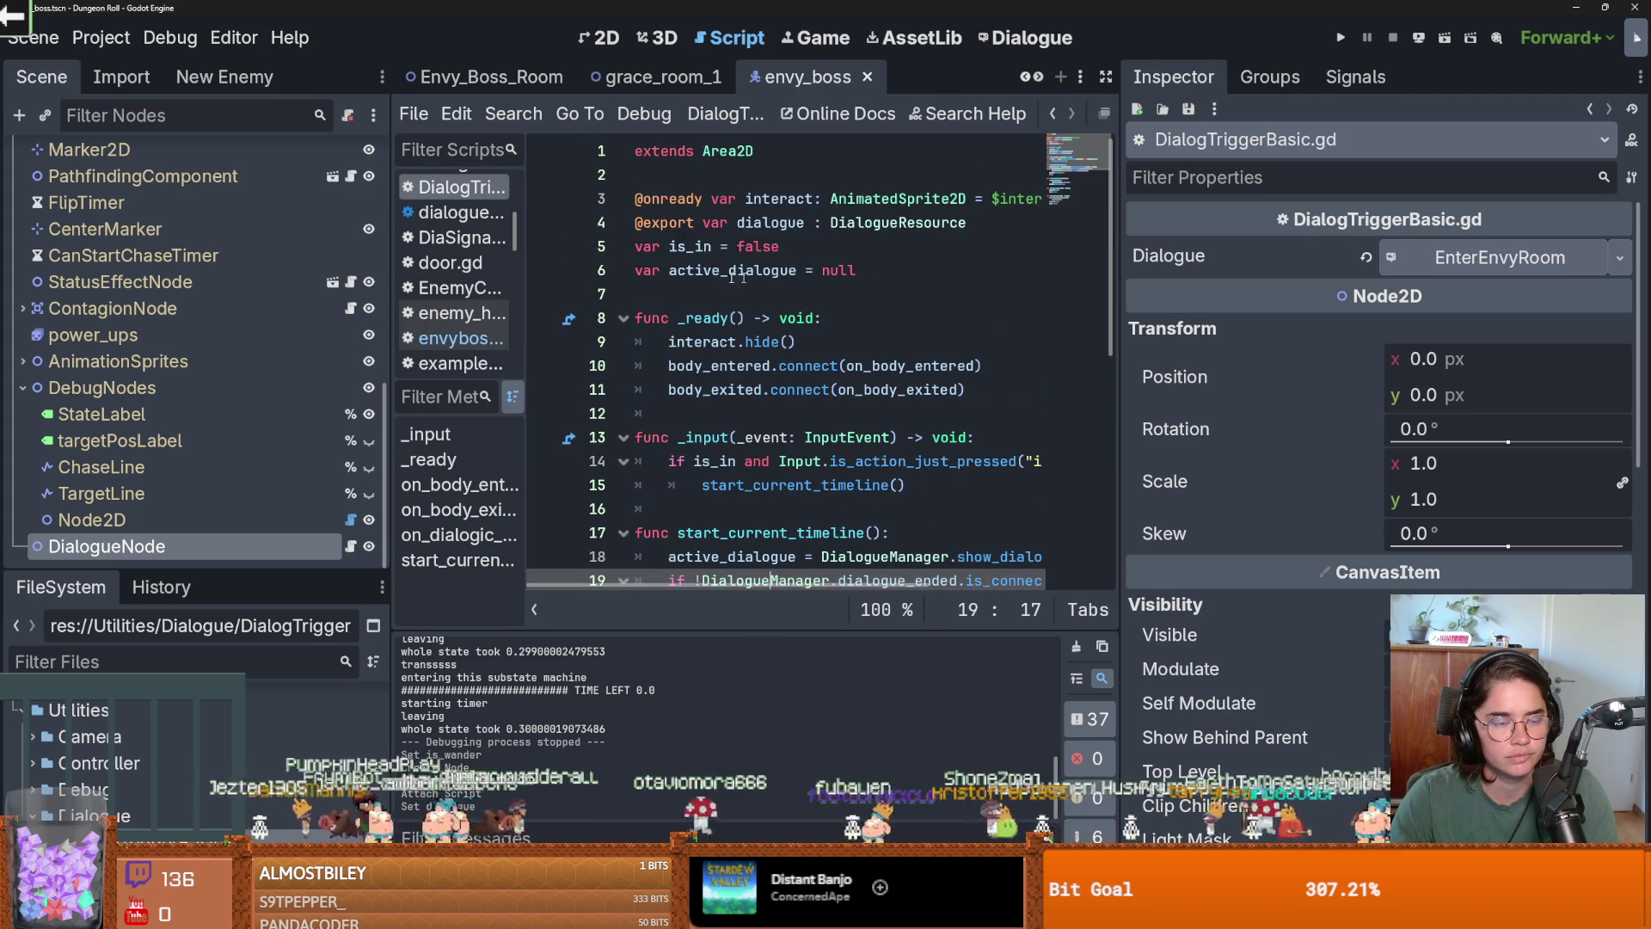
pyautogui.scroll(5, 368, 189)
pyautogui.scroll(-5, 368, 190)
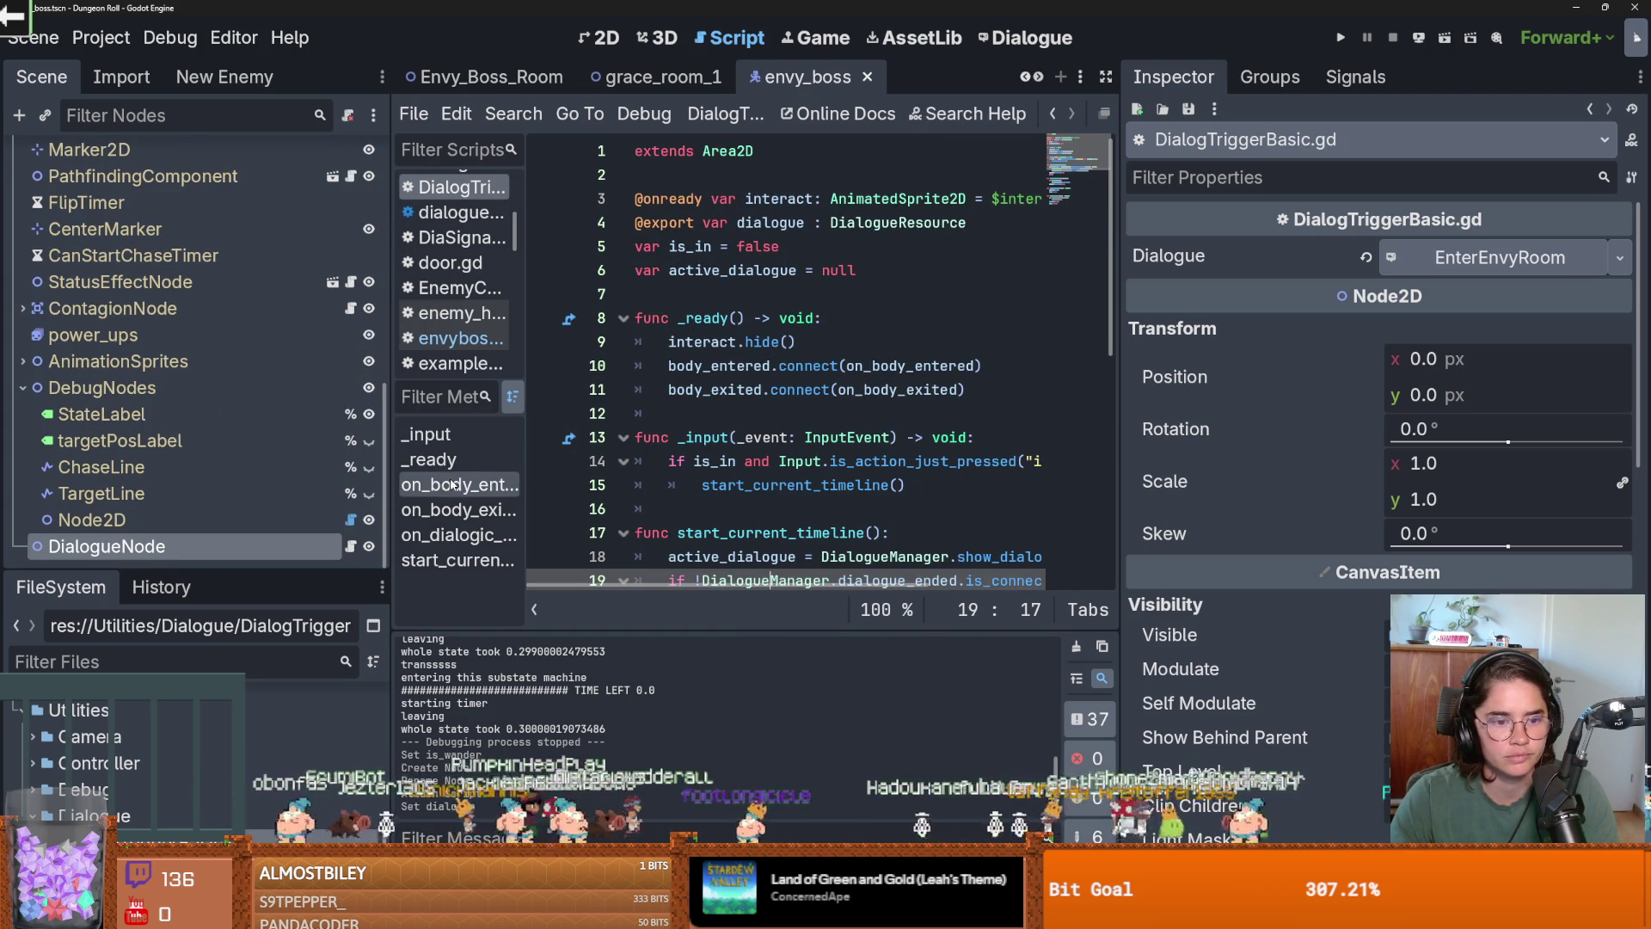
pyautogui.scroll(-3, 817, 275)
pyautogui.click(907, 270)
pyautogui.hotkey('shift', 'Home')
pyautogui.scroll(3, 308, 244)
pyautogui.scroll(5, 307, 244)
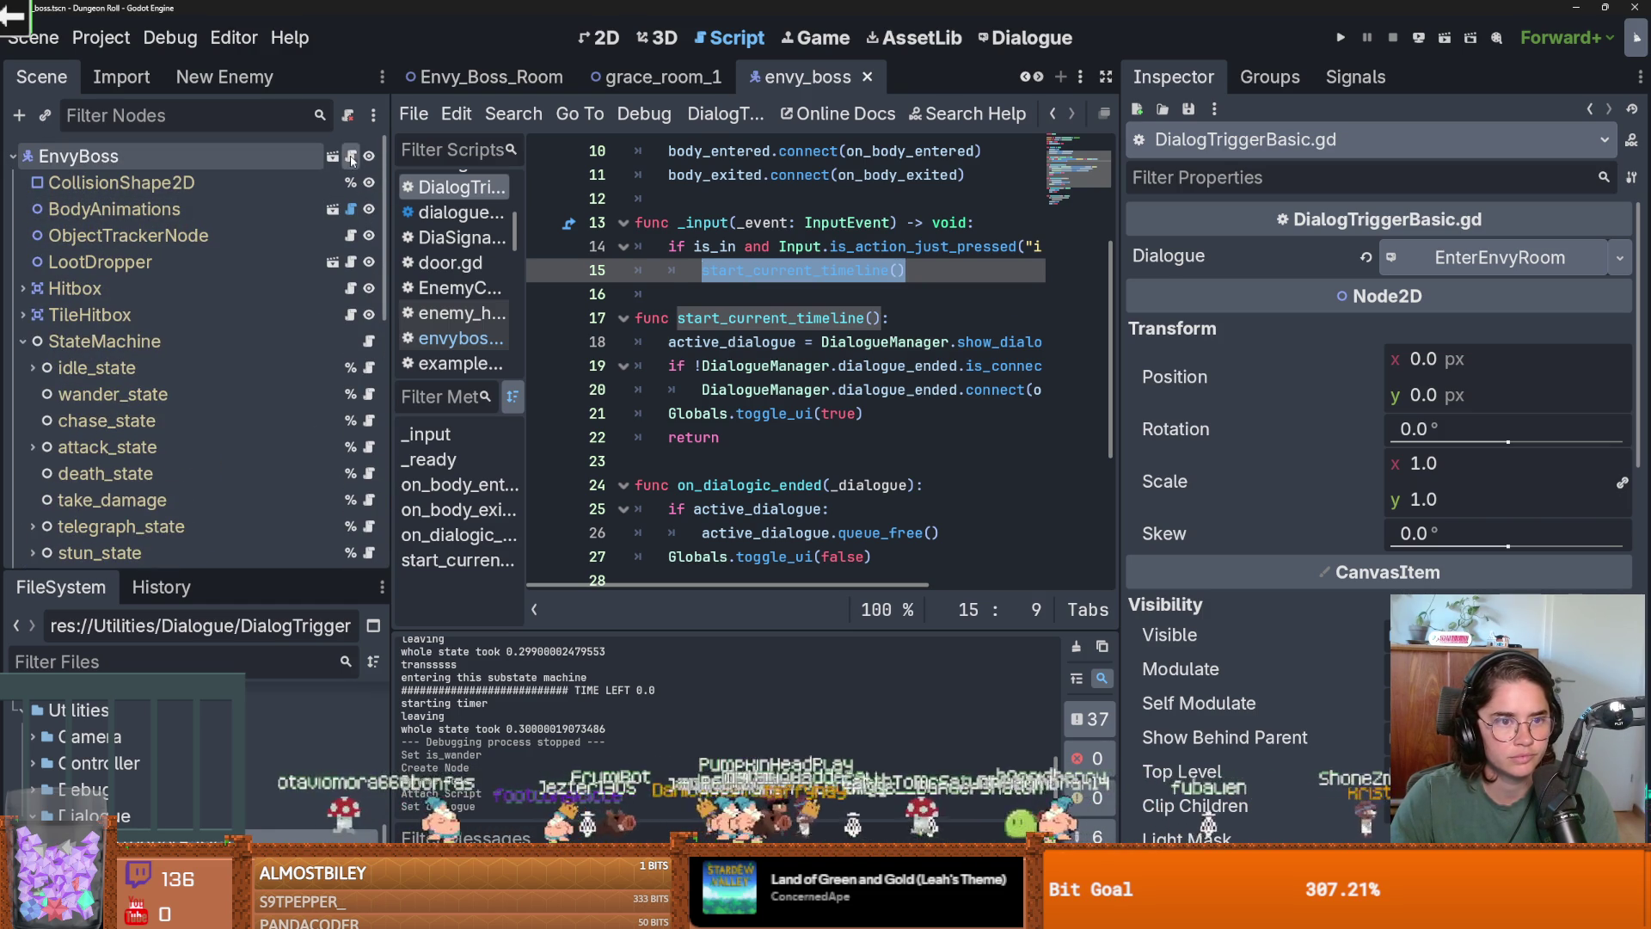
# In envyboss.gd, add a start_dialogue() function below on_start_fight
pyautogui.click(351, 156)
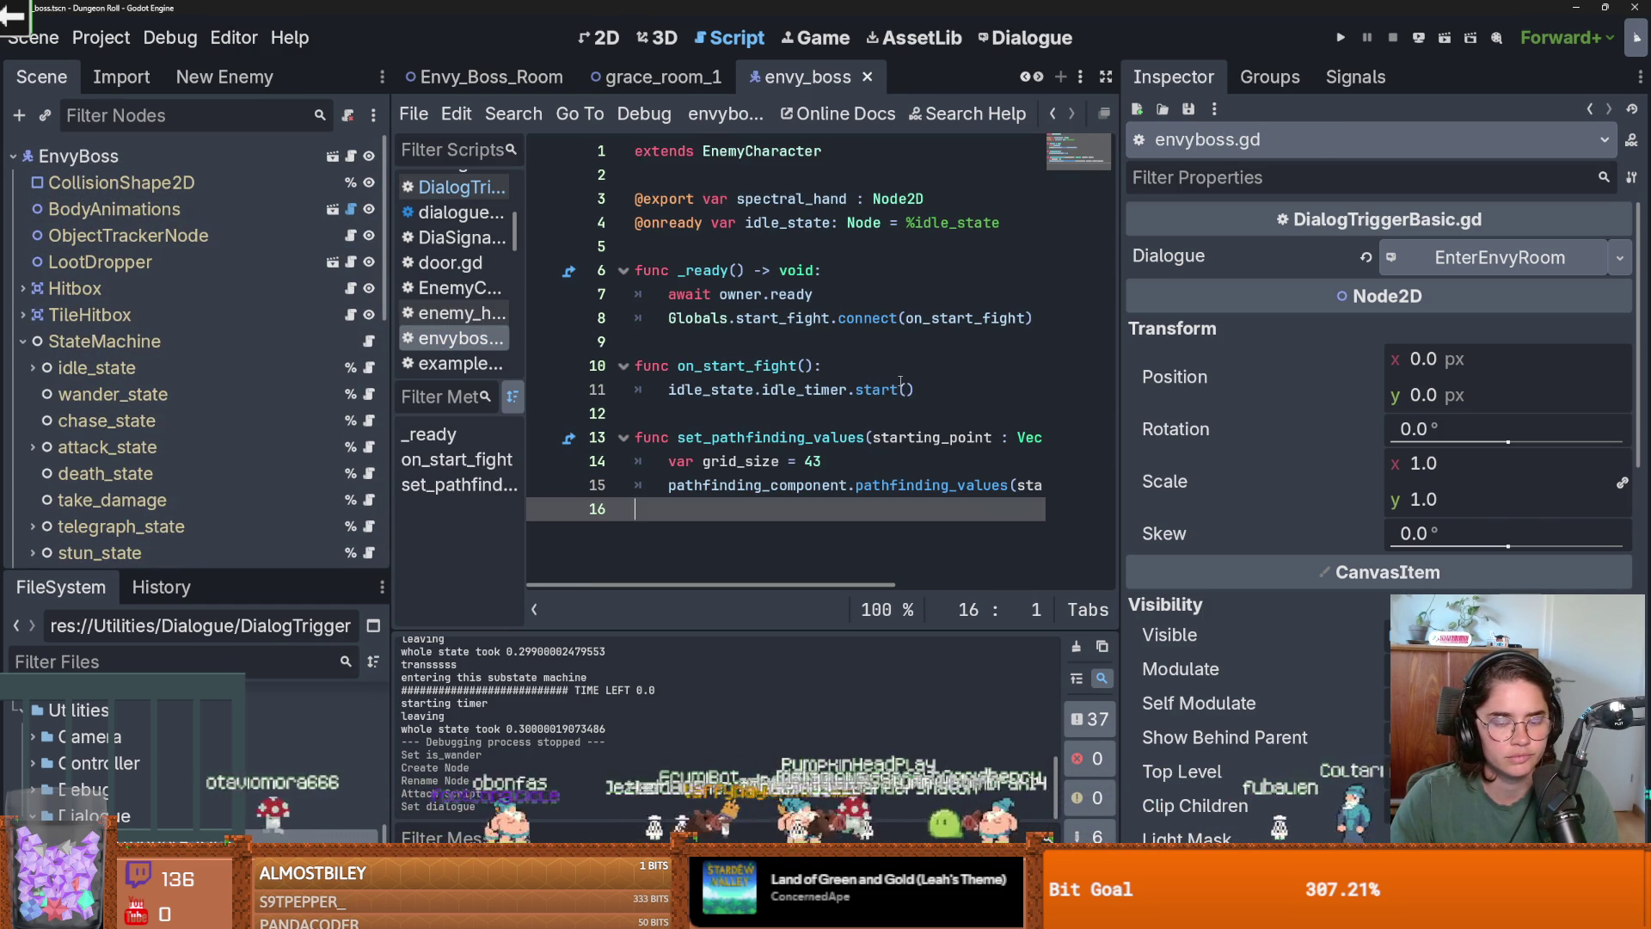
pyautogui.moveTo(1120, 374); pyautogui.dragTo(1372, 374)
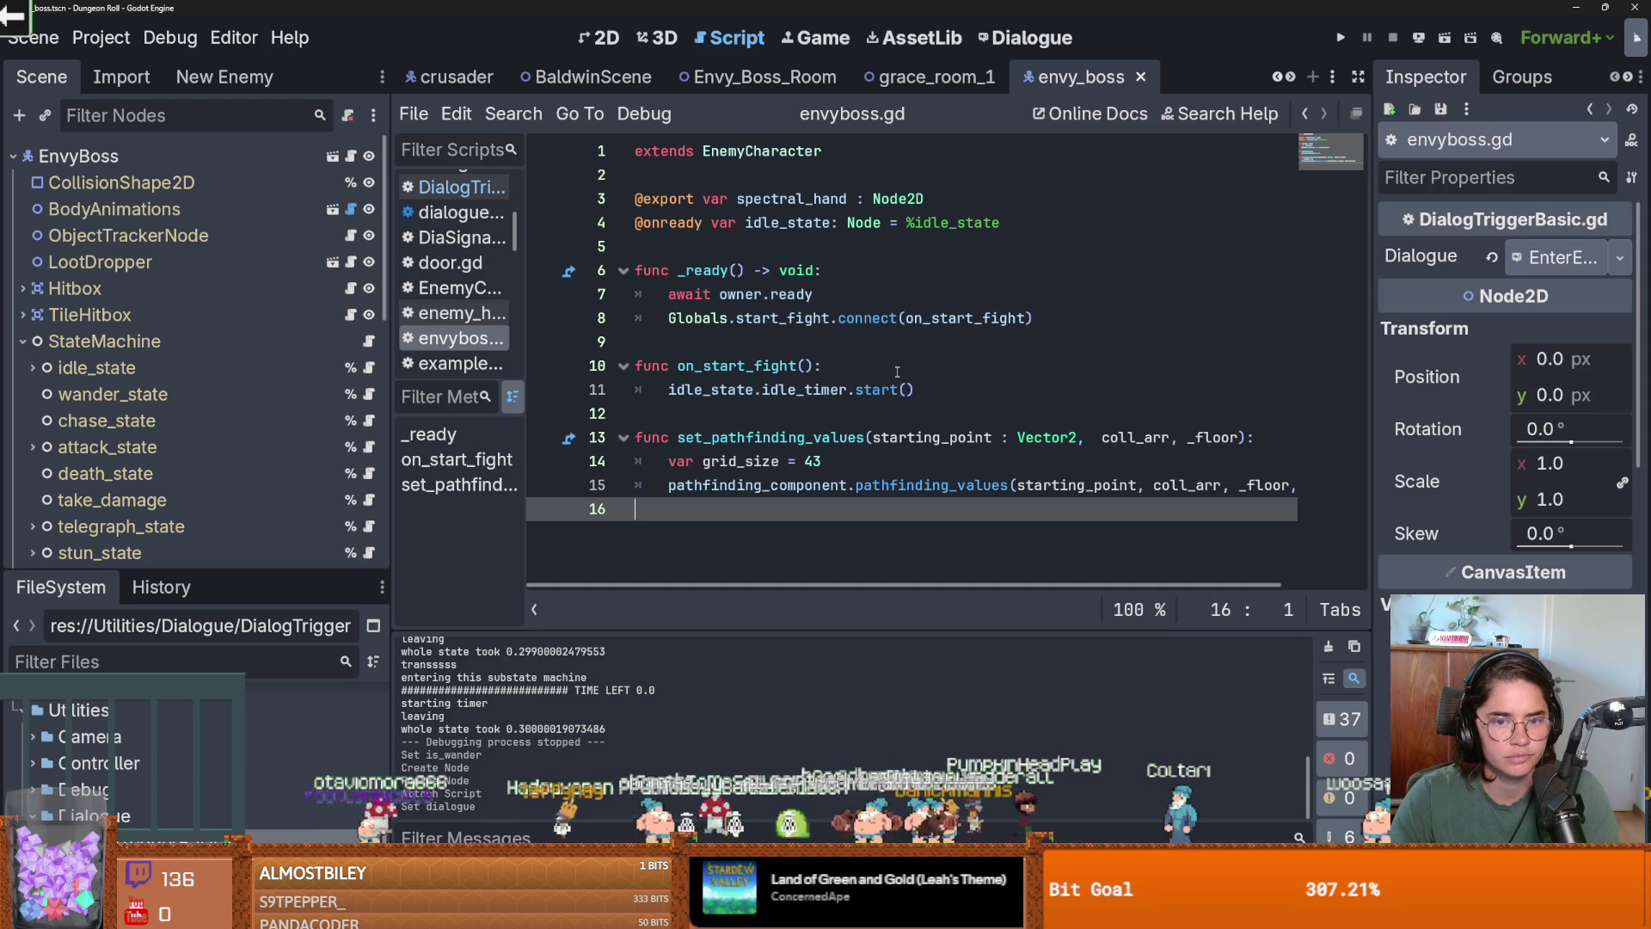
pyautogui.scroll(-5, 47, 341)
pyautogui.scroll(5, 39, 266)
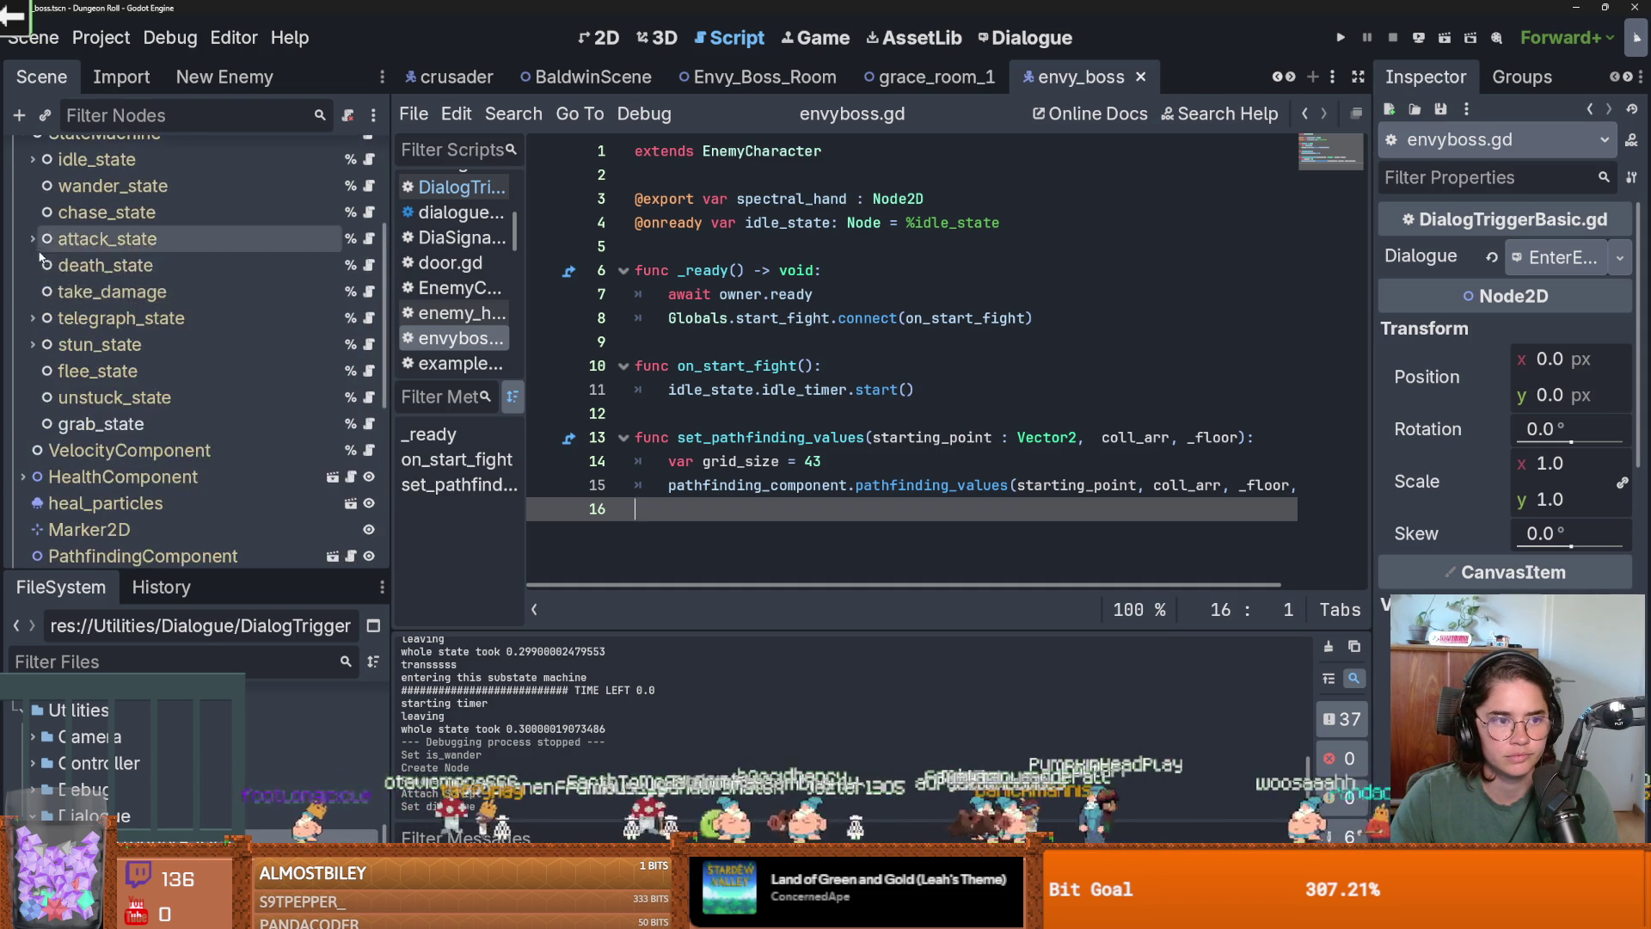
pyautogui.click(23, 290)
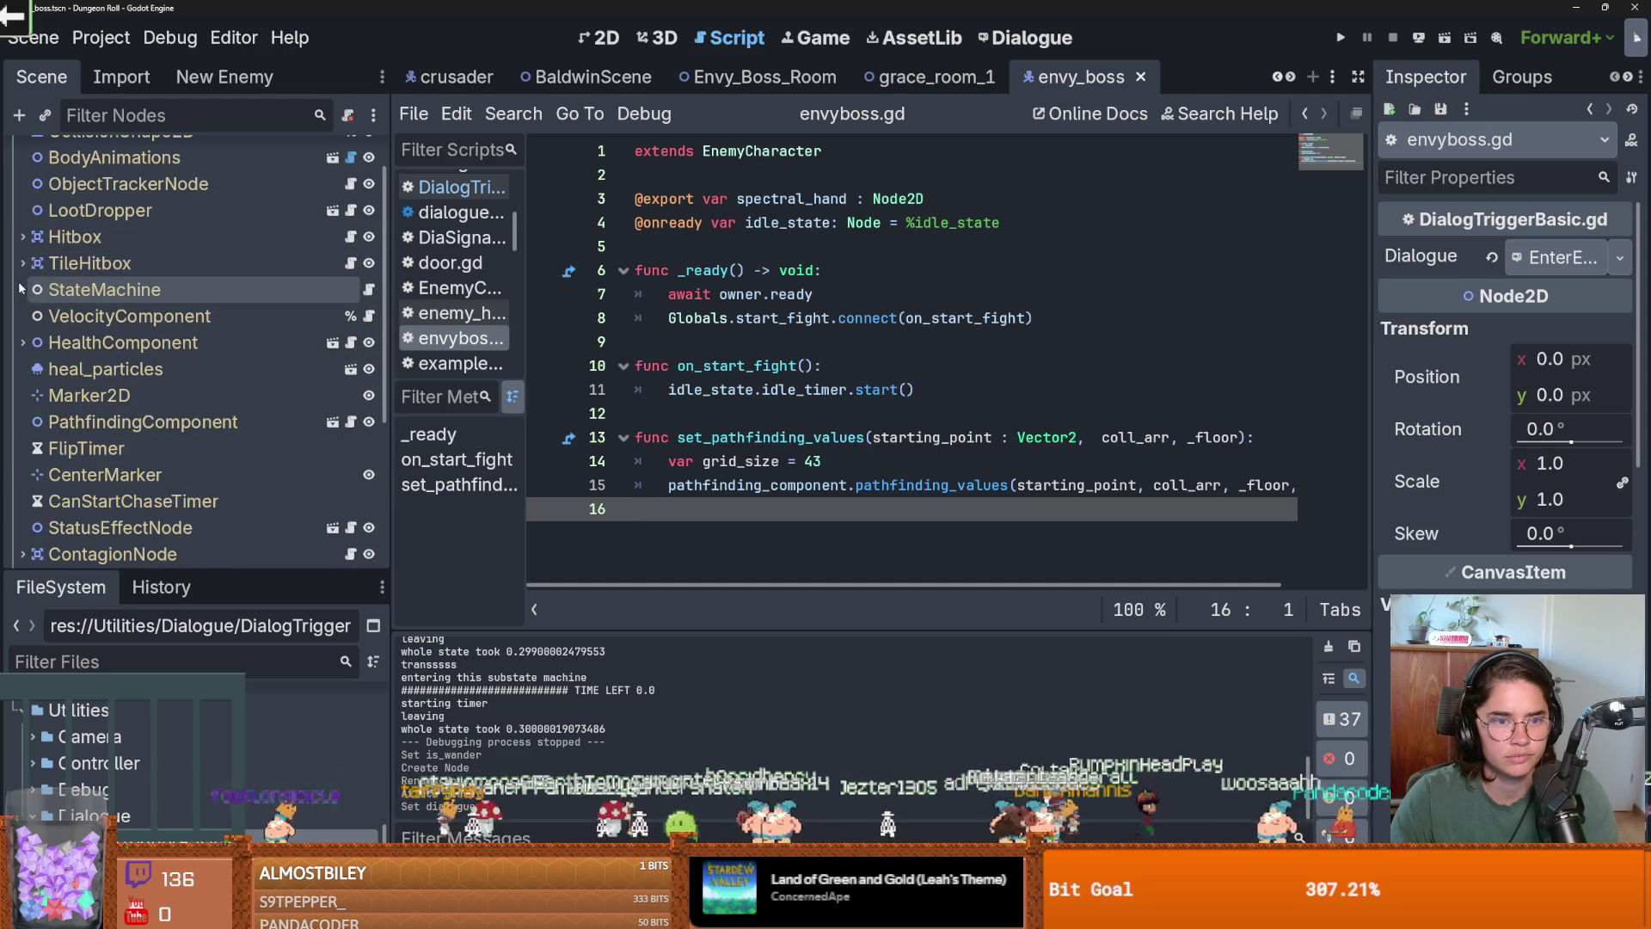
pyautogui.click(714, 406)
pyautogui.press('Return')
pyautogui.press('Return')
pyautogui.press('Up')
pyautogui.press('Up')
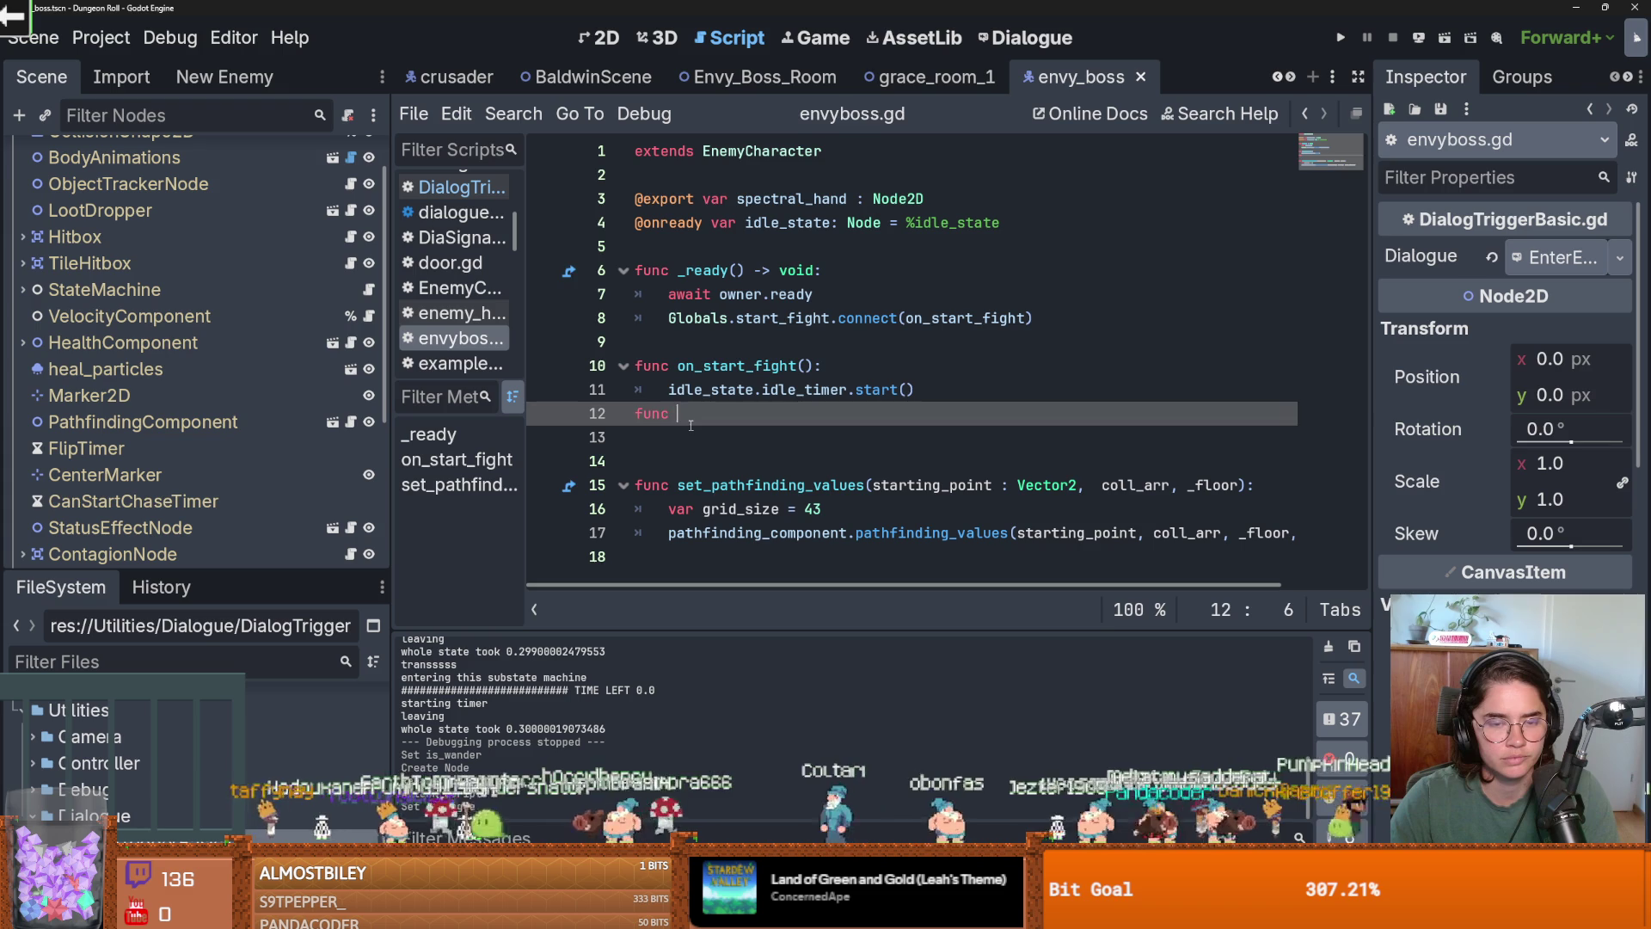
pyautogui.write('start_dialo')
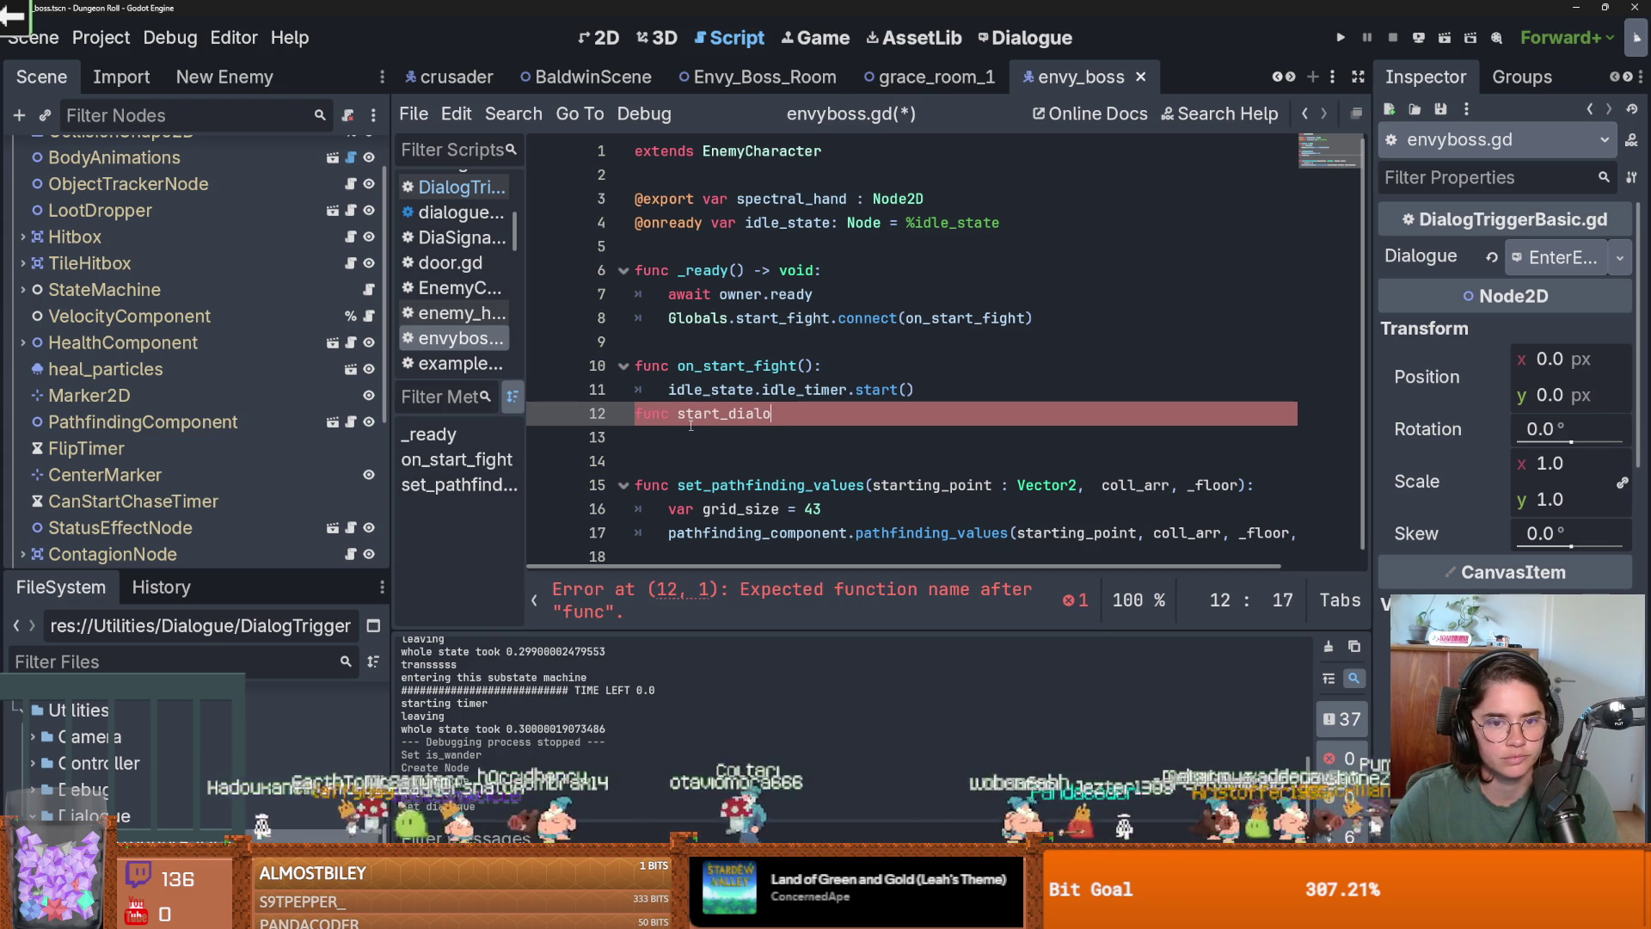
pyautogui.write('):')
pyautogui.press('Return')
pyautogui.write('start_current_timeline()')
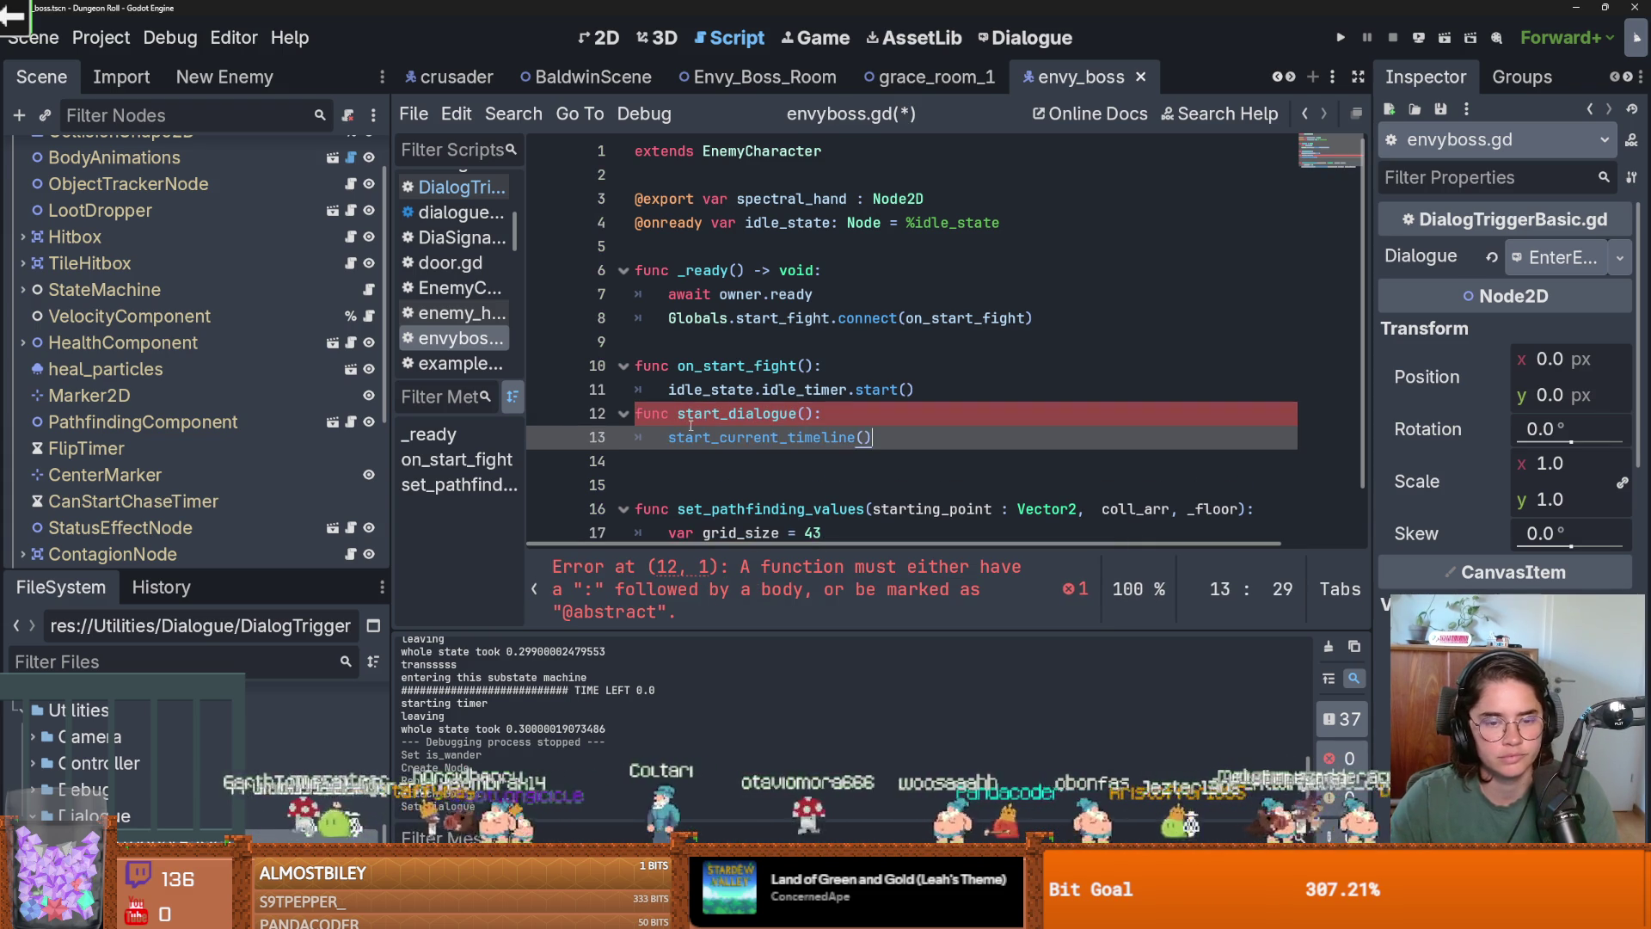
pyautogui.scroll(-3, 189, 387)
pyautogui.moveTo(107, 546); pyautogui.dragTo(746, 258)
pyautogui.click(751, 461)
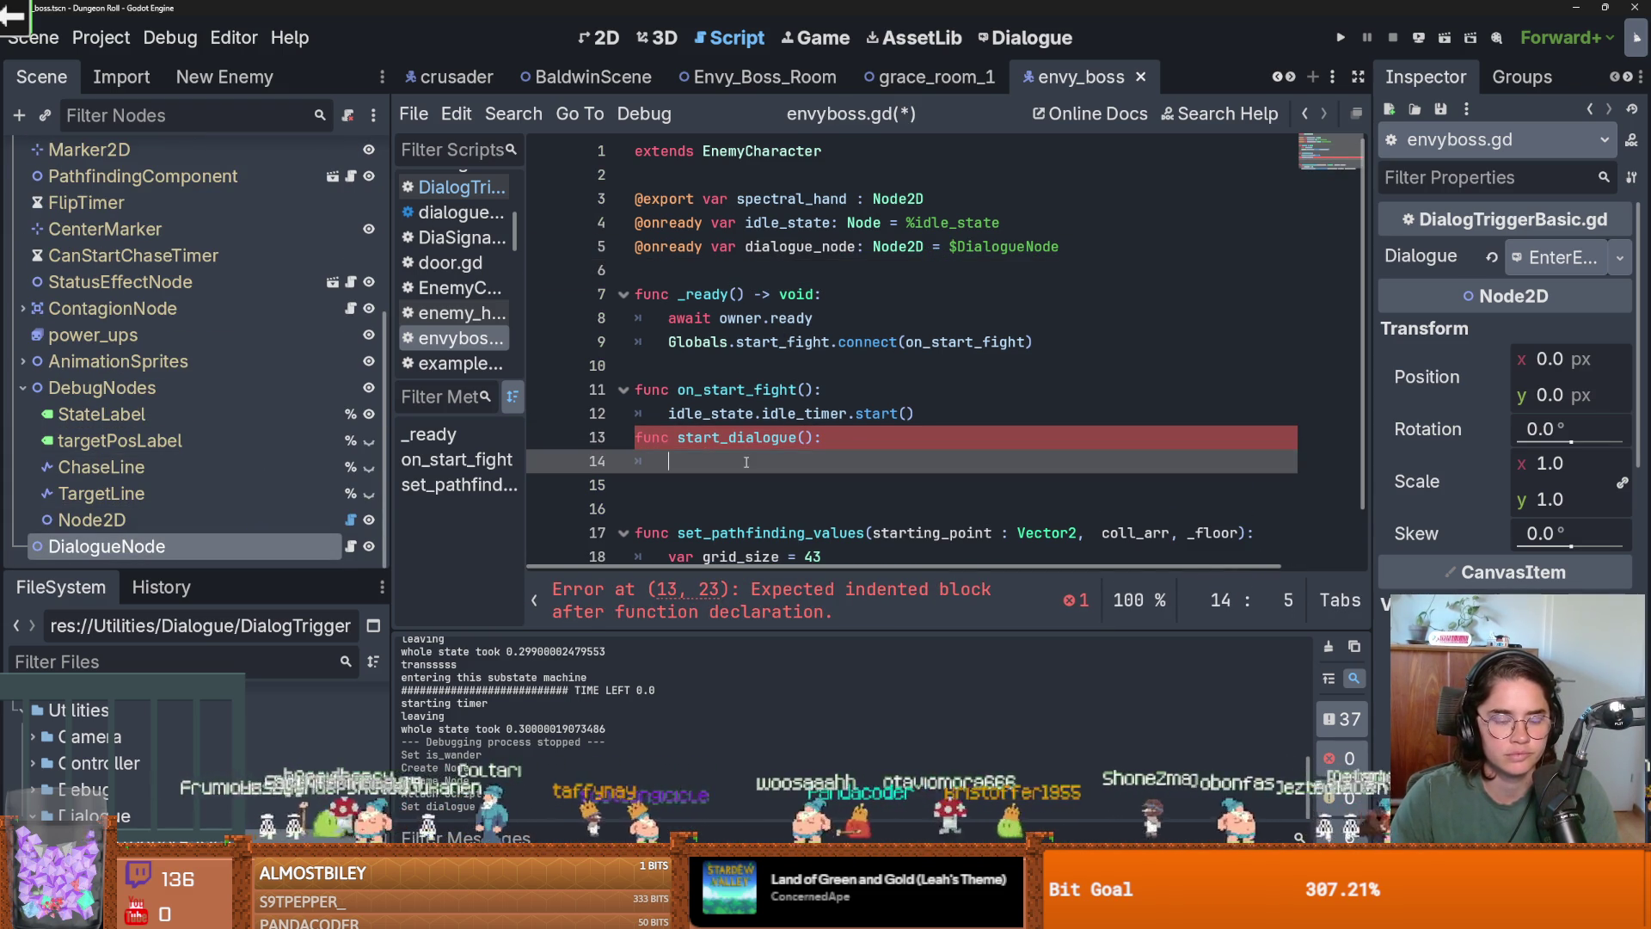
pyautogui.write('di')
pyautogui.press('Return')
pyautogui.write('.')
pyautogui.write('start_current_timeline()')
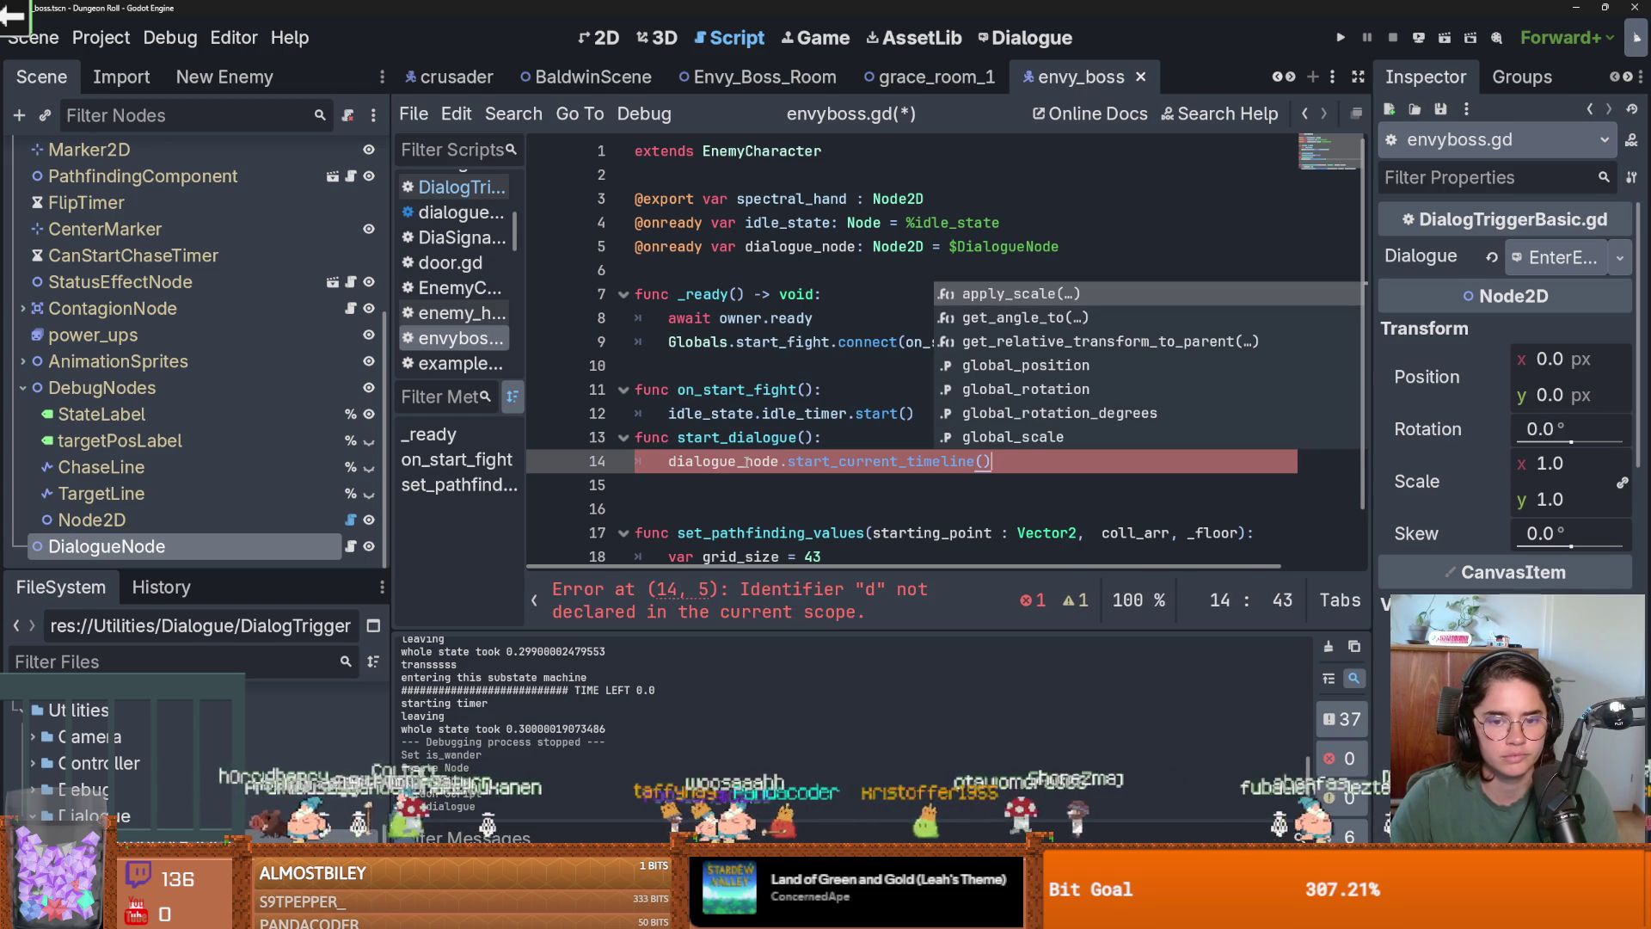
pyautogui.click(909, 421)
pyautogui.press('Return')
pyautogui.hotkey('ctrl', 's')
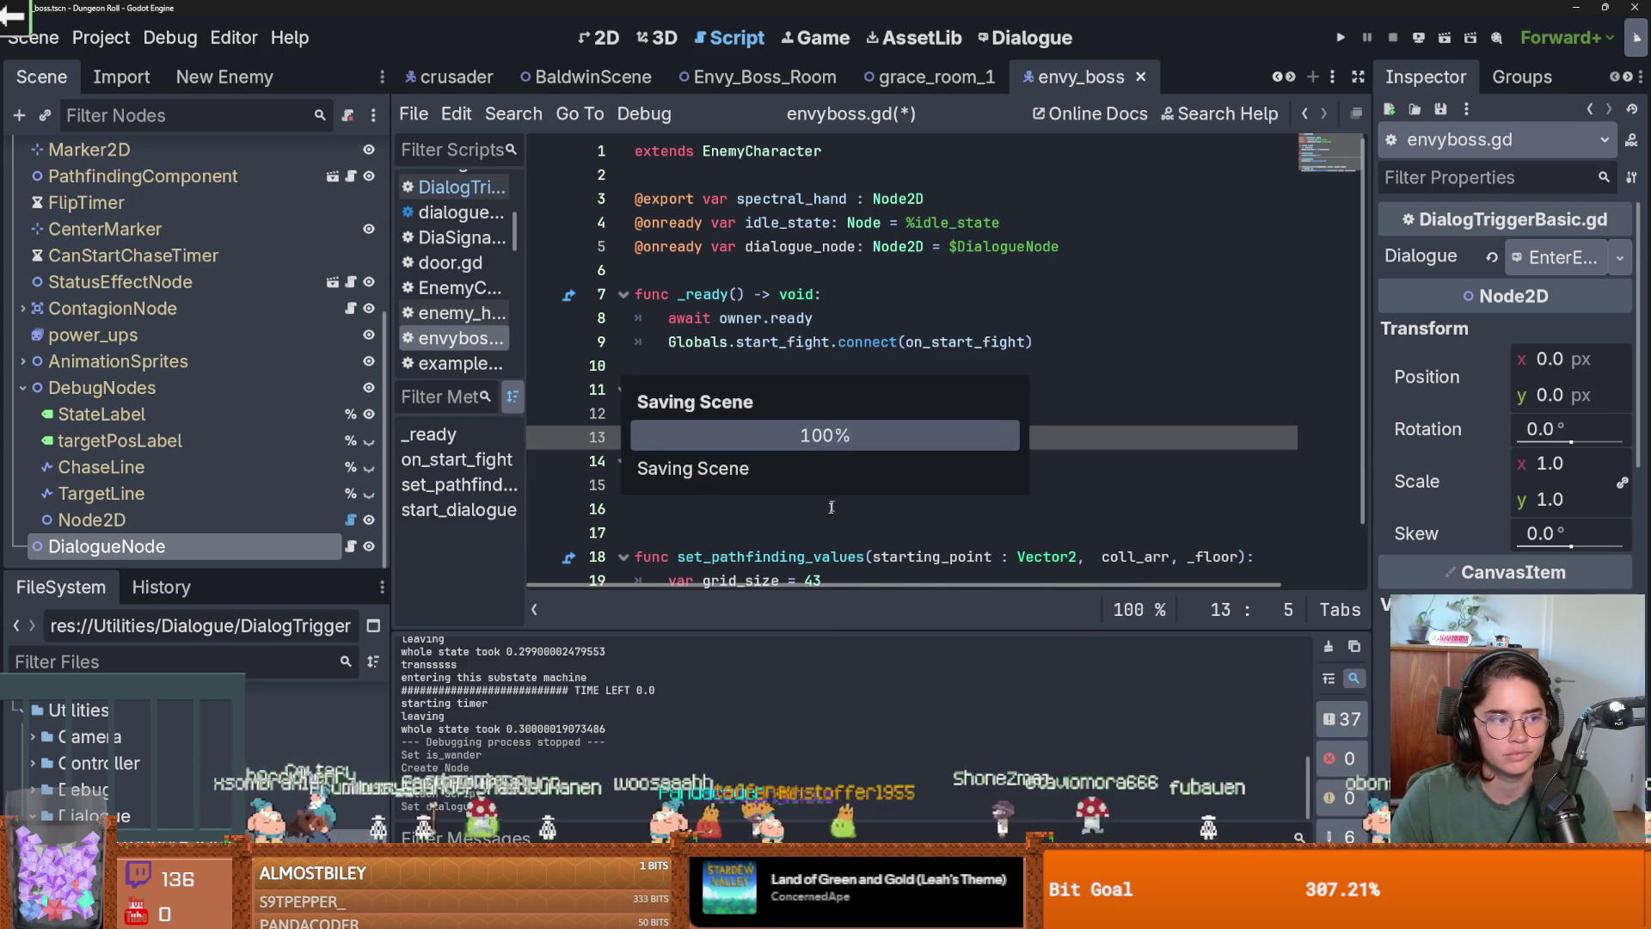
pyautogui.click(772, 533)
pyautogui.press('BackSpace')
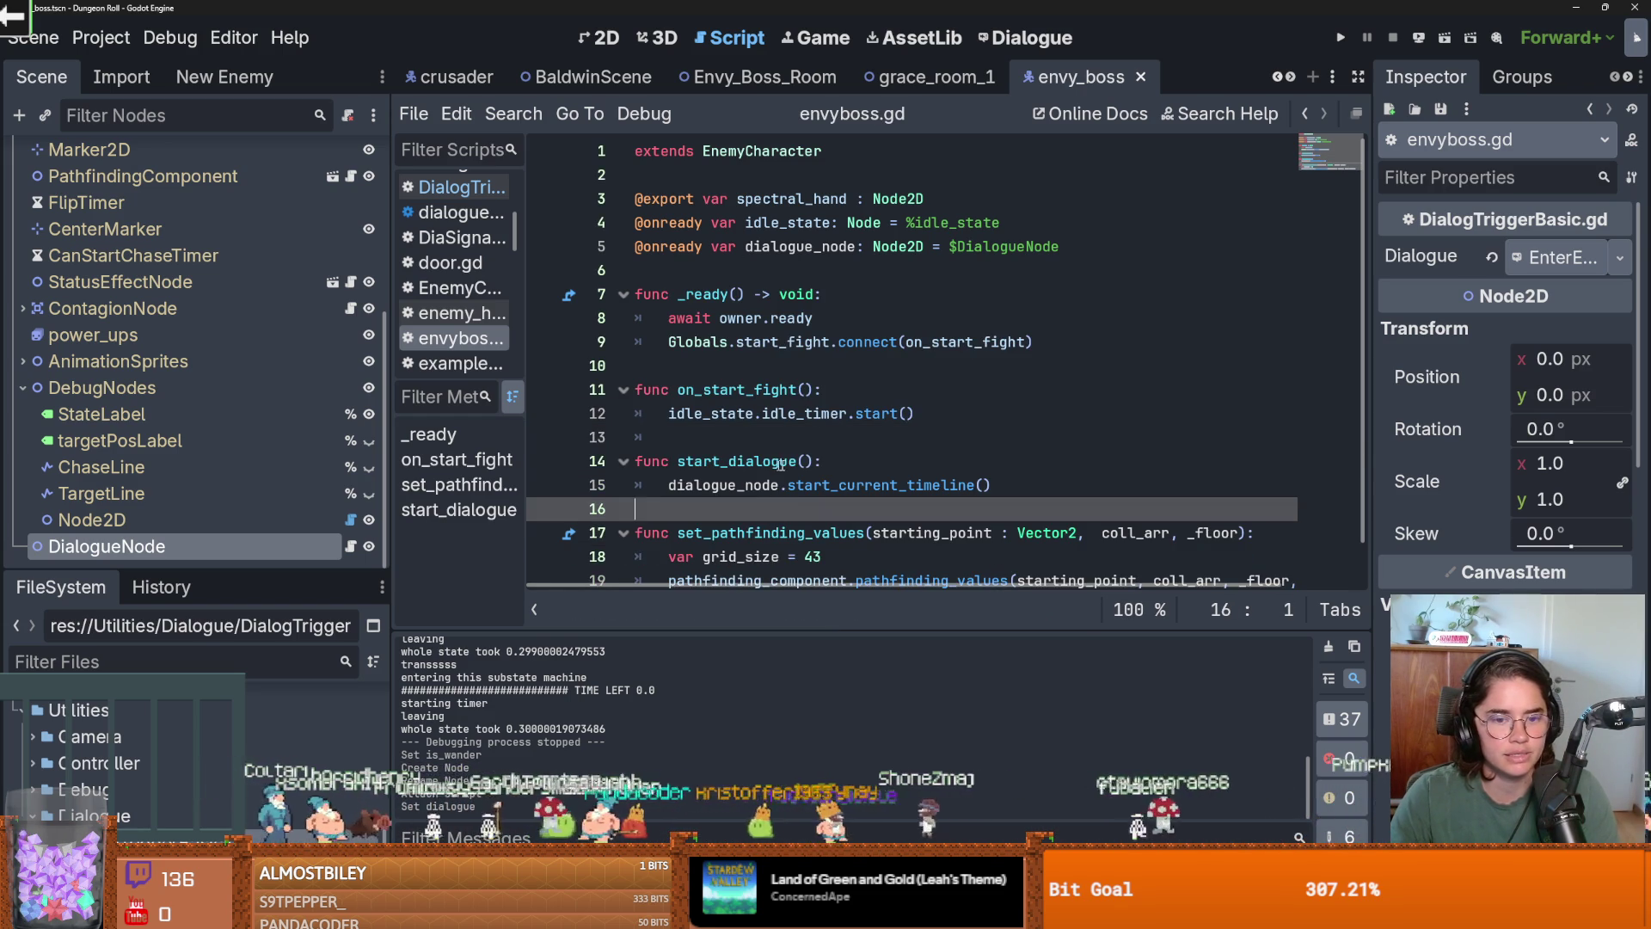
pyautogui.moveTo(816, 460); pyautogui.dragTo(710, 461)
pyautogui.hotkey('ctrl', 's')
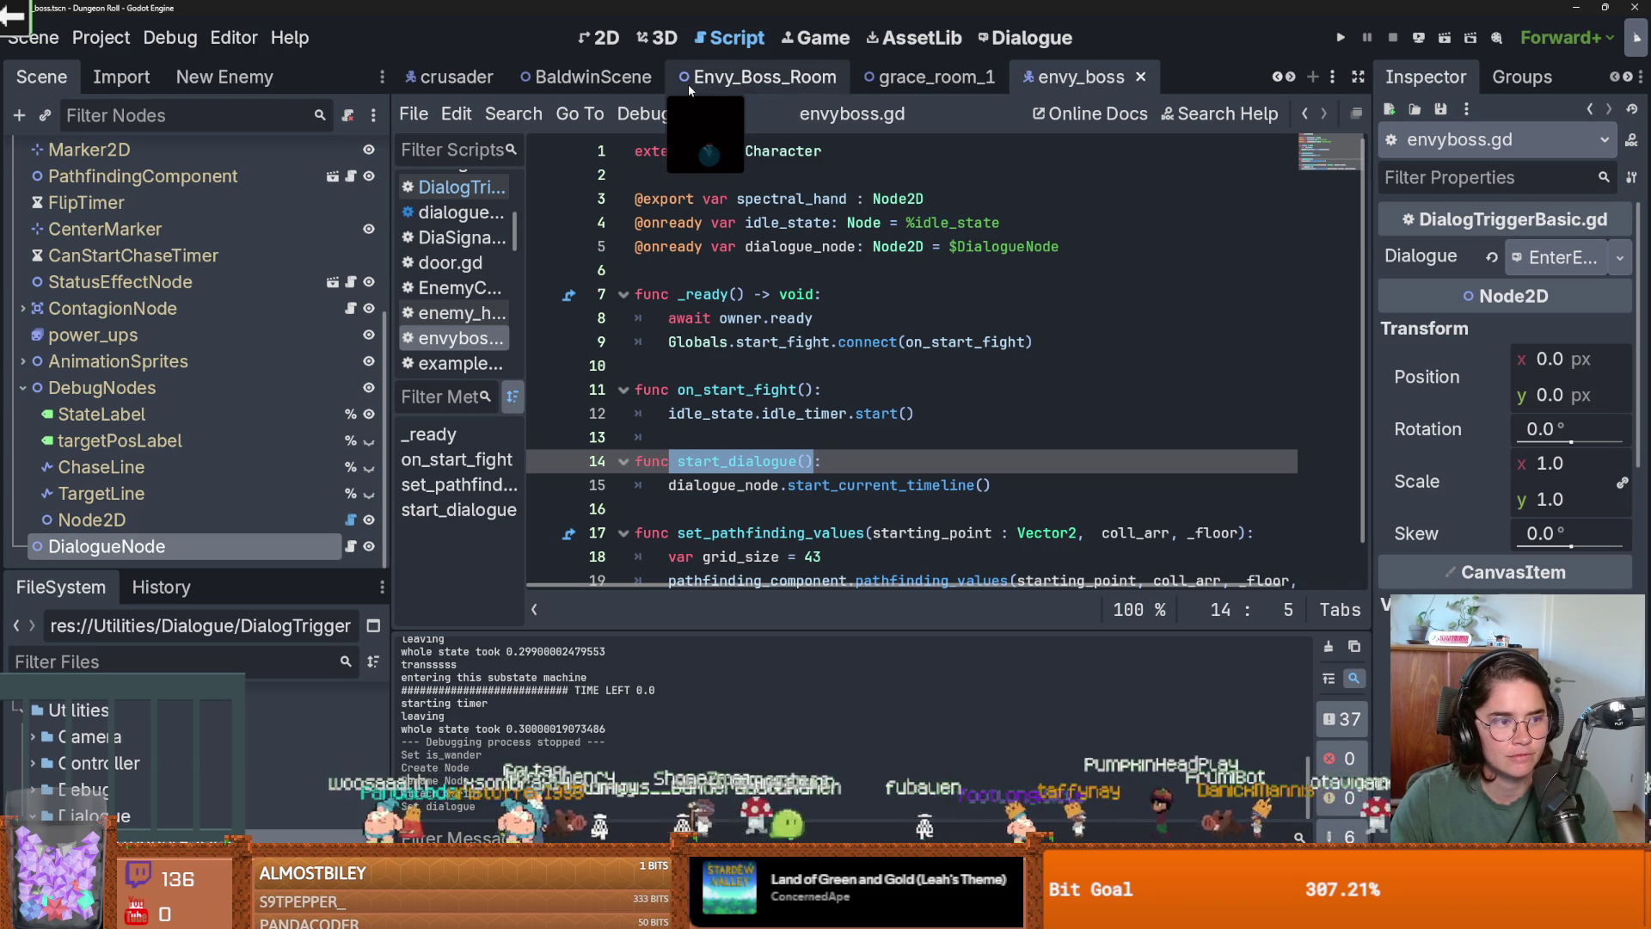
# Return to the Envy_Boss_Room scene and open the Monsters node's monsters.gd script
pyautogui.click(768, 72)
pyautogui.click(457, 76)
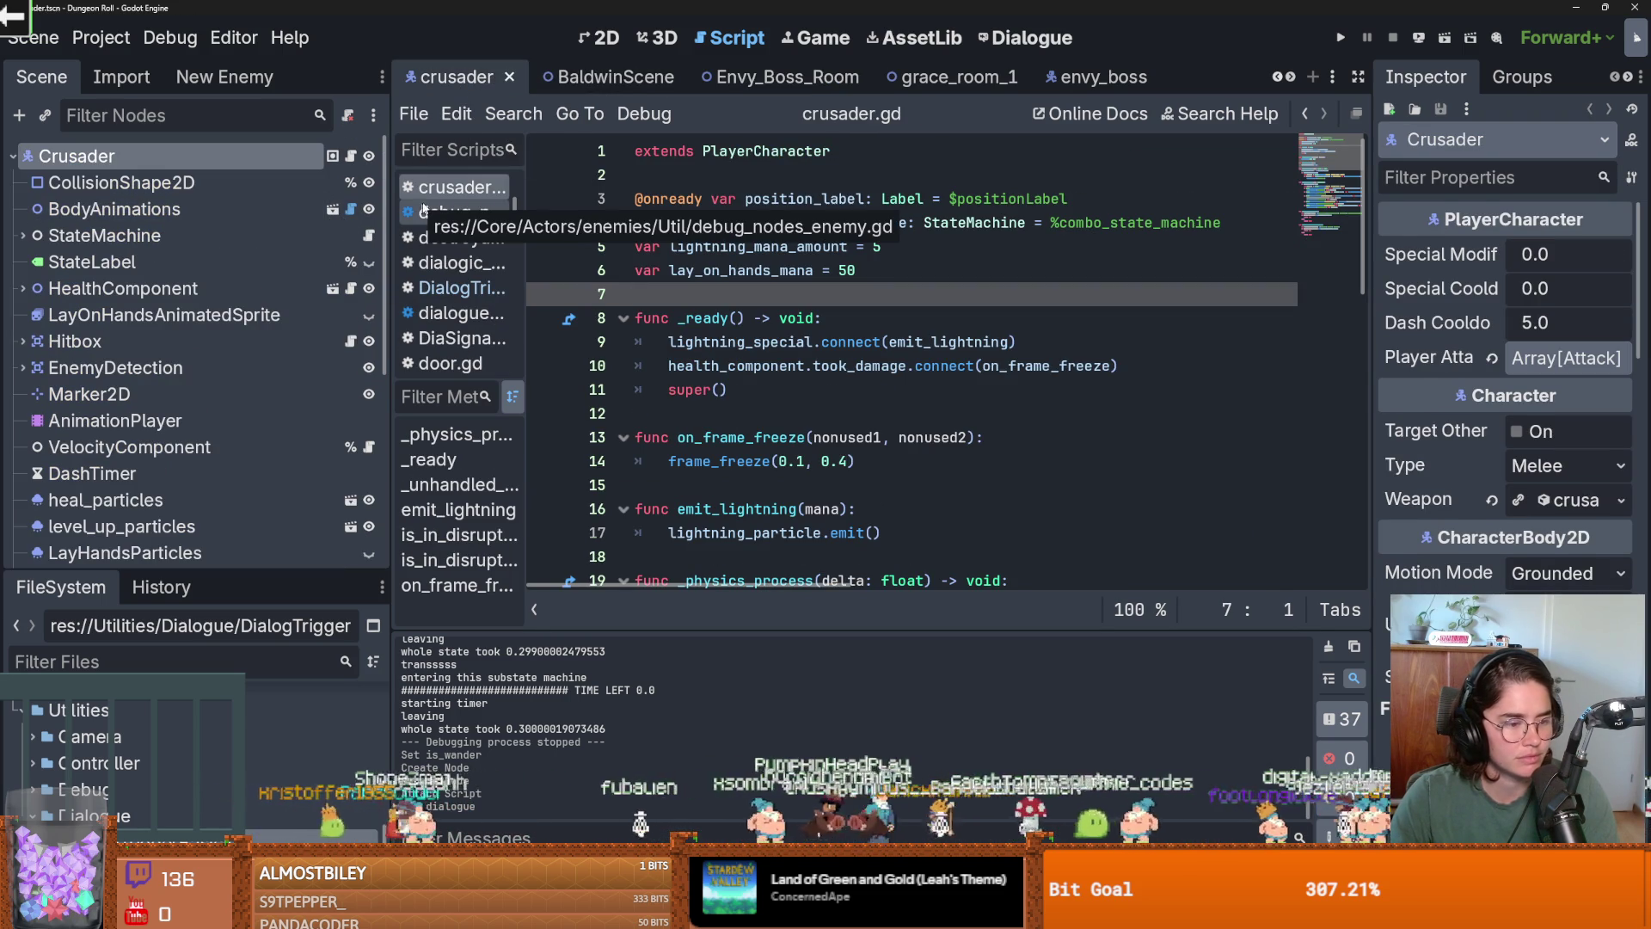
pyautogui.click(774, 78)
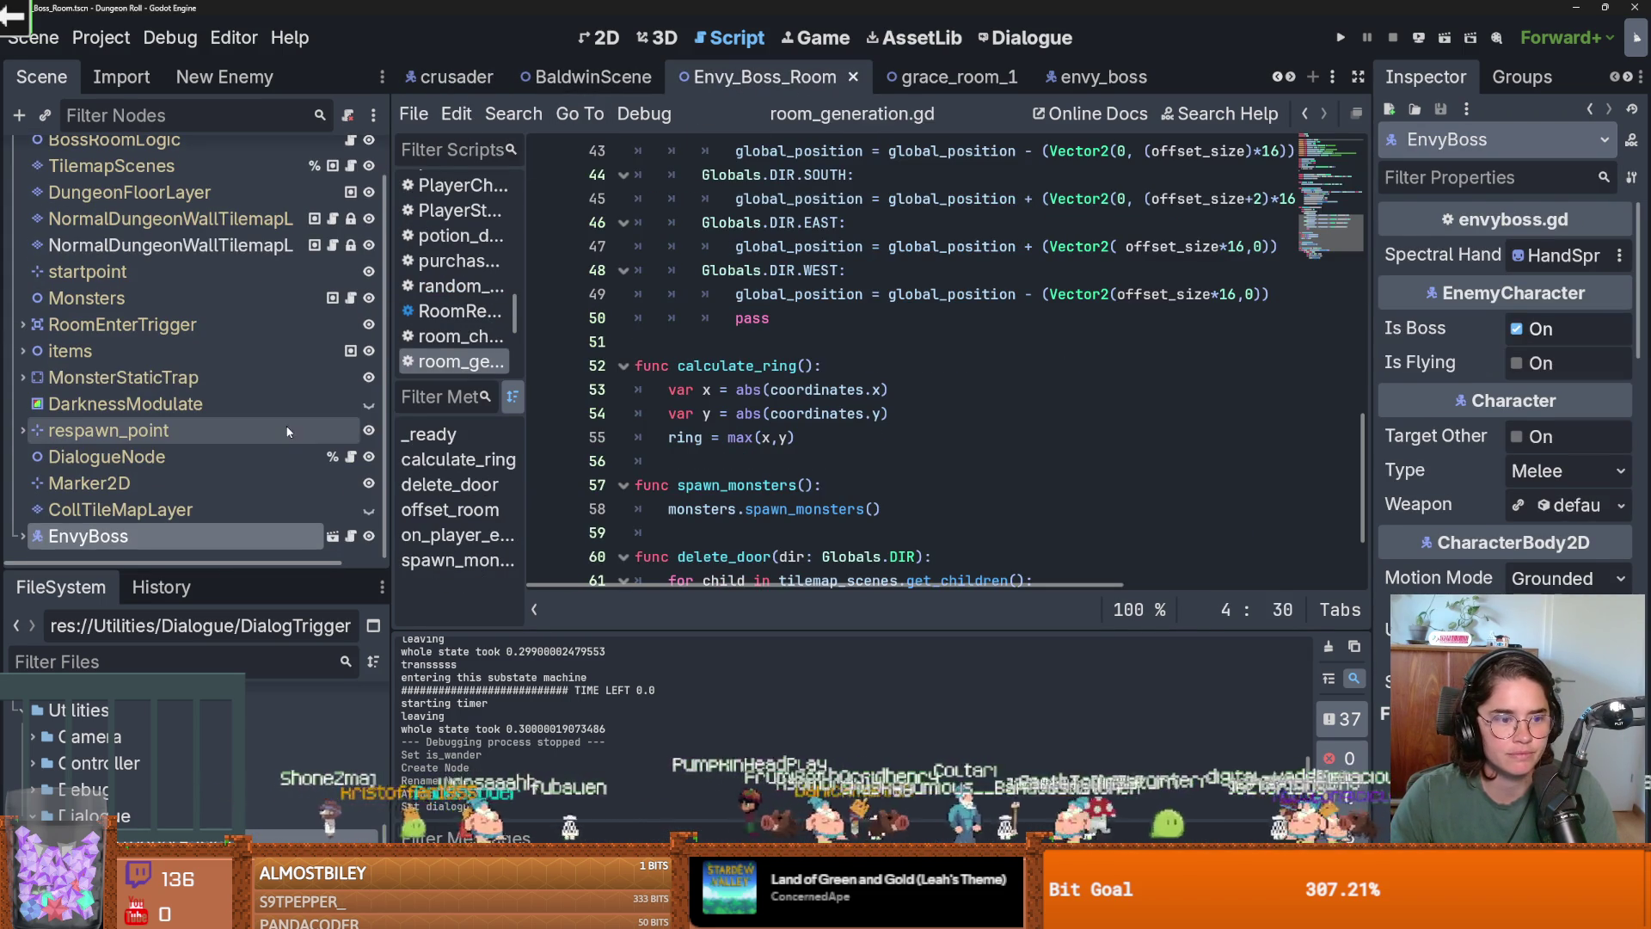
pyautogui.scroll(2, 306, 375)
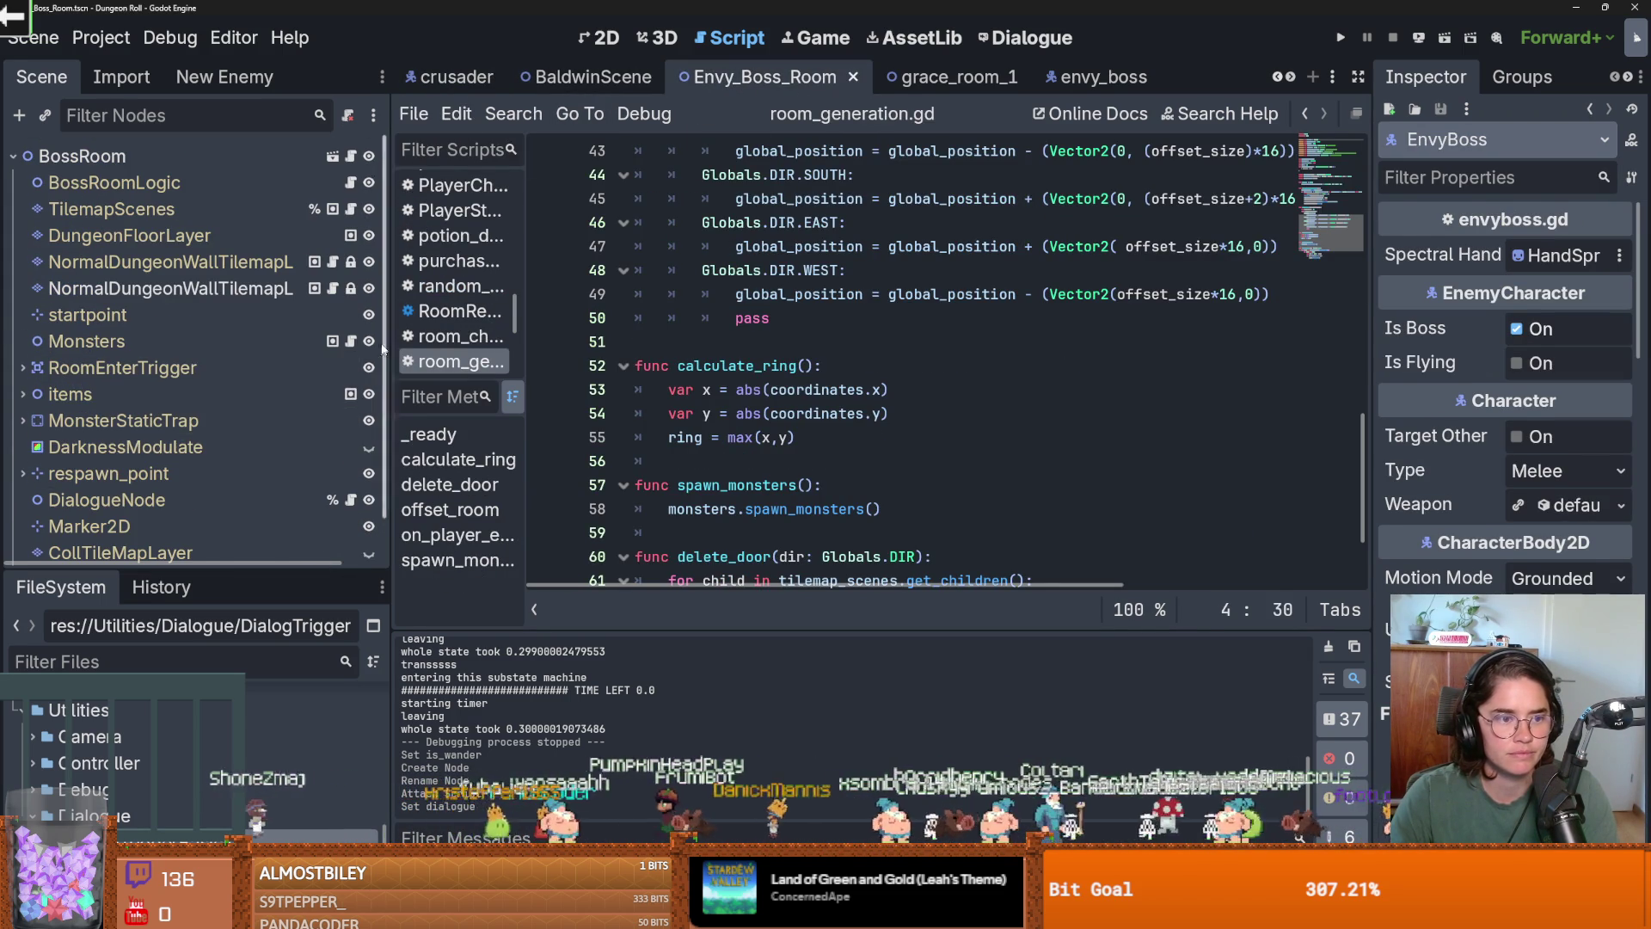
pyautogui.click(351, 341)
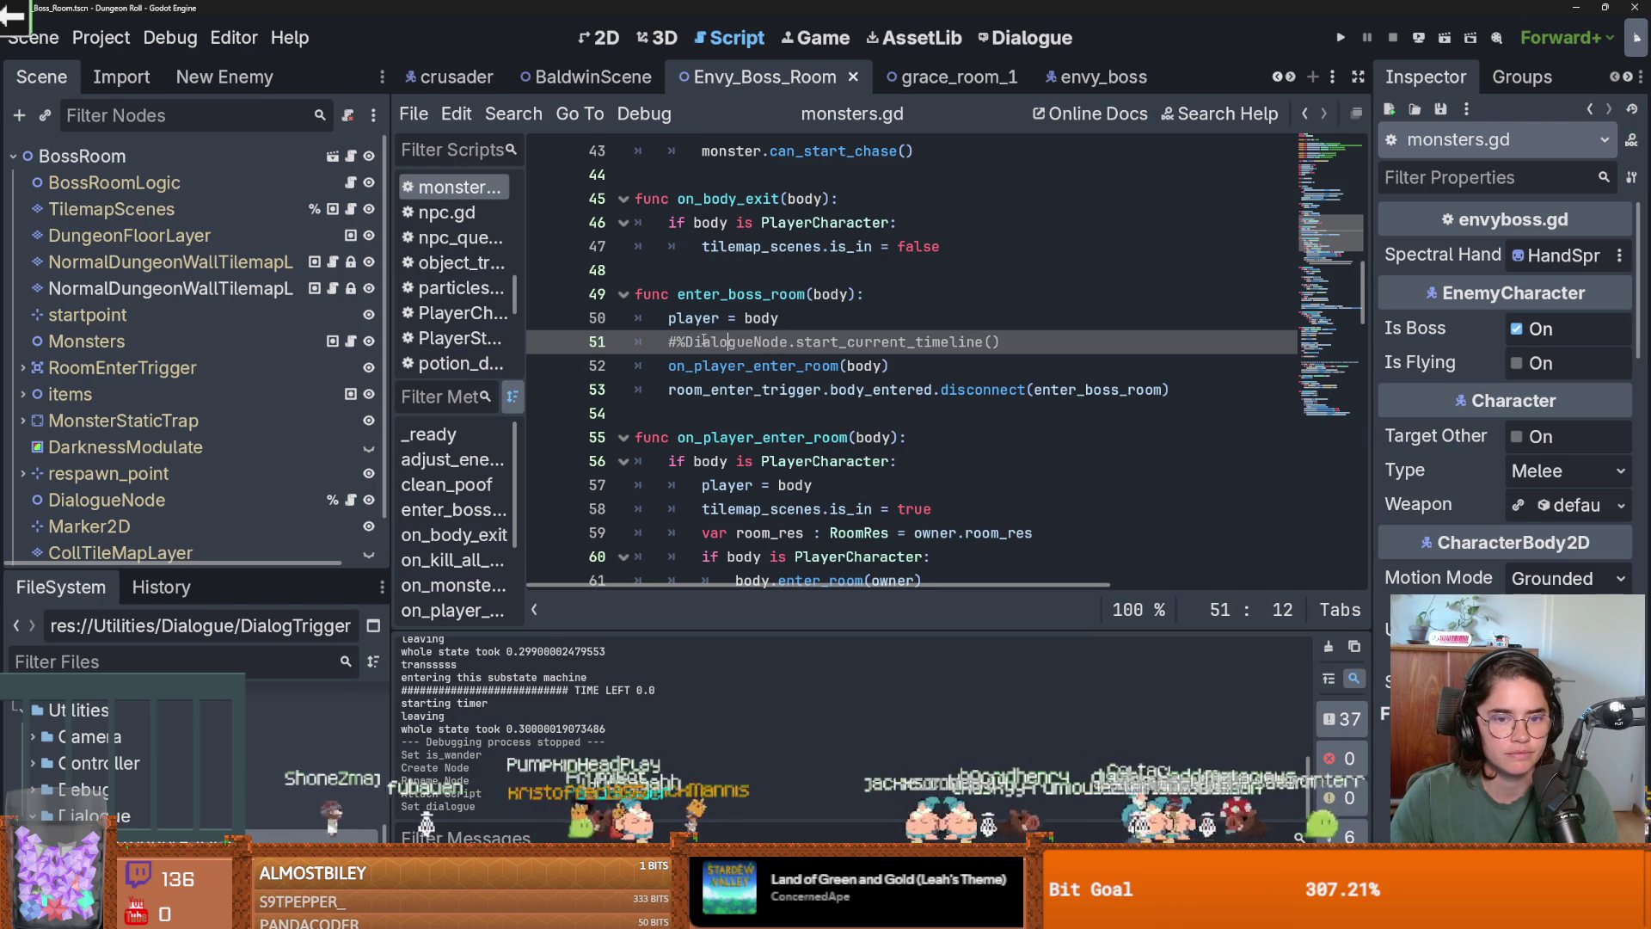
pyautogui.scroll(12, 845, 336)
pyautogui.scroll(-1, 814, 335)
pyautogui.scroll(-6, 814, 335)
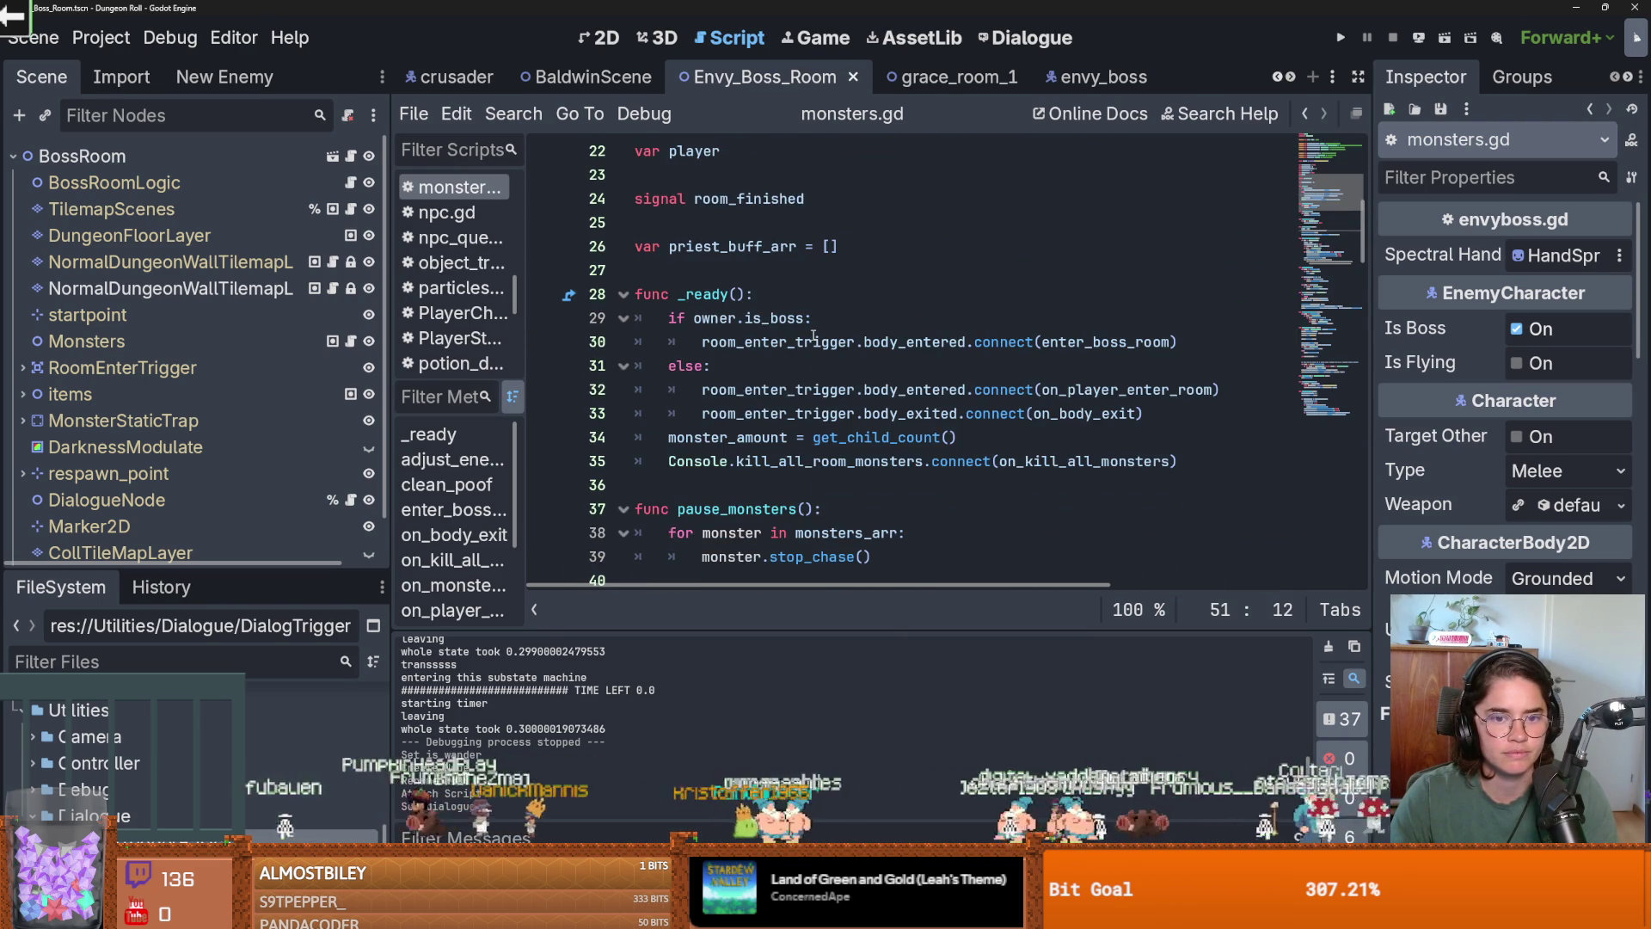
pyautogui.scroll(1, 813, 335)
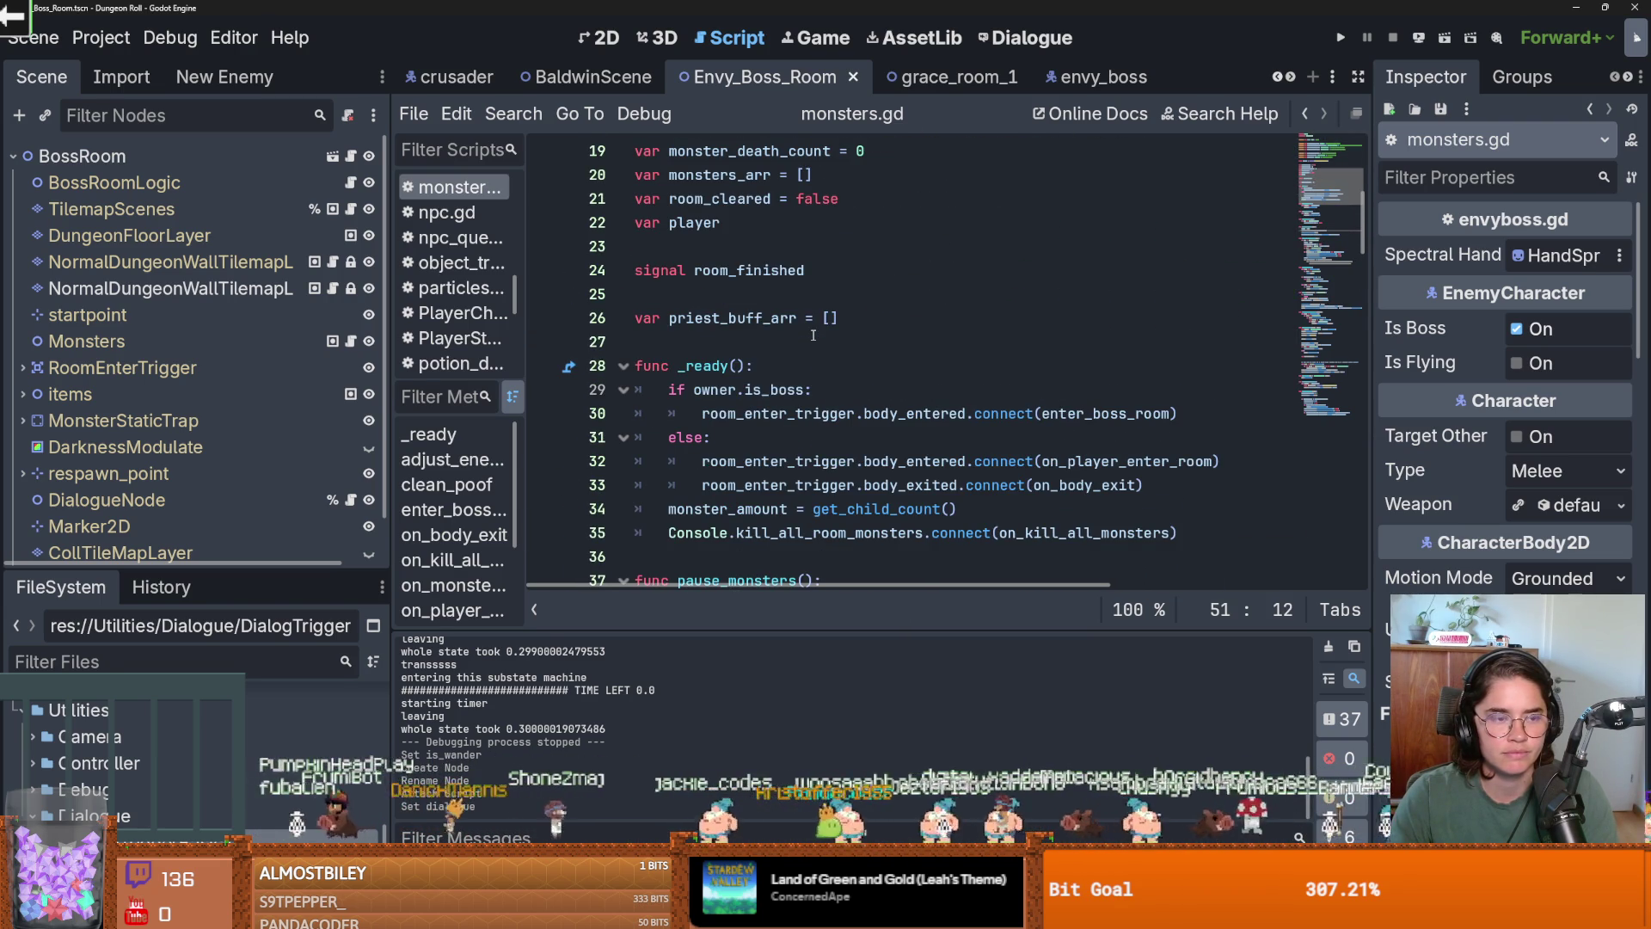
pyautogui.scroll(-2, 813, 336)
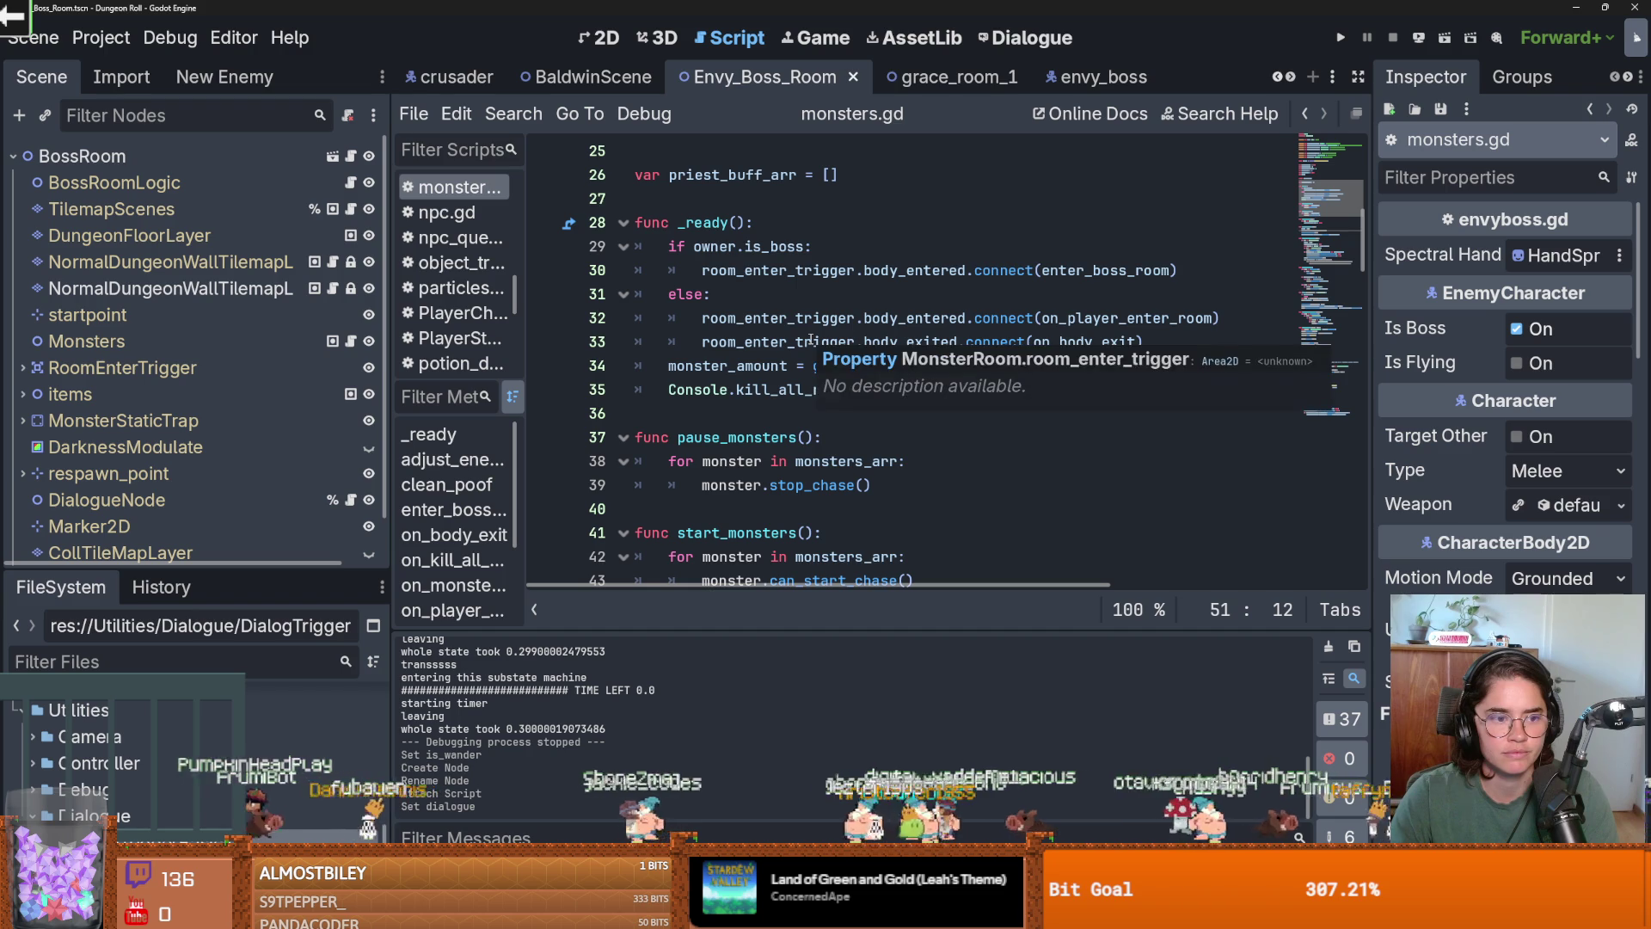
pyautogui.scroll(2, 811, 341)
pyautogui.click(724, 338)
pyautogui.write('@export var boss')
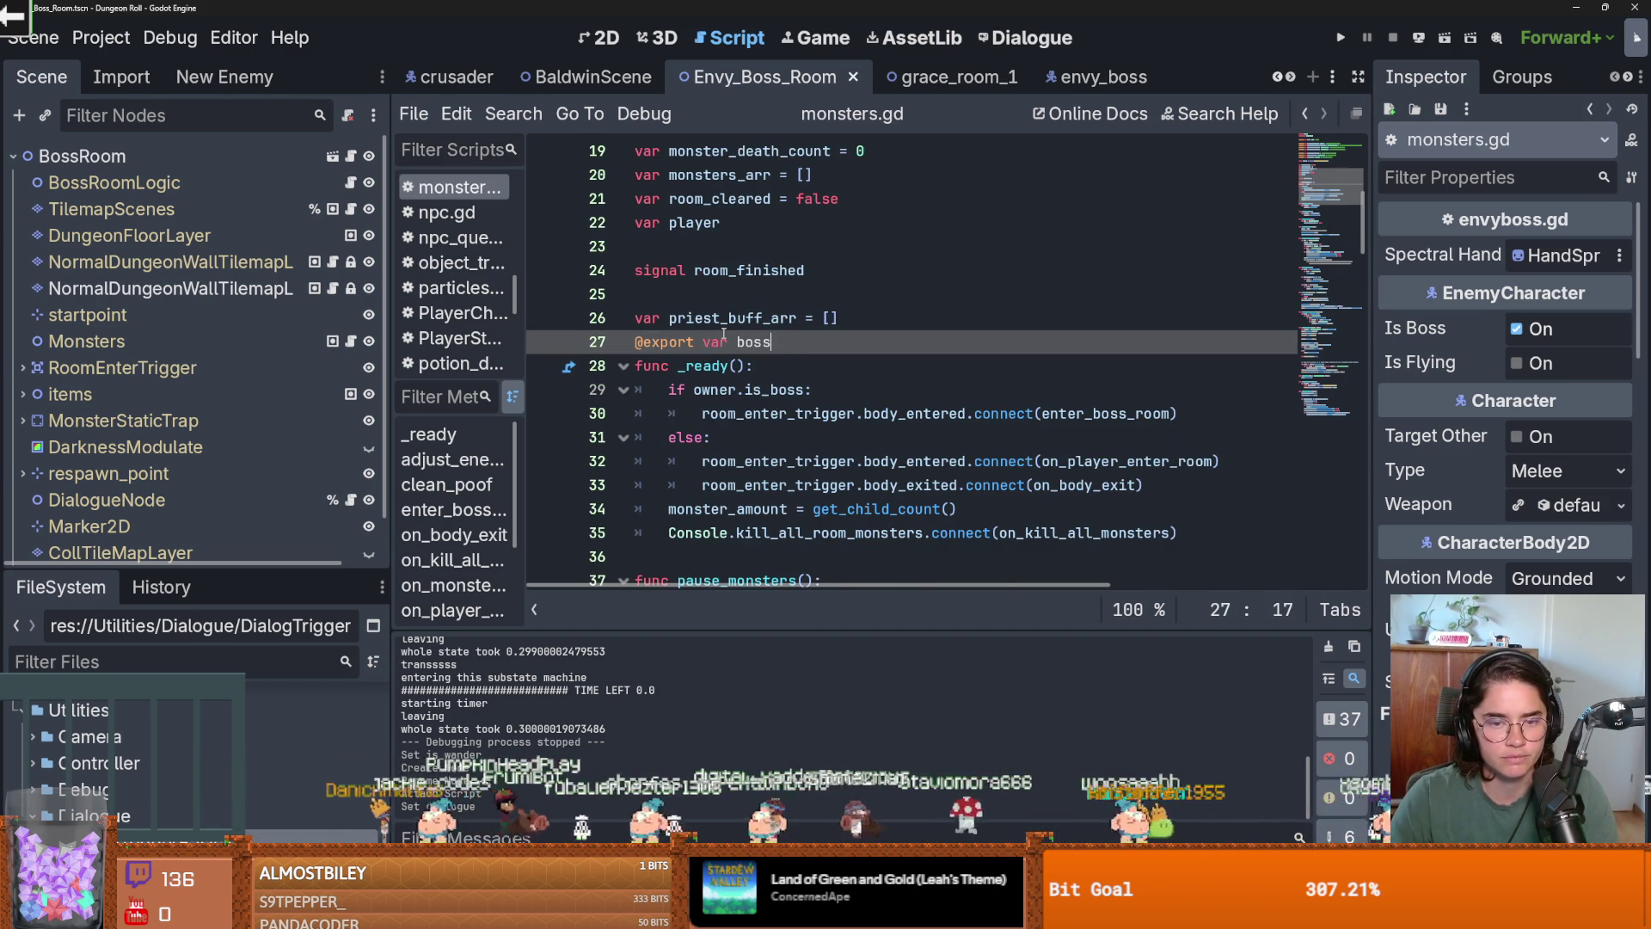
pyautogui.write(': Ene')
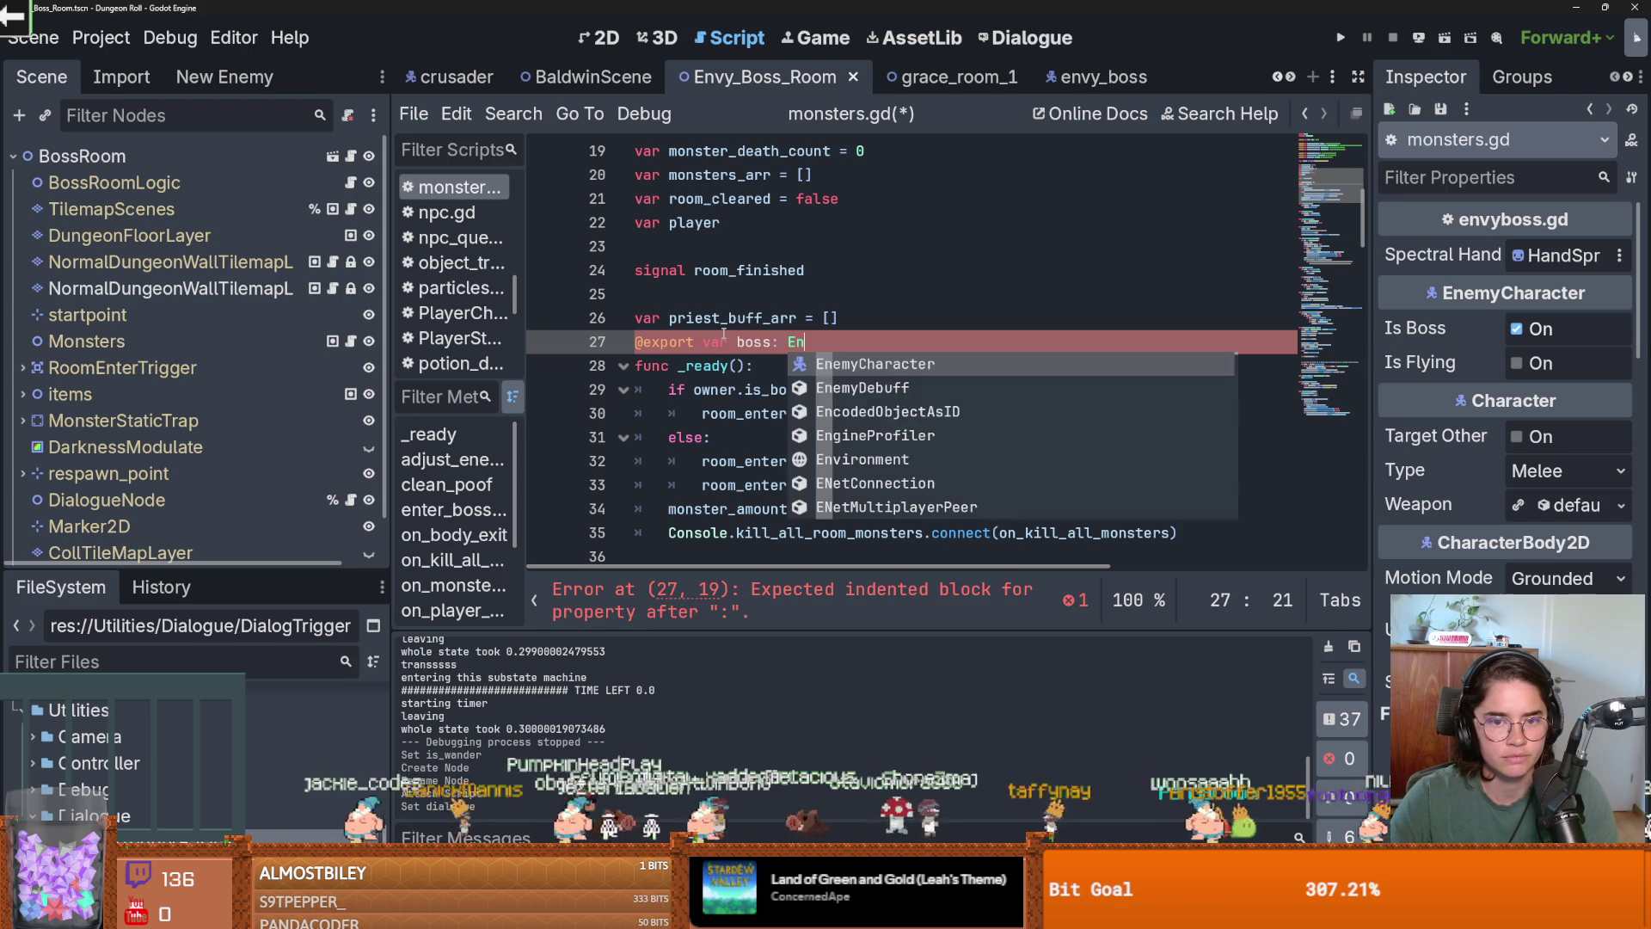
pyautogui.press('Return')
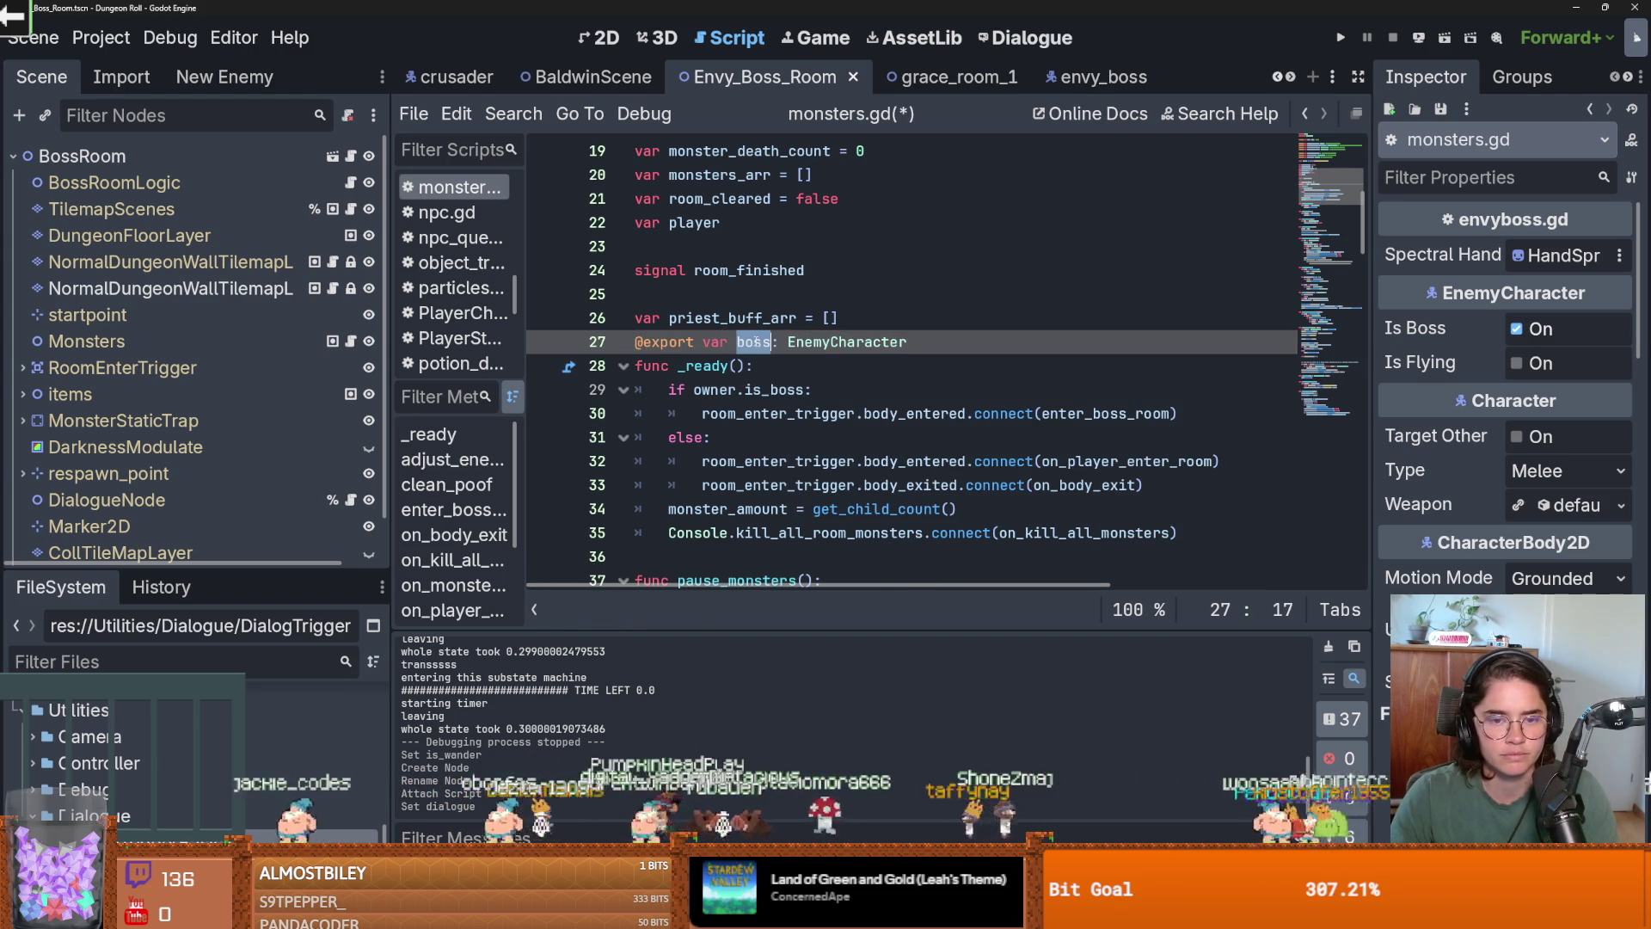
# Select the commented-out DialogueNode timeline call on line 51
pyautogui.scroll(-6, 814, 369)
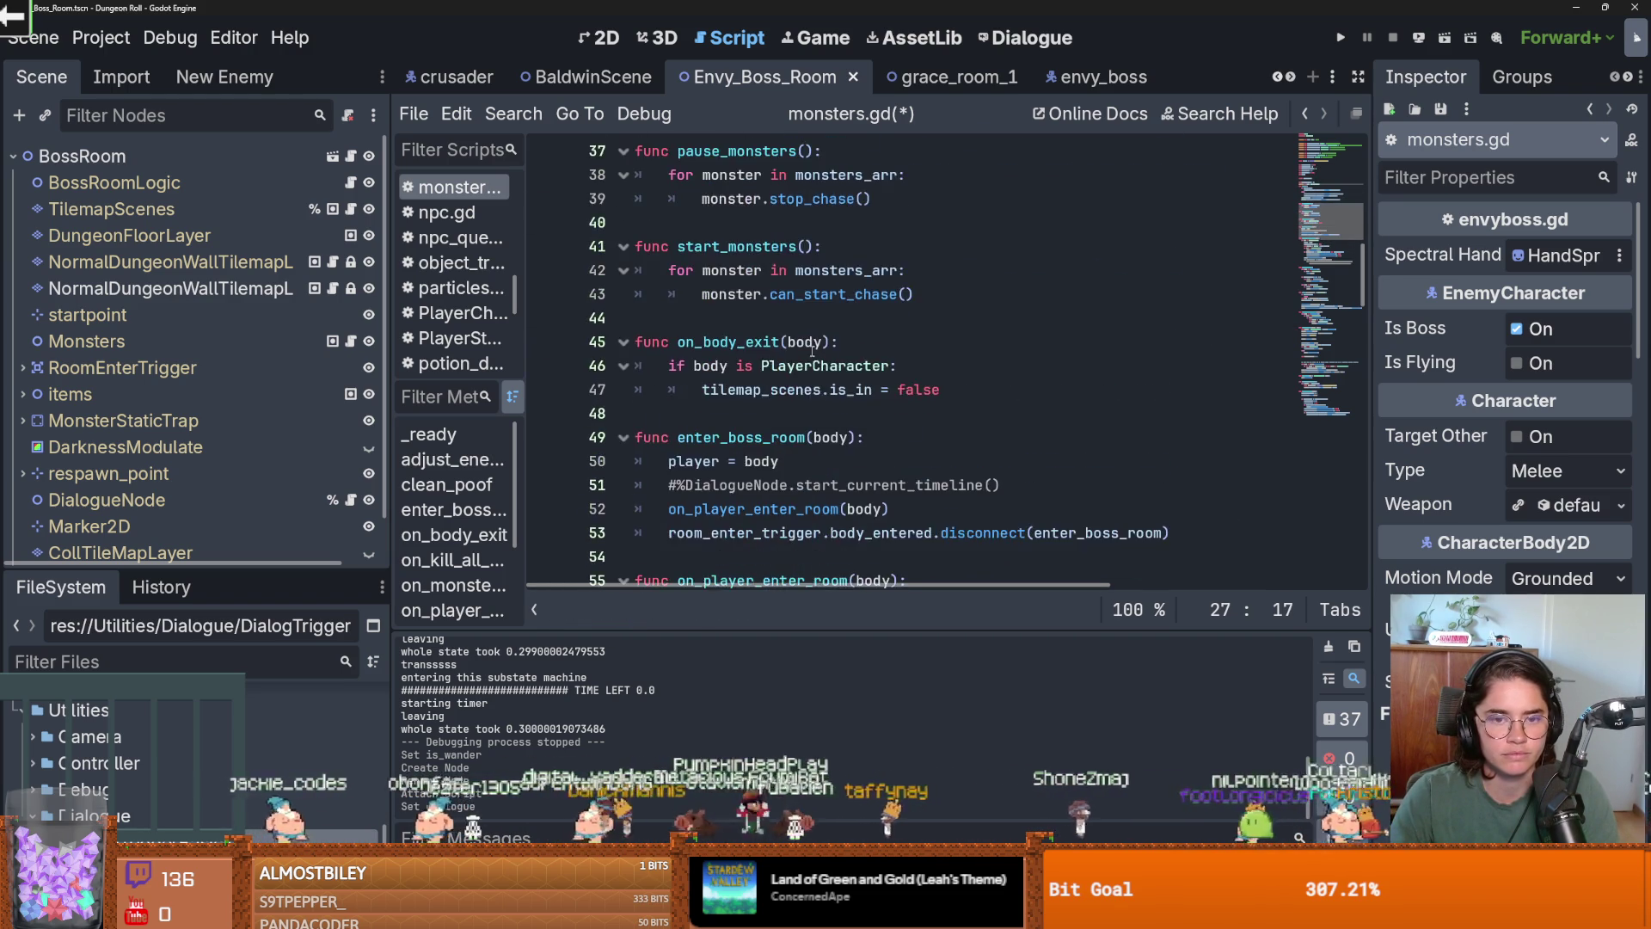
pyautogui.scroll(7, 812, 351)
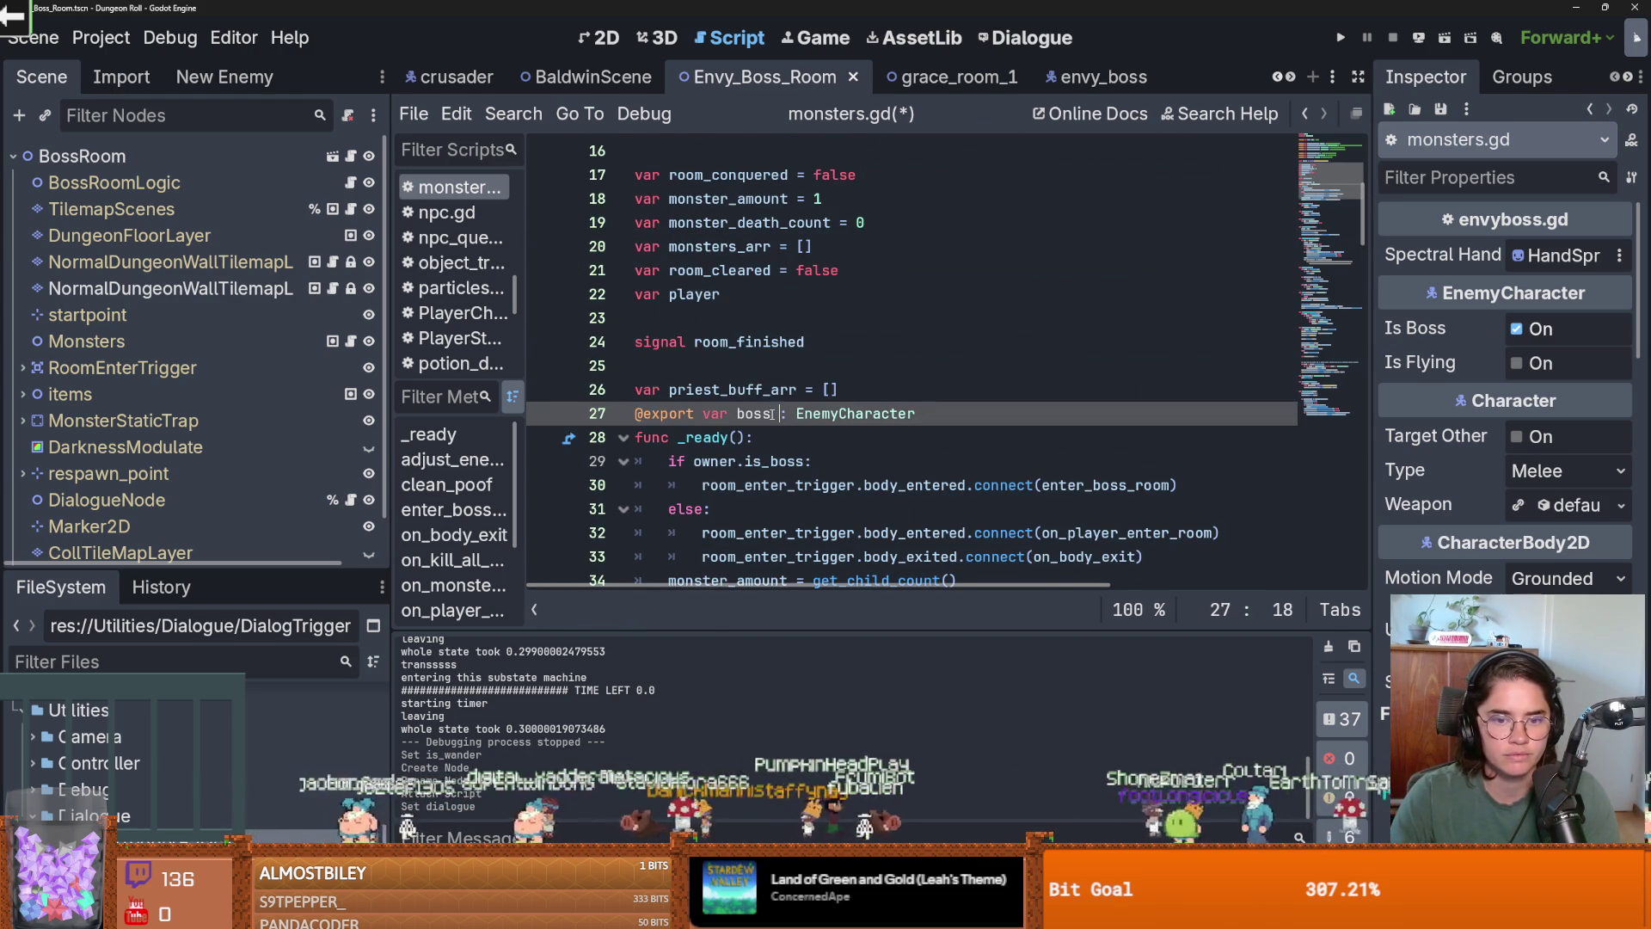
pyautogui.scroll(-6, 785, 428)
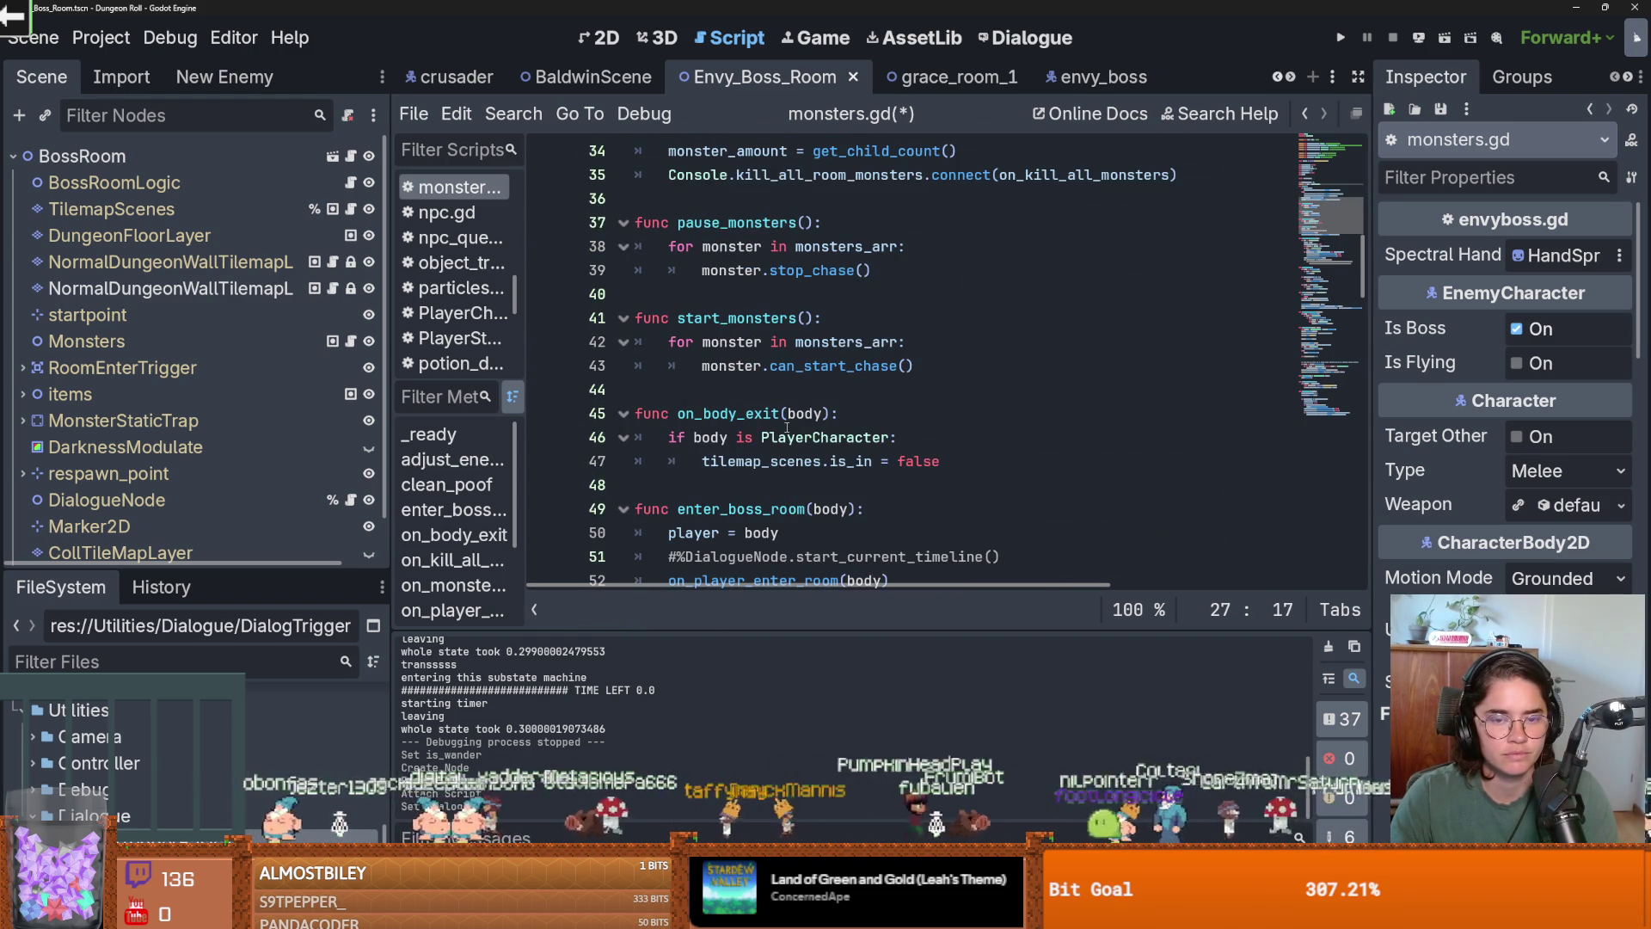
pyautogui.scroll(1, 786, 427)
pyautogui.scroll(3, 786, 427)
pyautogui.scroll(-9, 786, 427)
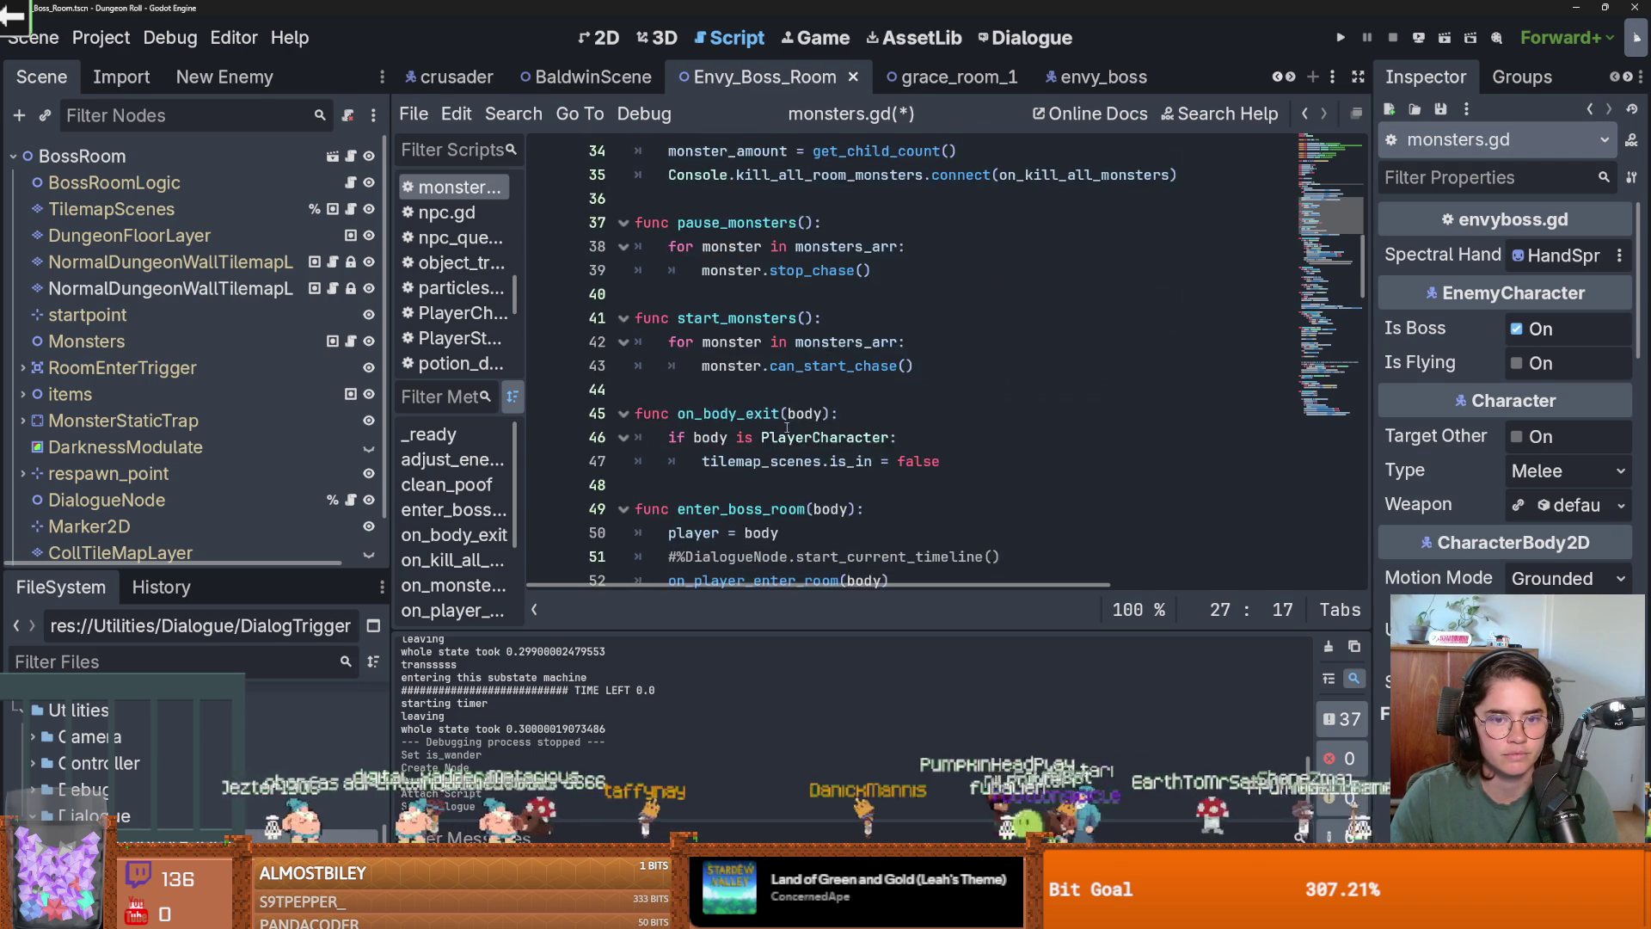
pyautogui.scroll(-6, 786, 427)
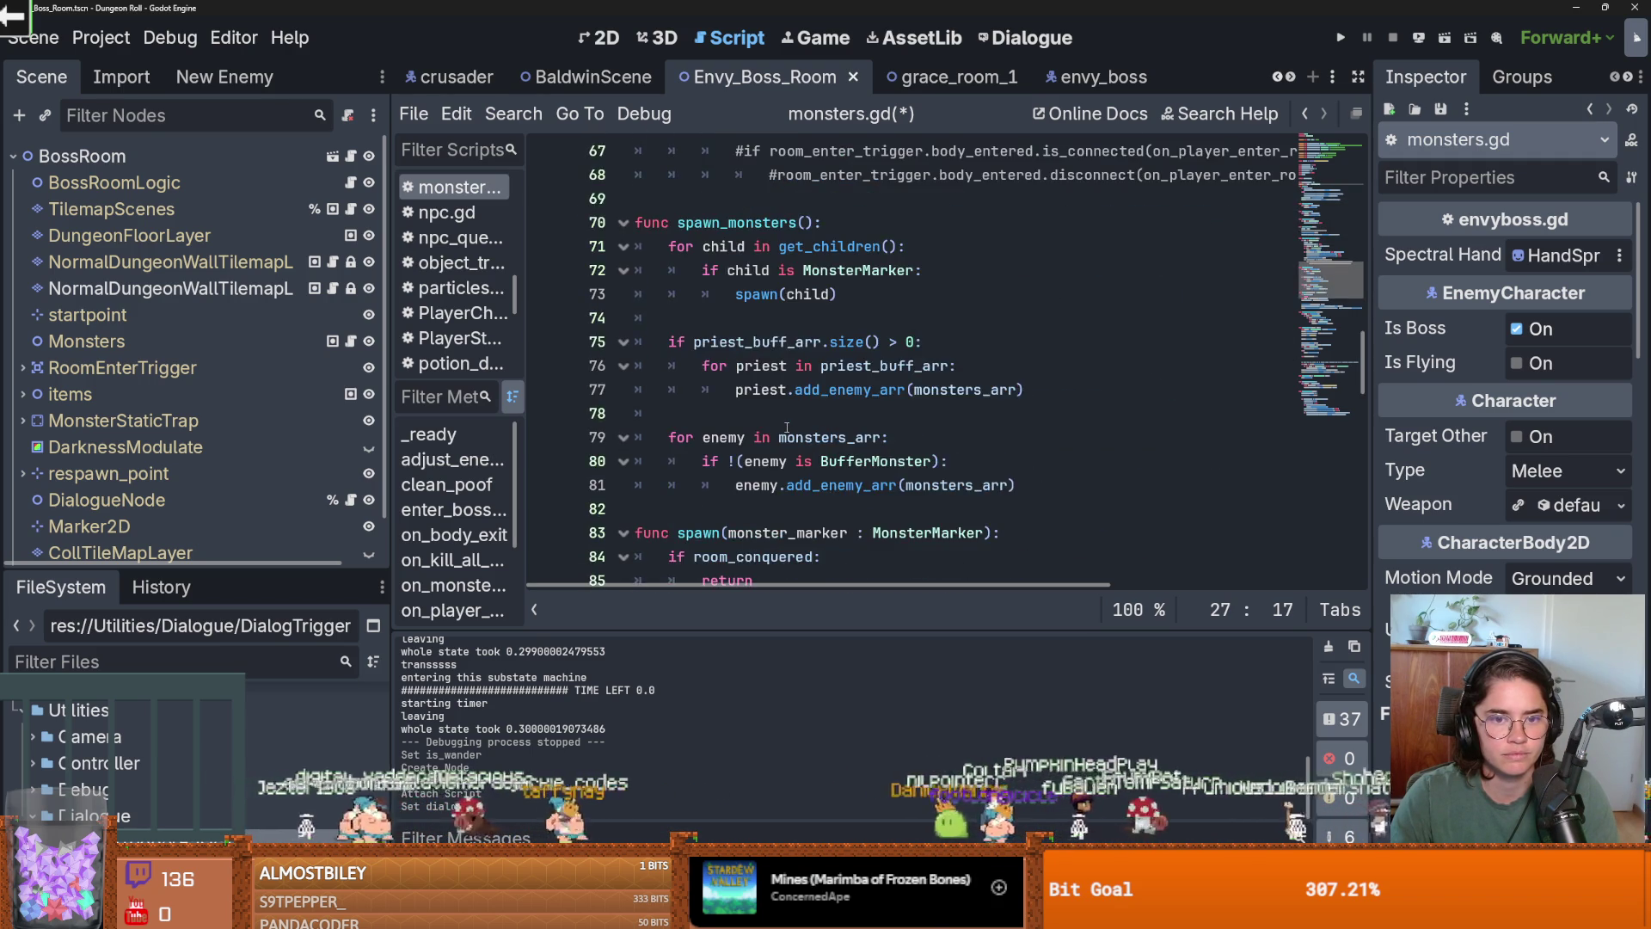
pyautogui.scroll(10, 786, 427)
pyautogui.scroll(-1, 786, 427)
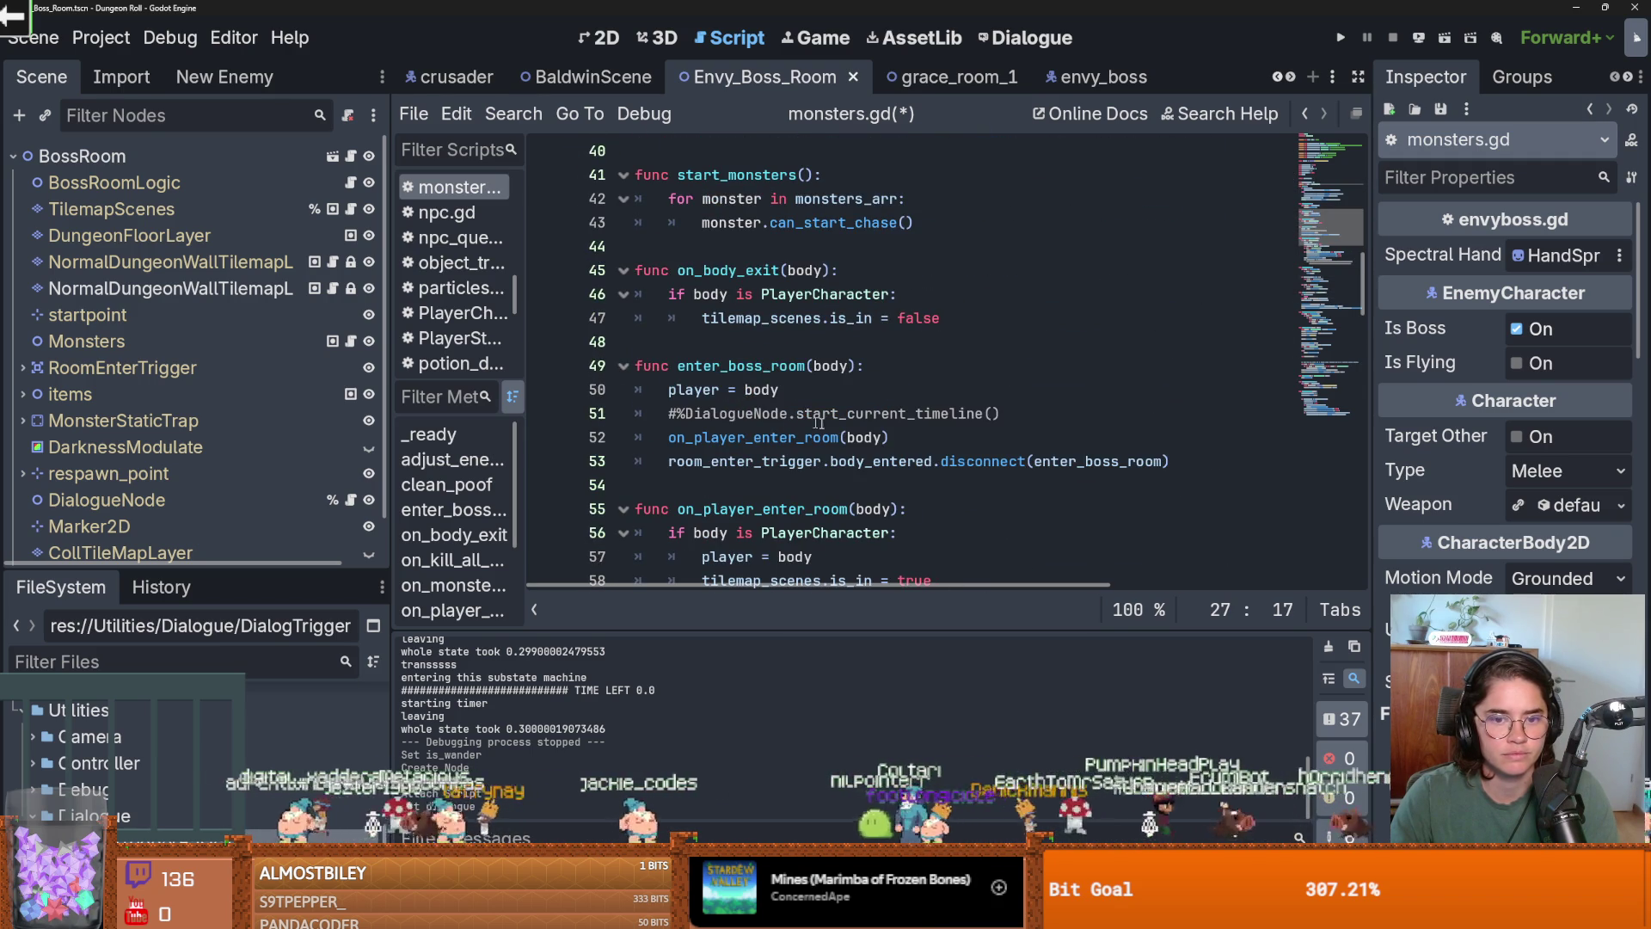
pyautogui.moveTo(1011, 410); pyautogui.dragTo(670, 410)
# Make enter_boss_room call boss.start_dialogue(), checking envyboss.gd for the name, then run the game
pyautogui.write('boss')
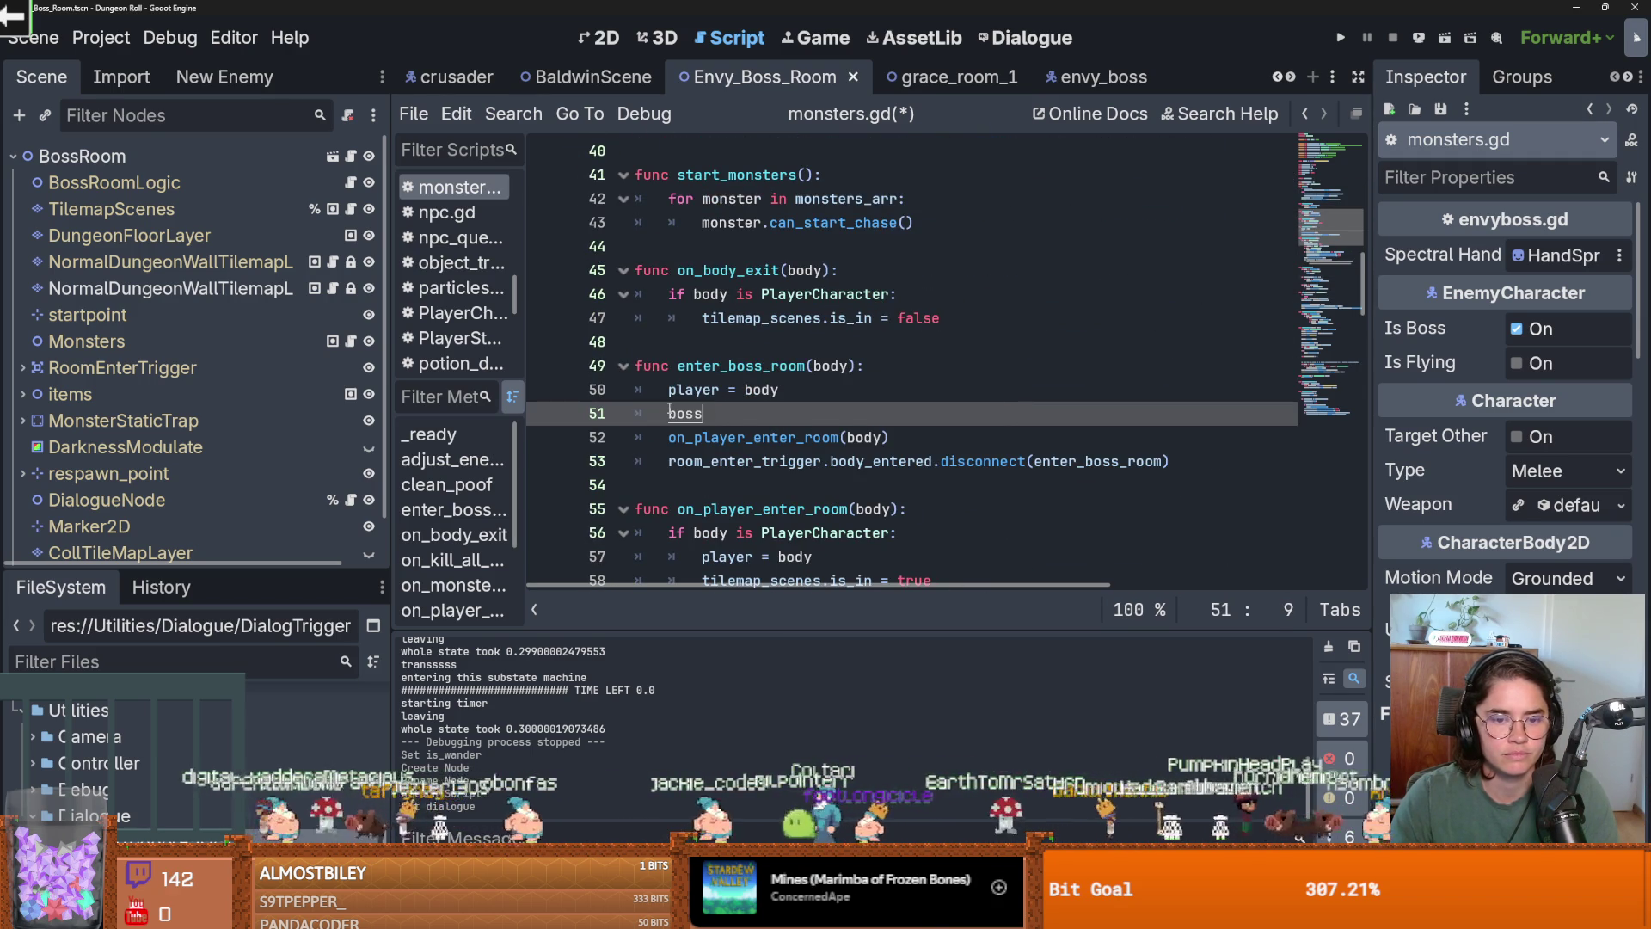
pyautogui.write('.')
pyautogui.click(1111, 86)
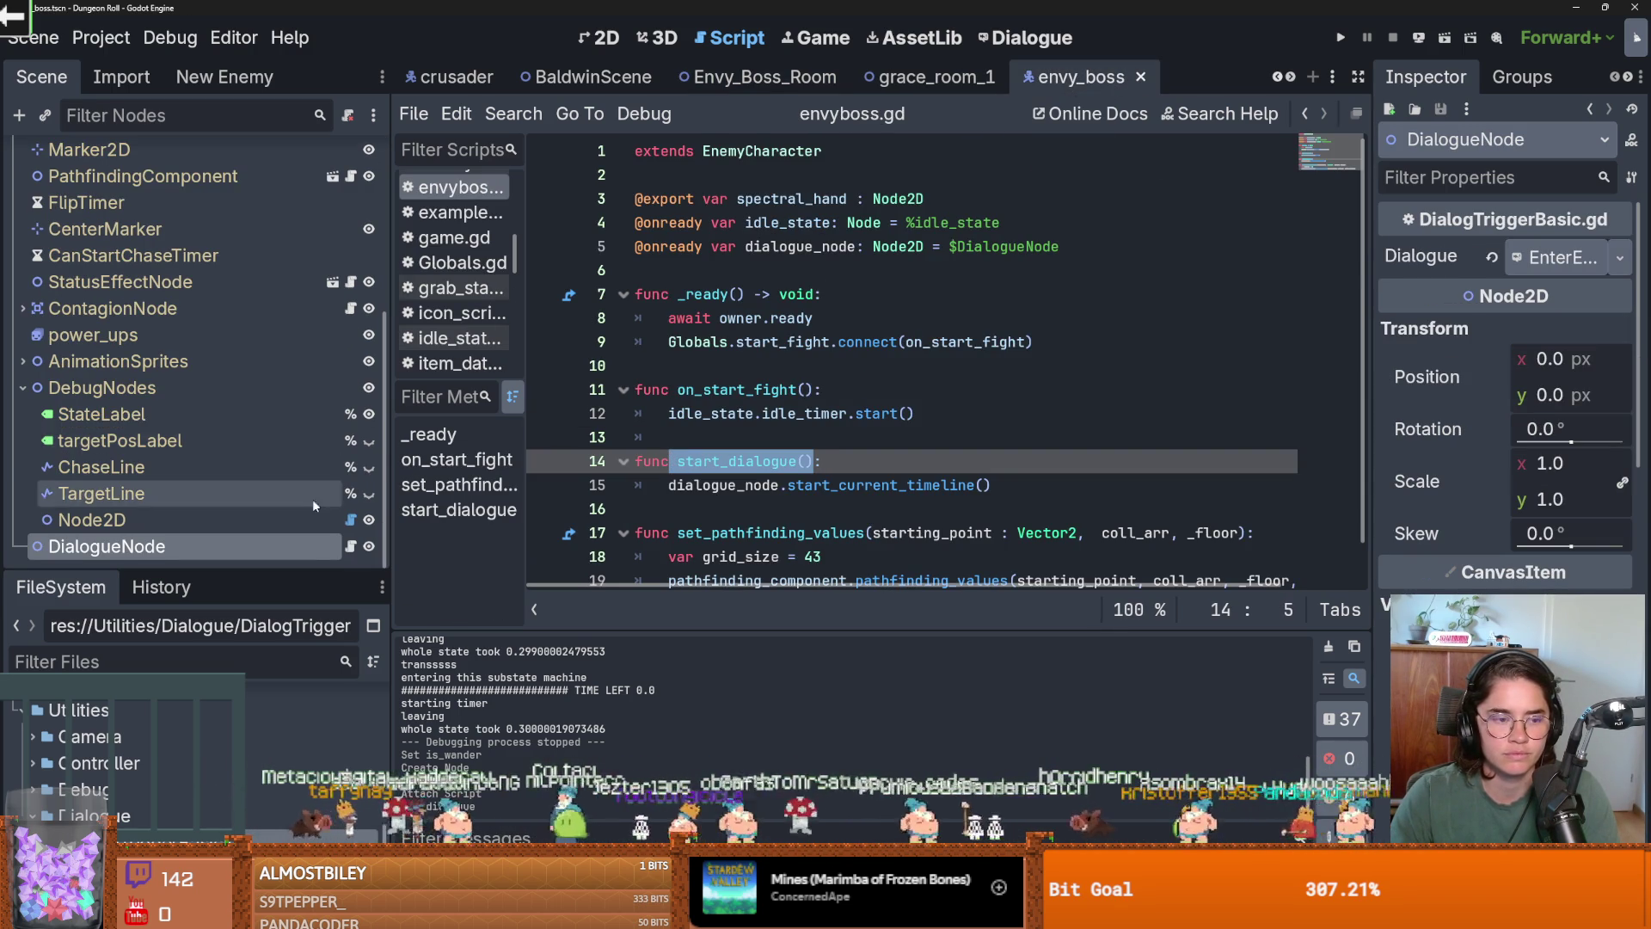
pyautogui.scroll(5, 332, 526)
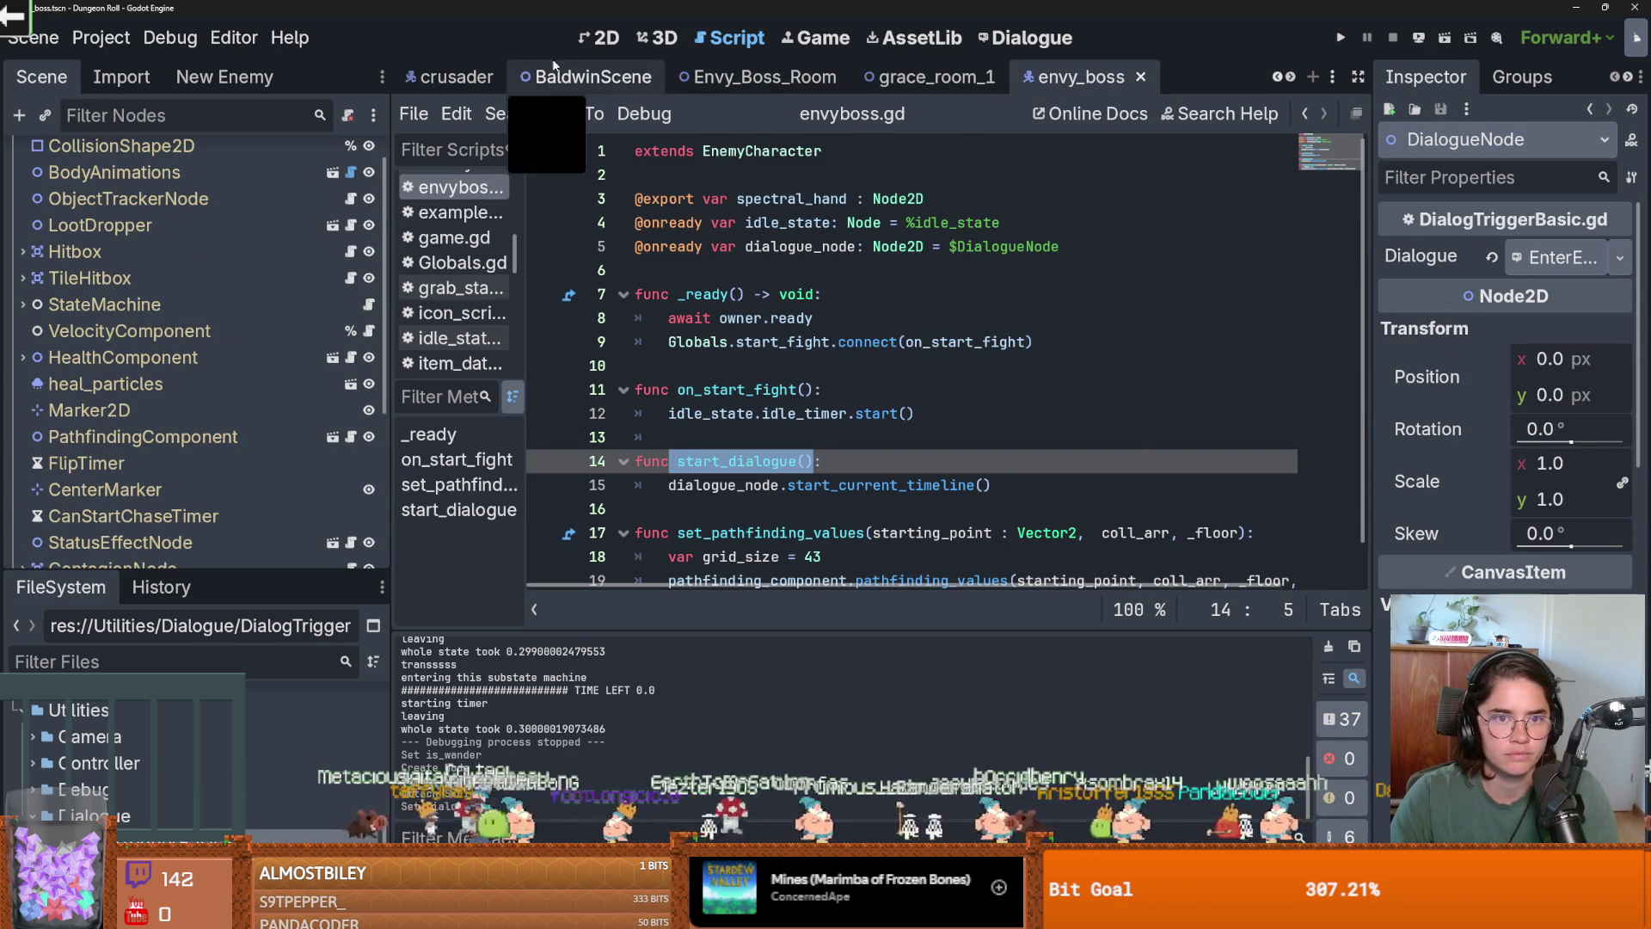
pyautogui.click(765, 76)
pyautogui.scroll(10, 774, 367)
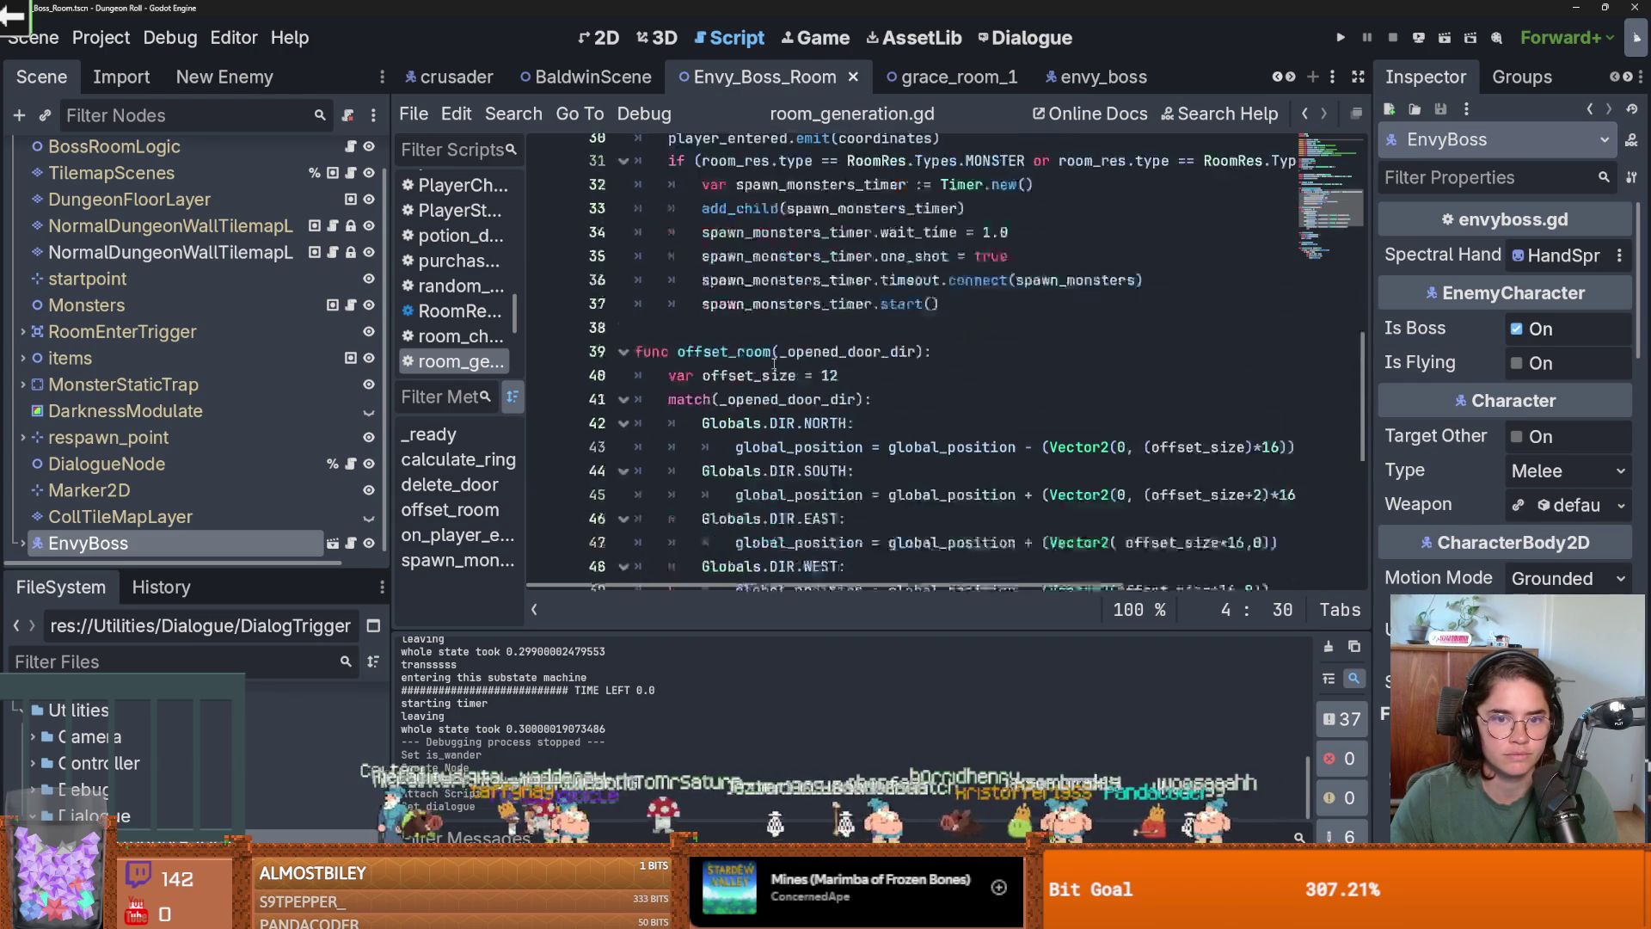
pyautogui.scroll(2, 316, 435)
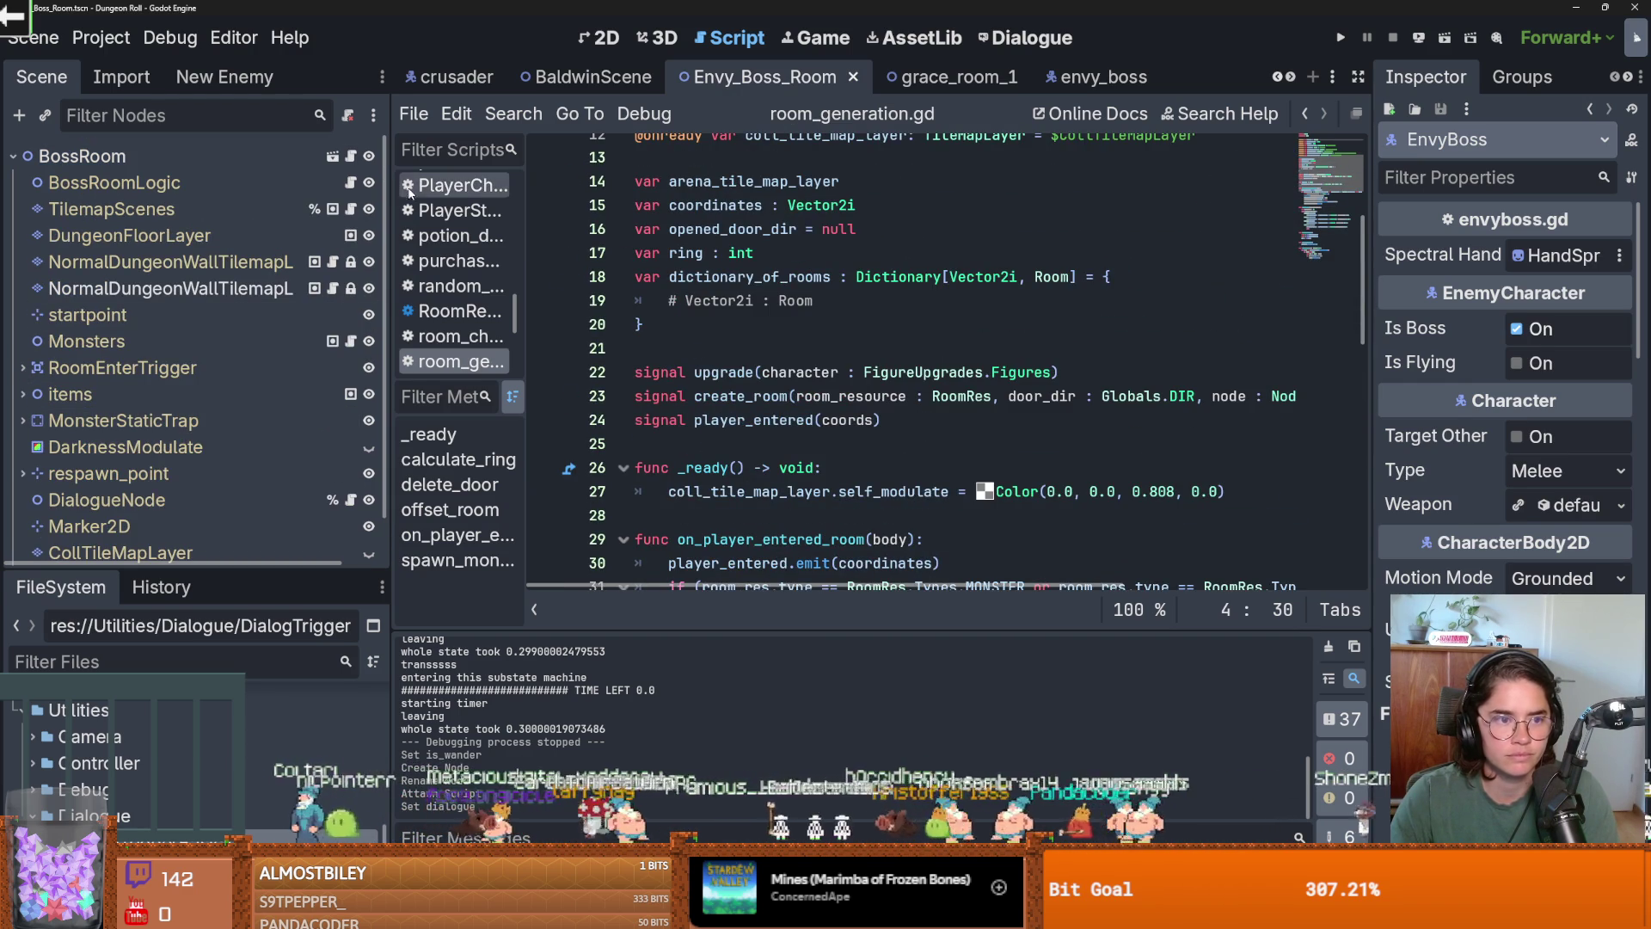
pyautogui.scroll(-1, 280, 353)
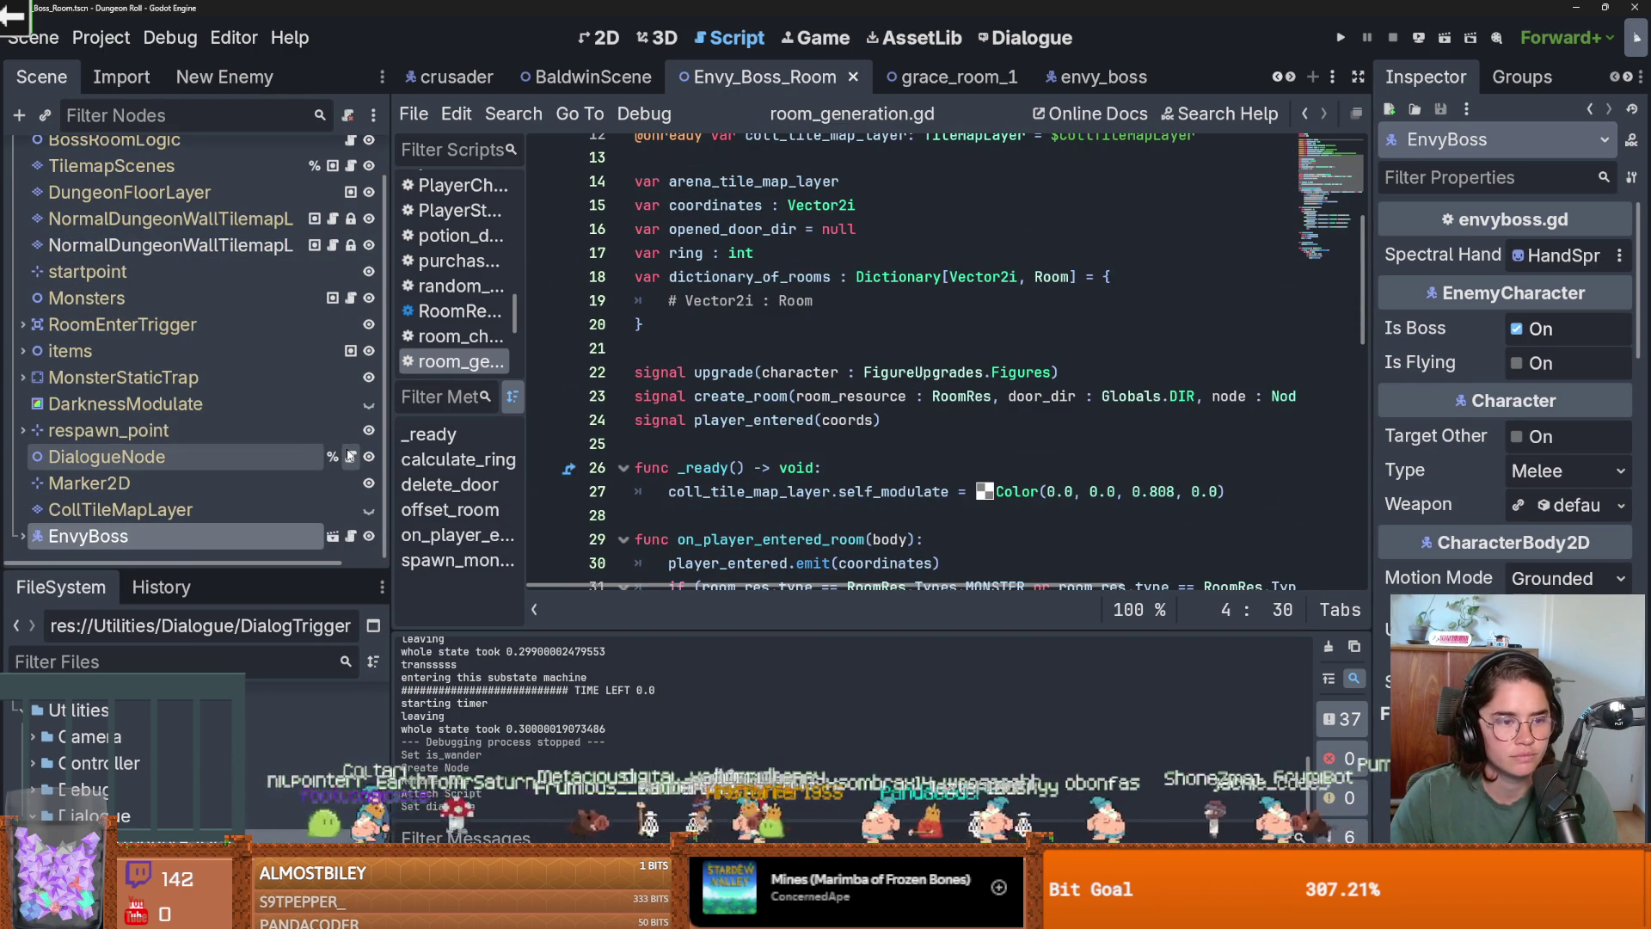
pyautogui.scroll(1, 276, 317)
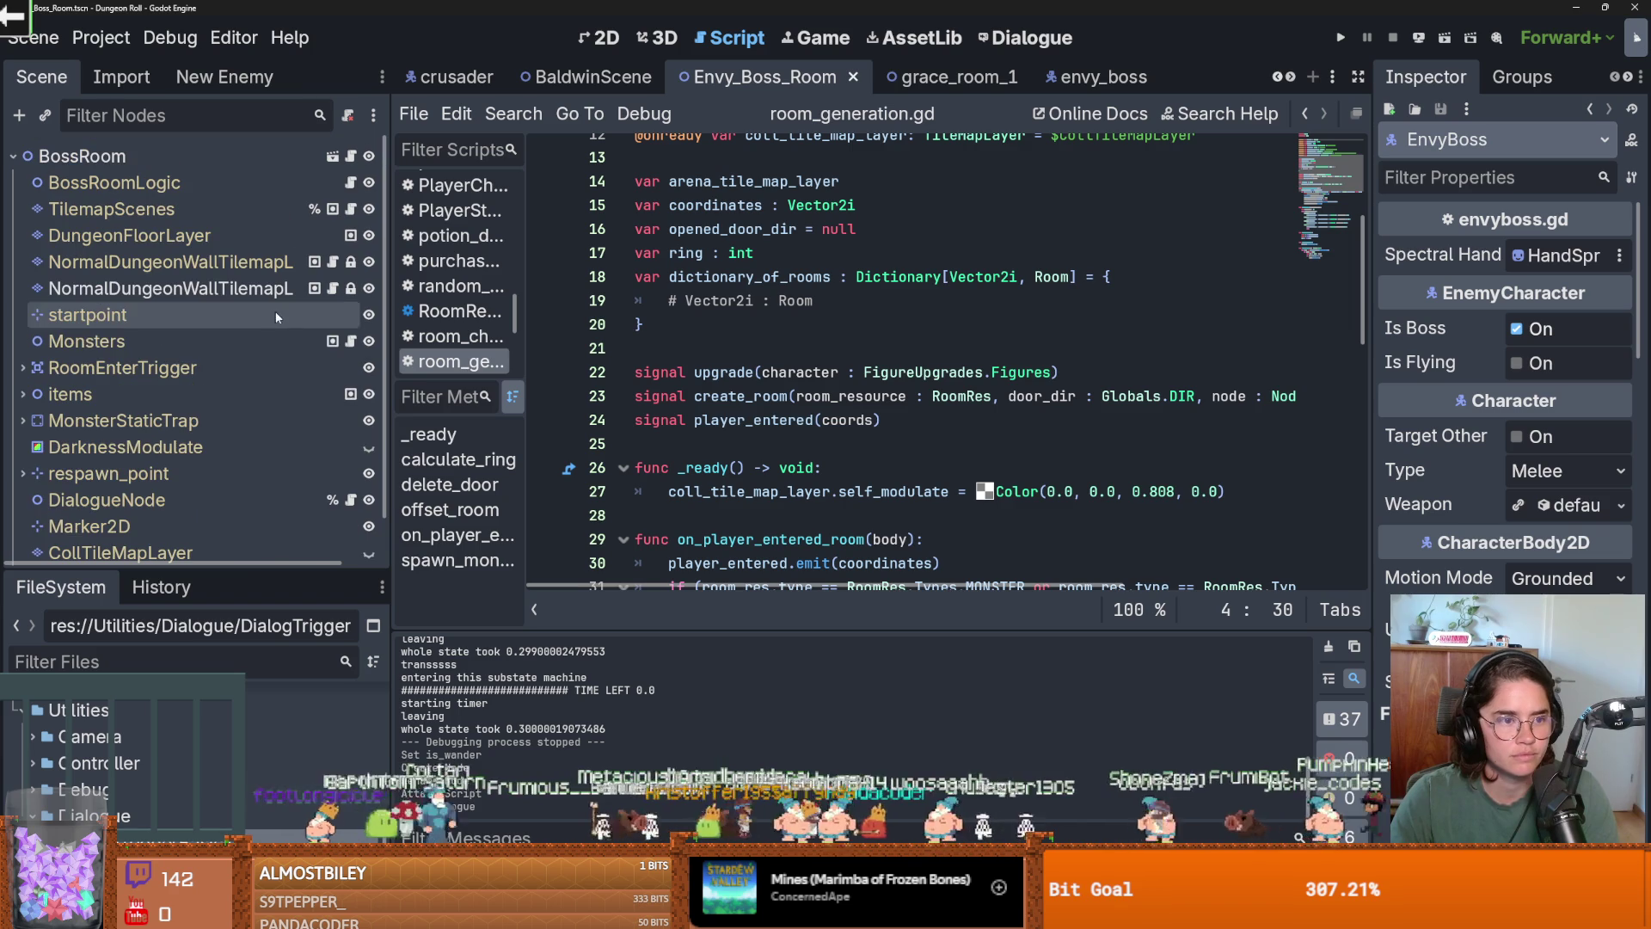
pyautogui.click(351, 341)
pyautogui.hotkey('ctrl', 'z')
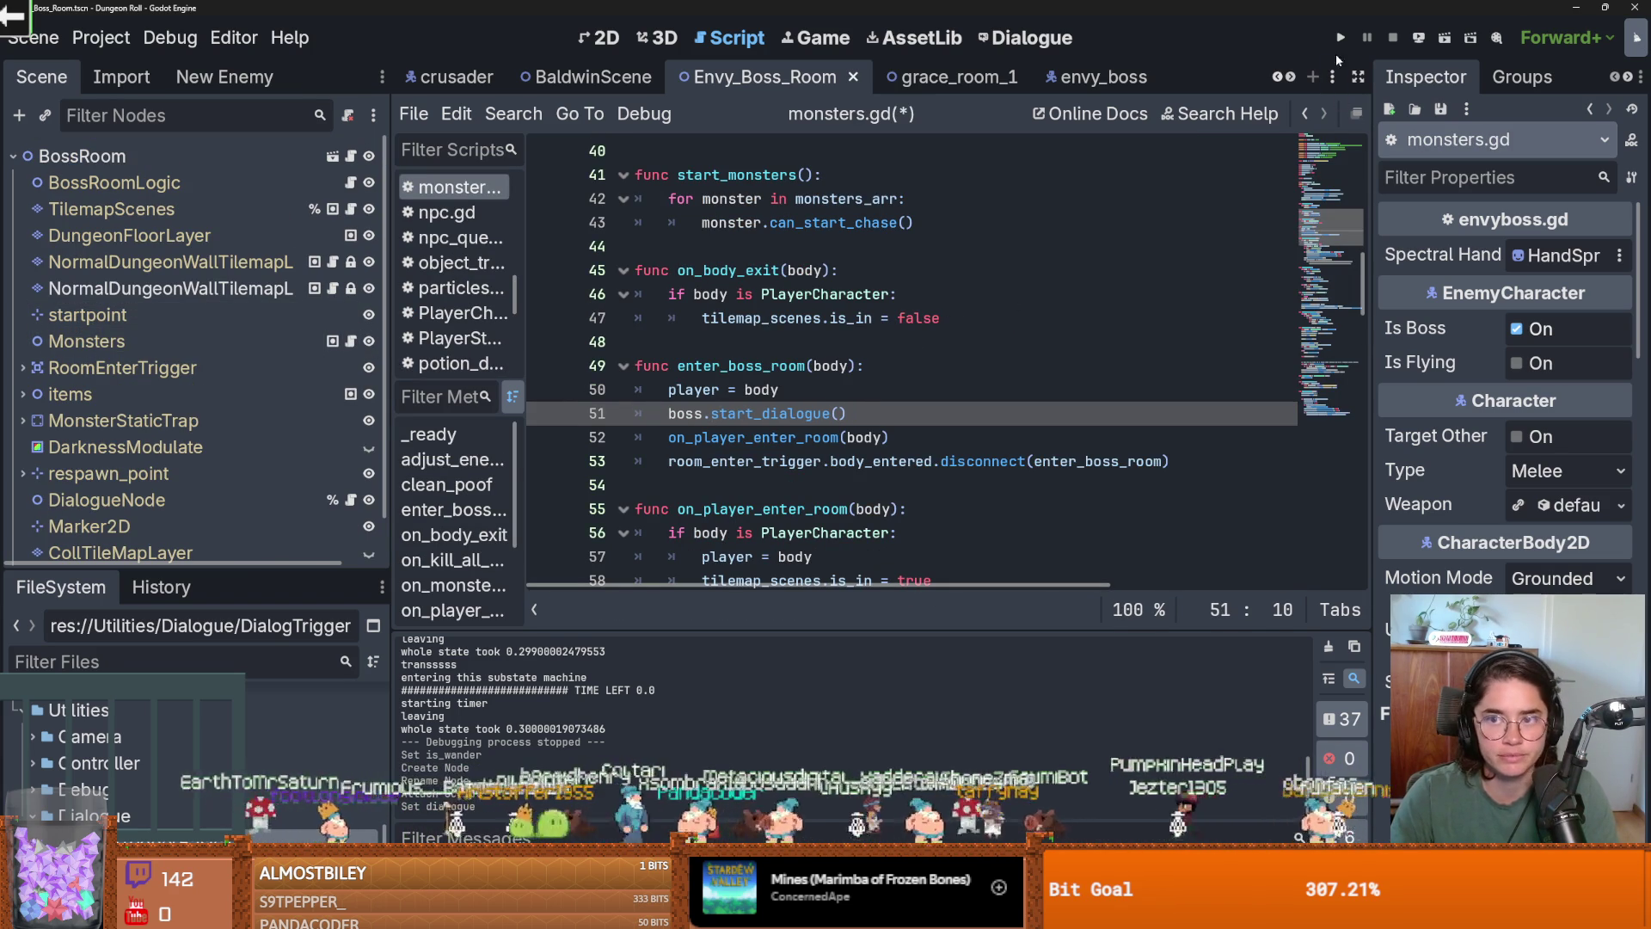
pyautogui.press('F5')
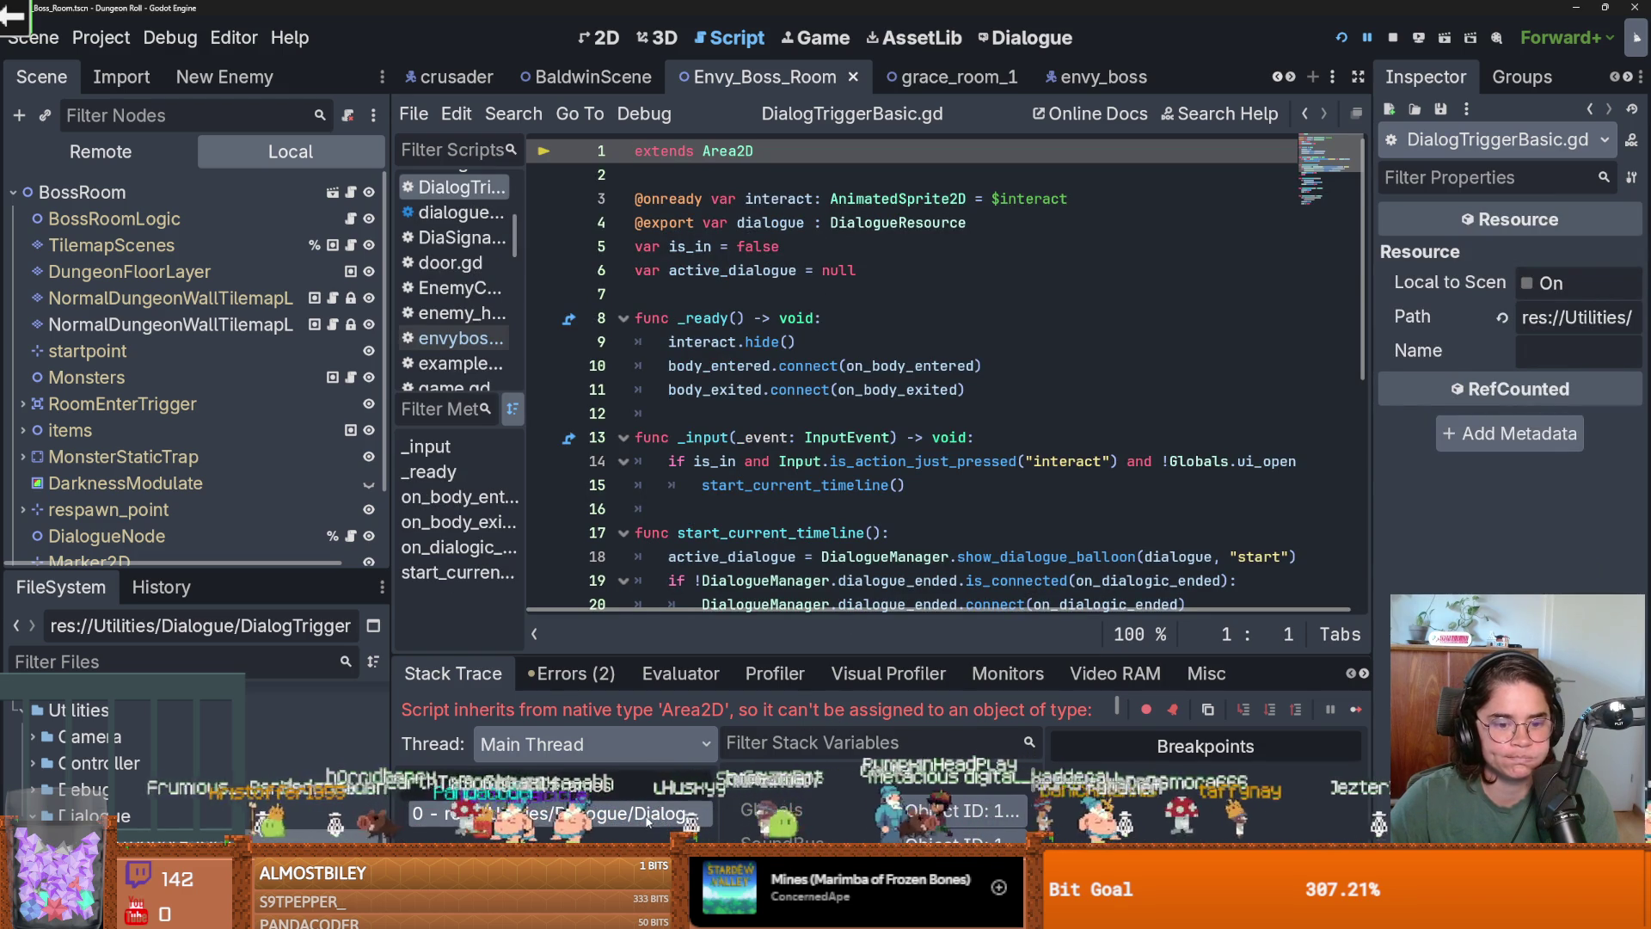
# Change the envy_boss scene's DialogueNode type to Area2D and save the scene
pyautogui.moveTo(292, 573); pyautogui.dragTo(293, 738)
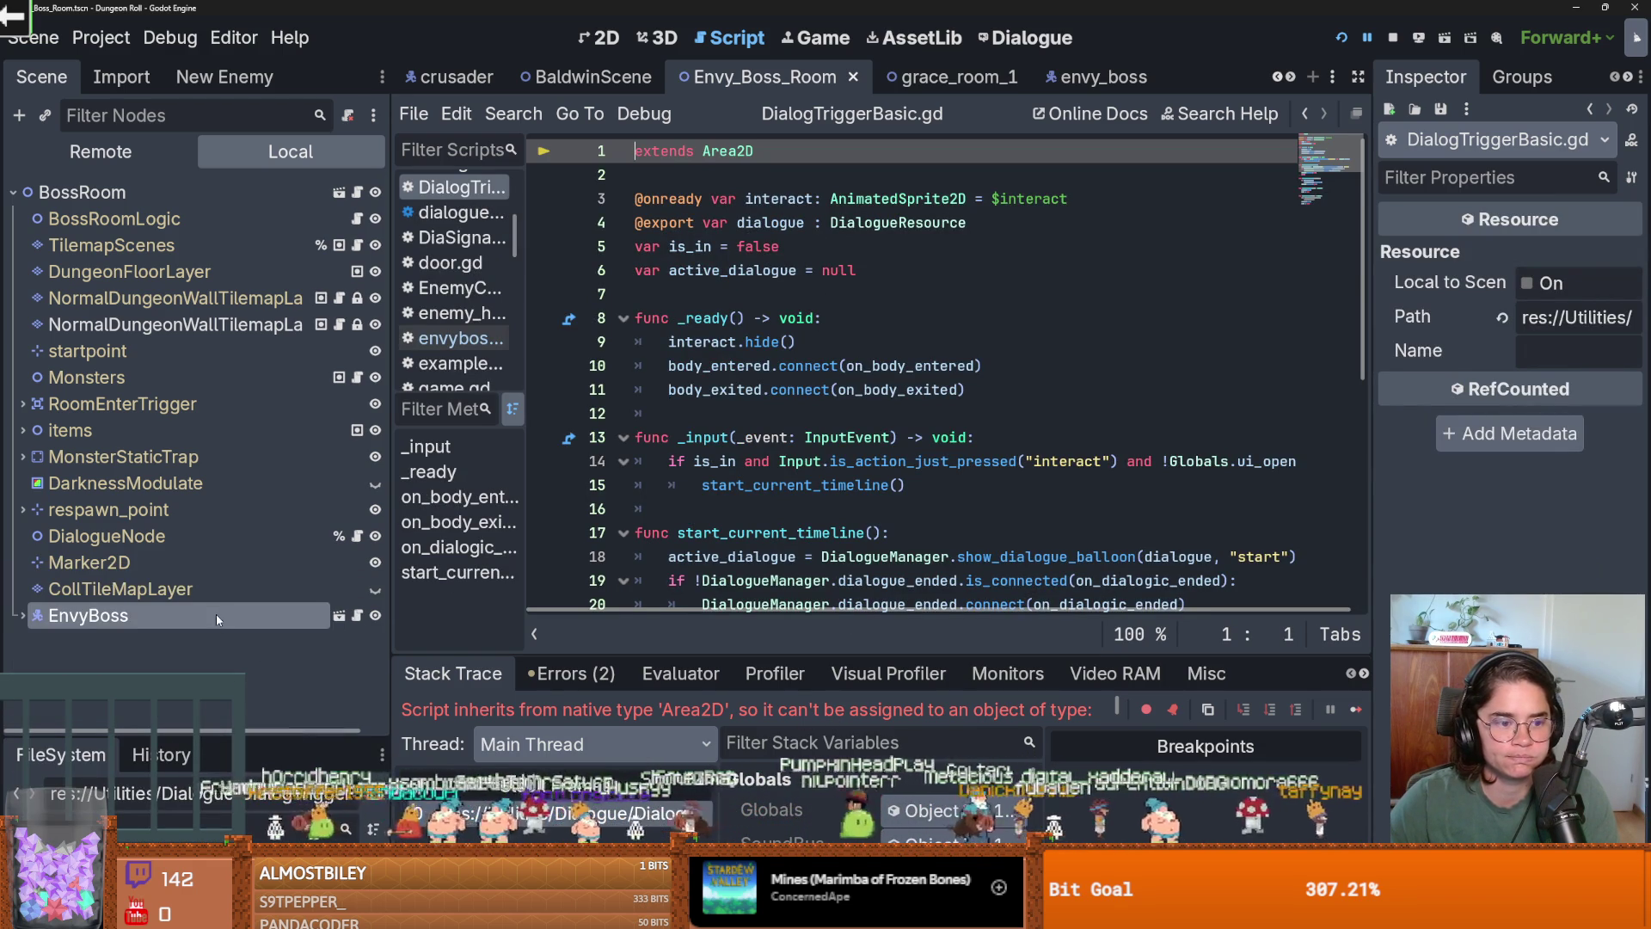
pyautogui.click(339, 616)
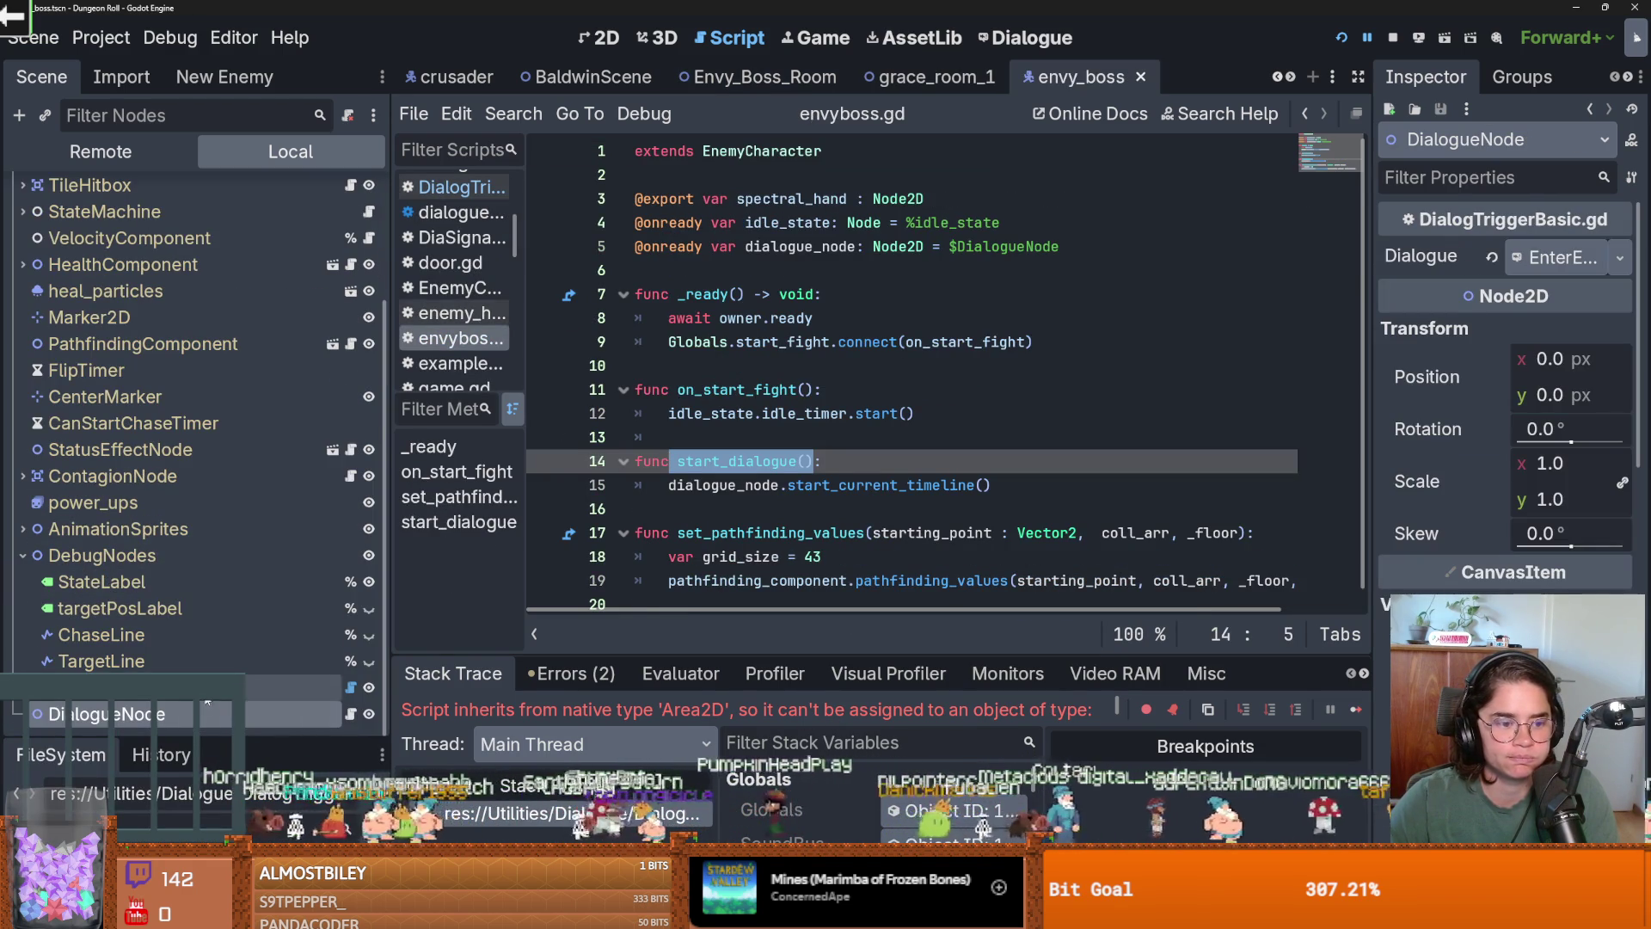
pyautogui.rightClick(204, 713)
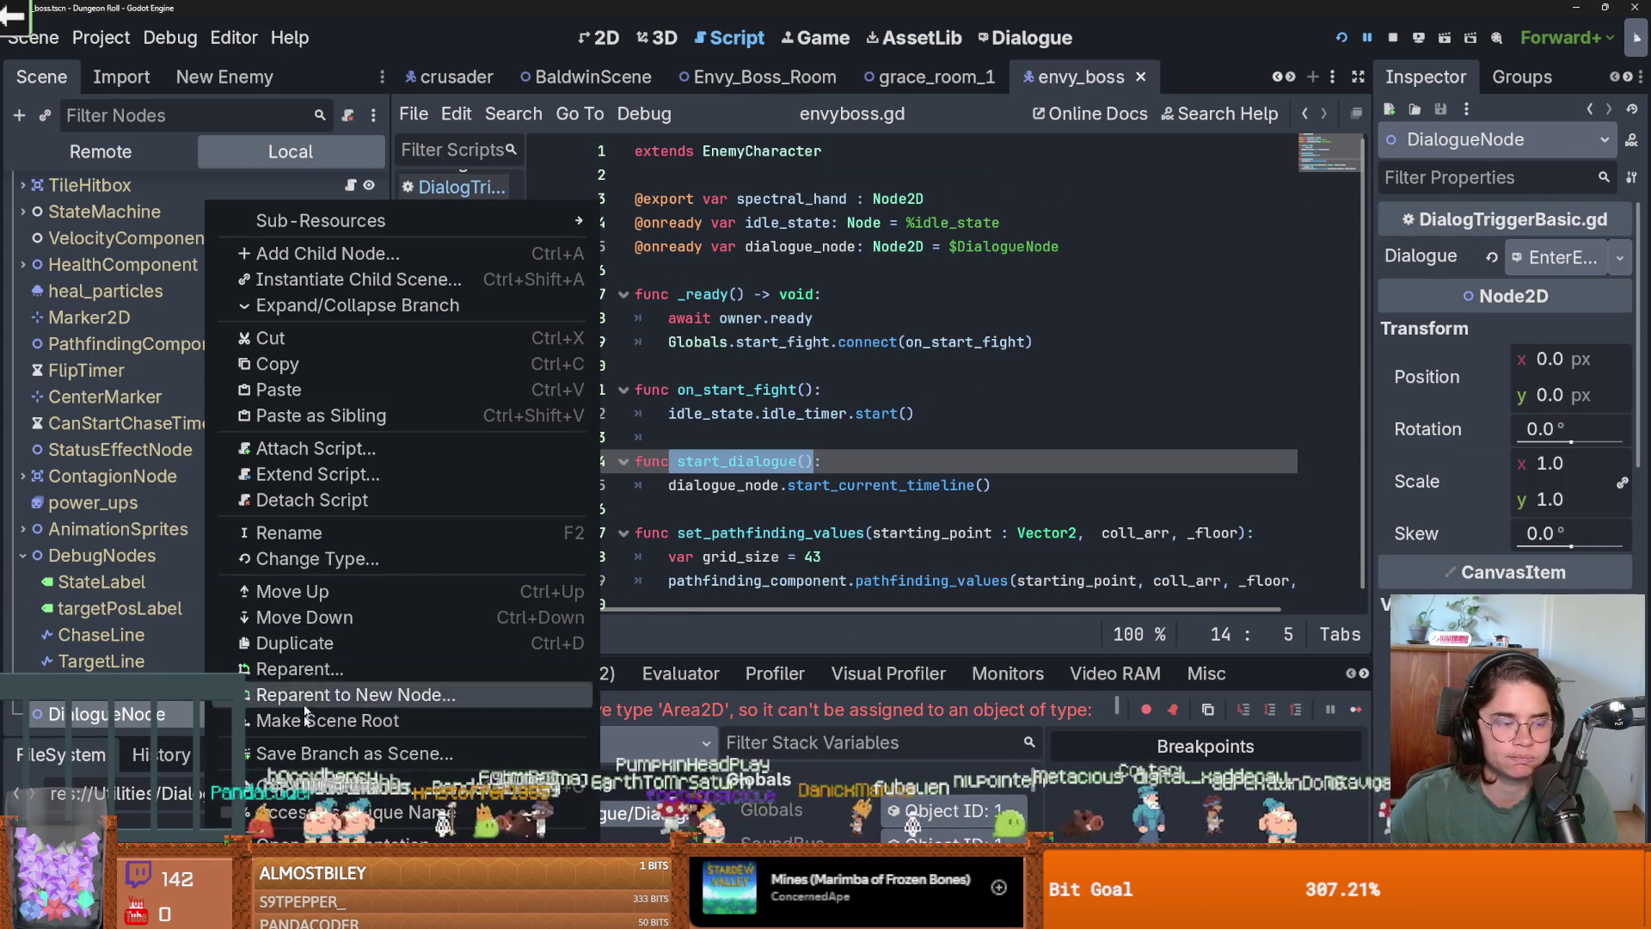
pyautogui.click(305, 559)
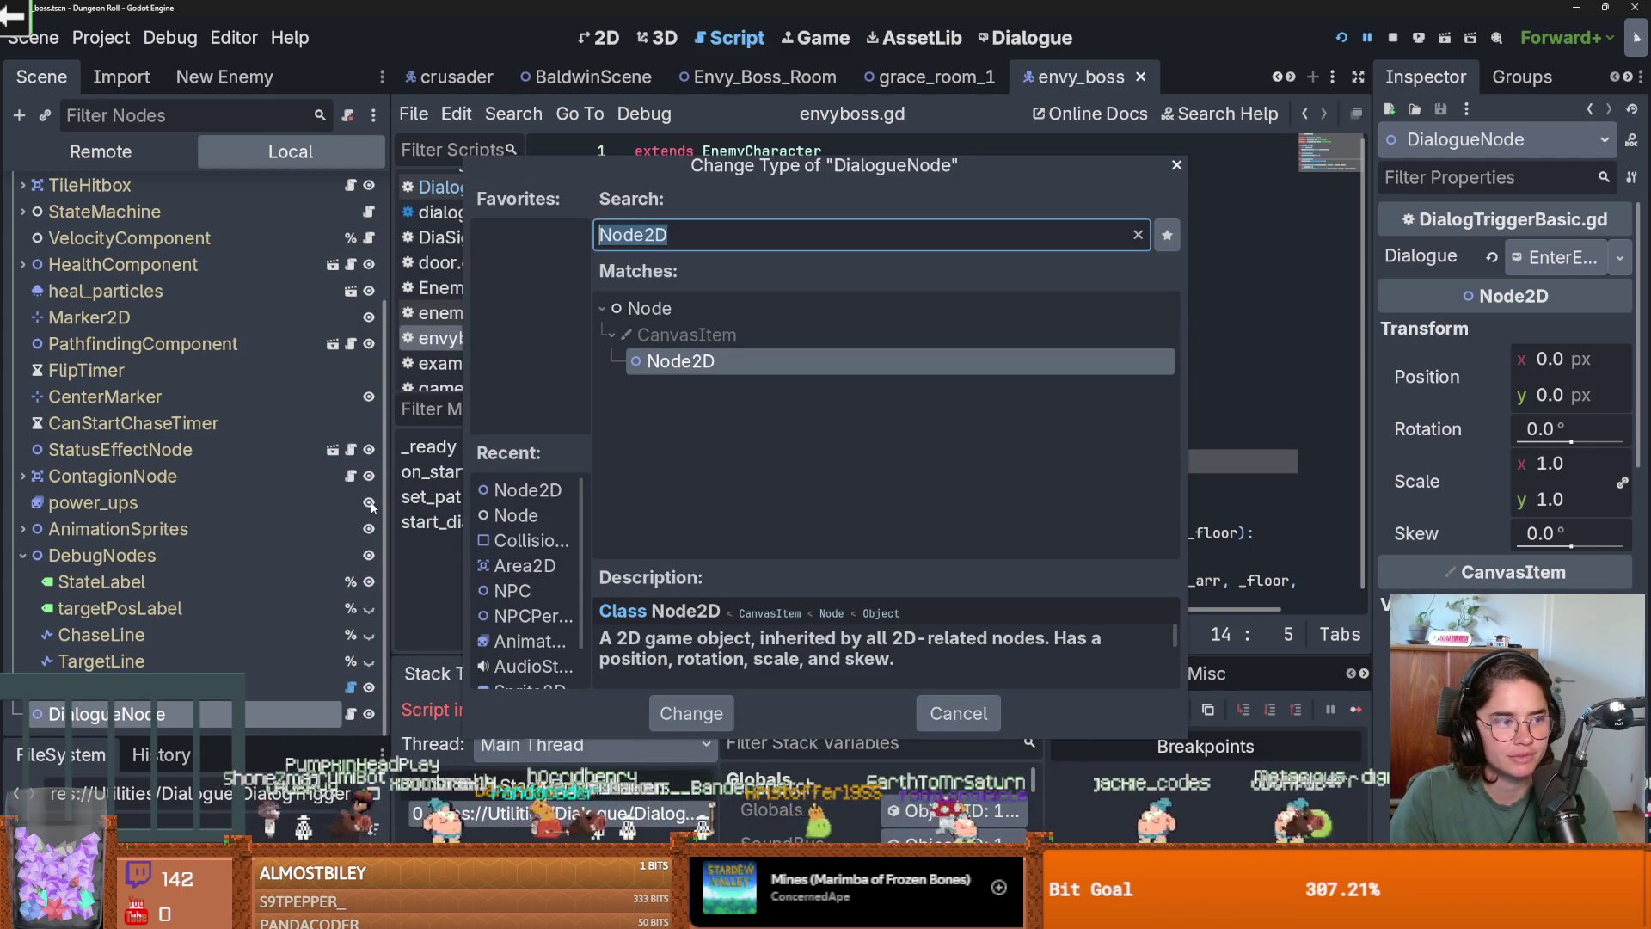
pyautogui.write('area')
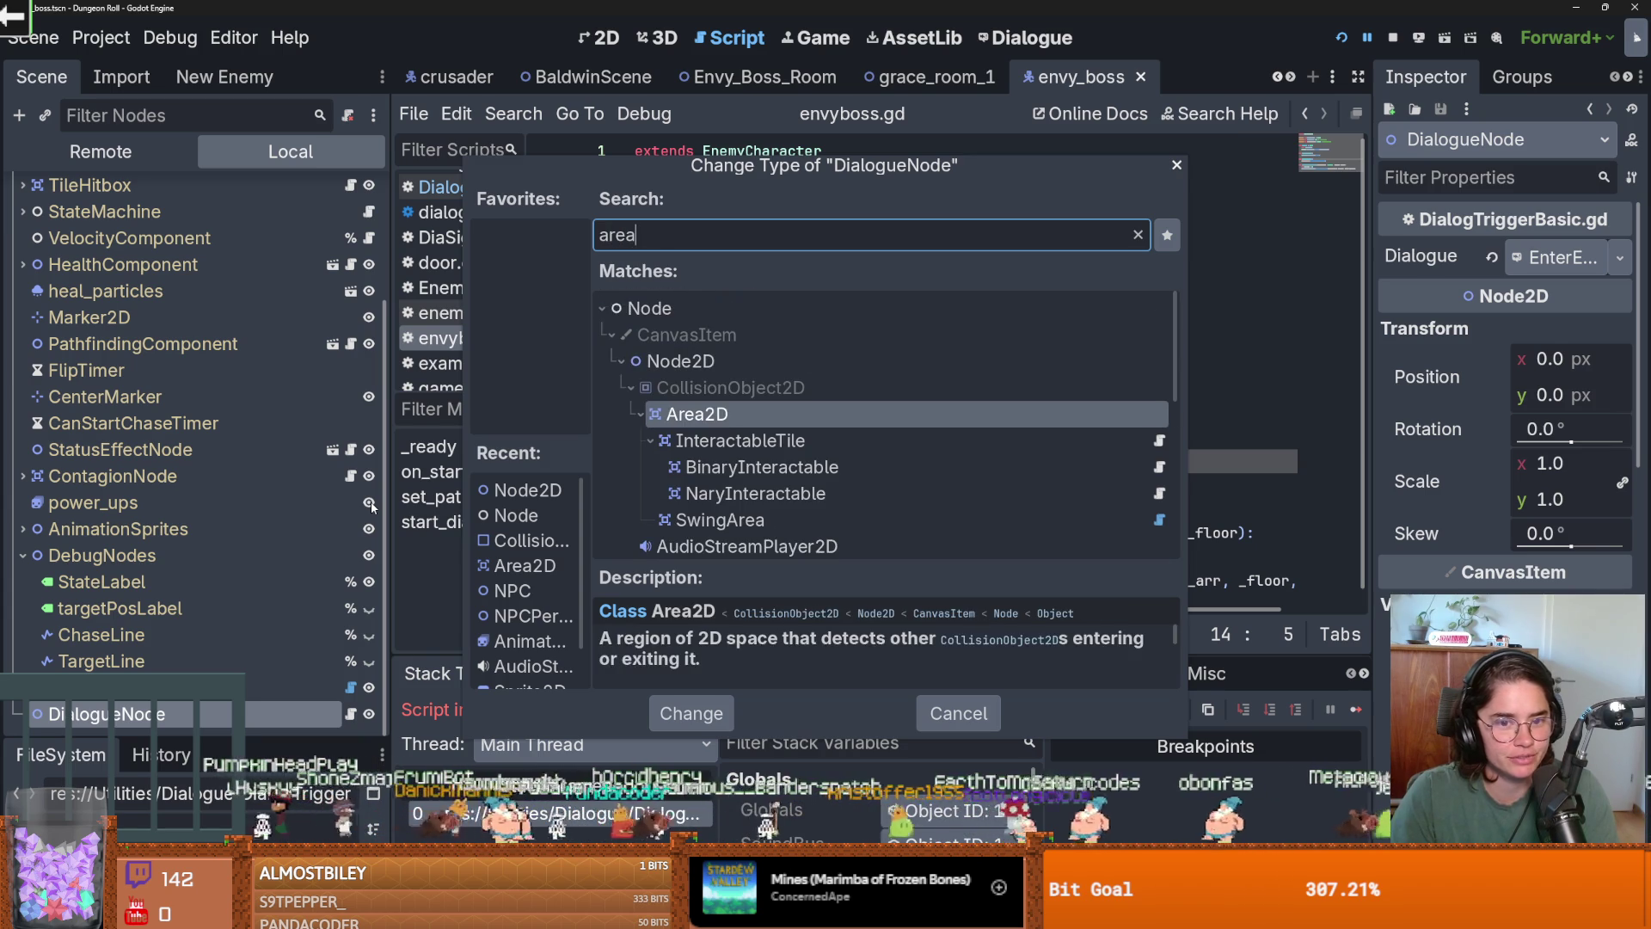
pyautogui.press('Return')
pyautogui.hotkey('ctrl', 's')
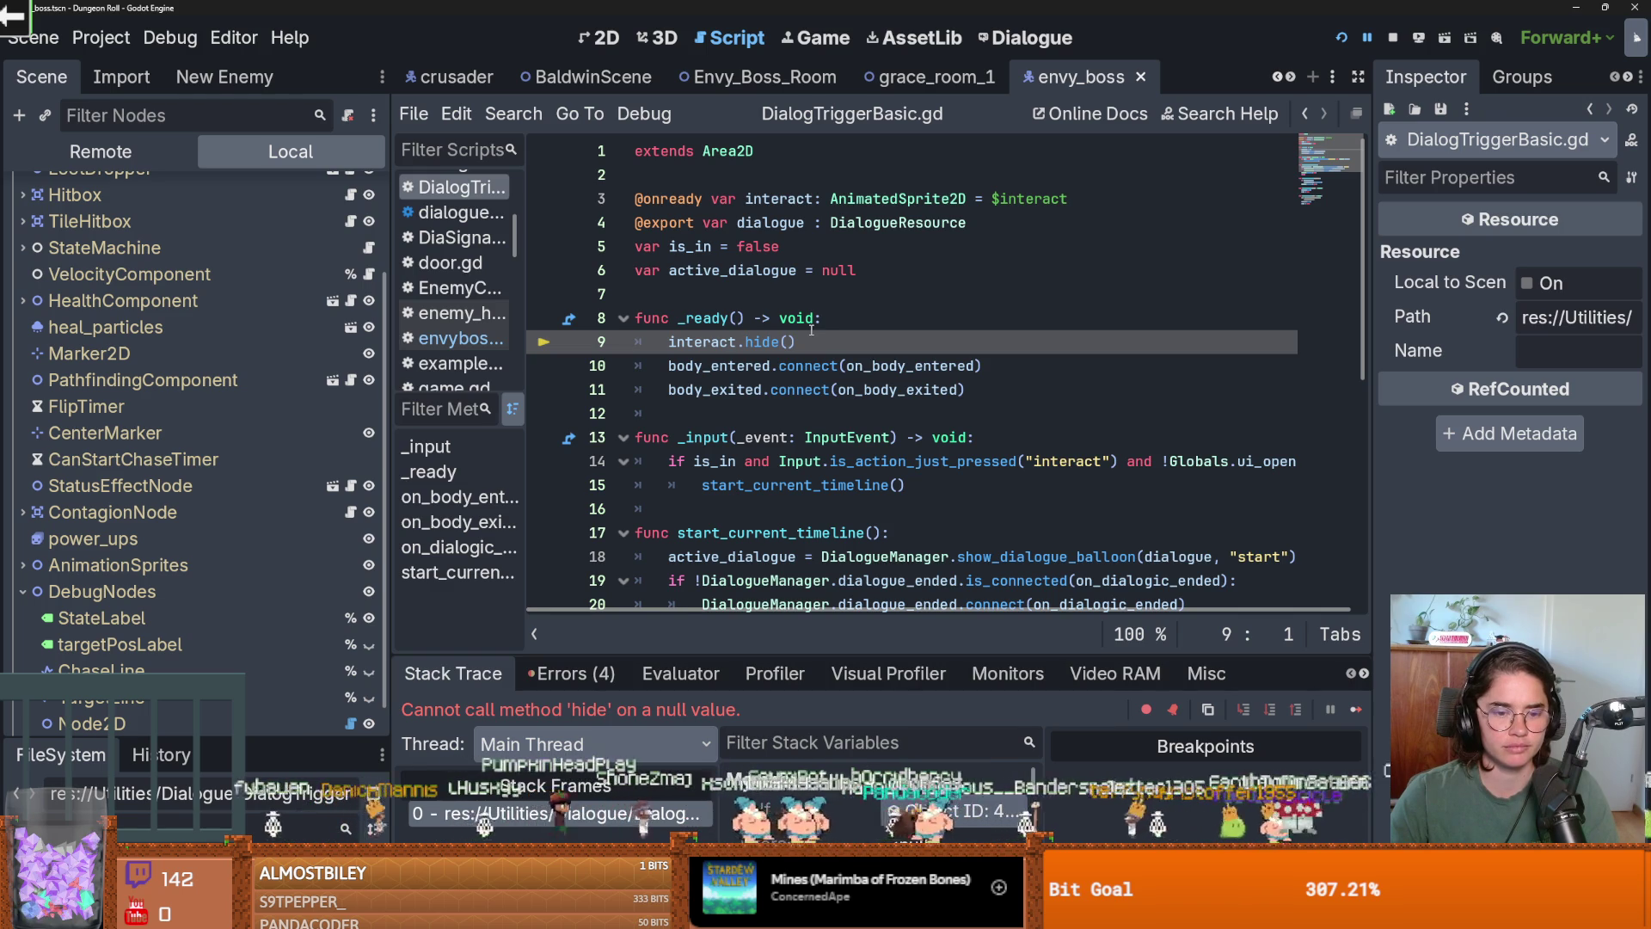
# Add the interact scene as a child of DialogueNode, then run the game with F5
pyautogui.scroll(-2, 182, 680)
pyautogui.rightClick(182, 714)
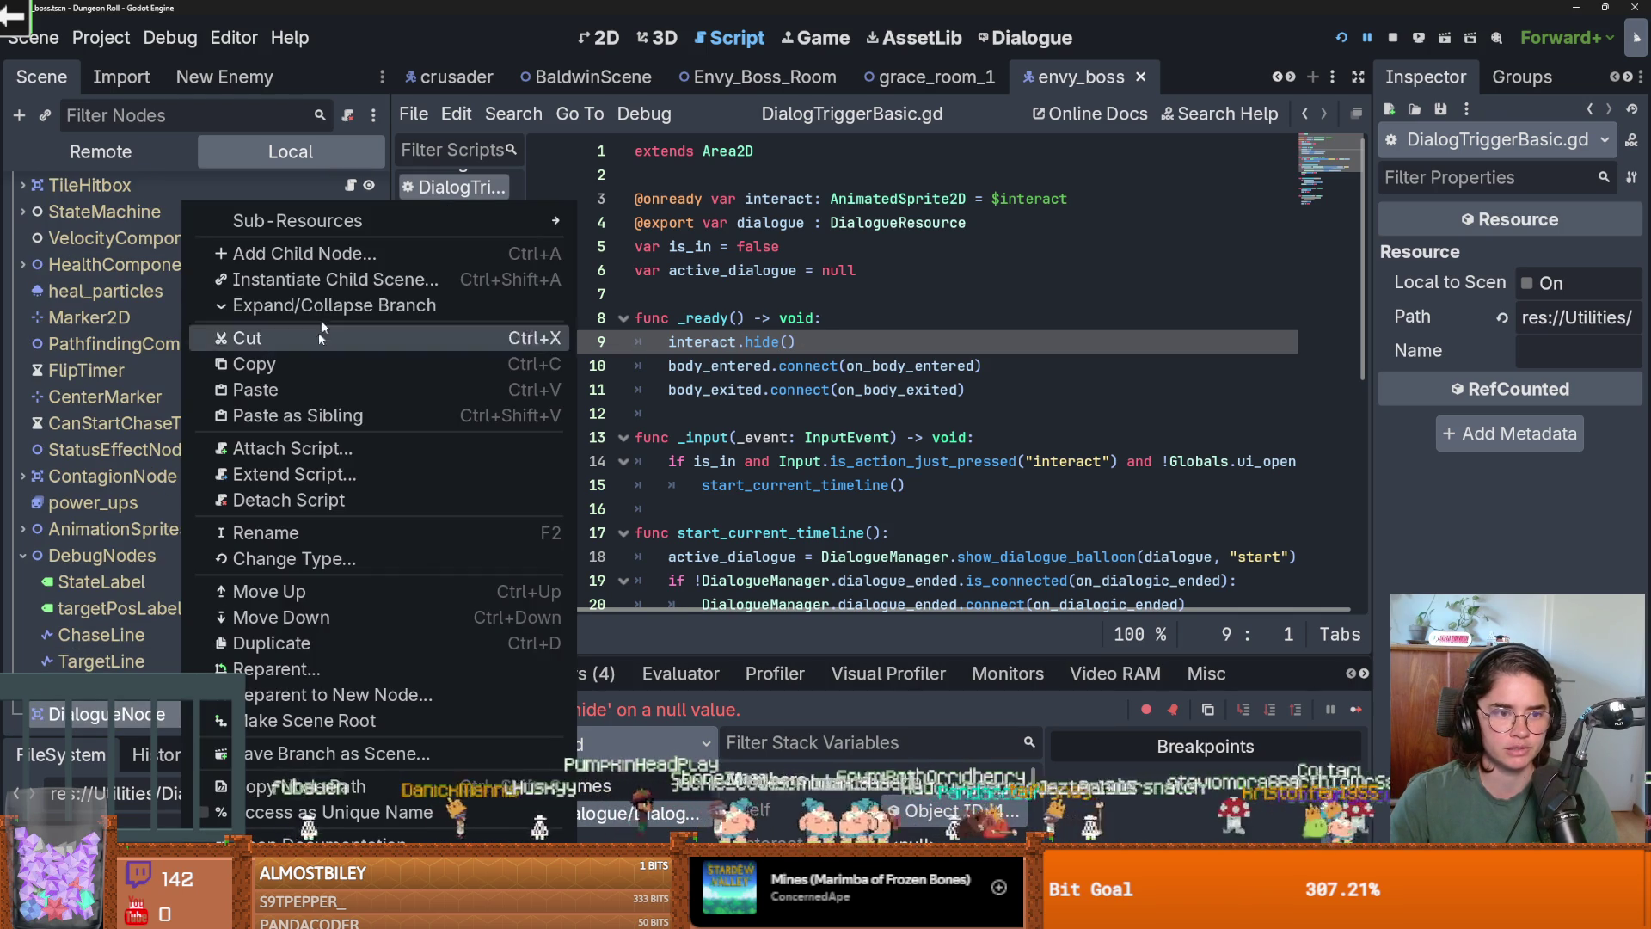
pyautogui.click(41, 115)
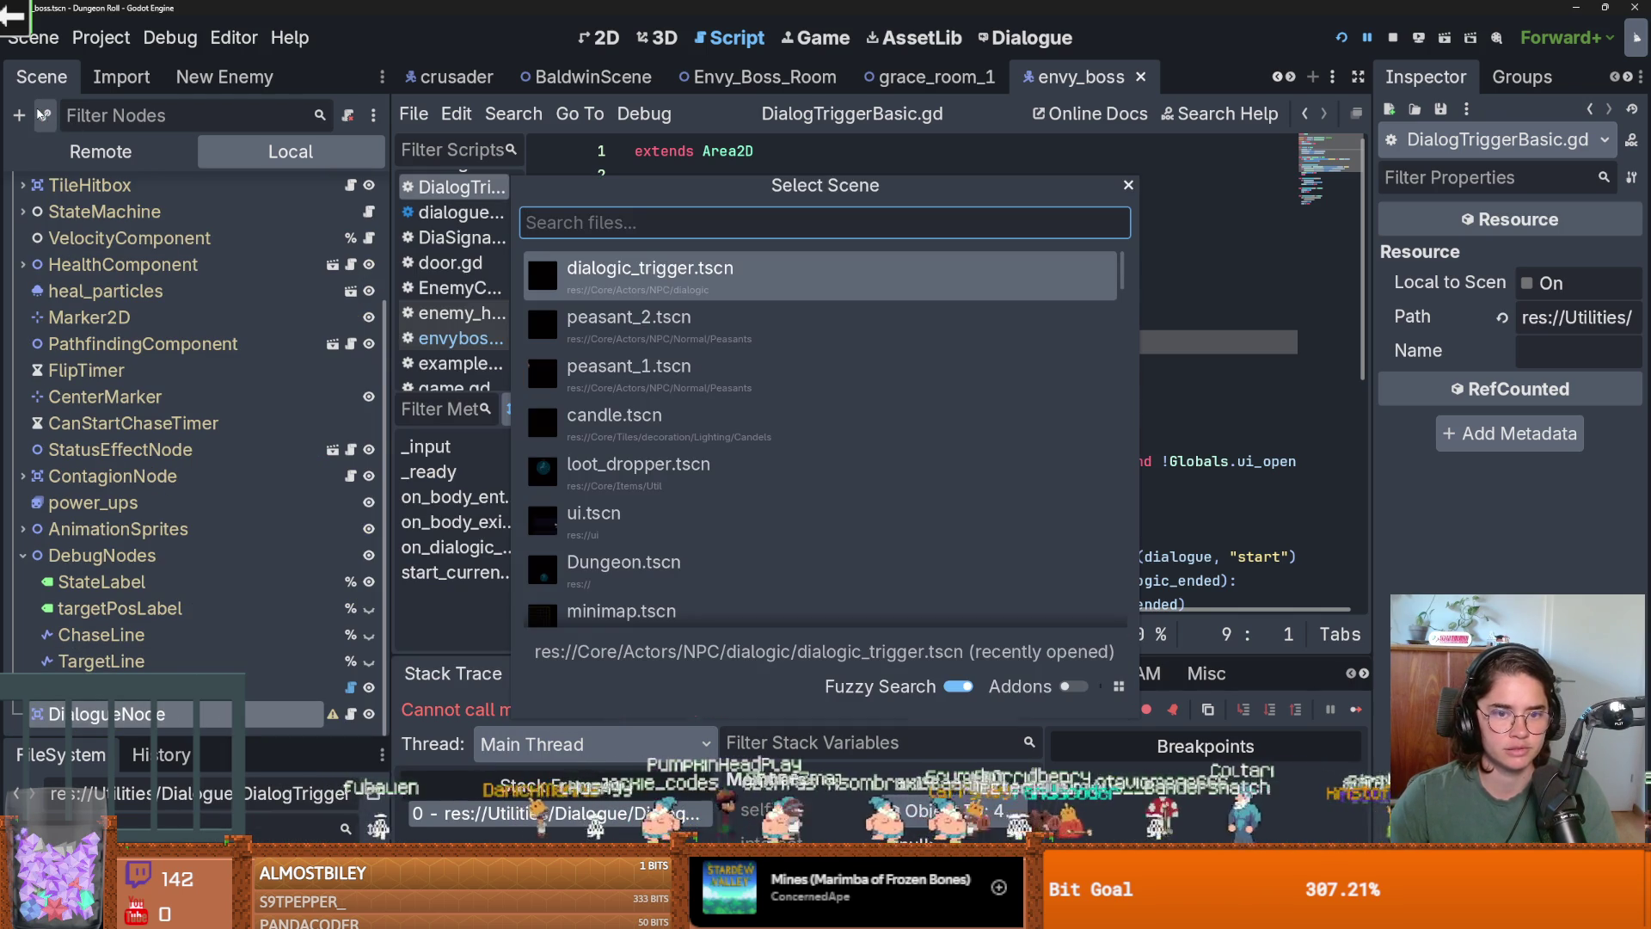
pyautogui.write('int')
pyautogui.press('Return')
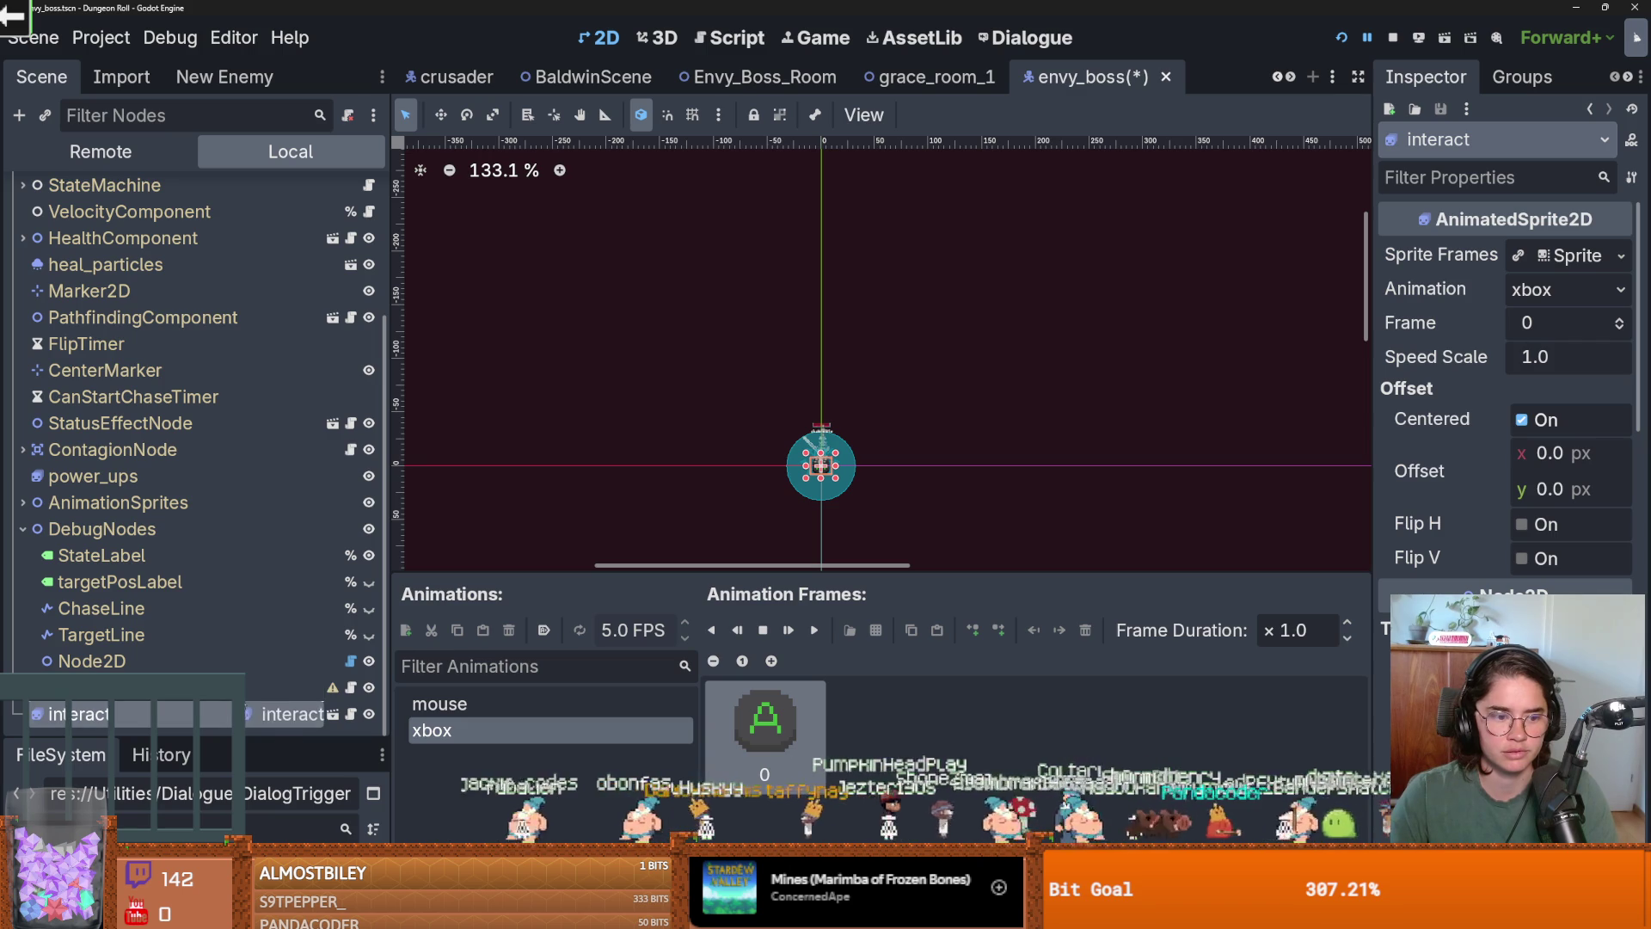
pyautogui.press('F5')
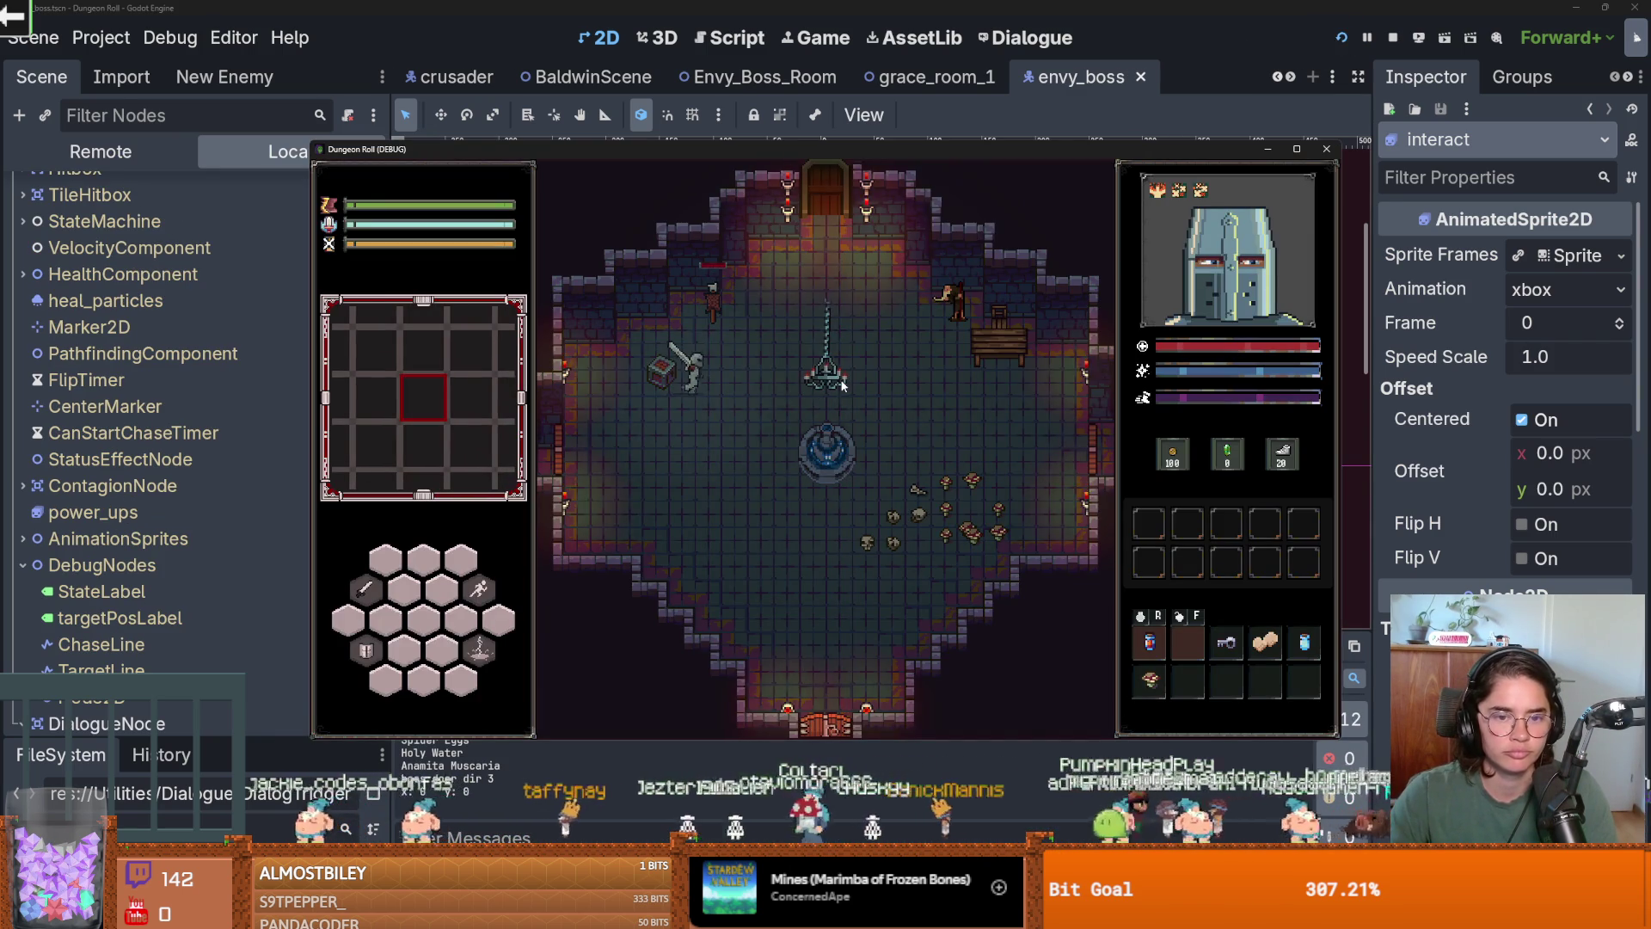
# Teleport to the boss area with the tp debug command and walk into the boss room
pyautogui.press('`')
pyautogui.write('tp')
pyautogui.press('Tab')
pyautogui.press('Return')
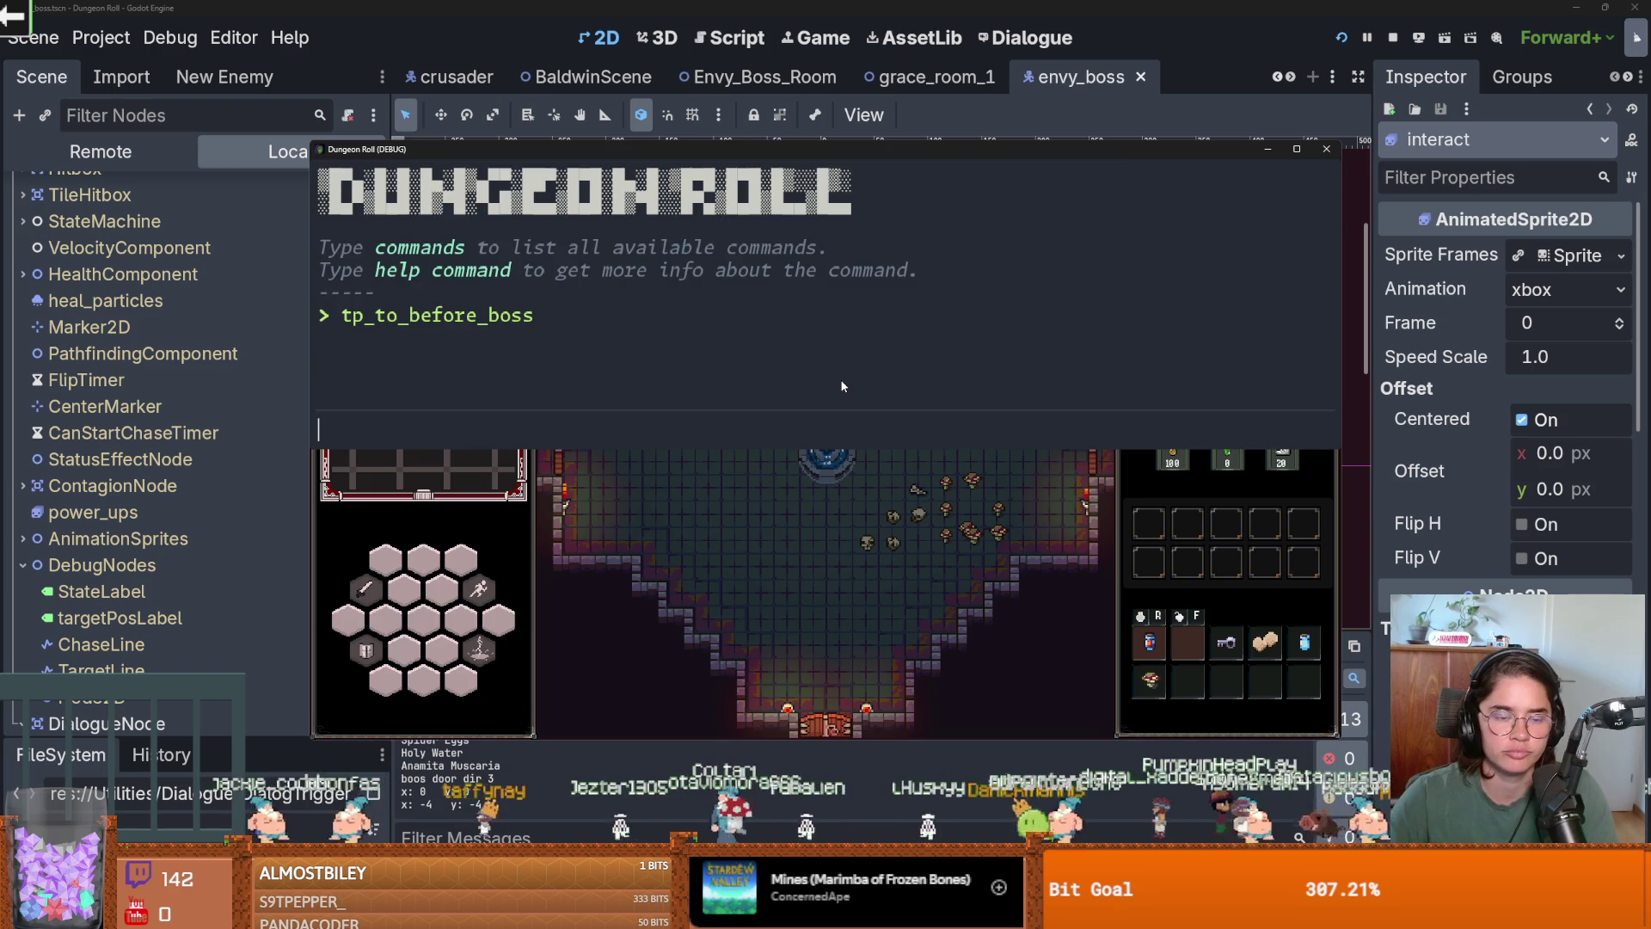
pyautogui.press('`')
pyautogui.press('s')
pyautogui.press('a')
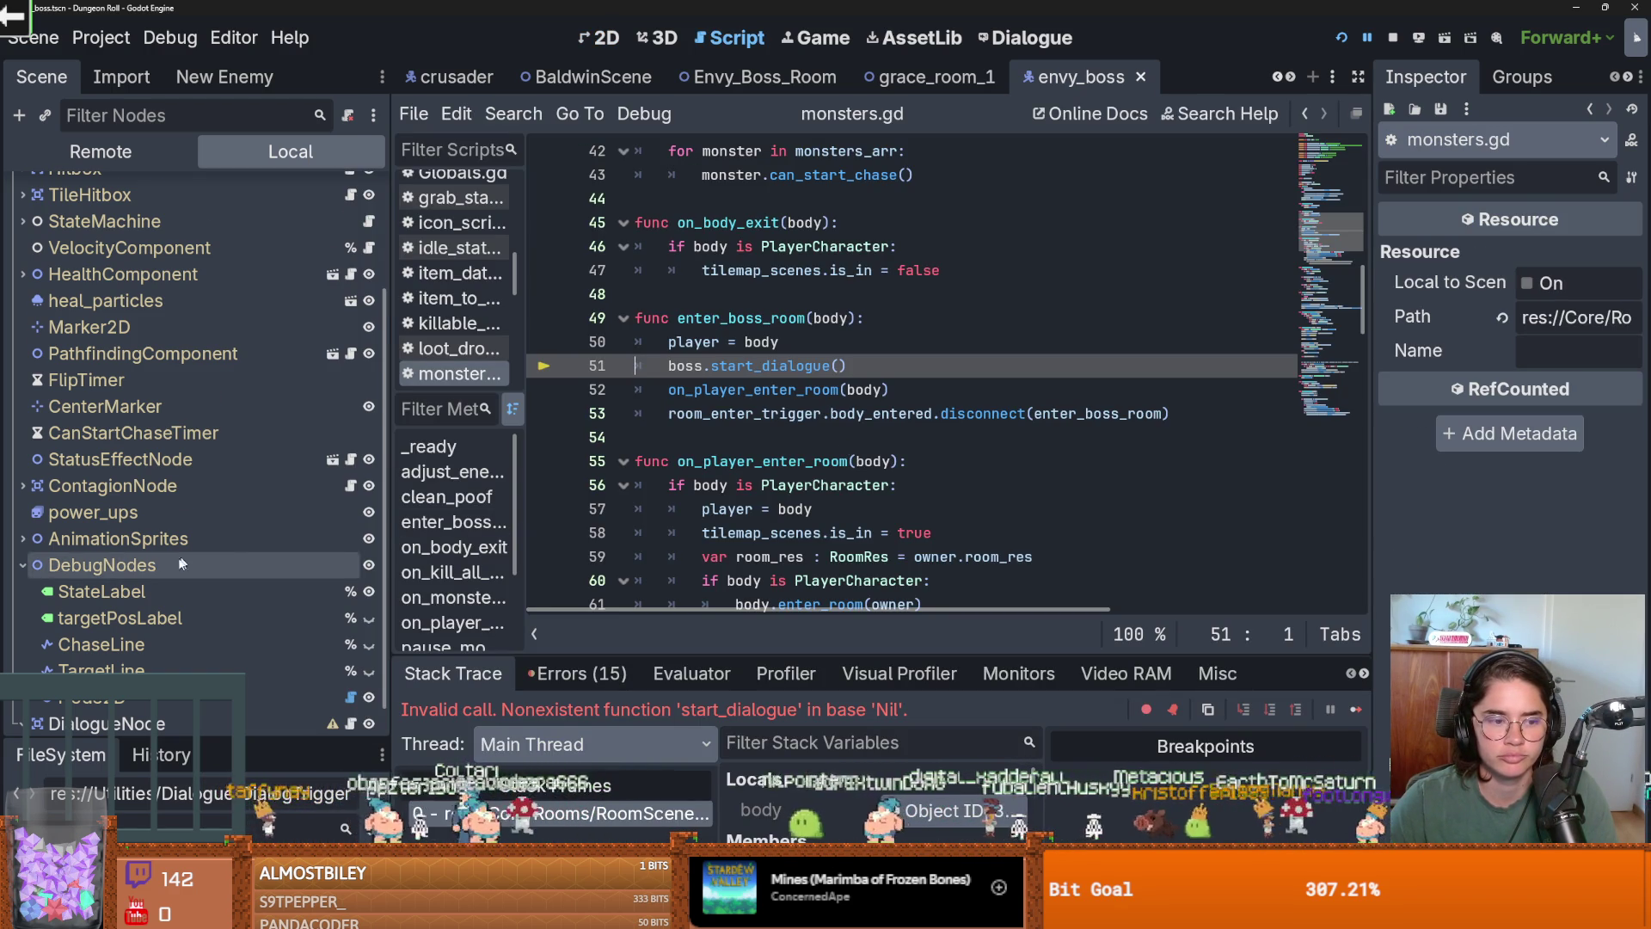
pyautogui.scroll(-1, 162, 703)
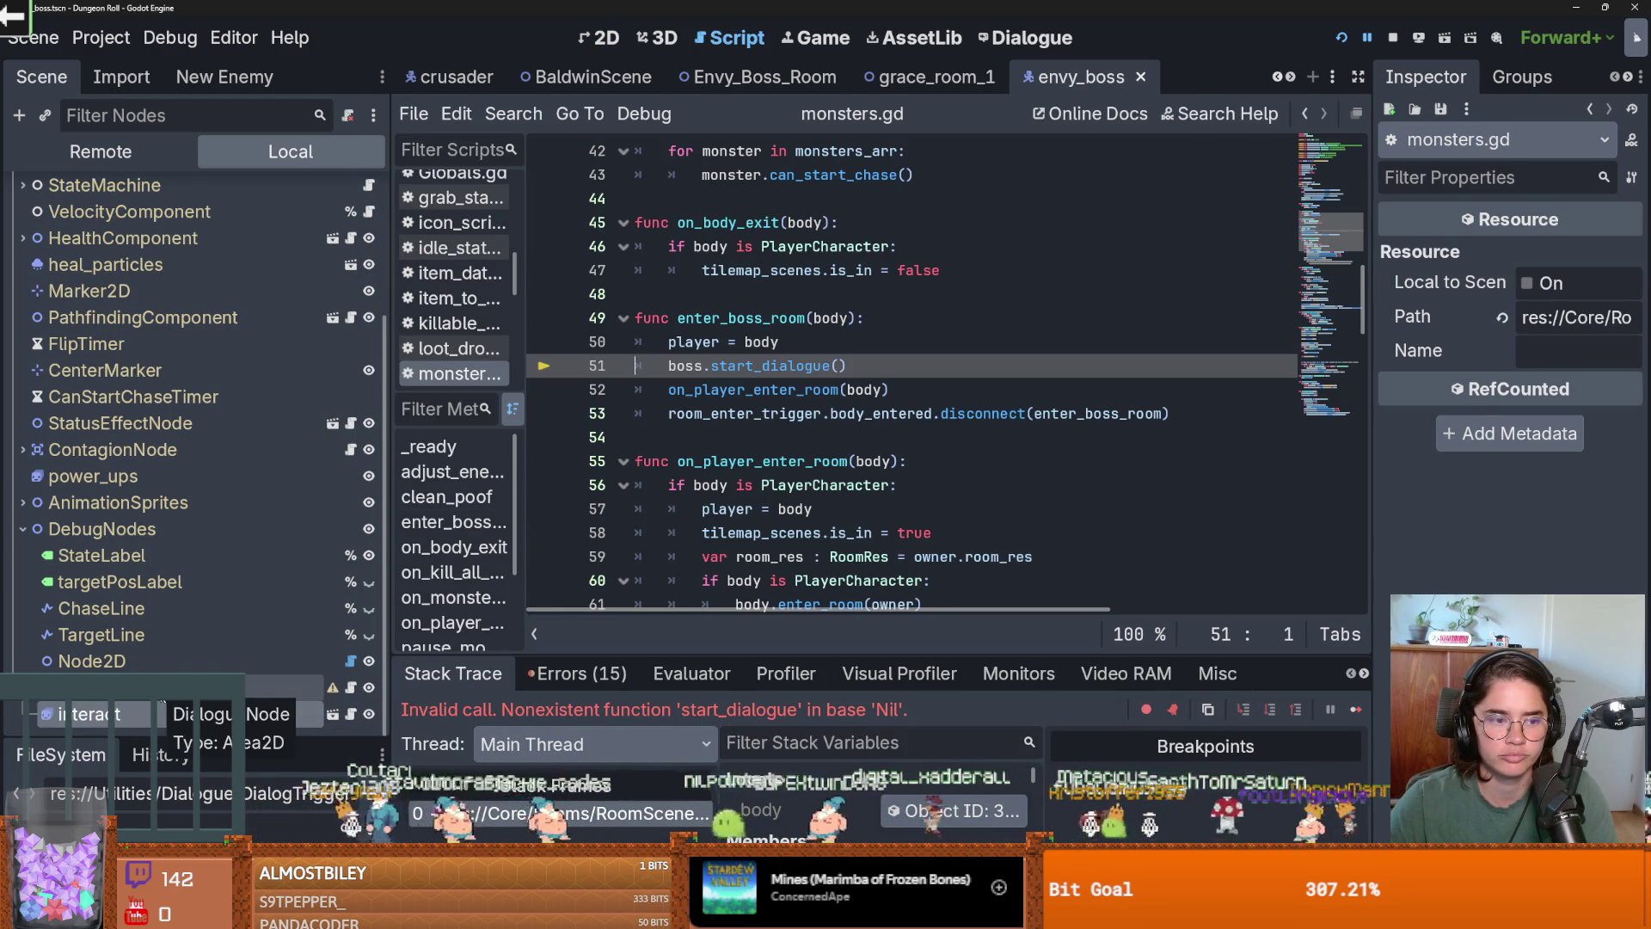
pyautogui.click(155, 688)
# Assign EnvyBoss as the Boss of the Envy_Boss_Room Monsters node
pyautogui.click(789, 73)
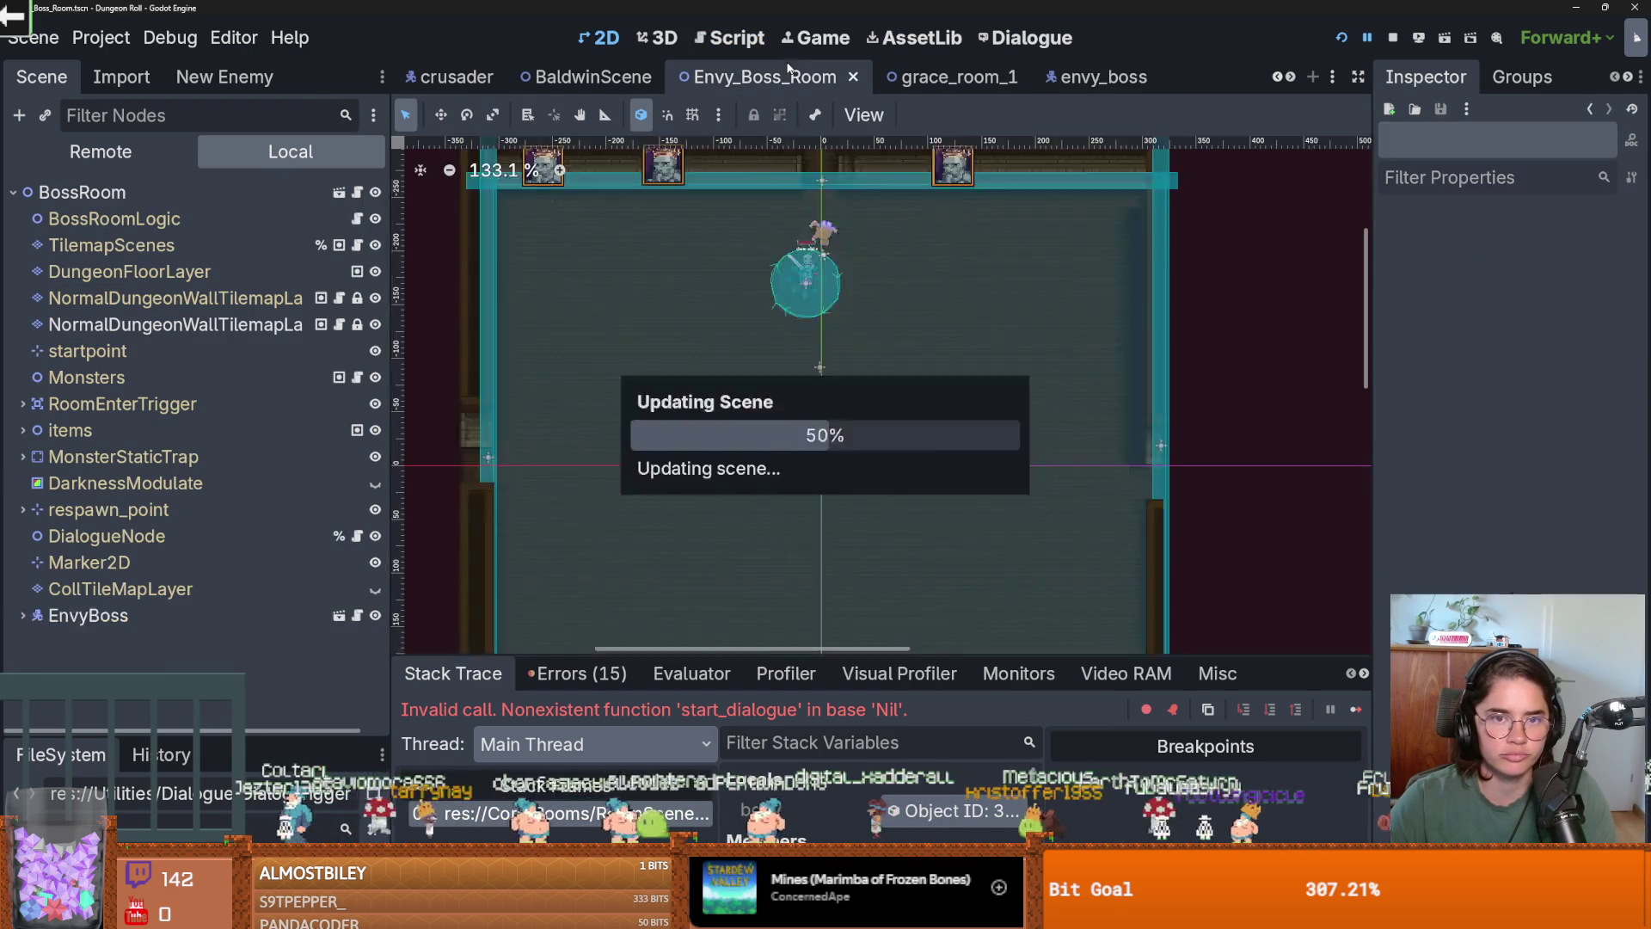
pyautogui.click(141, 379)
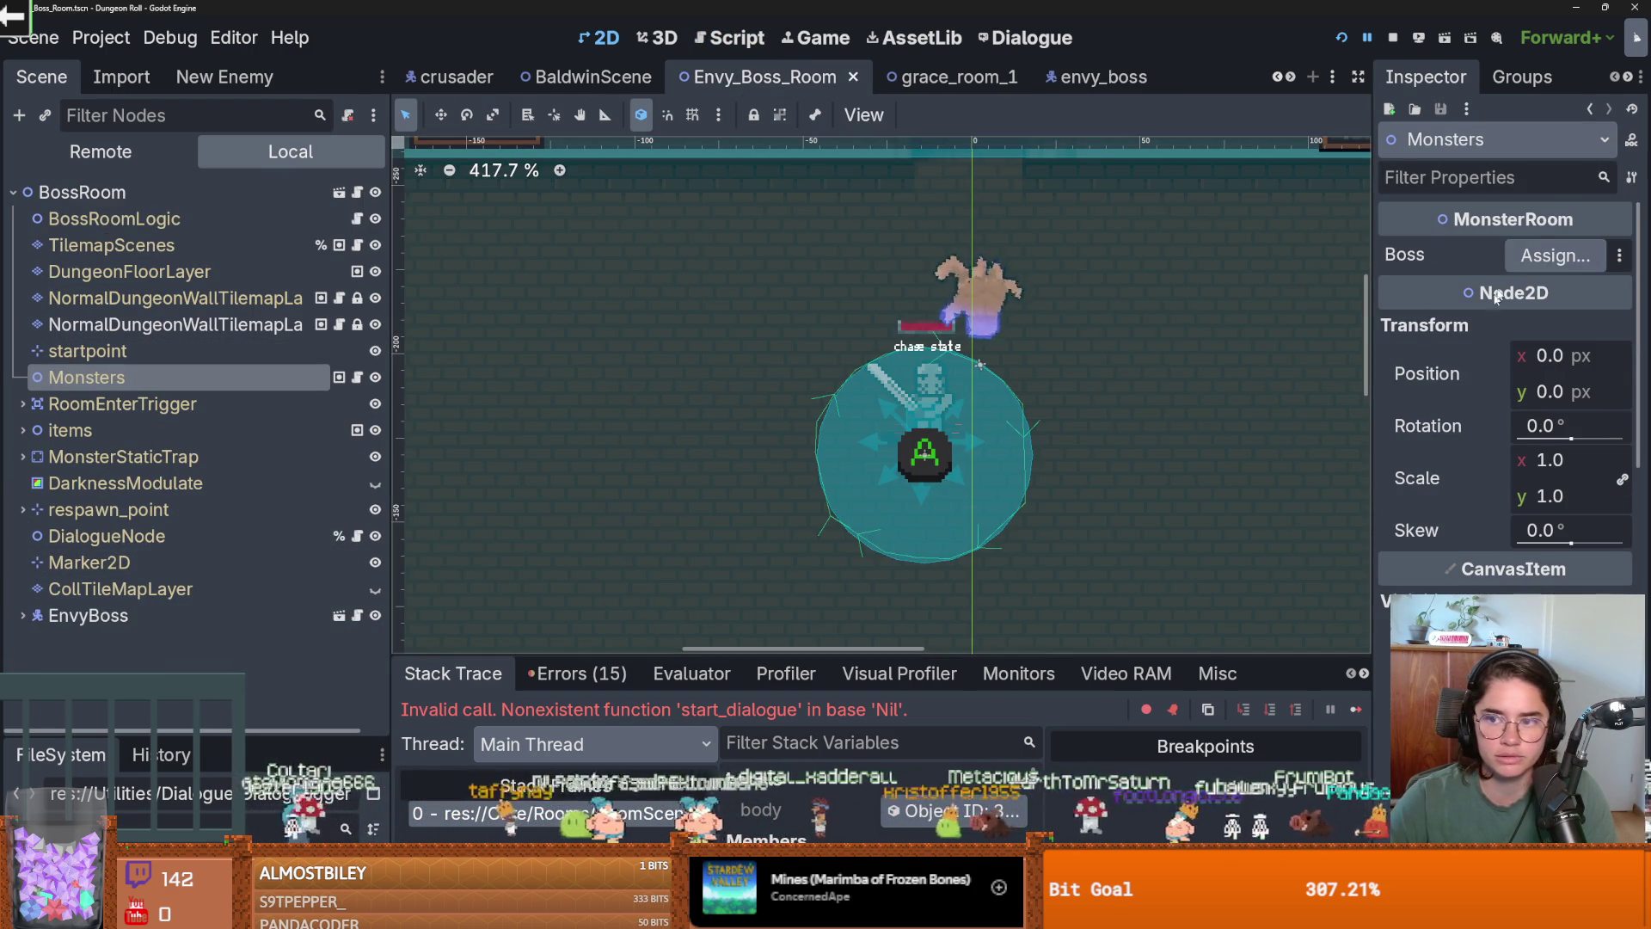
pyautogui.click(1555, 255)
pyautogui.click(804, 311)
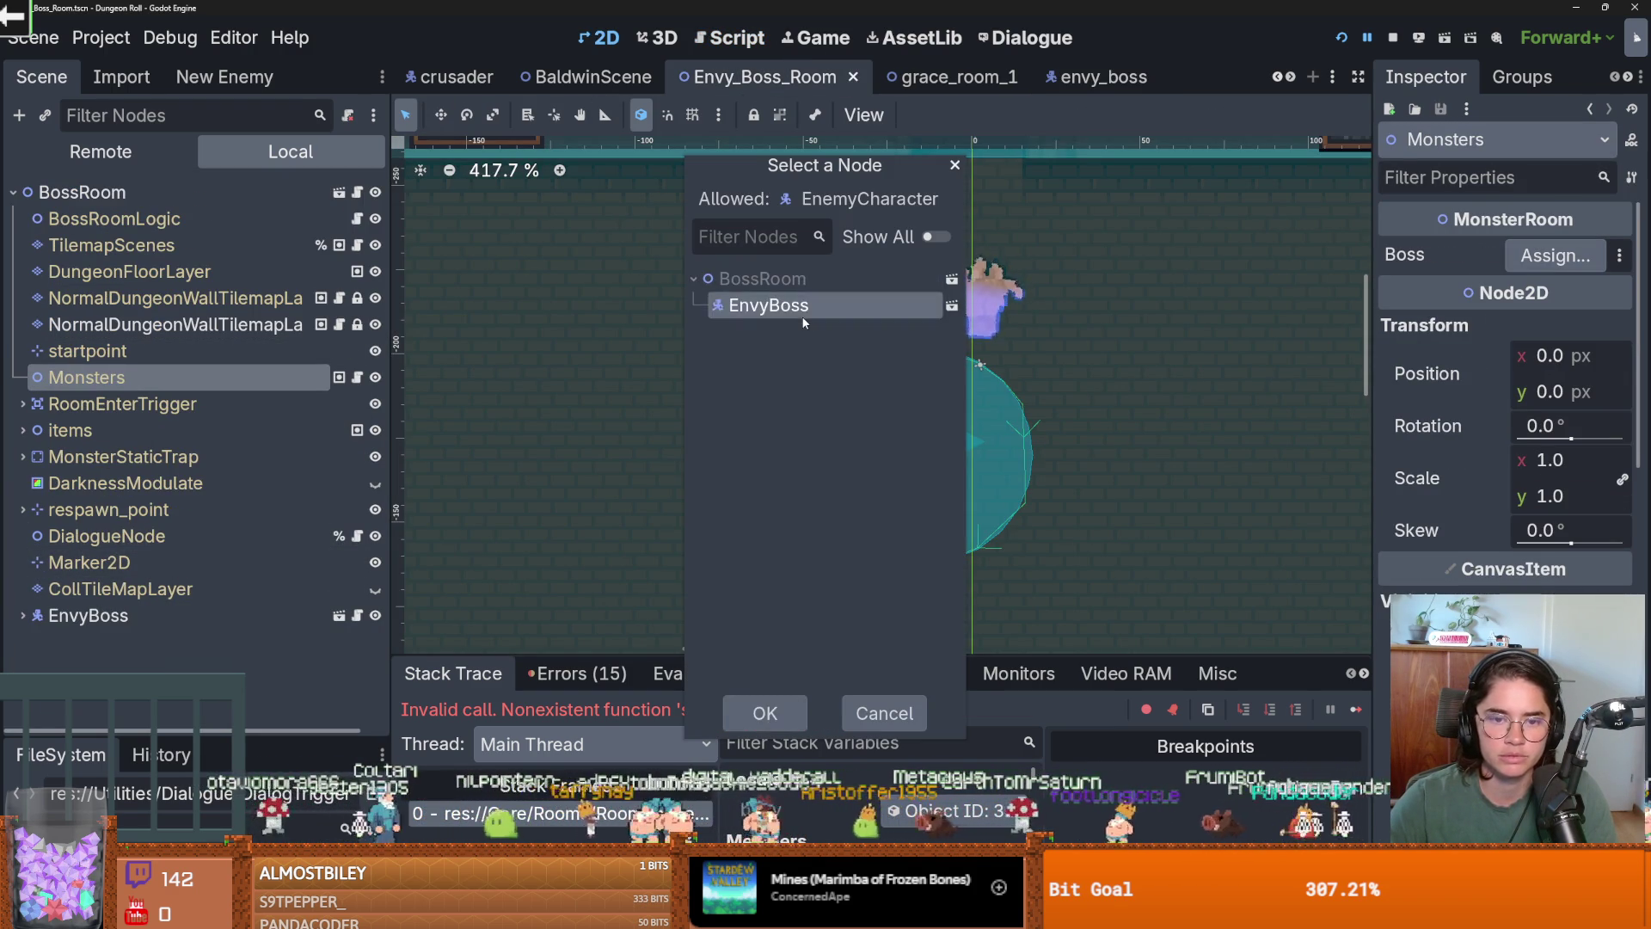
pyautogui.doubleClick(804, 311)
# Rerun the game, teleport to the boss, play through the Envious Crusader dialogue, stop, and save
pyautogui.click(1342, 37)
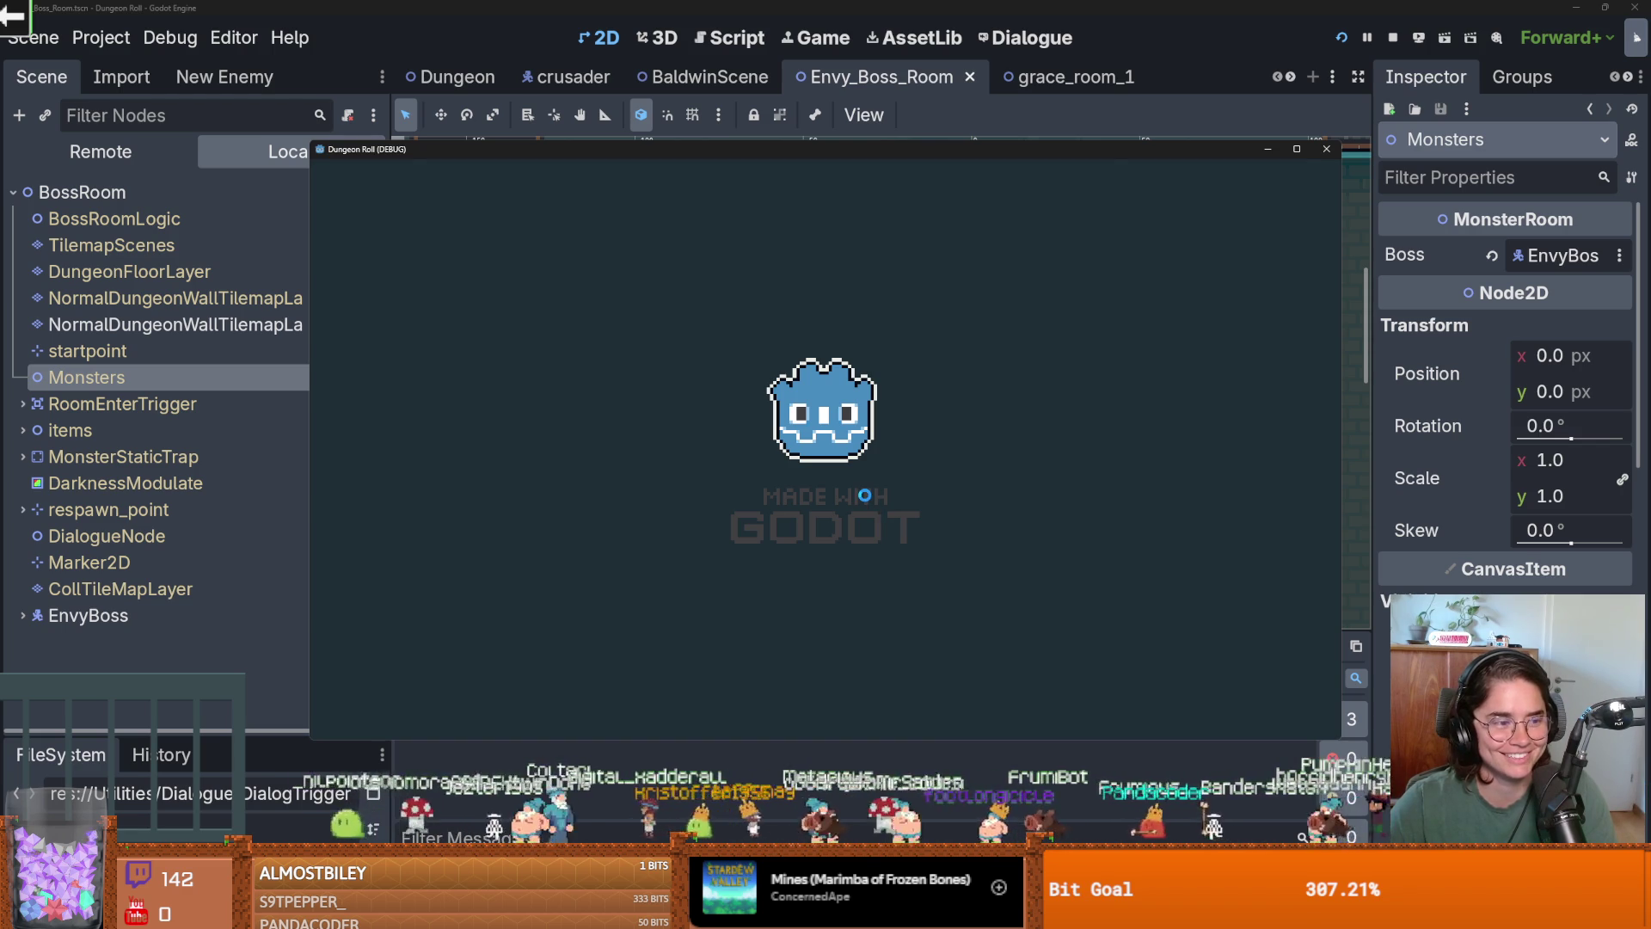
pyautogui.press('`')
pyautogui.write('t')
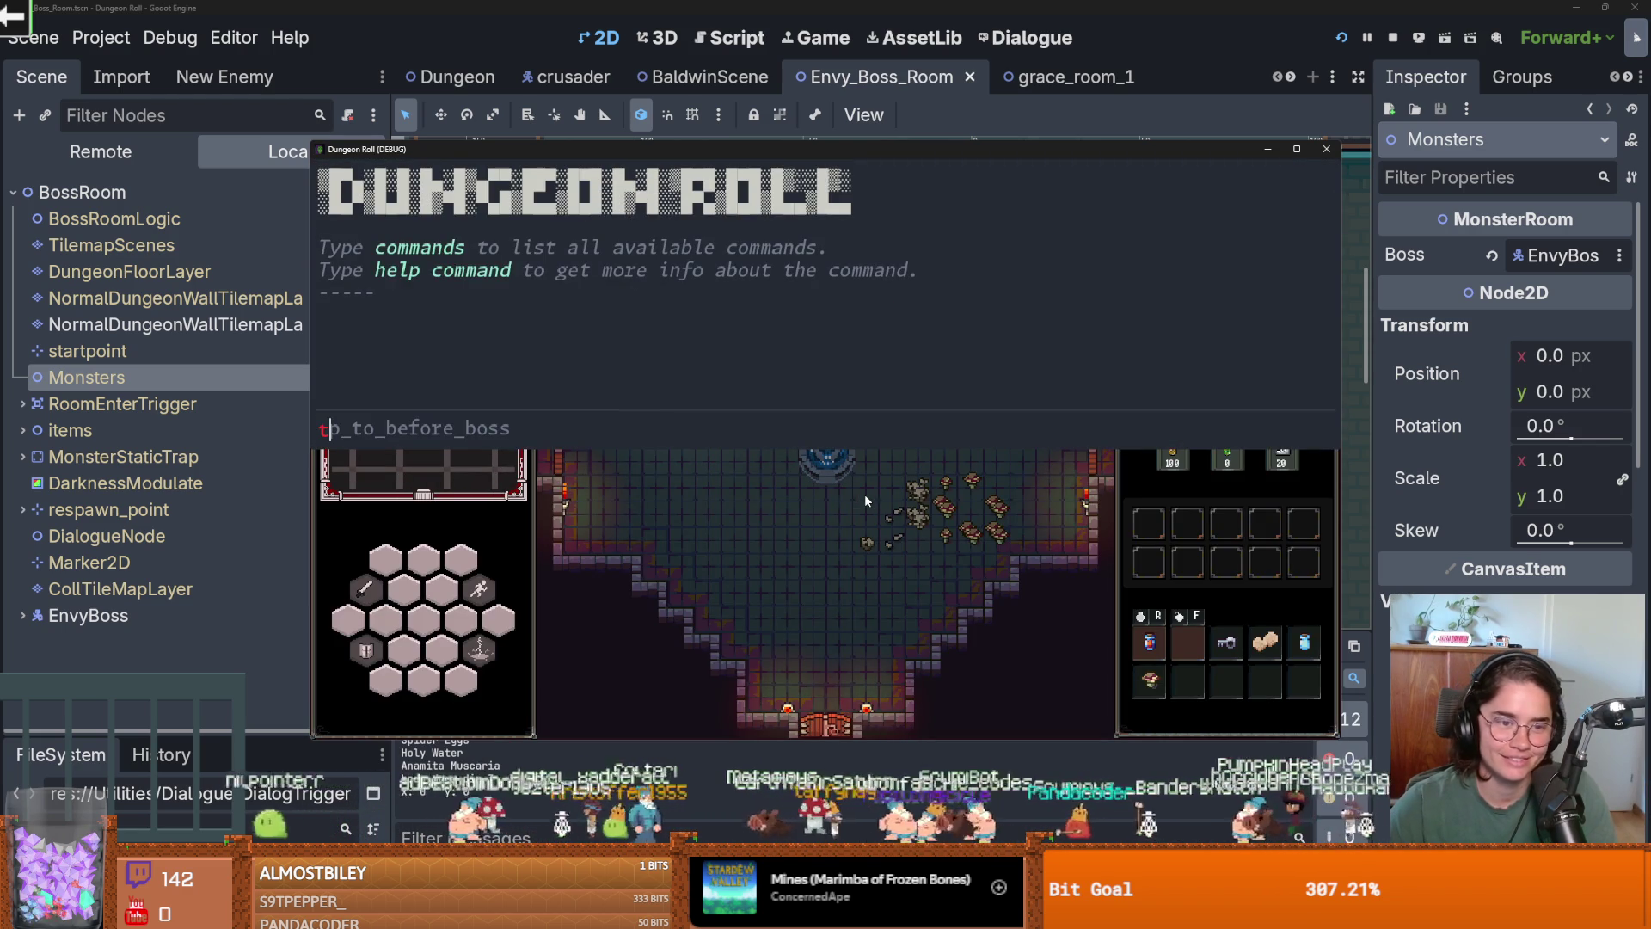
pyautogui.press('Tab')
pyautogui.press('Return')
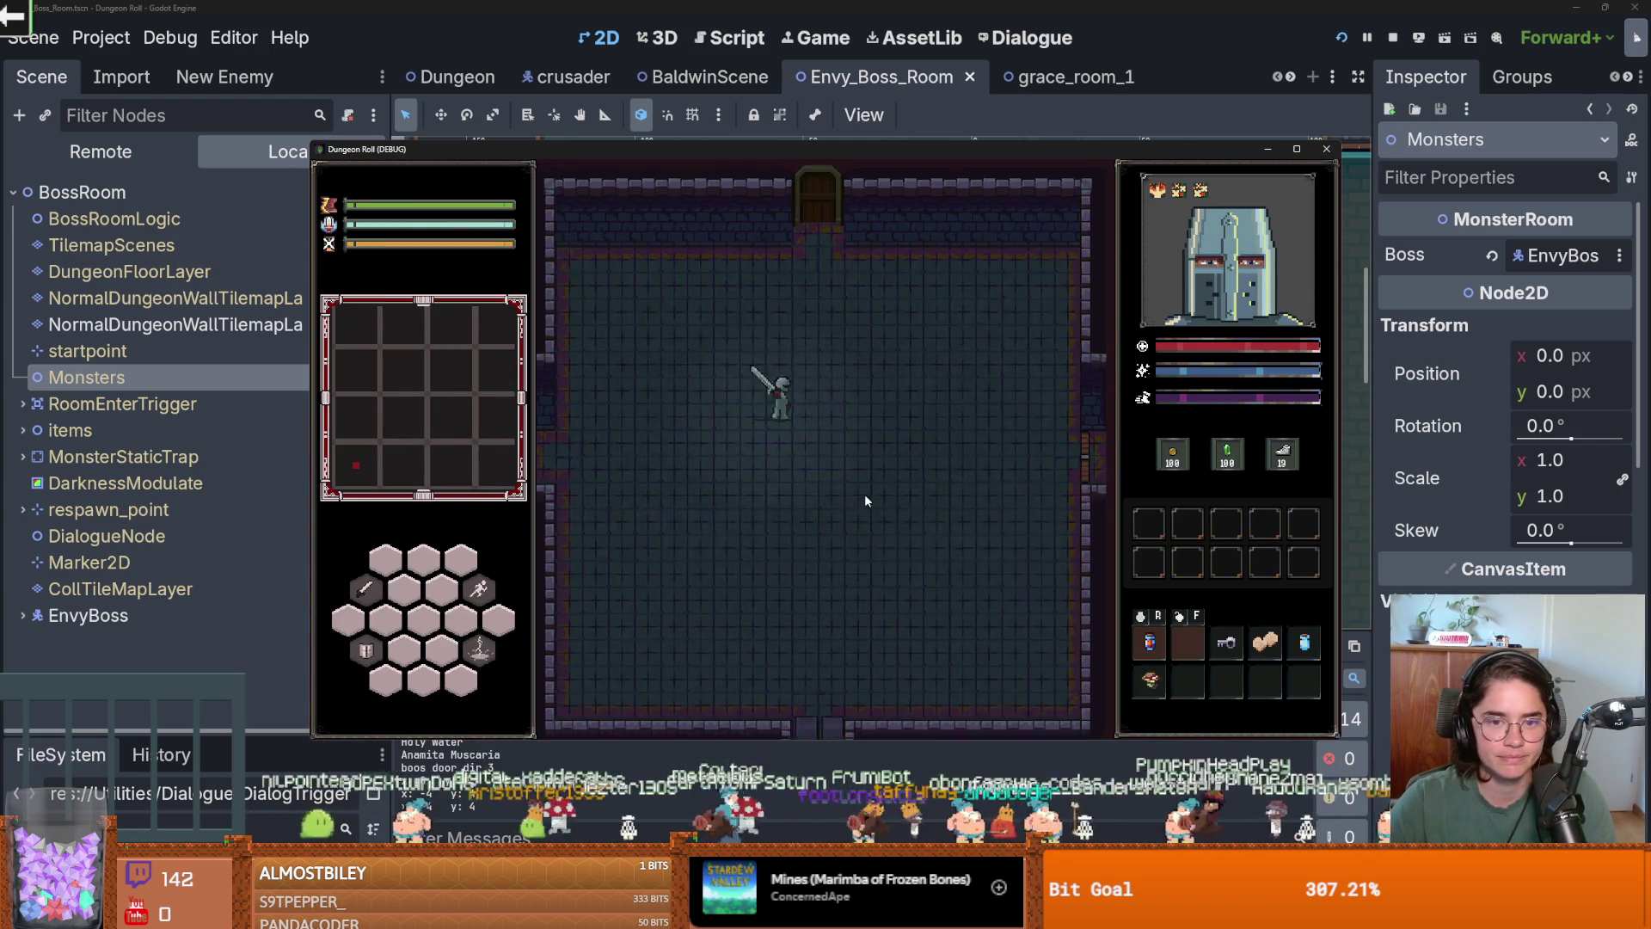
pyautogui.press('a')
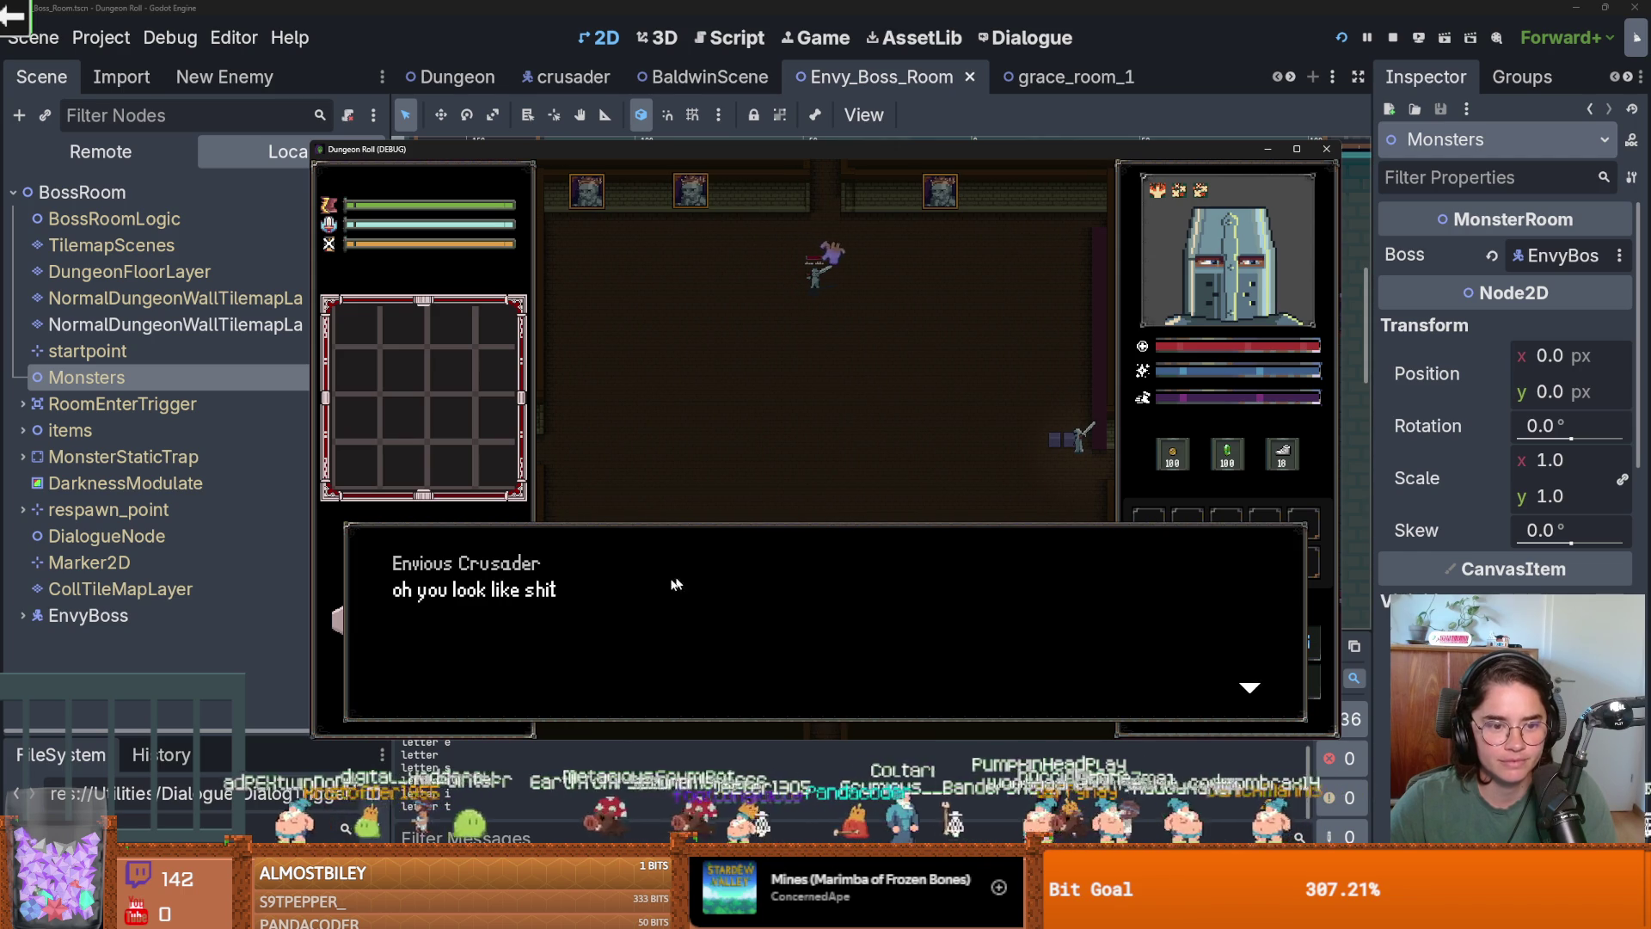
pyautogui.click(480, 607)
pyautogui.click(485, 619)
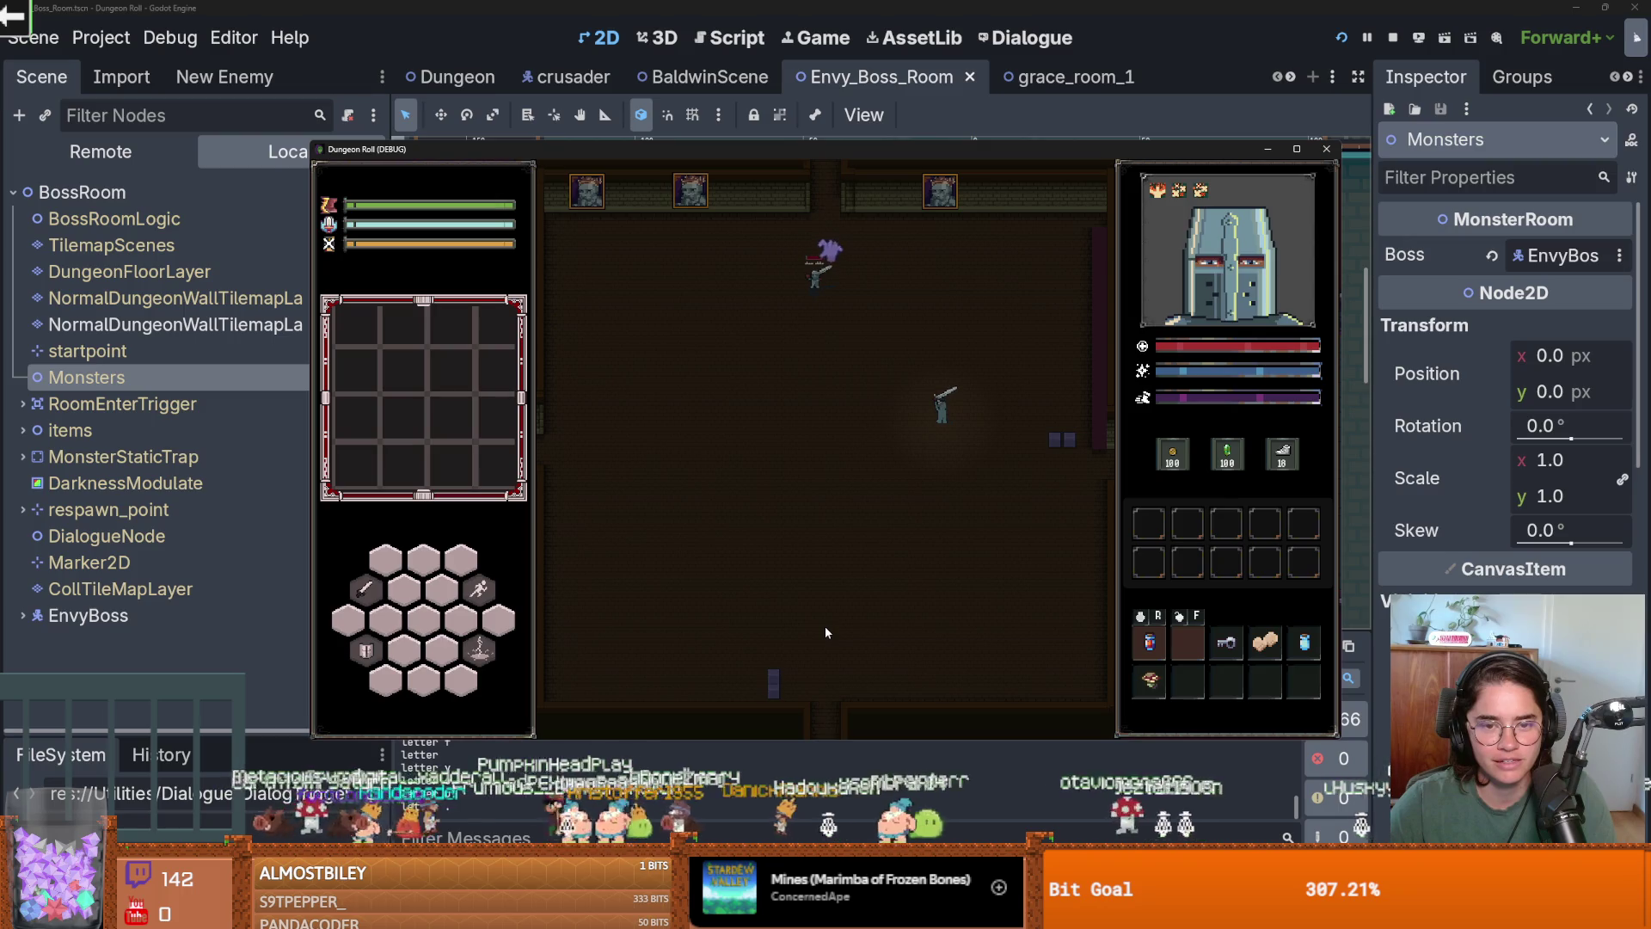
pyautogui.press('F8')
pyautogui.hotkey('ctrl', 's')
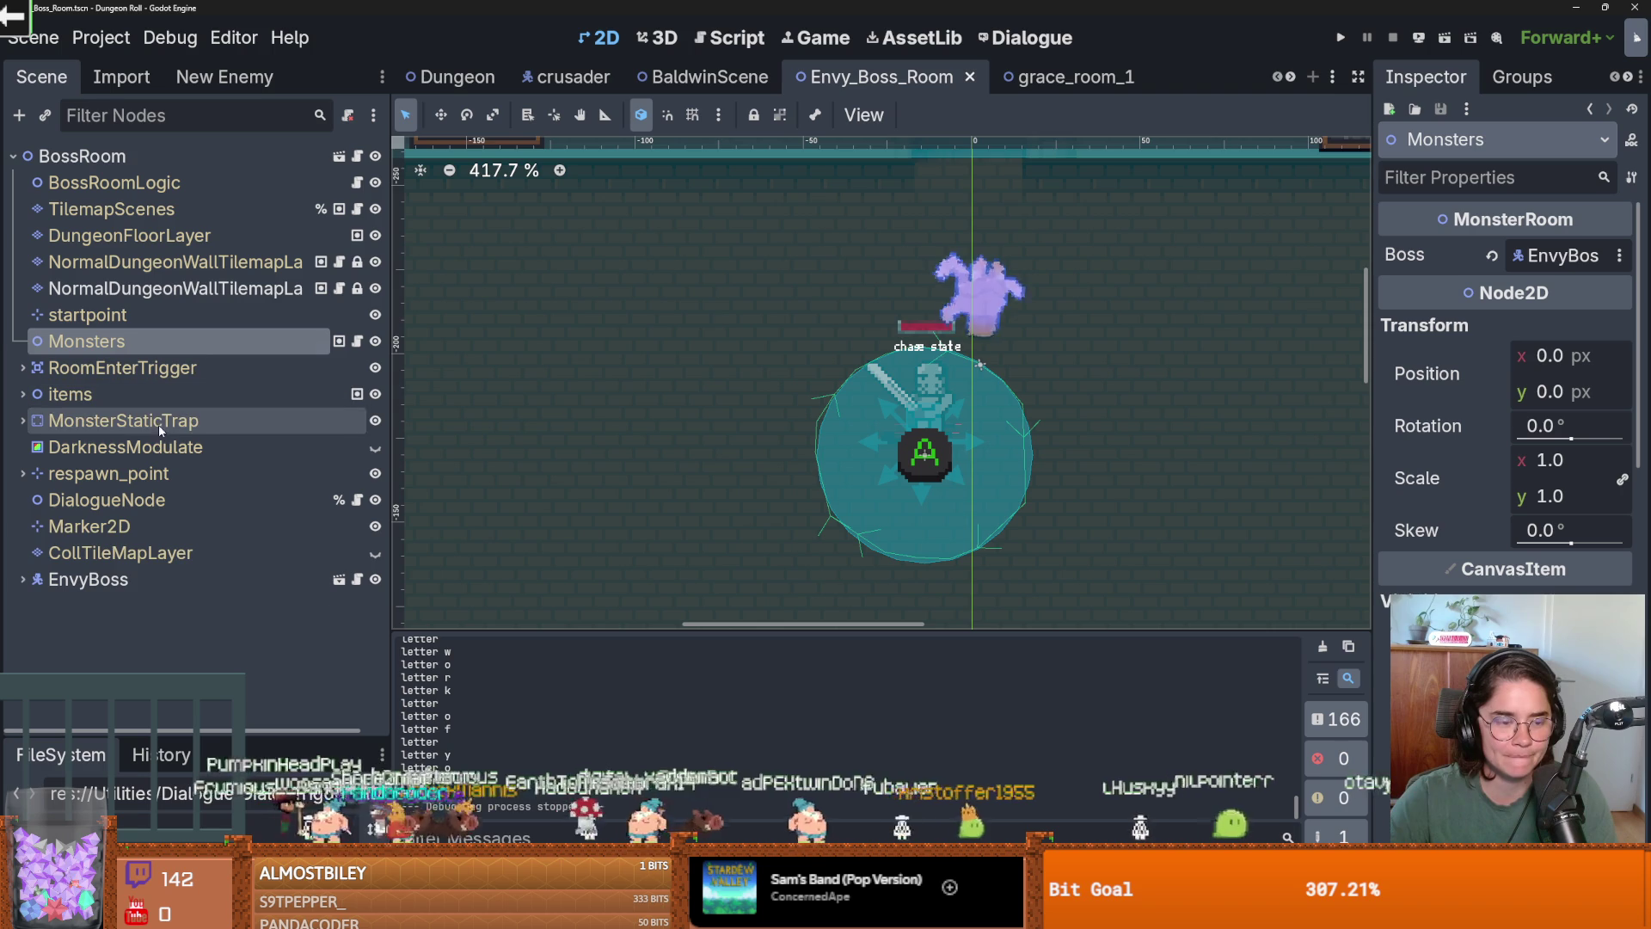
# Select EnvyBoss and view its dialogue in the Dialogue editor
pyautogui.click(86, 578)
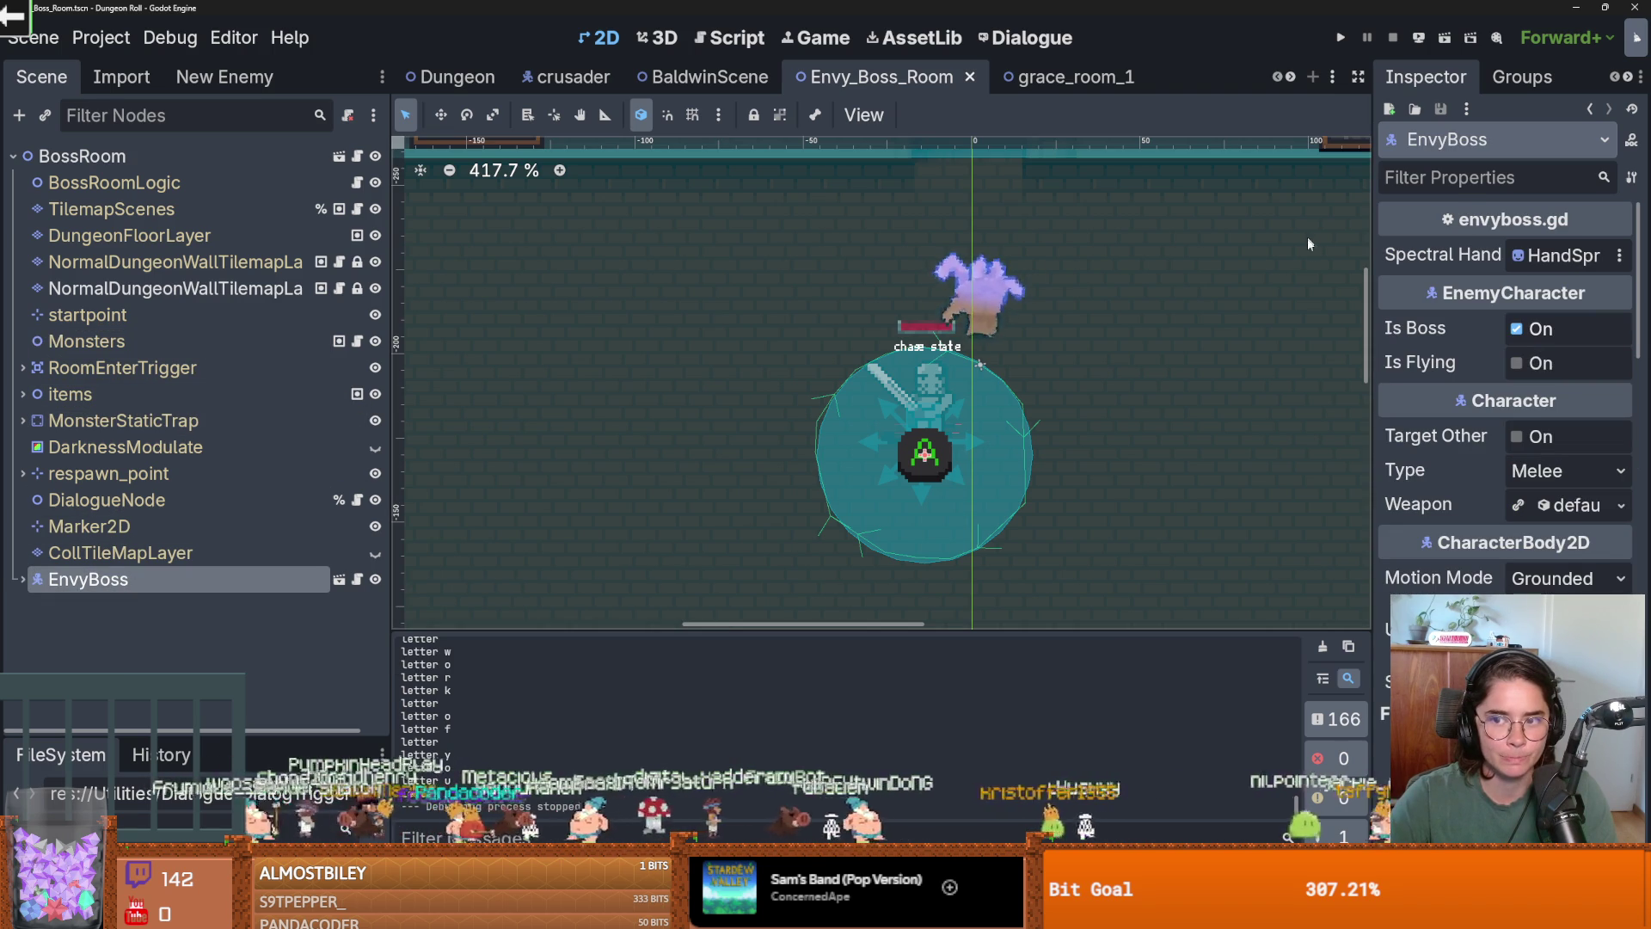
pyautogui.moveTo(1372, 279); pyautogui.dragTo(1282, 279)
pyautogui.click(1010, 37)
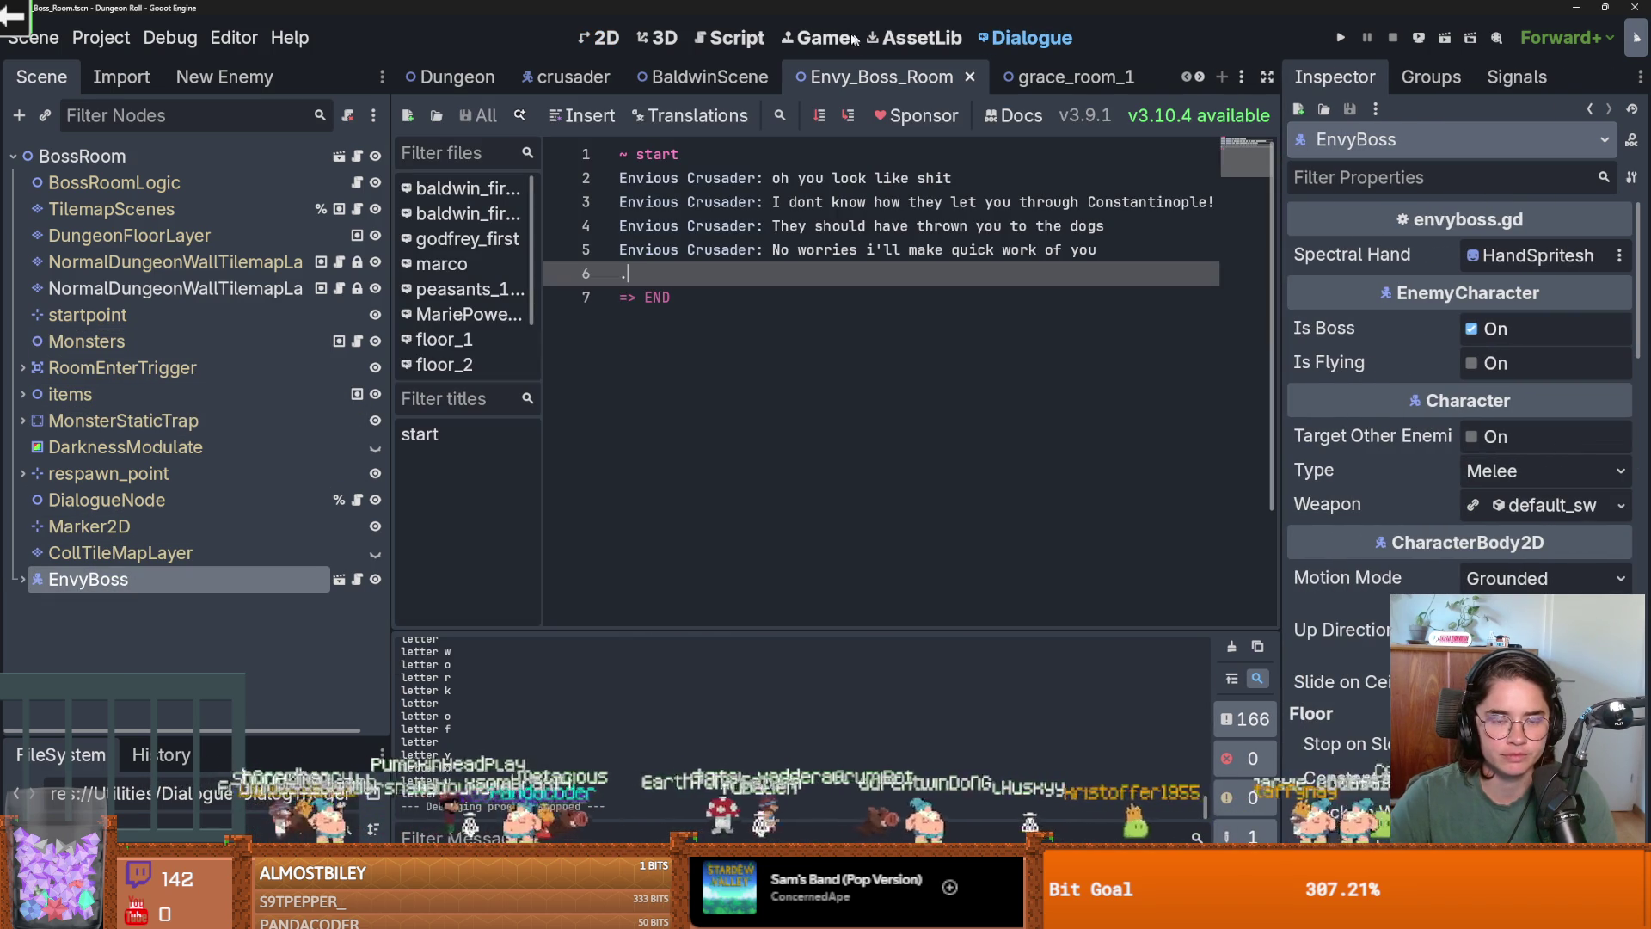
pyautogui.click(758, 178)
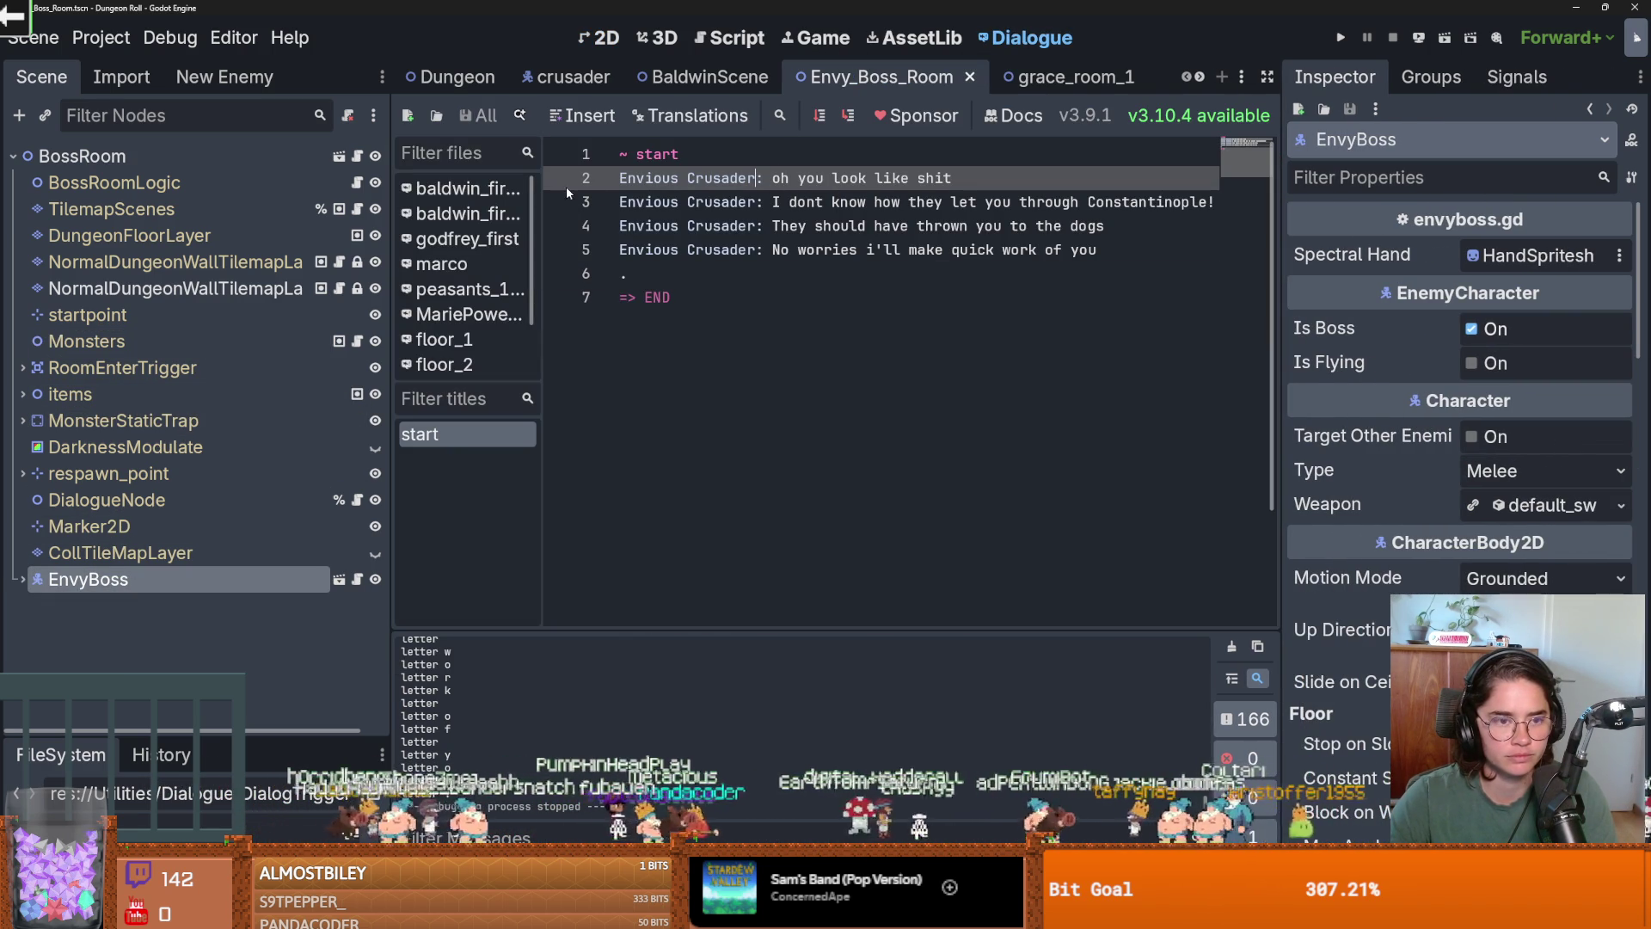
# Open example_balloon.tscn from Favorites and its DialogueLabel's dialogue_label.gd script
pyautogui.moveTo(210, 738); pyautogui.dragTo(207, 299)
pyautogui.scroll(10, 158, 564)
pyautogui.scroll(10, 160, 560)
pyautogui.doubleClick(169, 511)
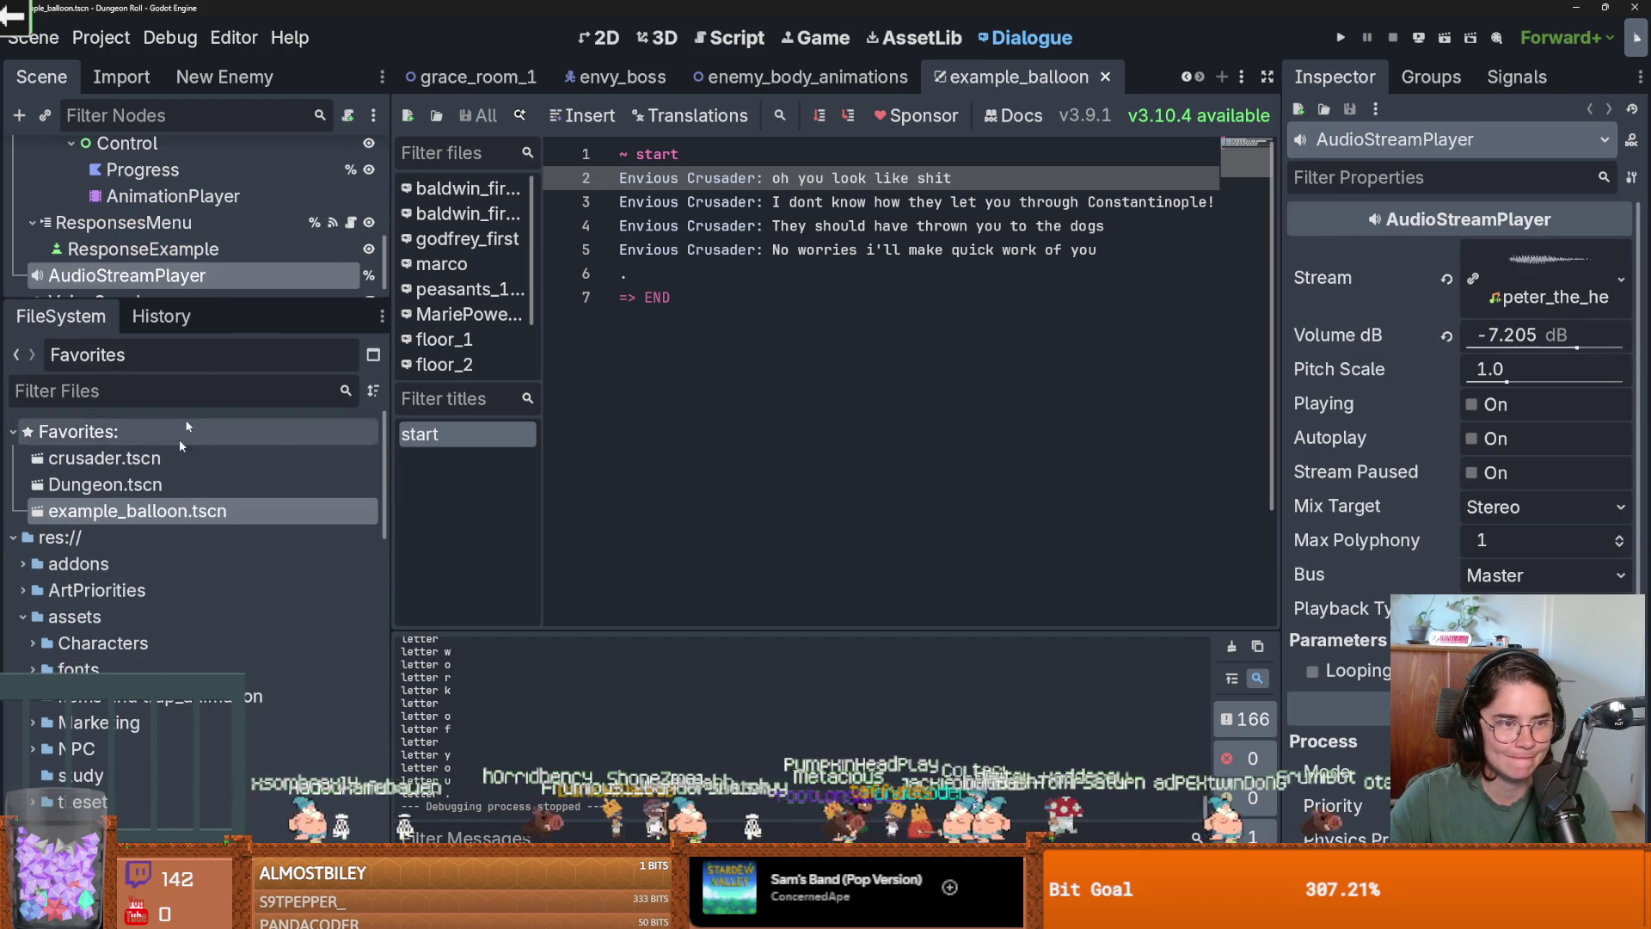
pyautogui.moveTo(255, 301); pyautogui.dragTo(258, 658)
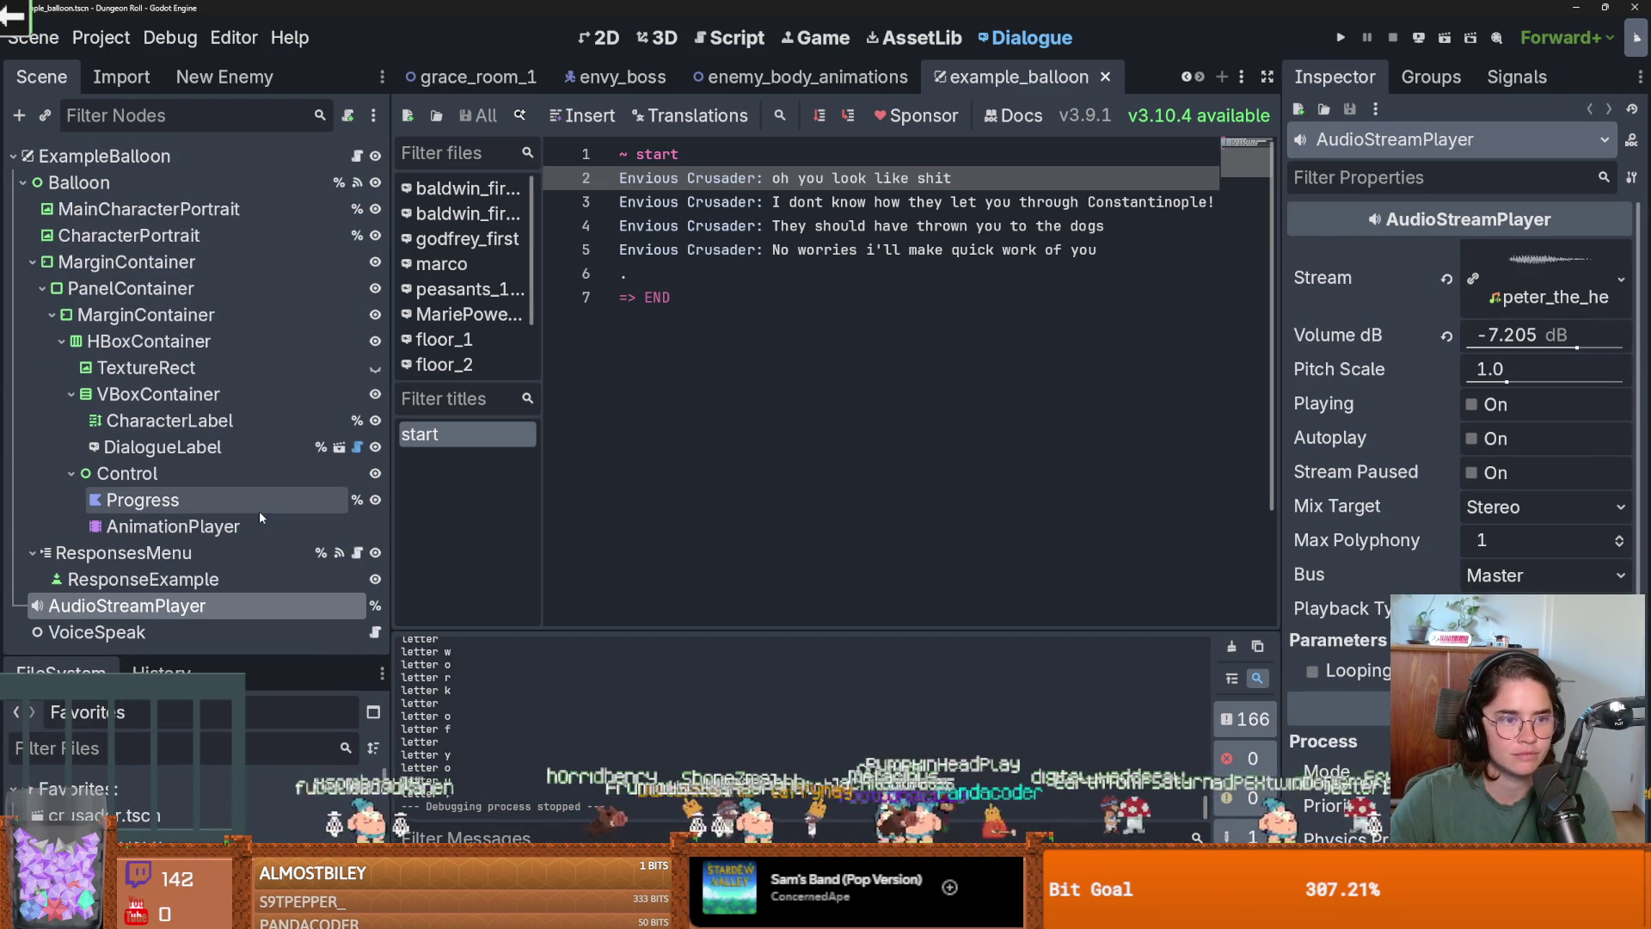
pyautogui.click(357, 447)
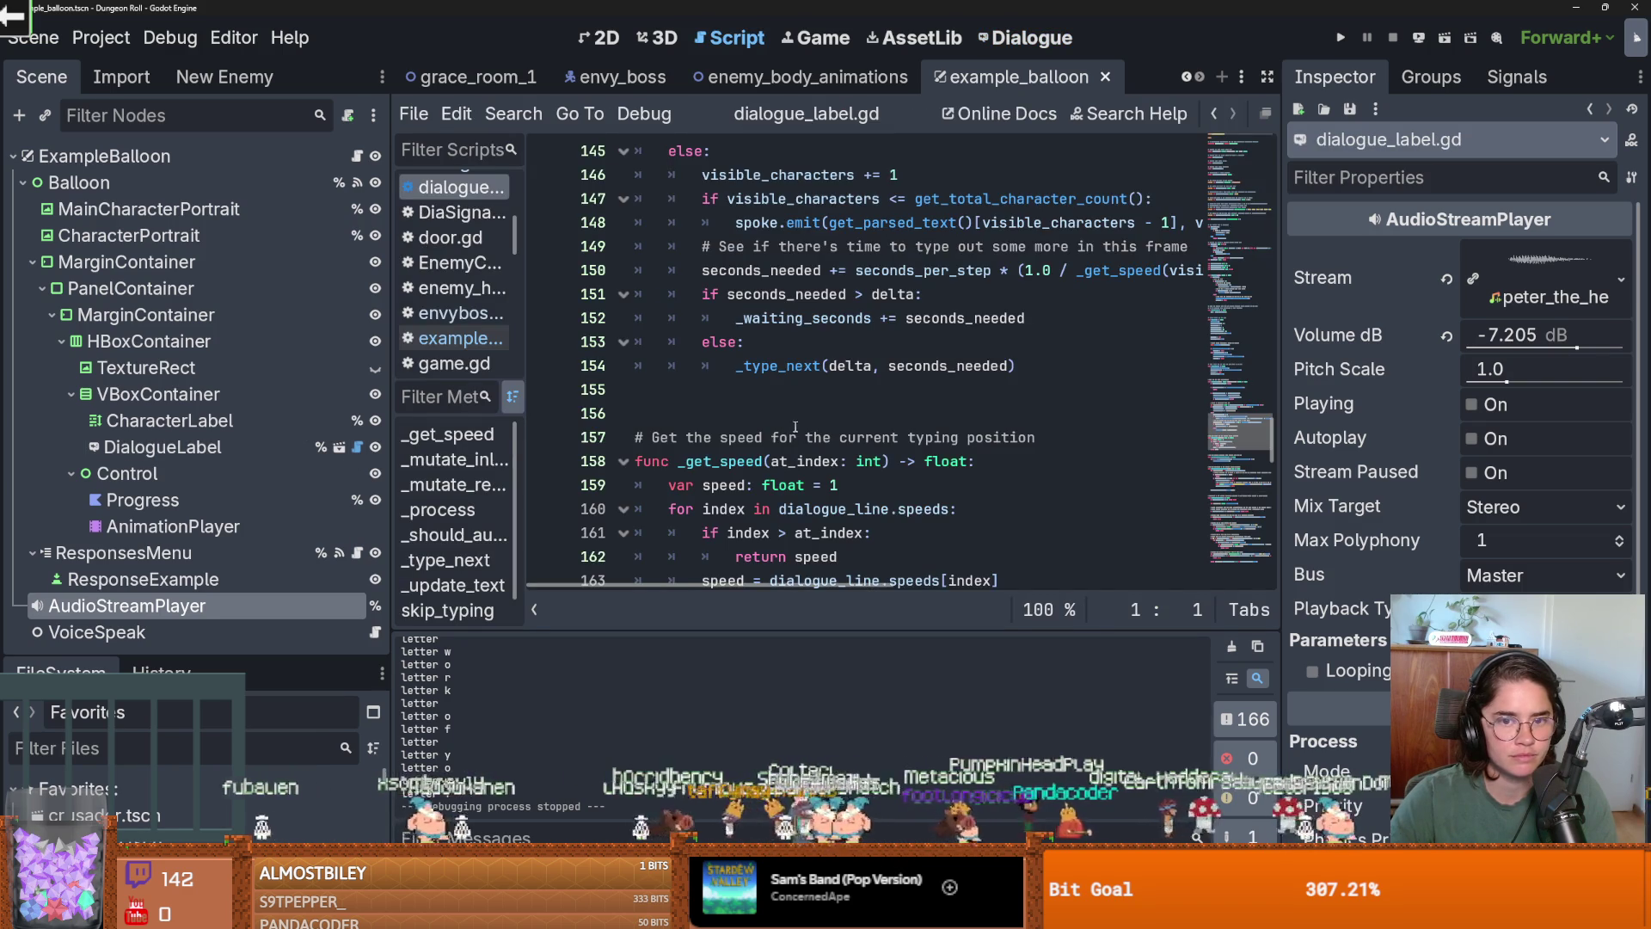
# Scroll through dialogue_label.gd, narrowing the properties panel to widen the code area
pyautogui.scroll(-8, 858, 485)
pyautogui.scroll(-10, 857, 485)
pyautogui.scroll(7, 877, 488)
pyautogui.scroll(-3, 905, 492)
pyautogui.scroll(-5, 907, 492)
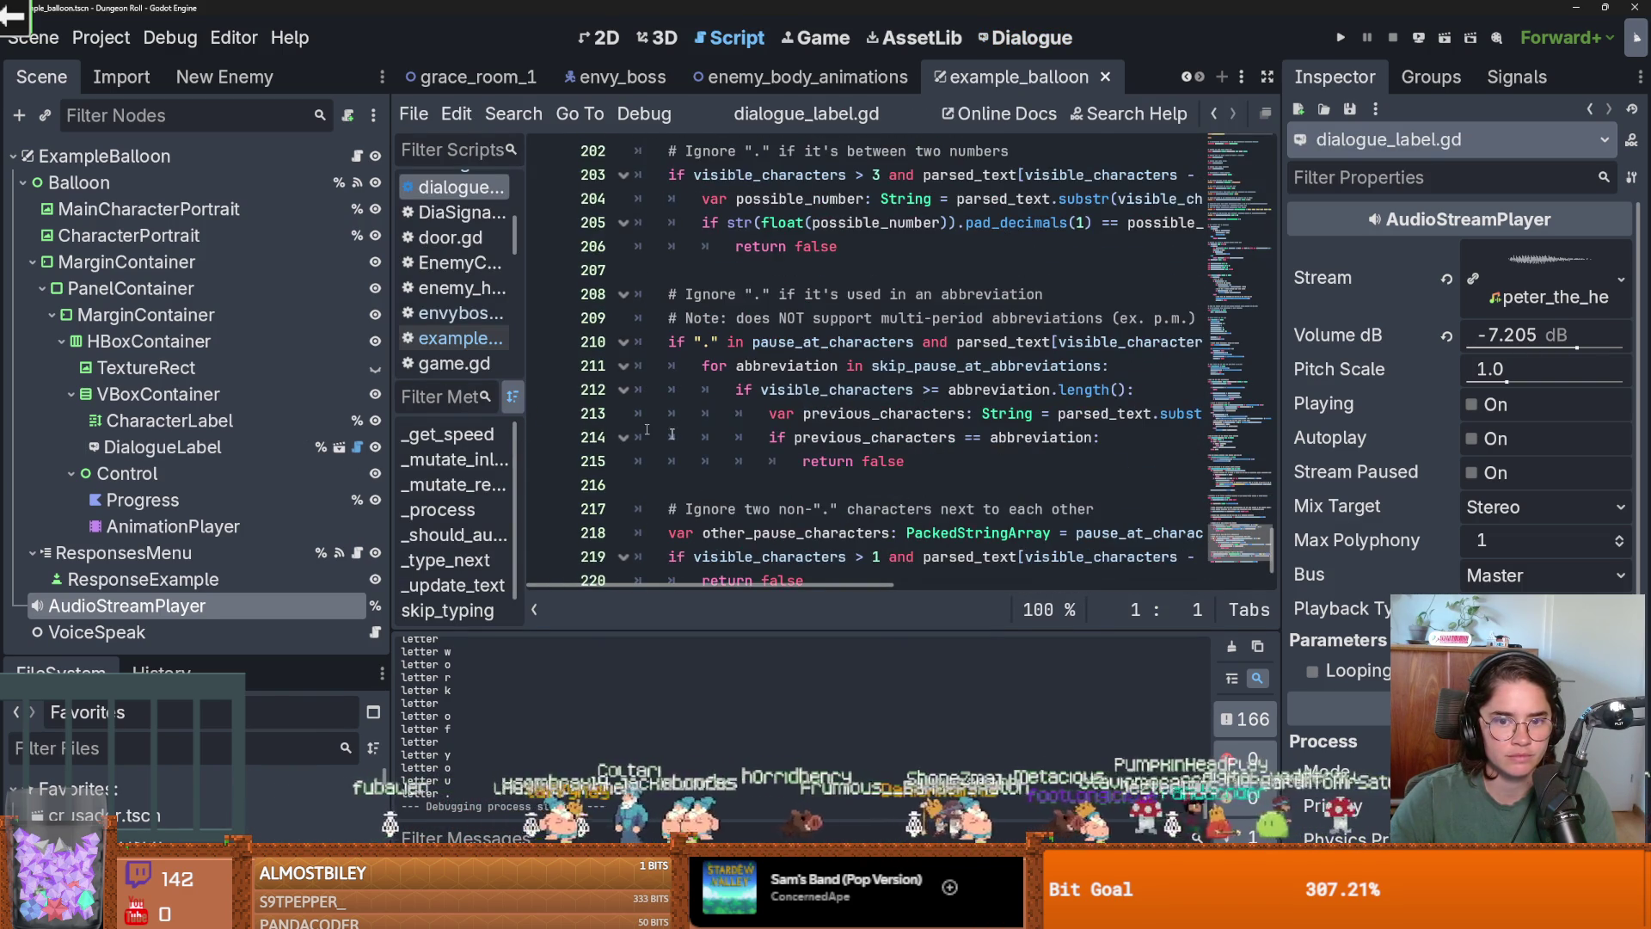
pyautogui.scroll(3, 571, 420)
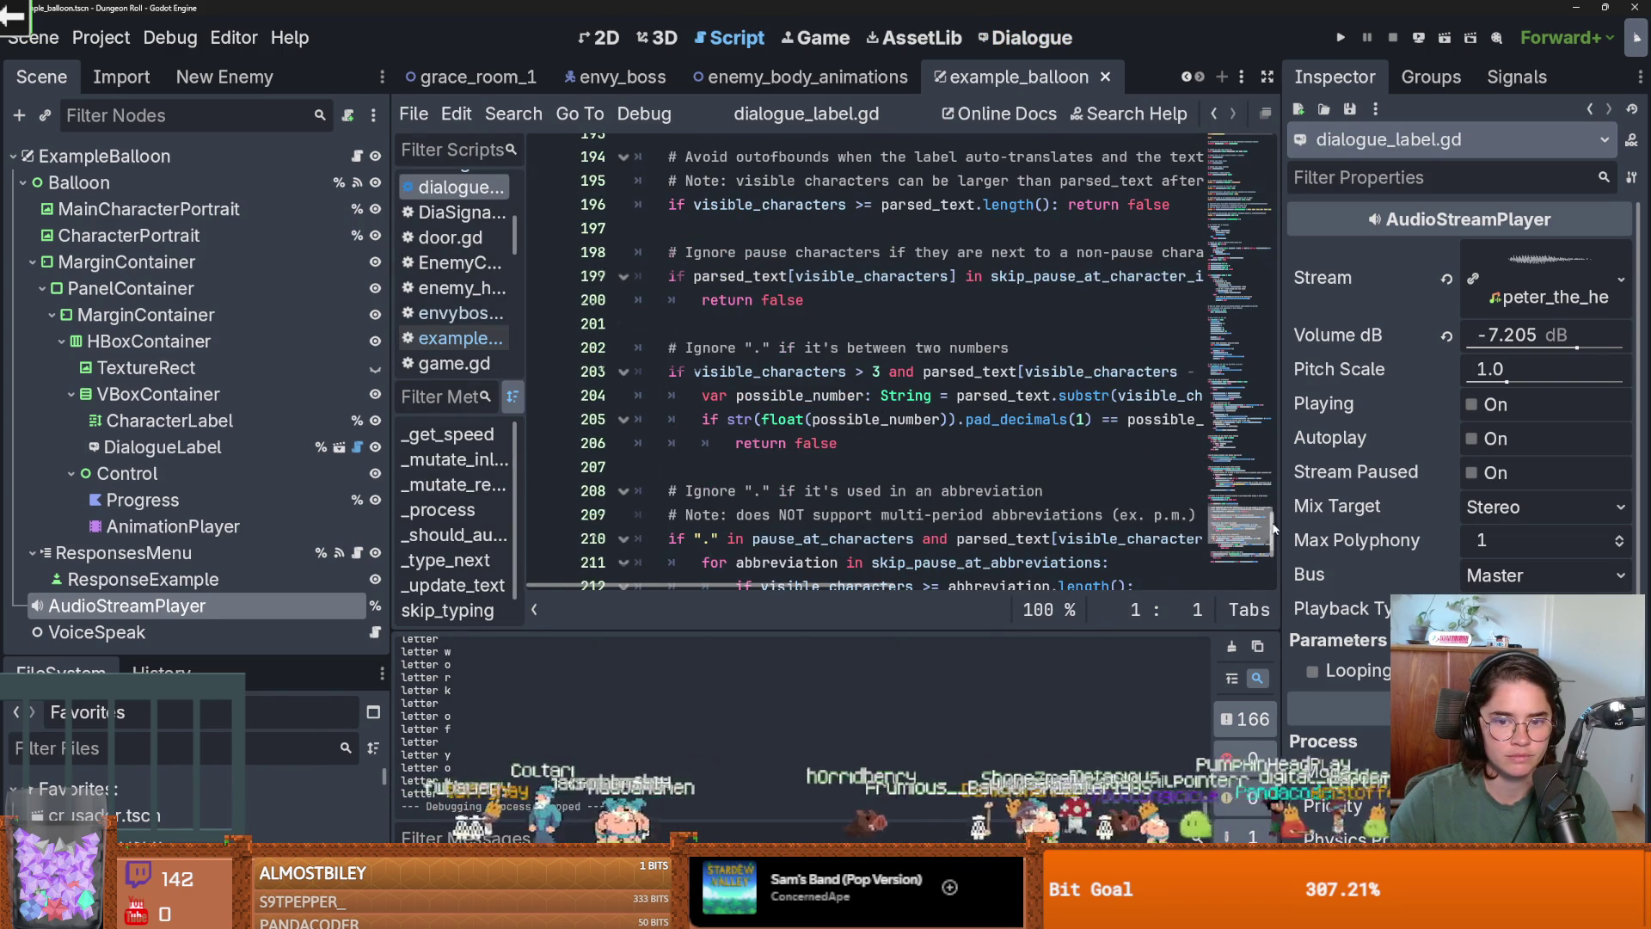
pyautogui.moveTo(1274, 529); pyautogui.dragTo(1274, 142)
pyautogui.moveTo(1283, 296); pyautogui.dragTo(1471, 296)
pyautogui.scroll(-4, 860, 387)
# Check example_balloon.gd's Crusader2 portrait check on line 136, then return to the boss dialogue
pyautogui.click(460, 338)
pyautogui.scroll(-5, 887, 390)
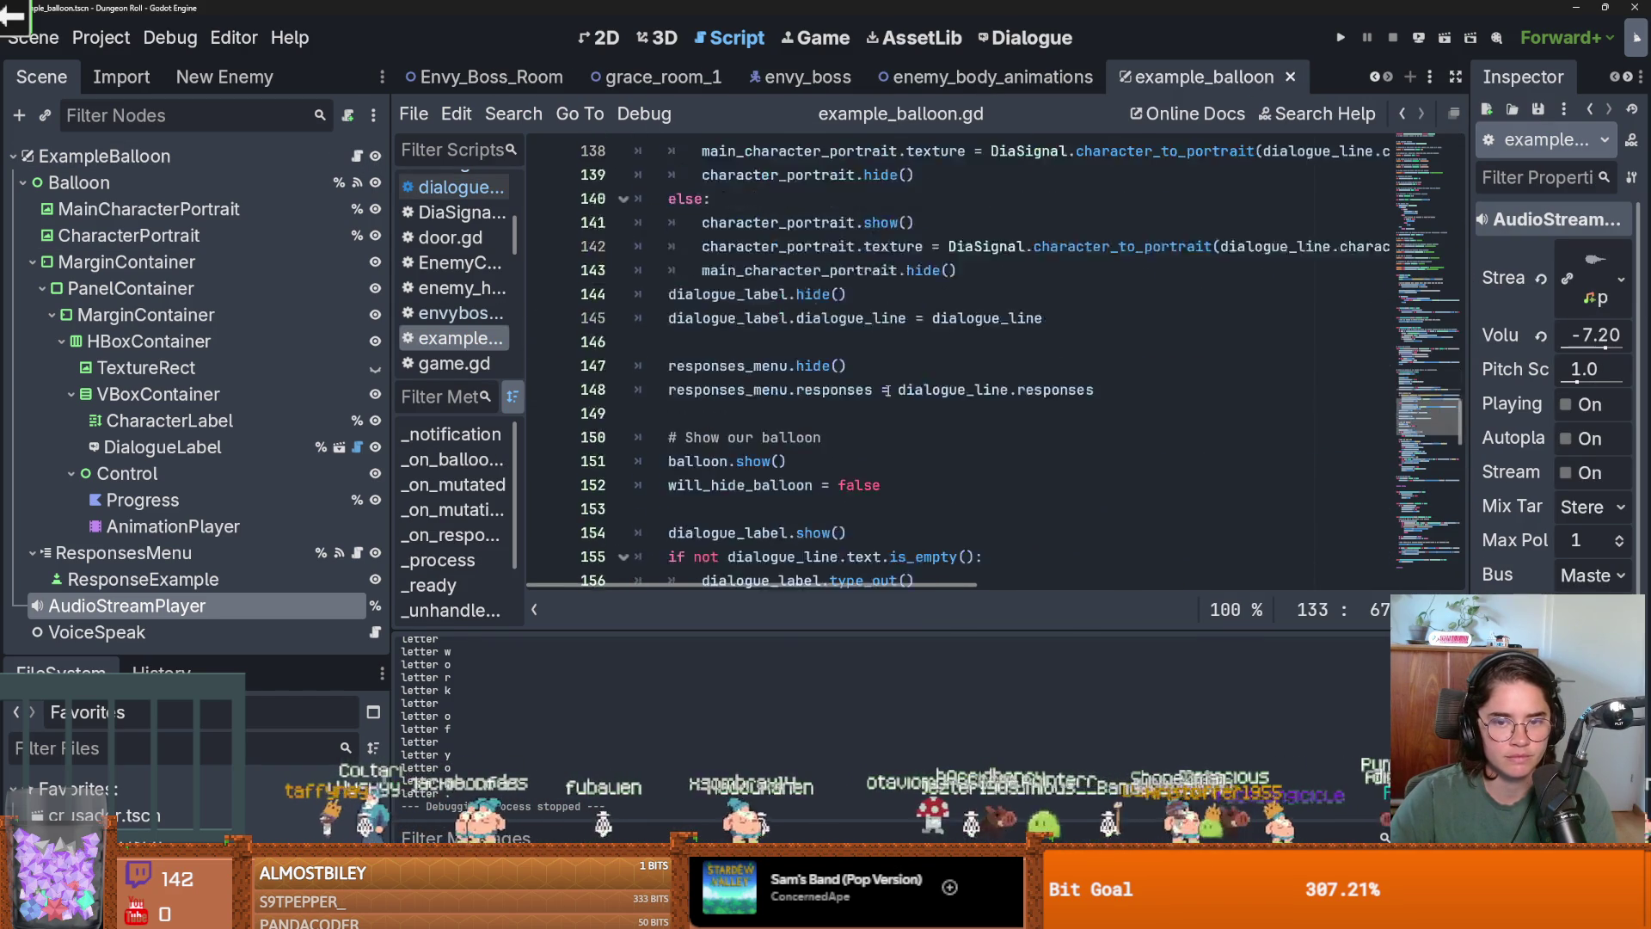
pyautogui.scroll(3, 890, 386)
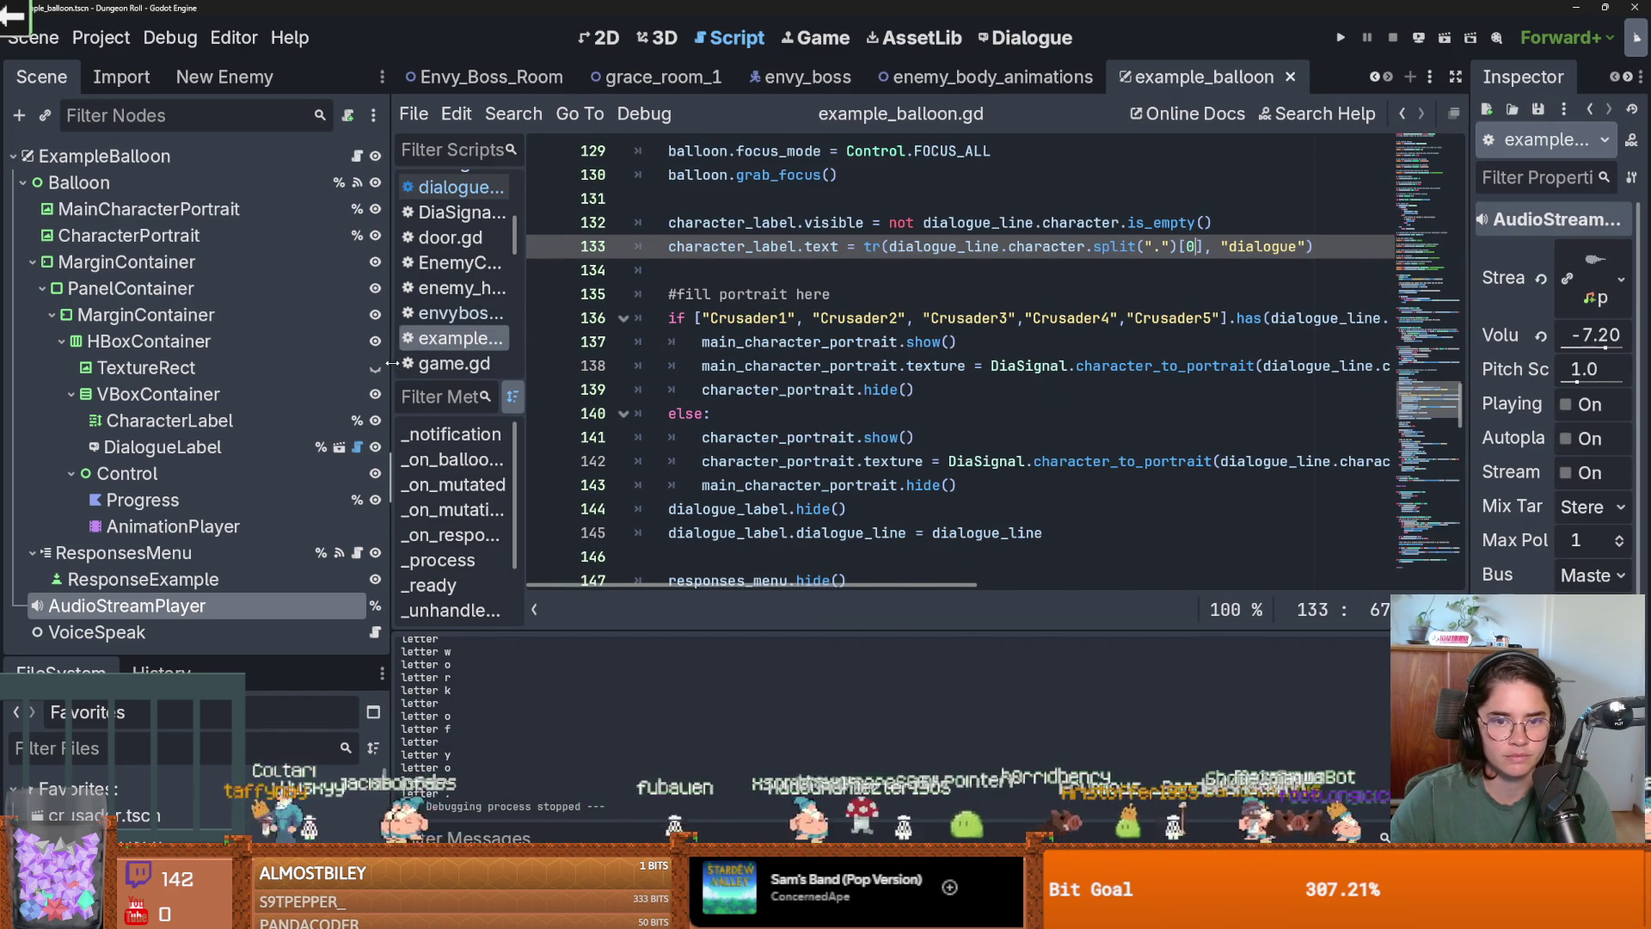
pyautogui.moveTo(391, 364); pyautogui.dragTo(222, 363)
pyautogui.doubleClick(654, 318)
pyautogui.click(807, 365)
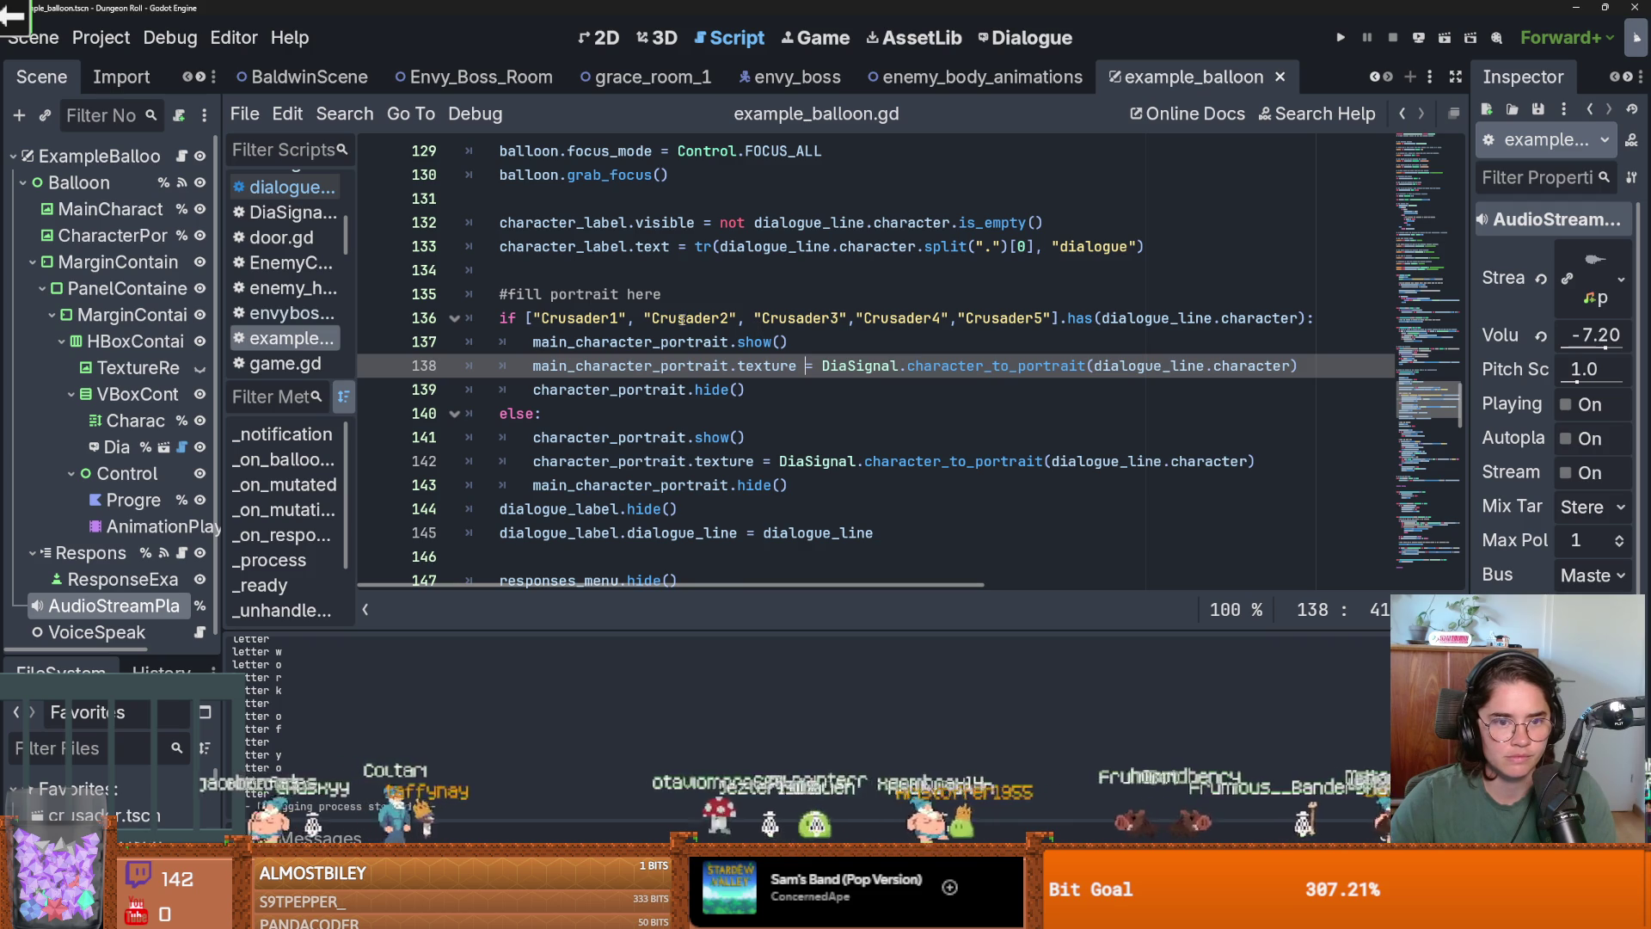
pyautogui.doubleClick(1139, 327)
pyautogui.scroll(1, 806, 318)
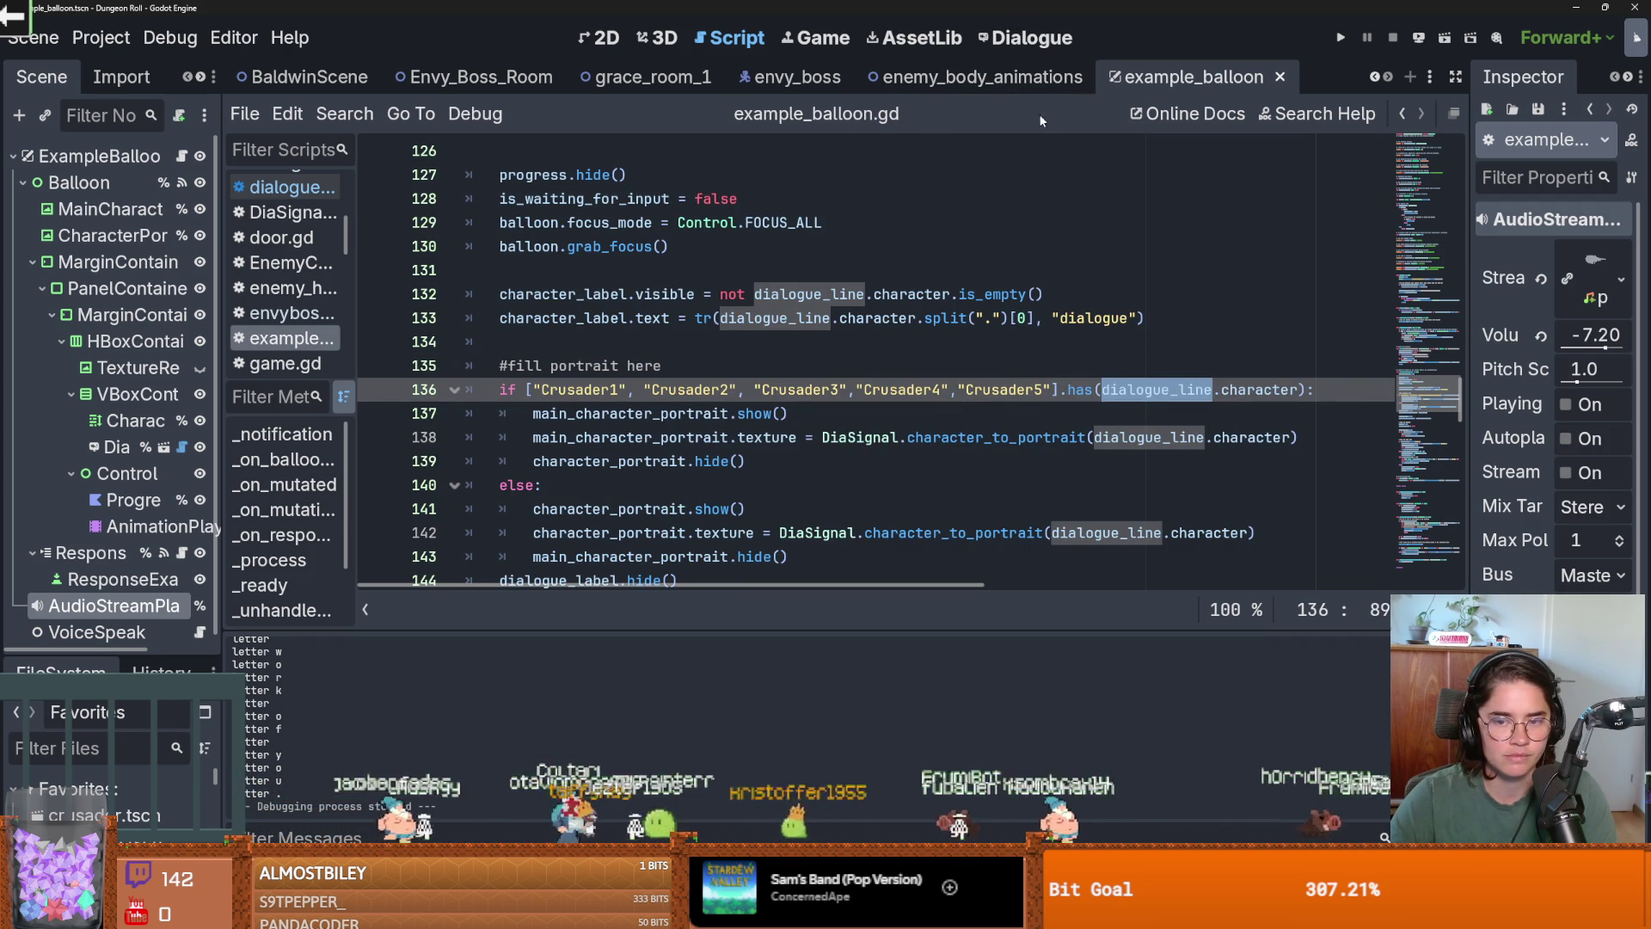
pyautogui.click(1017, 38)
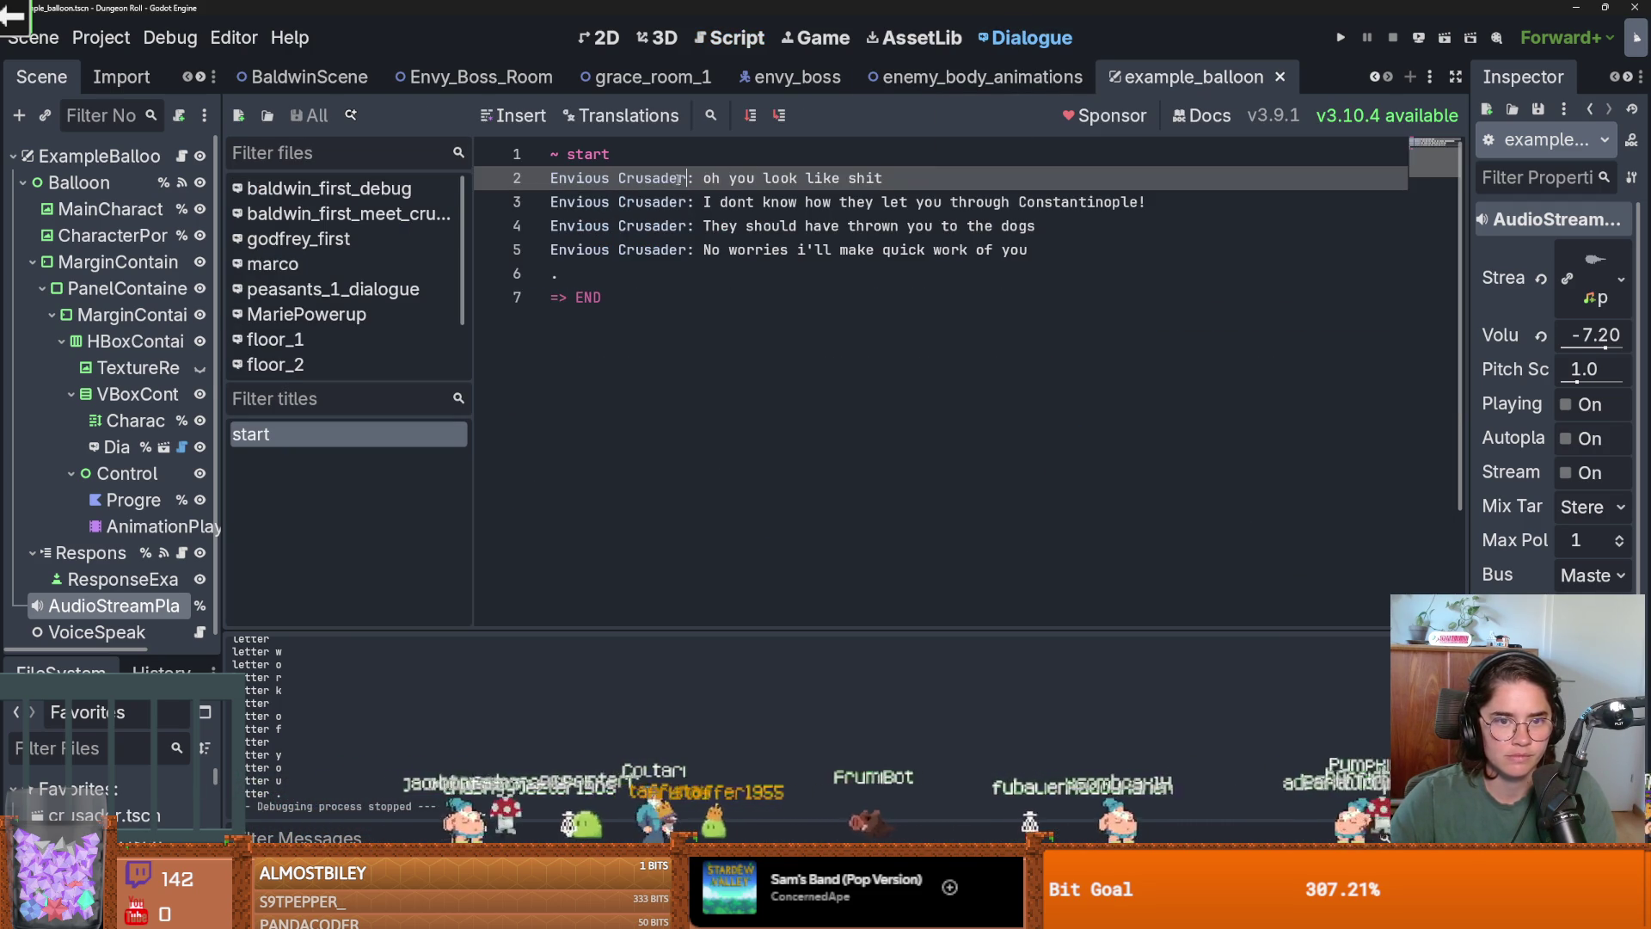
# Add the .angrycrusader suffix to the Envious Crusader speaker on lines 2–5 and save
pyautogui.write('.')
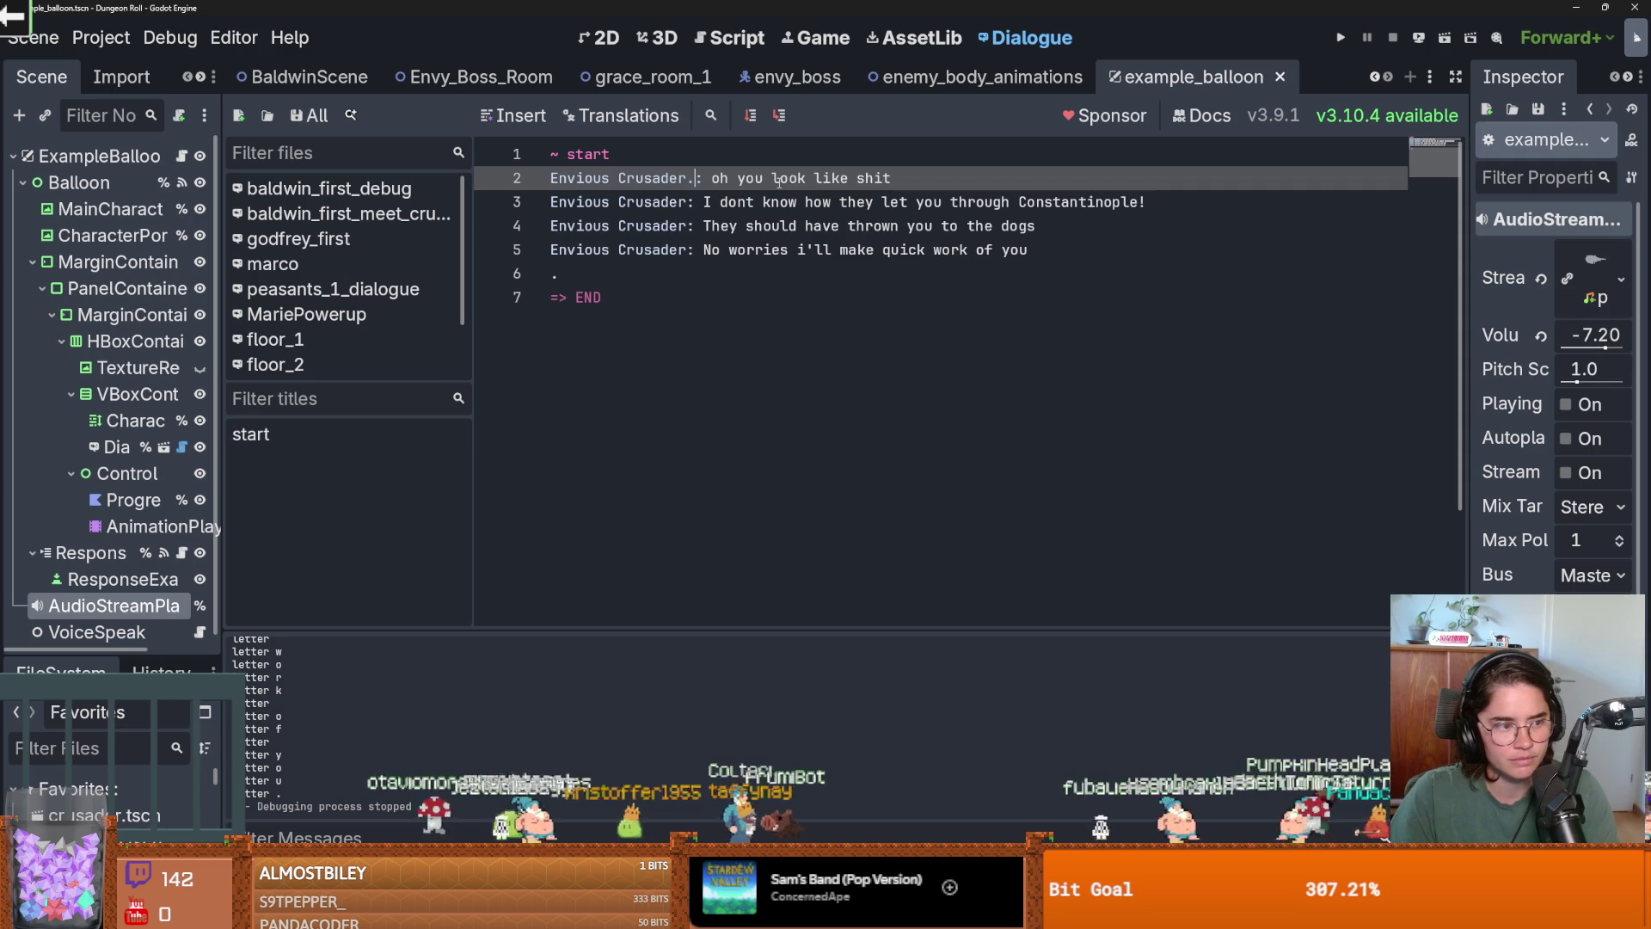
pyautogui.write('angry_')
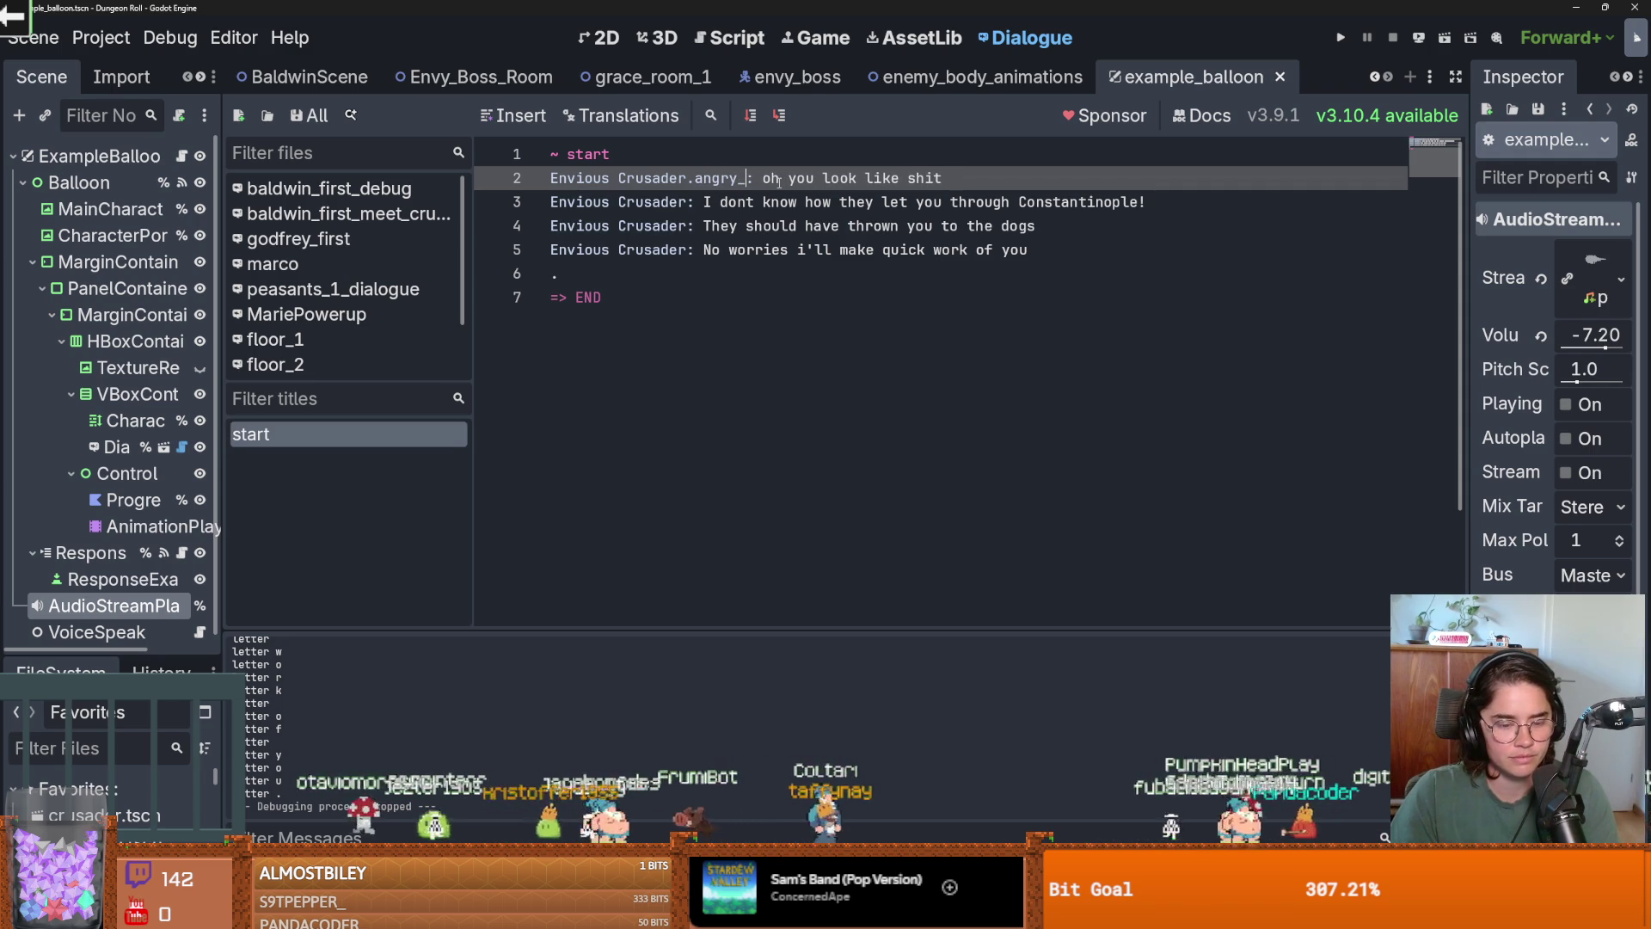
pyautogui.write('rusader')
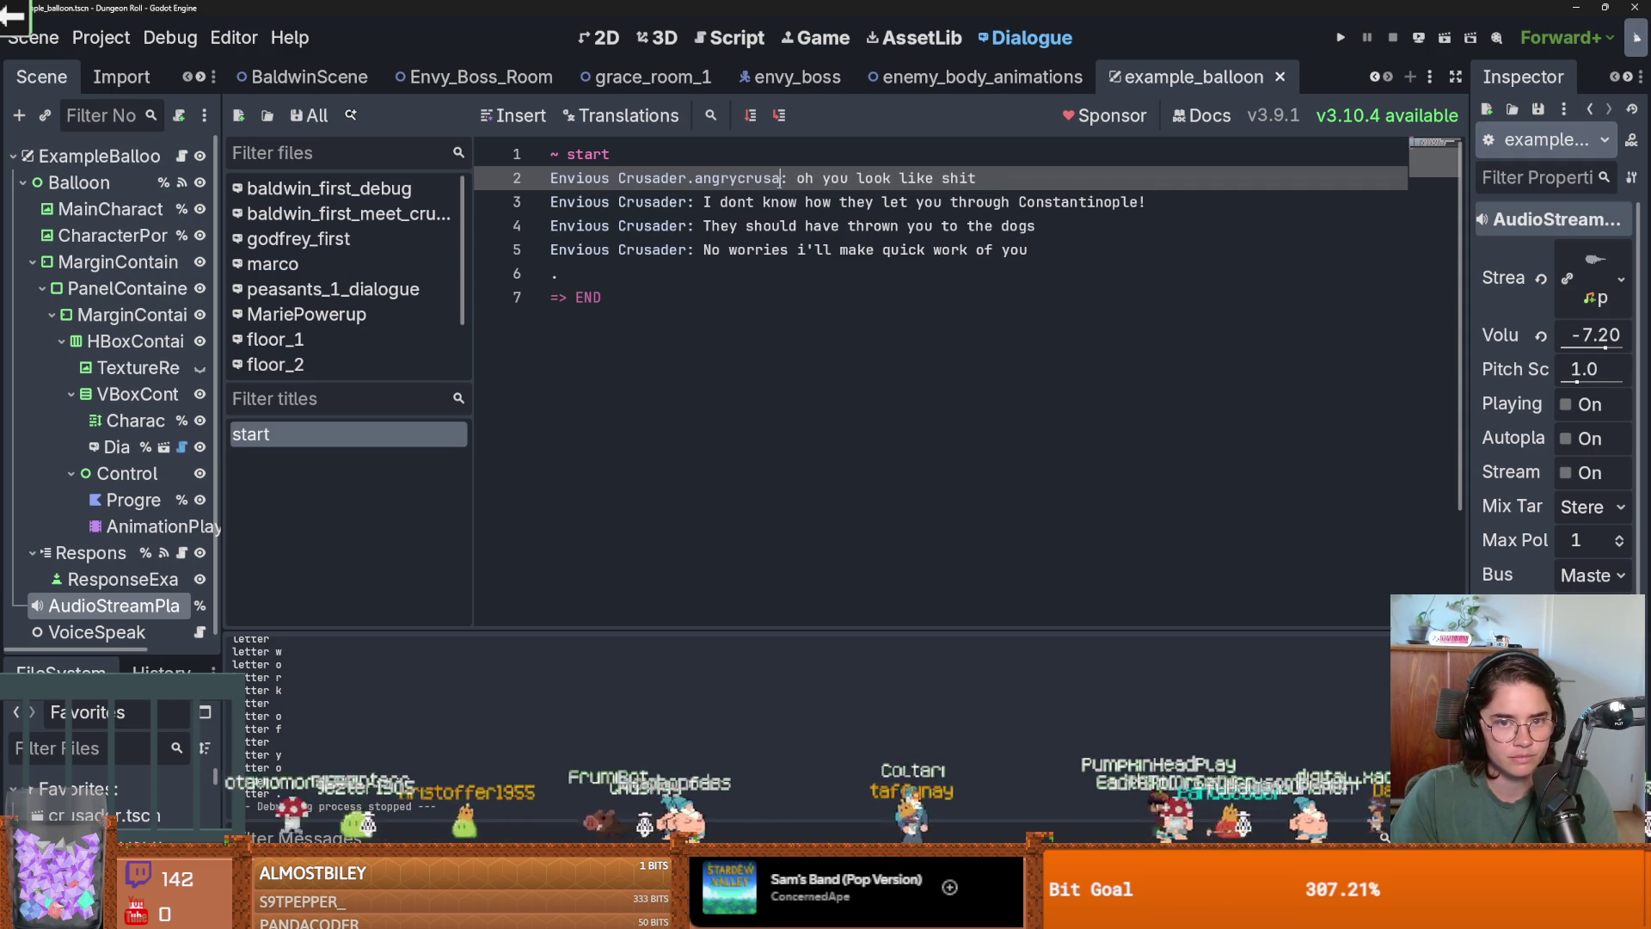
pyautogui.moveTo(806, 178); pyautogui.dragTo(689, 181)
pyautogui.hotkey('ctrl', 'c')
pyautogui.click(692, 202)
pyautogui.hotkey('ctrl', 'v')
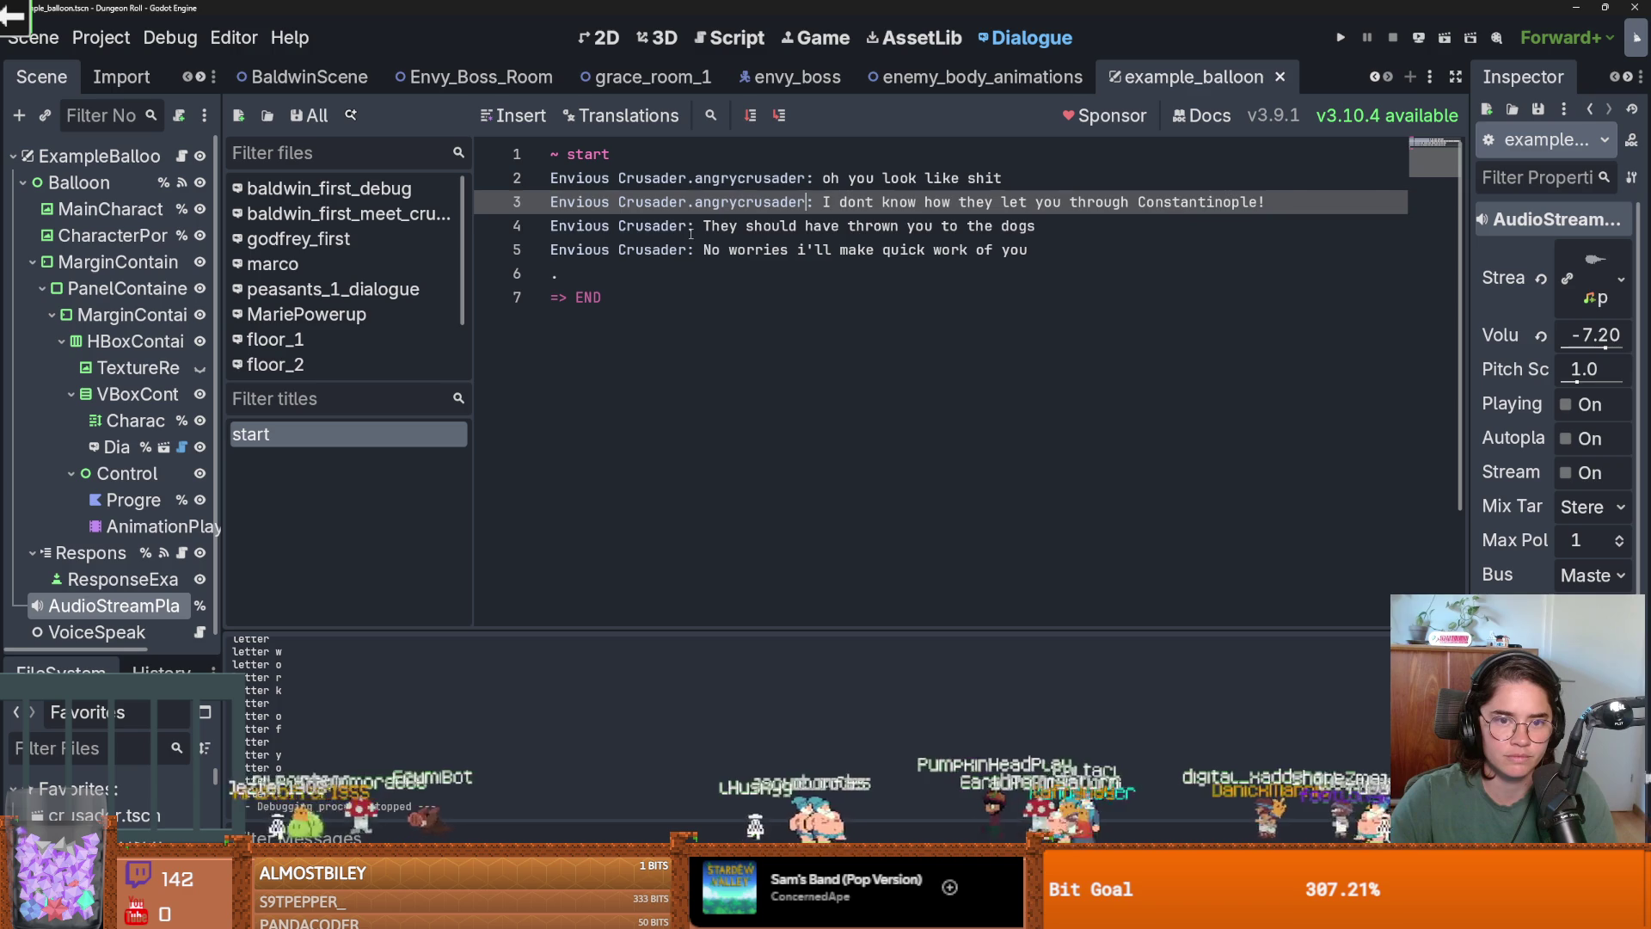
pyautogui.click(690, 226)
pyautogui.hotkey('ctrl', 'v')
pyautogui.click(688, 250)
pyautogui.hotkey('ctrl', 'v')
pyautogui.hotkey('ctrl', 's')
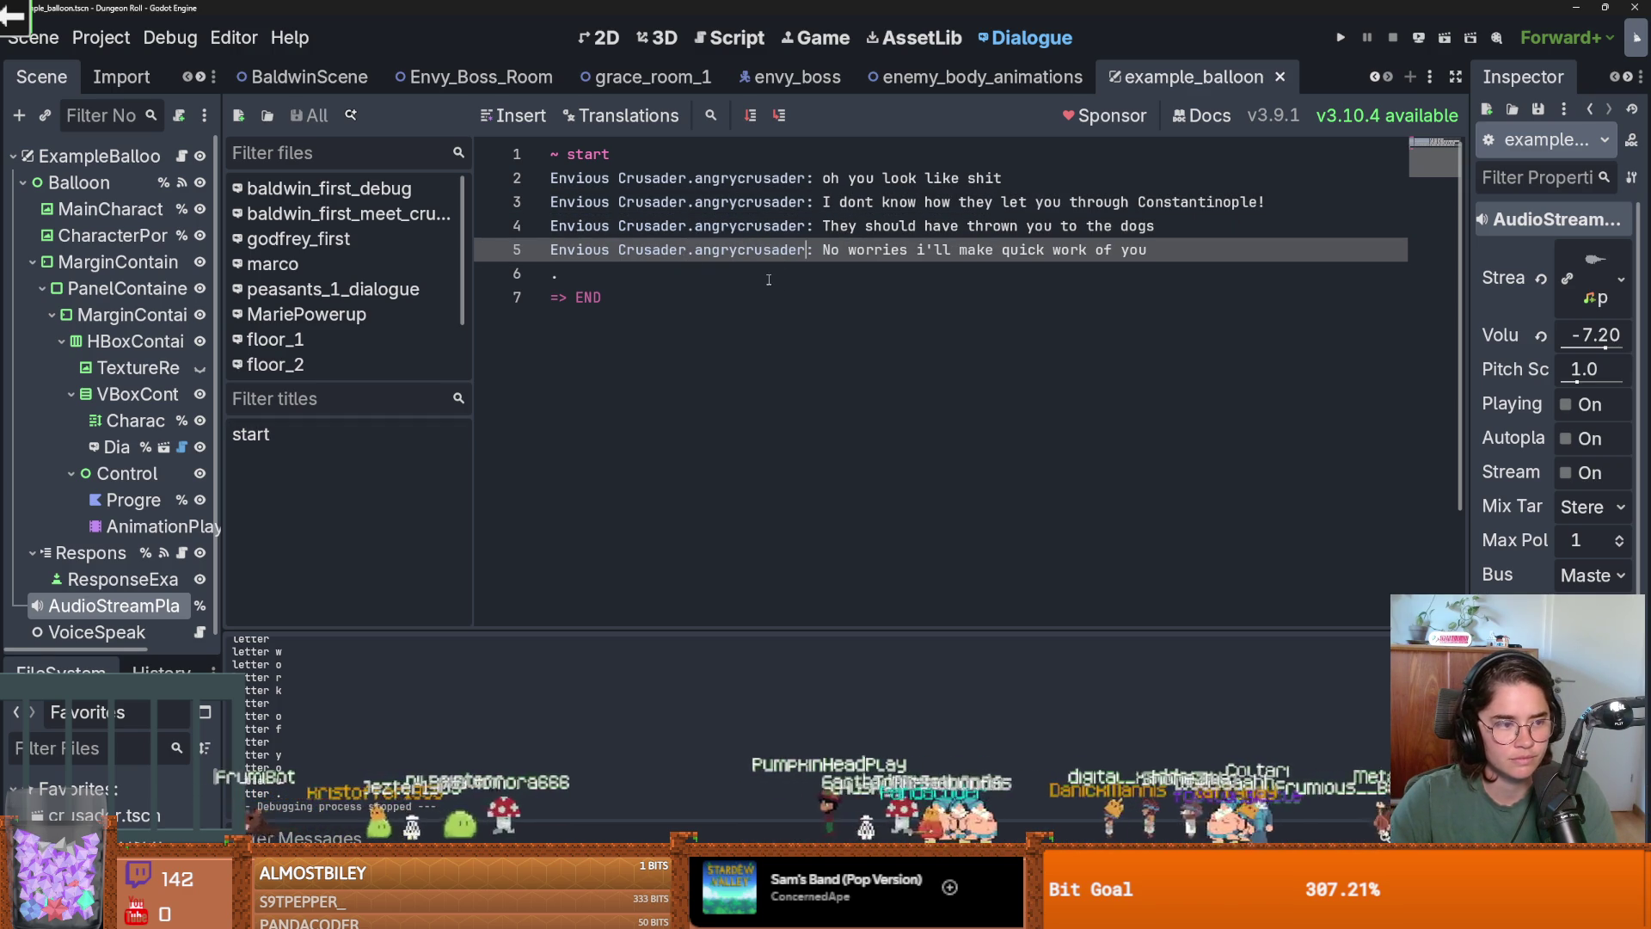
# Confirm every line uses angrycrusader, then view example_balloon.gd's crusader portrait names
pyautogui.click(778, 176)
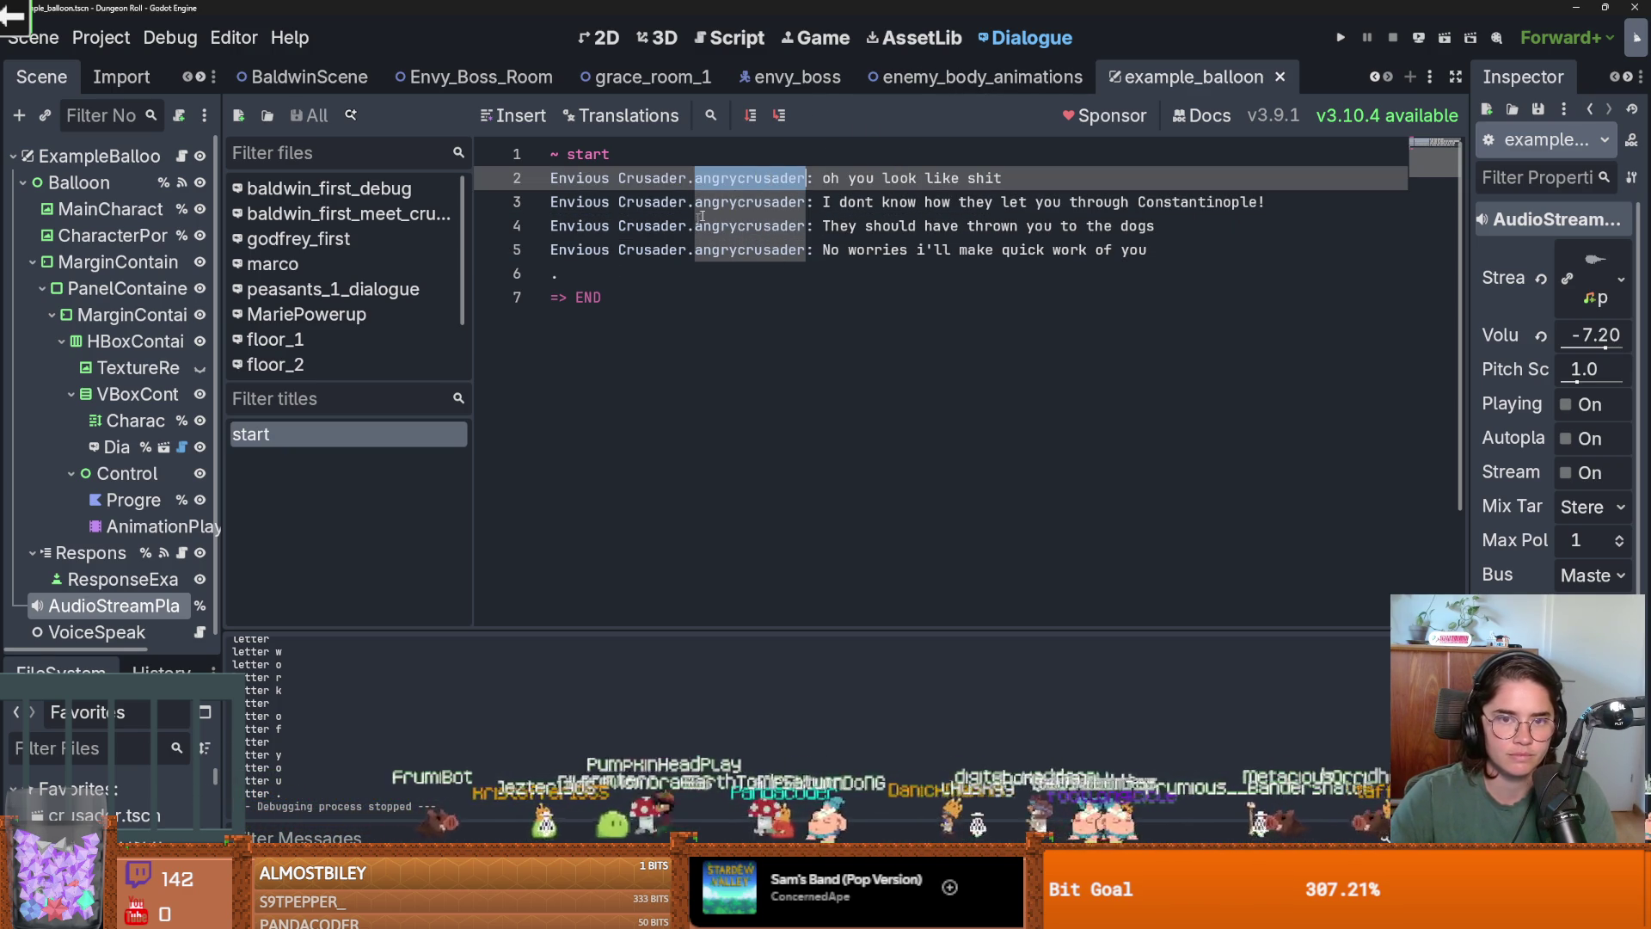
pyautogui.click(184, 159)
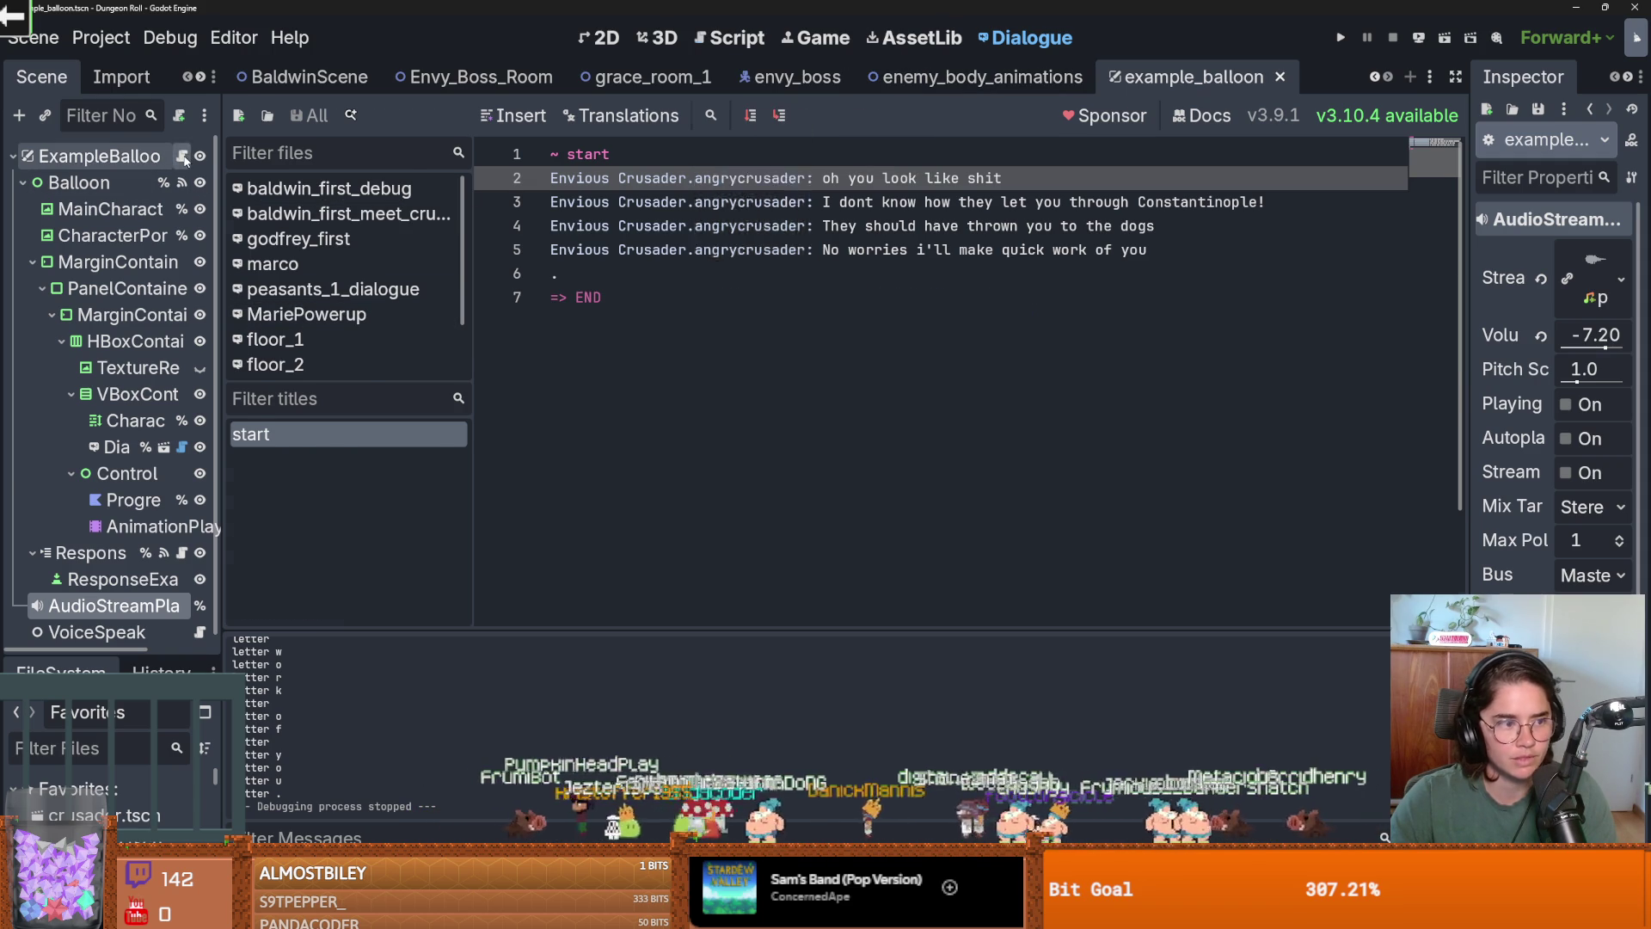
pyautogui.click(950, 394)
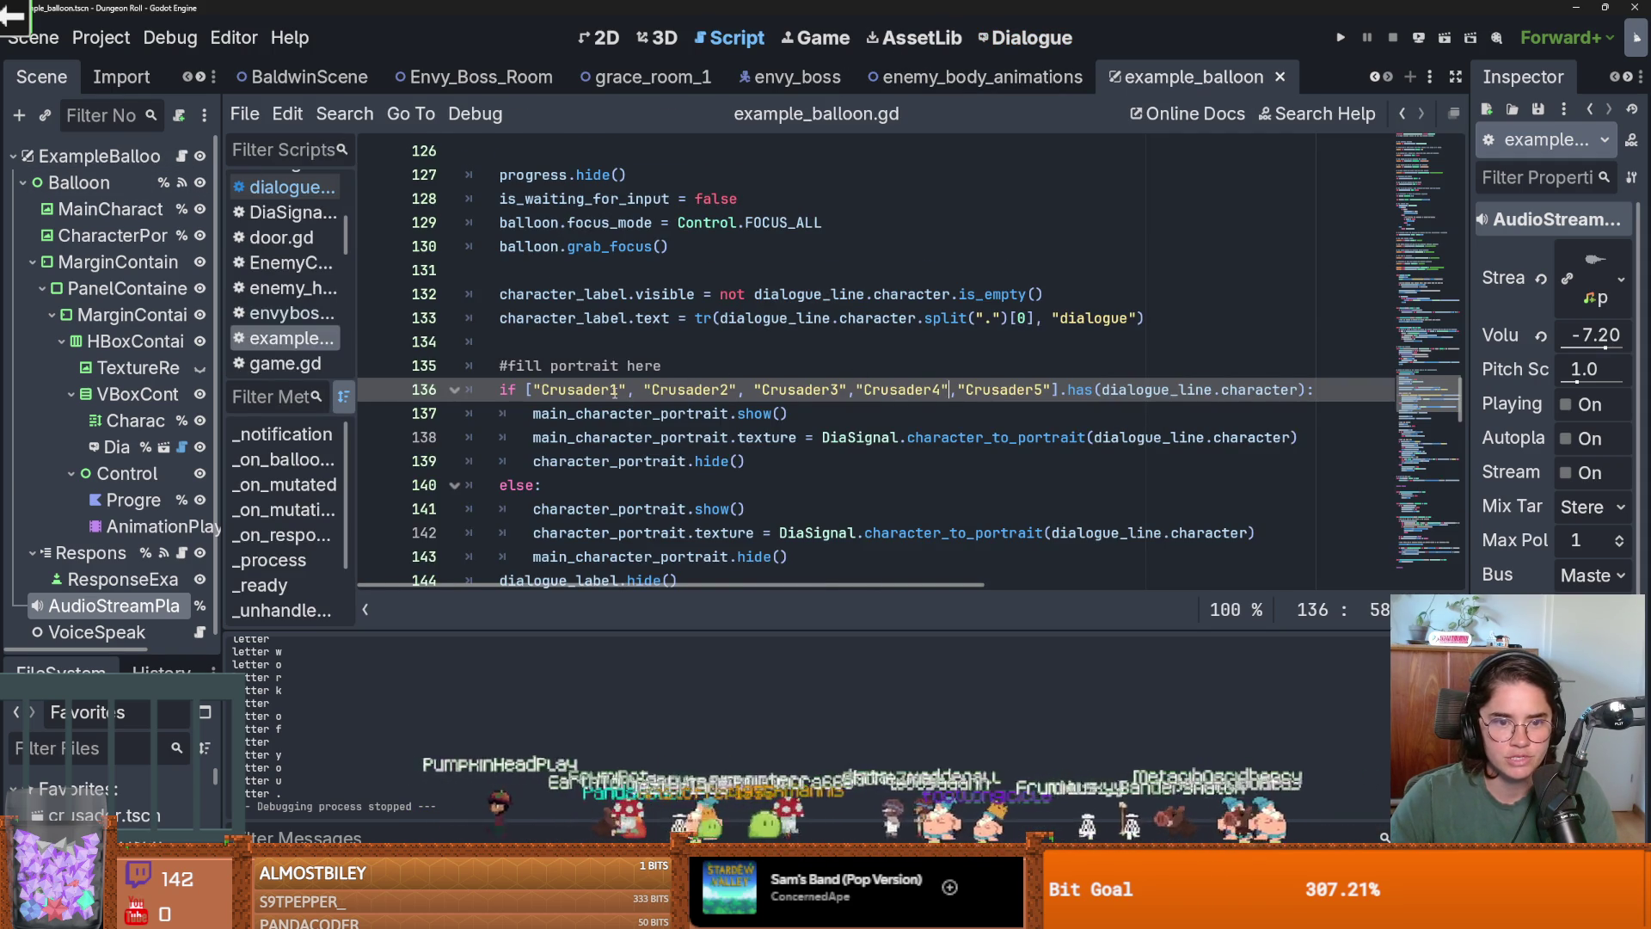
# Highlight uses of main_character_portrait, character_portrait and the dialogue line's character
pyautogui.scroll(-1, 614, 392)
pyautogui.doubleClick(688, 342)
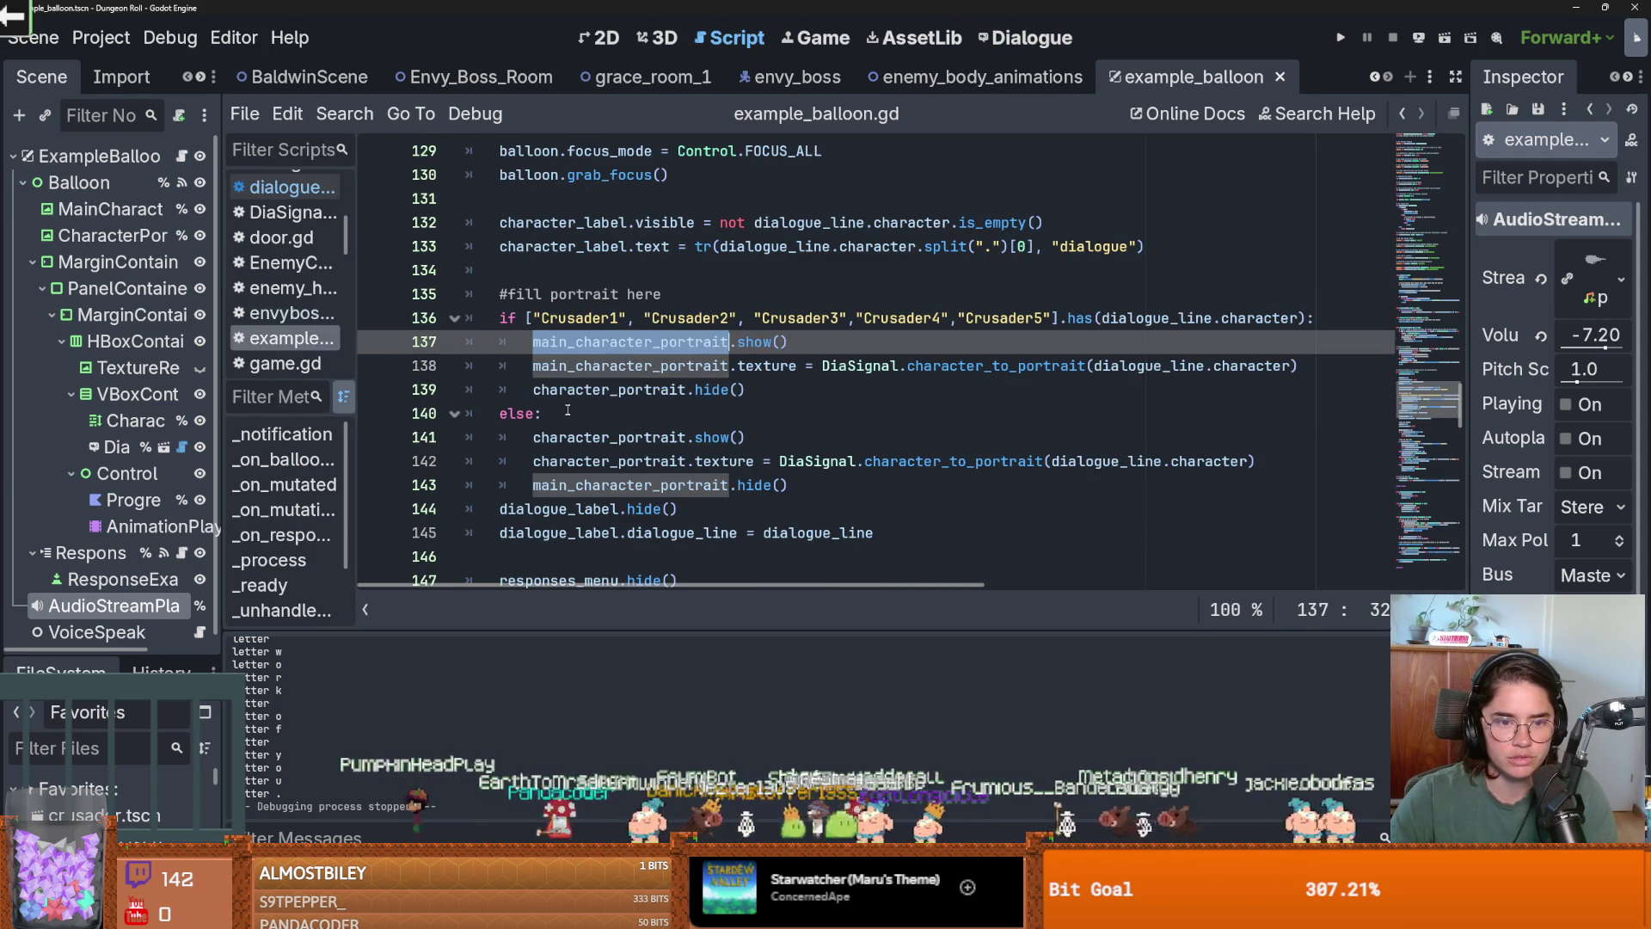
pyautogui.click(608, 417)
pyautogui.doubleClick(641, 439)
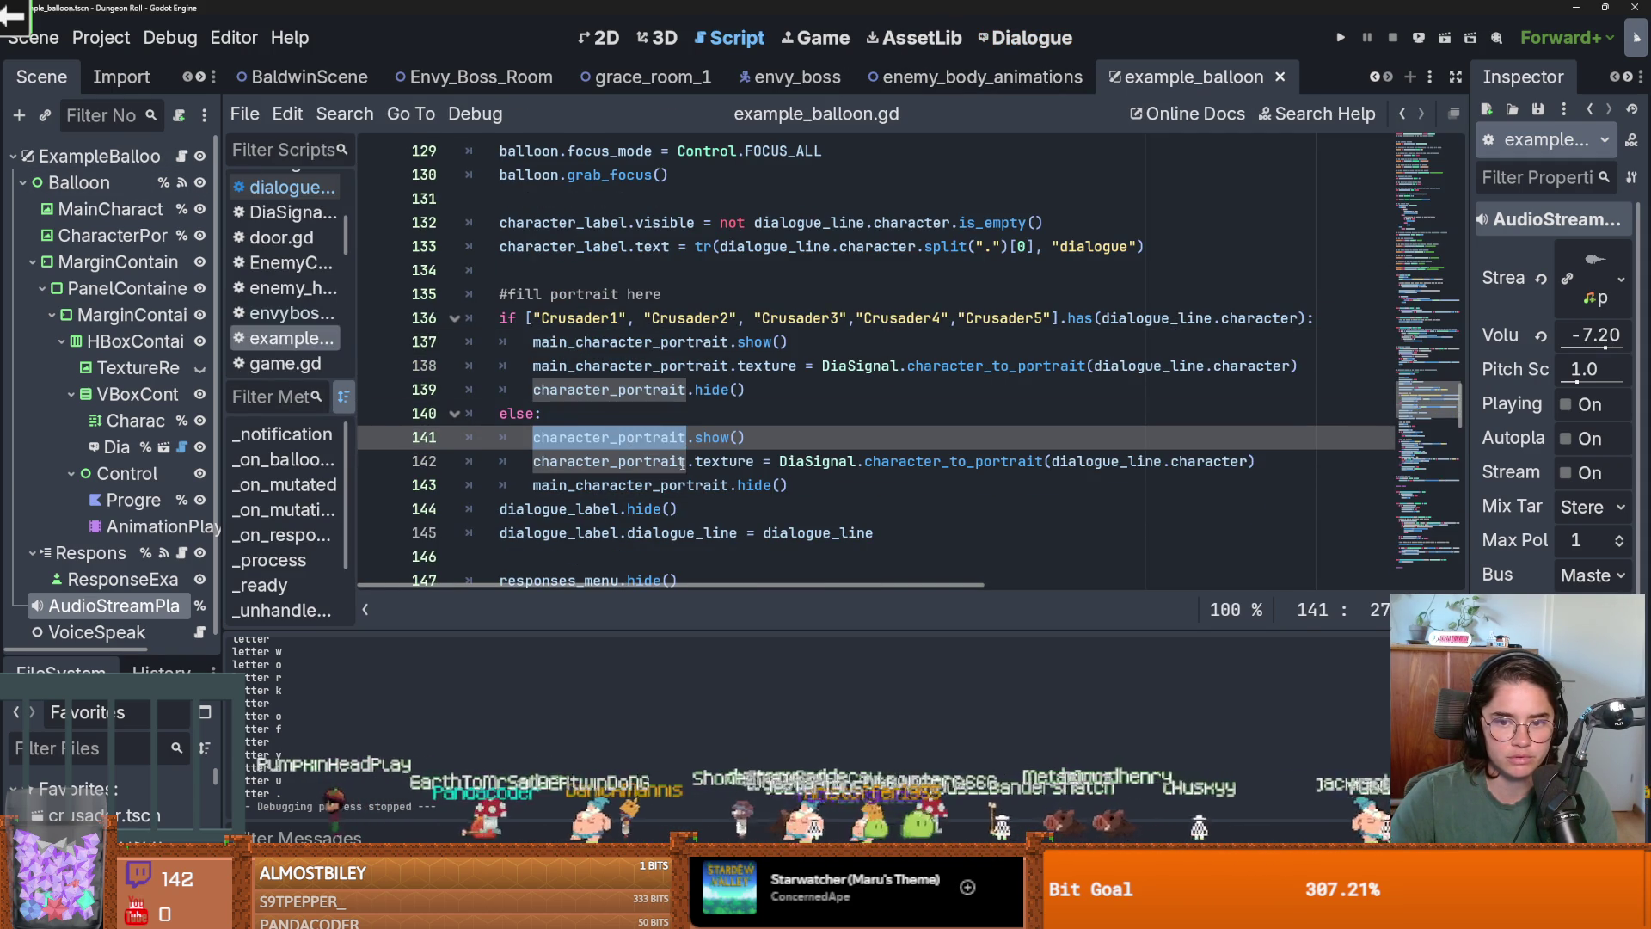
pyautogui.doubleClick(724, 461)
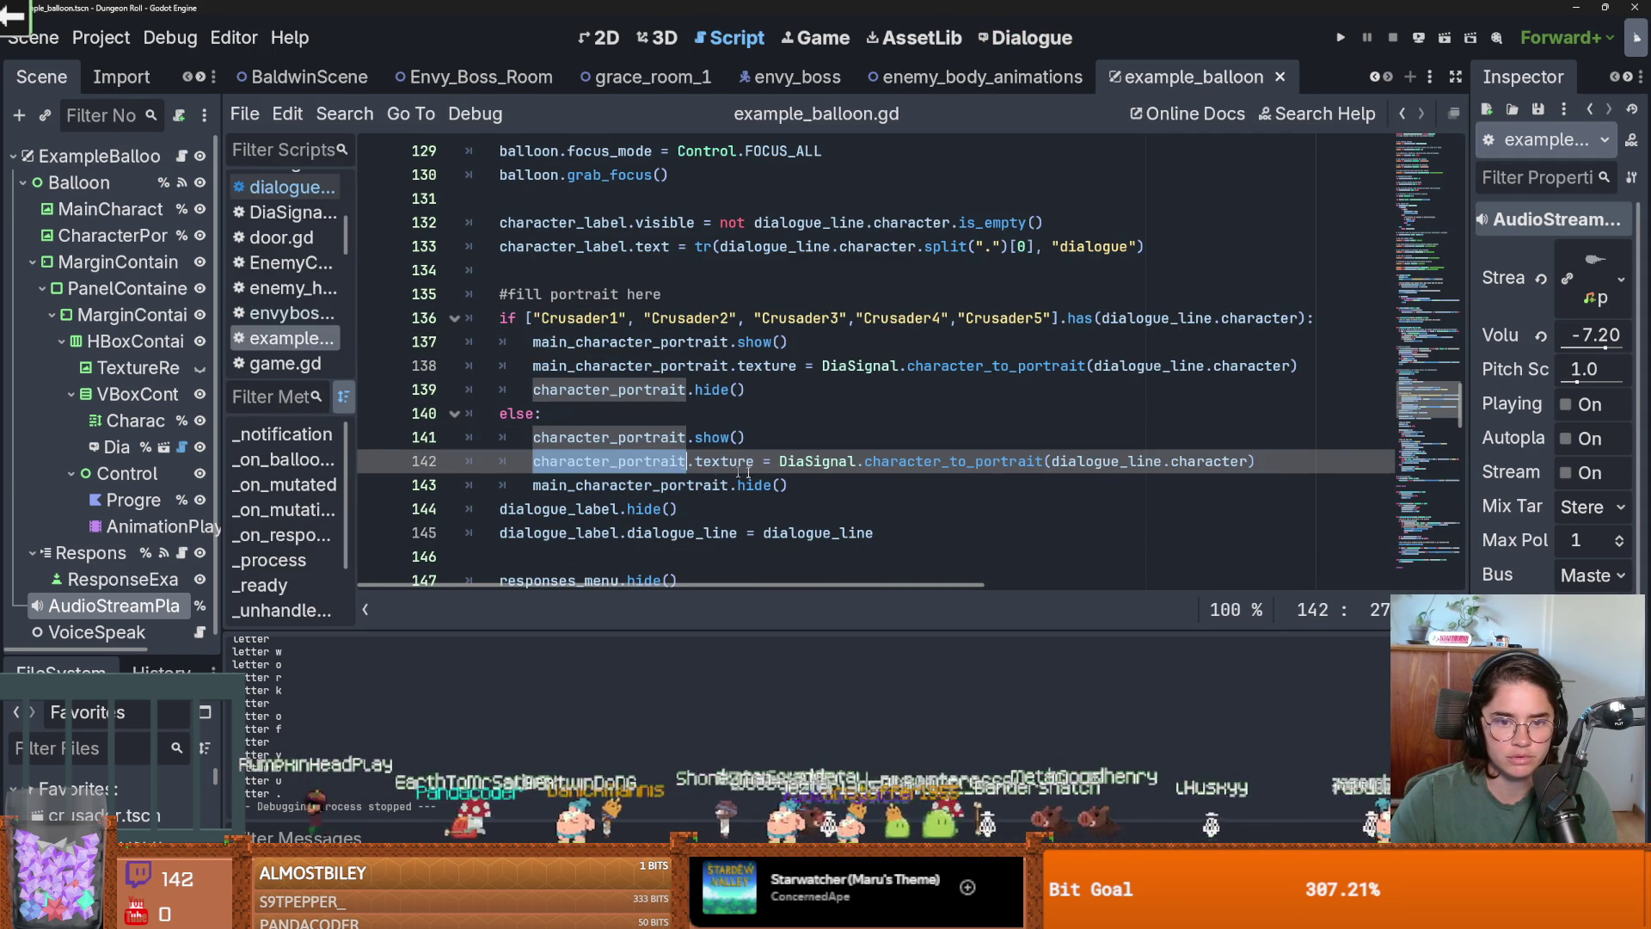
pyautogui.doubleClick(1106, 468)
pyautogui.doubleClick(1208, 461)
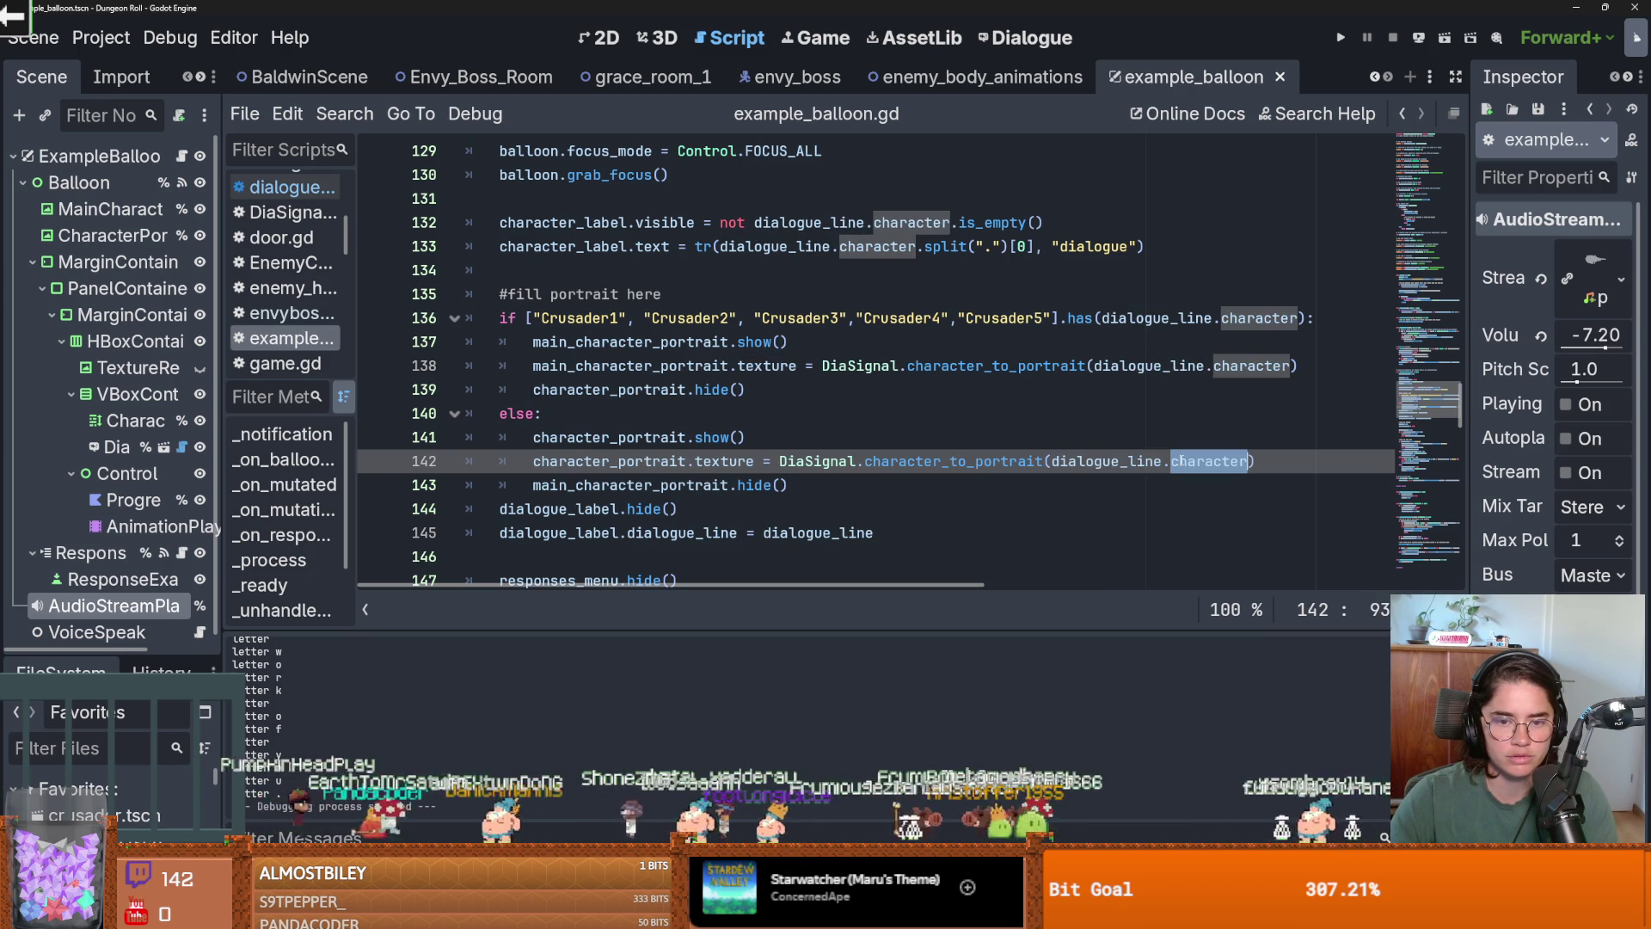
pyautogui.doubleClick(608, 461)
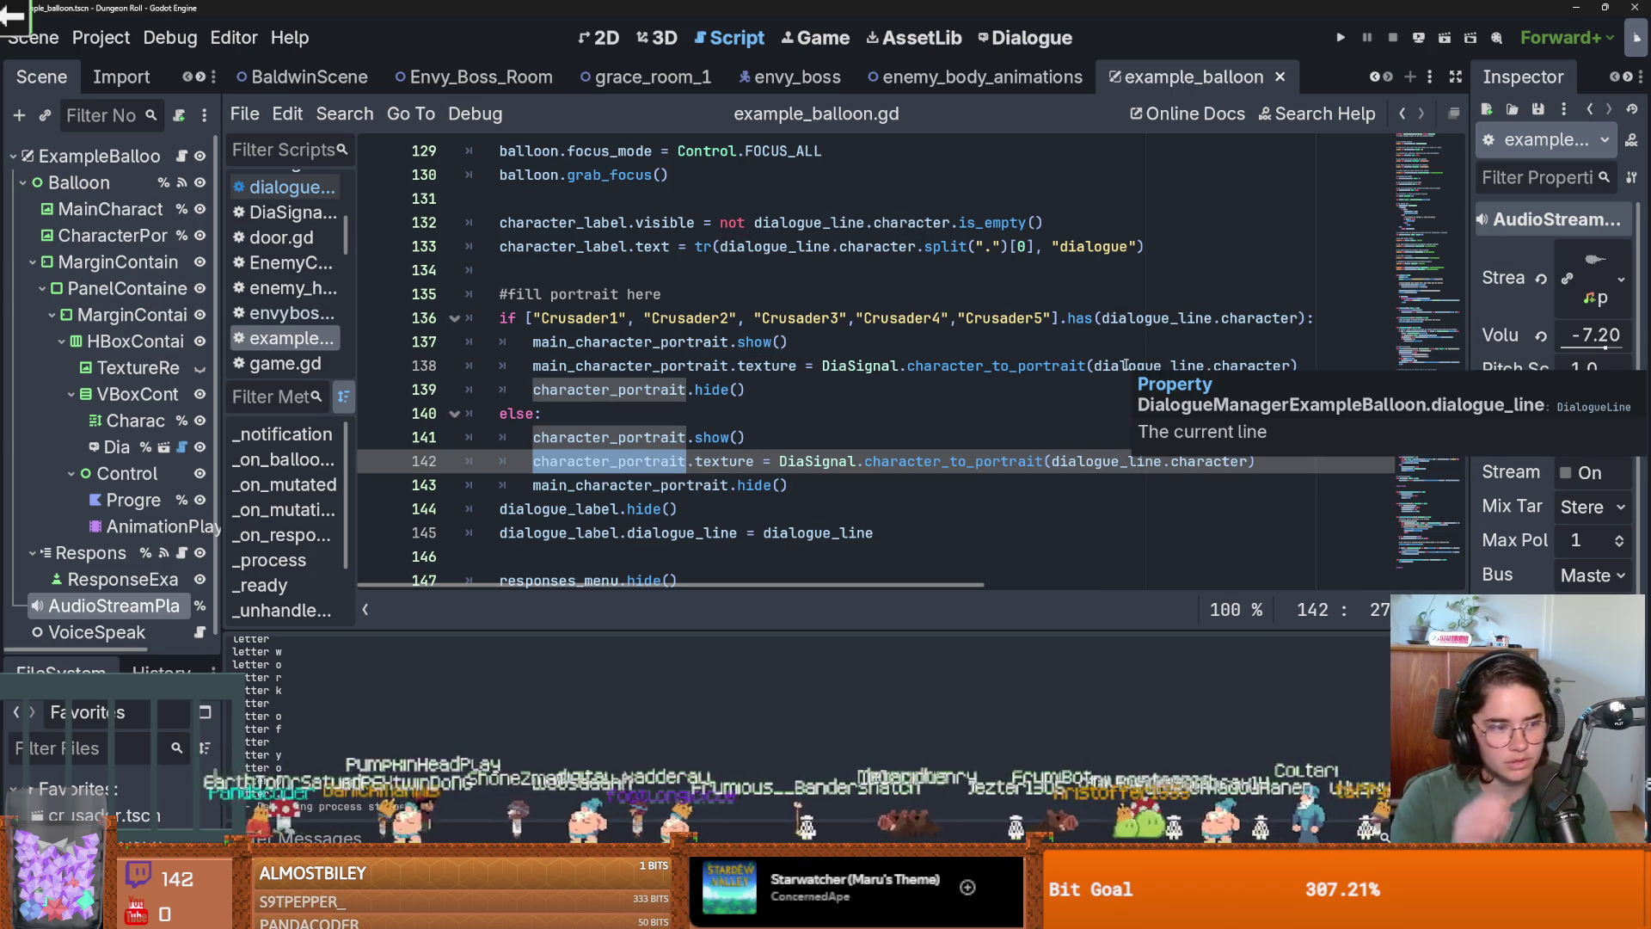
# Jump to the character_to_portrait definition in DiaSignal.gd
pyautogui.keyDown('ctrl'); pyautogui.click(942, 469); pyautogui.keyUp('ctrl')
pyautogui.scroll(-7, 743, 440)
pyautogui.scroll(7, 743, 440)
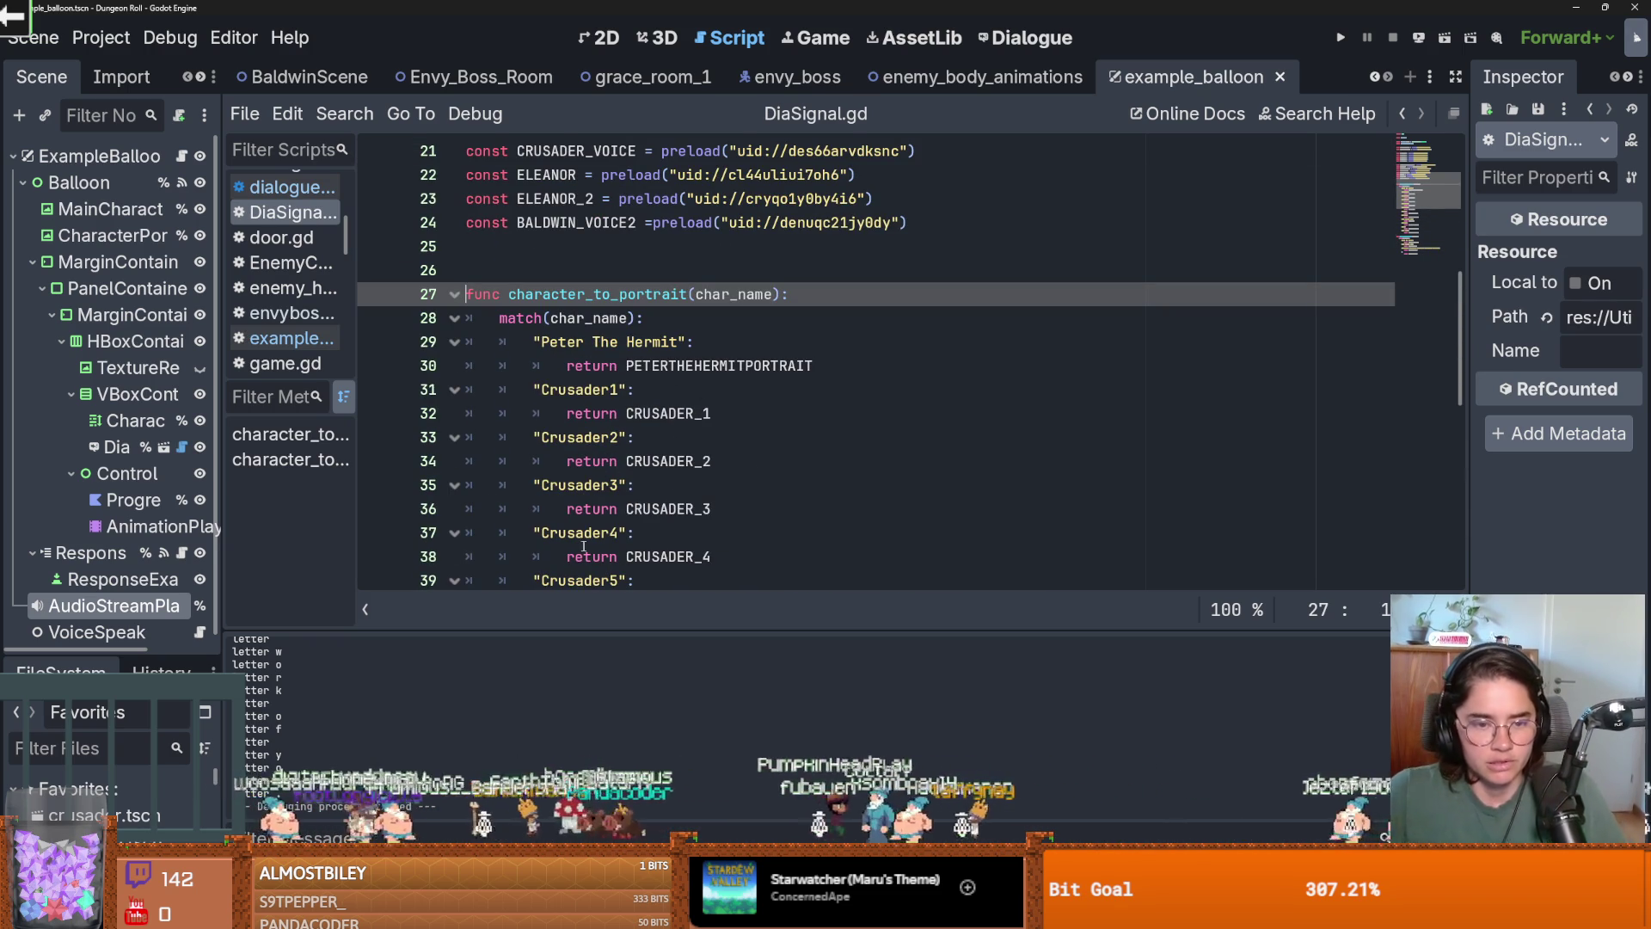
# Reveal the CRUSADER_1 resource in FileSystem and preview Crusader2.tres and Crusader1.tres
pyautogui.doubleClick(718, 402)
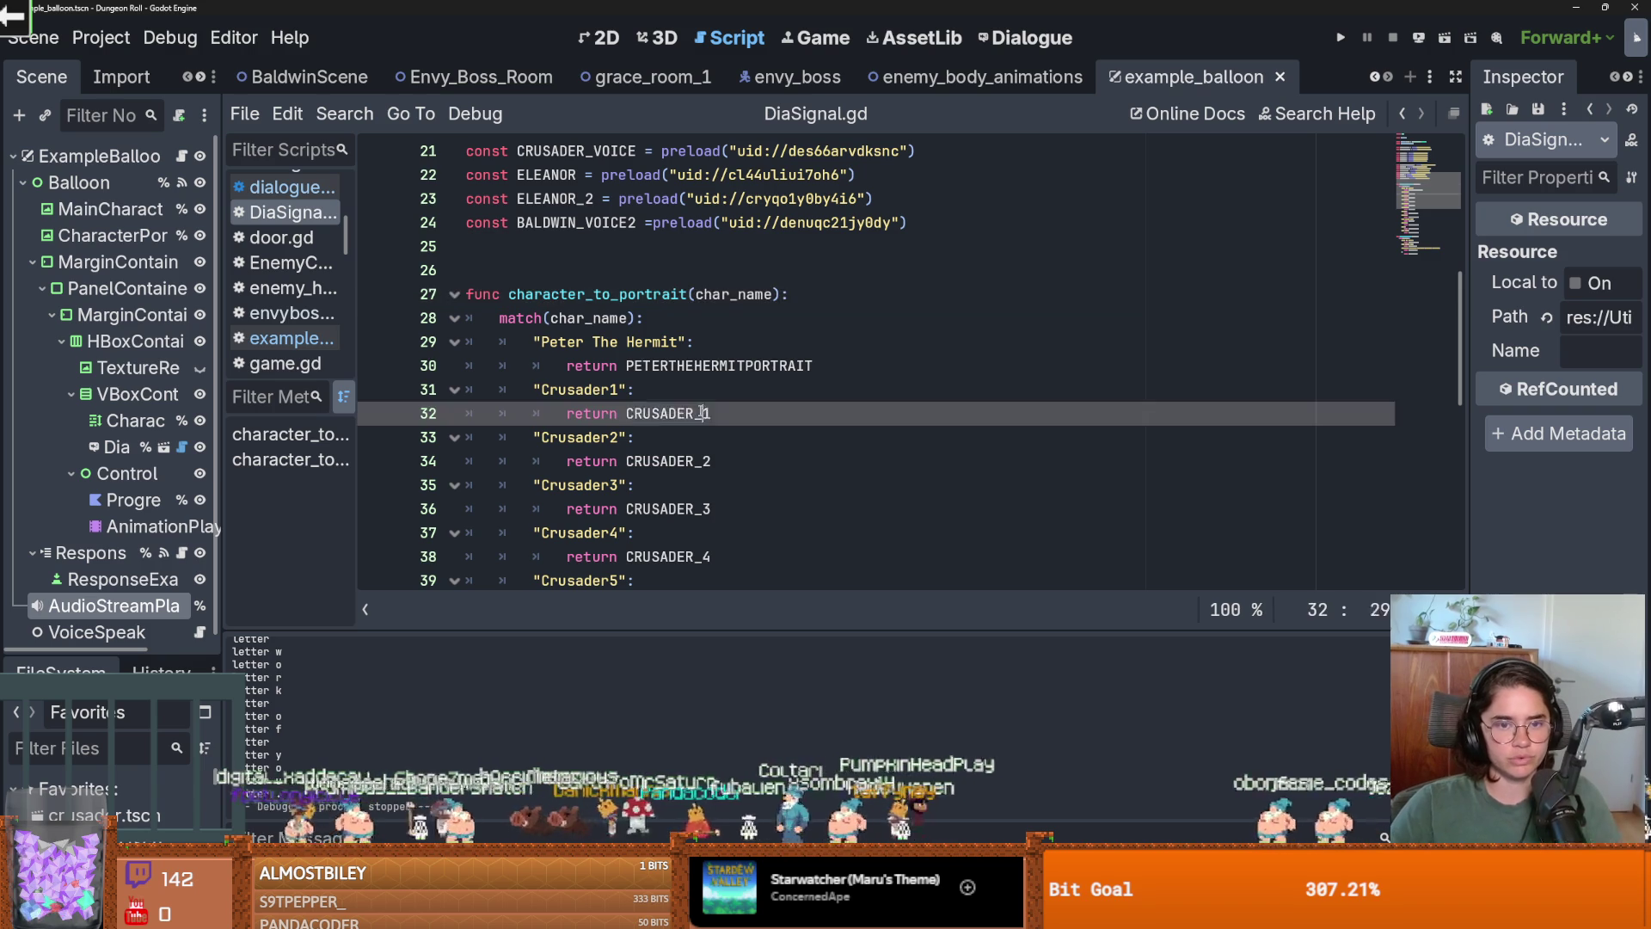
pyautogui.scroll(5, 718, 401)
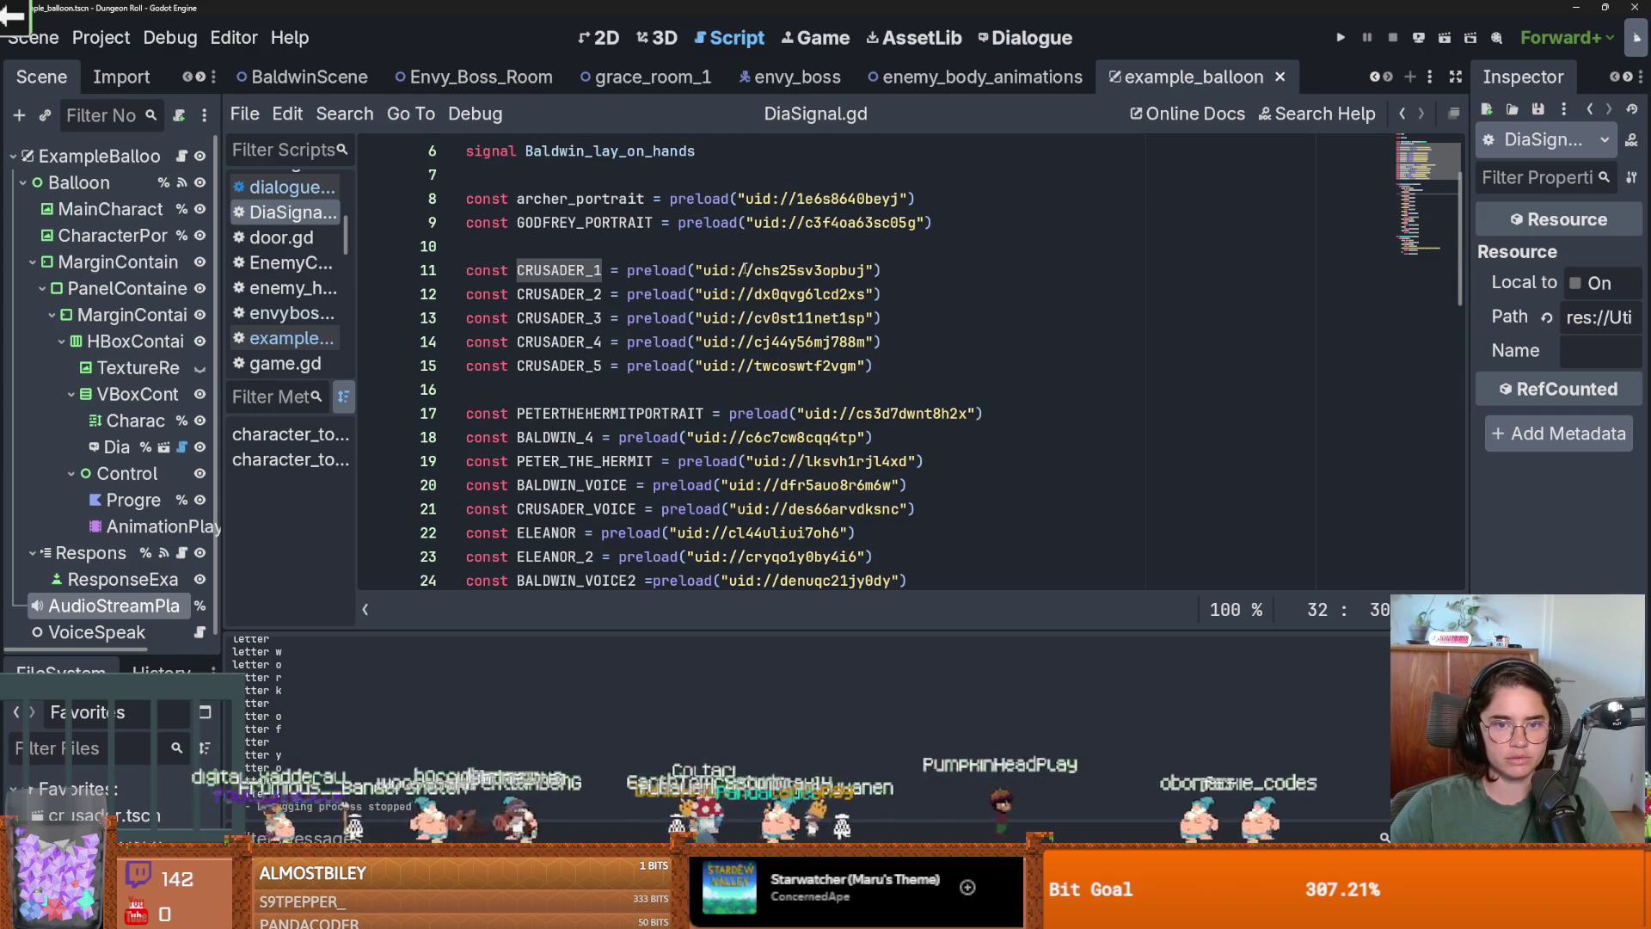
pyautogui.moveTo(750, 272)
pyautogui.click(783, 378)
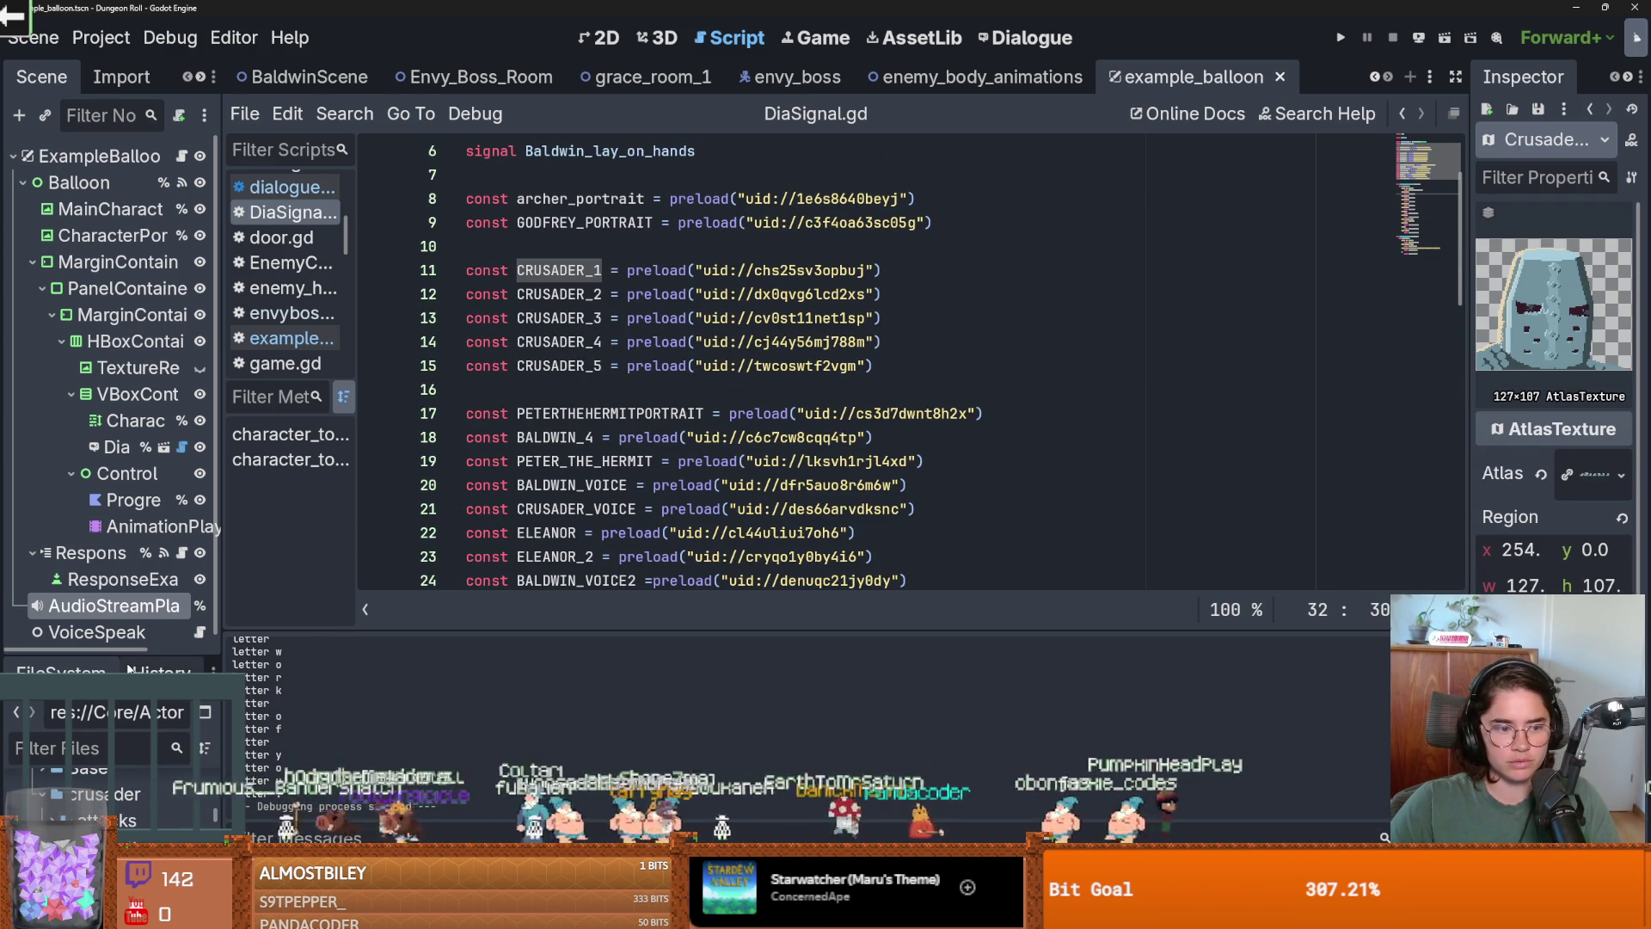
pyautogui.moveTo(131, 653); pyautogui.dragTo(131, 494)
pyautogui.click(162, 733)
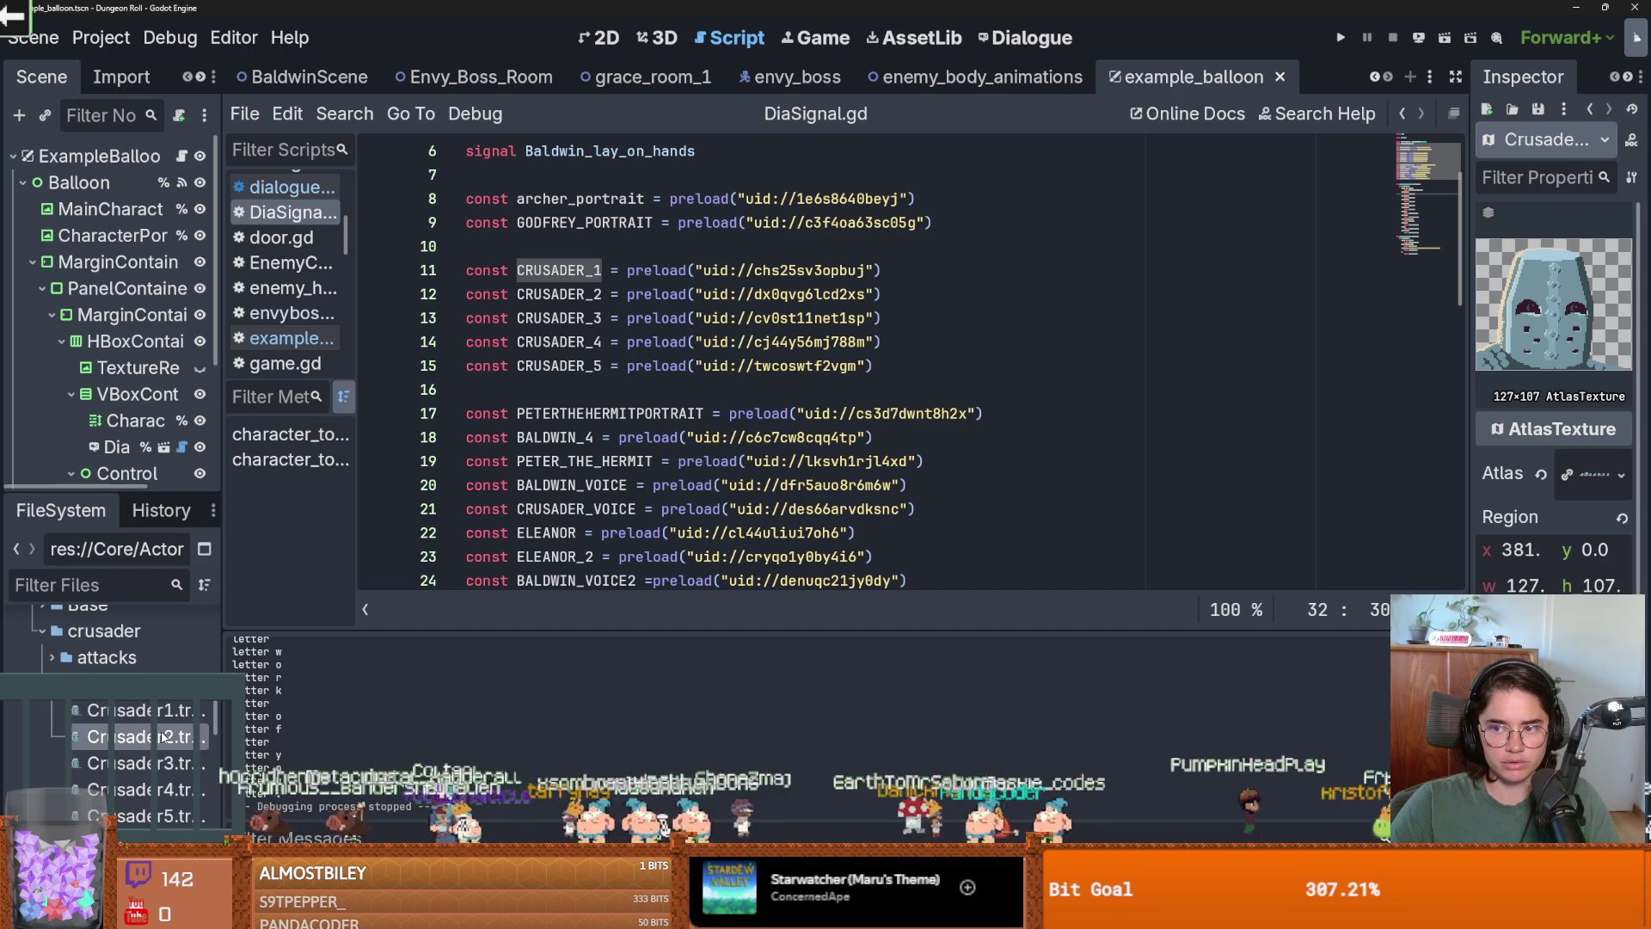
pyautogui.click(162, 712)
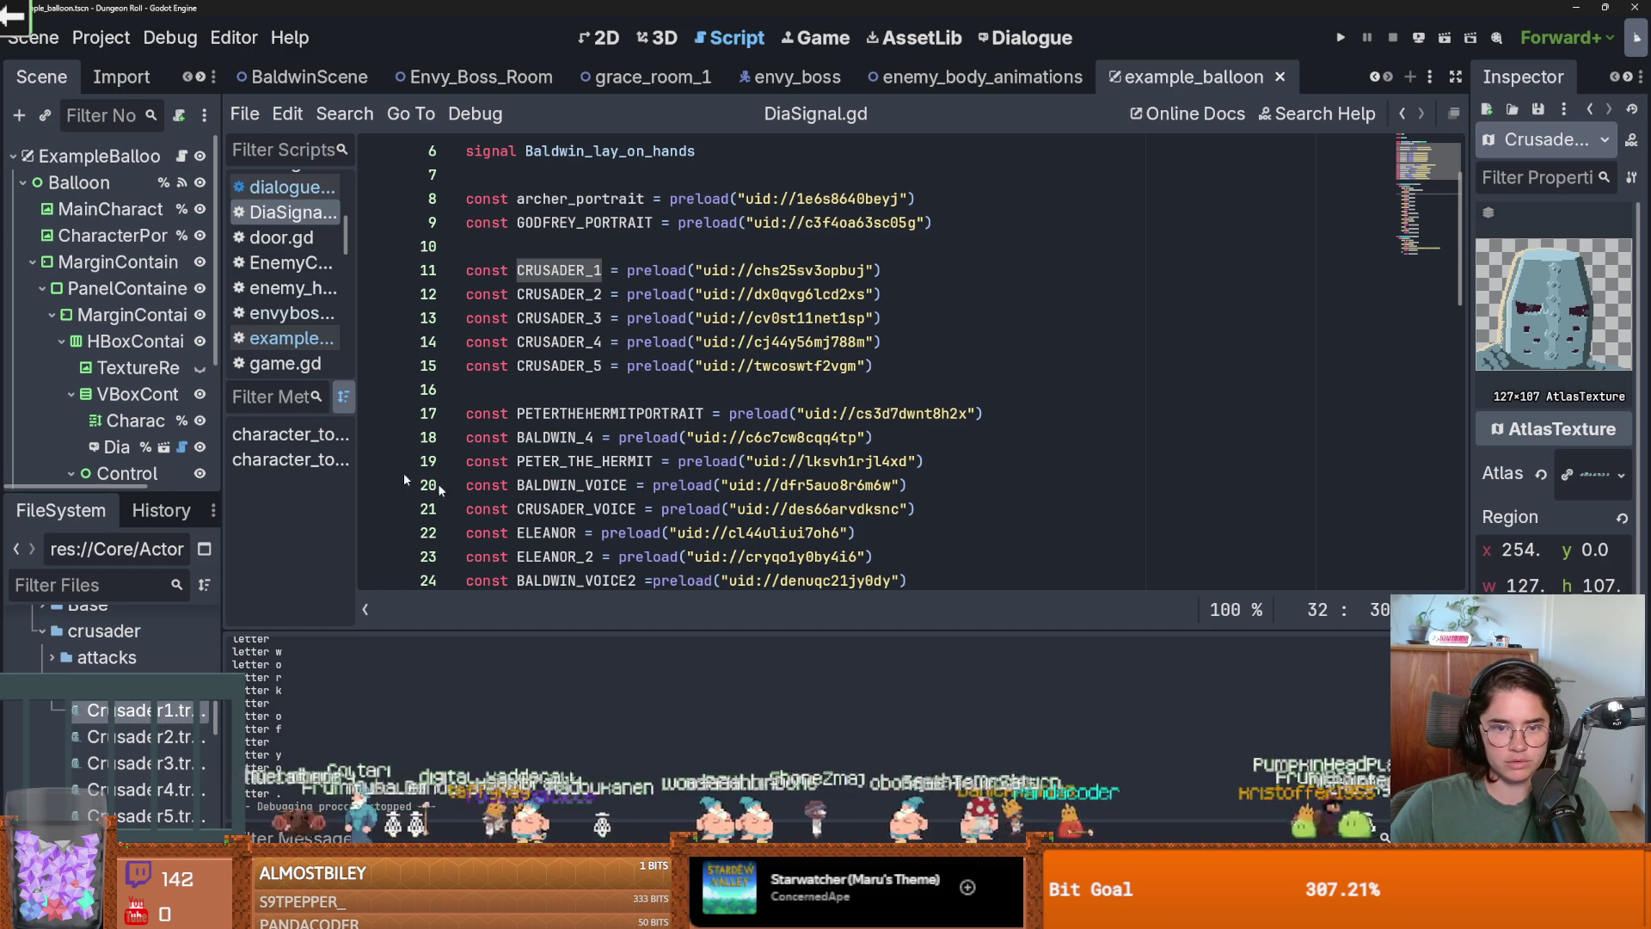
# Select the Crusader1 name in the character_to_portrait match
pyautogui.scroll(-4, 676, 341)
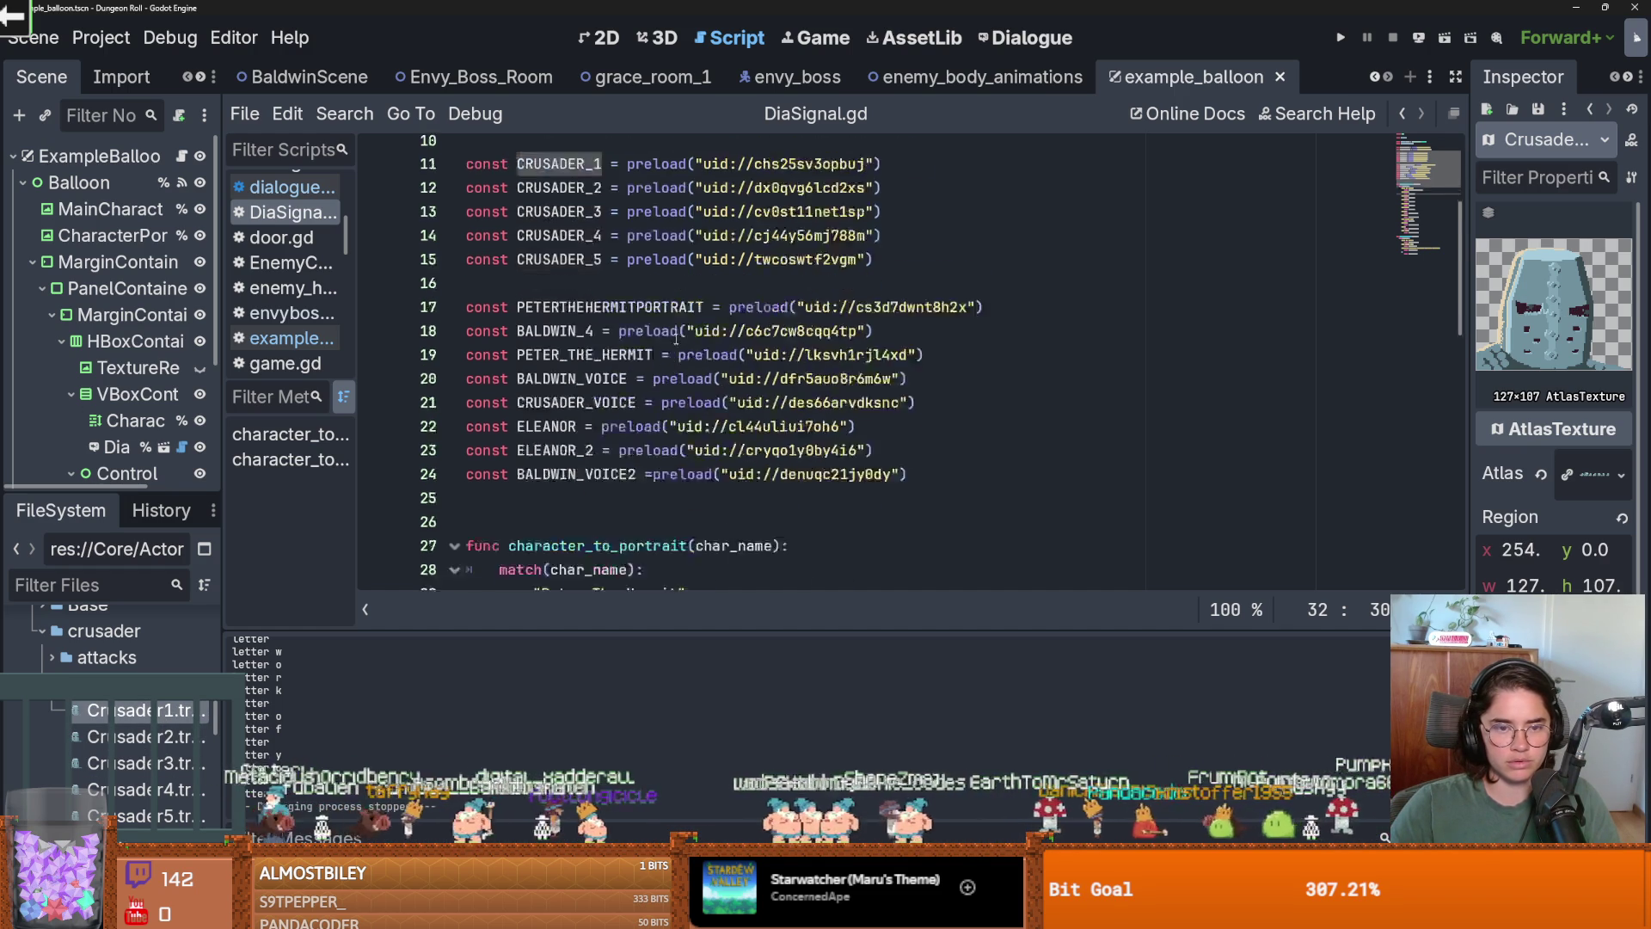
pyautogui.scroll(-1, 677, 341)
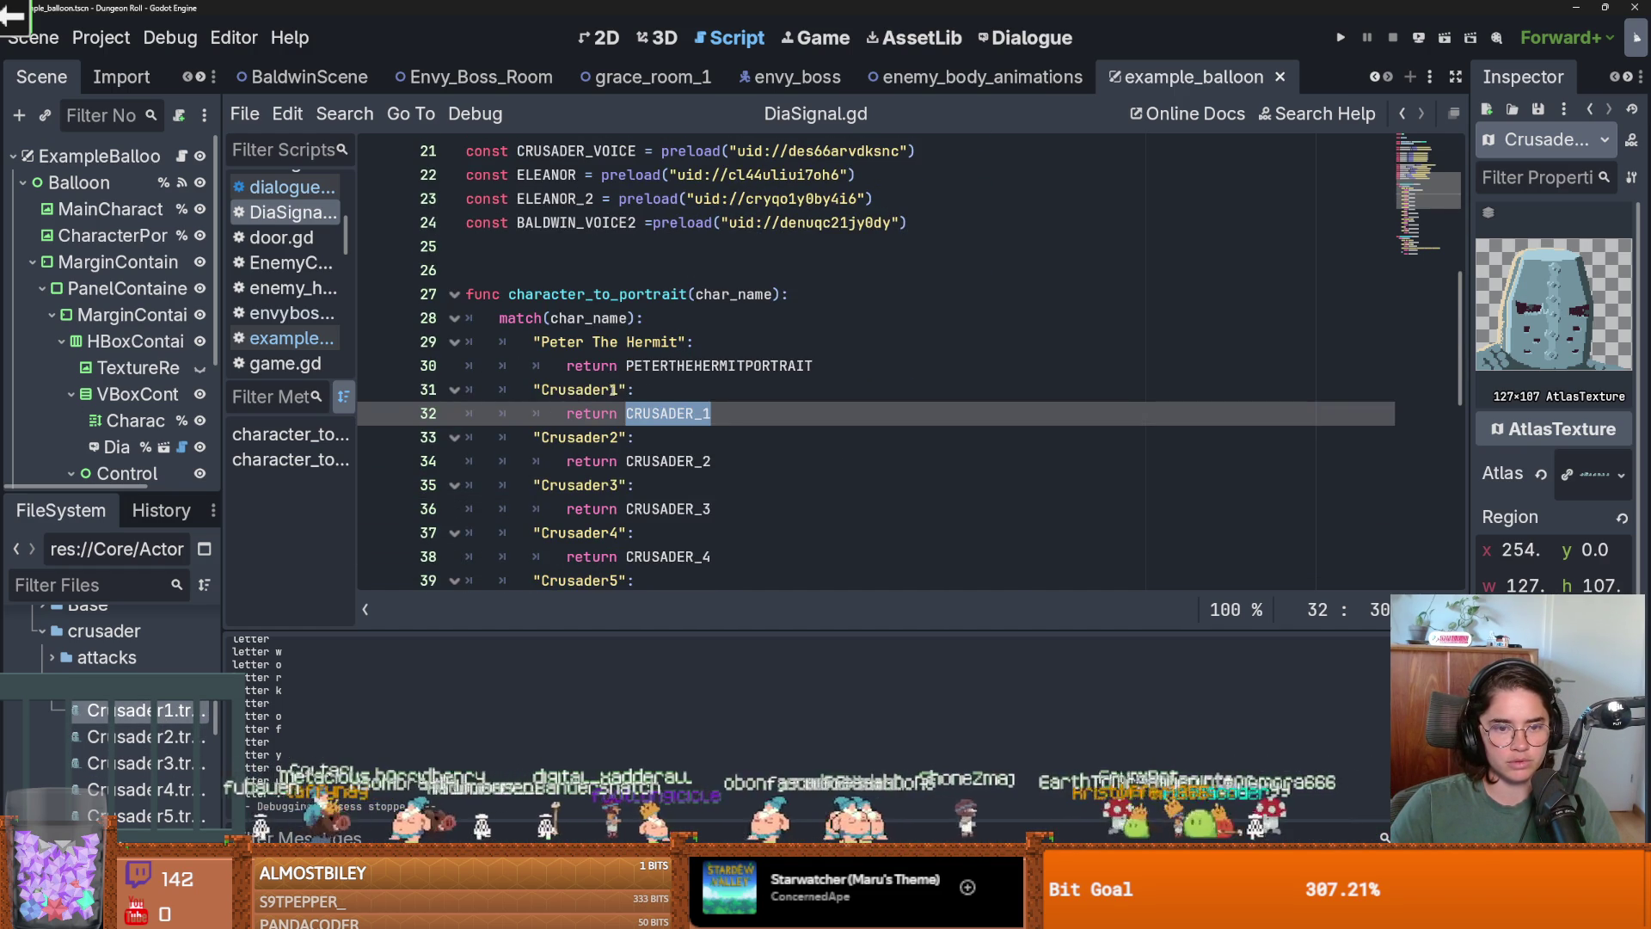
pyautogui.doubleClick(621, 390)
pyautogui.moveTo(621, 389); pyautogui.dragTo(540, 389)
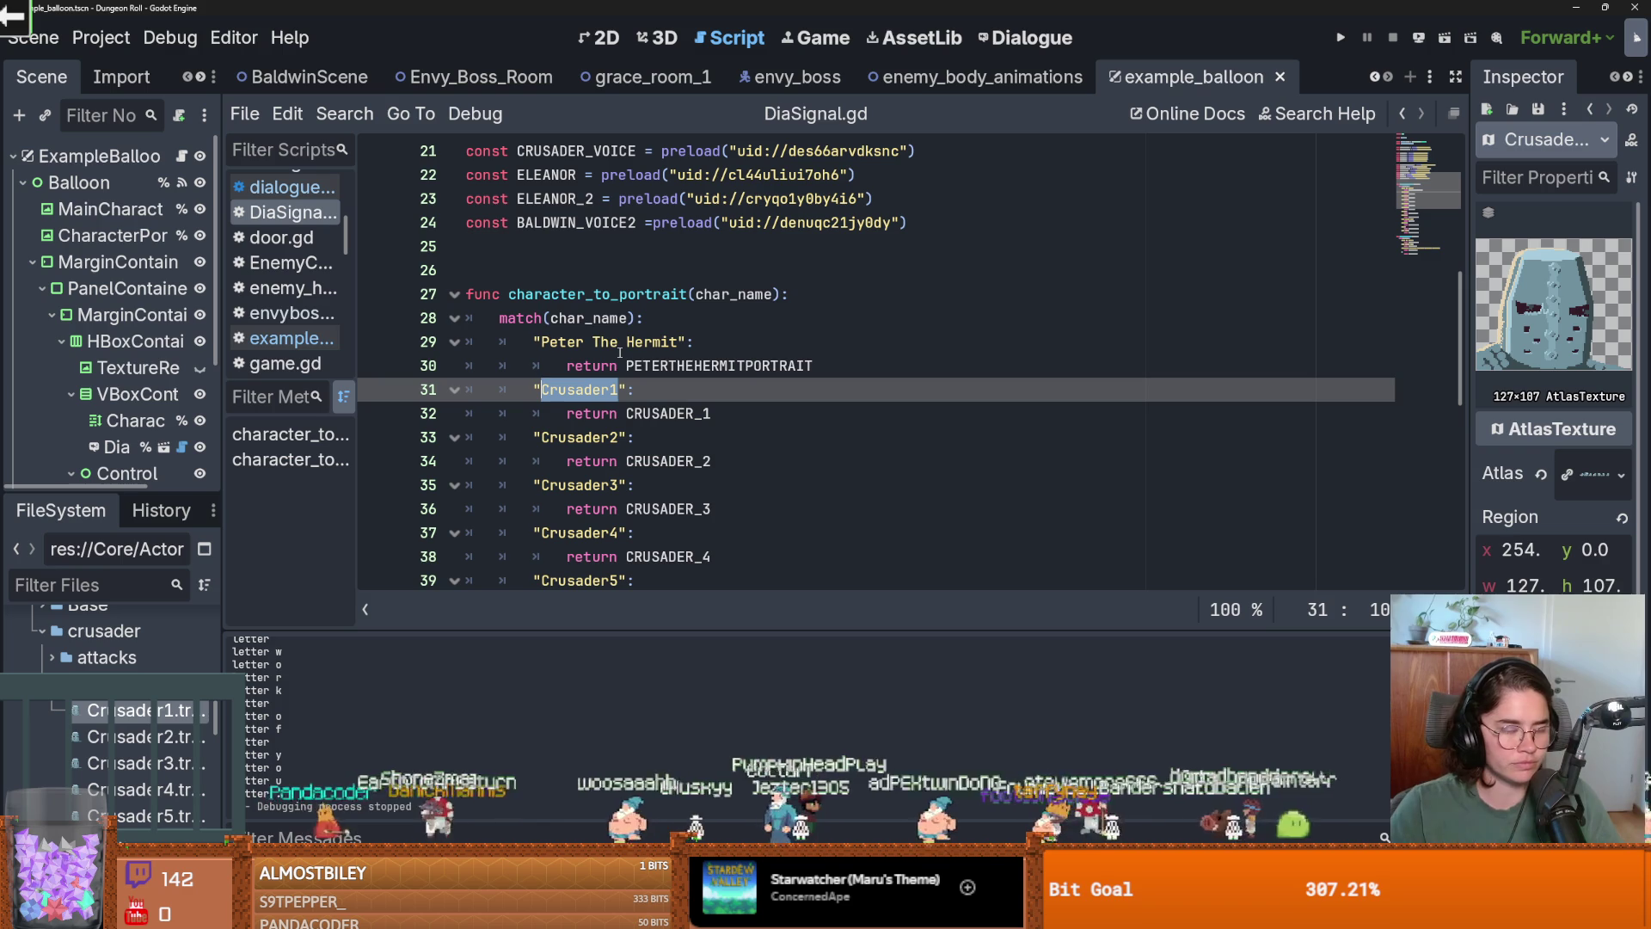
pyautogui.click(632, 442)
pyautogui.scroll(-2, 632, 442)
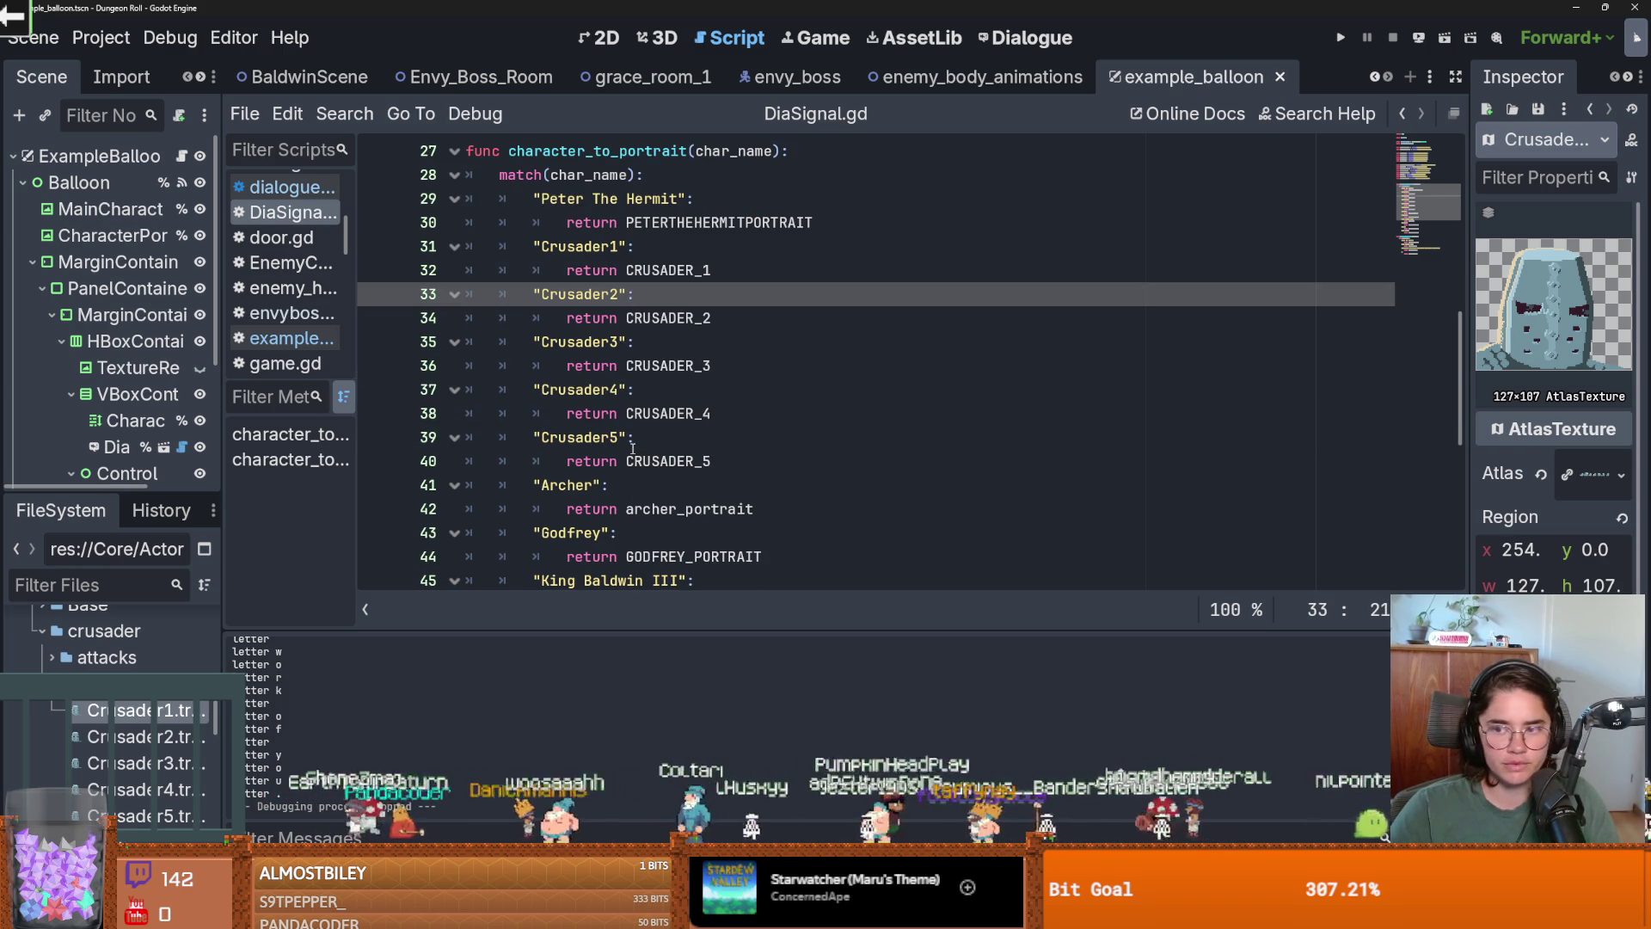
# Widen the left dock, browse the Portraits folder, and select the CharacterLabel node
pyautogui.moveTo(221, 392); pyautogui.dragTo(379, 392)
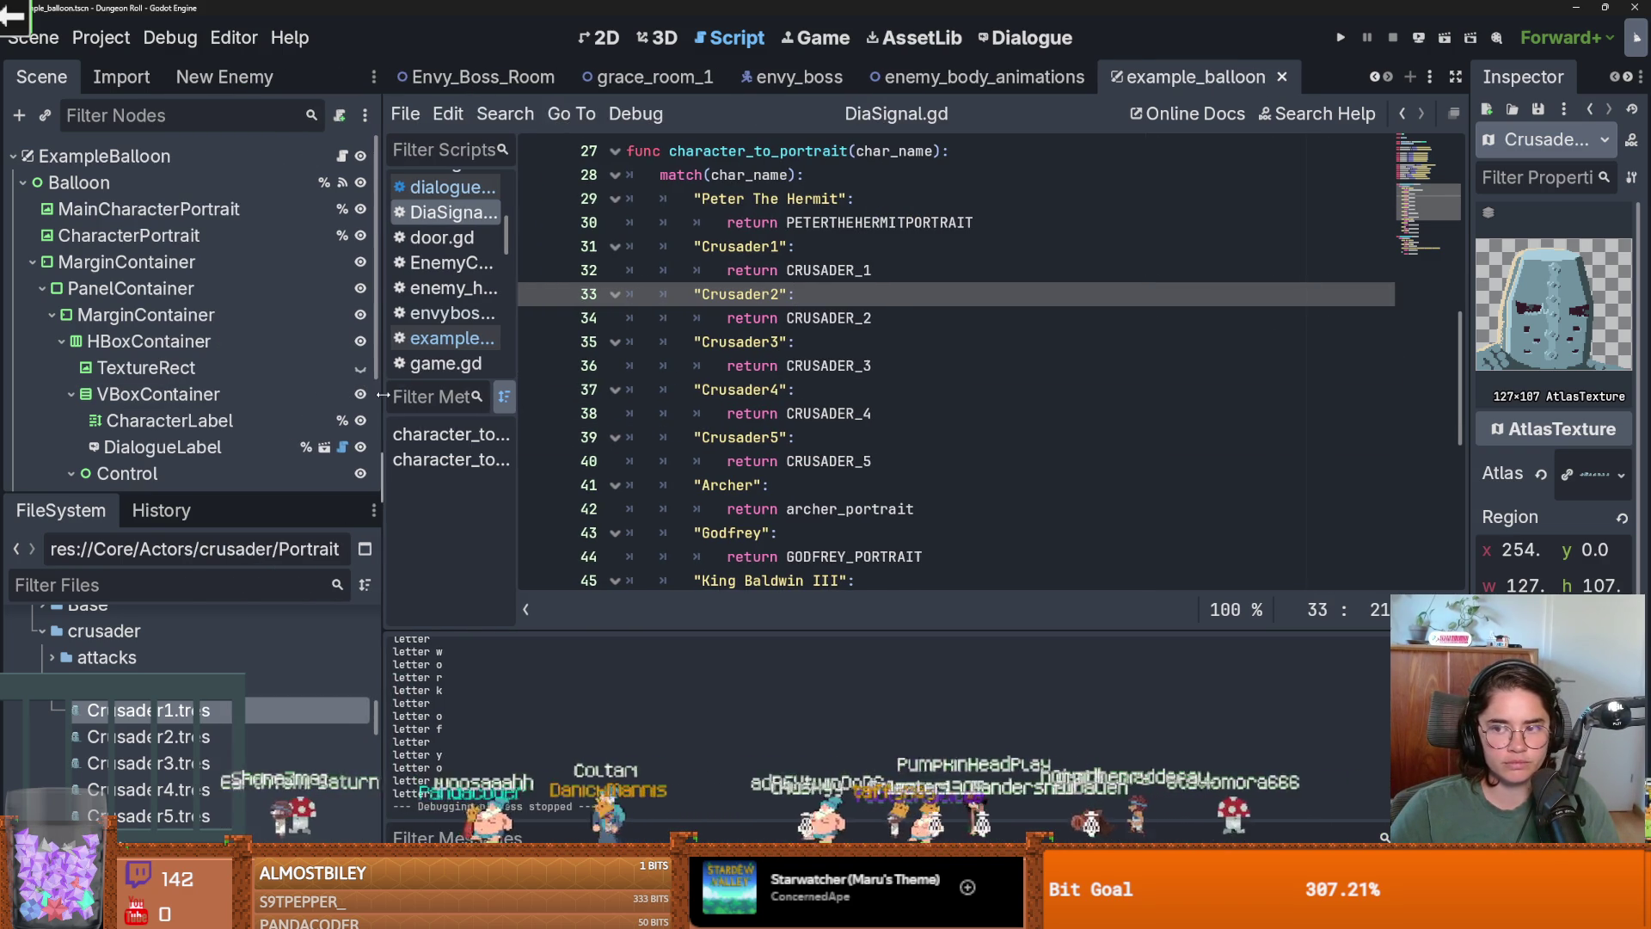
pyautogui.scroll(-1, 48, 651)
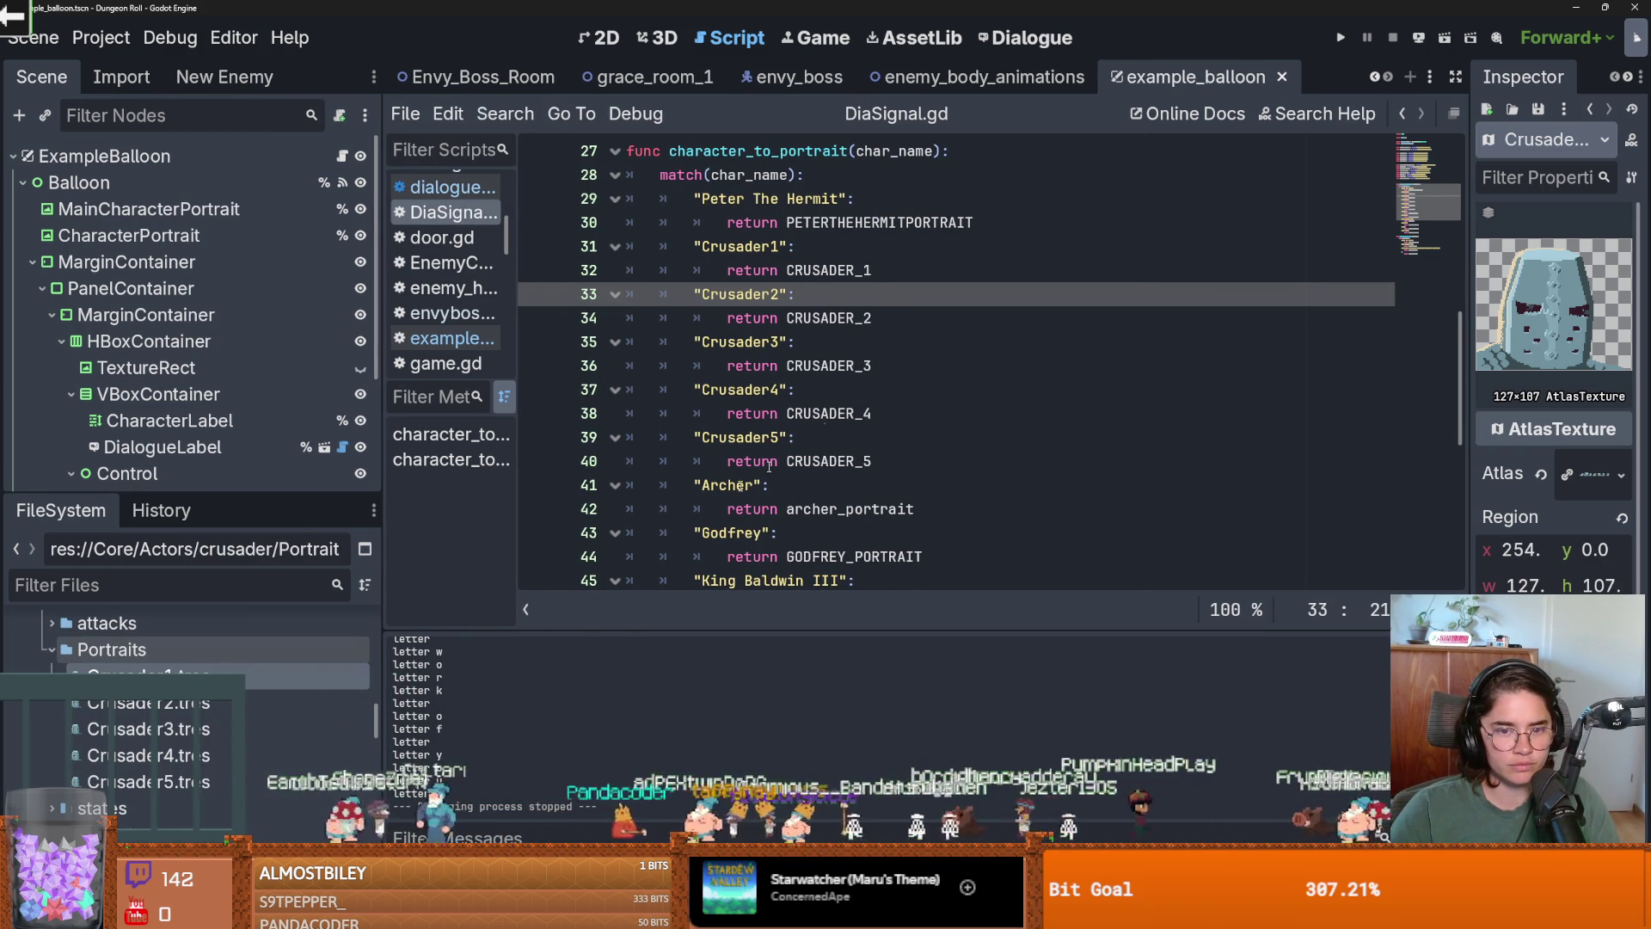
pyautogui.scroll(-1, 900, 366)
pyautogui.scroll(-1, 900, 366)
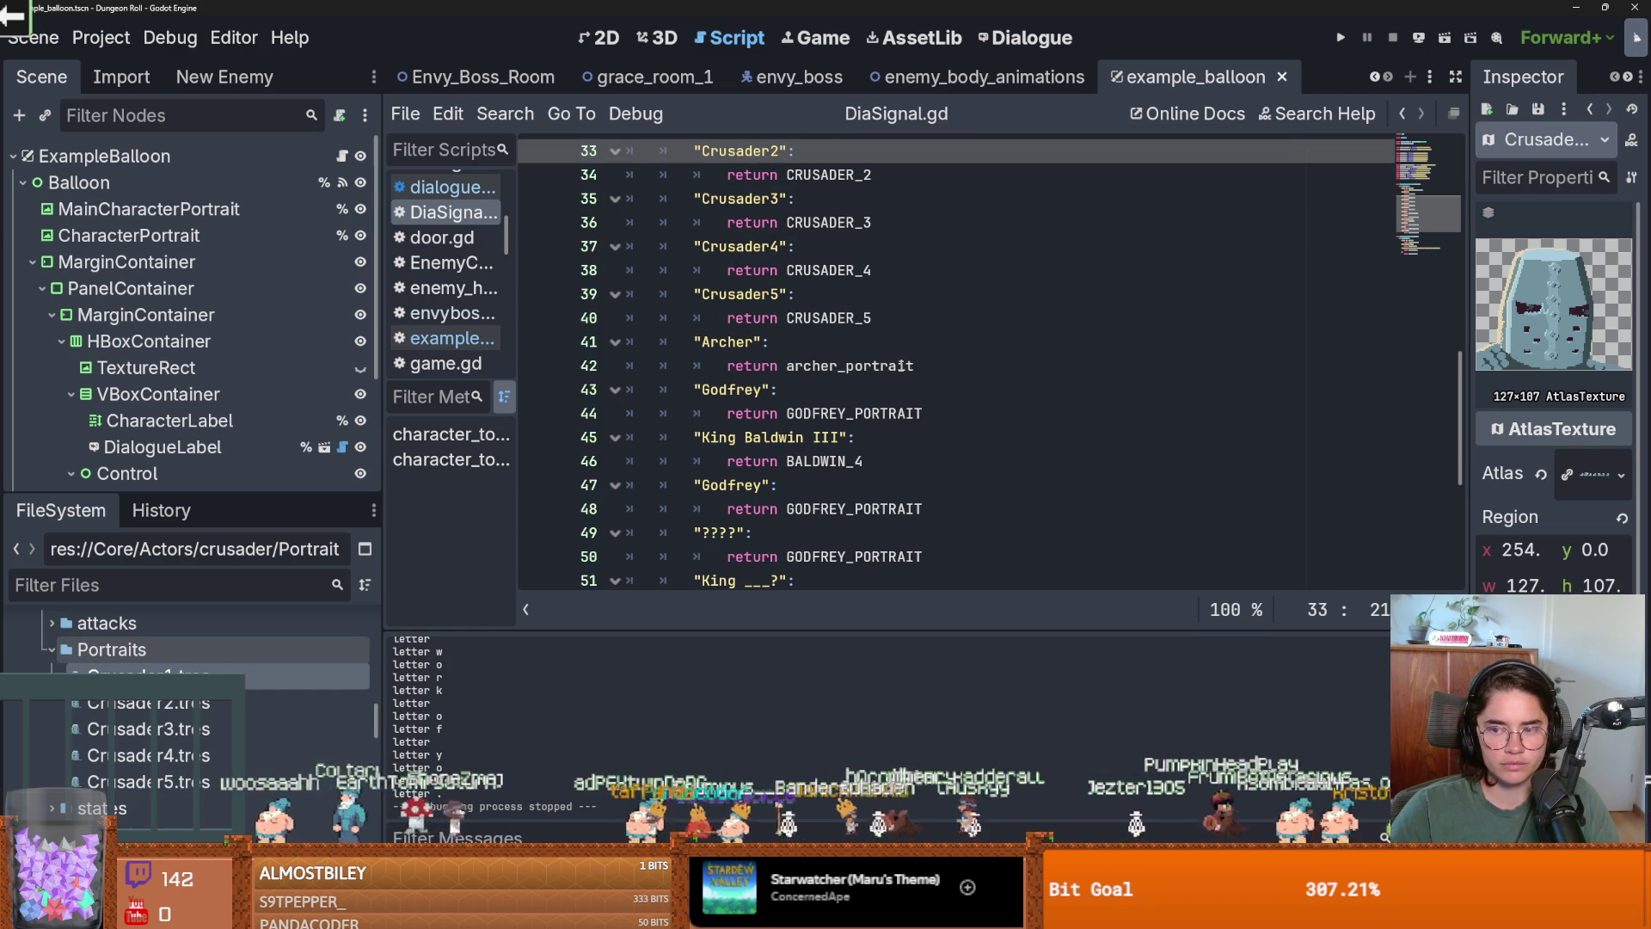
pyautogui.moveTo(150, 676)
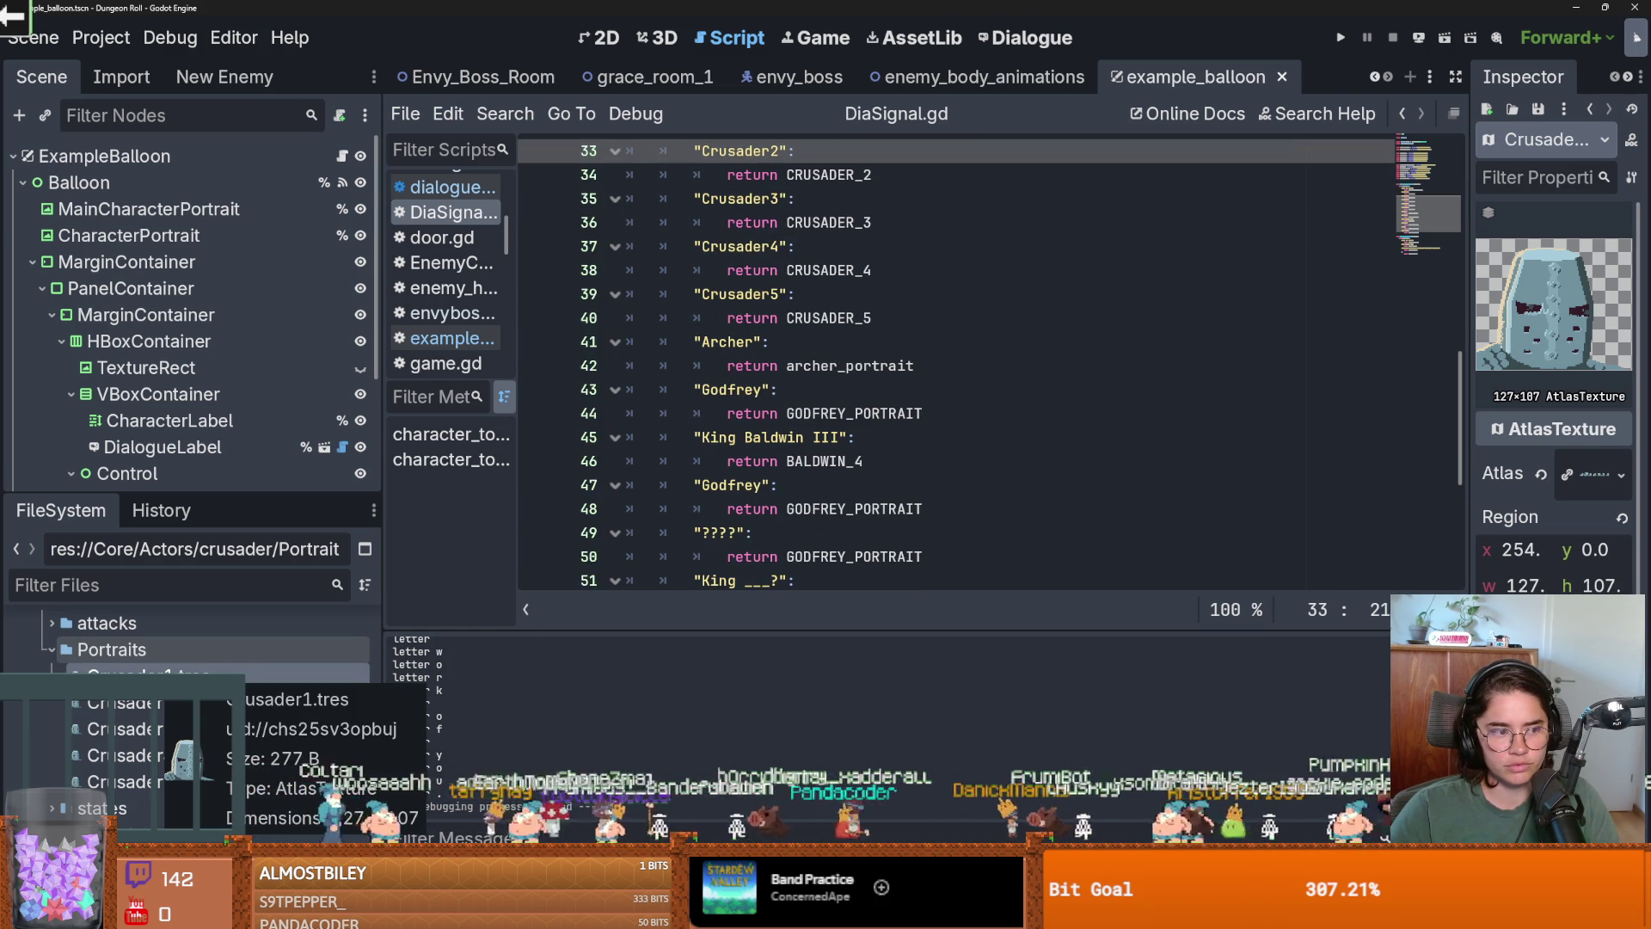
pyautogui.scroll(-2, 185, 387)
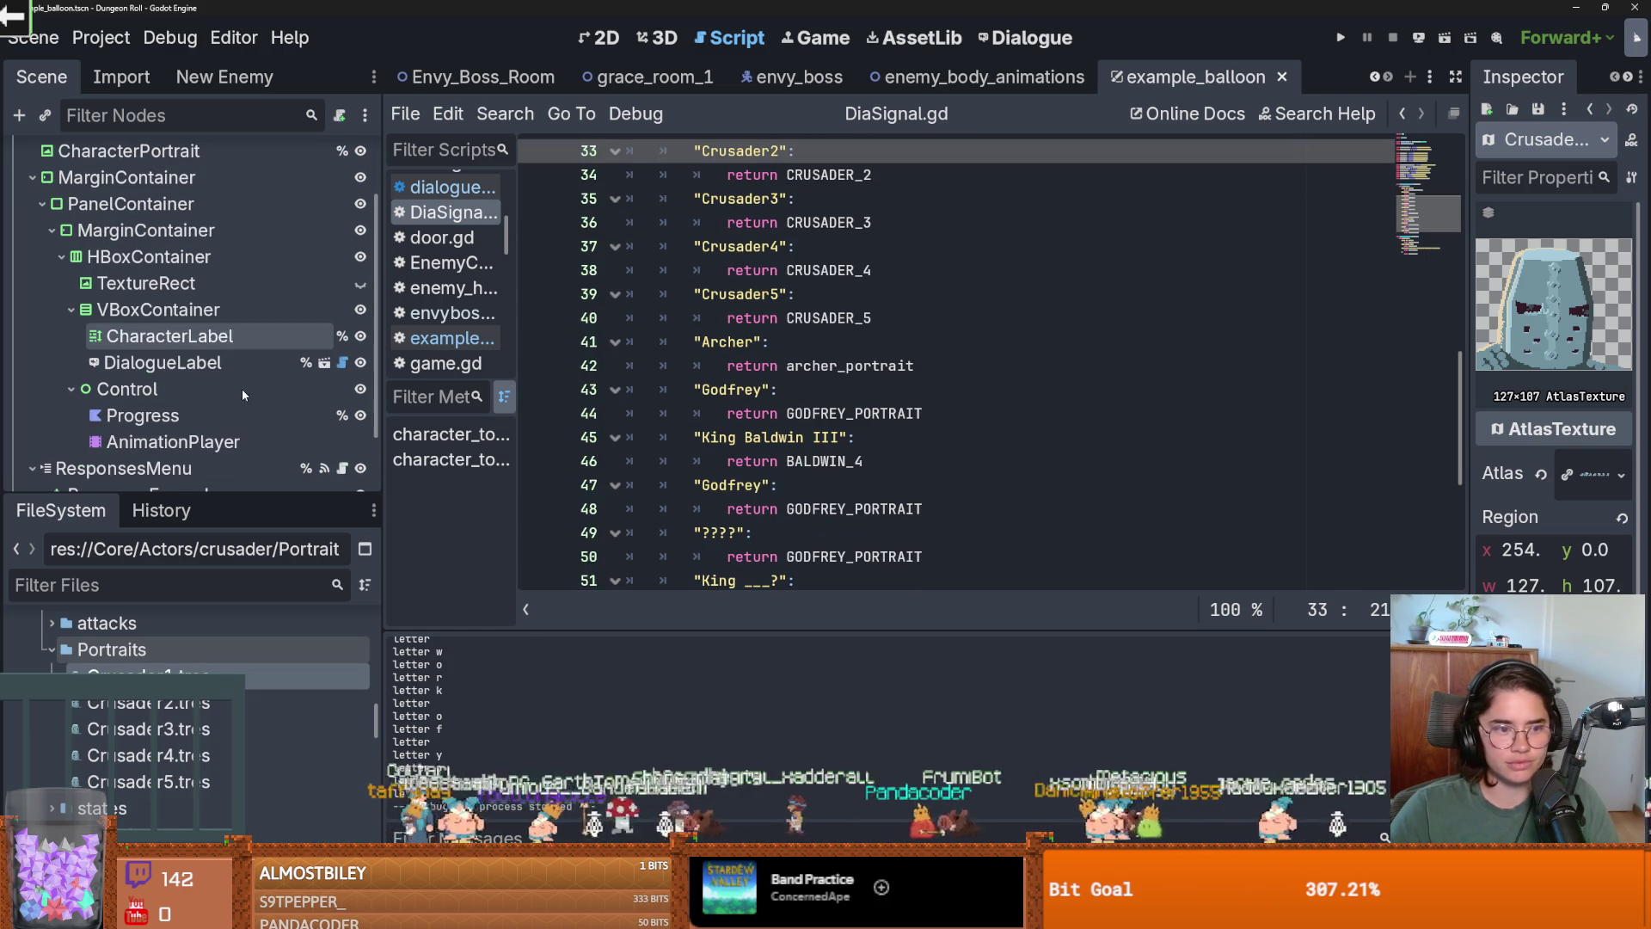
pyautogui.click(172, 335)
# Inspect the TextureRect and MainCharacterPortrait nodes, then select the empty CharacterPortrait
pyautogui.click(184, 293)
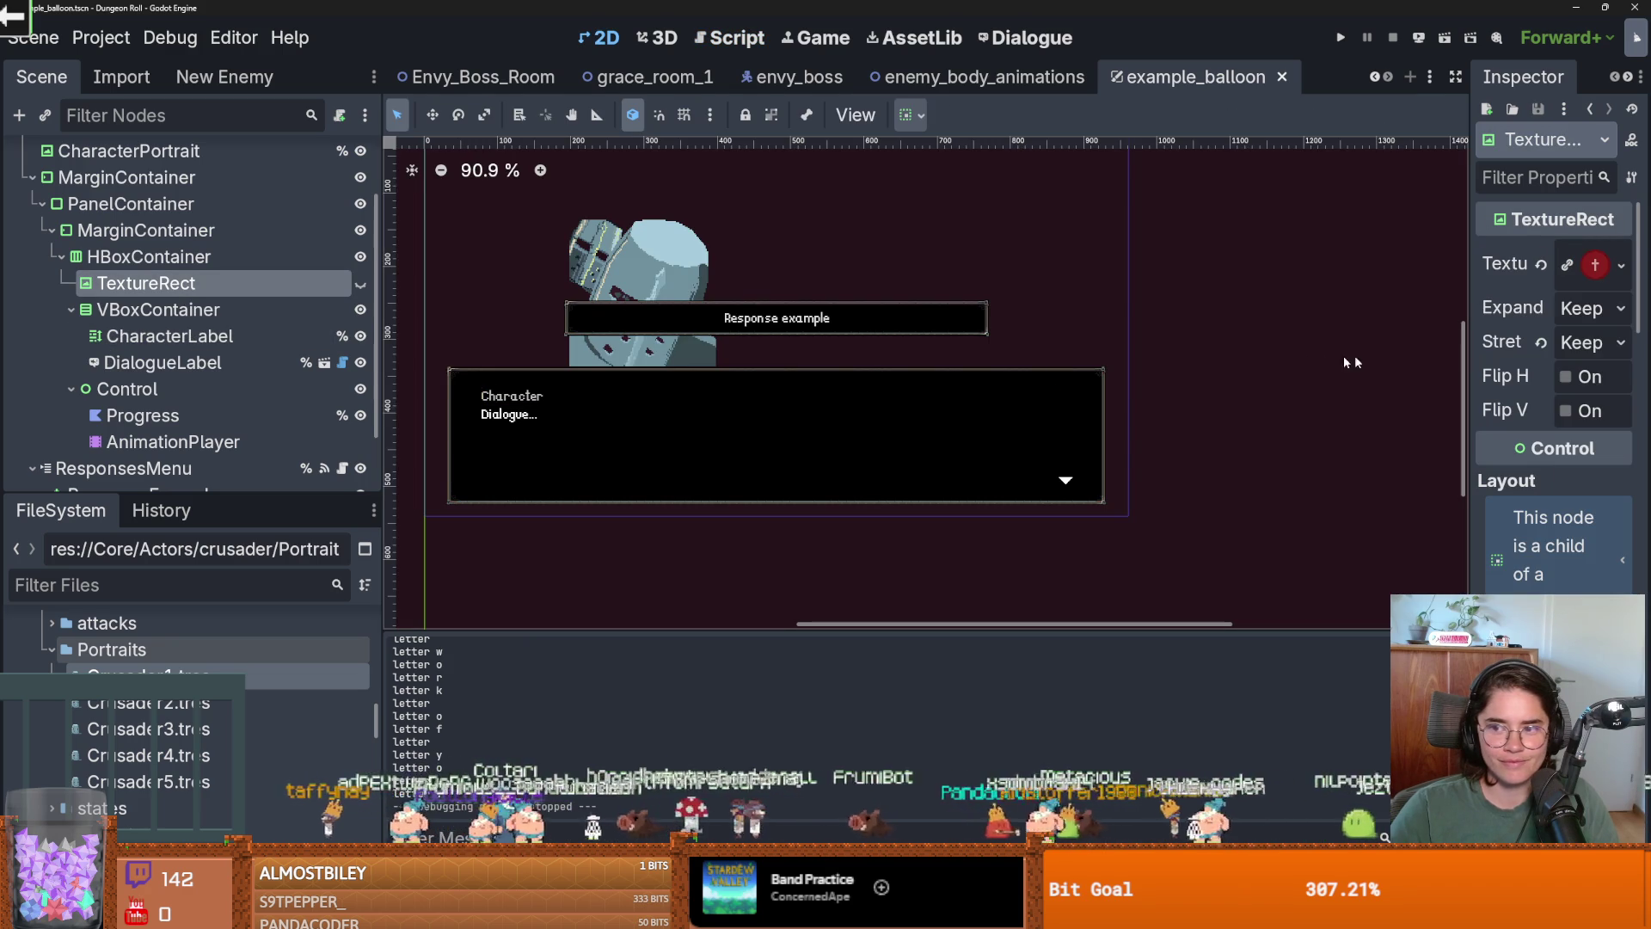
pyautogui.moveTo(1471, 371); pyautogui.dragTo(1359, 371)
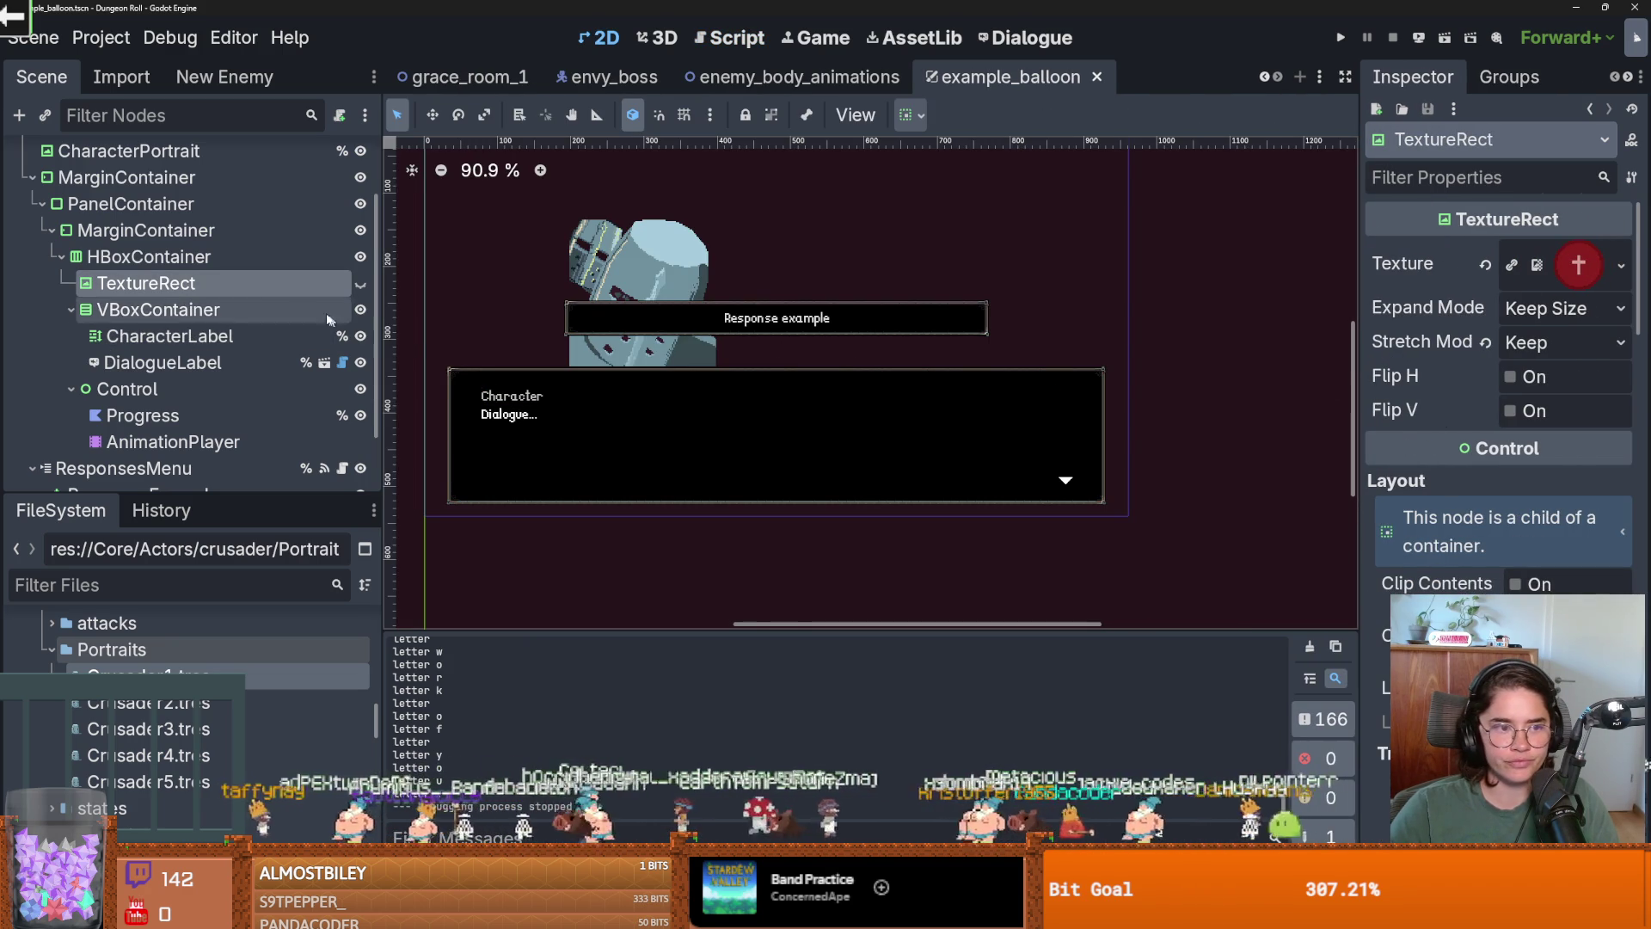
pyautogui.click(638, 251)
pyautogui.scroll(2, 172, 293)
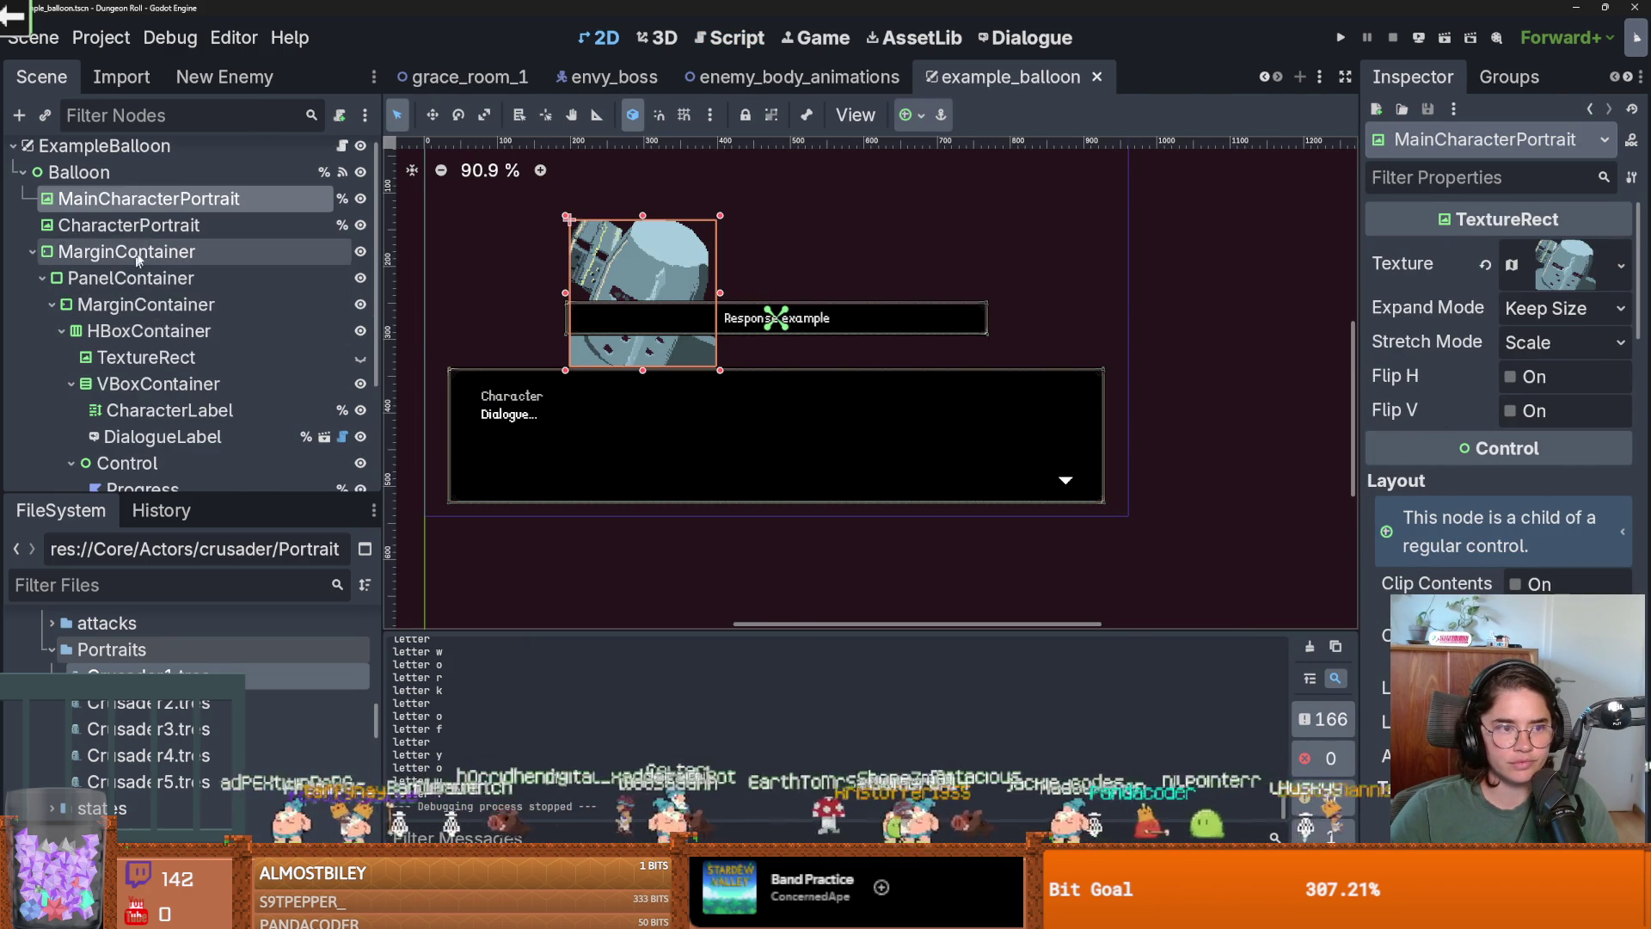
pyautogui.click(129, 224)
# Try Crusader1.tres as CharacterPortrait's texture with Flip H, undo it, and save
pyautogui.click(1581, 269)
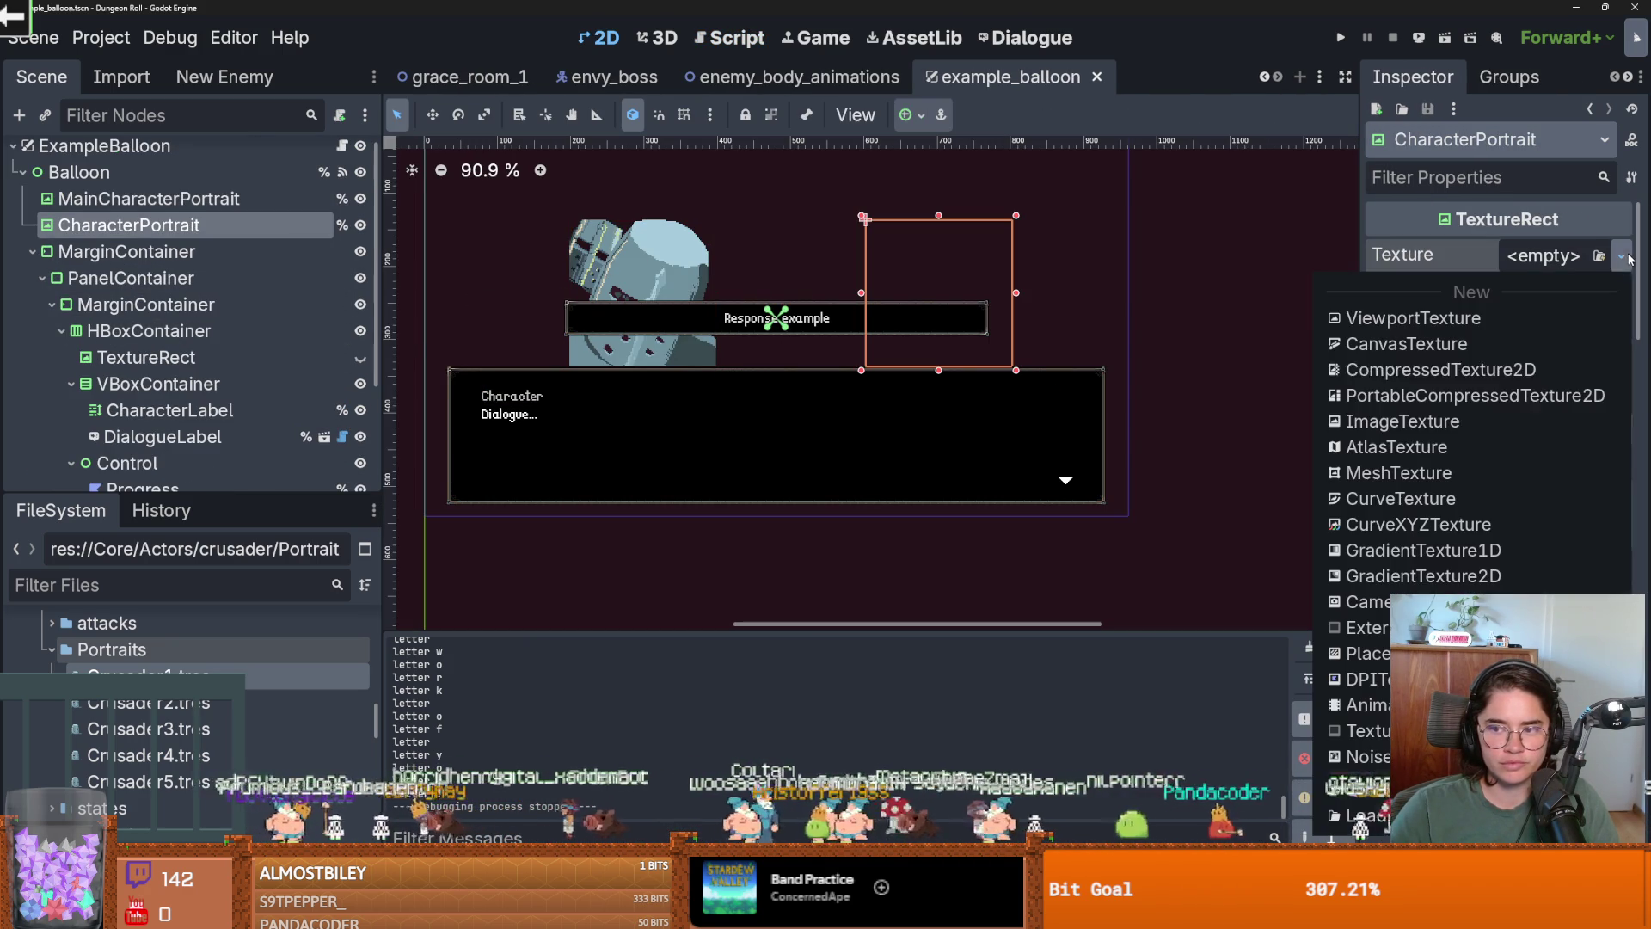
pyautogui.click(1351, 826)
pyautogui.write('cru')
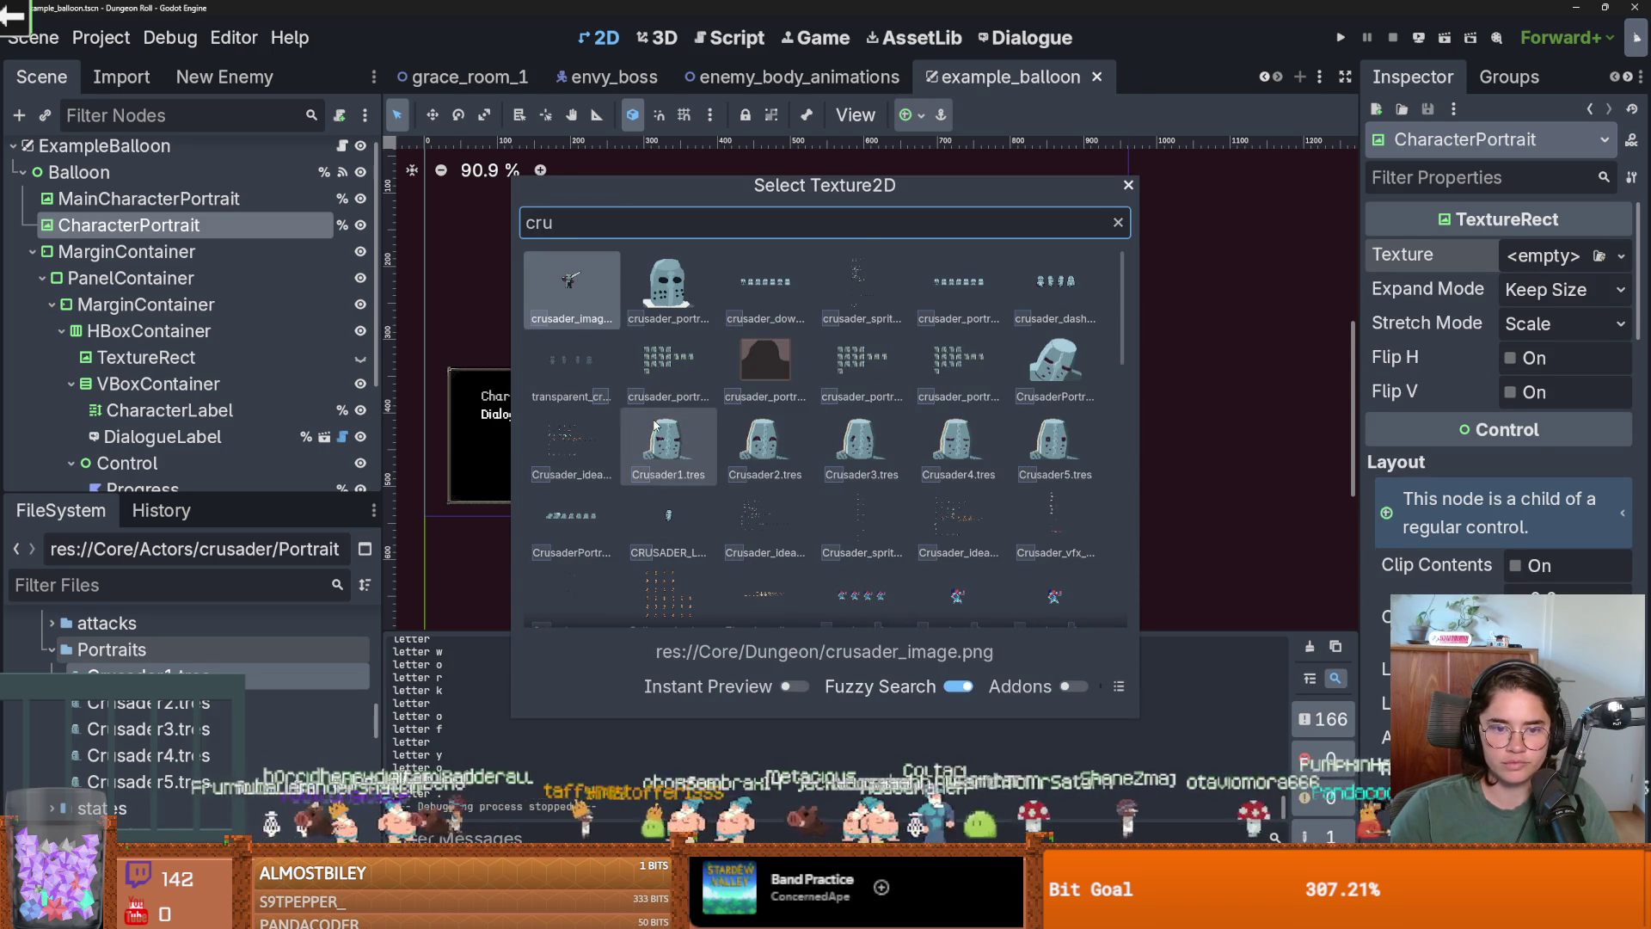
pyautogui.doubleClick(659, 430)
pyautogui.click(1511, 376)
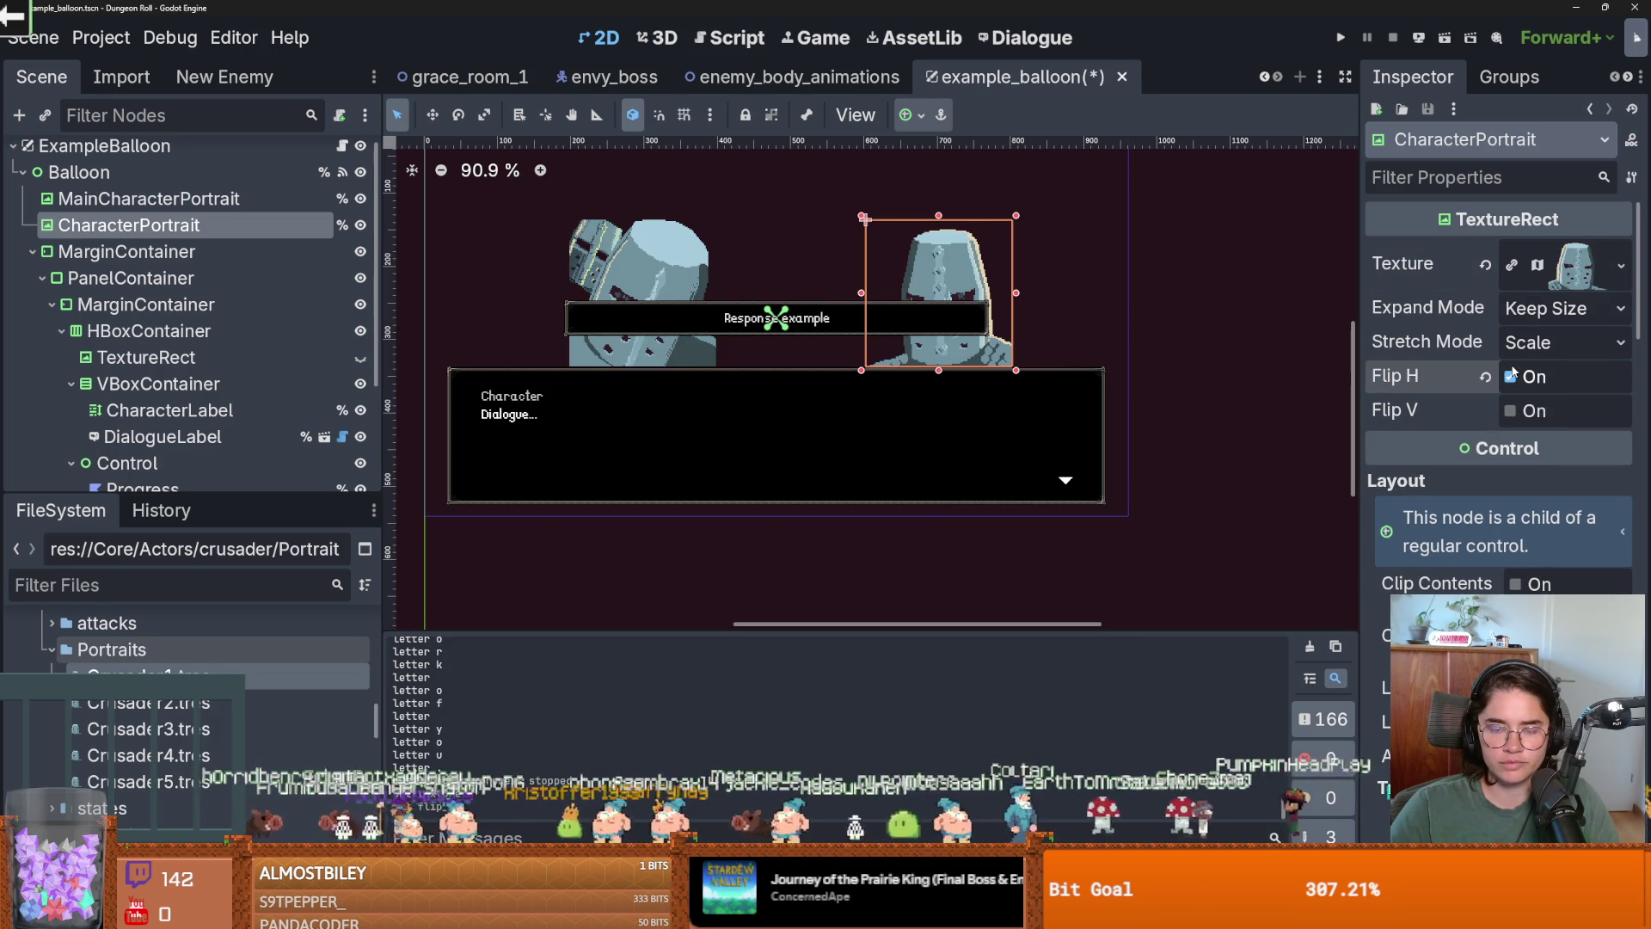
pyautogui.click(1511, 375)
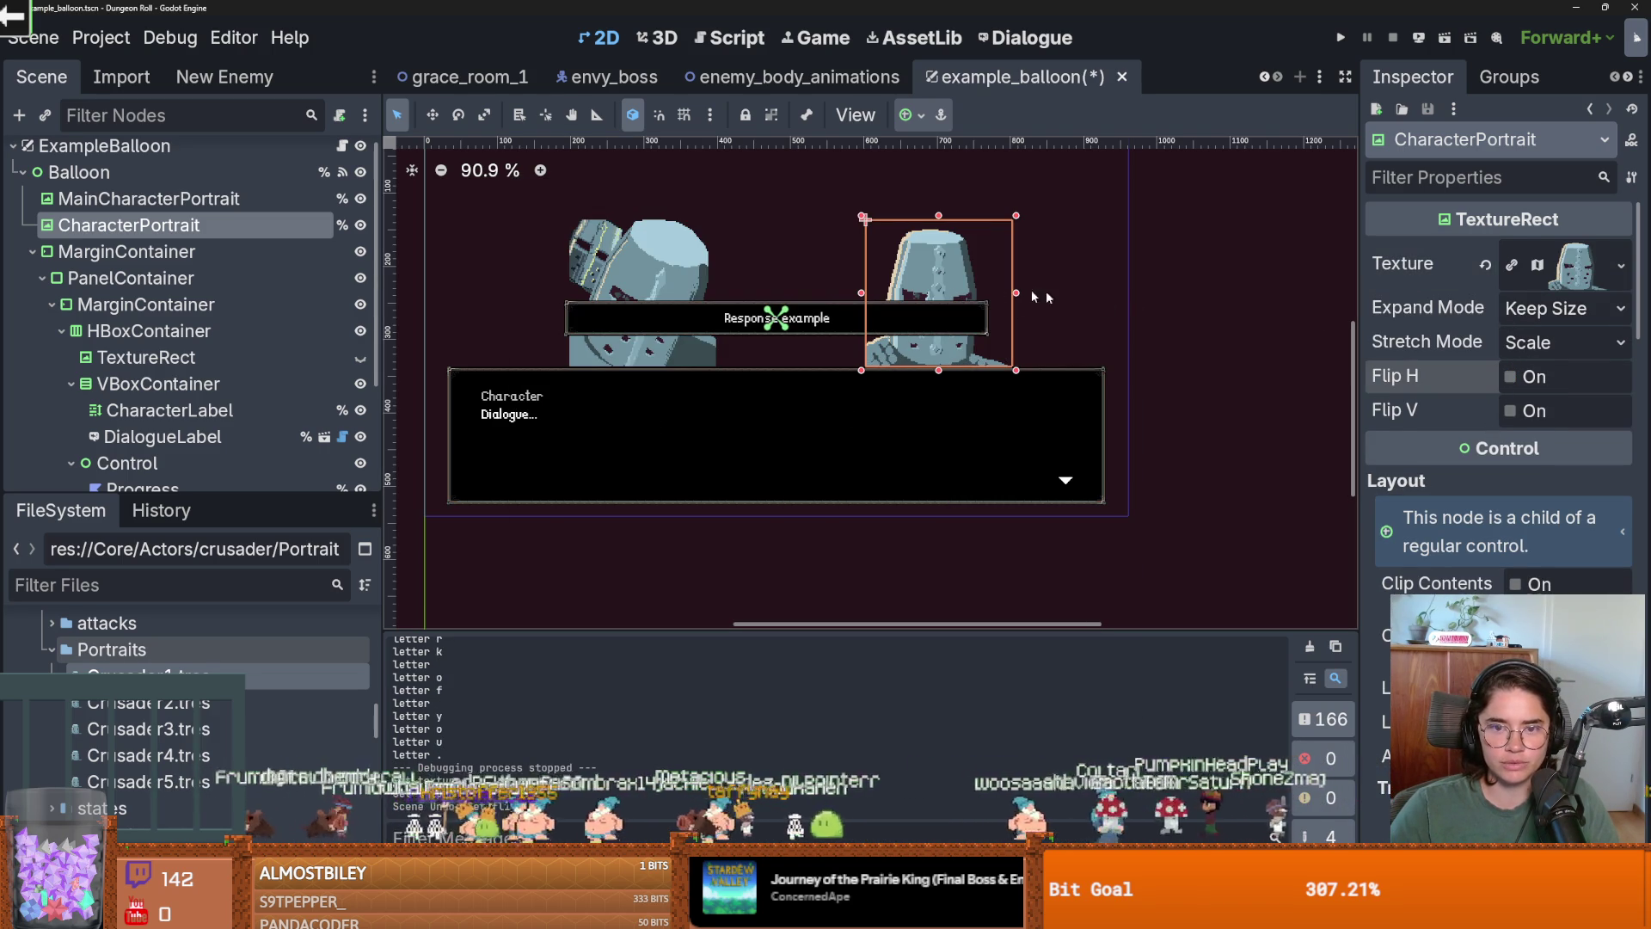
pyautogui.hotkey('ctrl', 'z')
pyautogui.hotkey('ctrl', 's')
# Add blank lines after the character_portrait texture assignment and widen the script editor
pyautogui.click(343, 157)
pyautogui.scroll(-2, 892, 399)
pyautogui.scroll(2, 891, 399)
pyautogui.scroll(-2, 892, 399)
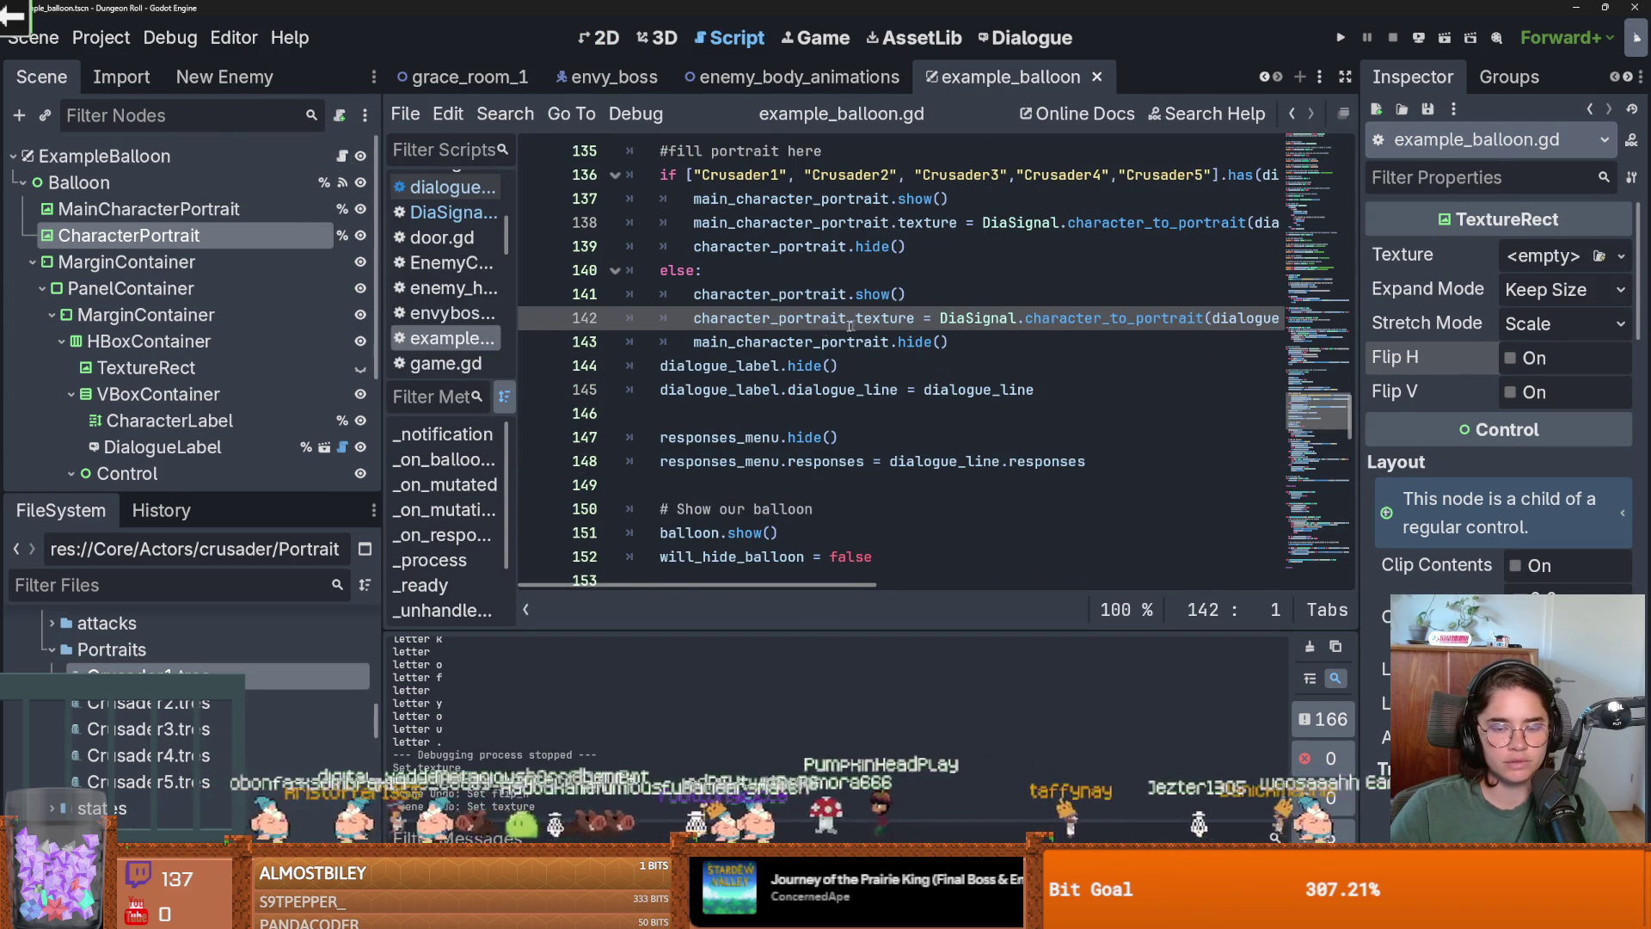
pyautogui.press('Down')
pyautogui.press('Home')
pyautogui.press('Return')
pyautogui.press('Return')
pyautogui.scroll(1, 1118, 387)
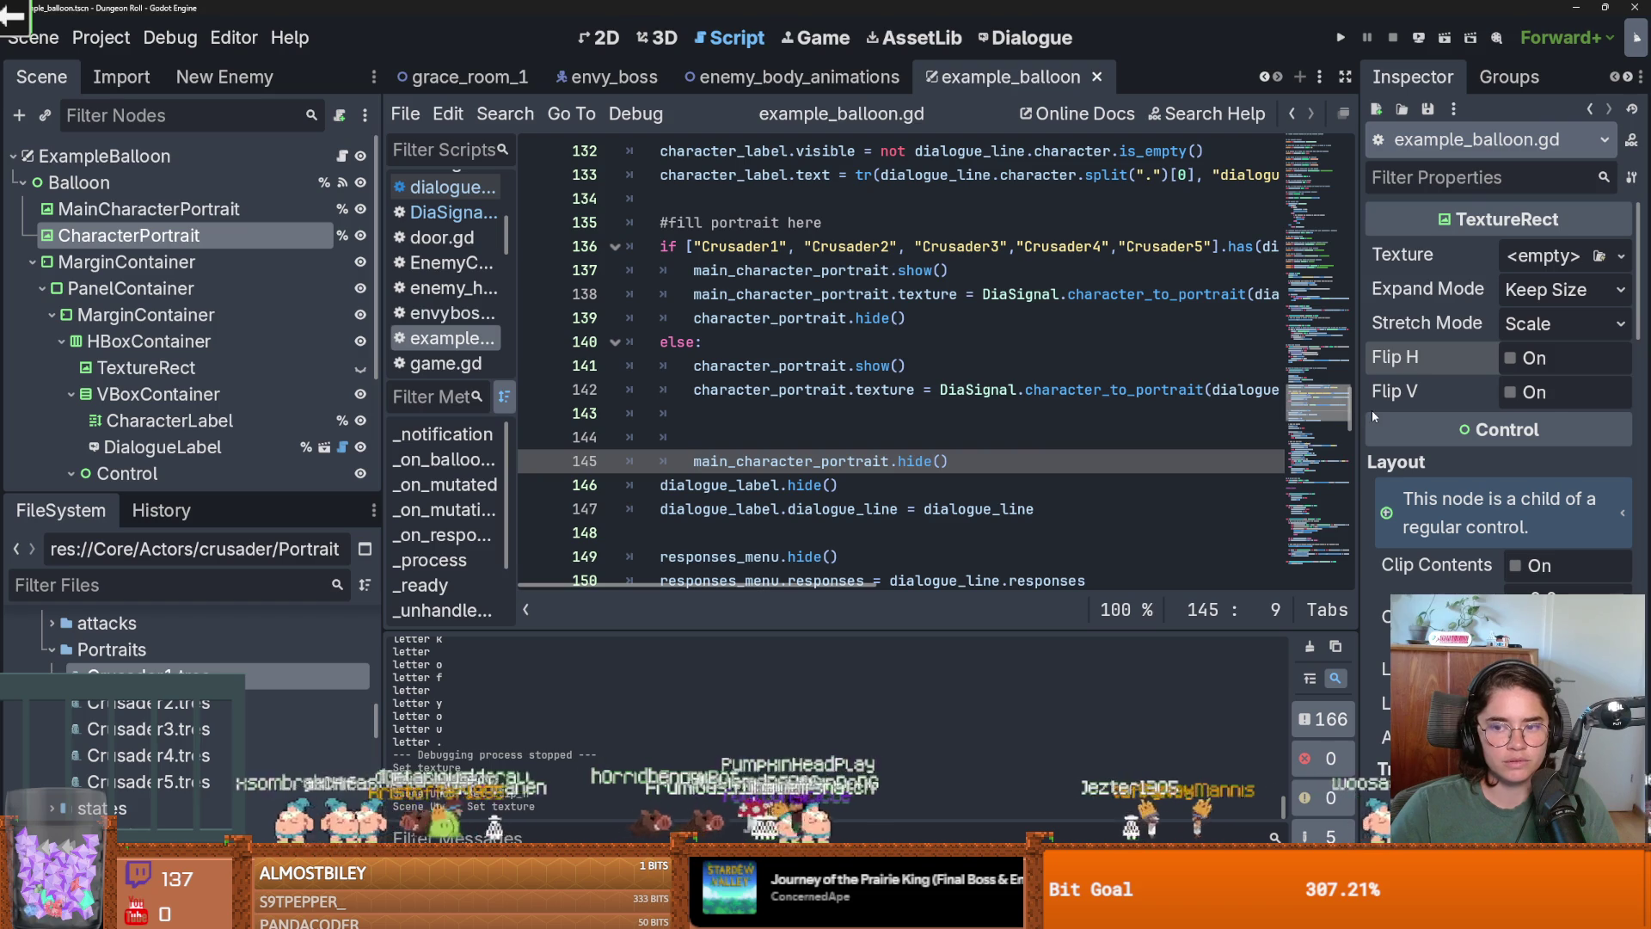
pyautogui.moveTo(1373, 416); pyautogui.dragTo(1483, 416)
pyautogui.press('Up')
pyautogui.press('Up')
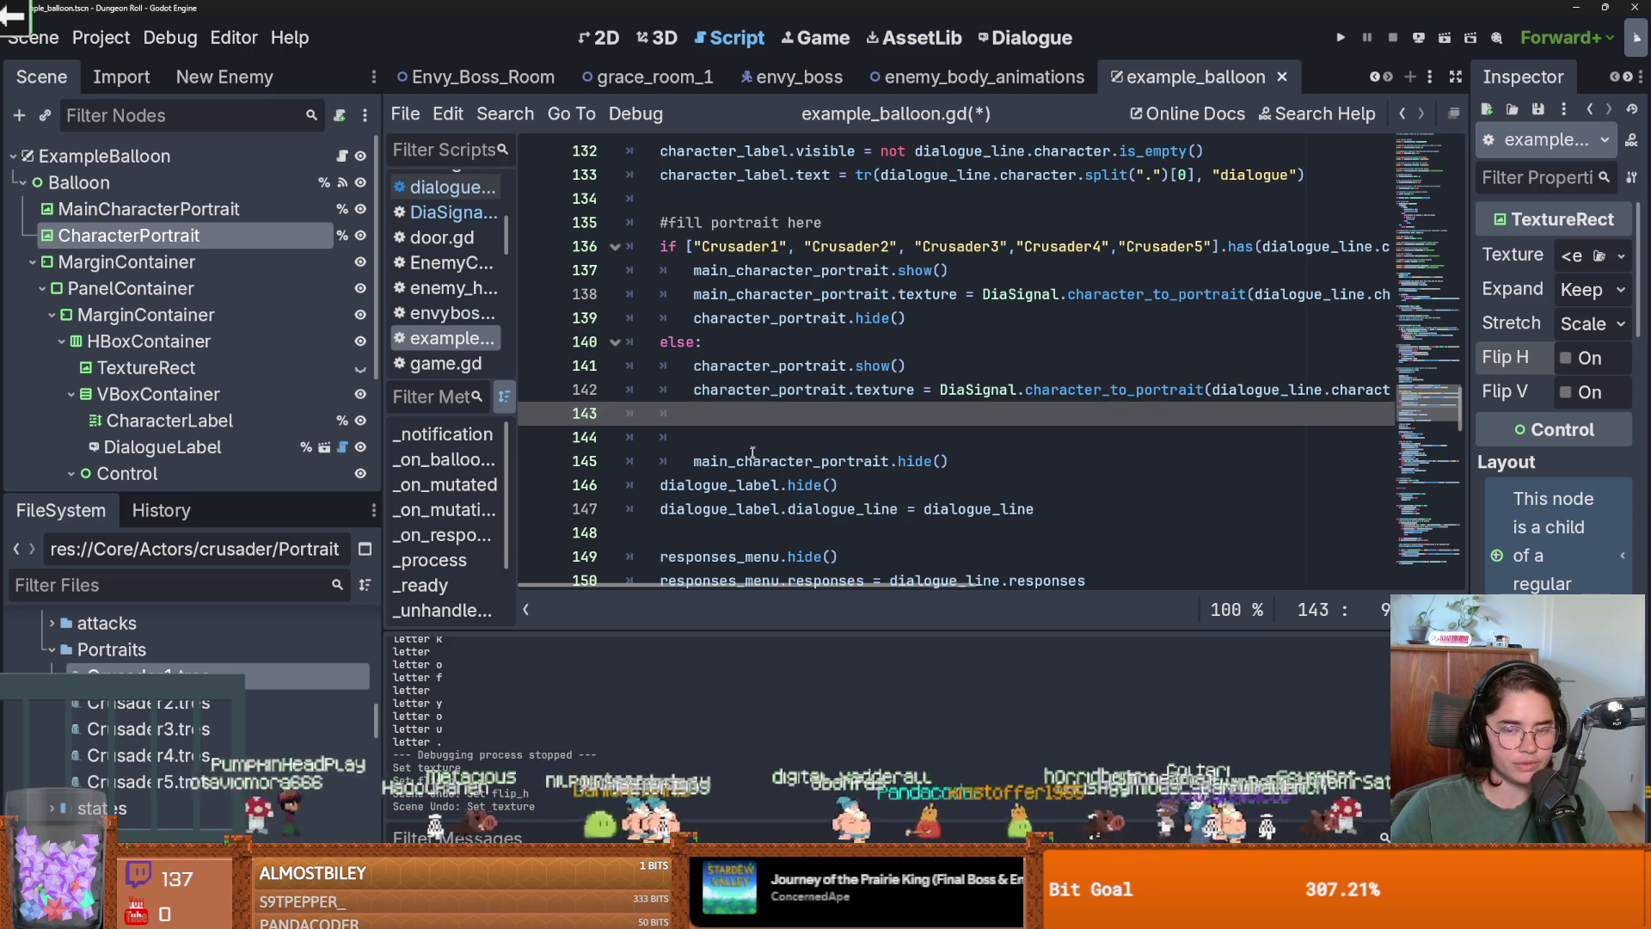
# Start an angrycrusader line below the Crusader1 case in character_to_portrait, then undo it
pyautogui.keyDown('ctrl'); pyautogui.click(1097, 389); pyautogui.keyUp('ctrl')
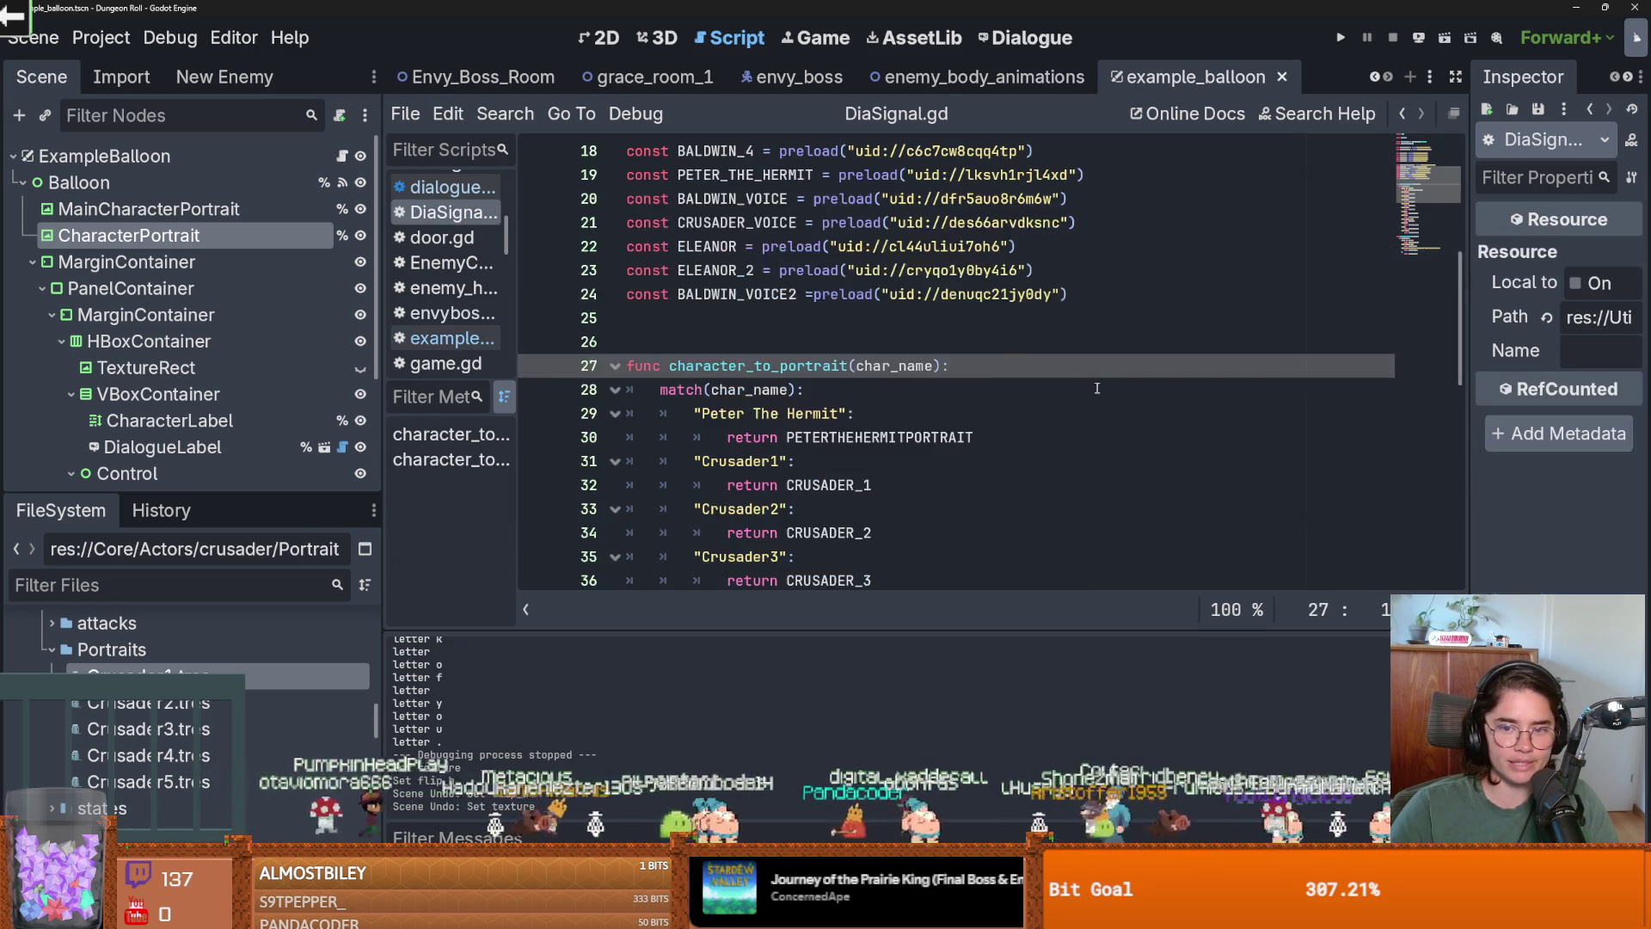
pyautogui.click(898, 272)
pyautogui.press('Return')
pyautogui.press('BackSpace')
pyautogui.write('angrycrusader')
pyautogui.hotkey('ctrl', 'z')
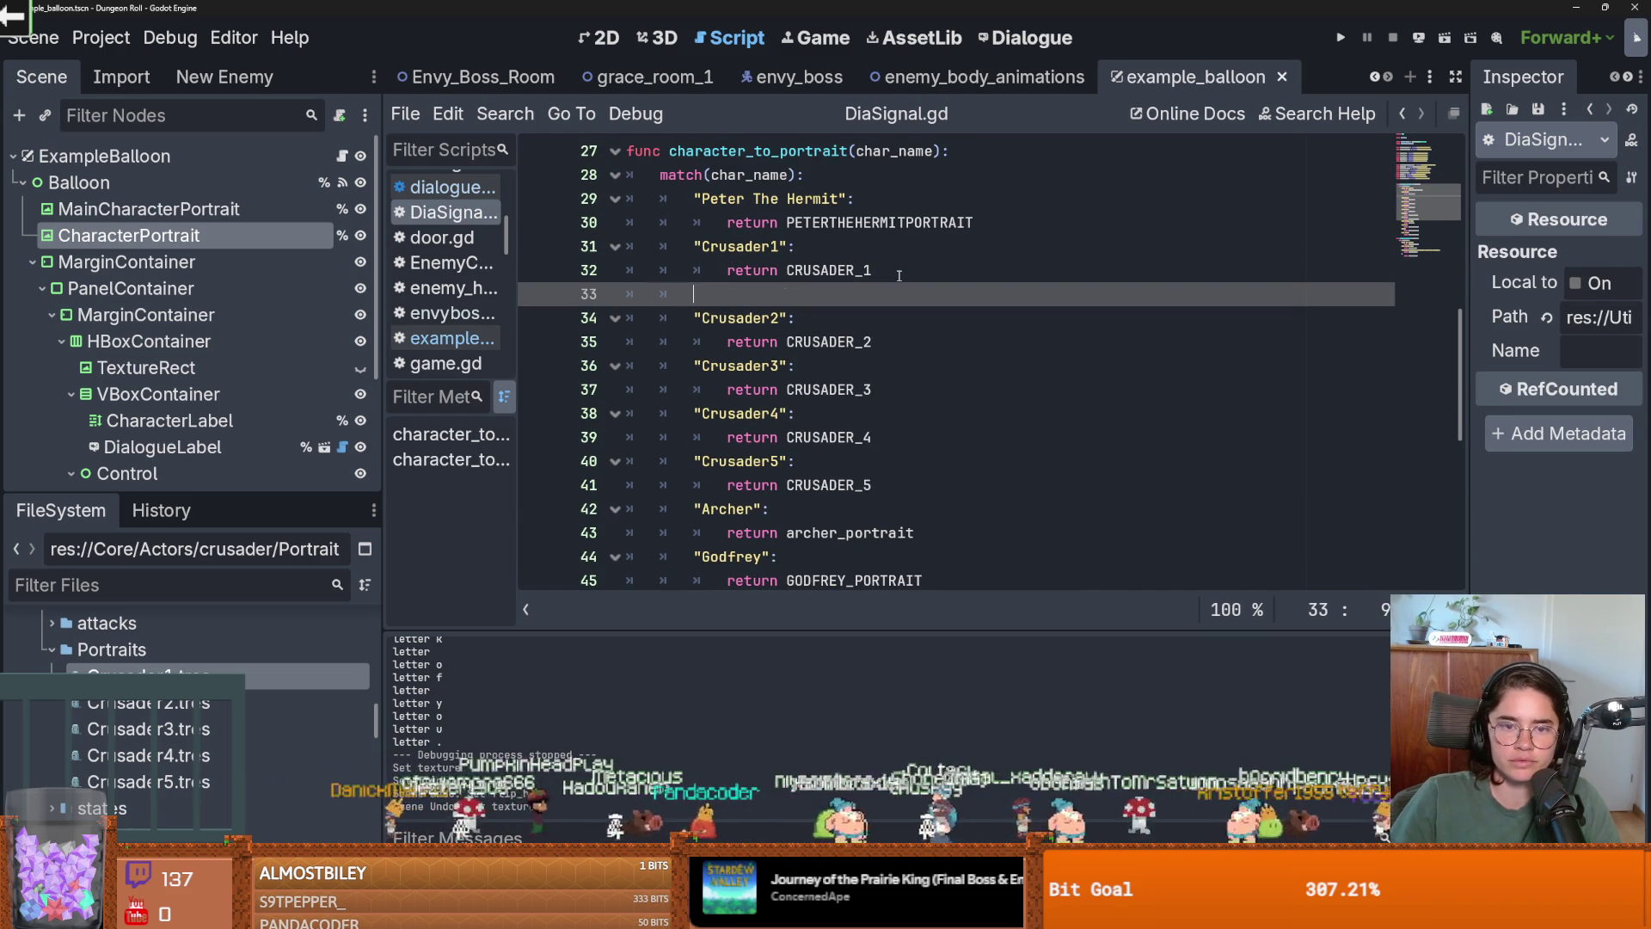
# Strip the .angrycrusader suffix from the Envious Crusader lines, fix the stray 'r', and save
pyautogui.click(1025, 37)
pyautogui.moveTo(934, 178); pyautogui.dragTo(815, 178)
pyautogui.write('r')
pyautogui.moveTo(934, 201); pyautogui.dragTo(818, 201)
pyautogui.press('BackSpace')
pyautogui.moveTo(934, 225); pyautogui.dragTo(815, 225)
pyautogui.hotkey('ctrl', 'd')
pyautogui.press('BackSpace')
pyautogui.hotkey('ctrl', 's')
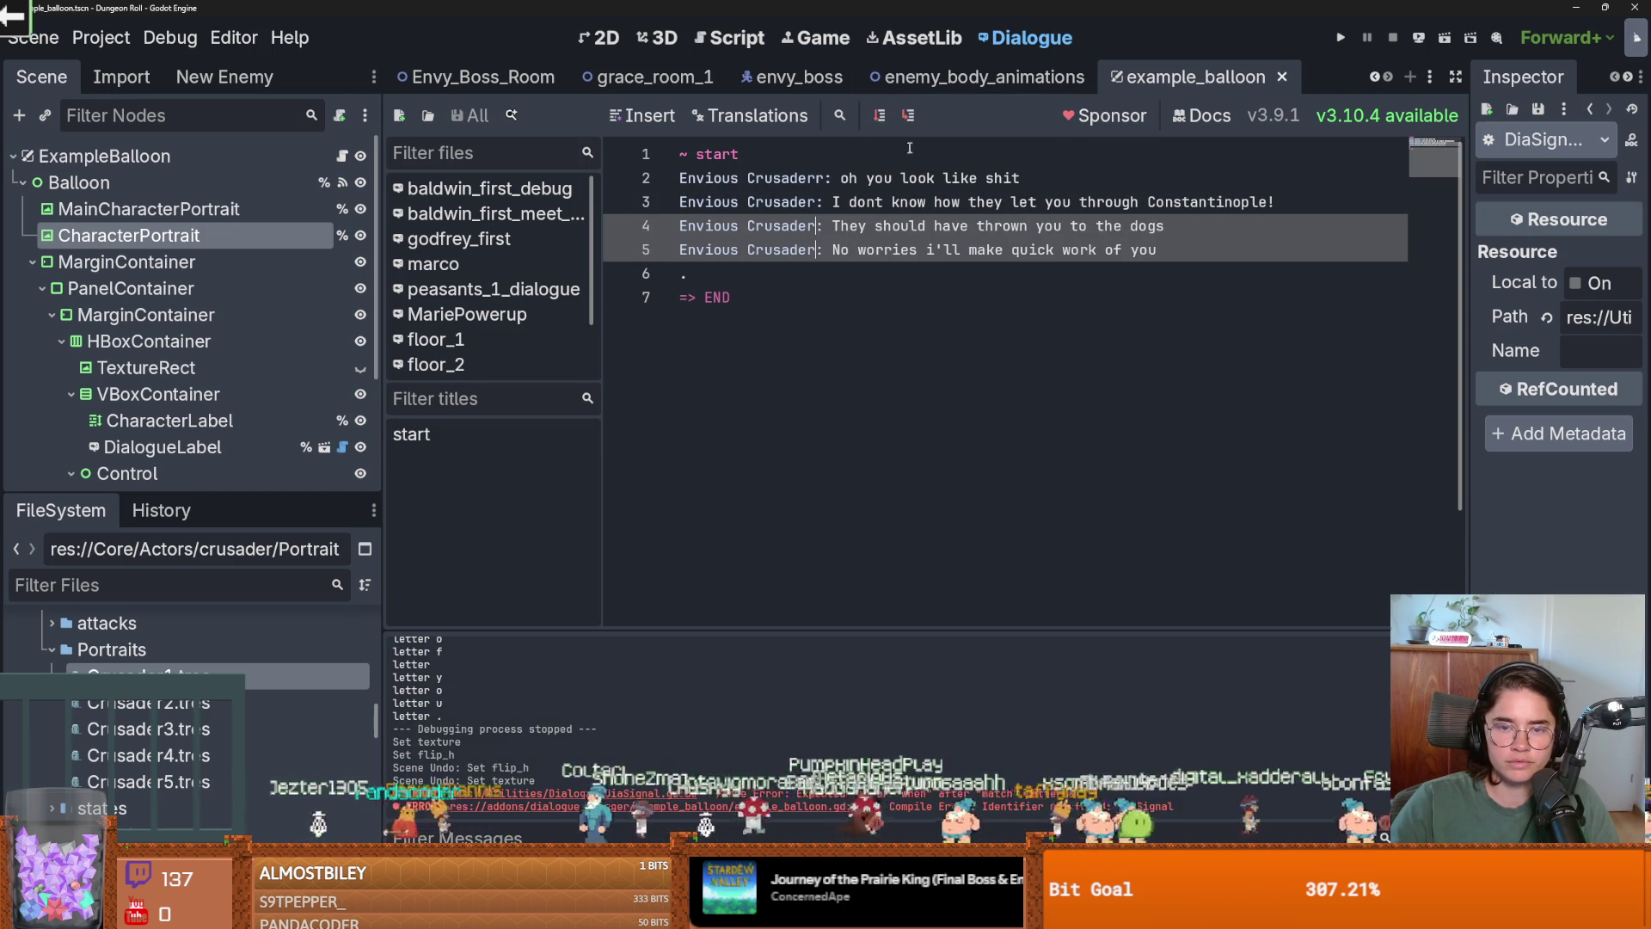
pyautogui.click(826, 180)
pyautogui.press('BackSpace')
pyautogui.hotkey('ctrl', 's')
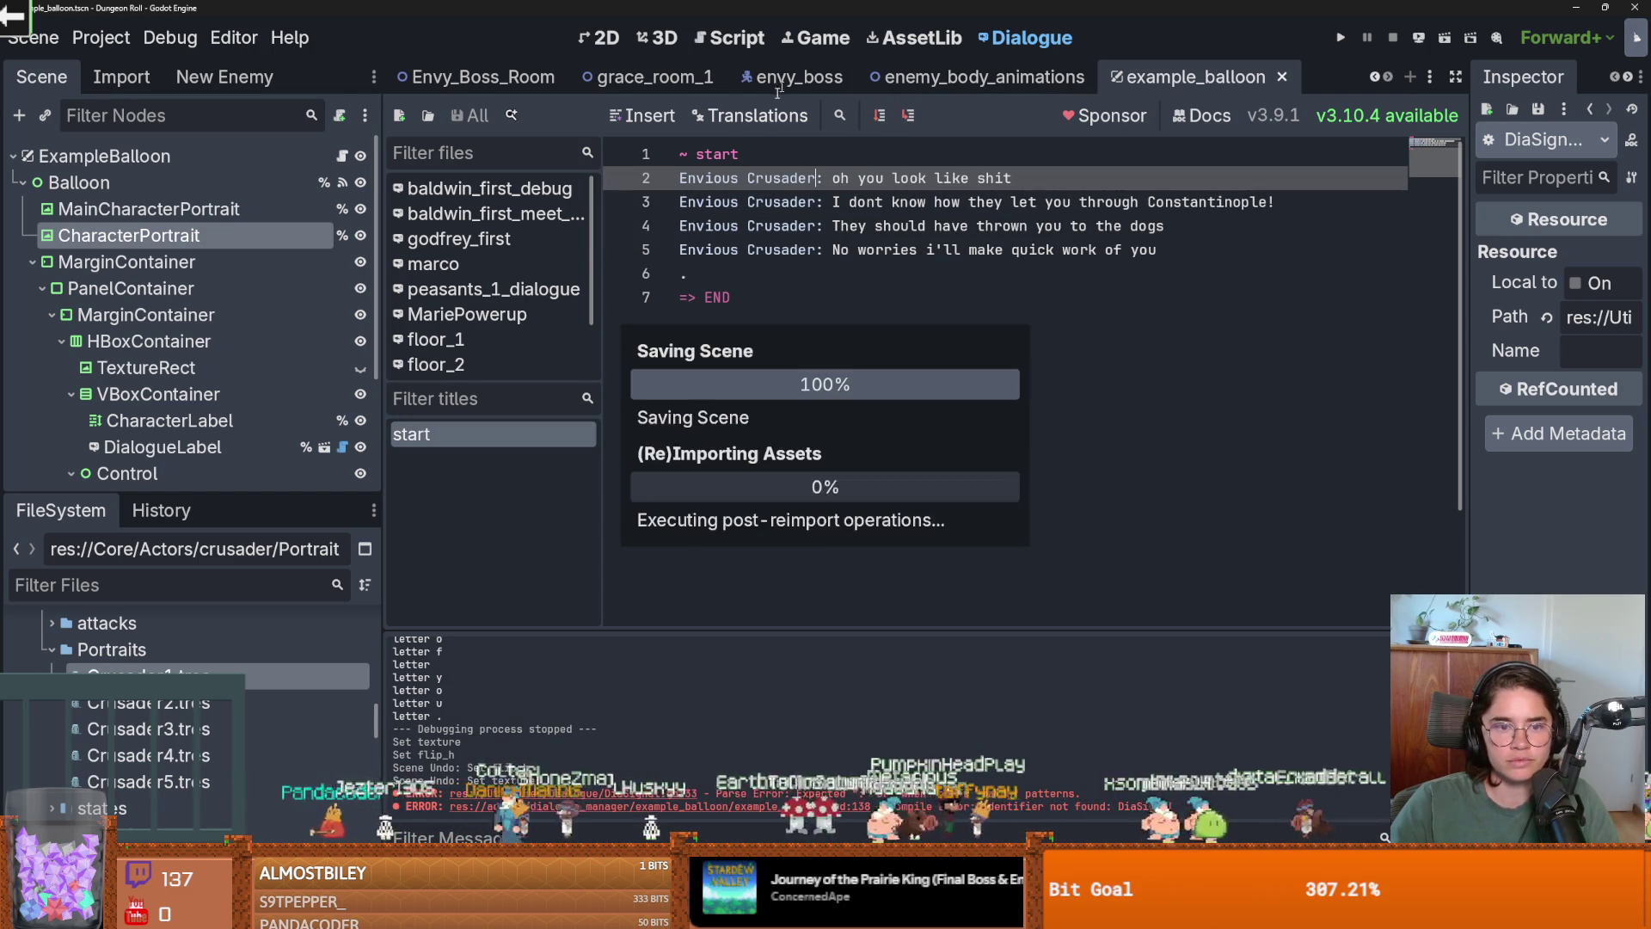
pyautogui.click(342, 155)
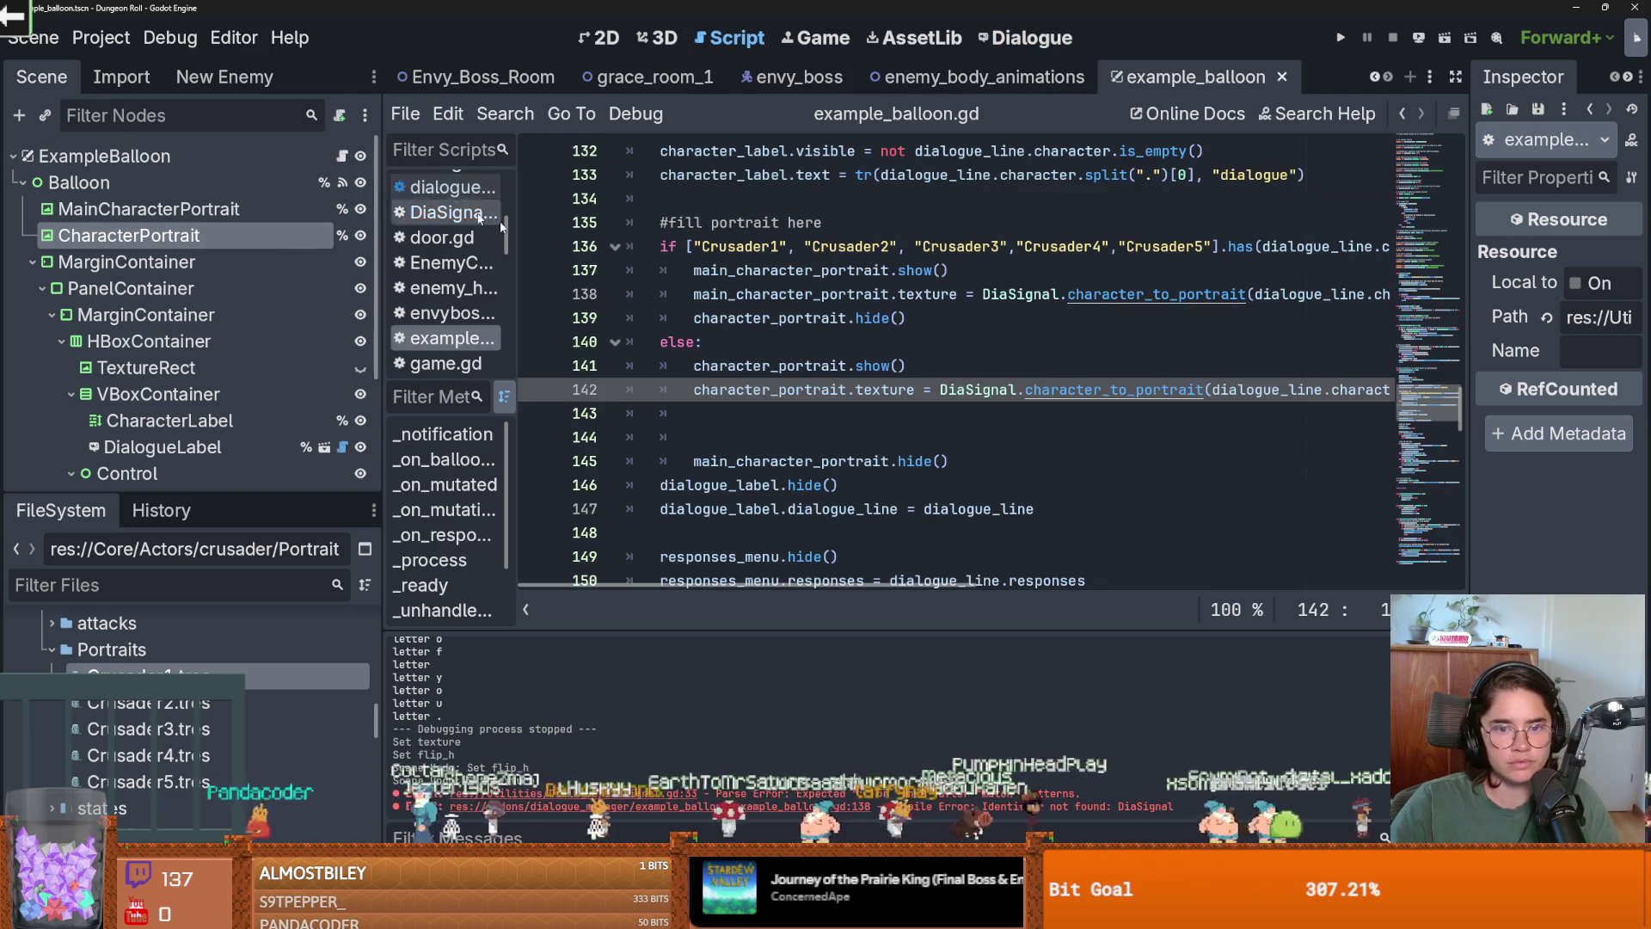
# Insert a blank line after character_portrait.show() in example_balloon.gd
pyautogui.scroll(1, 834, 389)
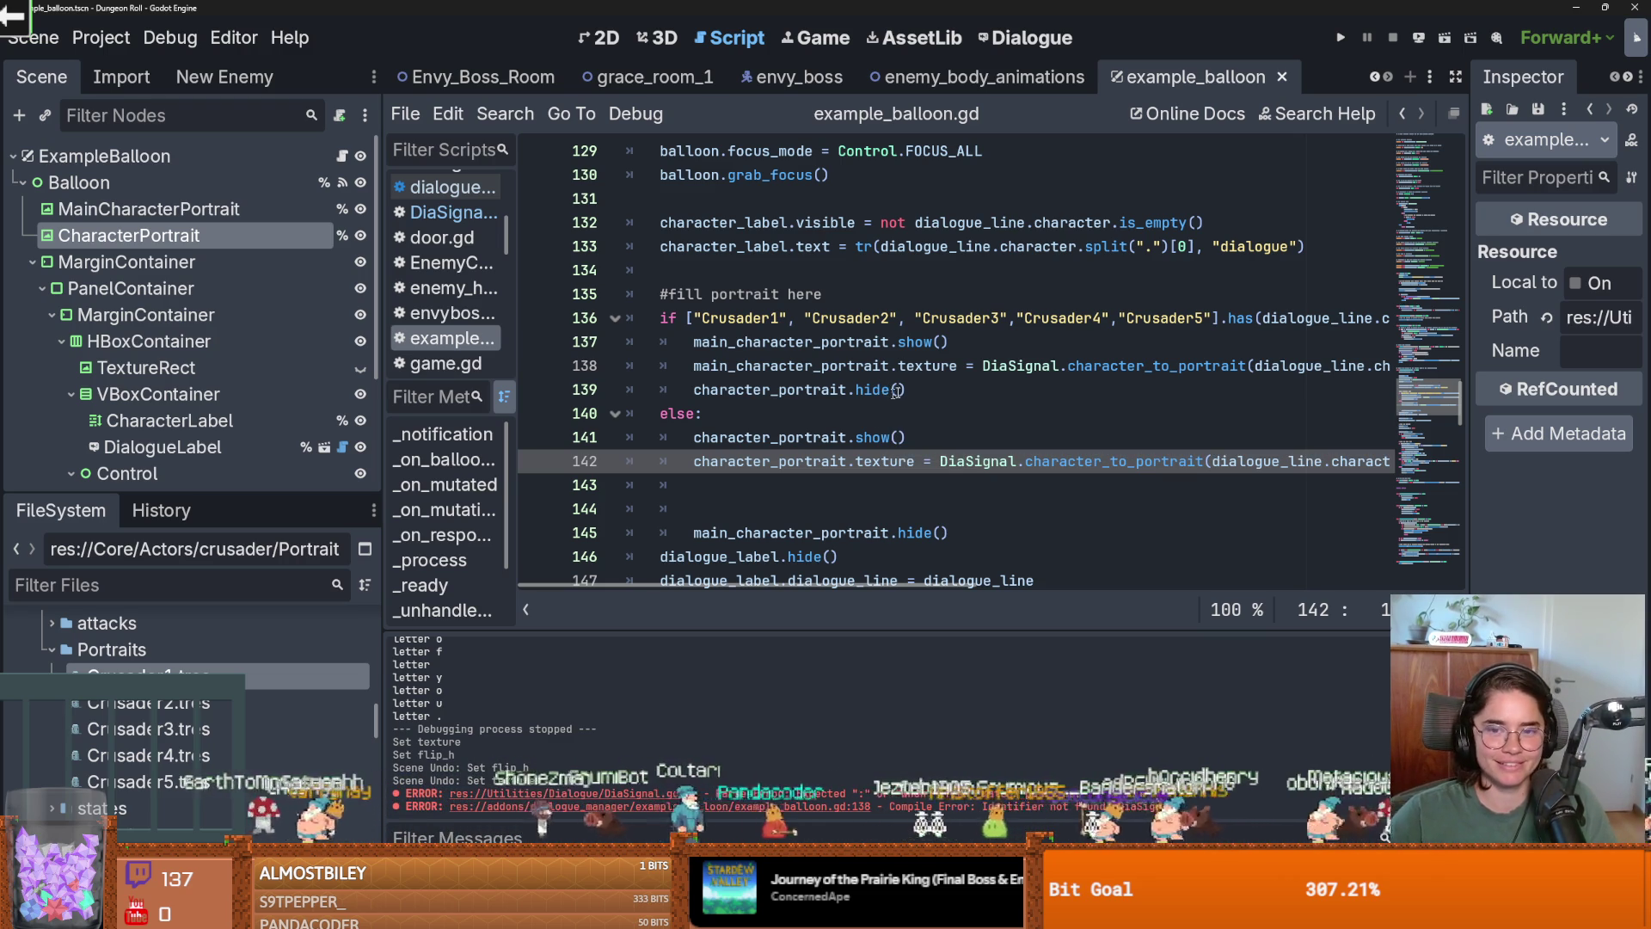
pyautogui.scroll(1, 1086, 378)
pyautogui.hscroll(2, 1118, 380)
pyautogui.hscroll(-2, 1153, 382)
pyautogui.hscroll(1, 1185, 383)
pyautogui.hscroll(-2, 1207, 394)
pyautogui.scroll(-1, 1118, 412)
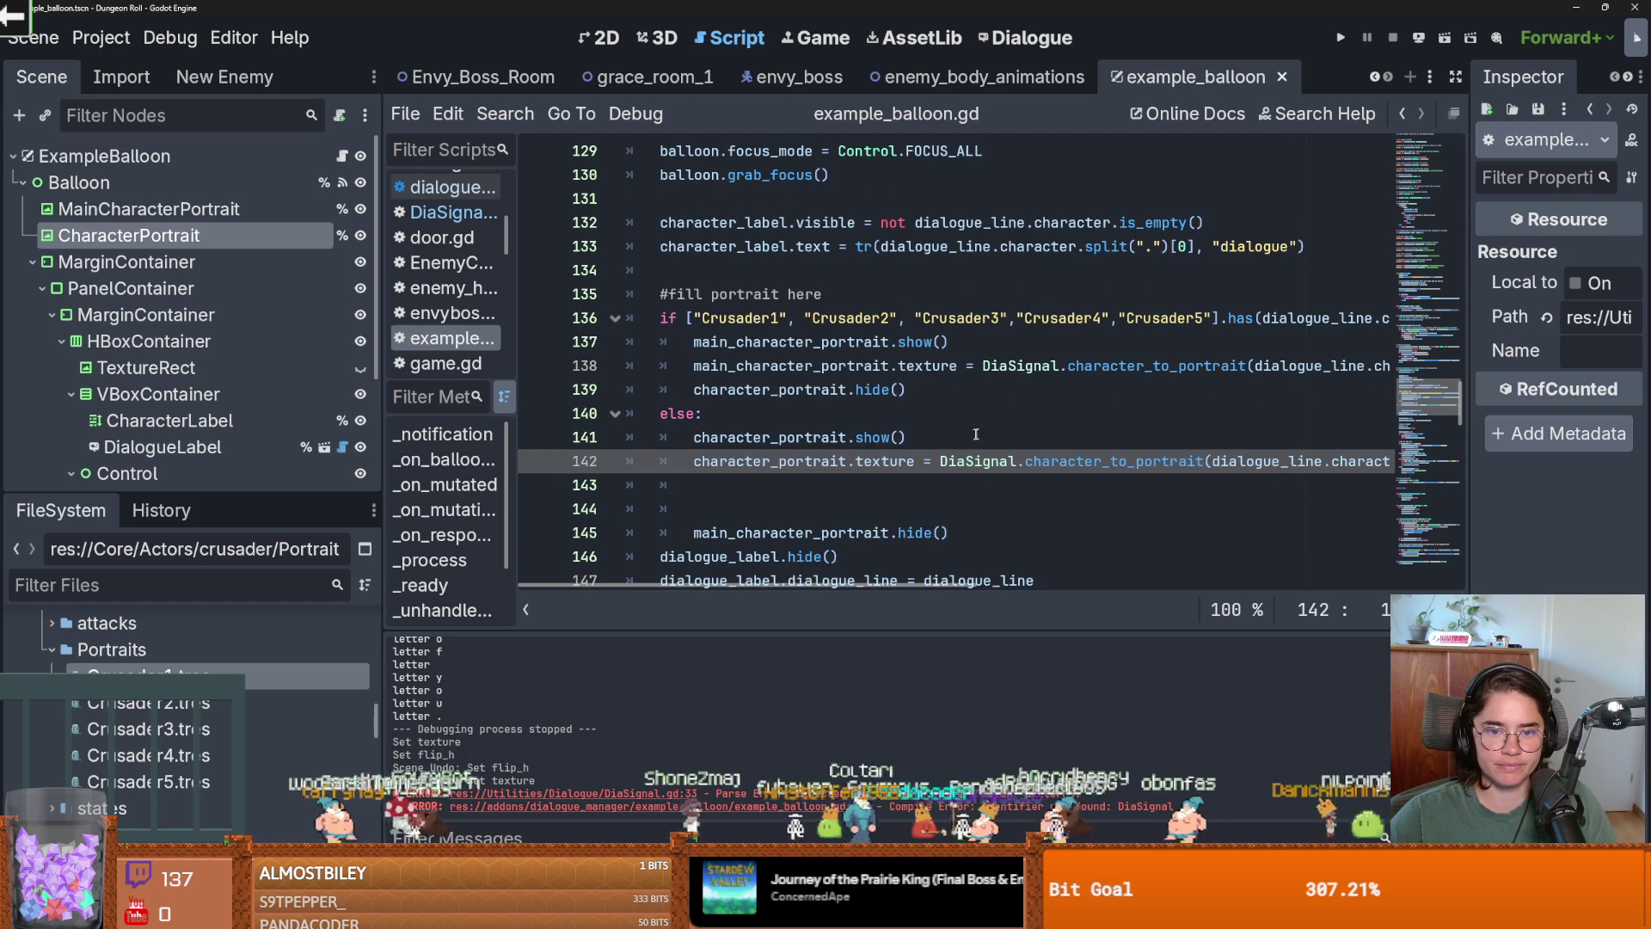
pyautogui.click(1004, 430)
pyautogui.press('Return')
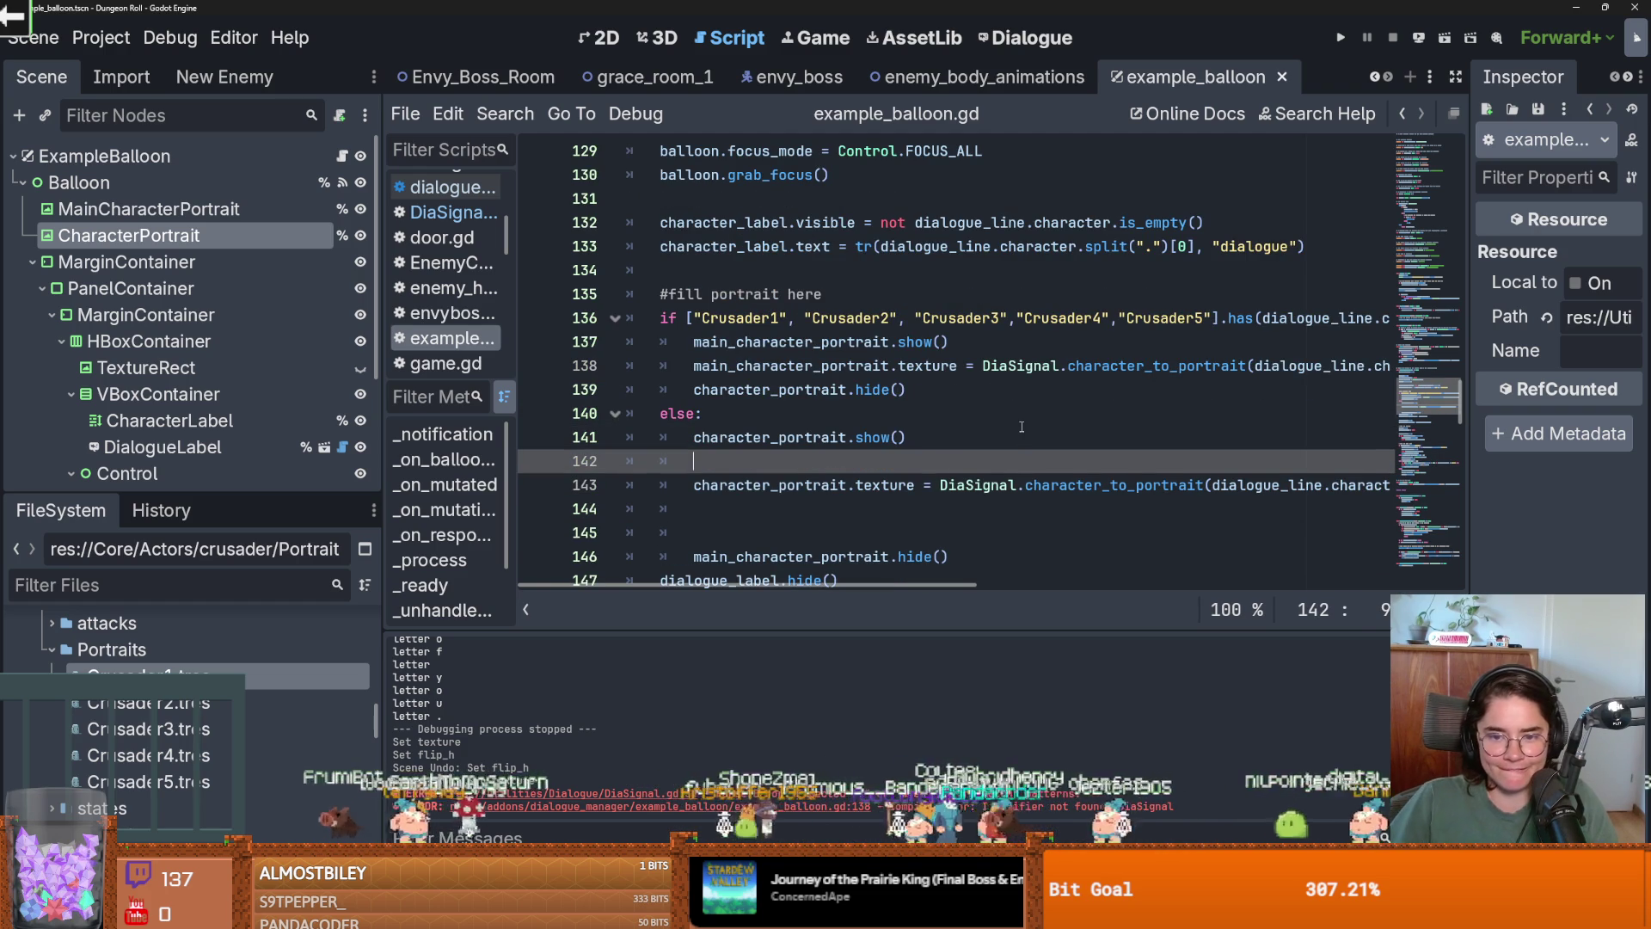
# Start an 'if dialogue_line.character' check on line 144, then delete the unfinished line
pyautogui.click(849, 508)
pyautogui.scroll(-2, 903, 508)
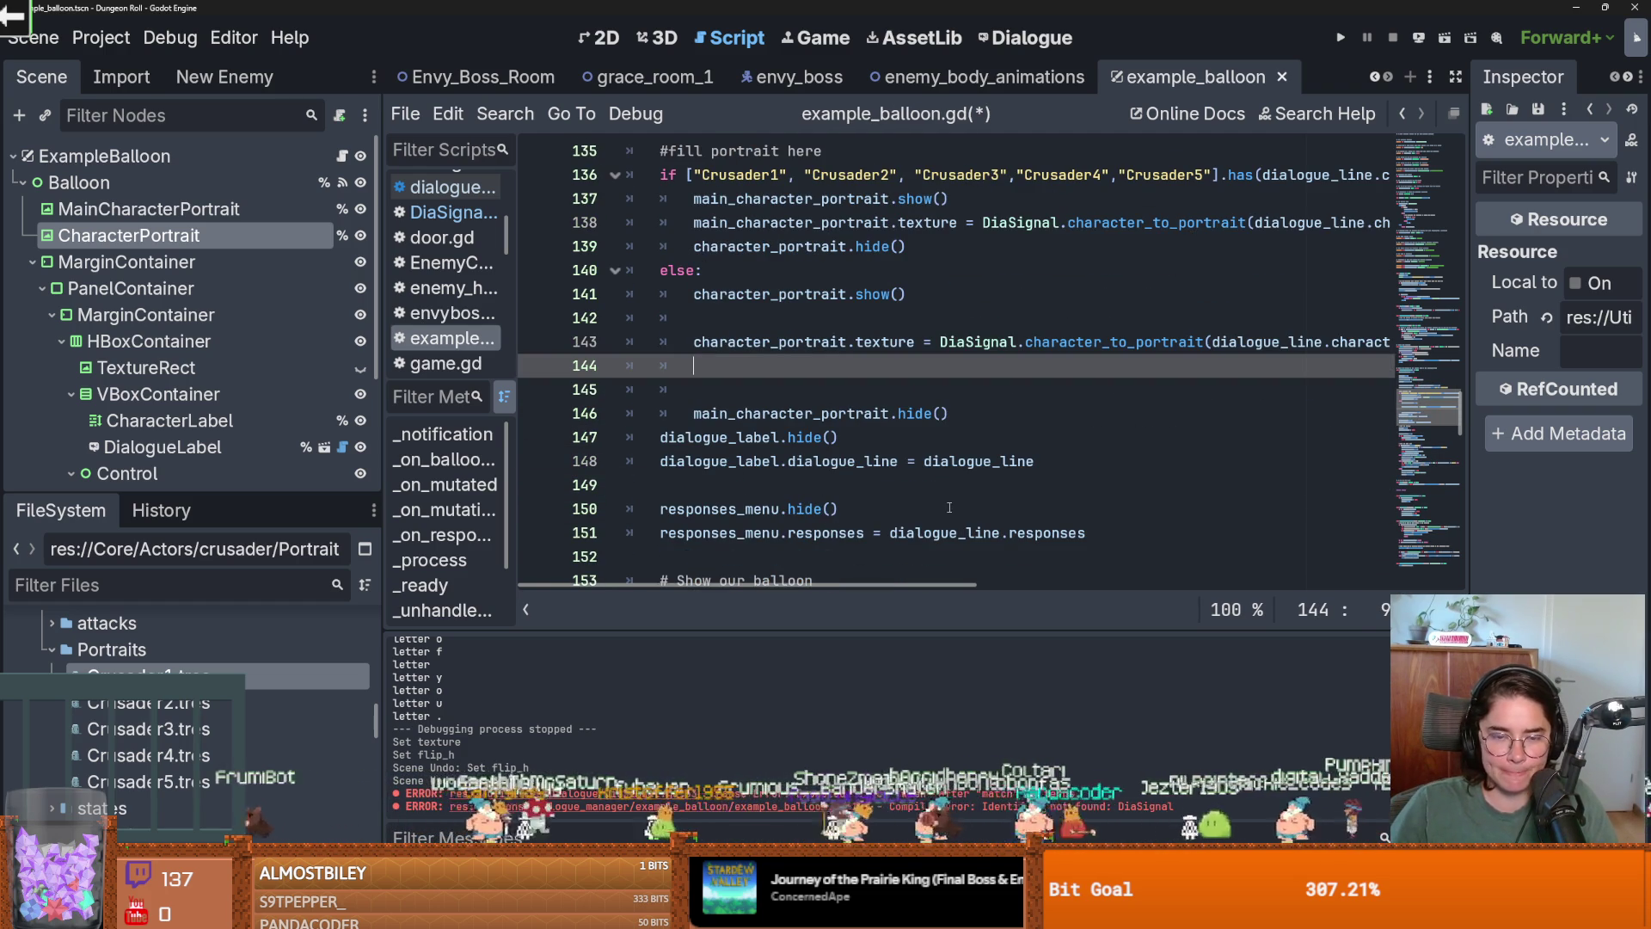
pyautogui.write('if dialo')
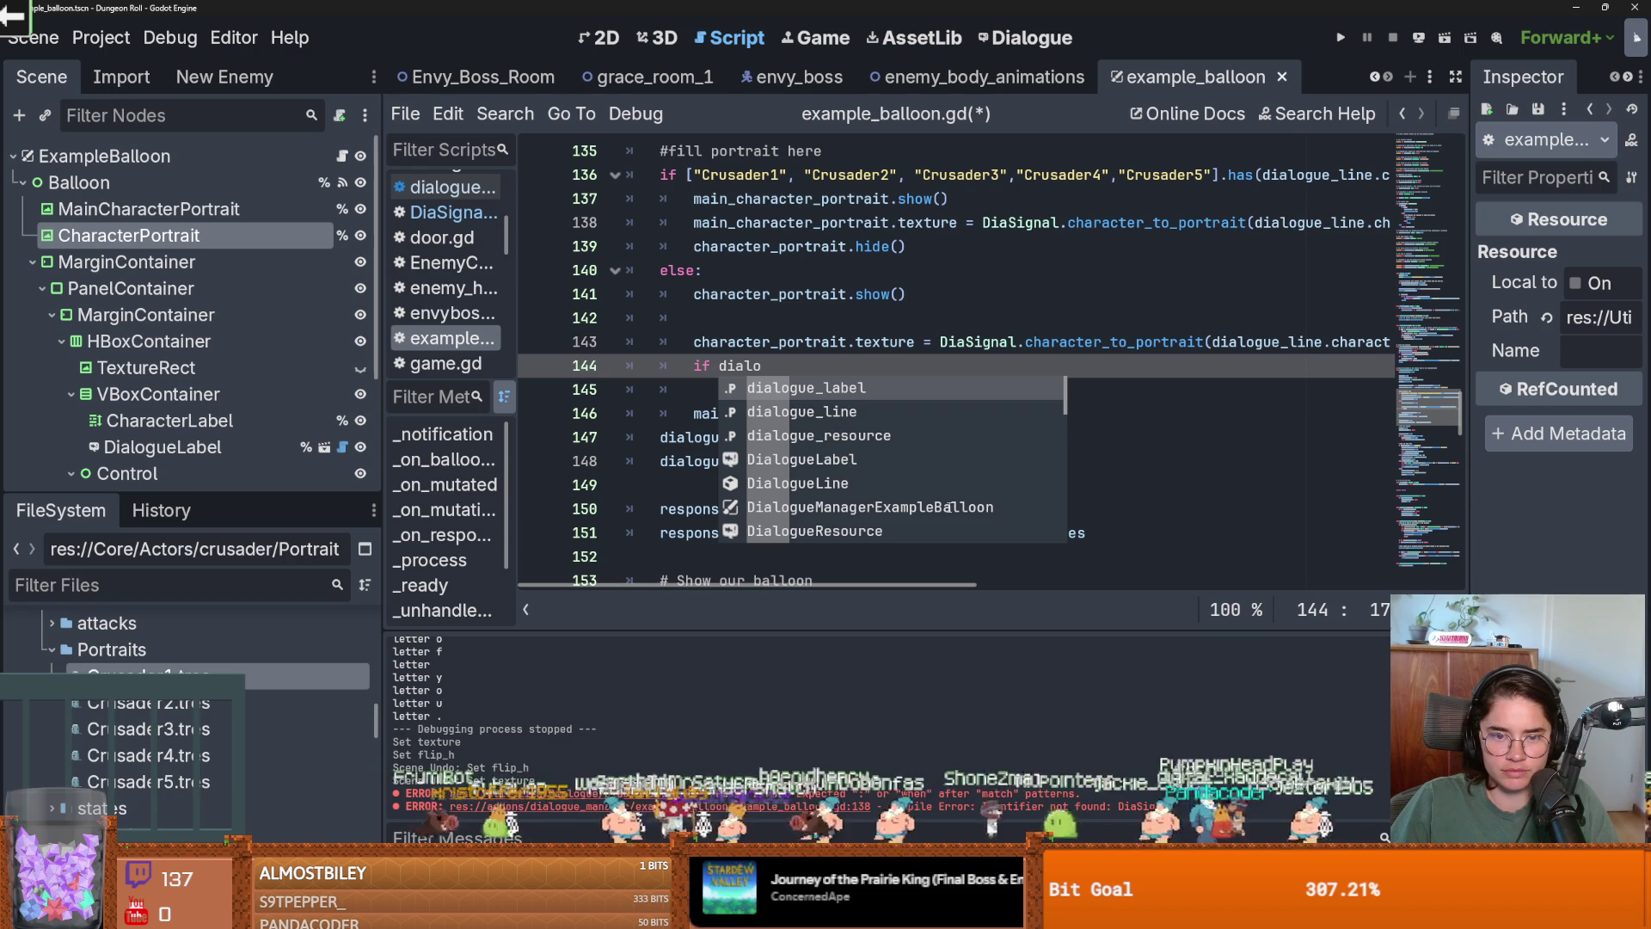
pyautogui.write('gue_line.ch')
pyautogui.press('Return')
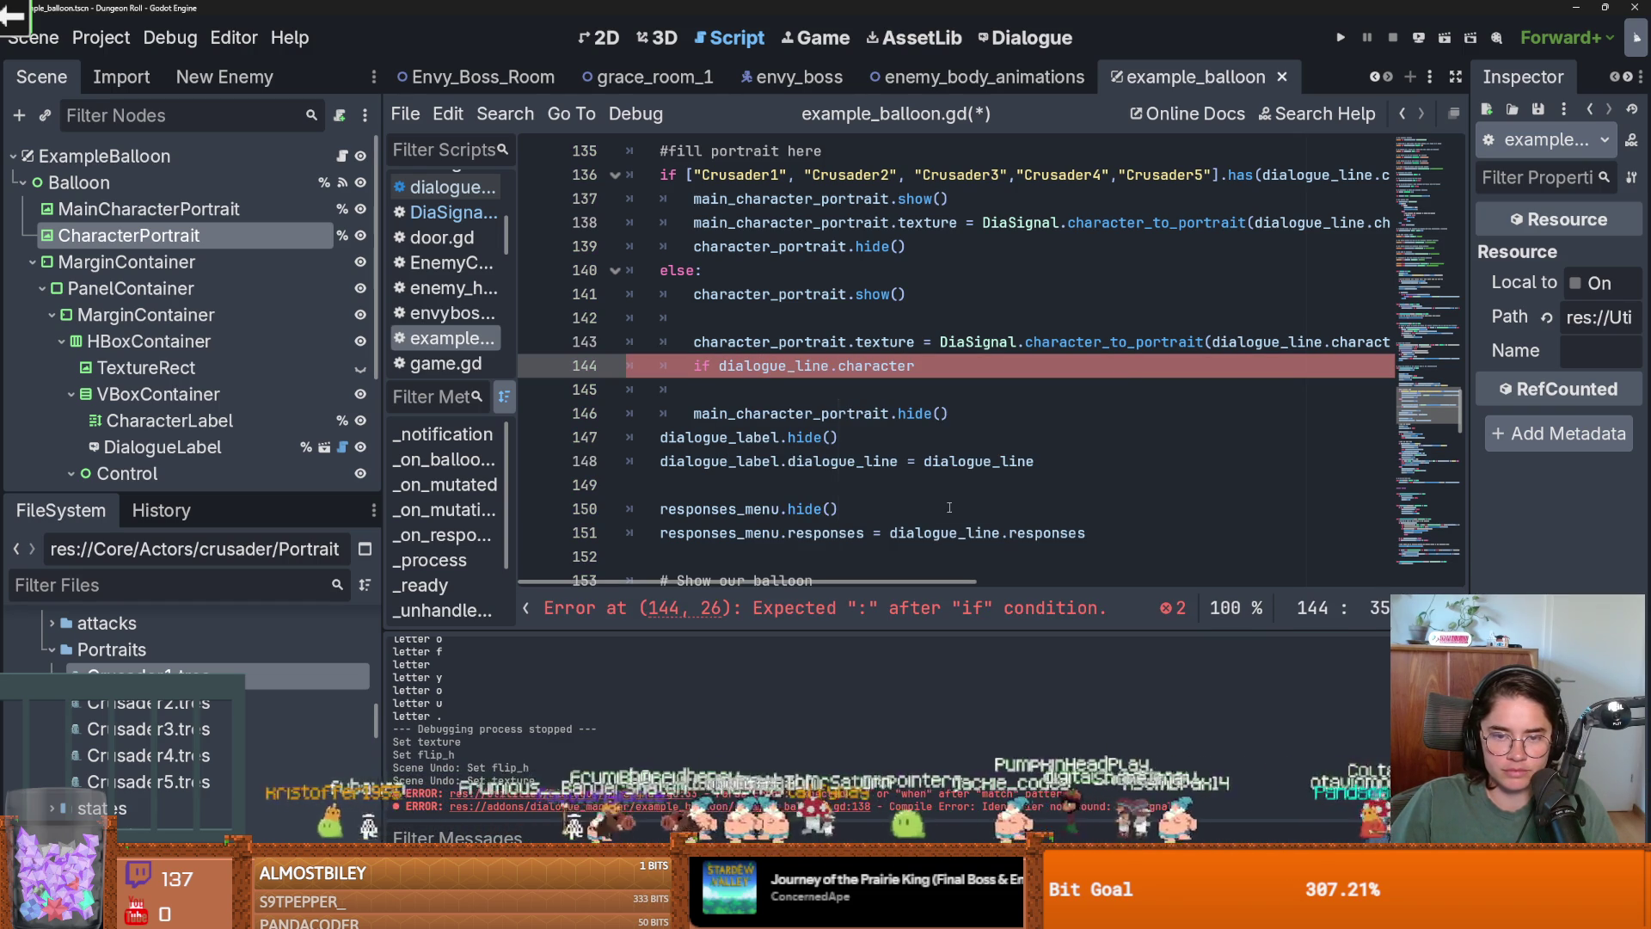
pyautogui.moveTo(941, 354); pyautogui.dragTo(661, 365)
pyautogui.press('BackSpace')
pyautogui.press('BackSpace')
pyautogui.press('BackSpace')
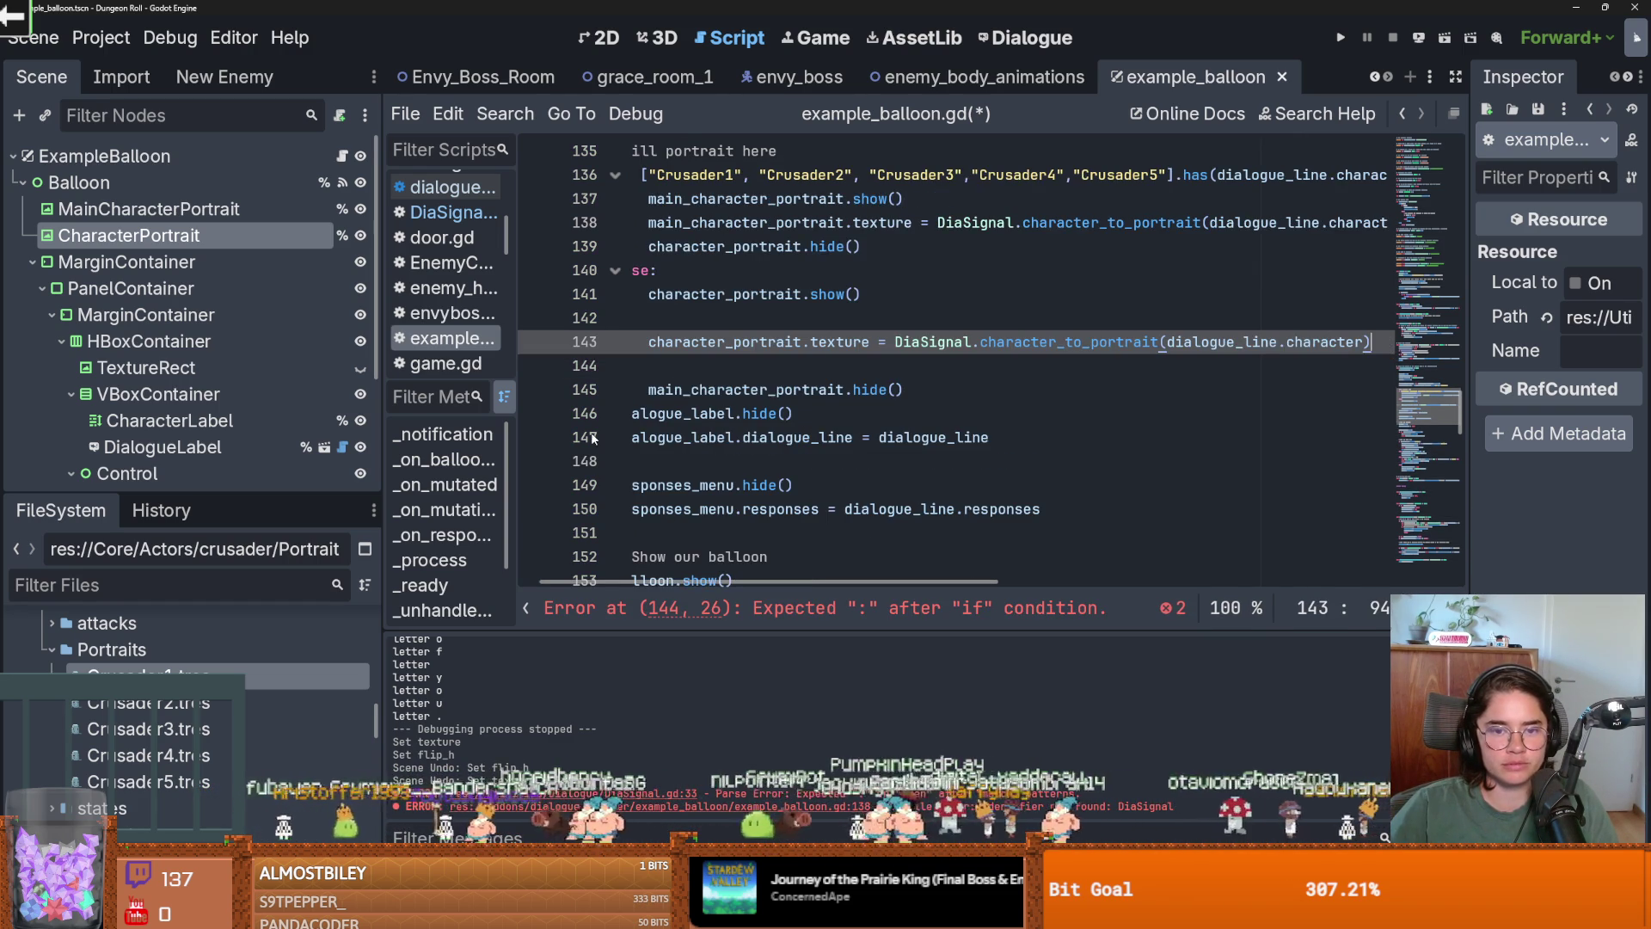
pyautogui.rightClick(159, 675)
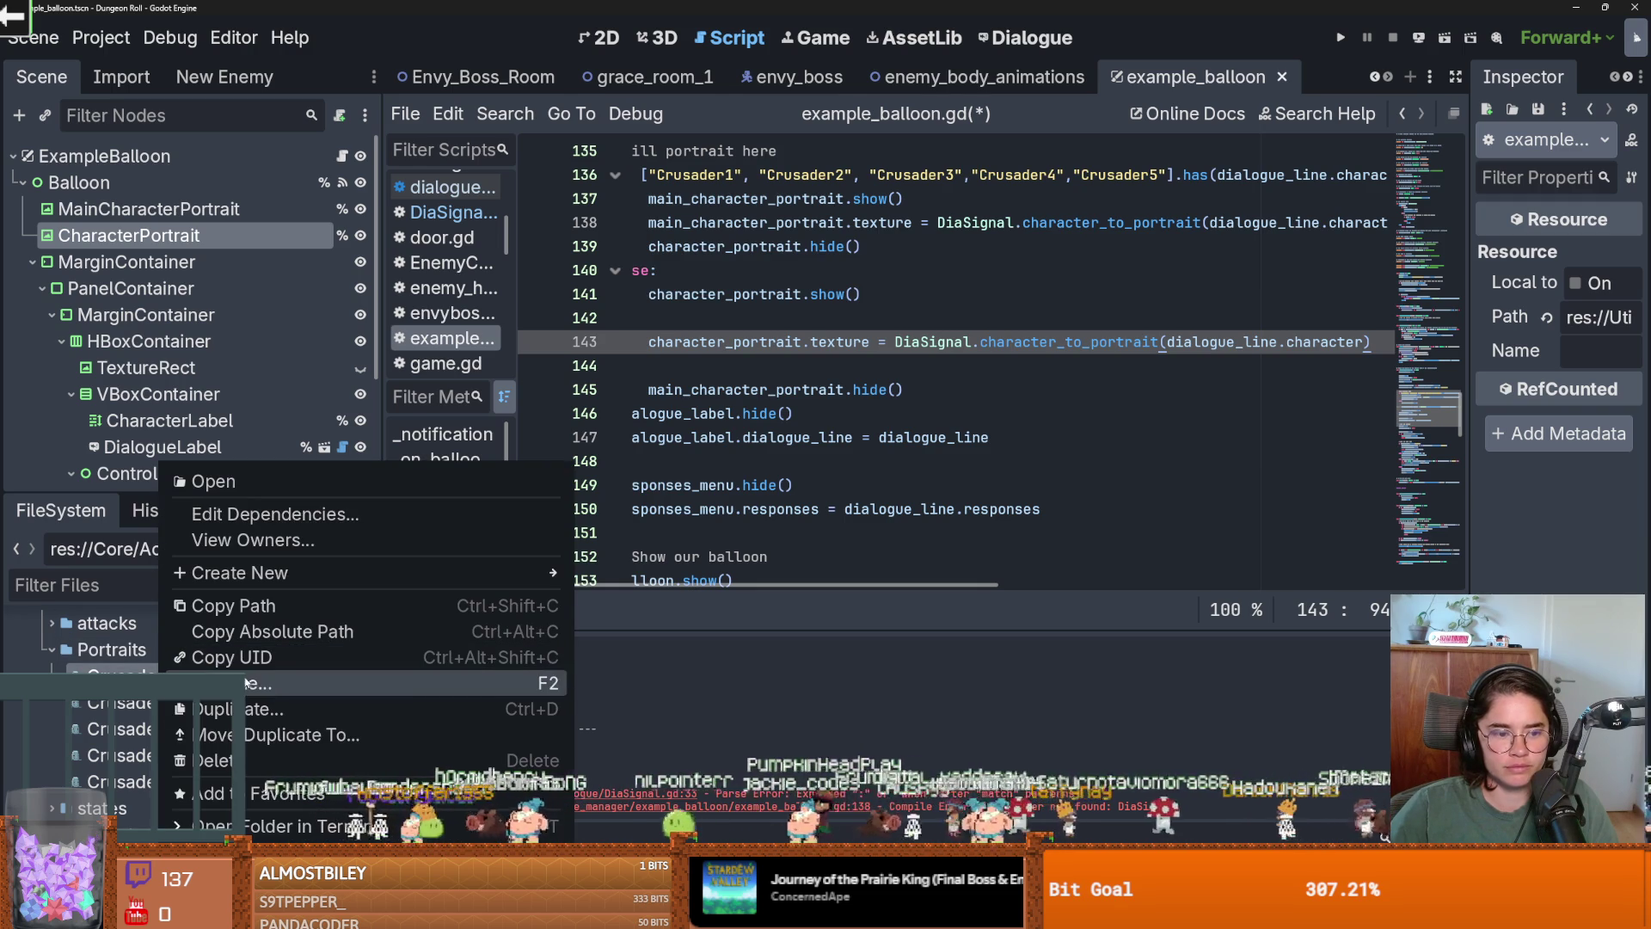
# View the Portraits folder in the system file browser, then close it
pyautogui.rightClick(118, 729)
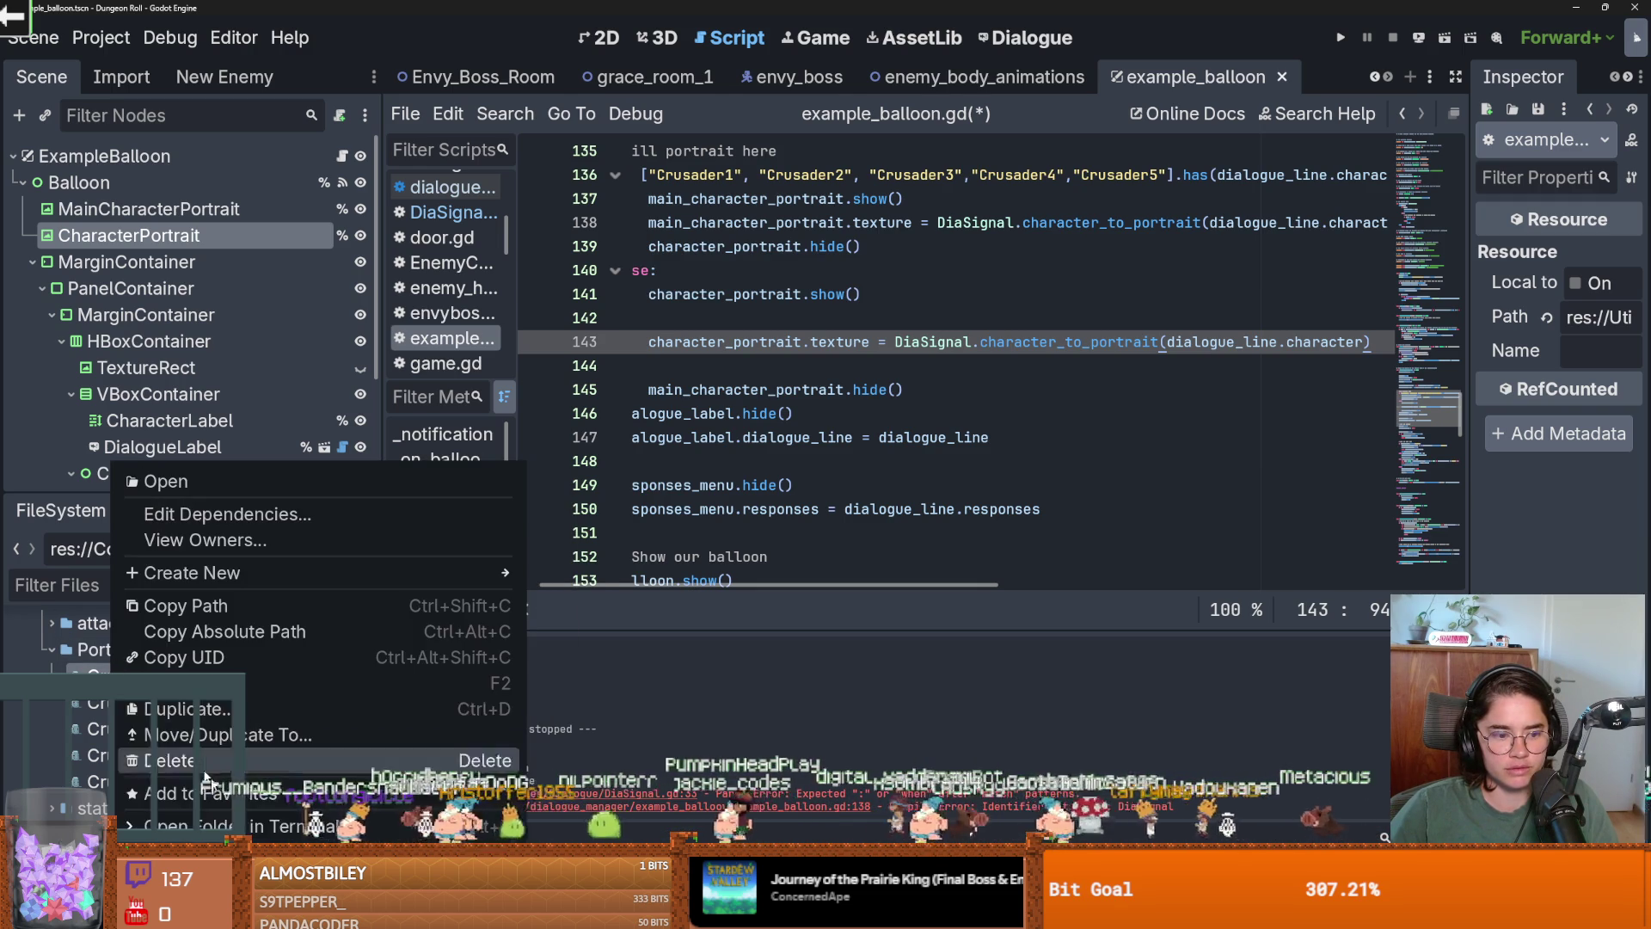
pyautogui.click(172, 851)
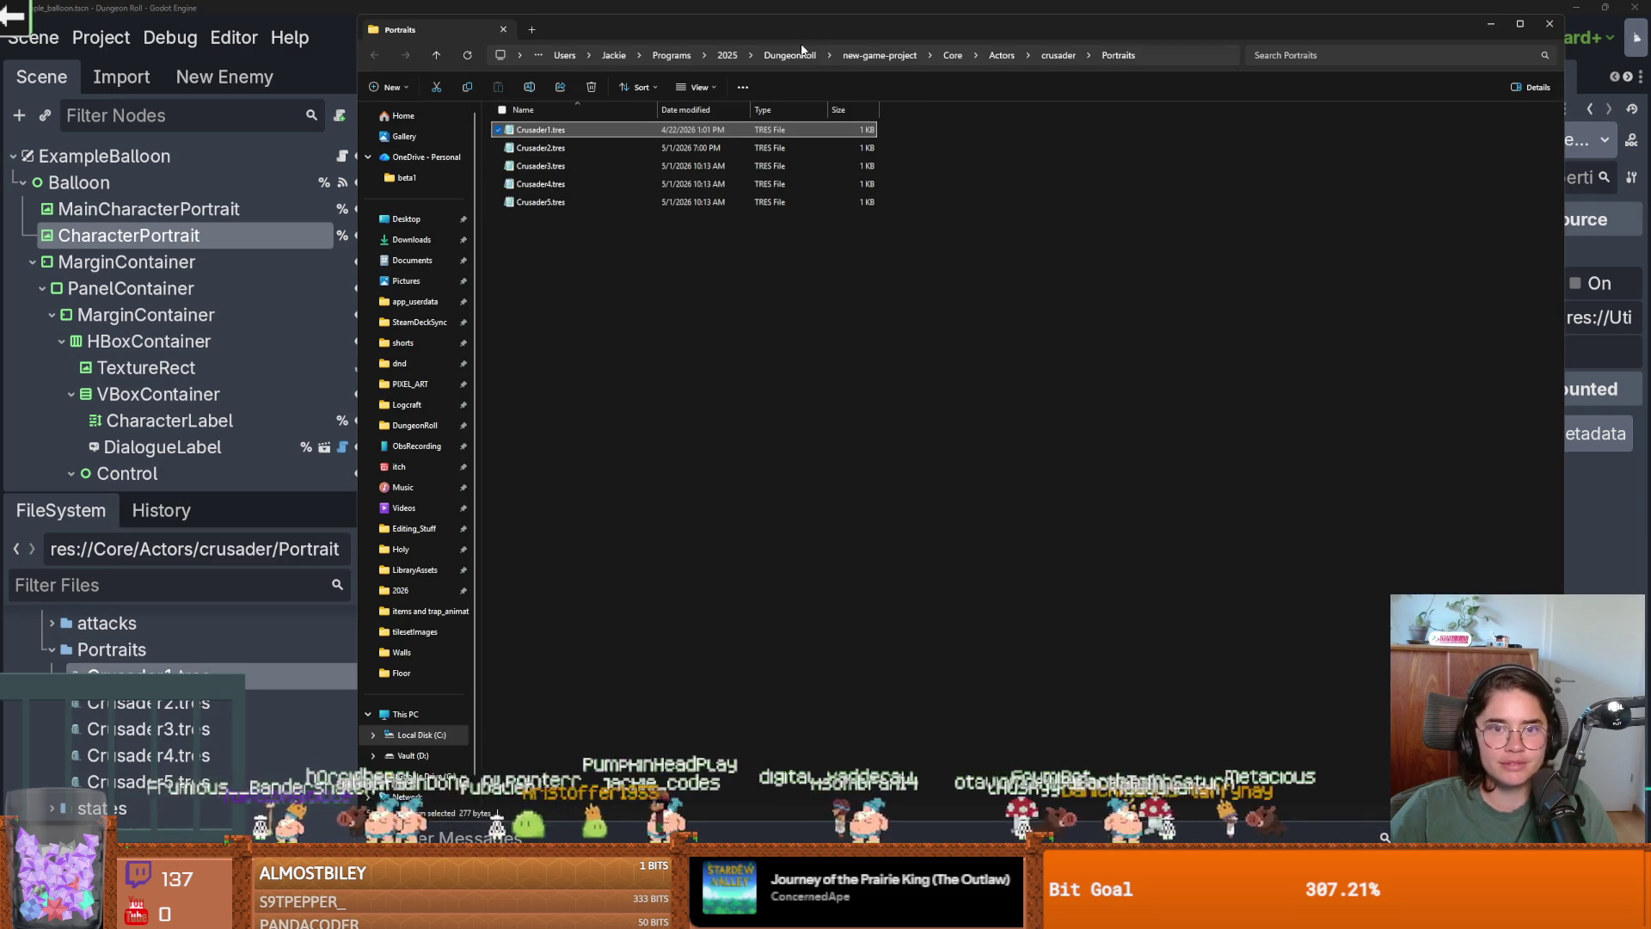
pyautogui.hotkey('alt', 'F4')
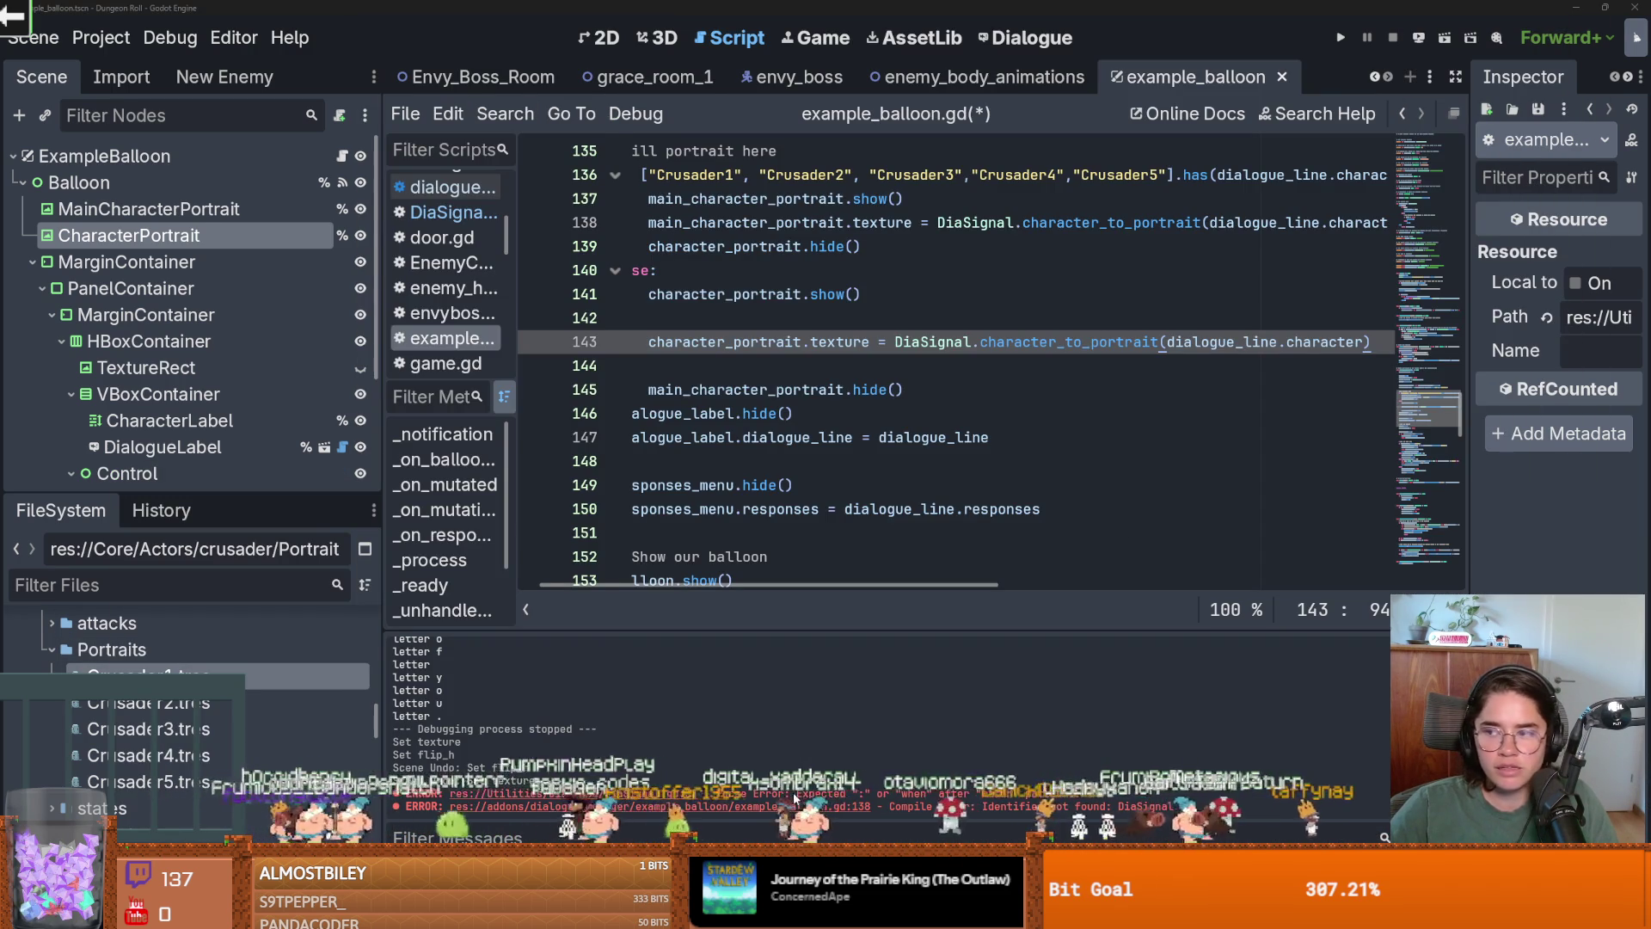
# Trace Crusader1.tres's atlas to CrusaderPortraitSheet.png in the project files and switch to Aseprite
pyautogui.click(146, 676)
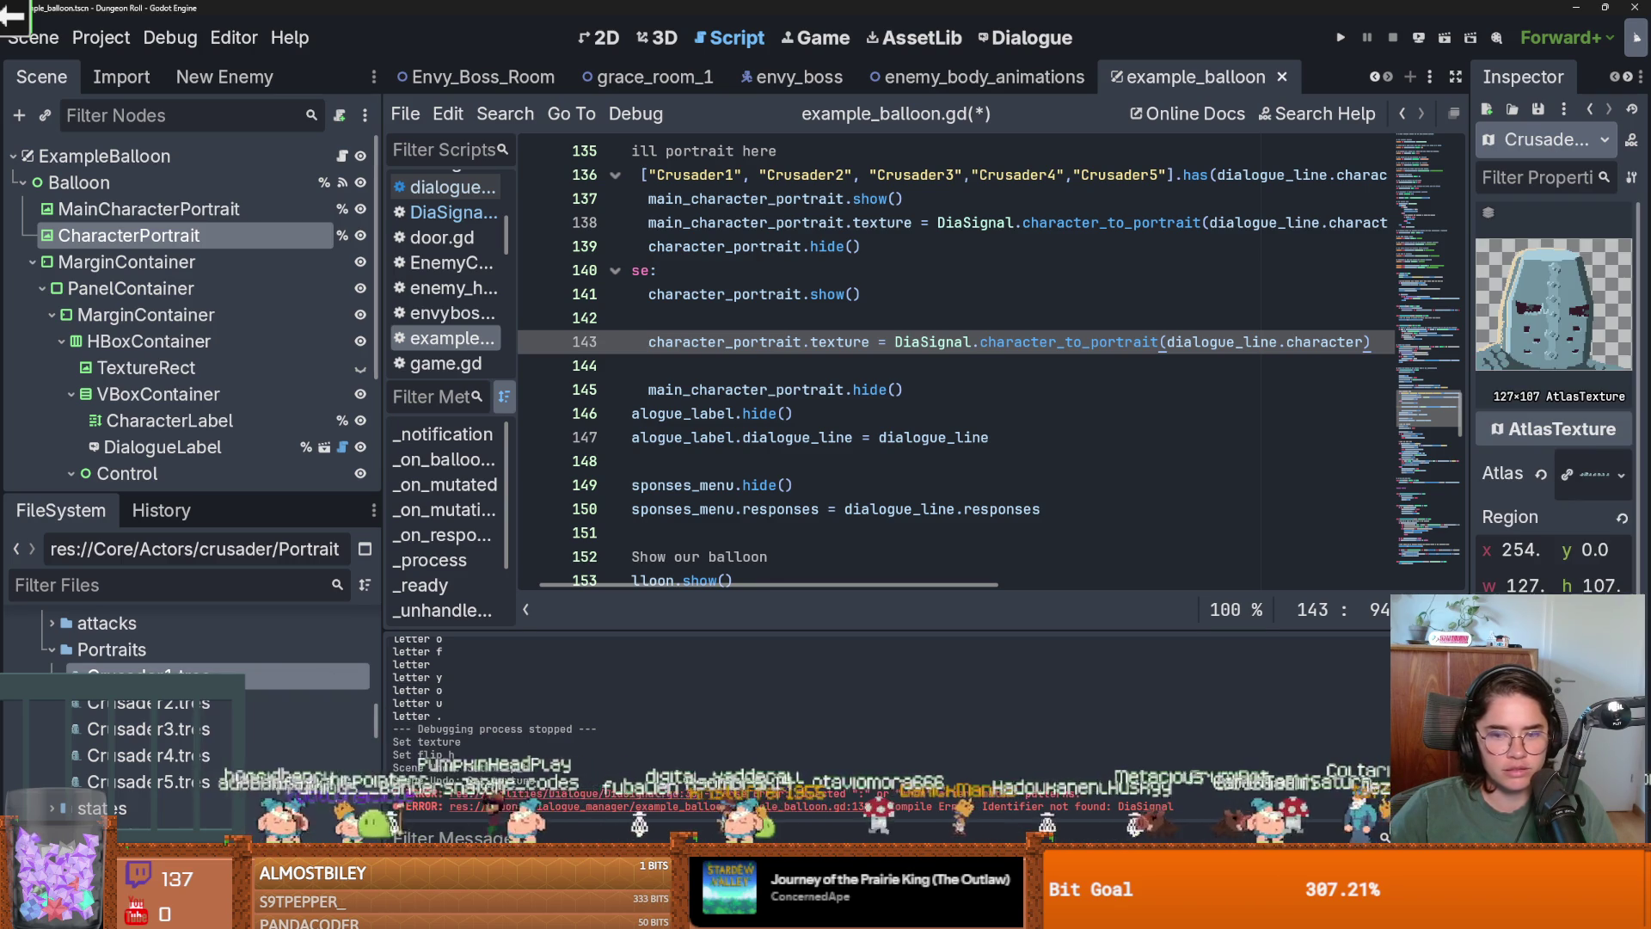
pyautogui.click(1626, 483)
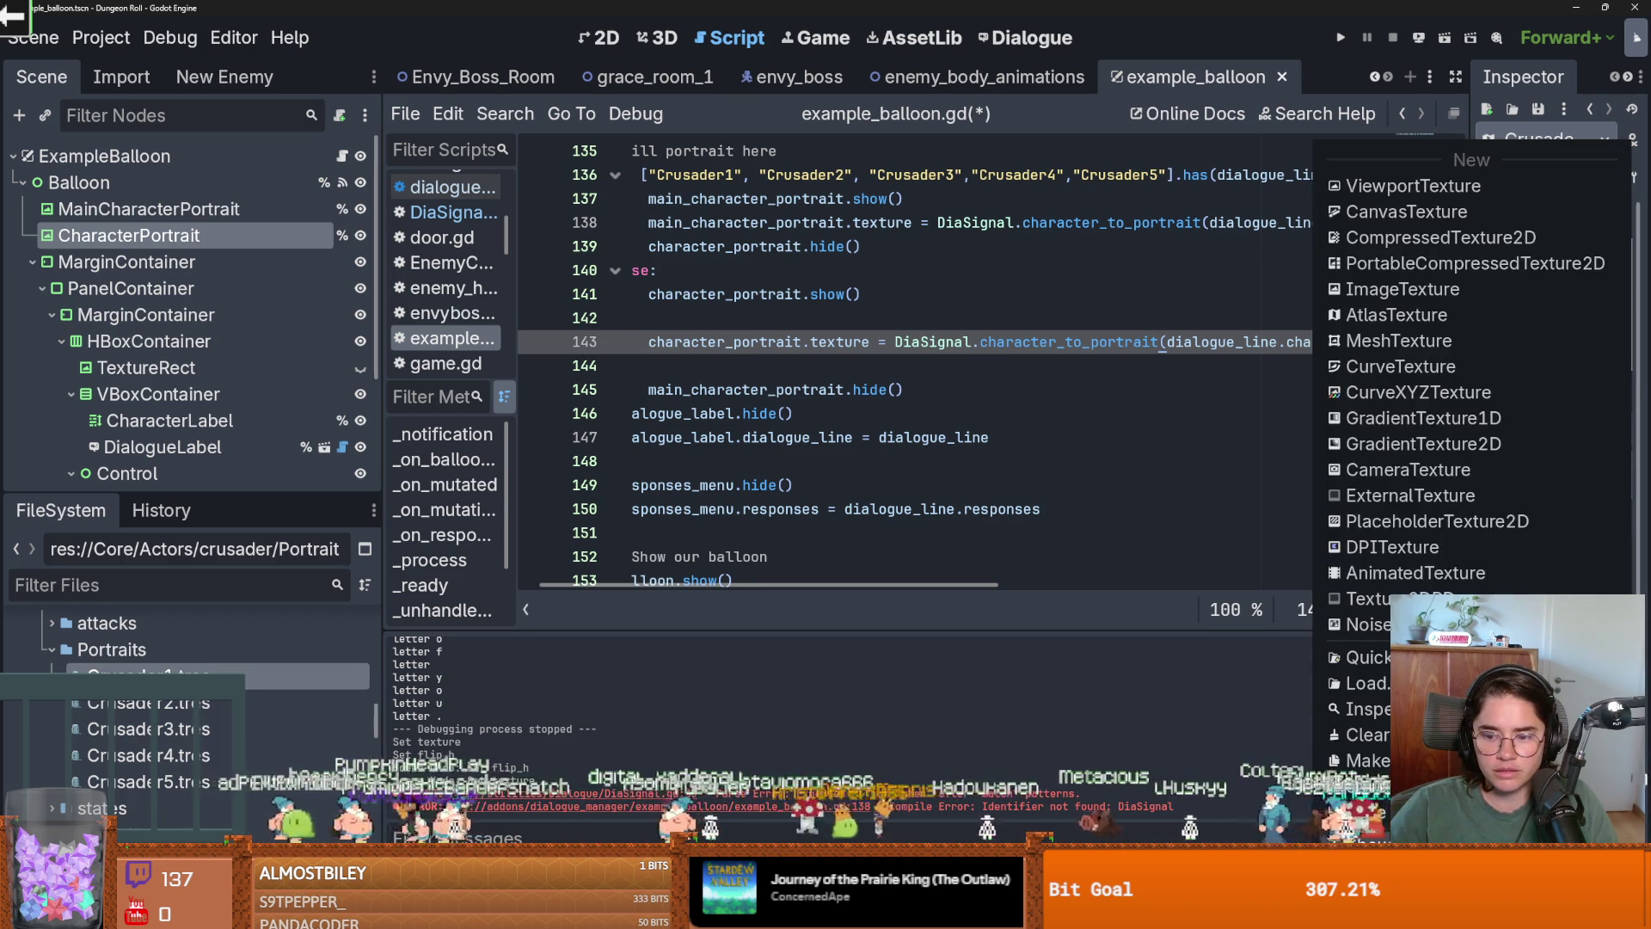
pyautogui.click(1376, 685)
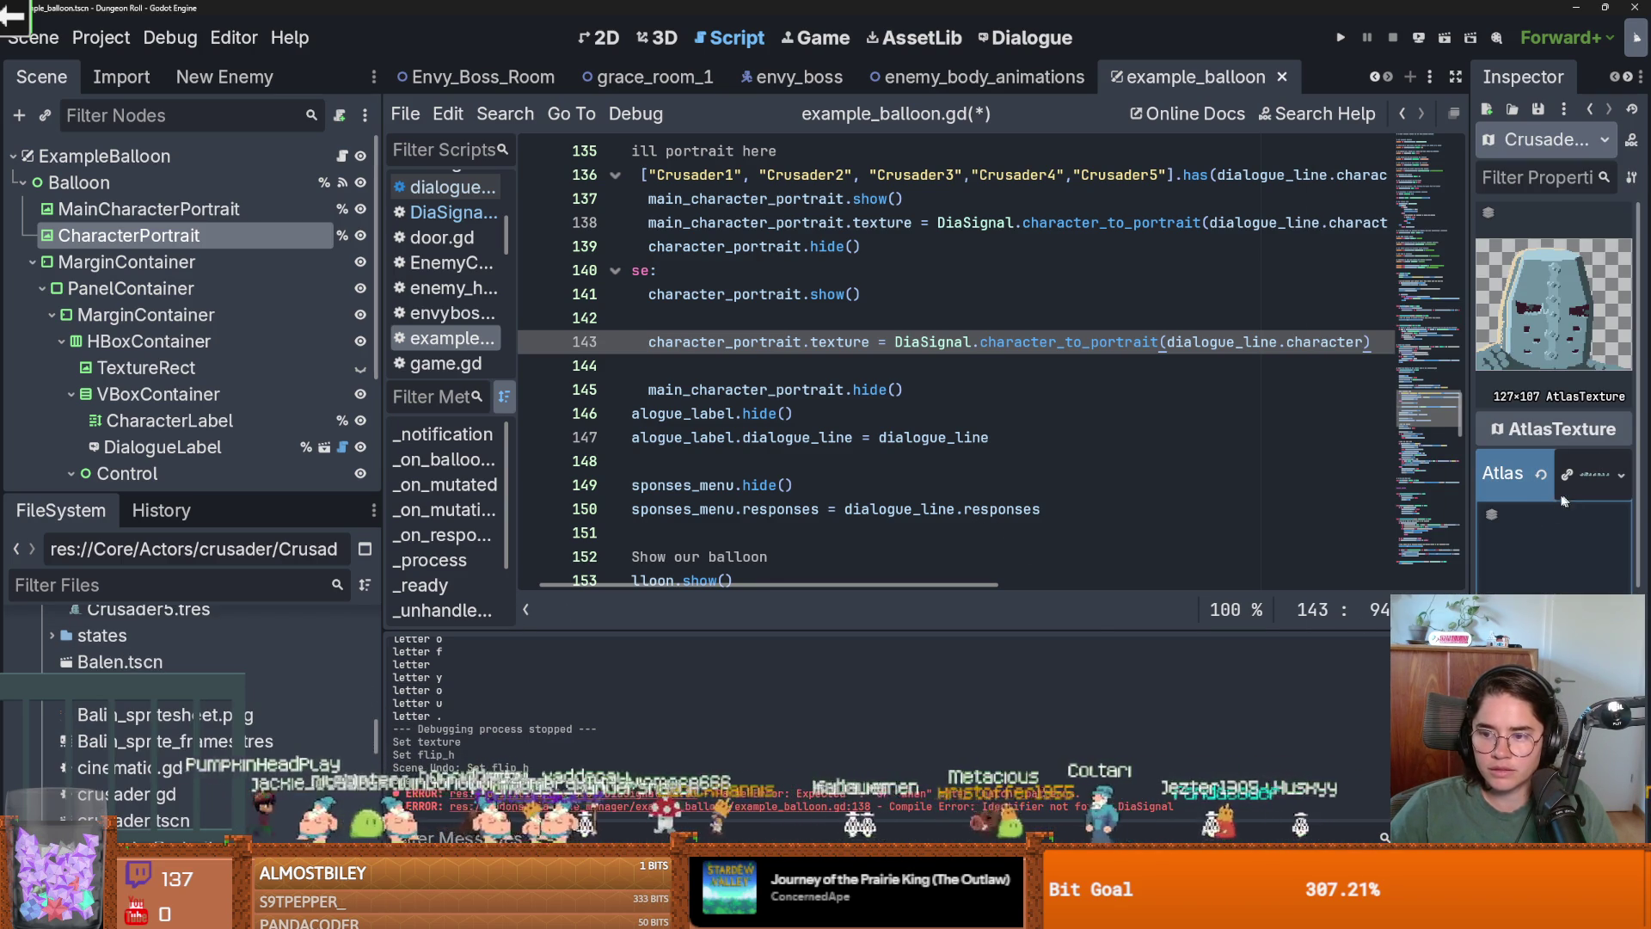
pyautogui.click(1621, 475)
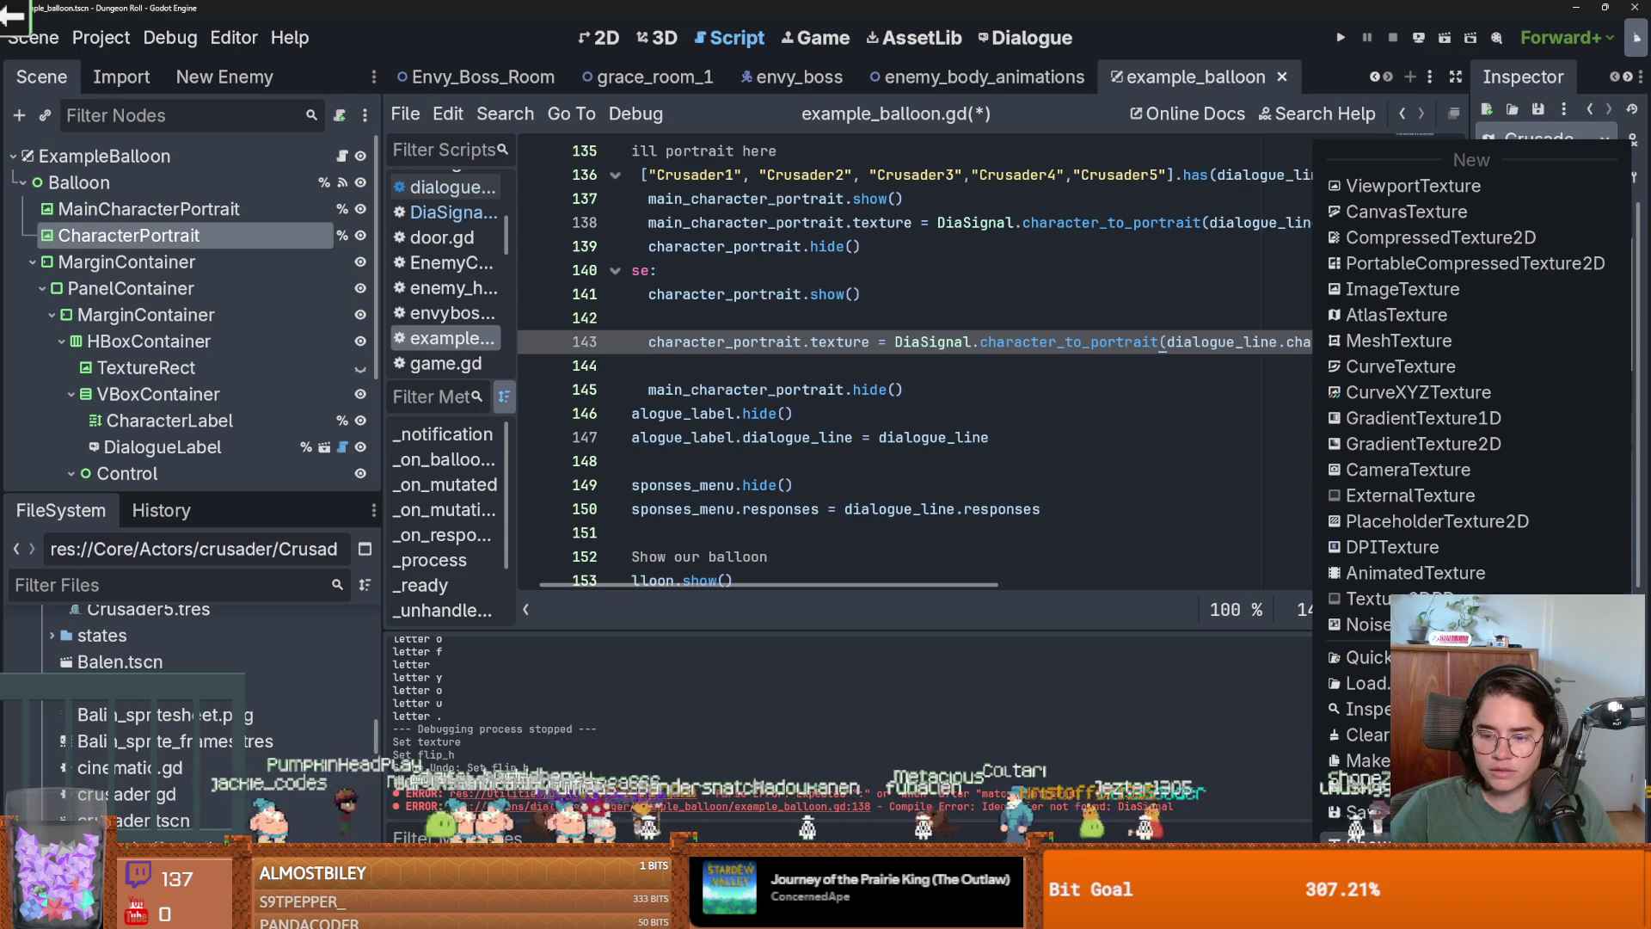
pyautogui.press('Escape')
pyautogui.moveTo(1470, 481); pyautogui.dragTo(1122, 482)
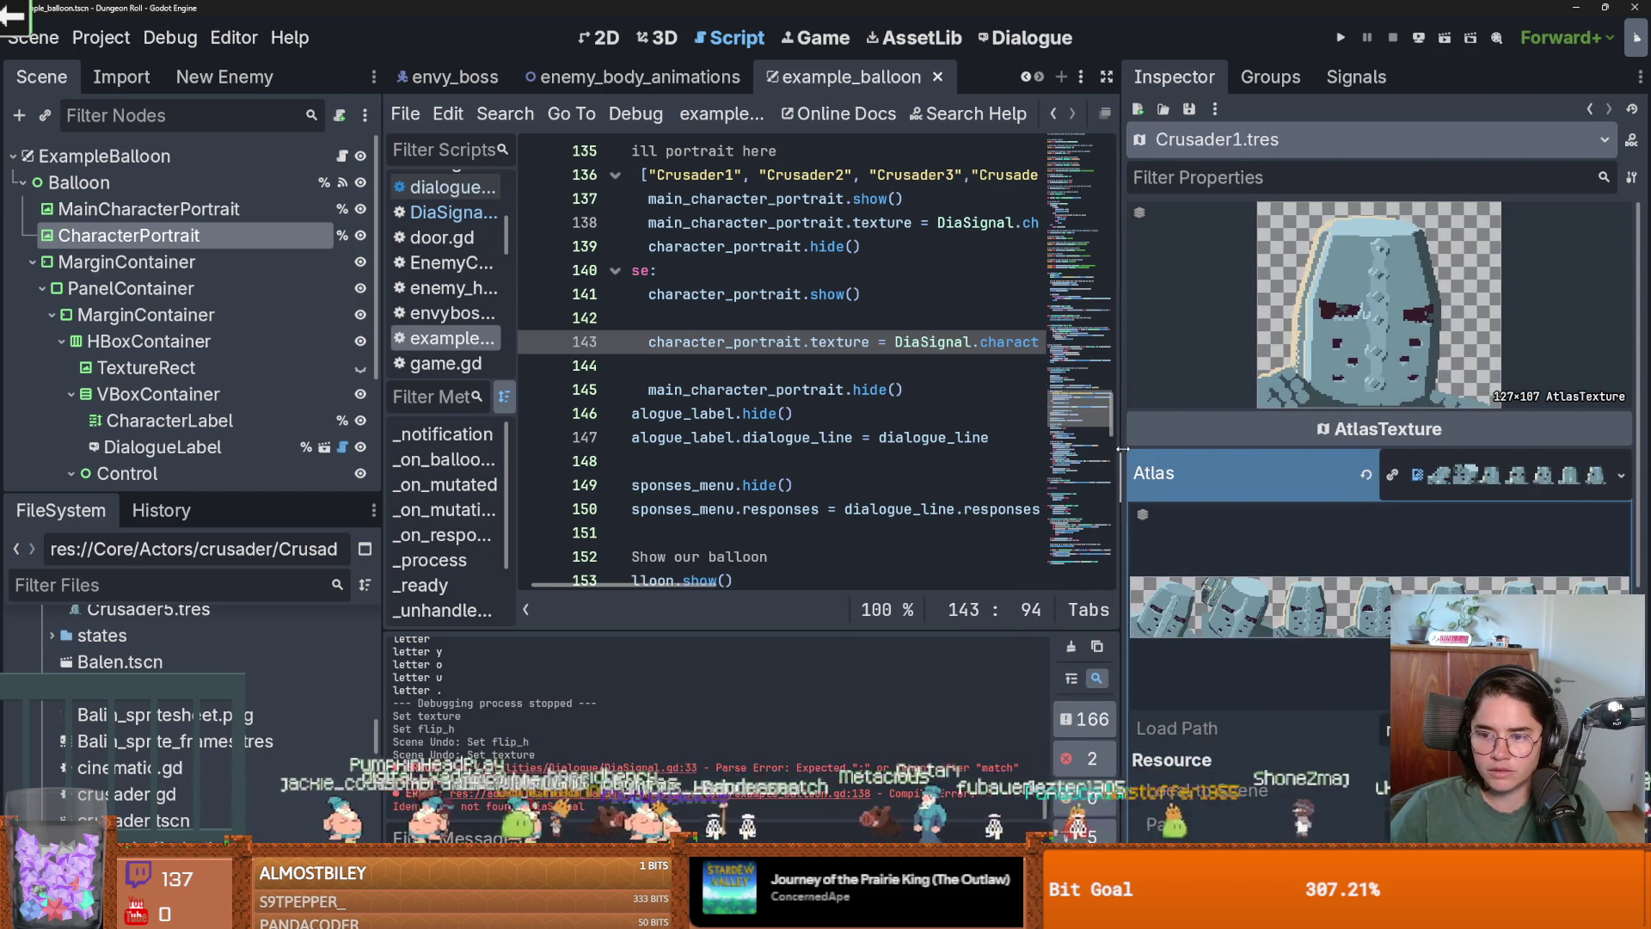
pyautogui.click(1505, 473)
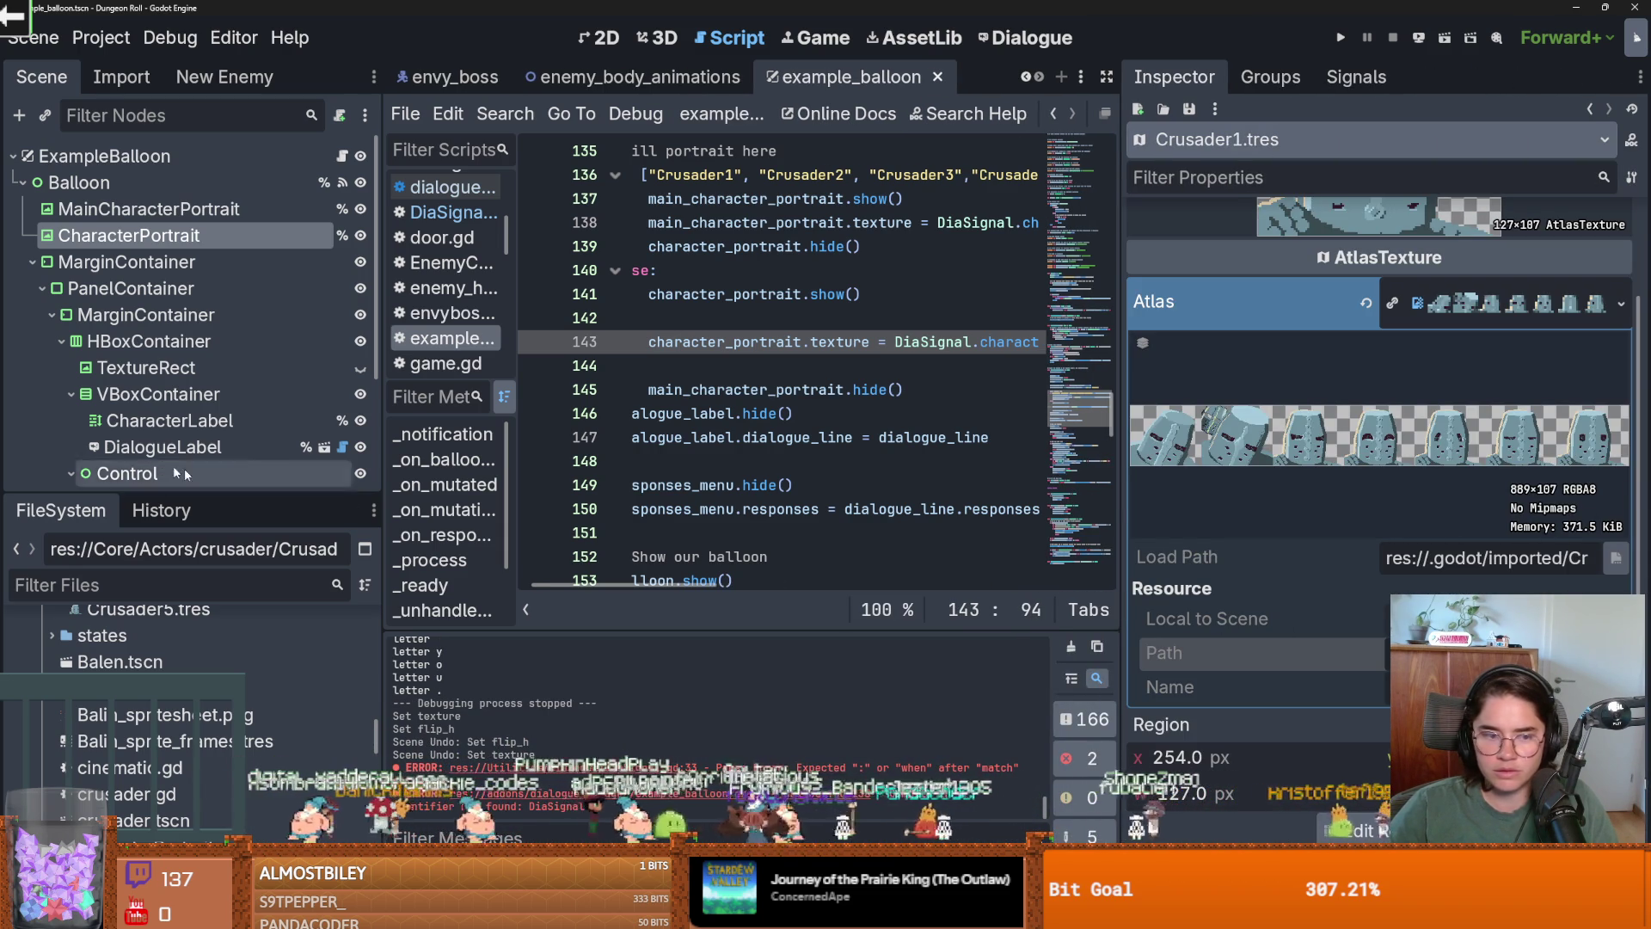
pyautogui.write('CrusaderPortraitSheet')
pyautogui.rightClick(125, 761)
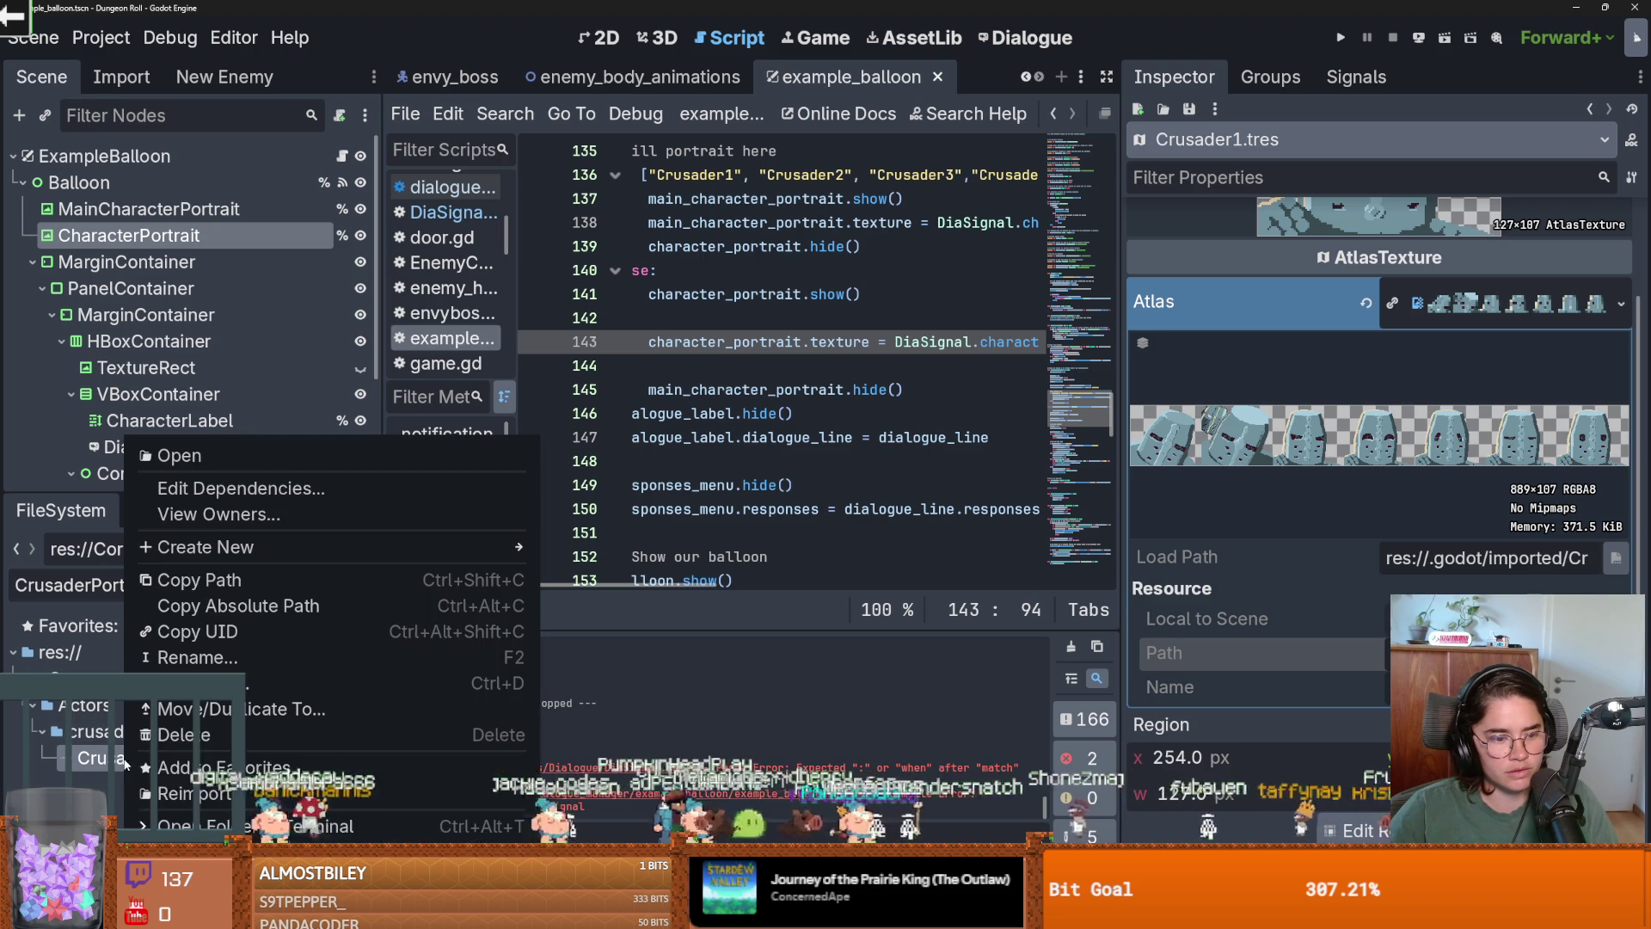
pyautogui.press('Escape')
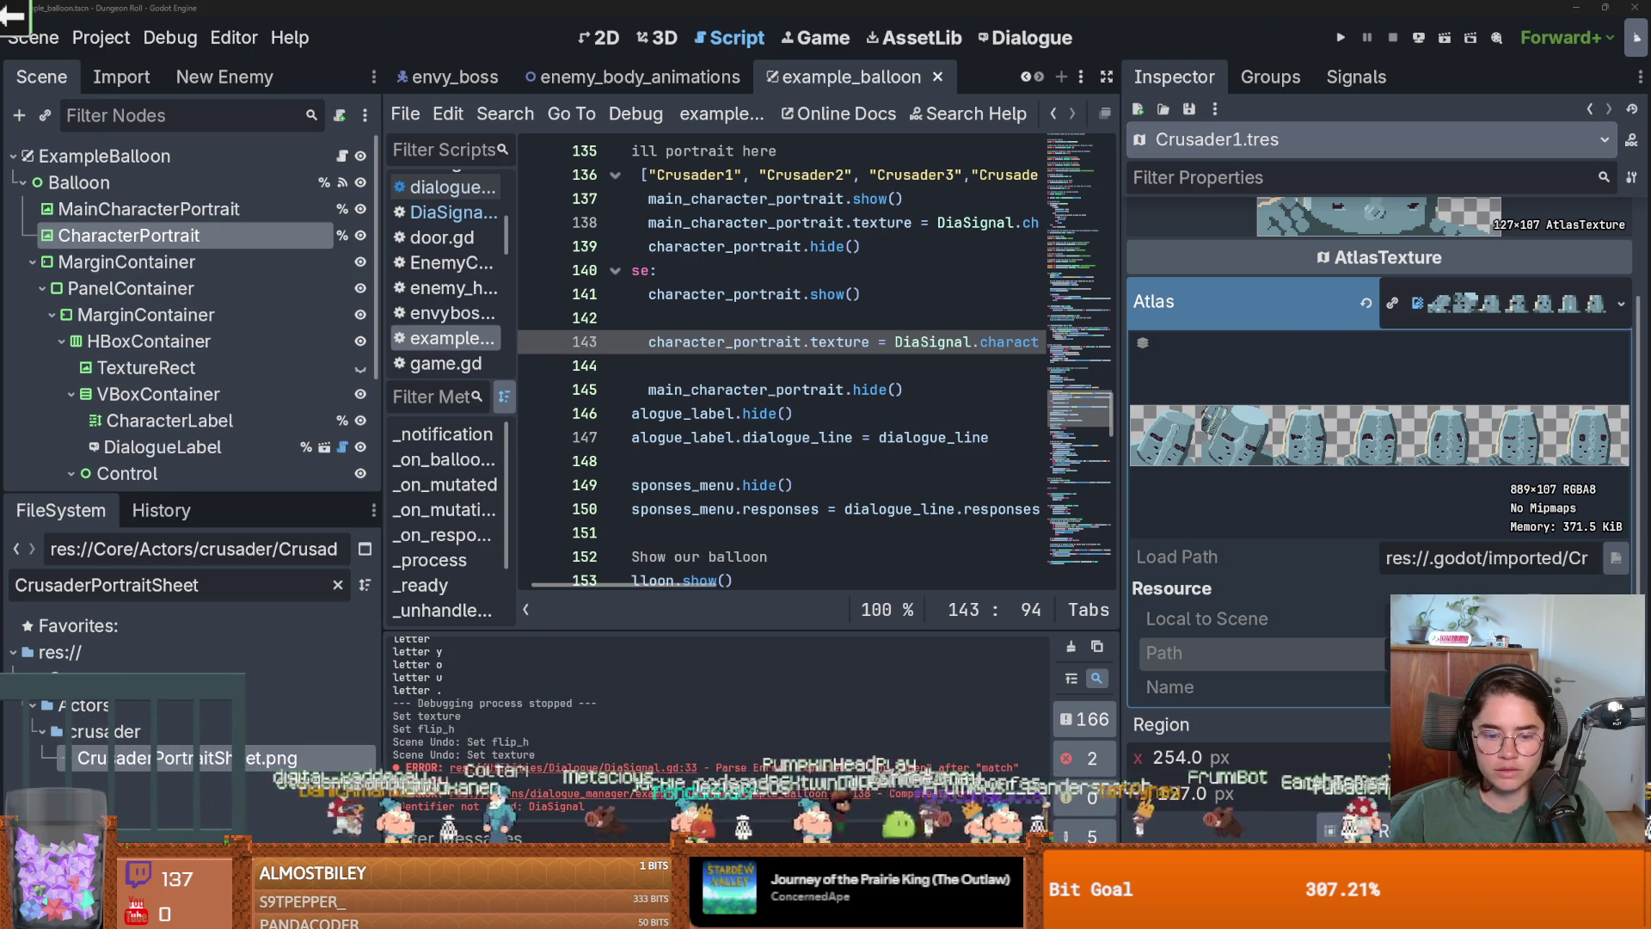
pyautogui.hotkey('alt', 'Tab')
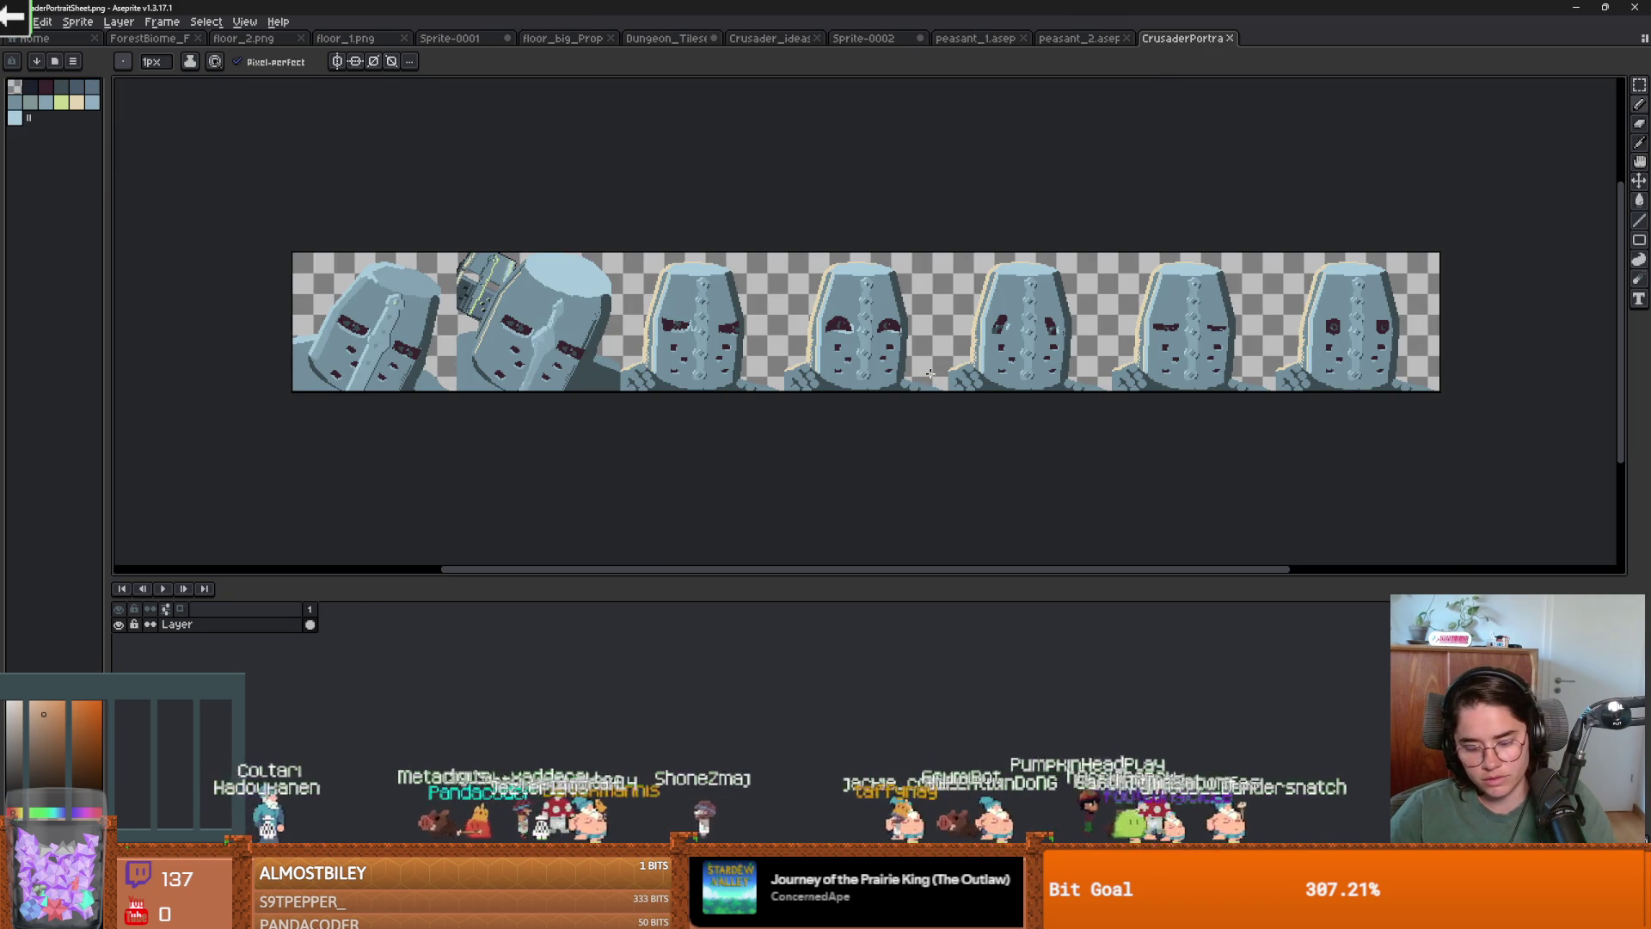
# Marquee-select one upright helmet on the portrait sheet and copy it
pyautogui.press('m')
pyautogui.moveTo(741, 290); pyautogui.dragTo(772, 319)
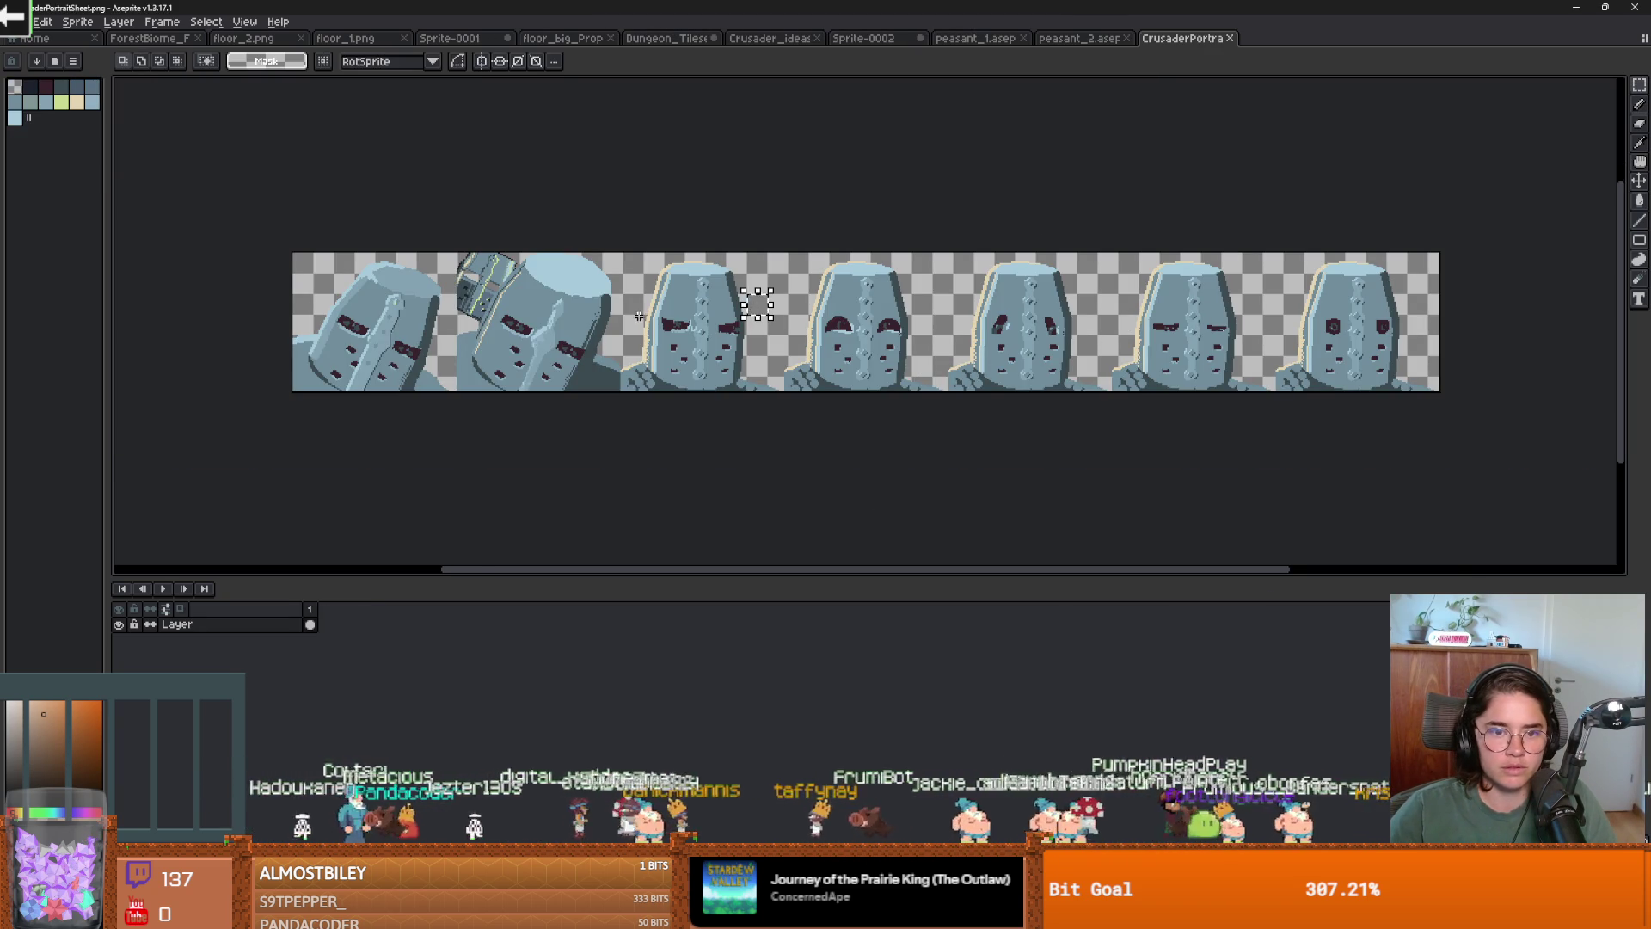
pyautogui.scroll(2, 638, 316)
pyautogui.moveTo(607, 189)
pyautogui.mouseDown()
pyautogui.moveTo(662, 272)
pyautogui.moveTo(895, 508)
pyautogui.moveTo(929, 506)
pyautogui.mouseUp()
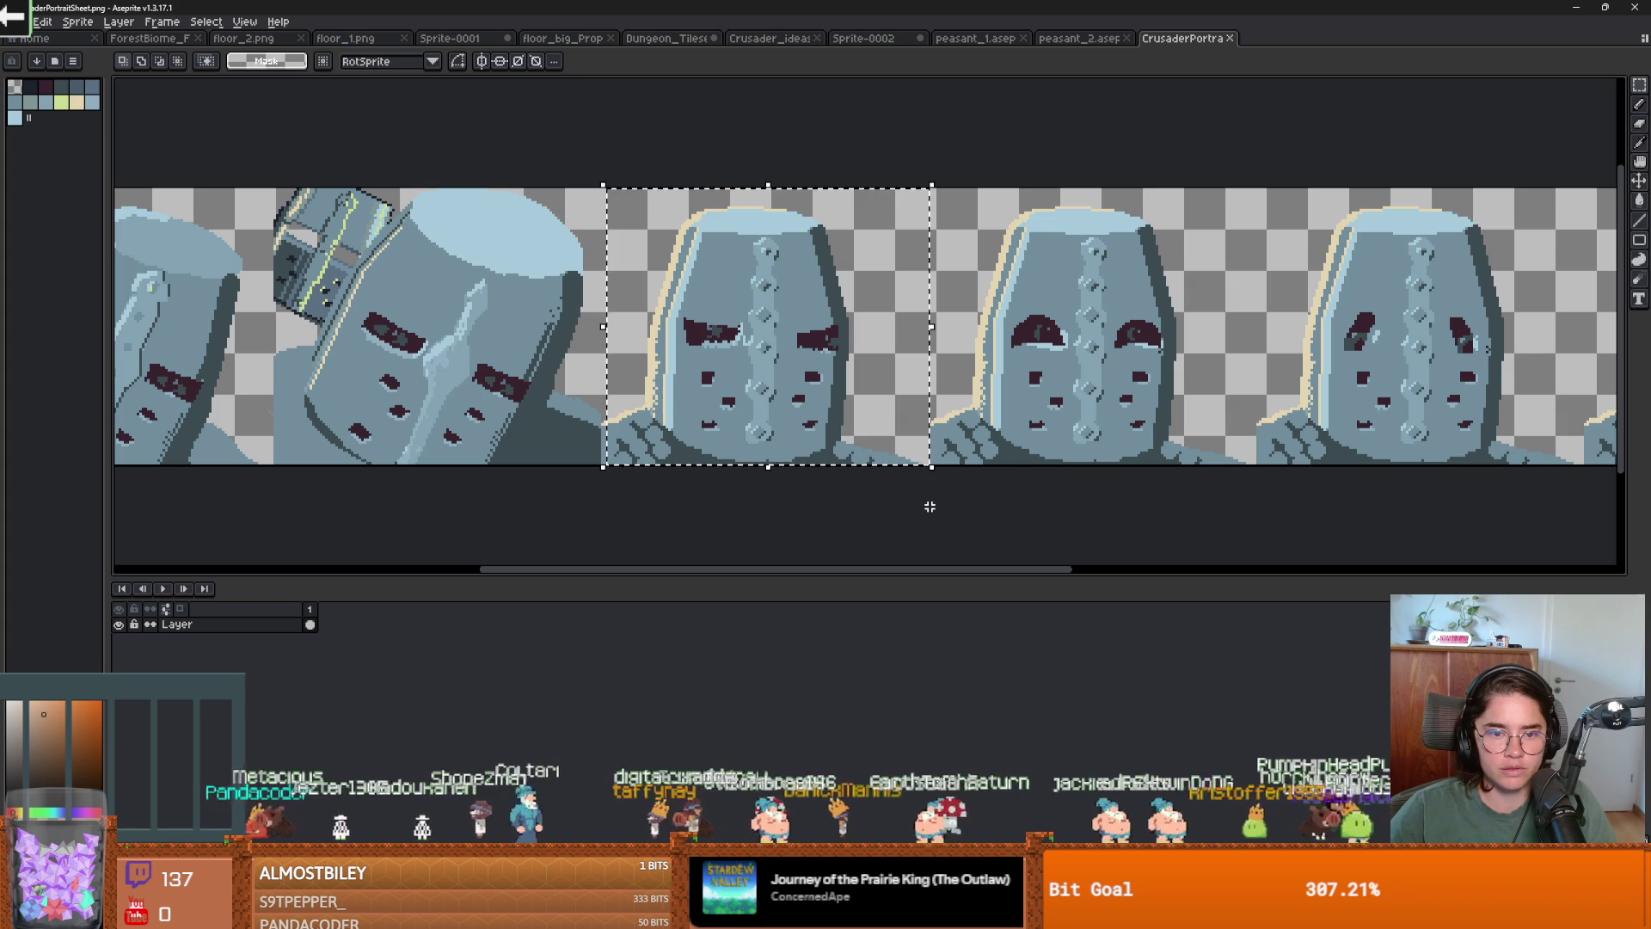
pyautogui.scroll(-2, 767, 443)
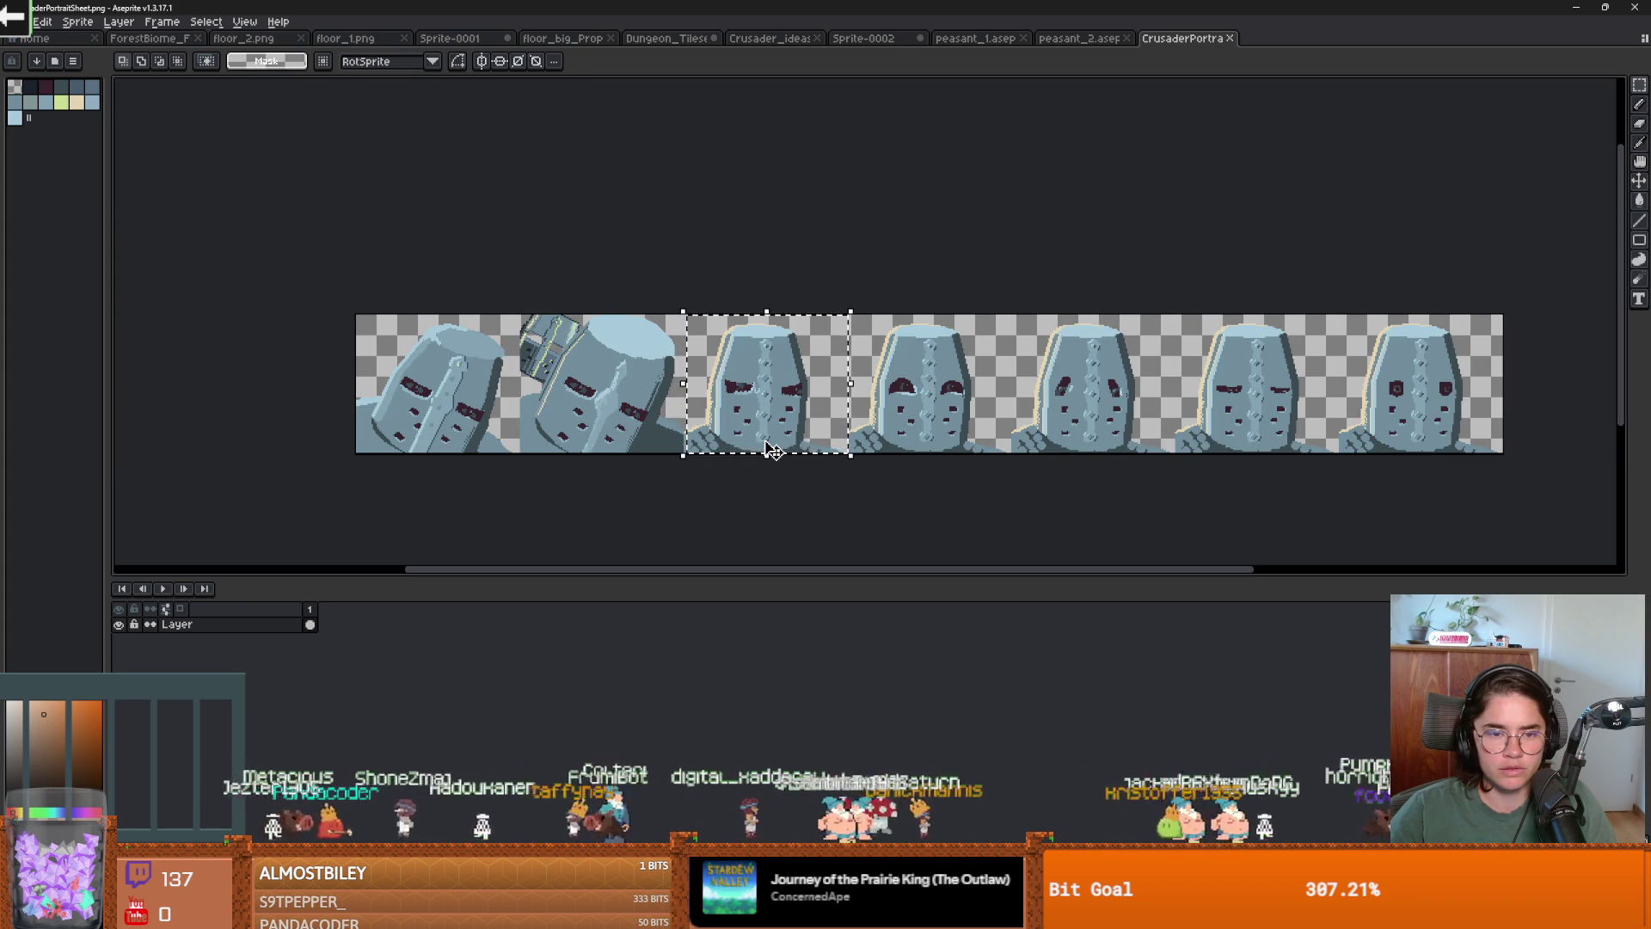
pyautogui.scroll(2, 772, 448)
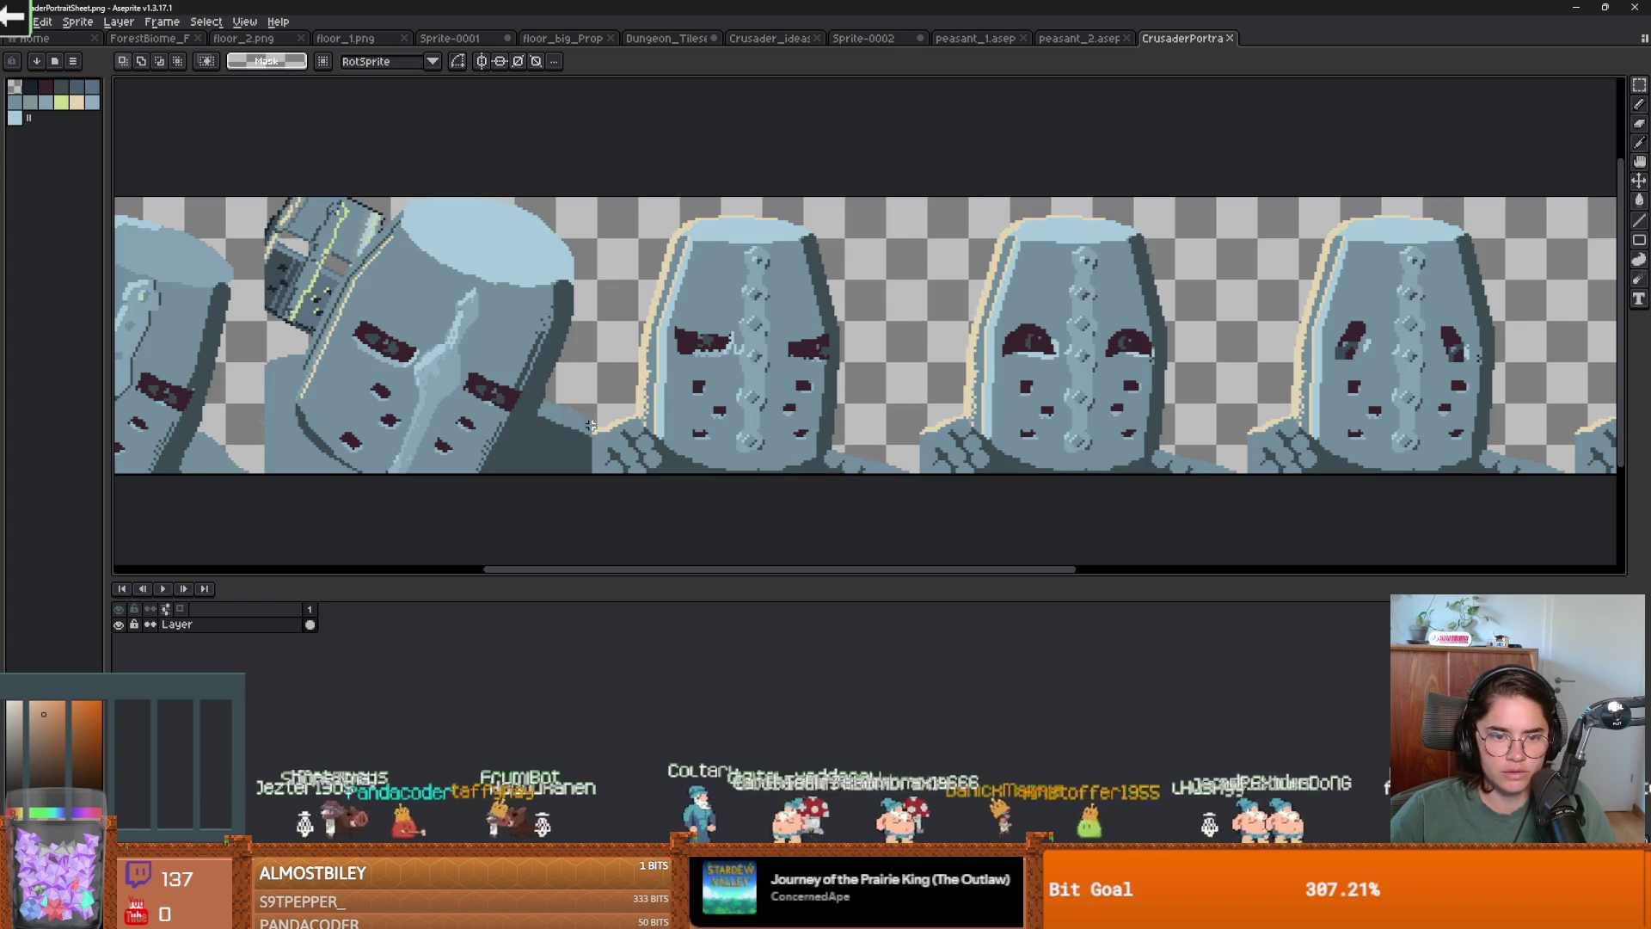
pyautogui.scroll(2, 592, 465)
pyautogui.moveTo(593, 473)
pyautogui.mouseDown()
pyautogui.moveTo(1173, 243)
pyautogui.moveTo(1239, 174)
pyautogui.moveTo(1243, 80)
pyautogui.mouseUp()
pyautogui.scroll(-3, 1243, 82)
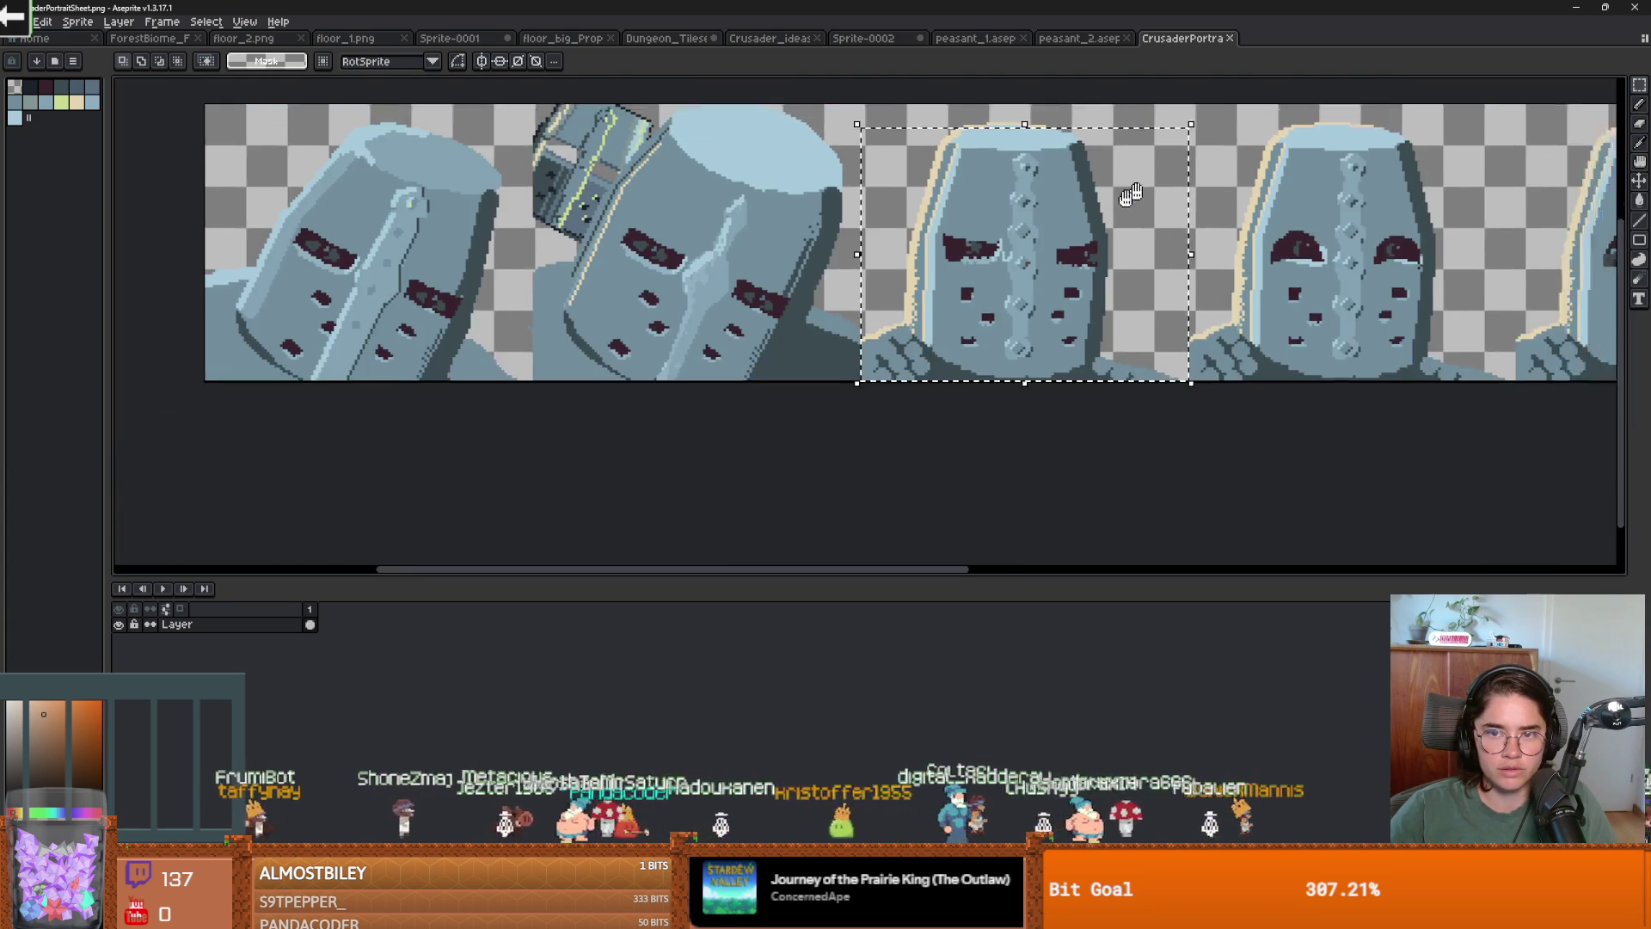
pyautogui.moveTo(1129, 195); pyautogui.dragTo(1037, 259)
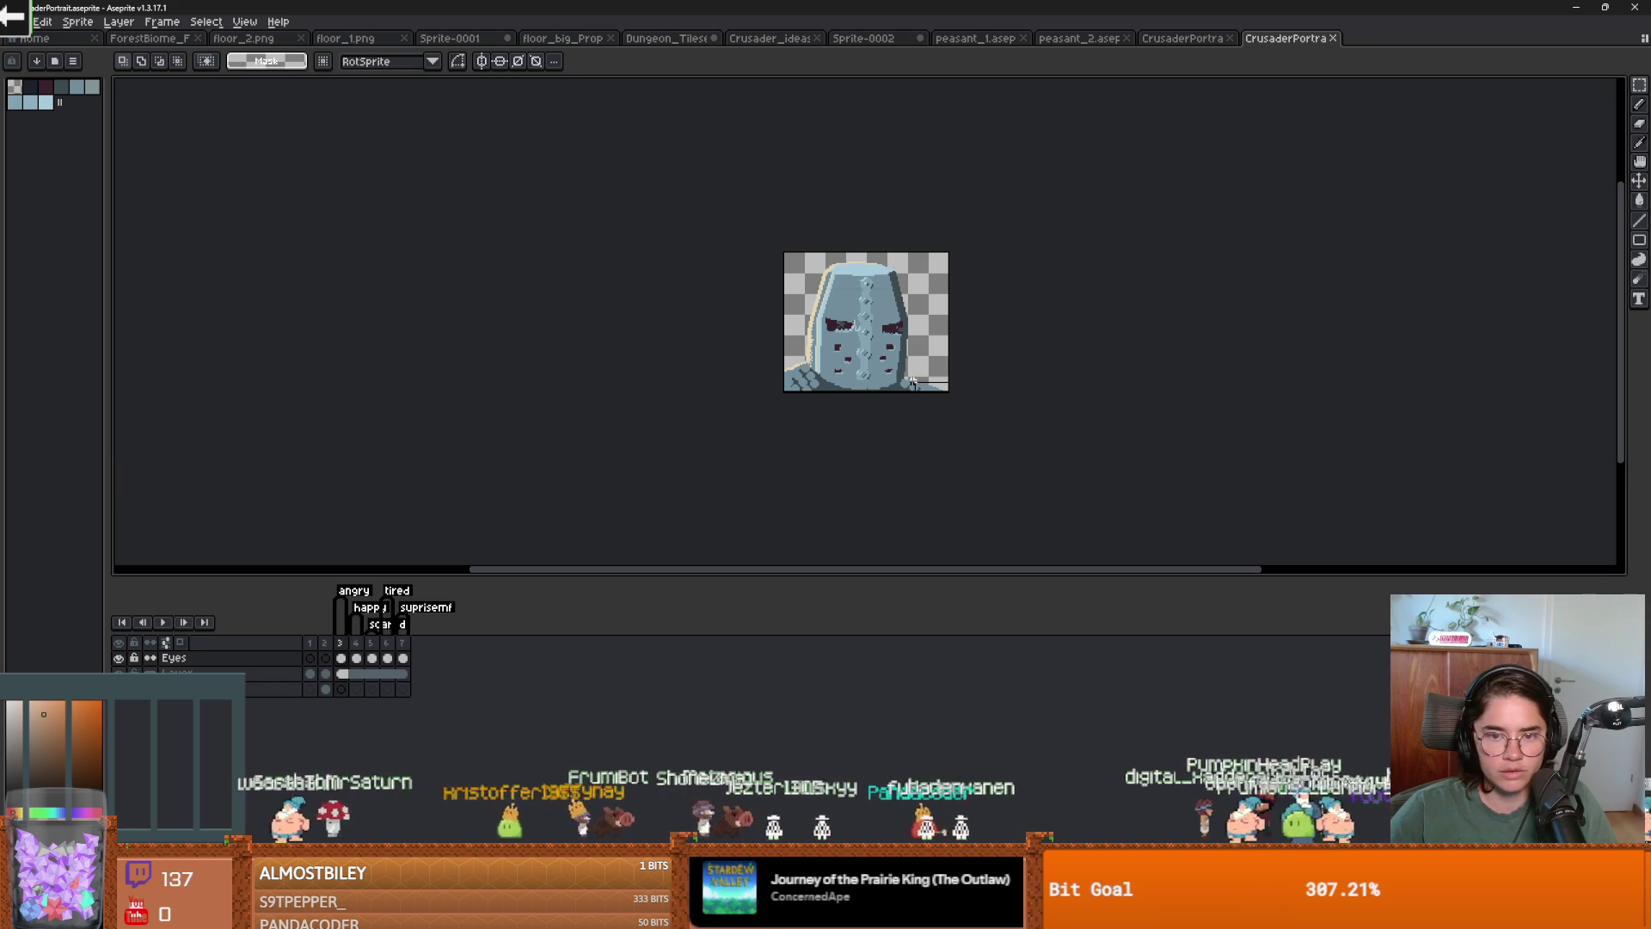
pyautogui.hotkey('ctrl', 'v')
# Add frame 8 to CrusaderPortrait, paste the helmet into it, and flip it horizontally
pyautogui.moveTo(310, 642); pyautogui.dragTo(376, 625)
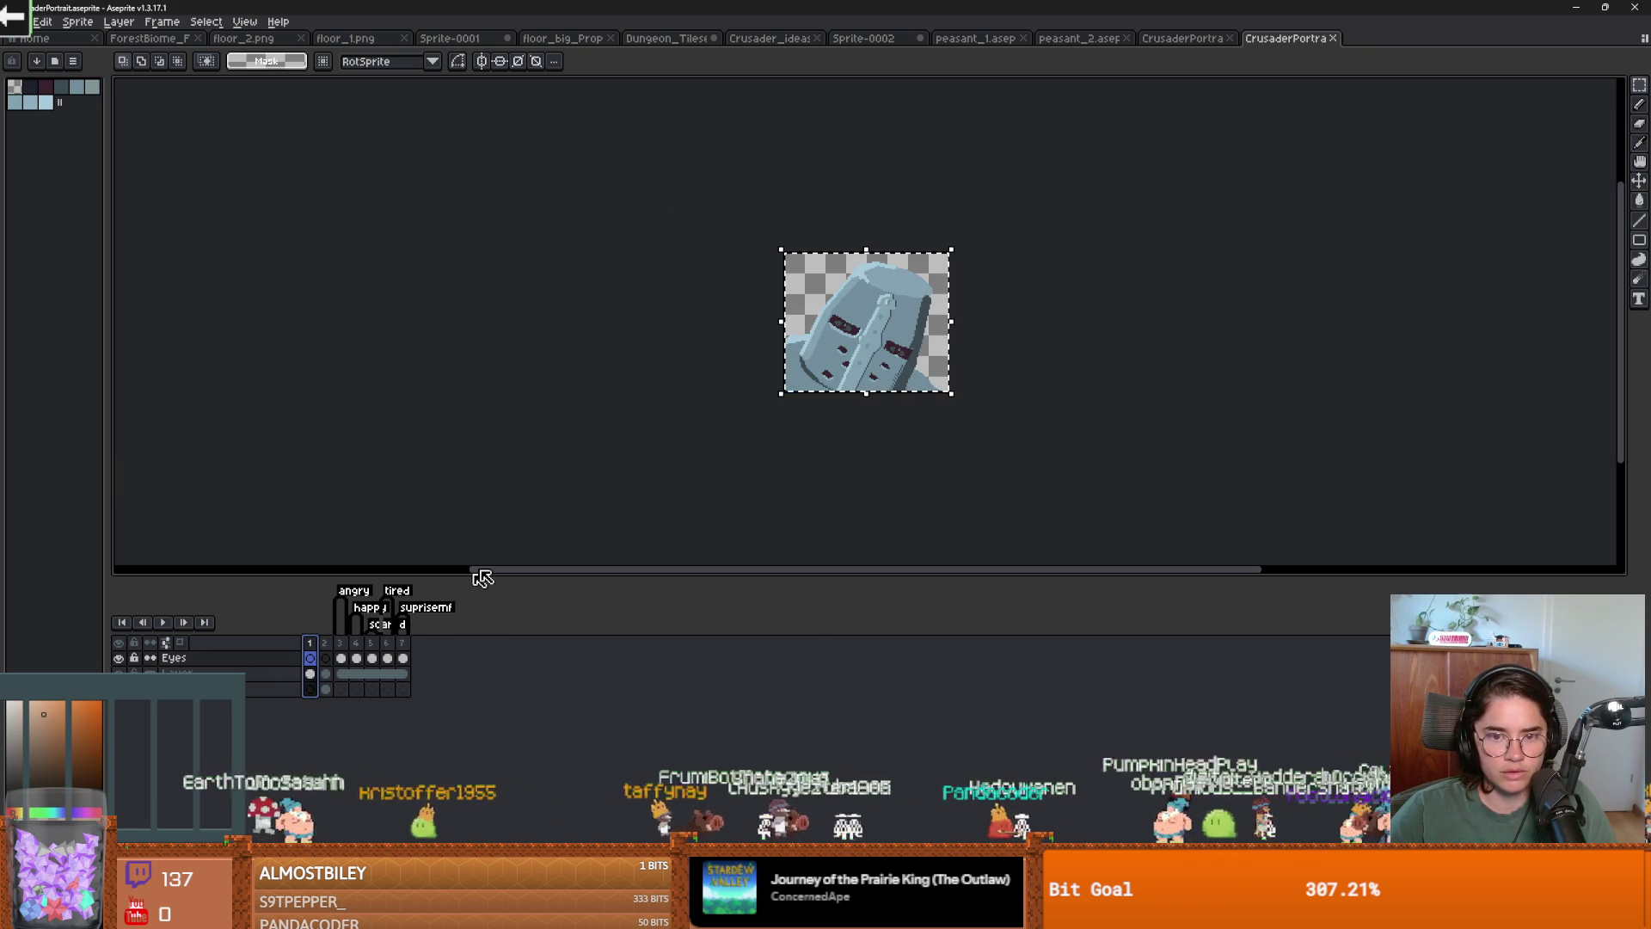
pyautogui.click(402, 645)
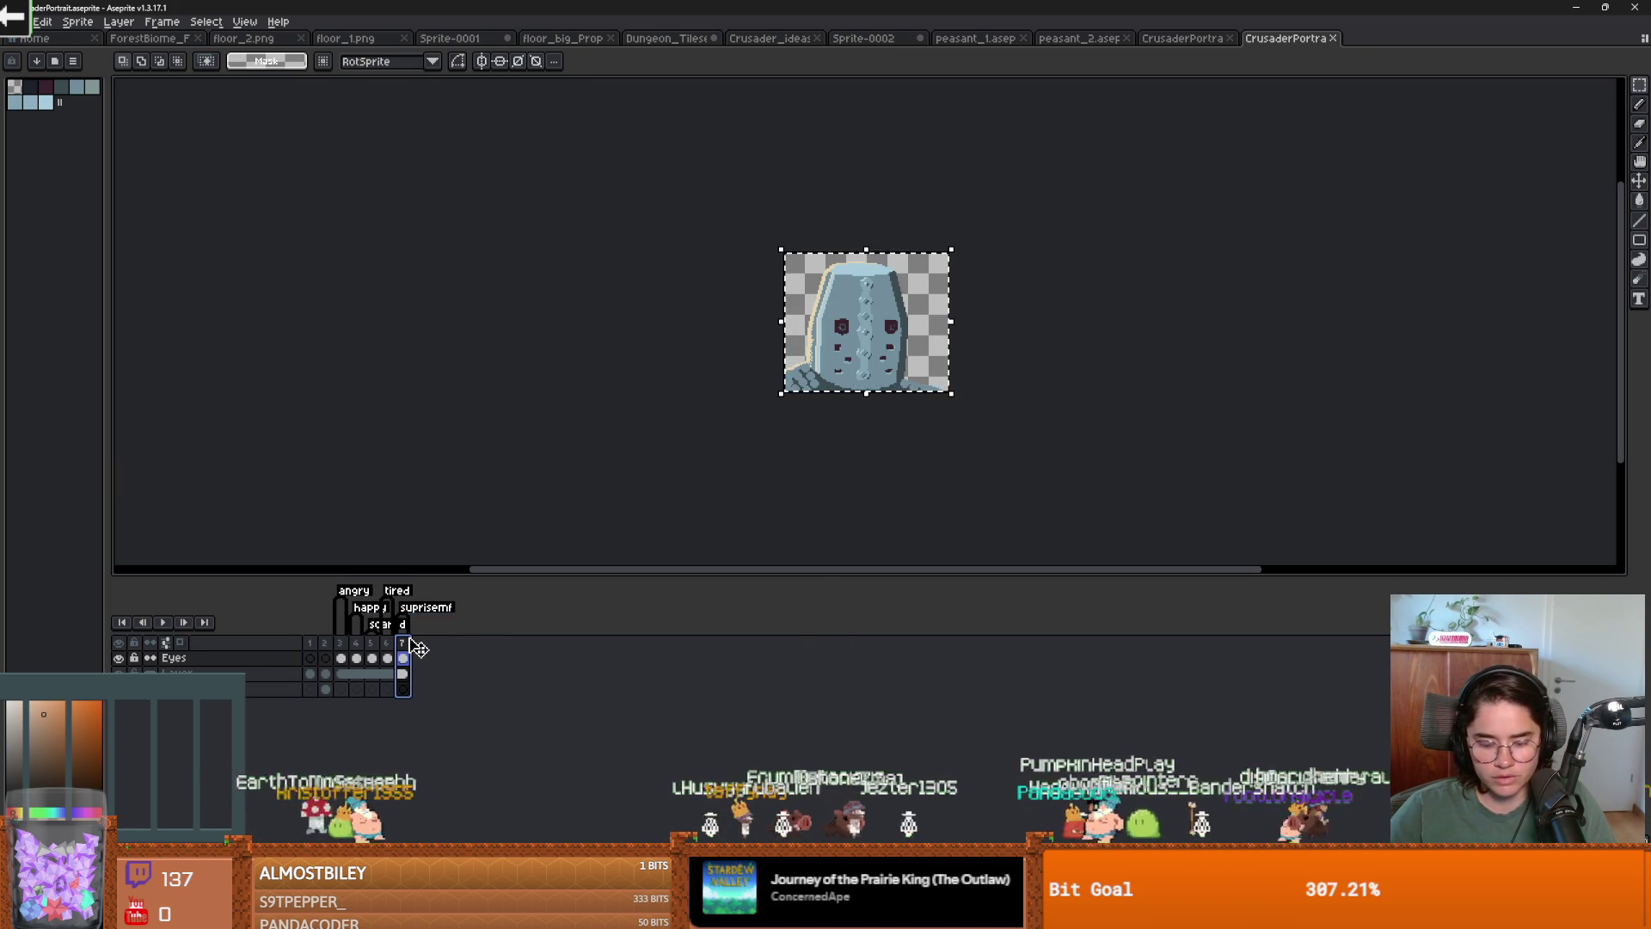
pyautogui.hotkey('alt', 'n')
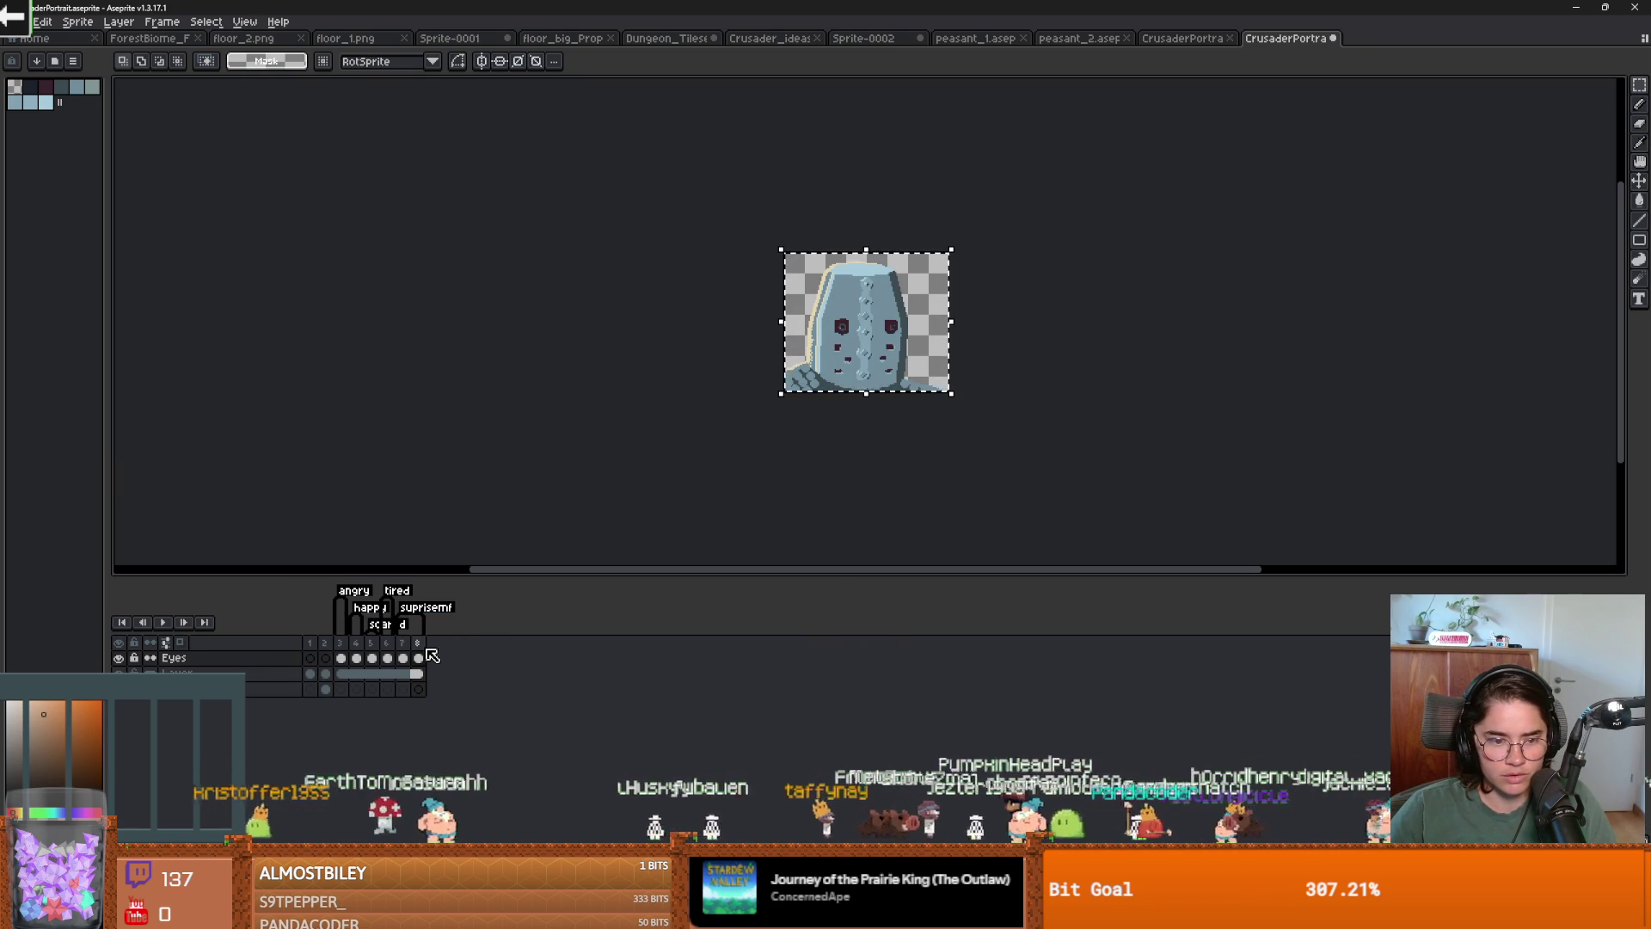
pyautogui.click(940, 435)
pyautogui.press('Delete')
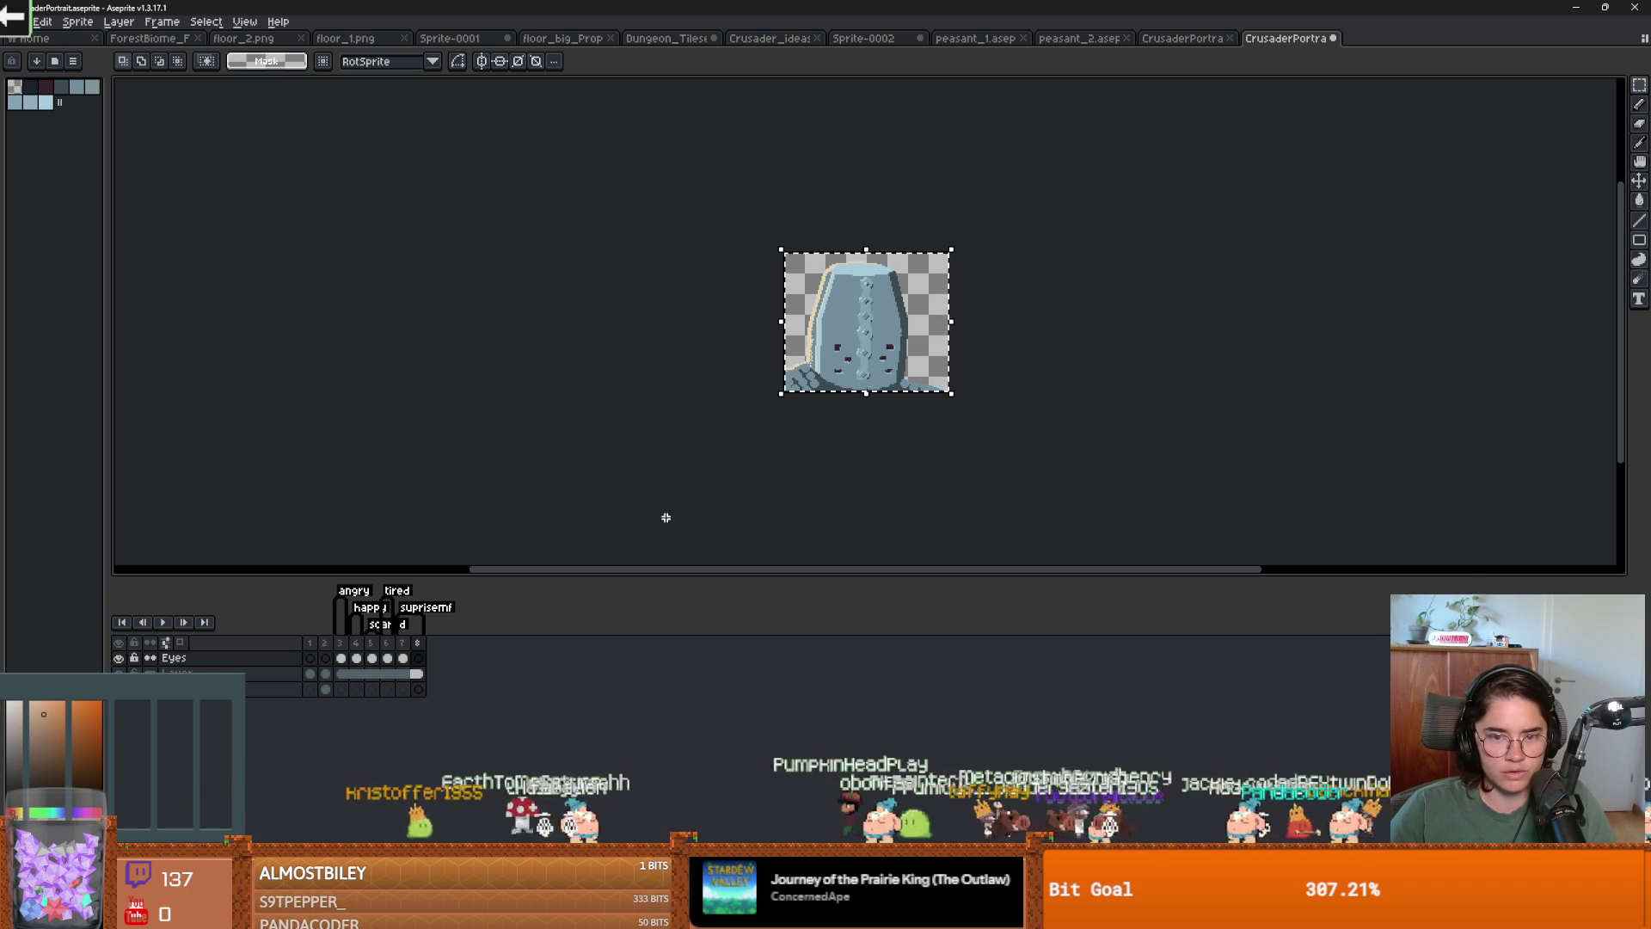
pyautogui.click(356, 658)
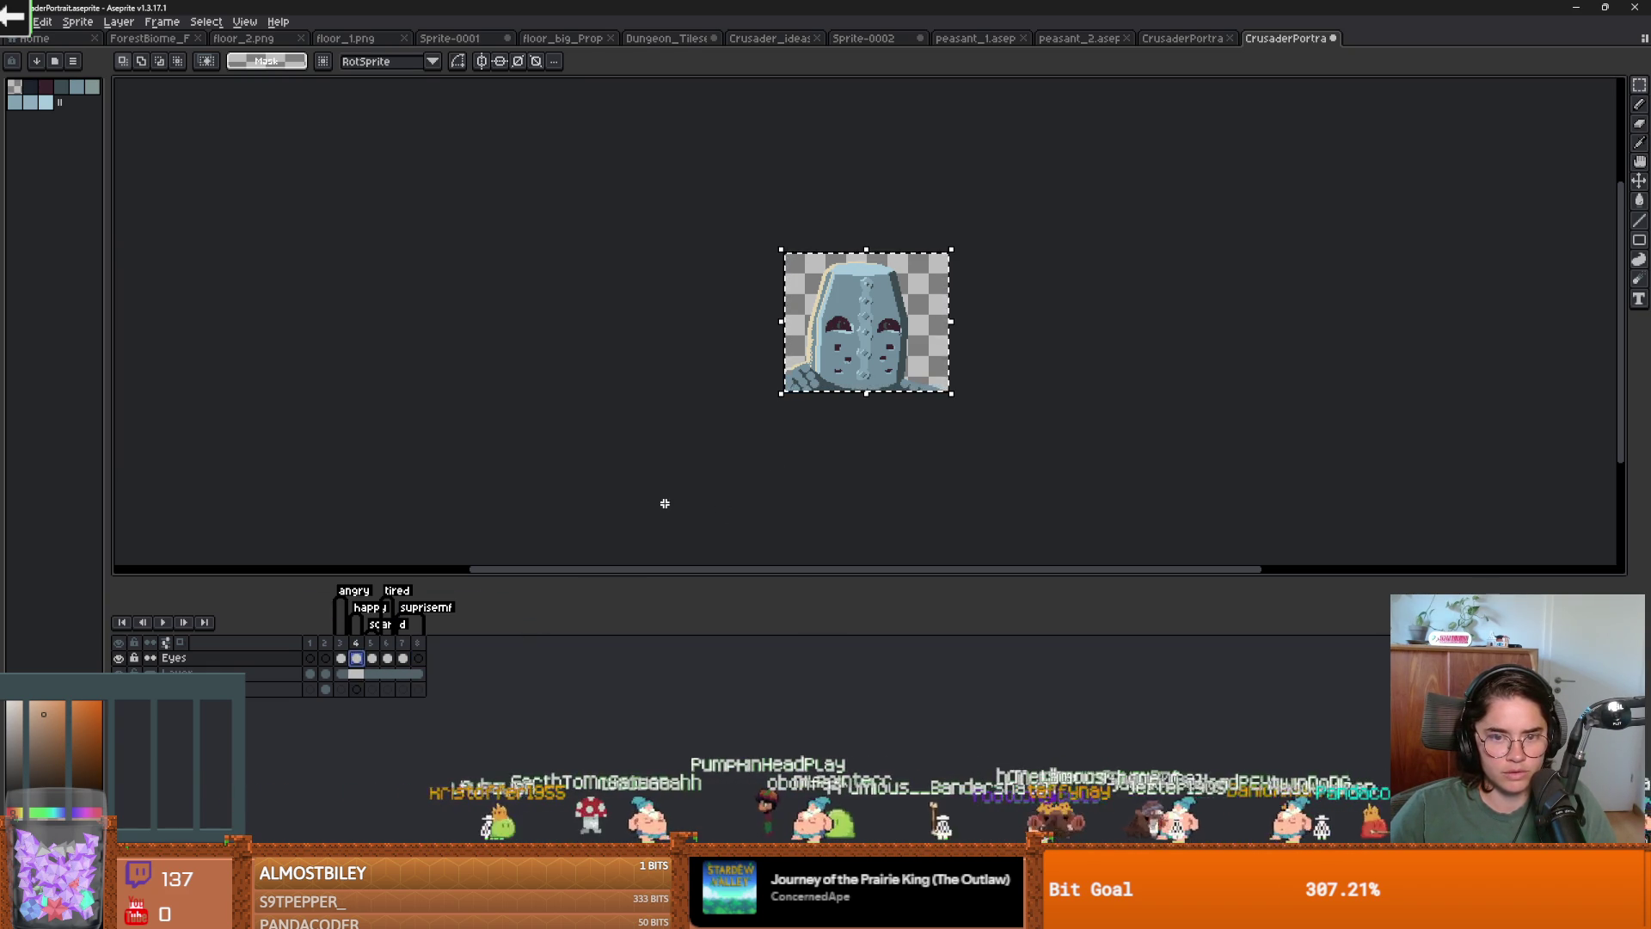
pyautogui.click(341, 658)
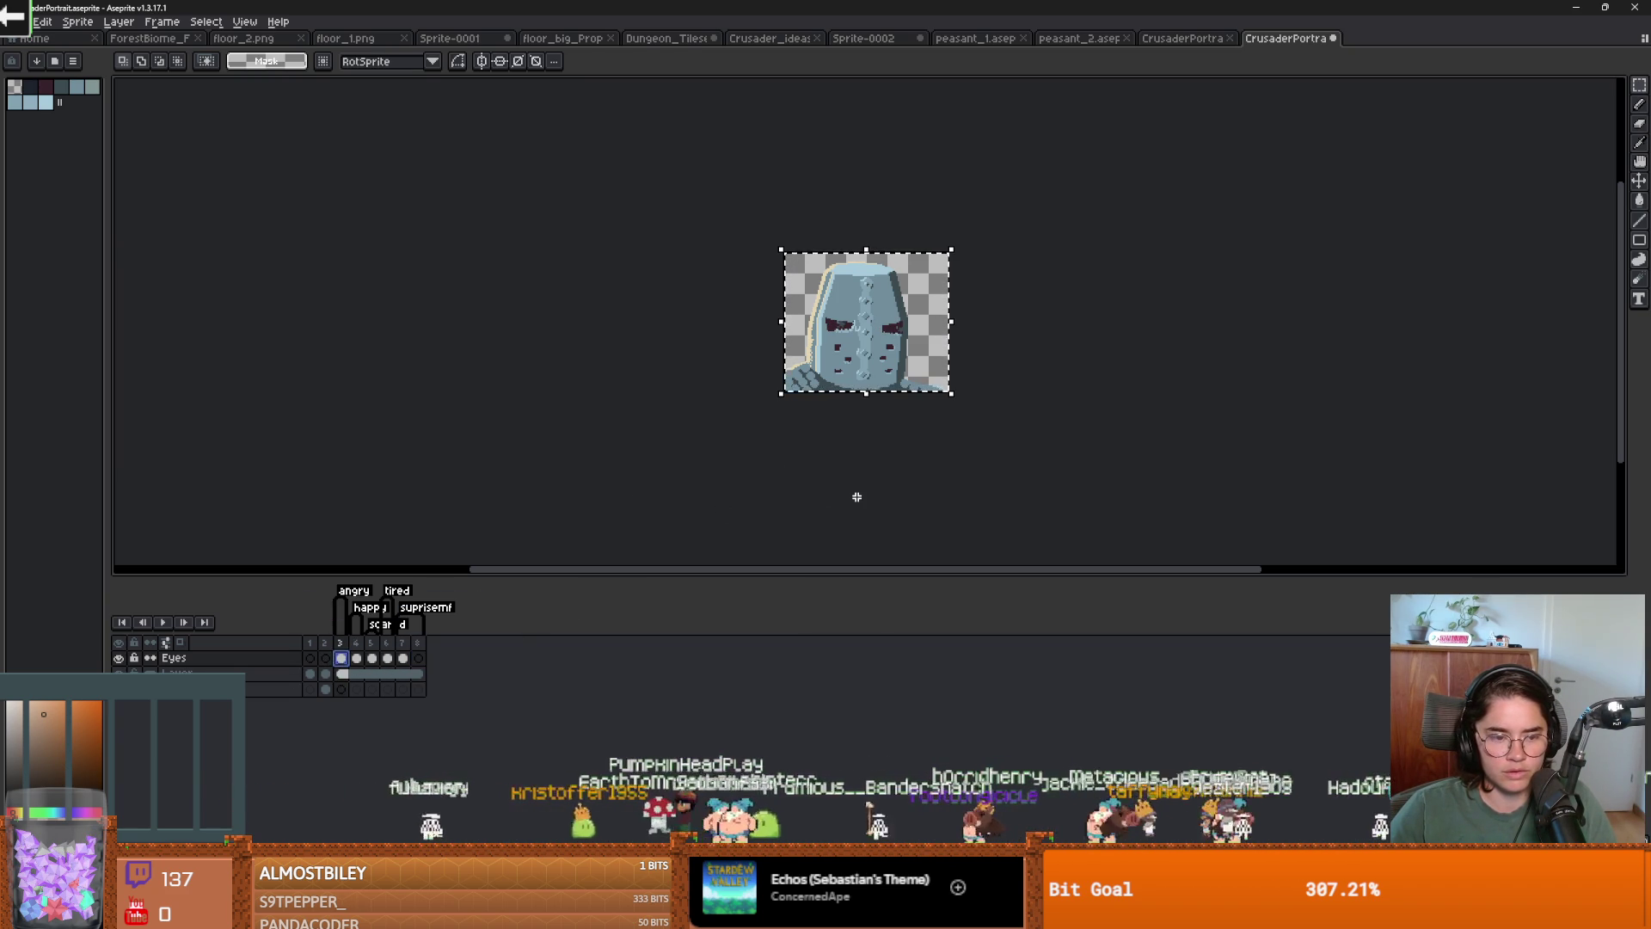
pyautogui.click(420, 676)
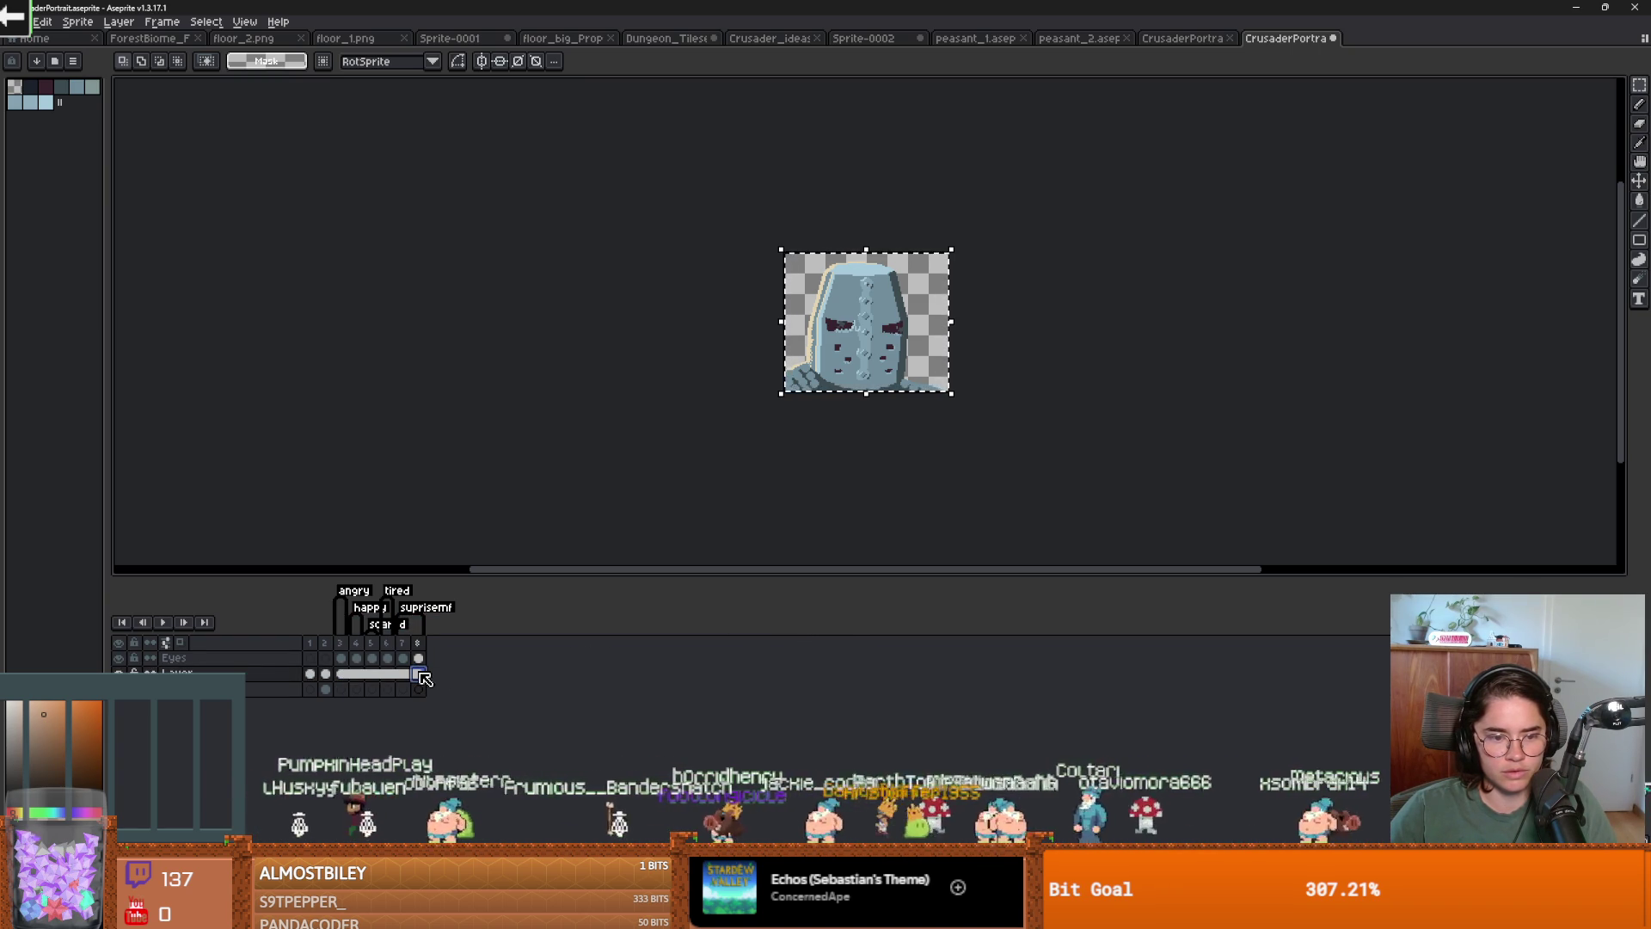
pyautogui.rightClick(421, 677)
pyautogui.click(486, 662)
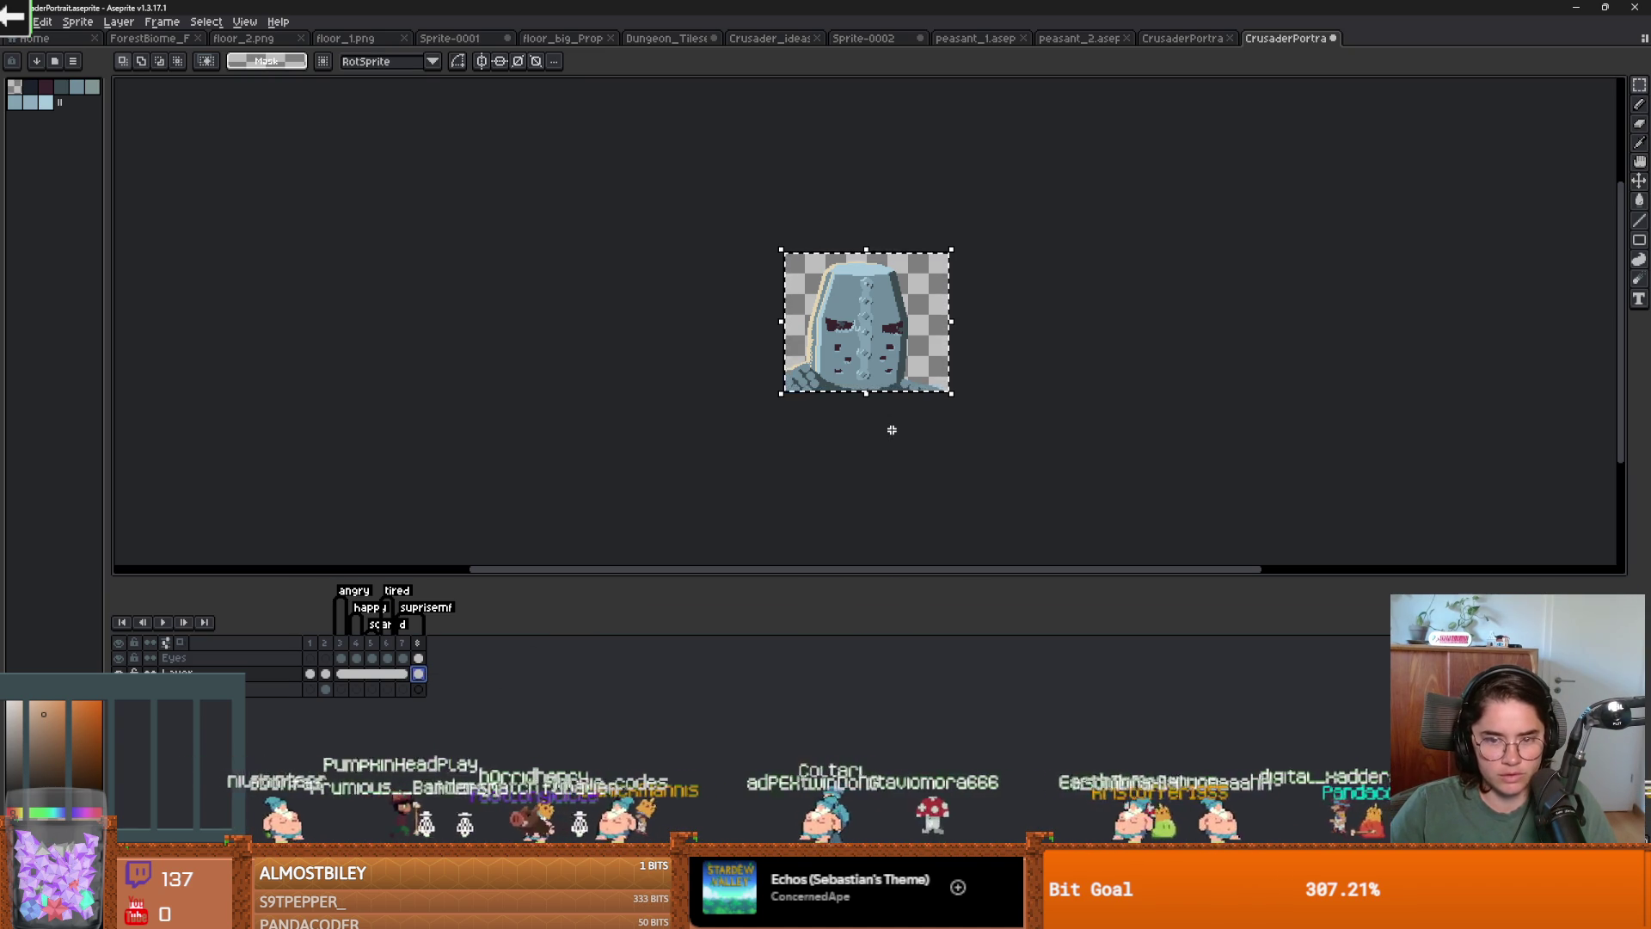
pyautogui.hotkey('shift', 'h')
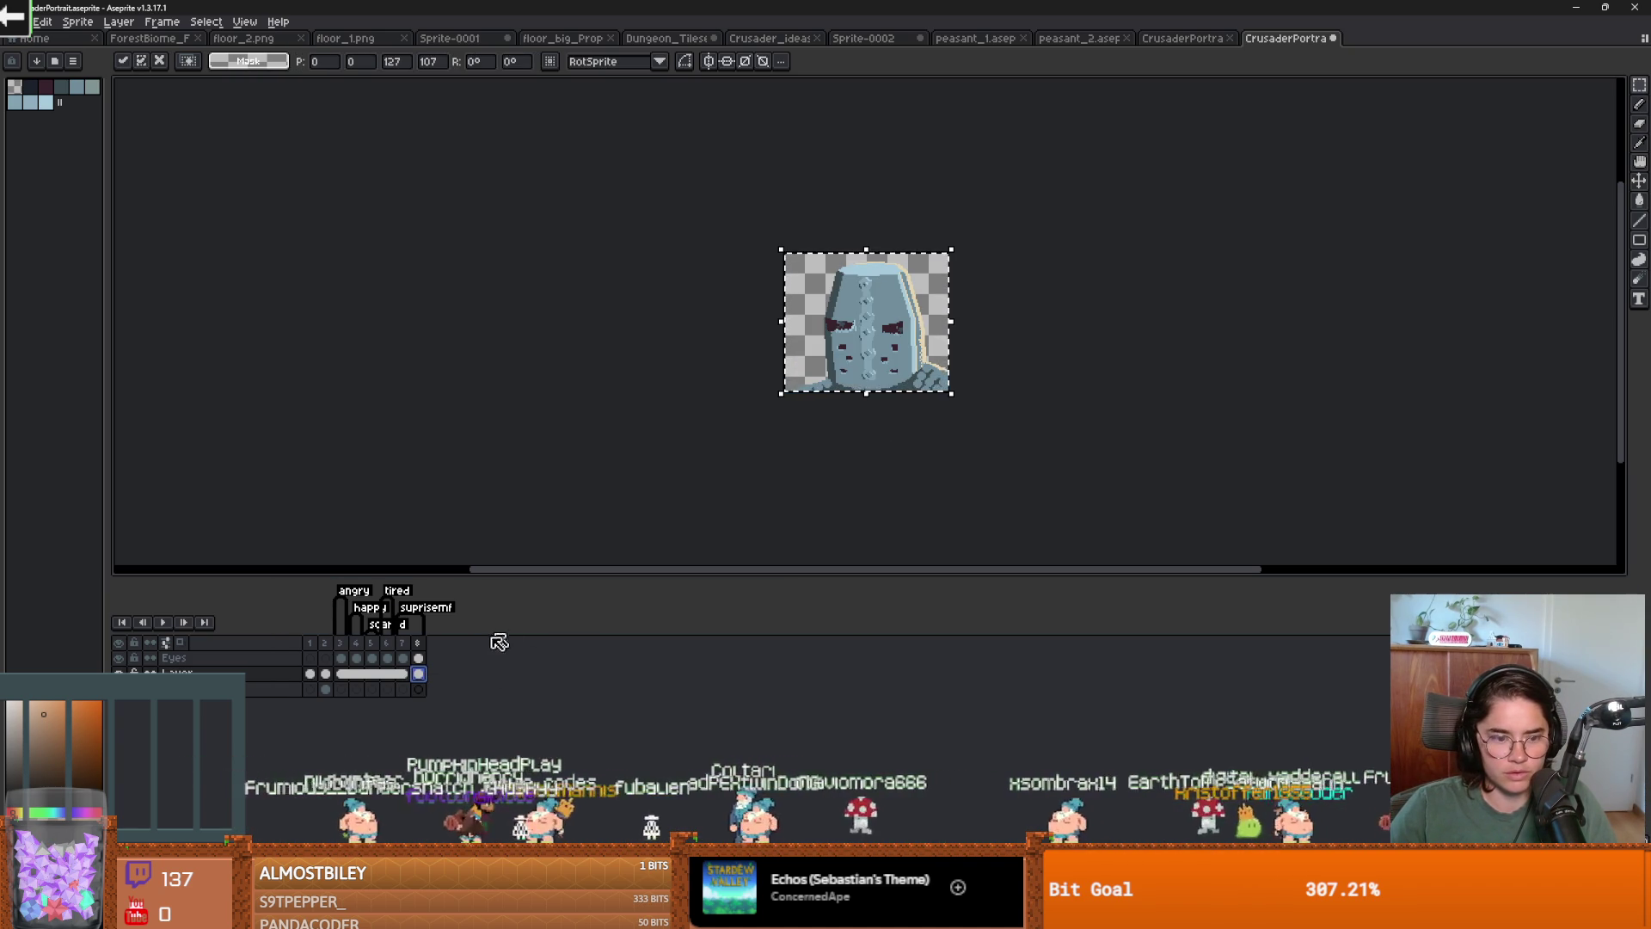
pyautogui.click(419, 658)
pyautogui.hotkey('shift', 'h')
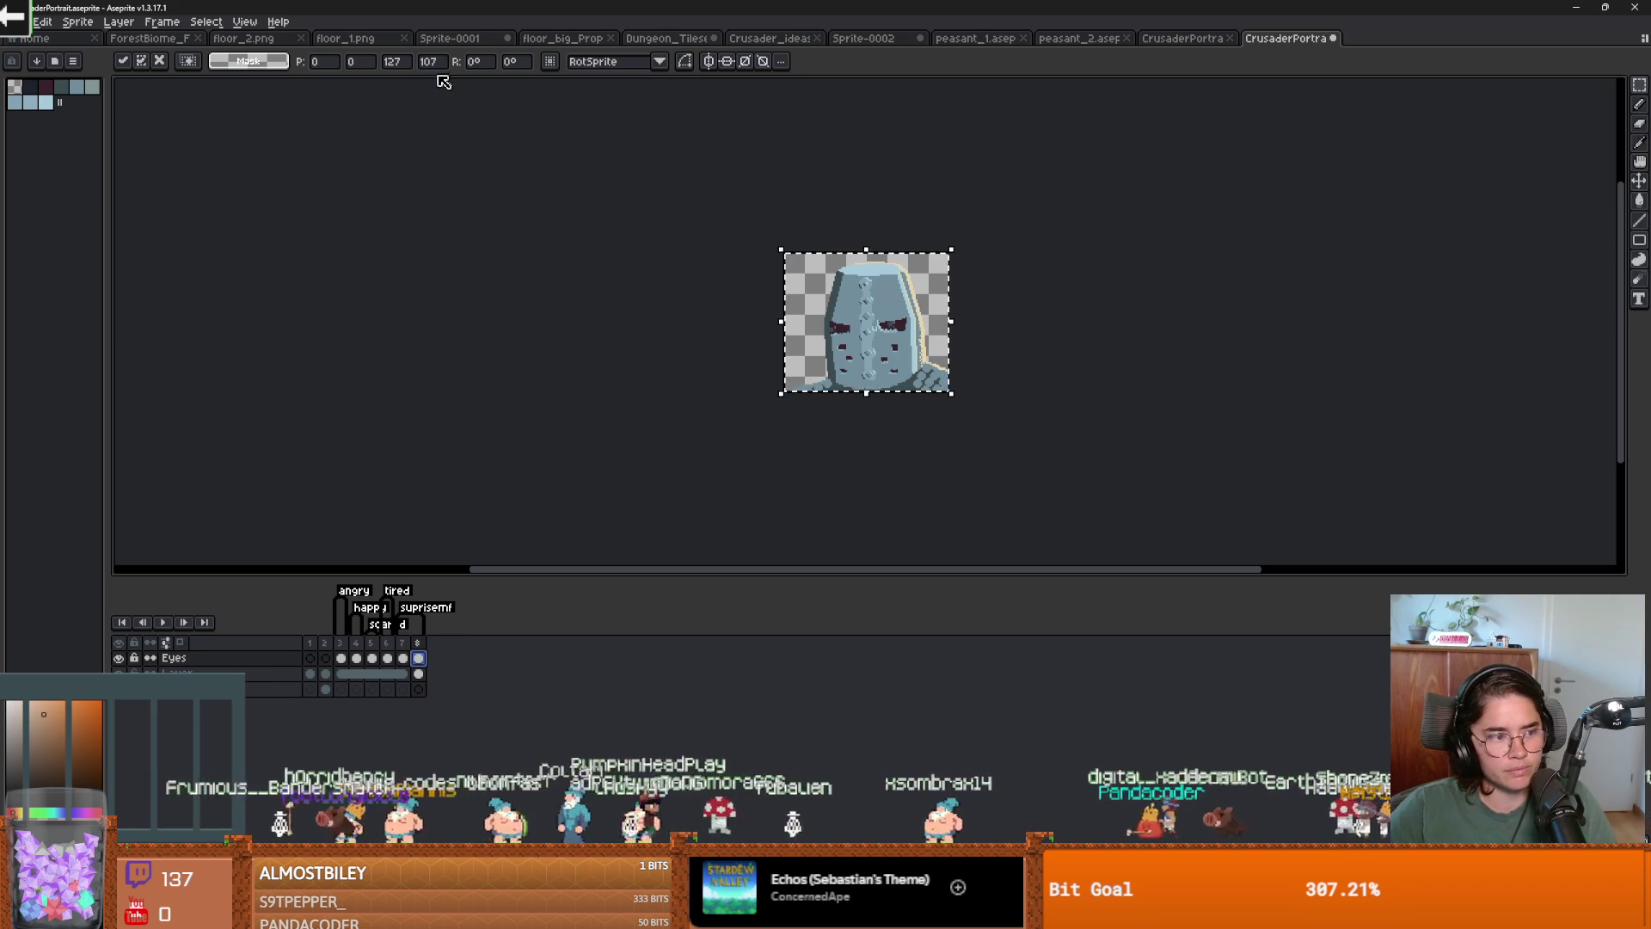
# Re-export the sprite sheet, overwriting the existing CrusaderPortraitSheet.png
pyautogui.click(18, 21)
pyautogui.moveTo(52, 156)
pyautogui.click(198, 157)
pyautogui.click(374, 258)
pyautogui.click(785, 497)
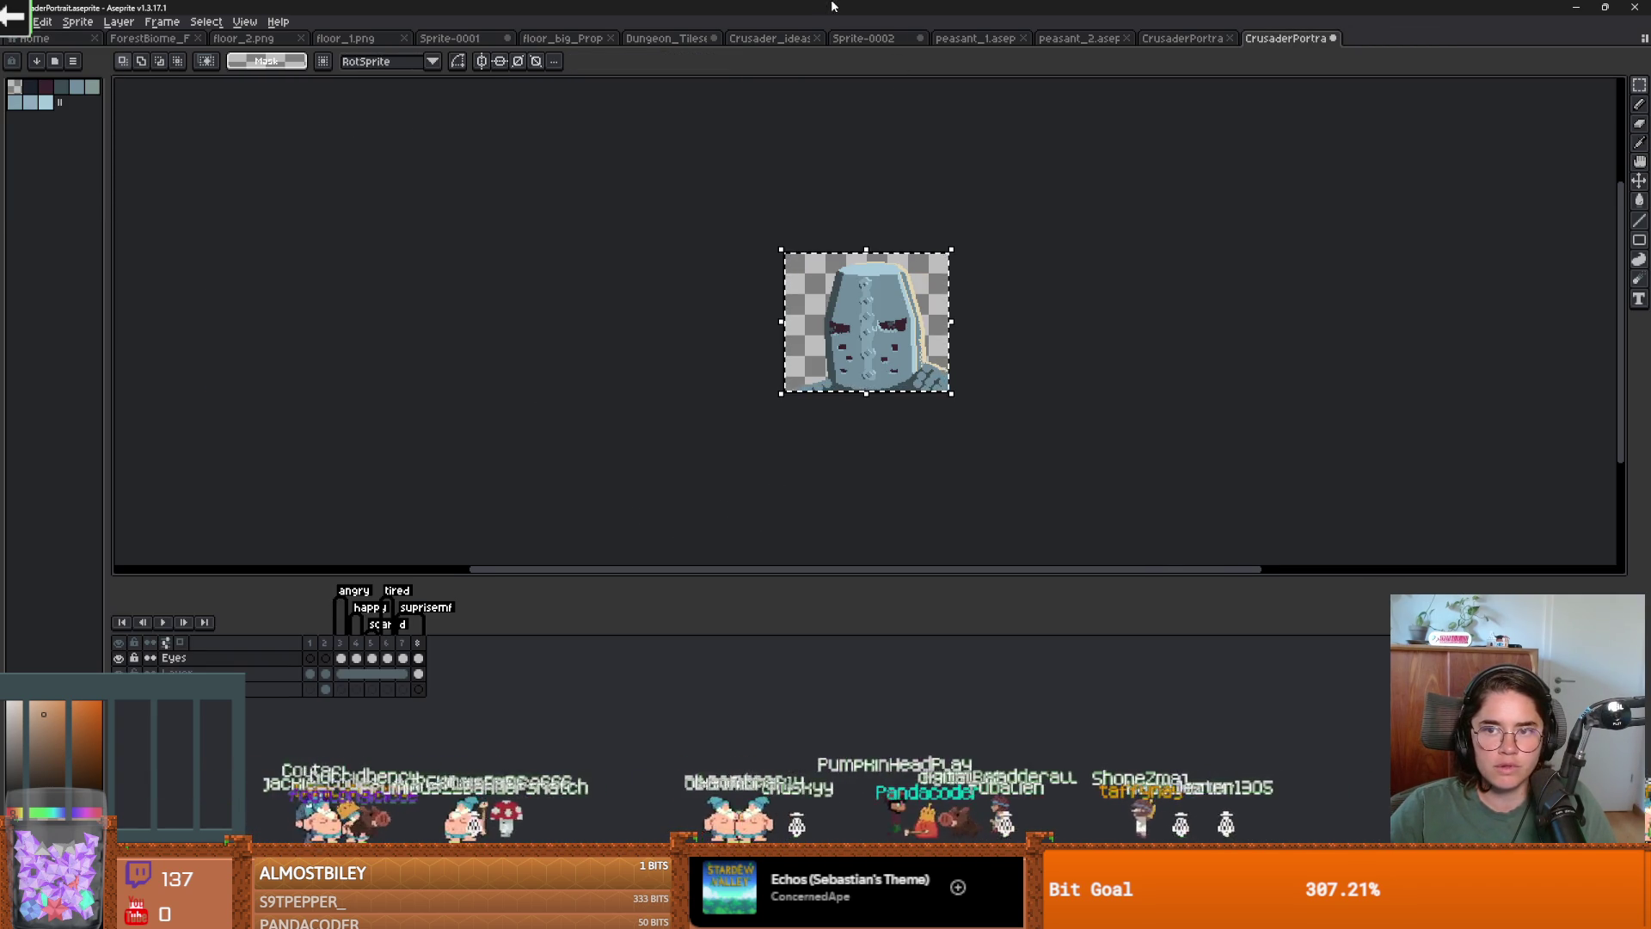
pyautogui.hotkey('alt', 'Tab')
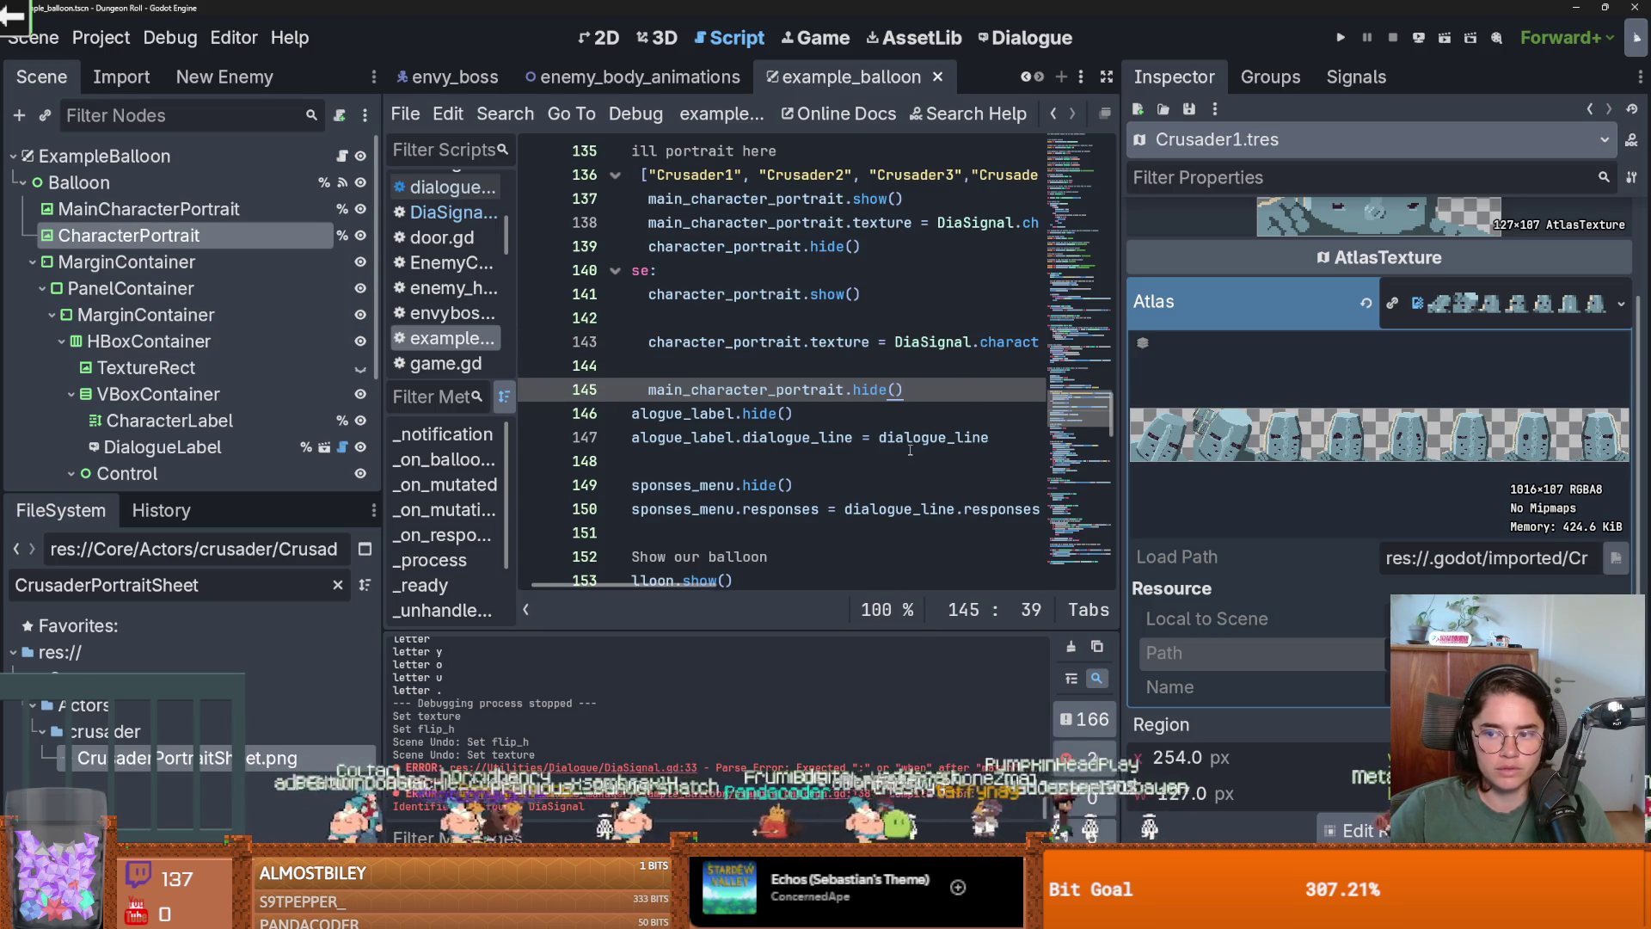
# Clear the FileSystem filter and duplicate Portraits/Crusader5.tres as Crusader6.tres
pyautogui.scroll(-1, 845, 447)
pyautogui.scroll(1, 845, 447)
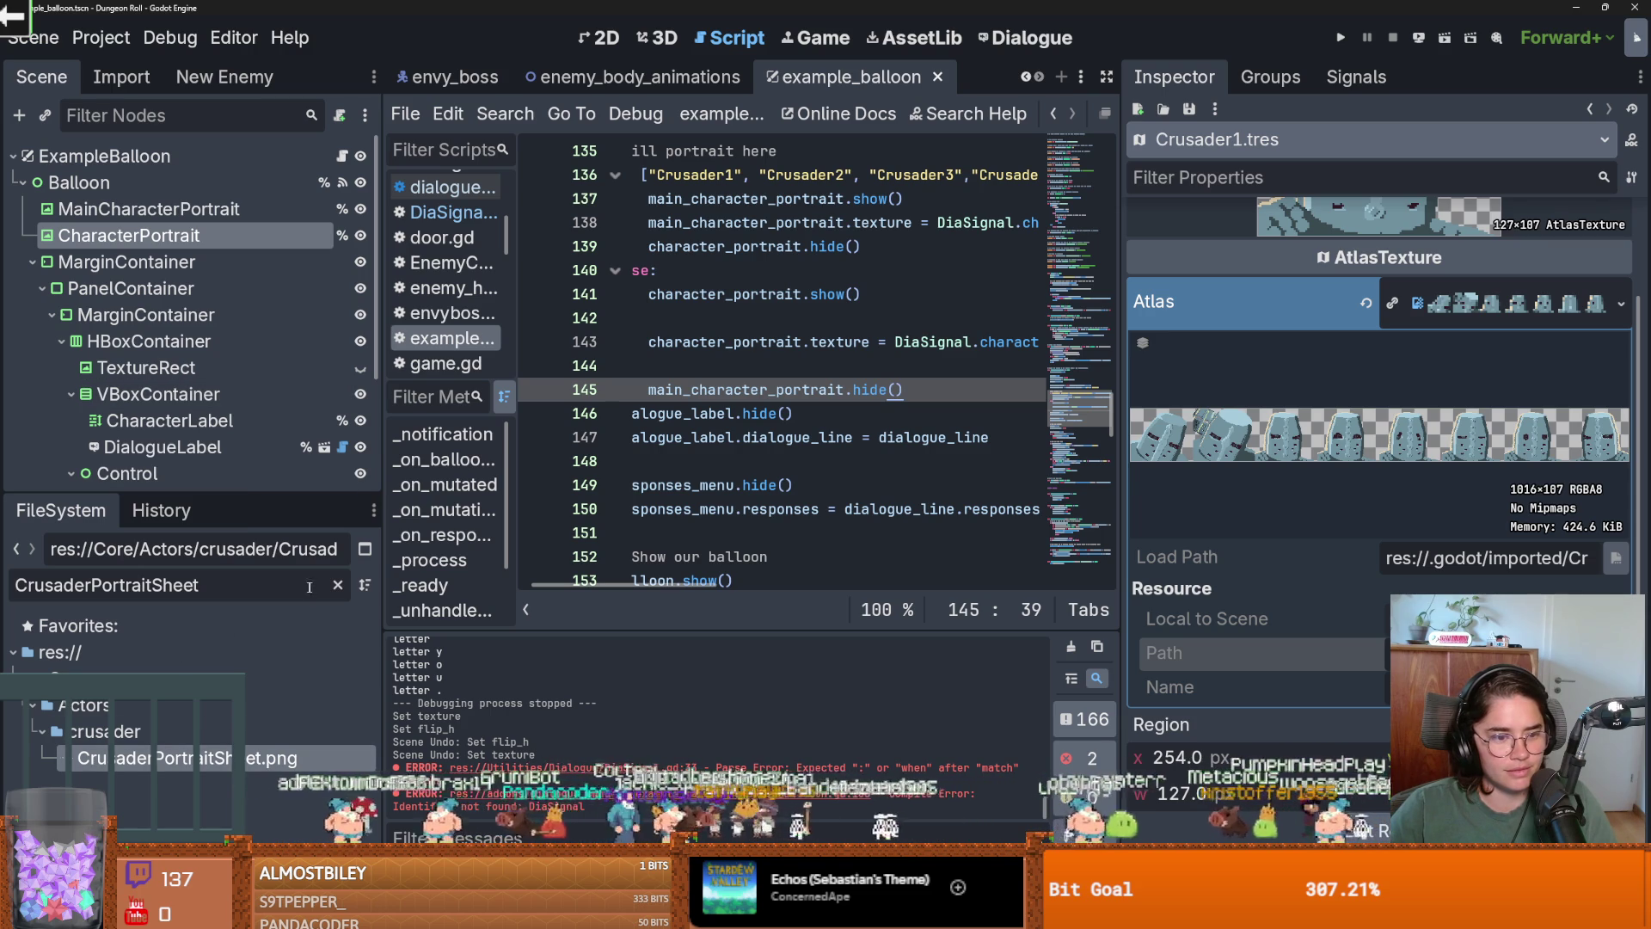
pyautogui.click(337, 585)
pyautogui.scroll(-2, 199, 773)
pyautogui.scroll(-3, 199, 772)
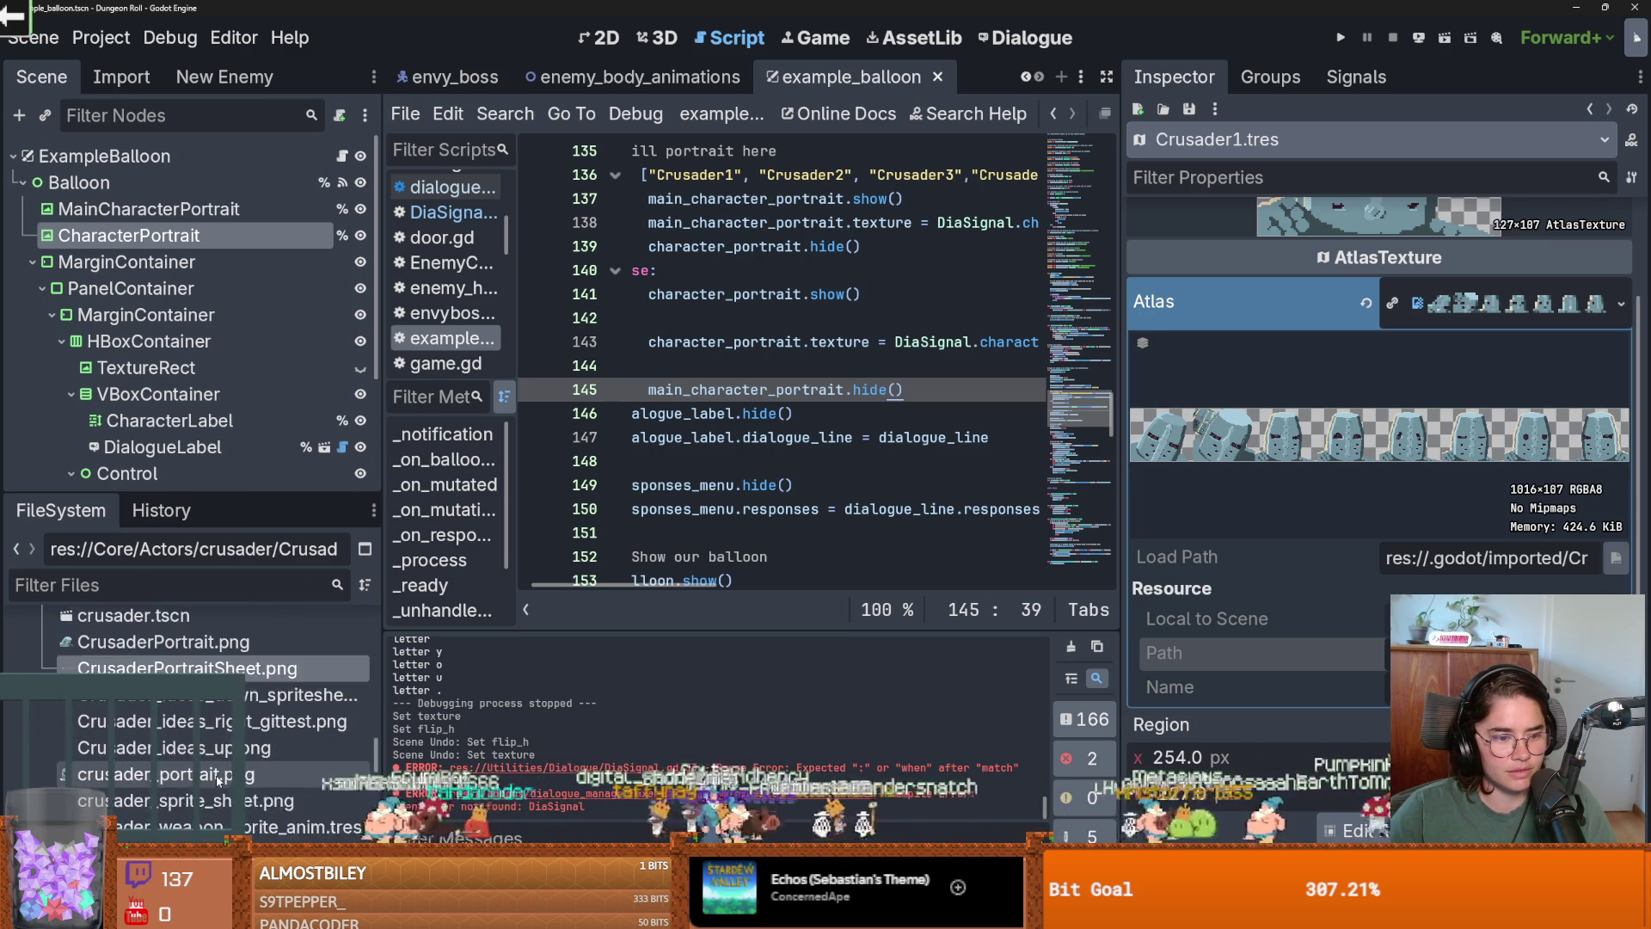
pyautogui.scroll(5, 215, 779)
pyautogui.scroll(3, 215, 731)
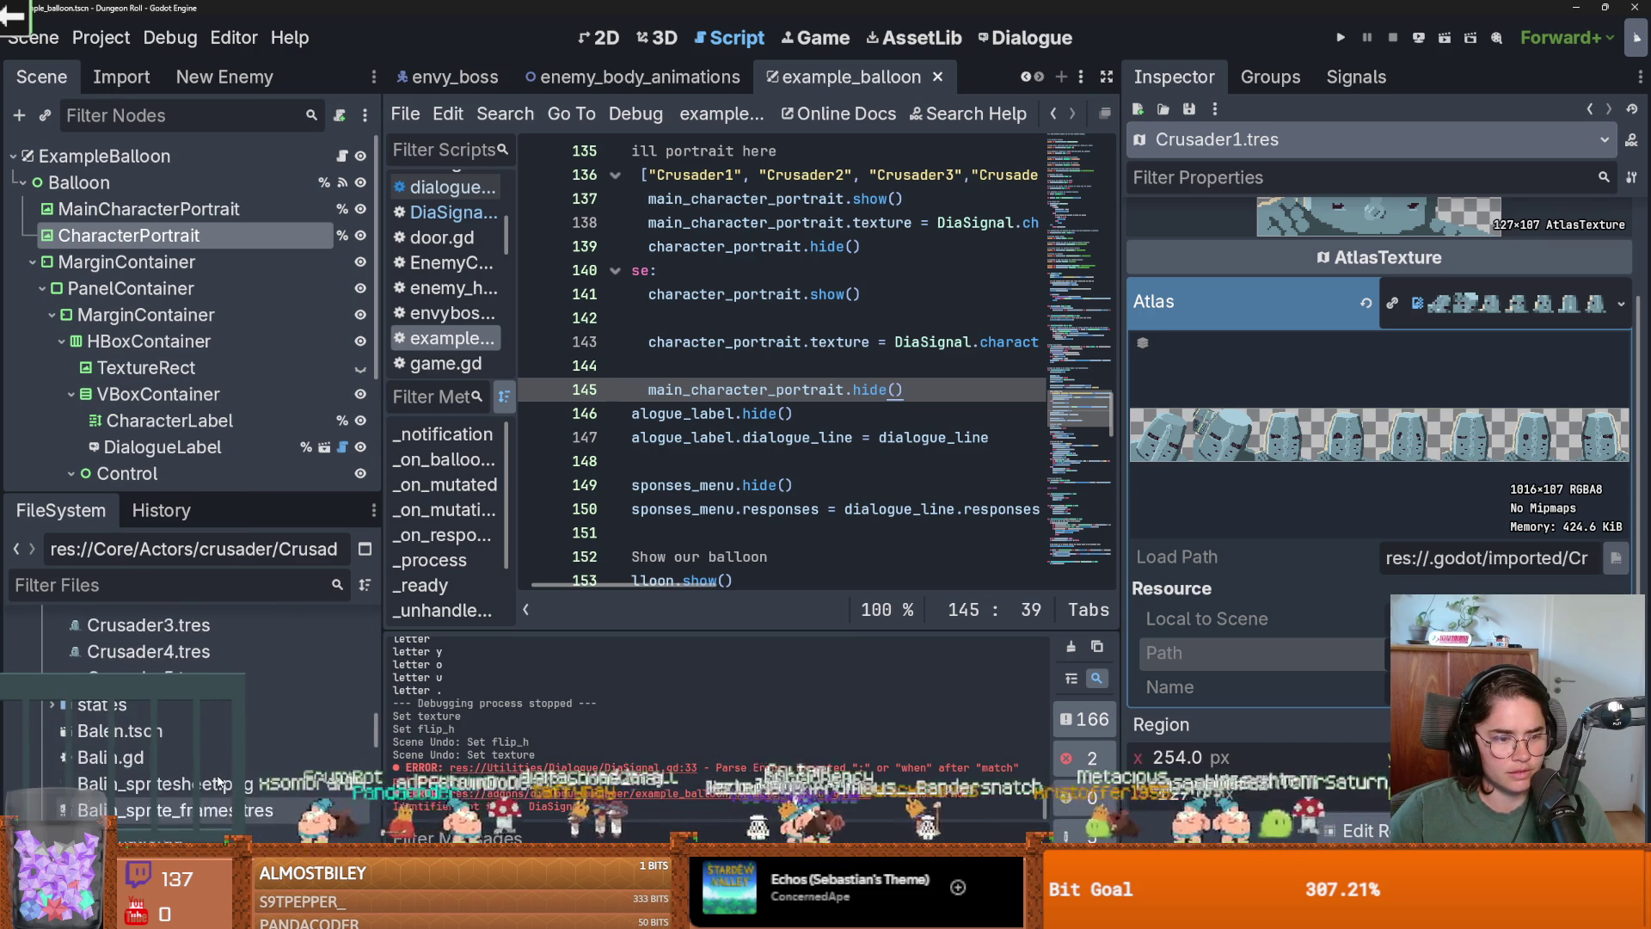
pyautogui.click(180, 780)
pyautogui.hotkey('ctrl', 'd')
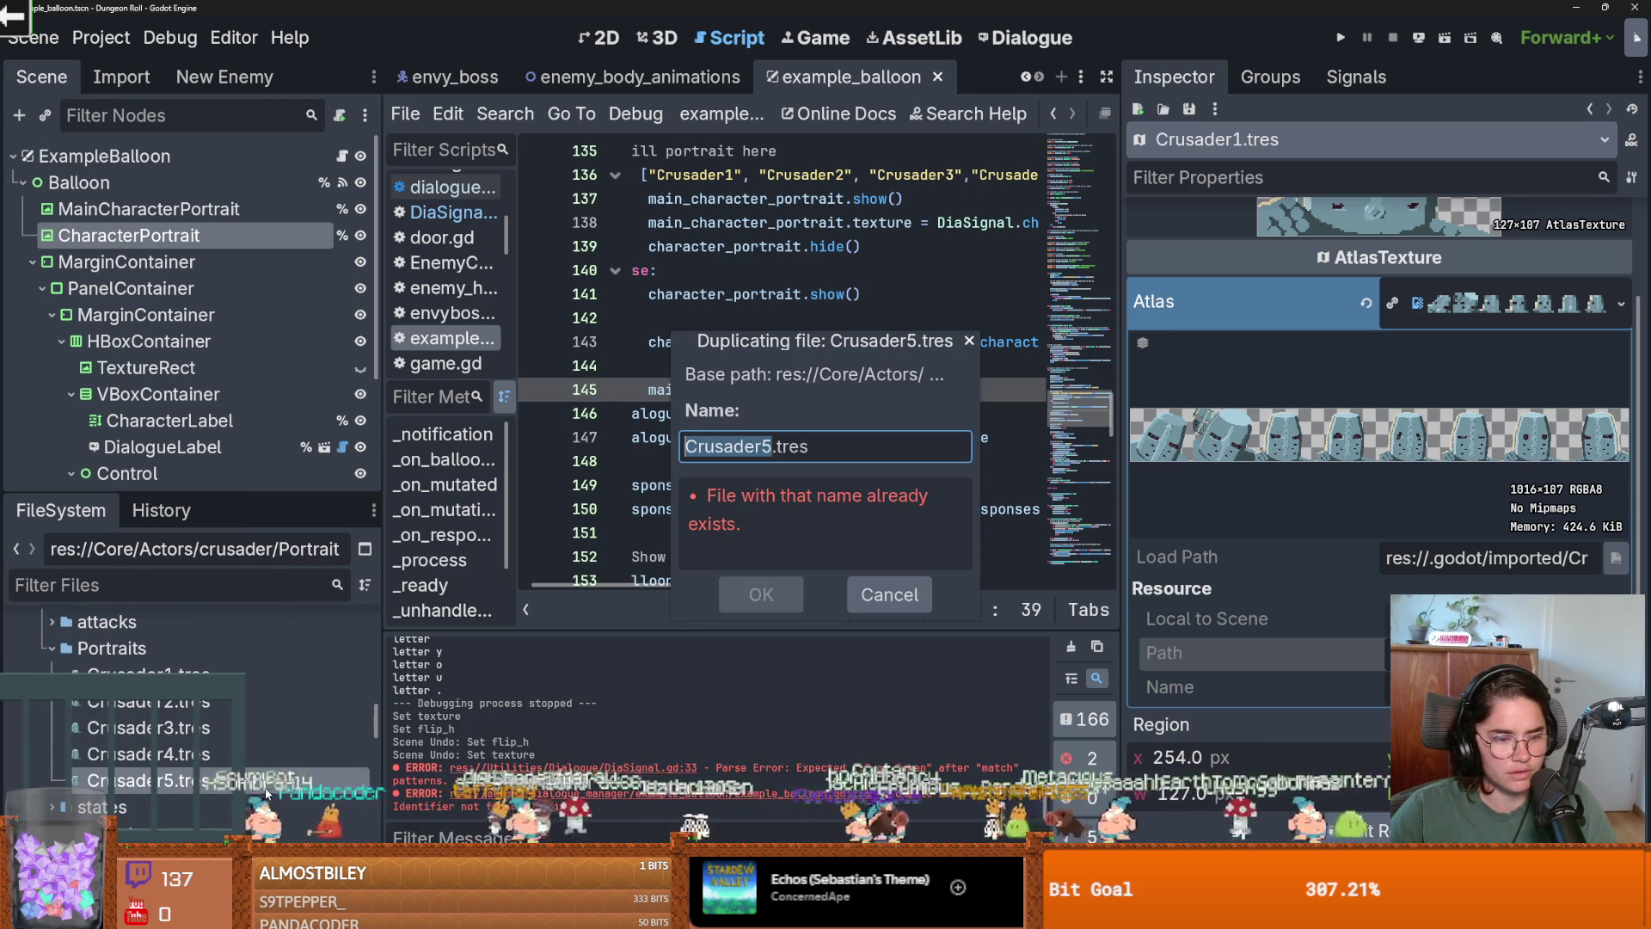
pyautogui.click(773, 446)
pyautogui.press('BackSpace')
pyautogui.write('6')
pyautogui.press('Return')
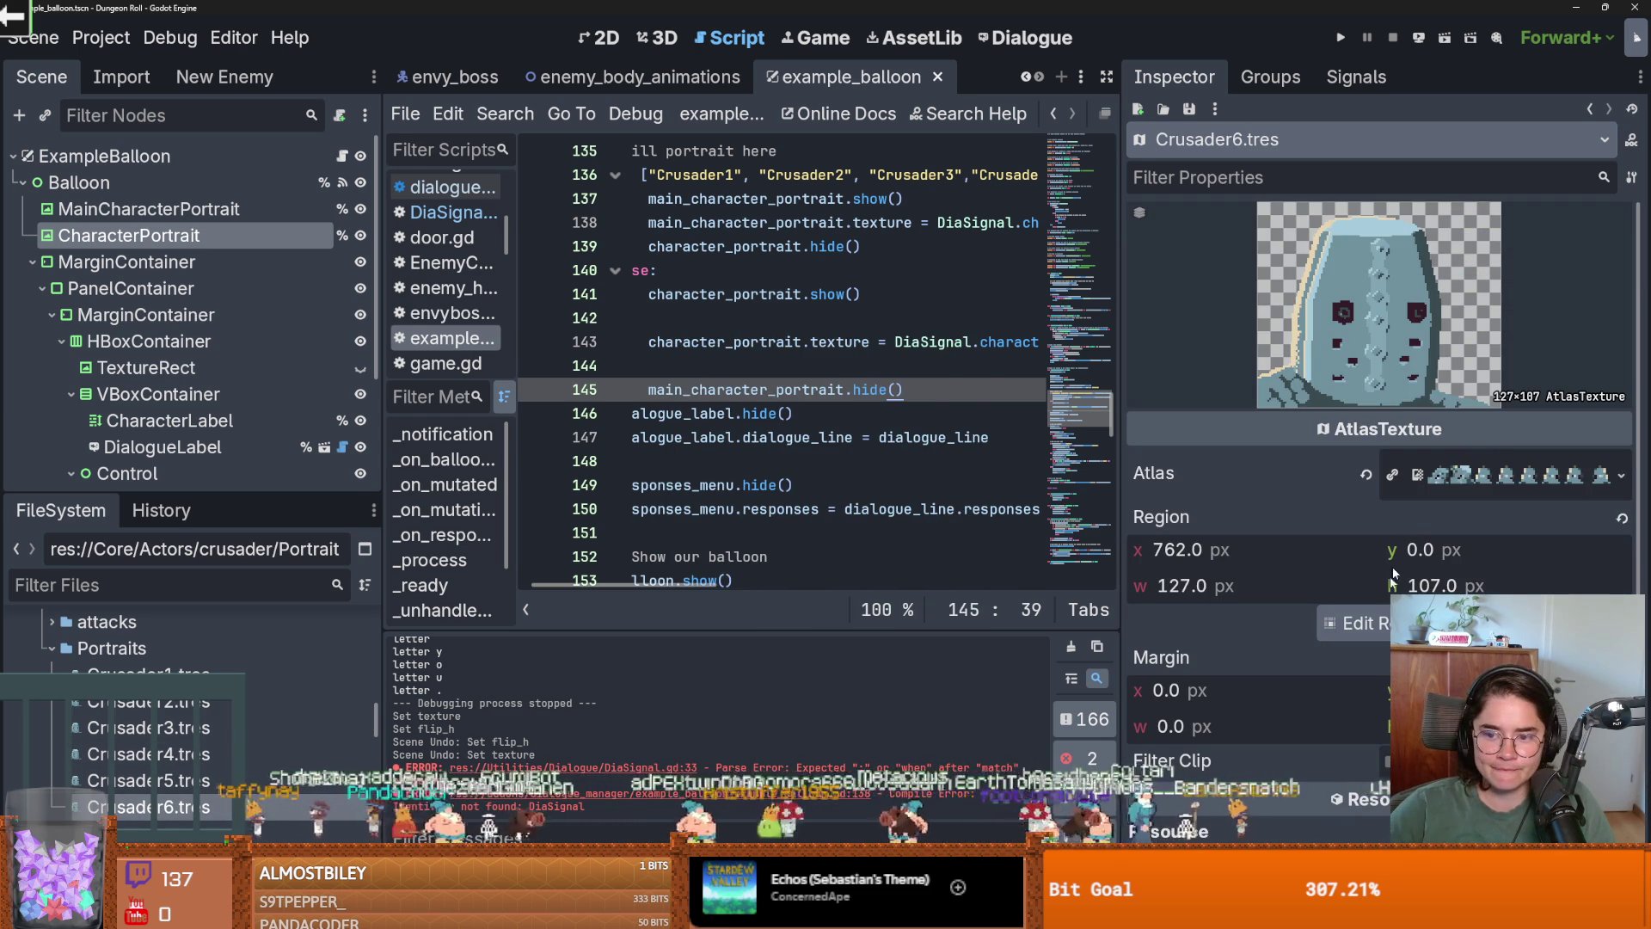
# Open the Region Editor for Crusader6.tres's atlas texture
pyautogui.click(1621, 475)
pyautogui.click(1376, 623)
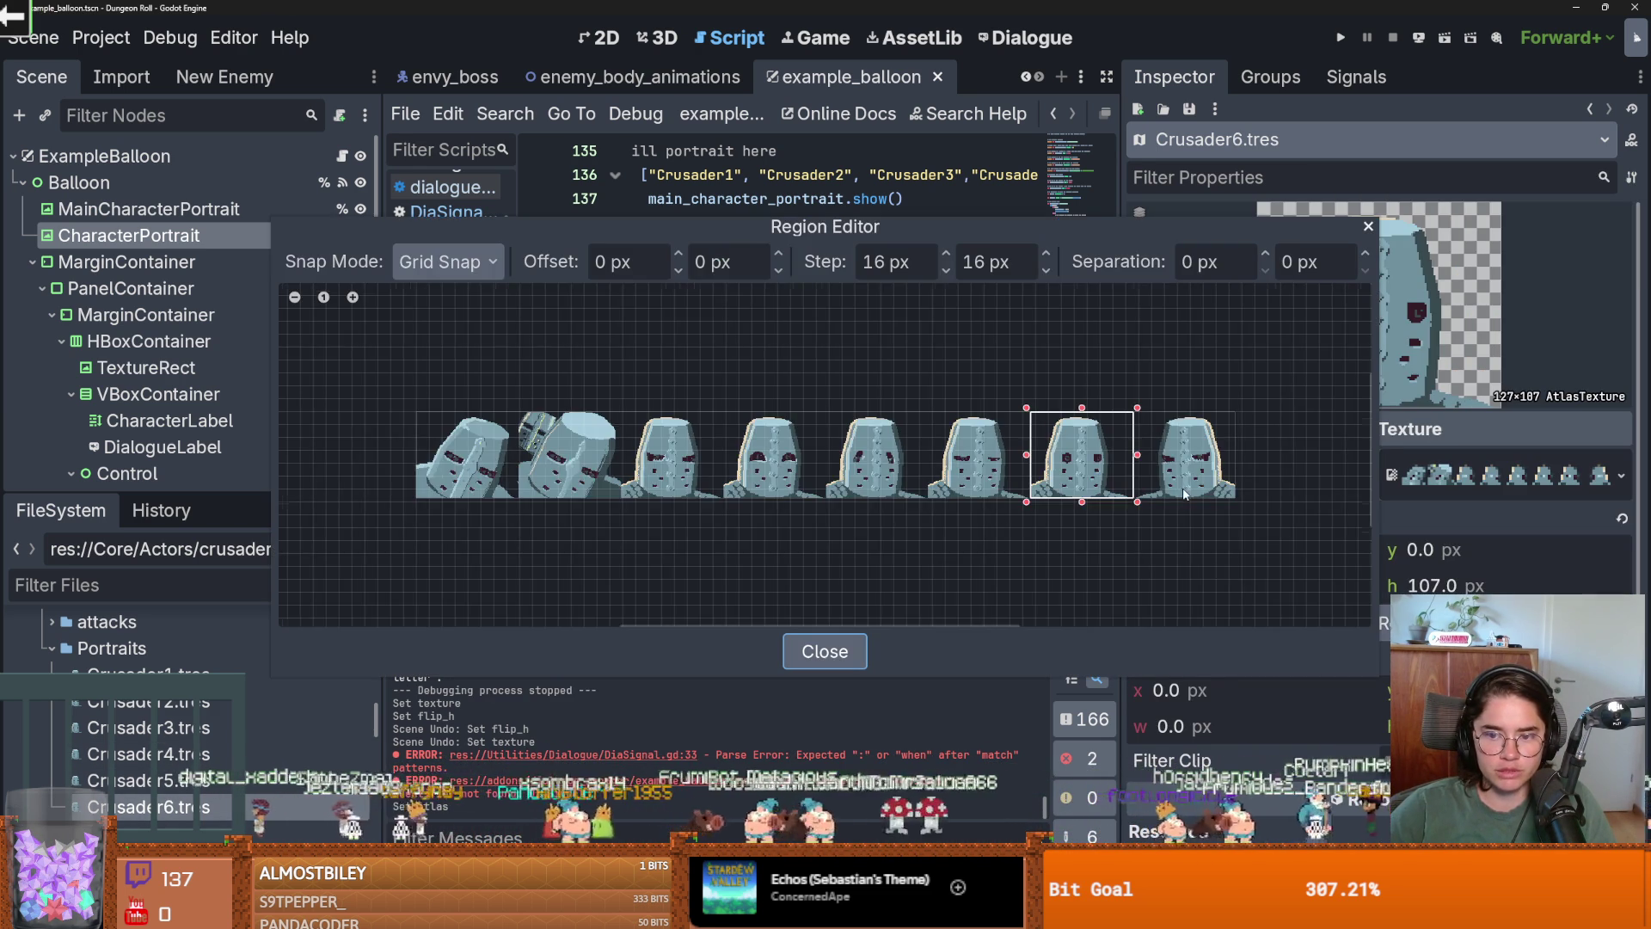
pyautogui.scroll(3, 1178, 490)
pyautogui.moveTo(1273, 515)
pyautogui.mouseDown()
pyautogui.moveTo(1099, 375)
pyautogui.moveTo(1105, 344)
pyautogui.moveTo(1277, 499)
pyautogui.moveTo(1301, 499)
pyautogui.mouseUp()
pyautogui.rightClick(1265, 362)
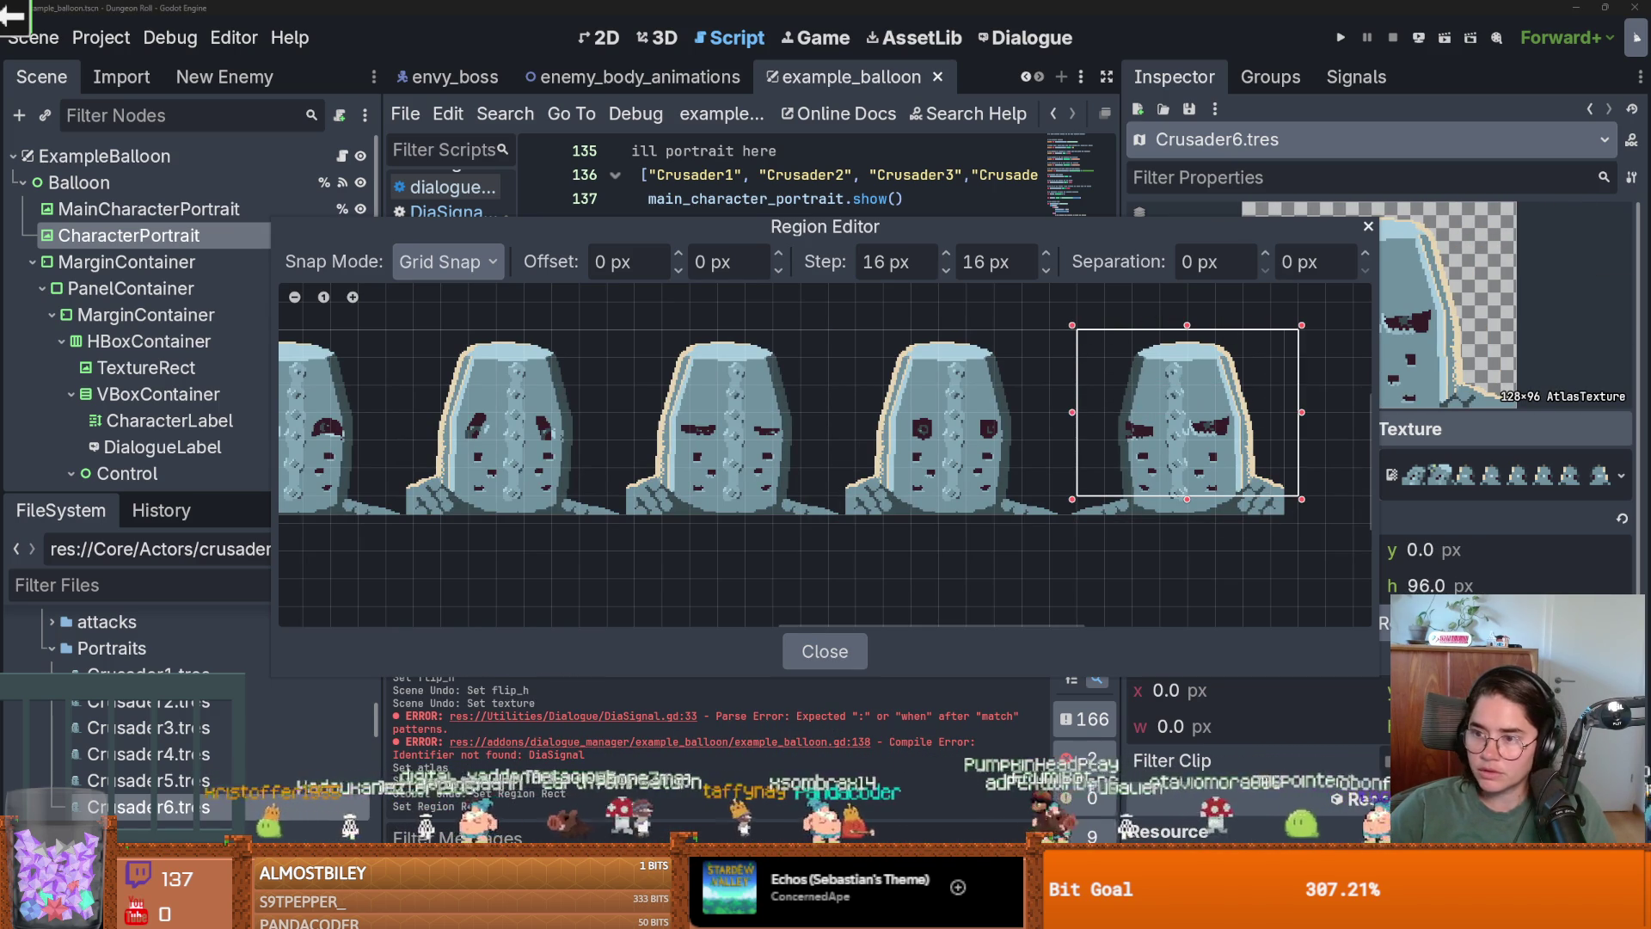
# Set a 127×107 px grid snap, snap the region to the last helmet at x 889, and save
pyautogui.click(881, 262)
pyautogui.press('Tab')
pyautogui.write('10')
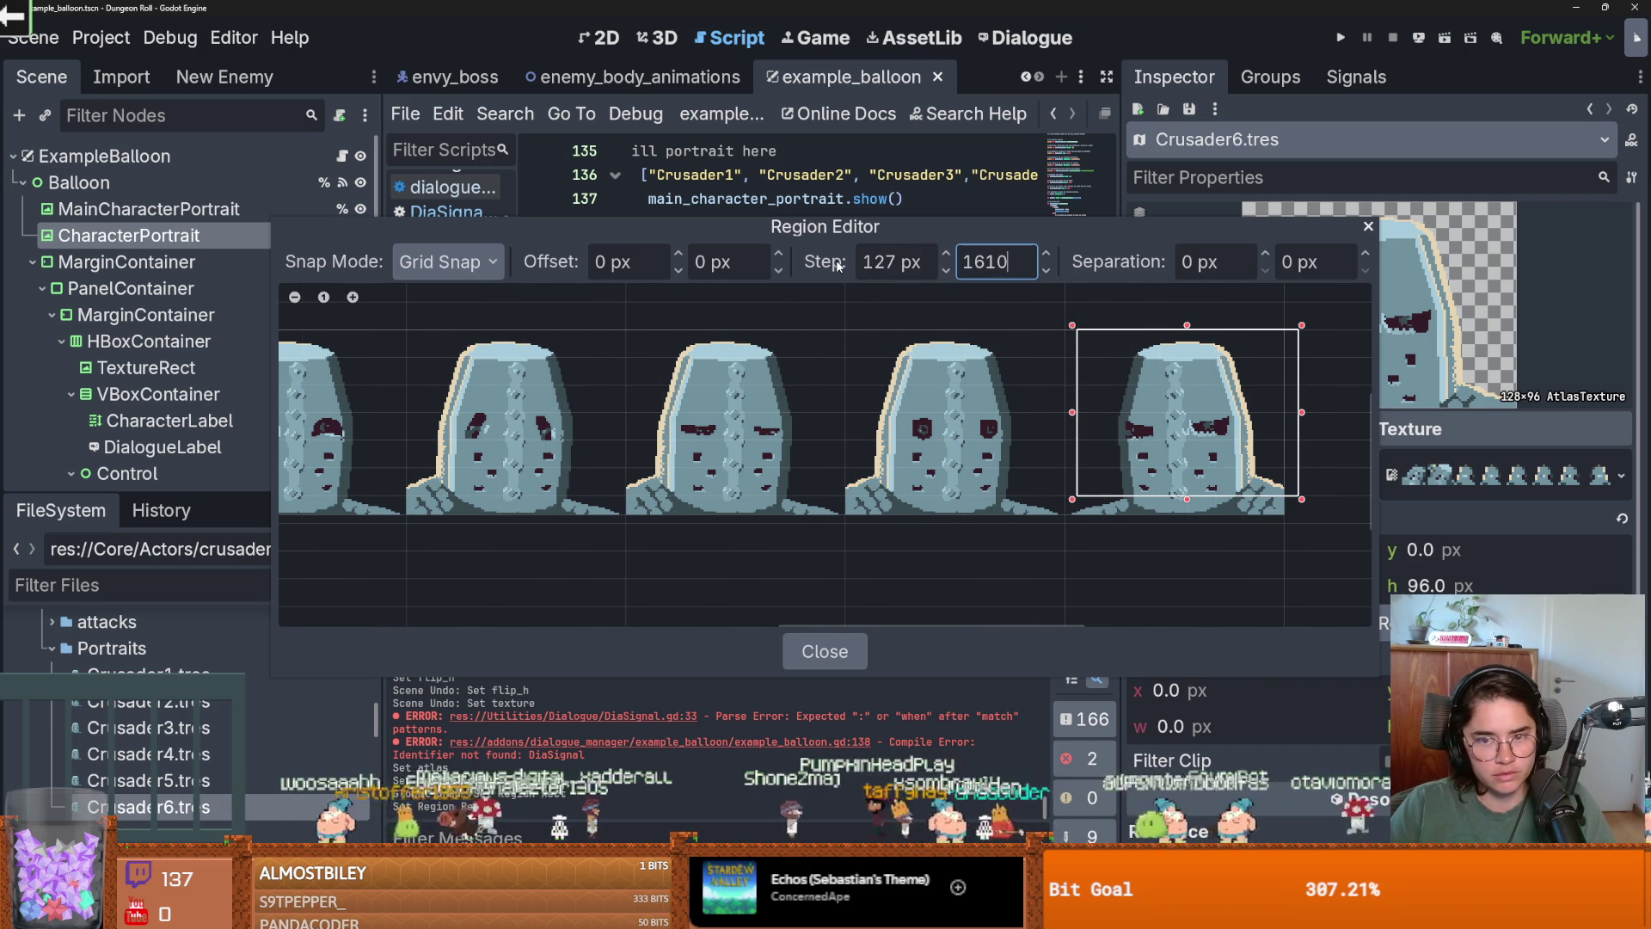
pyautogui.press('Return')
pyautogui.click(1225, 506)
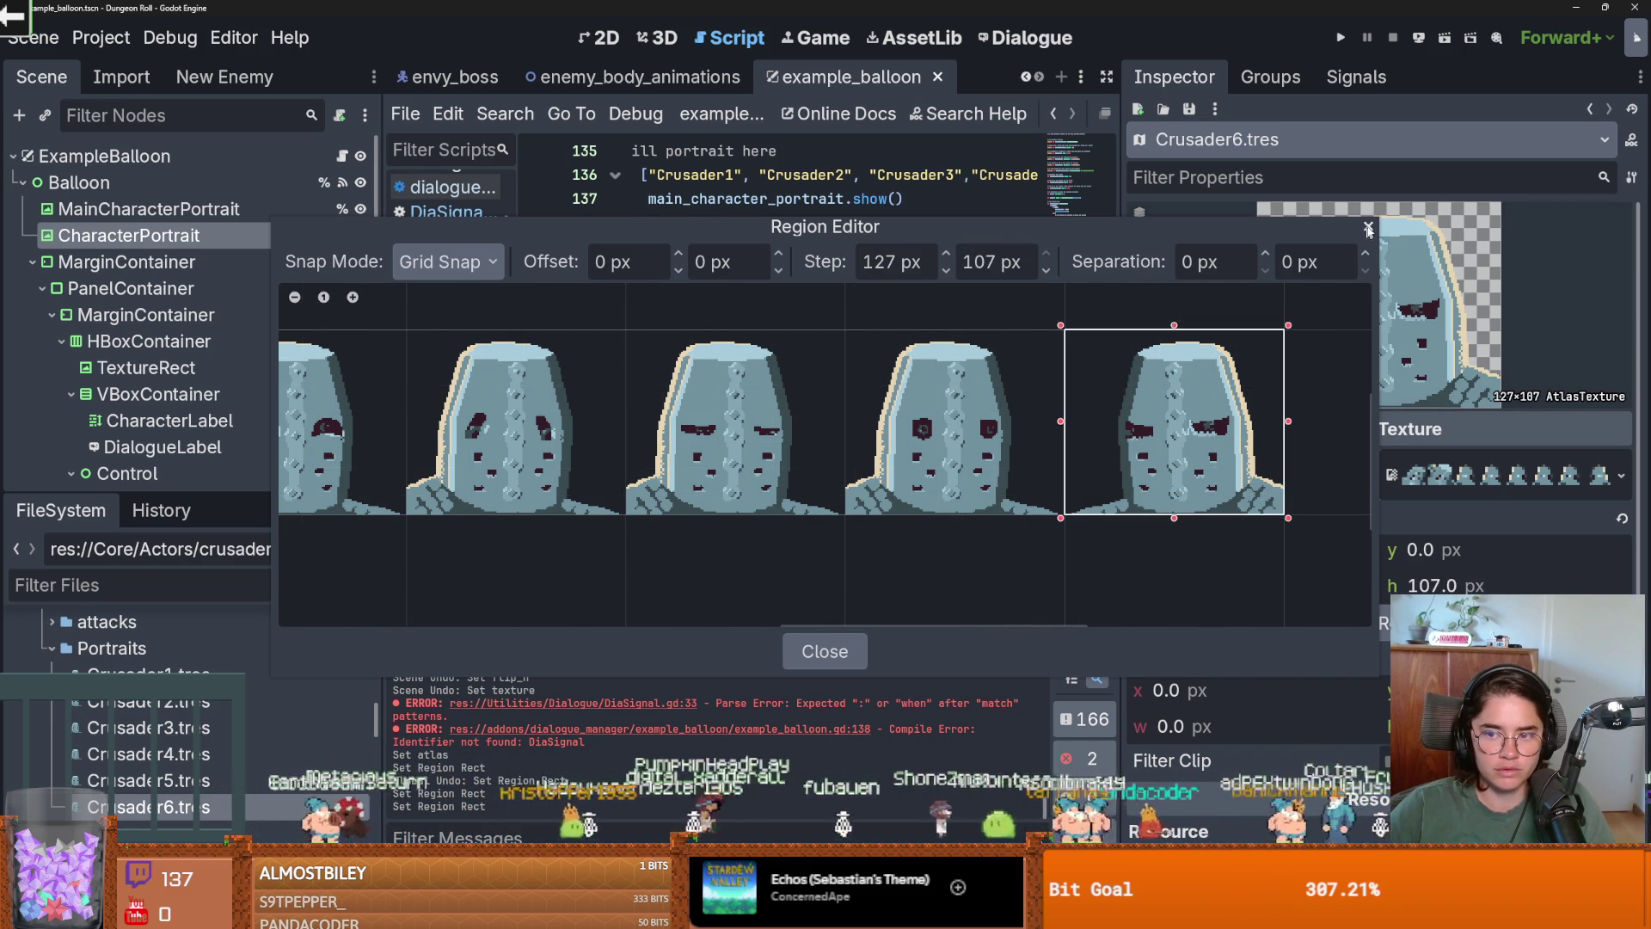
pyautogui.click(1368, 226)
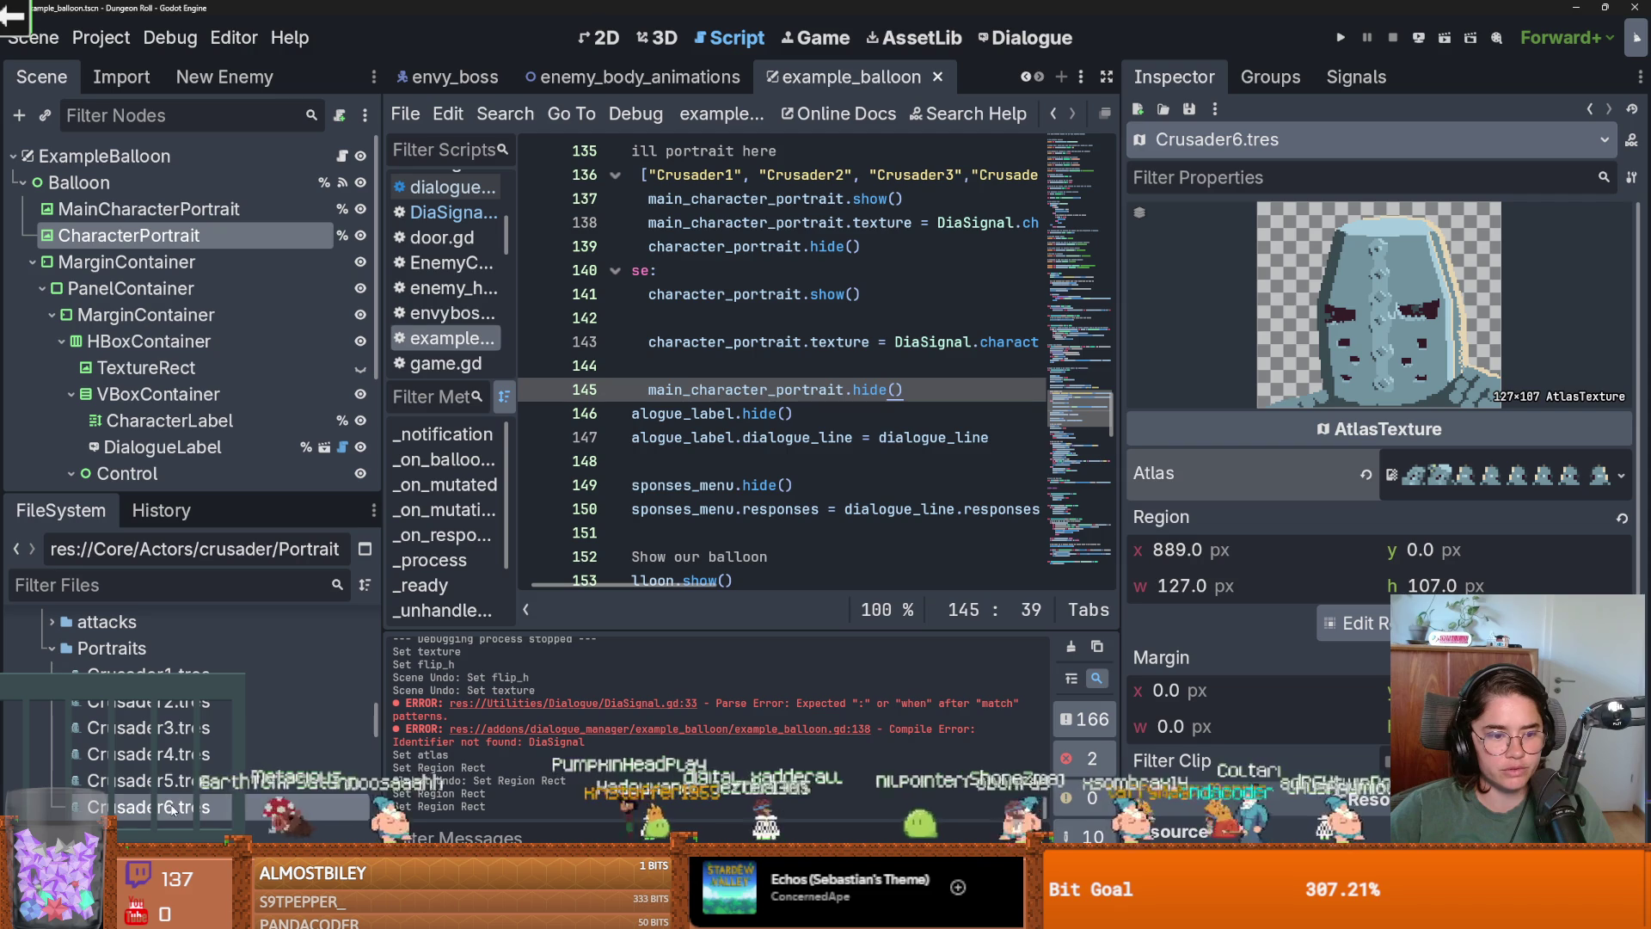
pyautogui.hotkey('ctrl', 's')
pyautogui.scroll(1, 761, 458)
# Follow example_balloon.gd's portrait lookup on line 143 to character_to_portrait in DiaSignal.gd
pyautogui.moveTo(1122, 420); pyautogui.dragTo(1469, 420)
pyautogui.click(1025, 38)
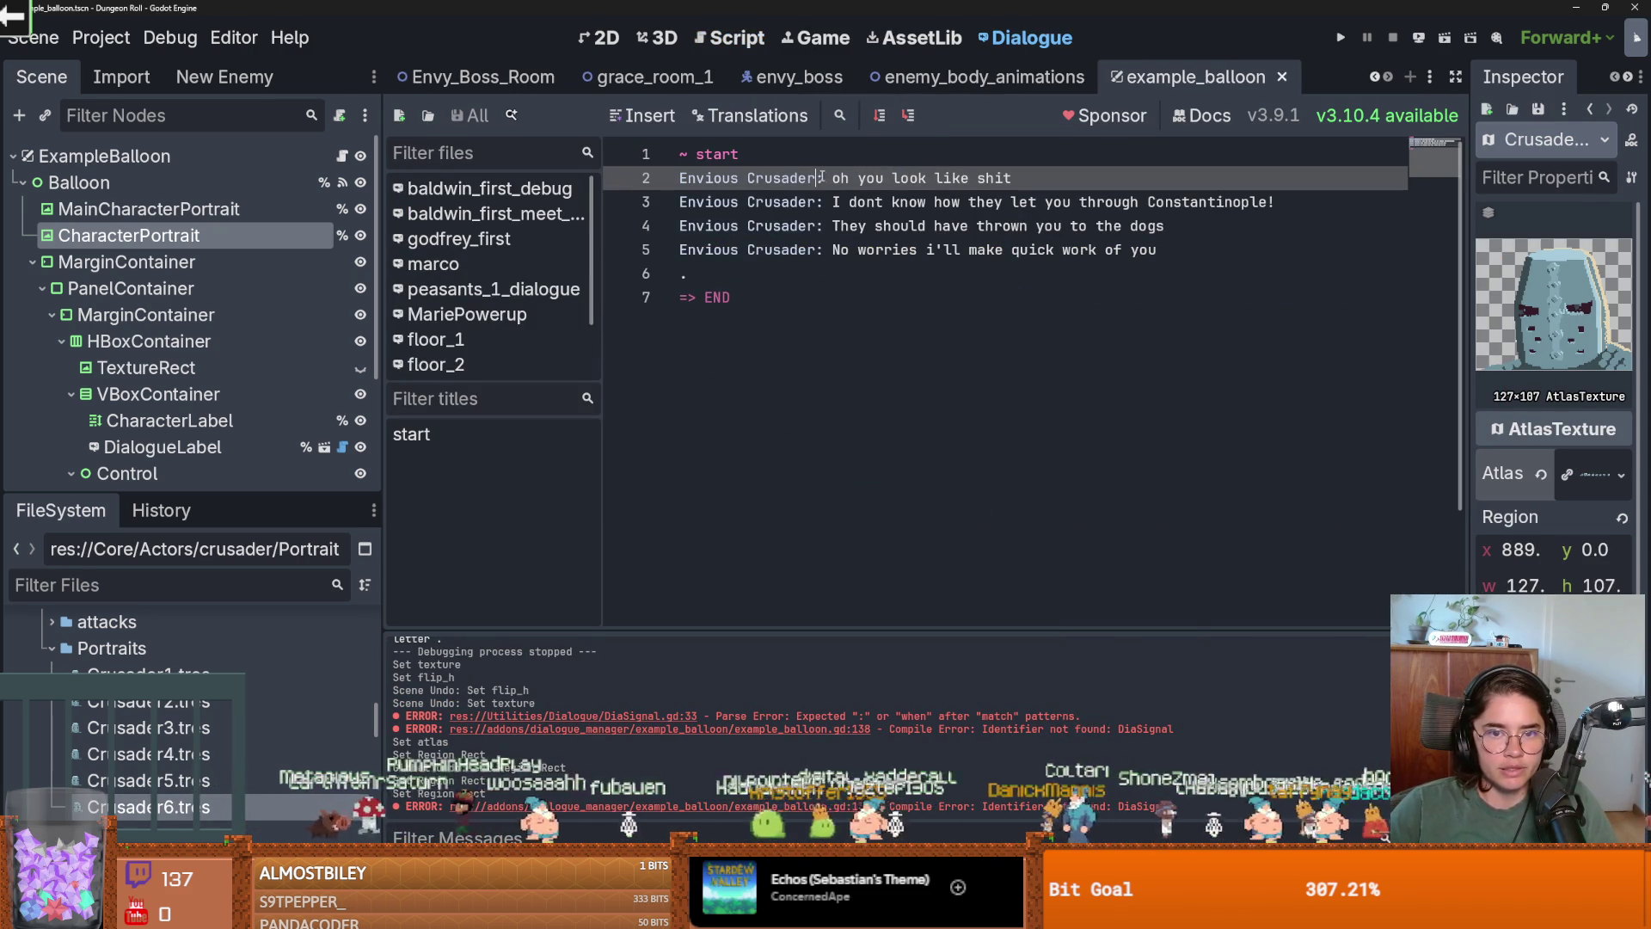
pyautogui.moveTo(815, 178); pyautogui.dragTo(680, 178)
pyautogui.hotkey('ctrl', 's')
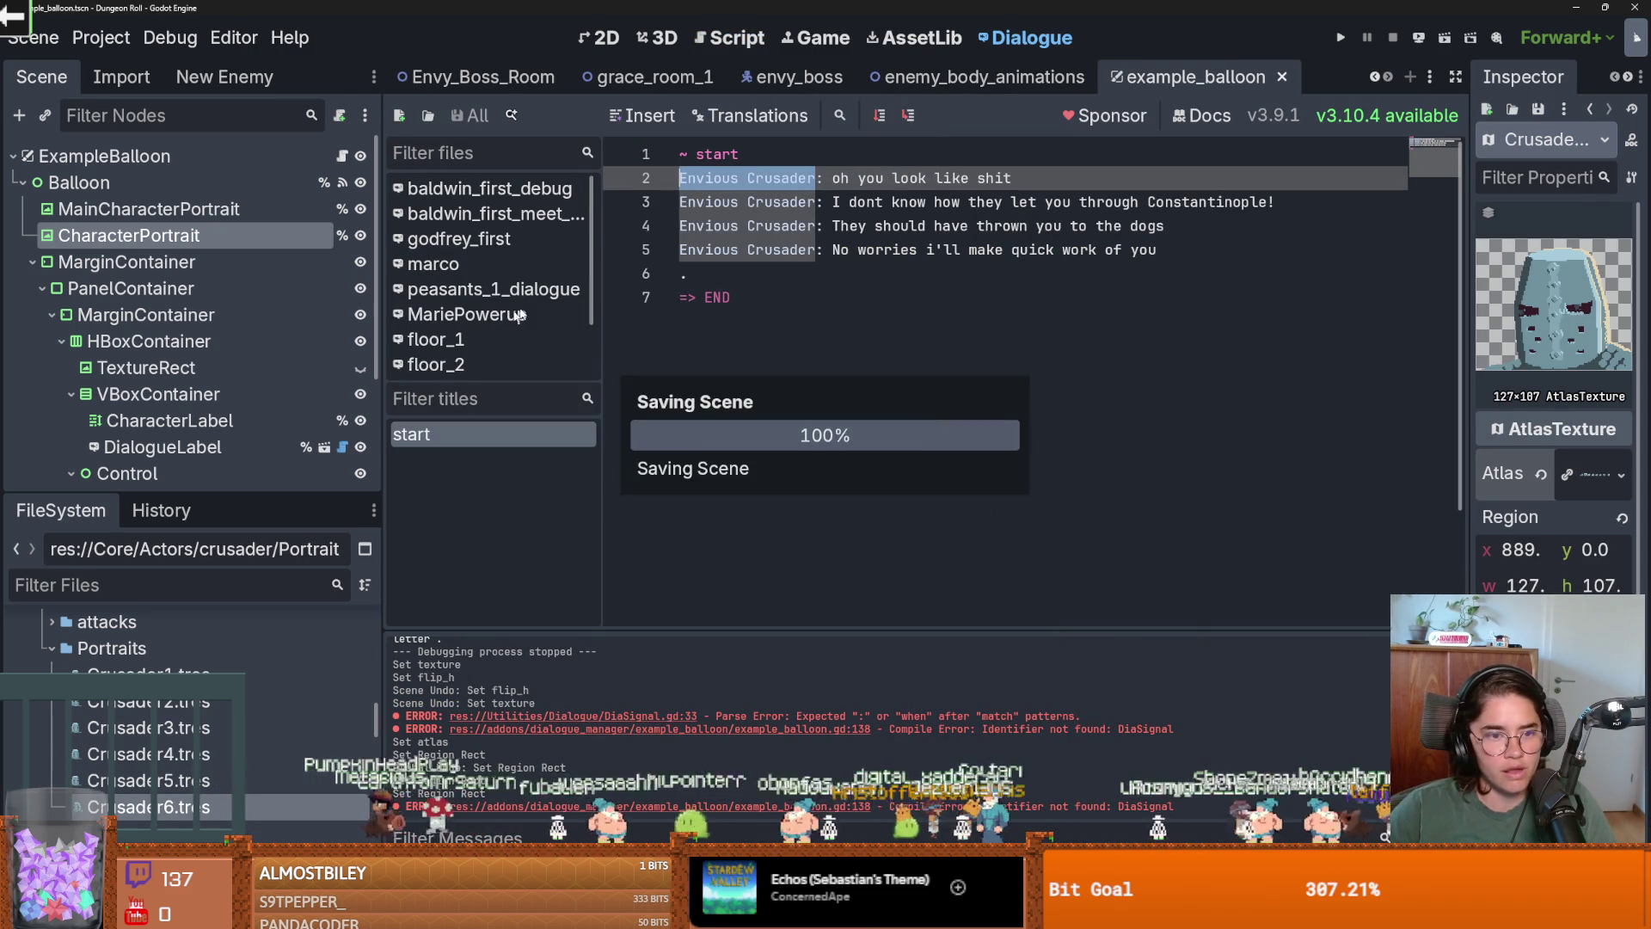
pyautogui.click(342, 156)
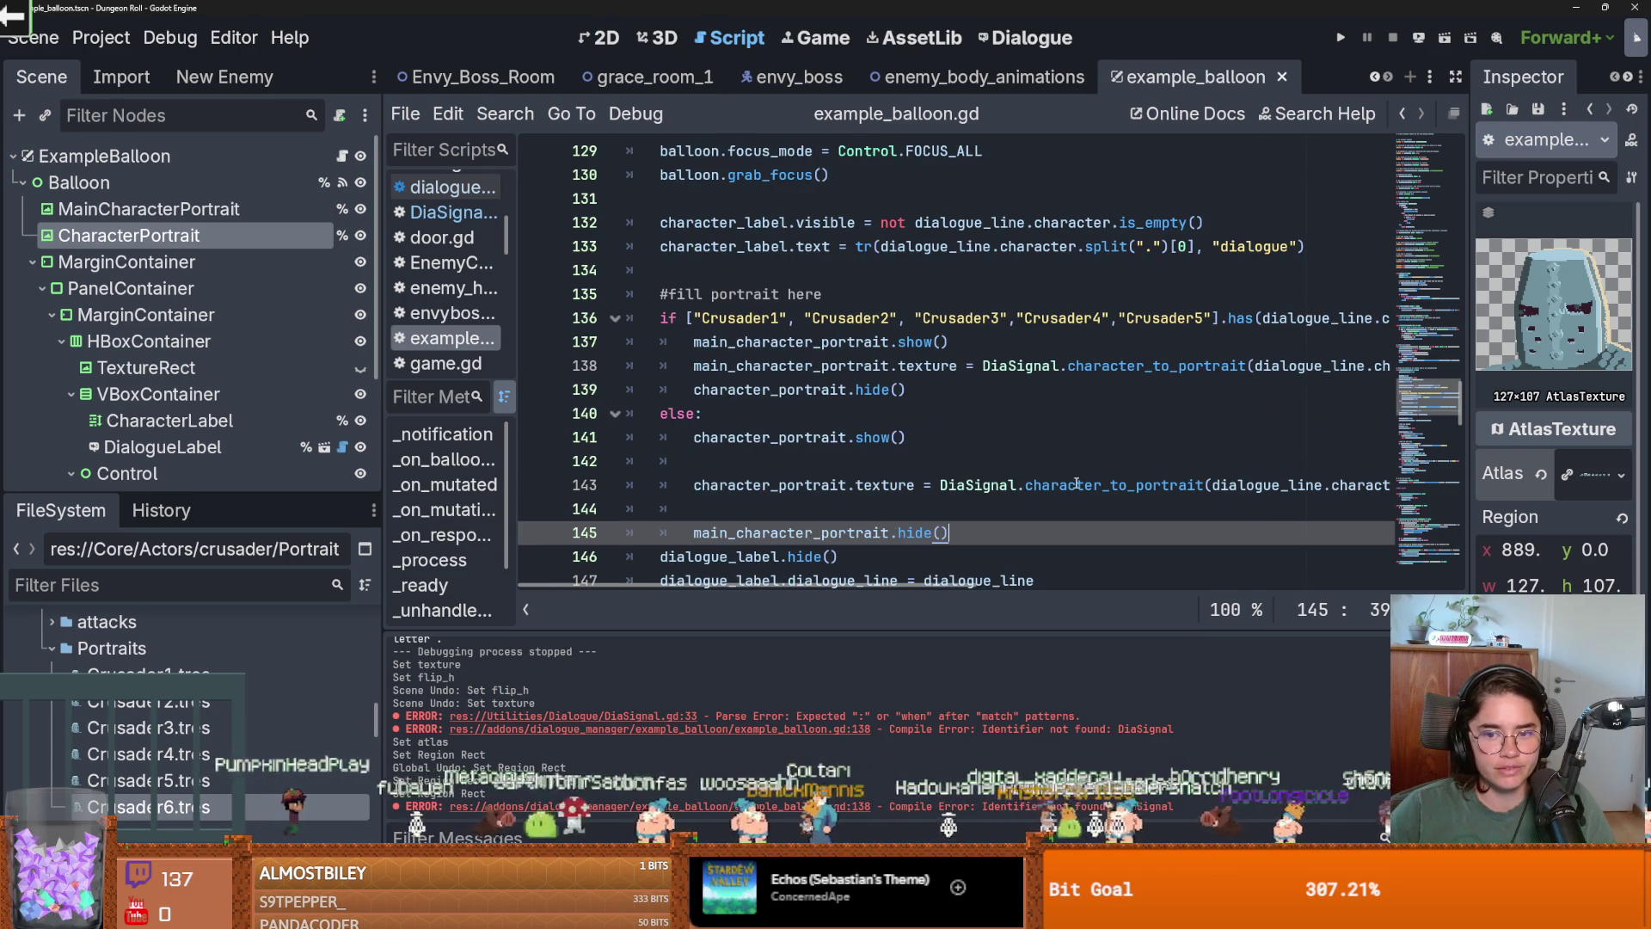
pyautogui.click(1071, 484)
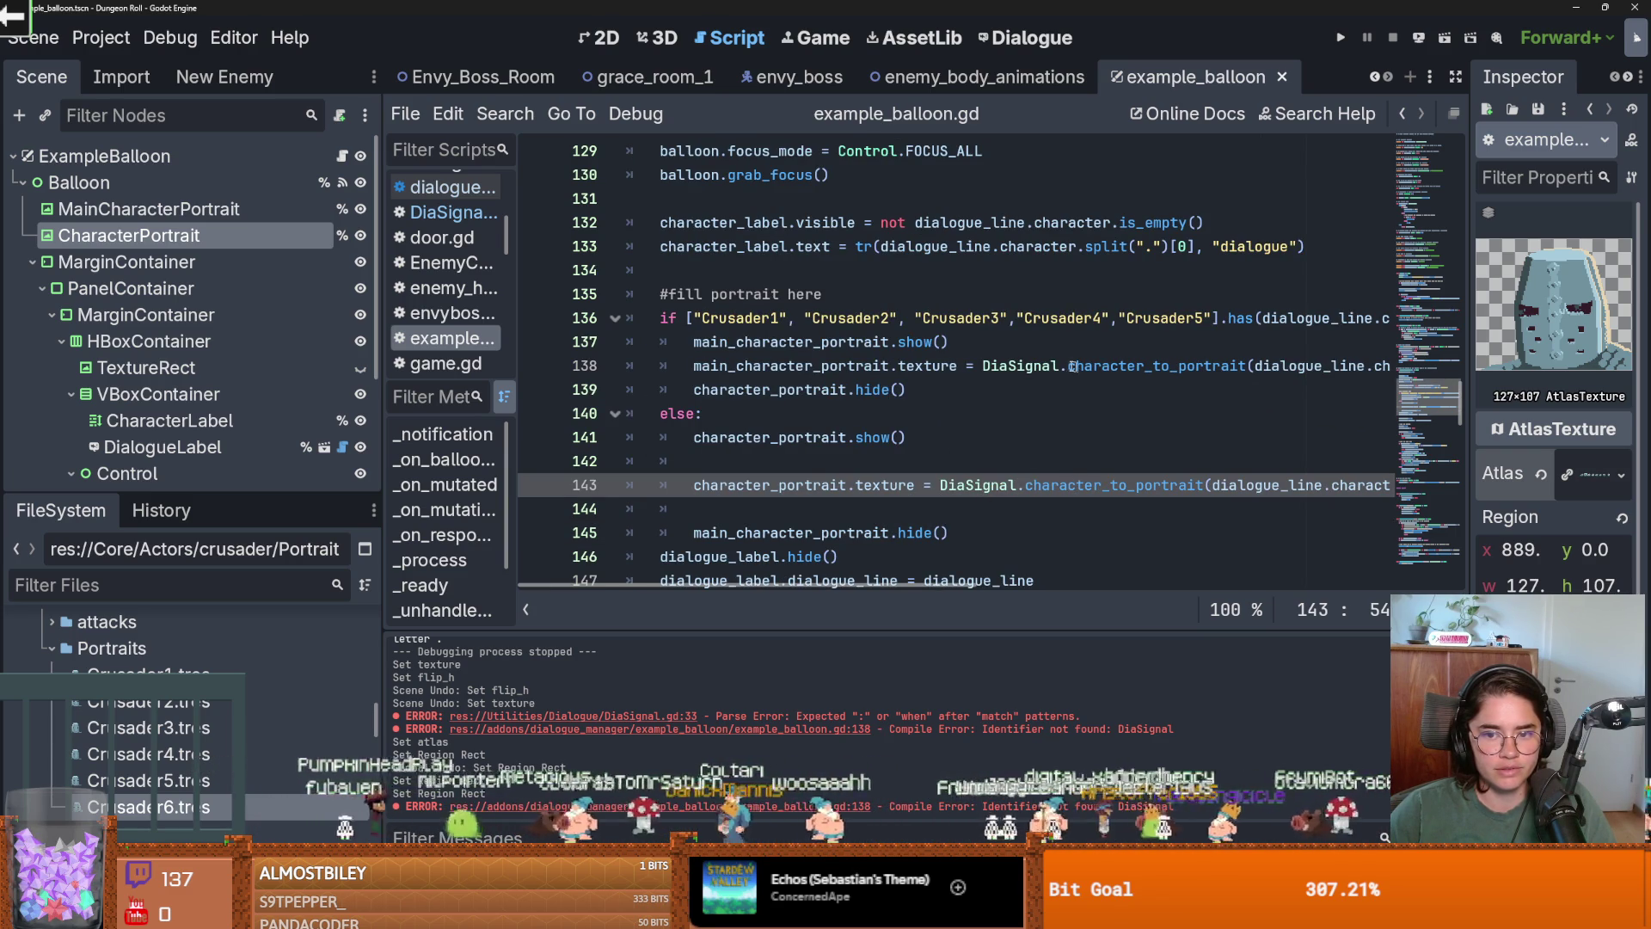
pyautogui.keyDown('ctrl'); pyautogui.click(1089, 367); pyautogui.keyUp('ctrl')
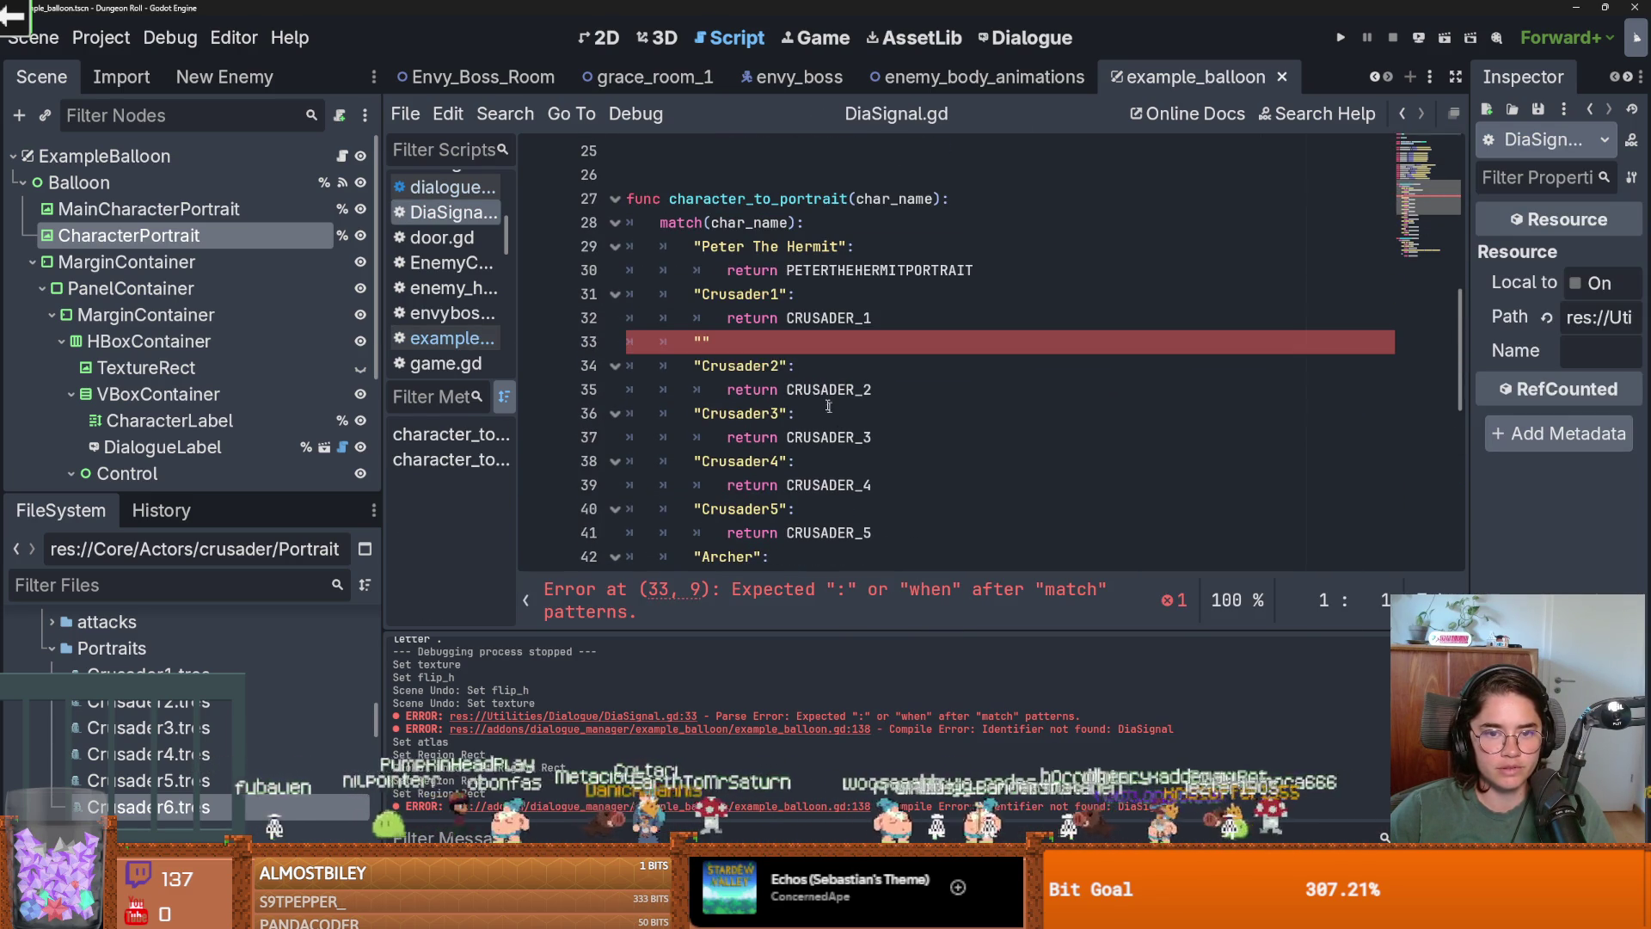
# Delete the stray quotes on line 33 and add an "Envious Crusader" case returning CRUSADER_6
pyautogui.click(767, 349)
pyautogui.press('BackSpace')
pyautogui.press('BackSpace')
pyautogui.press('BackSpace')
pyautogui.press('BackSpace')
pyautogui.press('BackSpace')
pyautogui.scroll(-2, 901, 362)
pyautogui.click(894, 370)
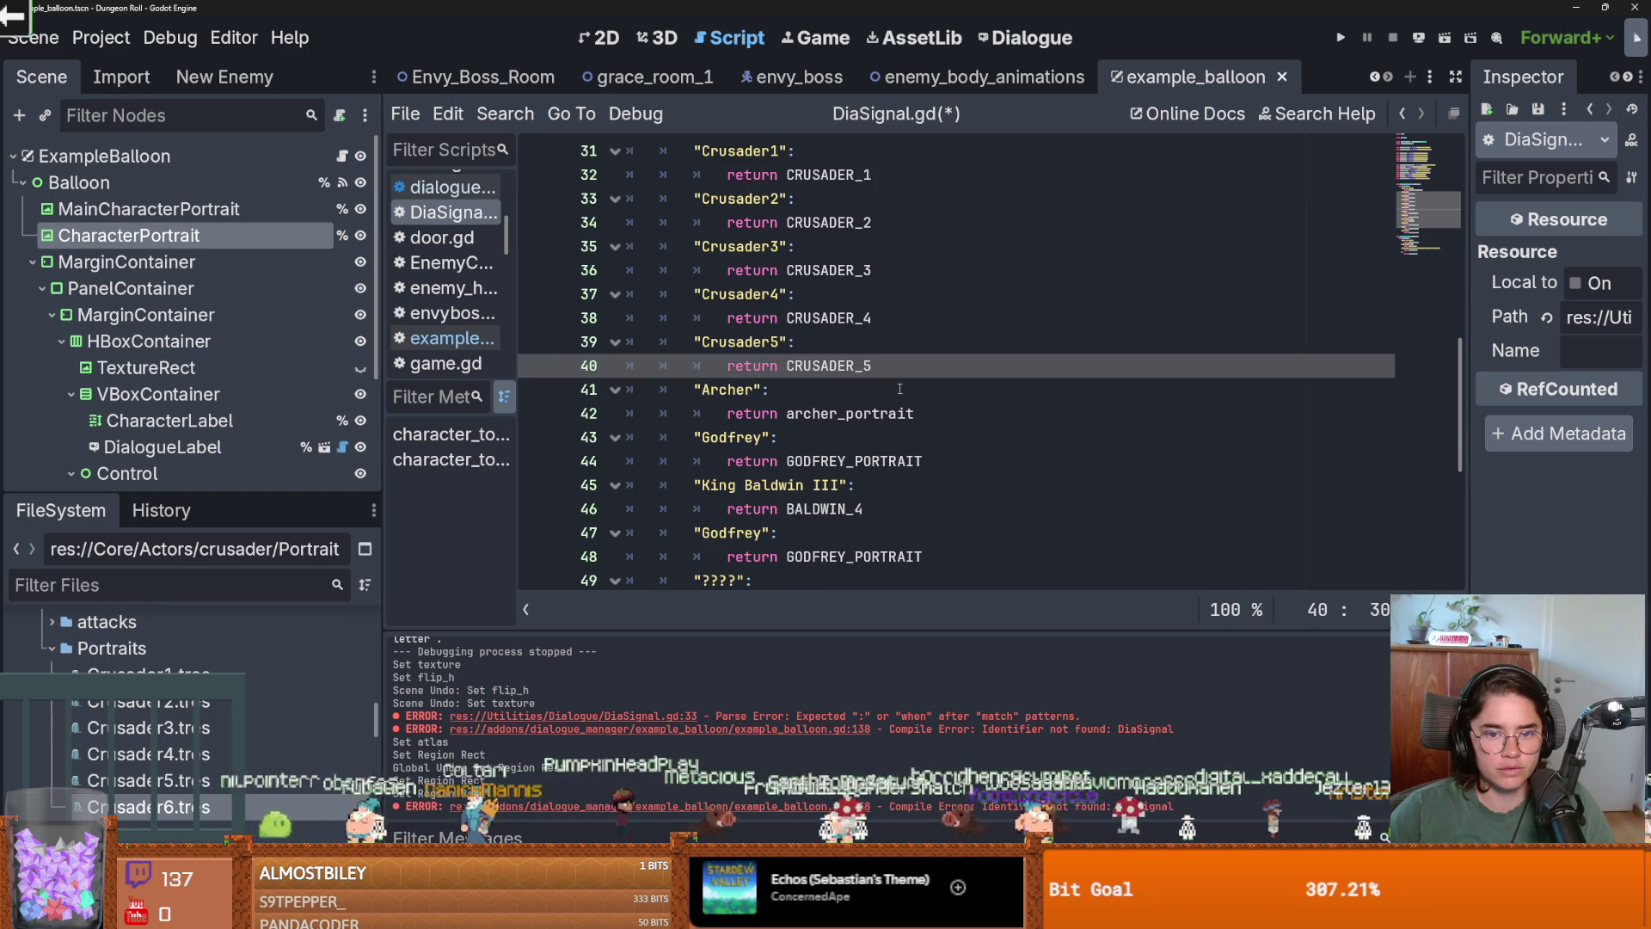
pyautogui.press('Return')
pyautogui.write('Envious Crusader"')
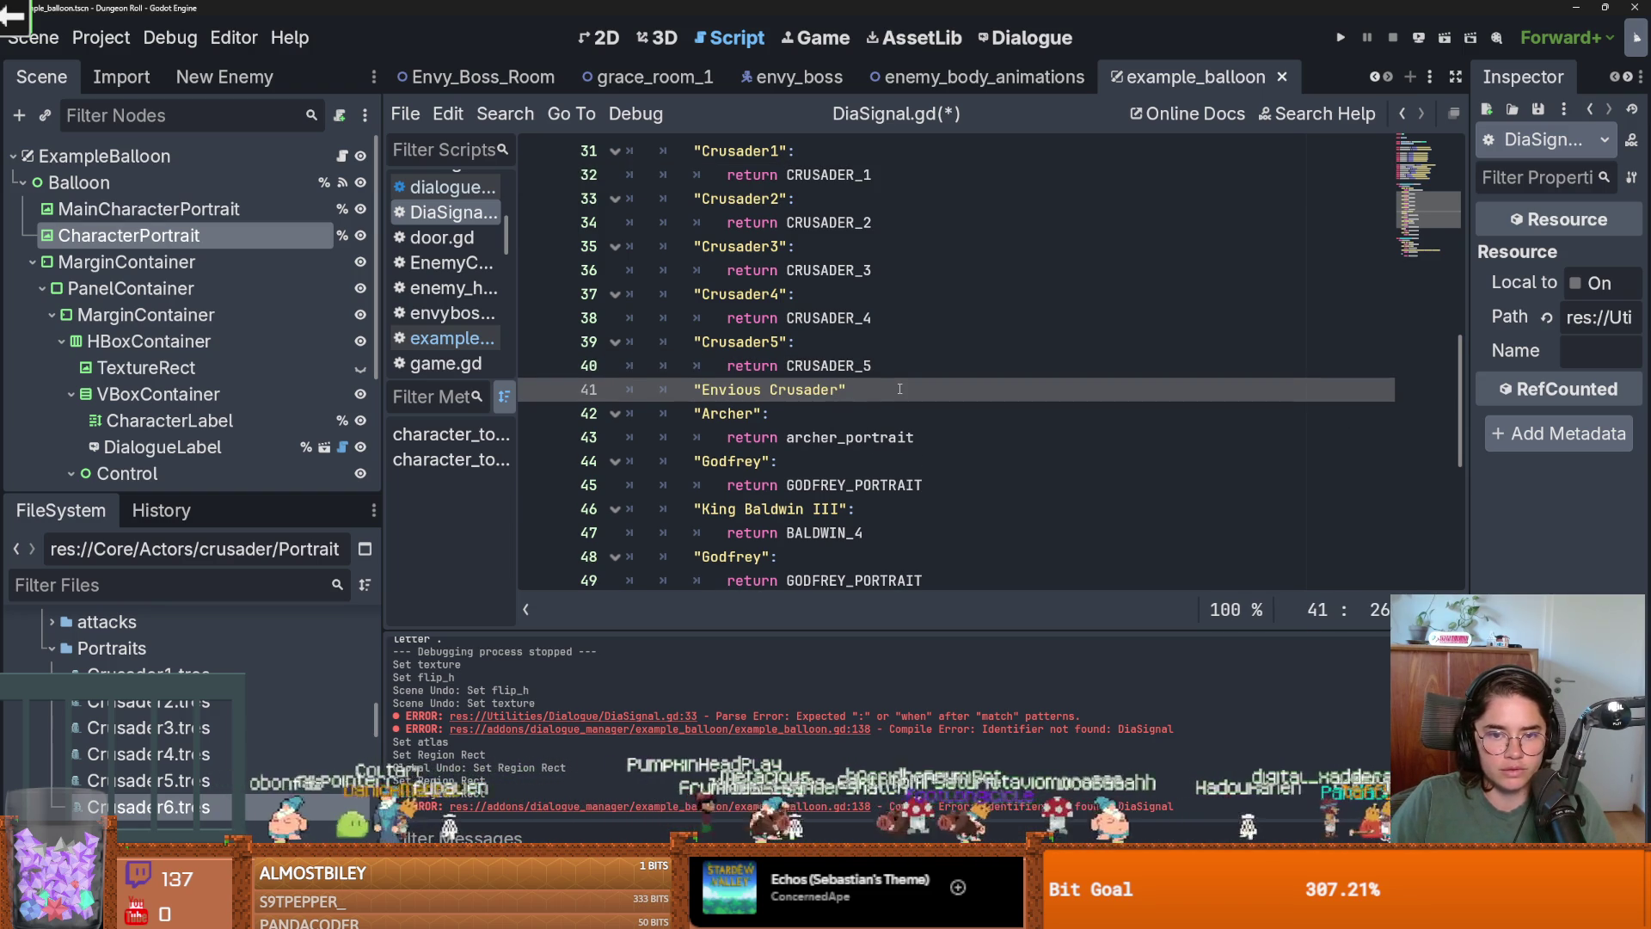
pyautogui.write(':')
pyautogui.press('Return')
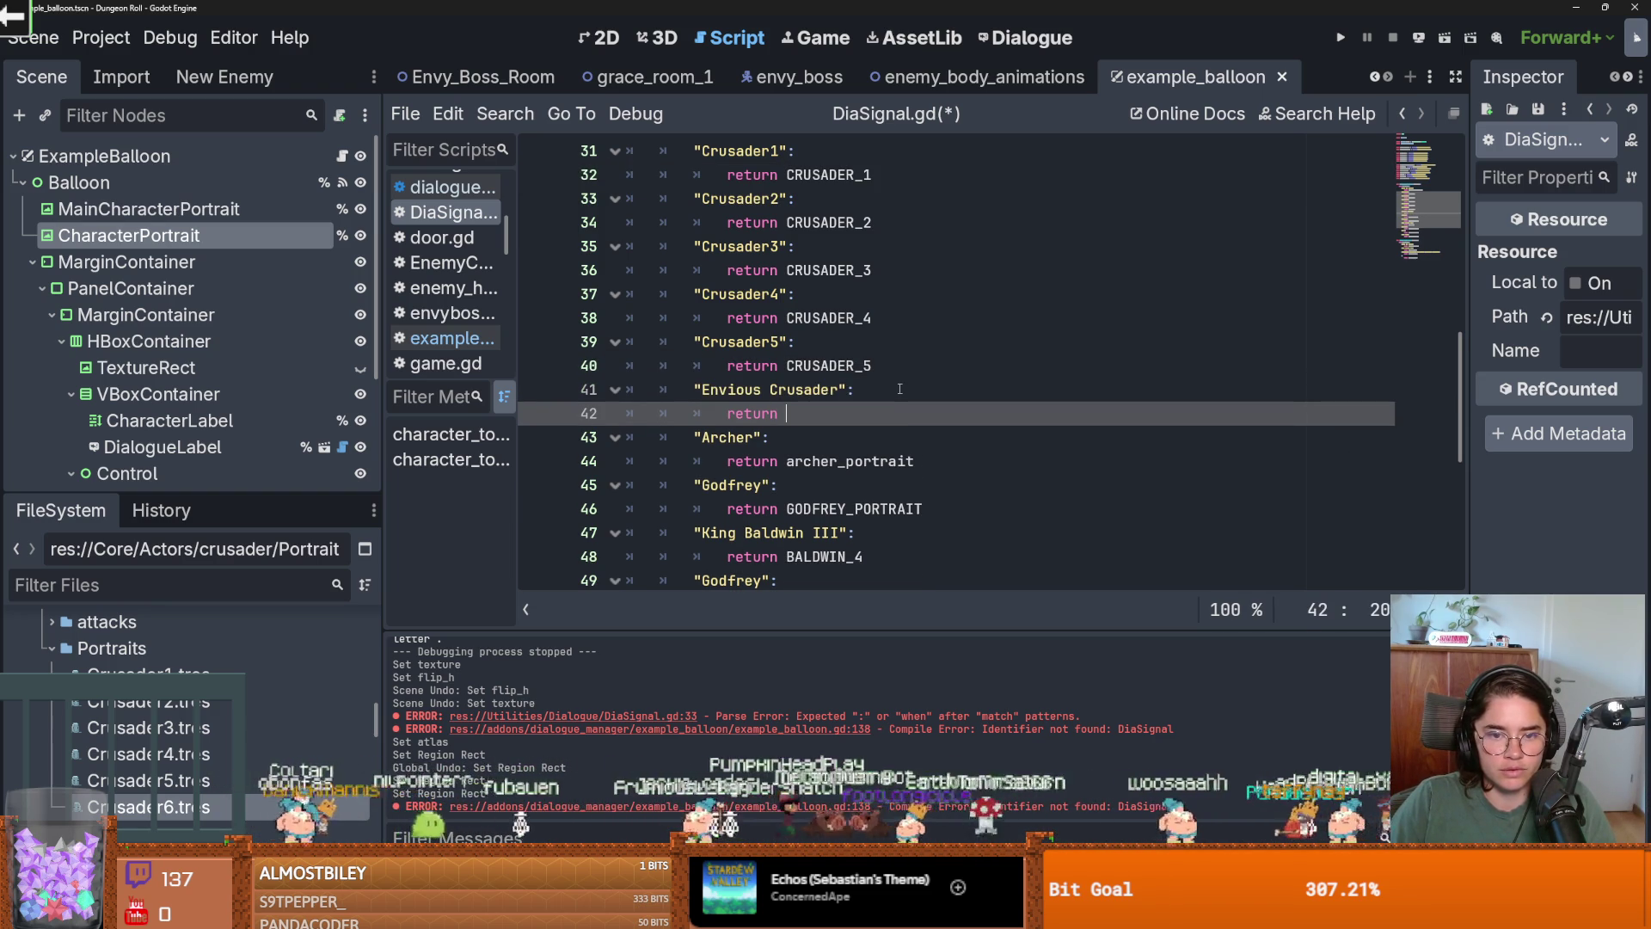
pyautogui.write('_6')
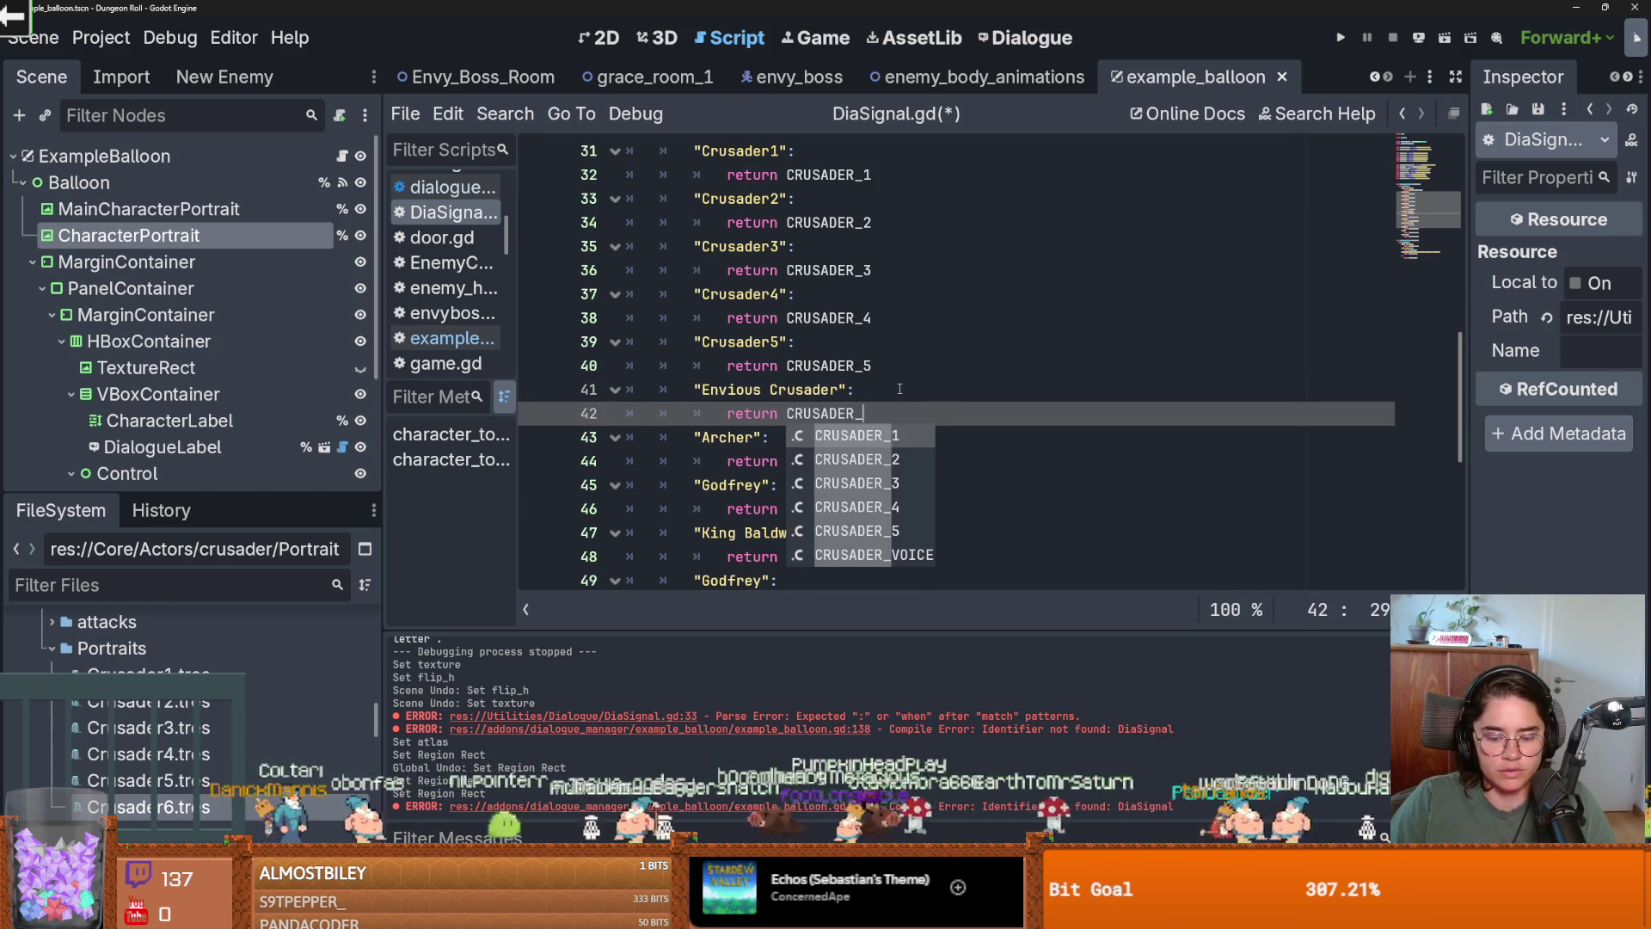
# Add Crusader6.tres as a preloaded CRUSADER_6 constant, save, and test-run the game
pyautogui.scroll(10, 900, 389)
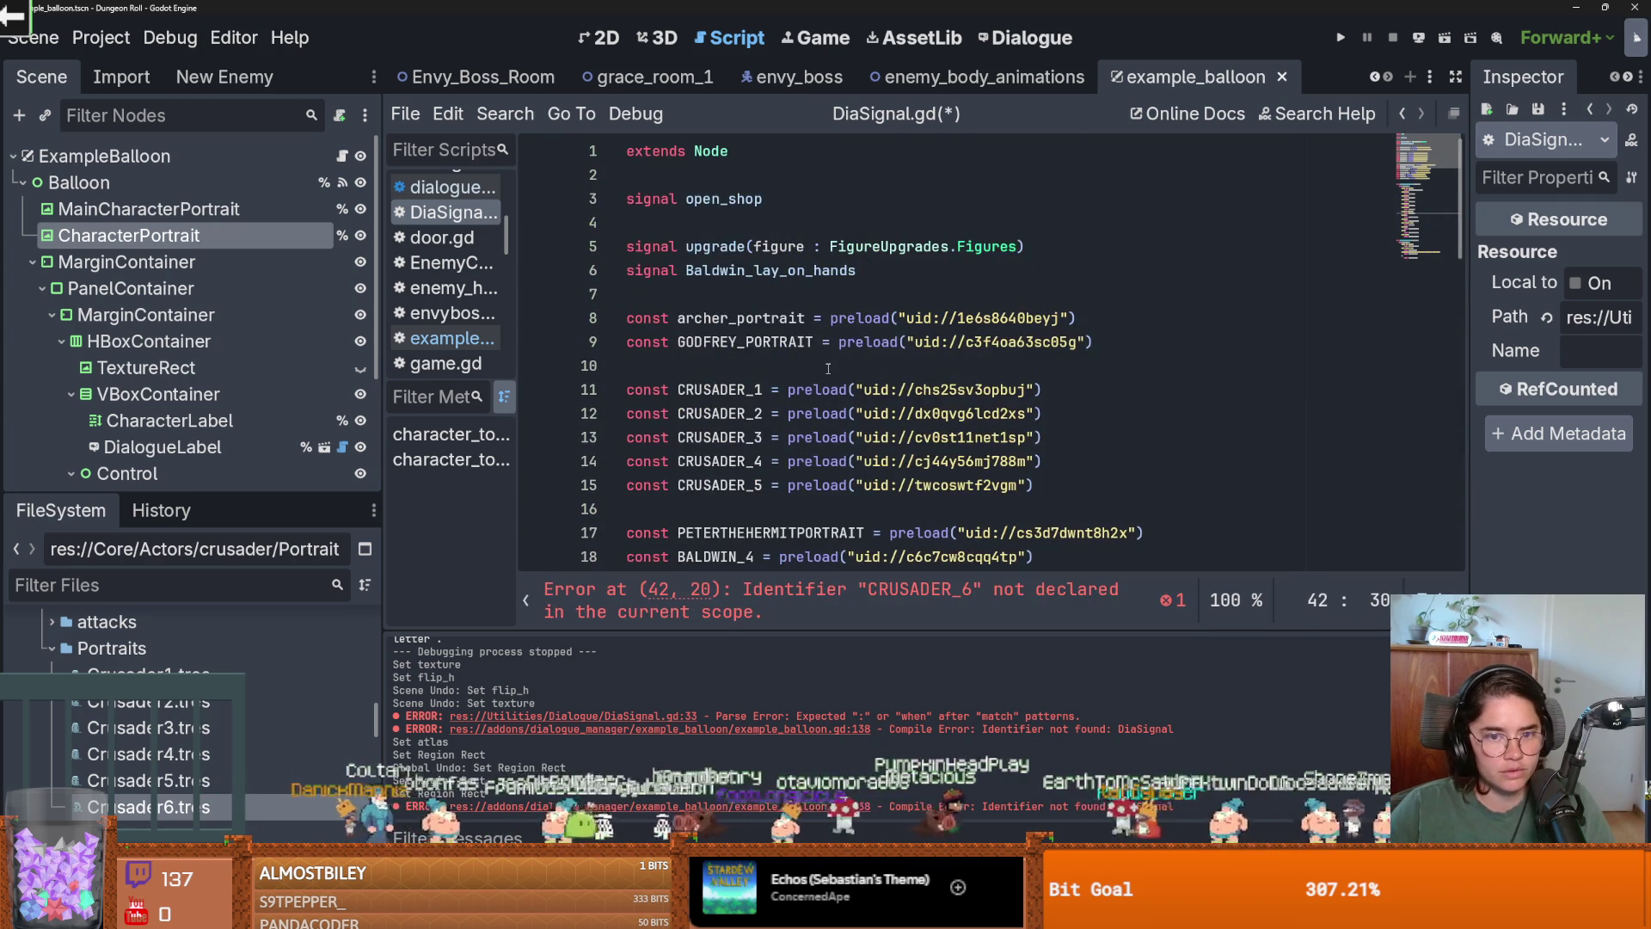
pyautogui.scroll(-1, 894, 388)
pyautogui.moveTo(146, 806)
pyautogui.mouseDown()
pyautogui.moveTo(375, 691)
pyautogui.moveTo(679, 439)
pyautogui.mouseUp()
pyautogui.hotkey('ctrl', 's')
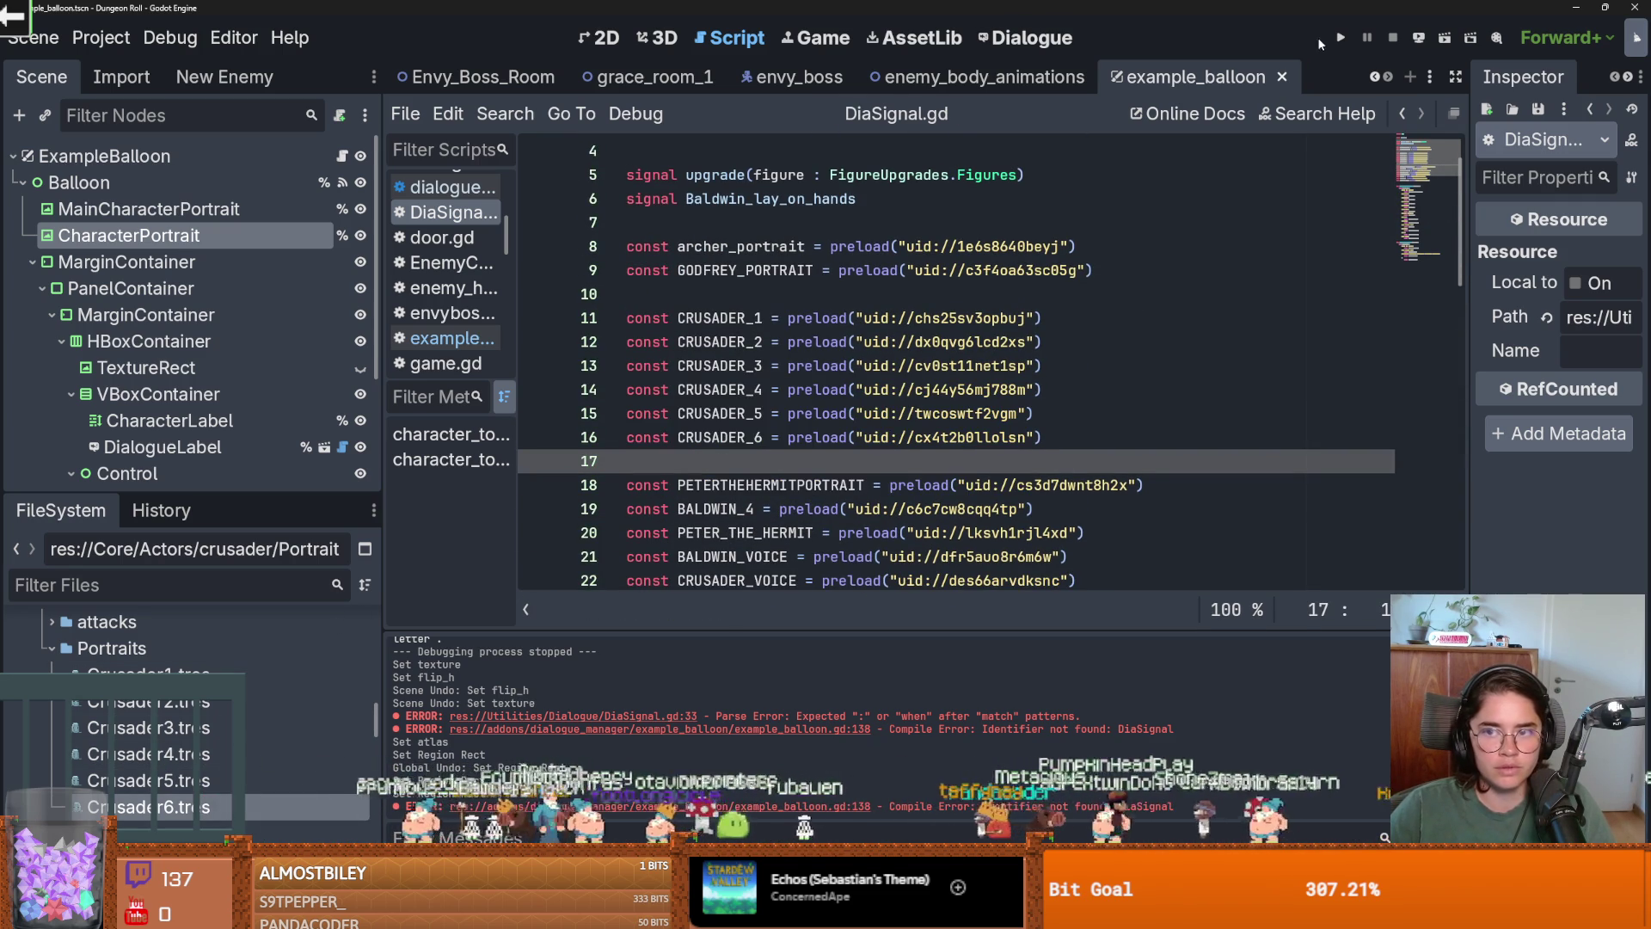
pyautogui.click(1333, 36)
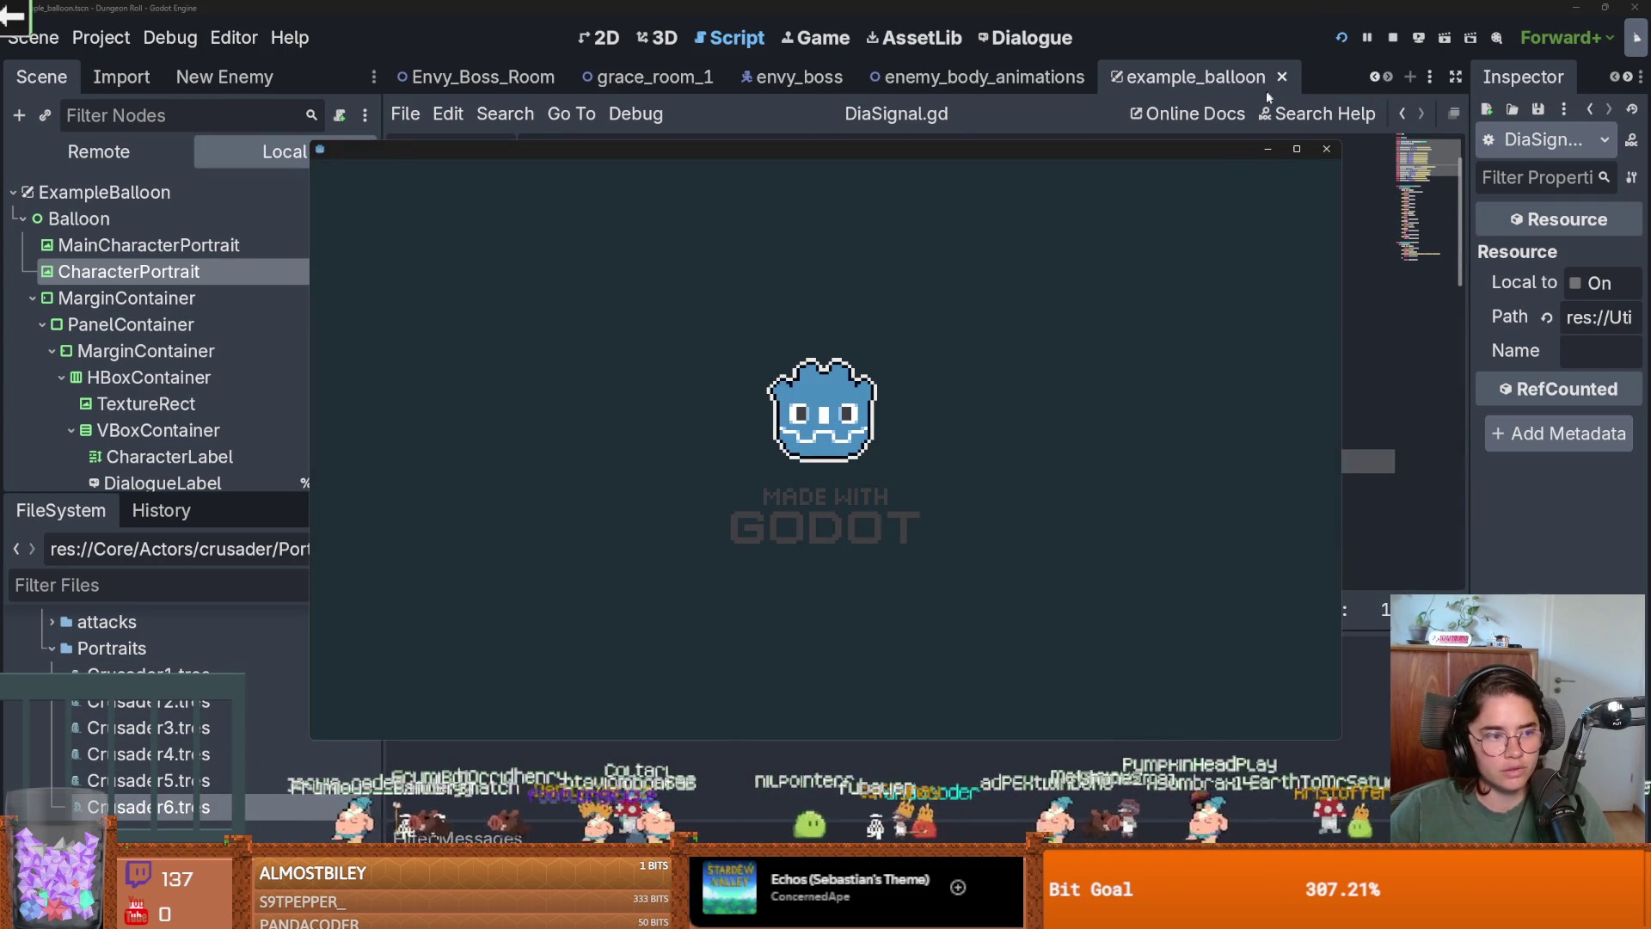
pyautogui.click(1329, 151)
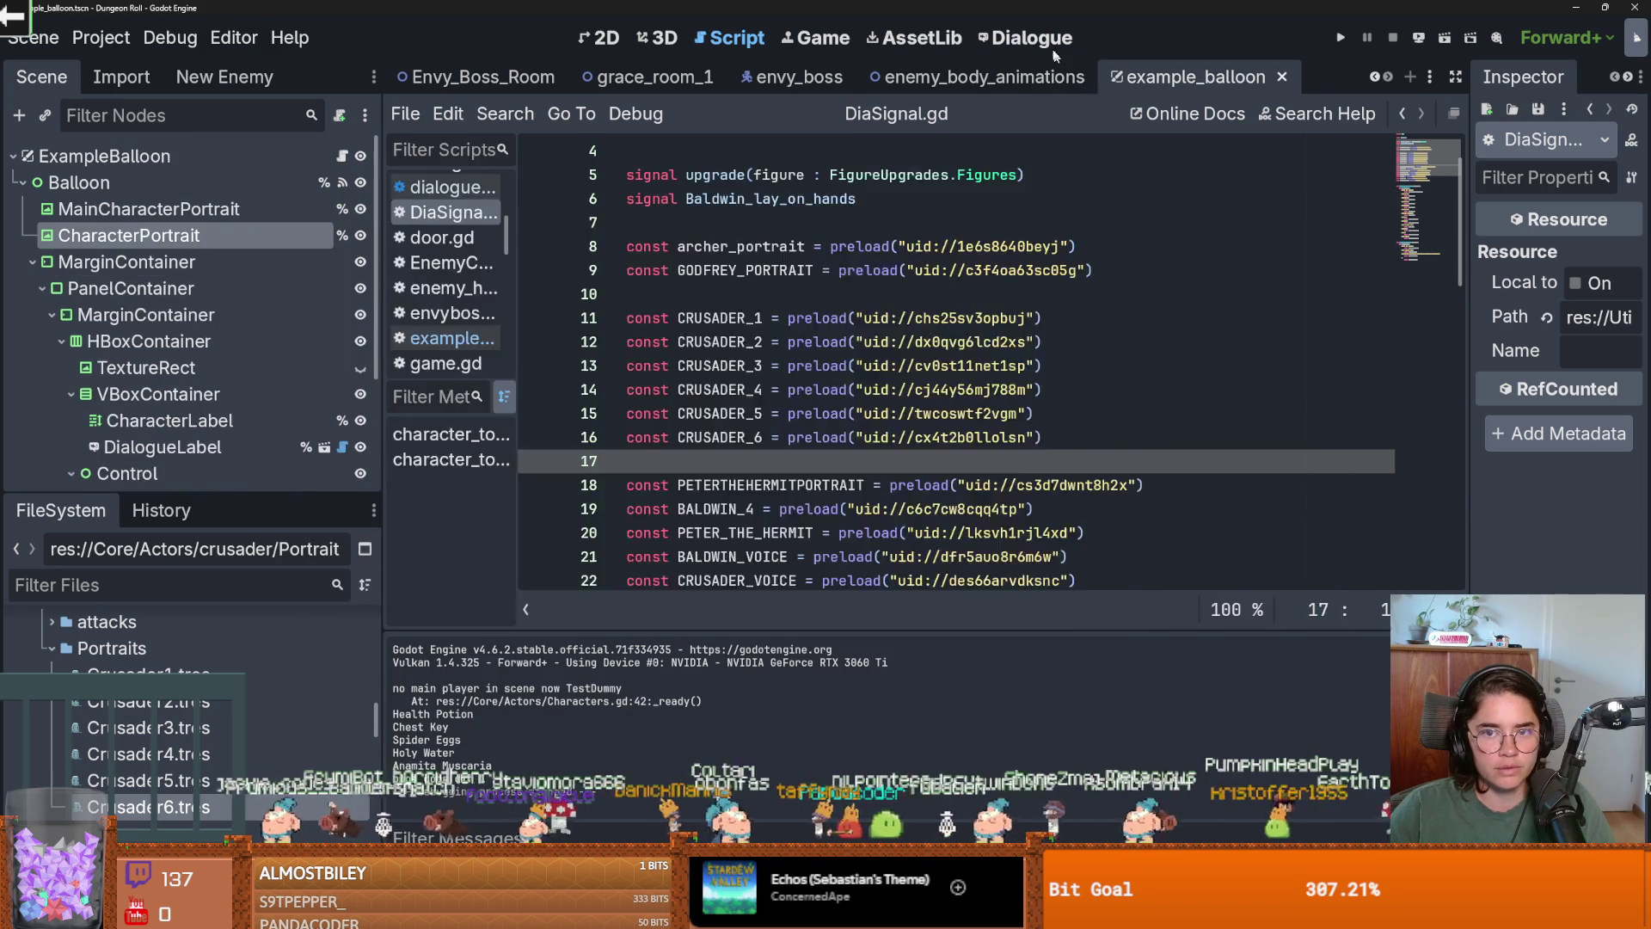
pyautogui.click(1032, 38)
# Insert an empty line after the Constantinople line, then open the floor_1 dialogue
pyautogui.click(1305, 208)
pyautogui.press('Return')
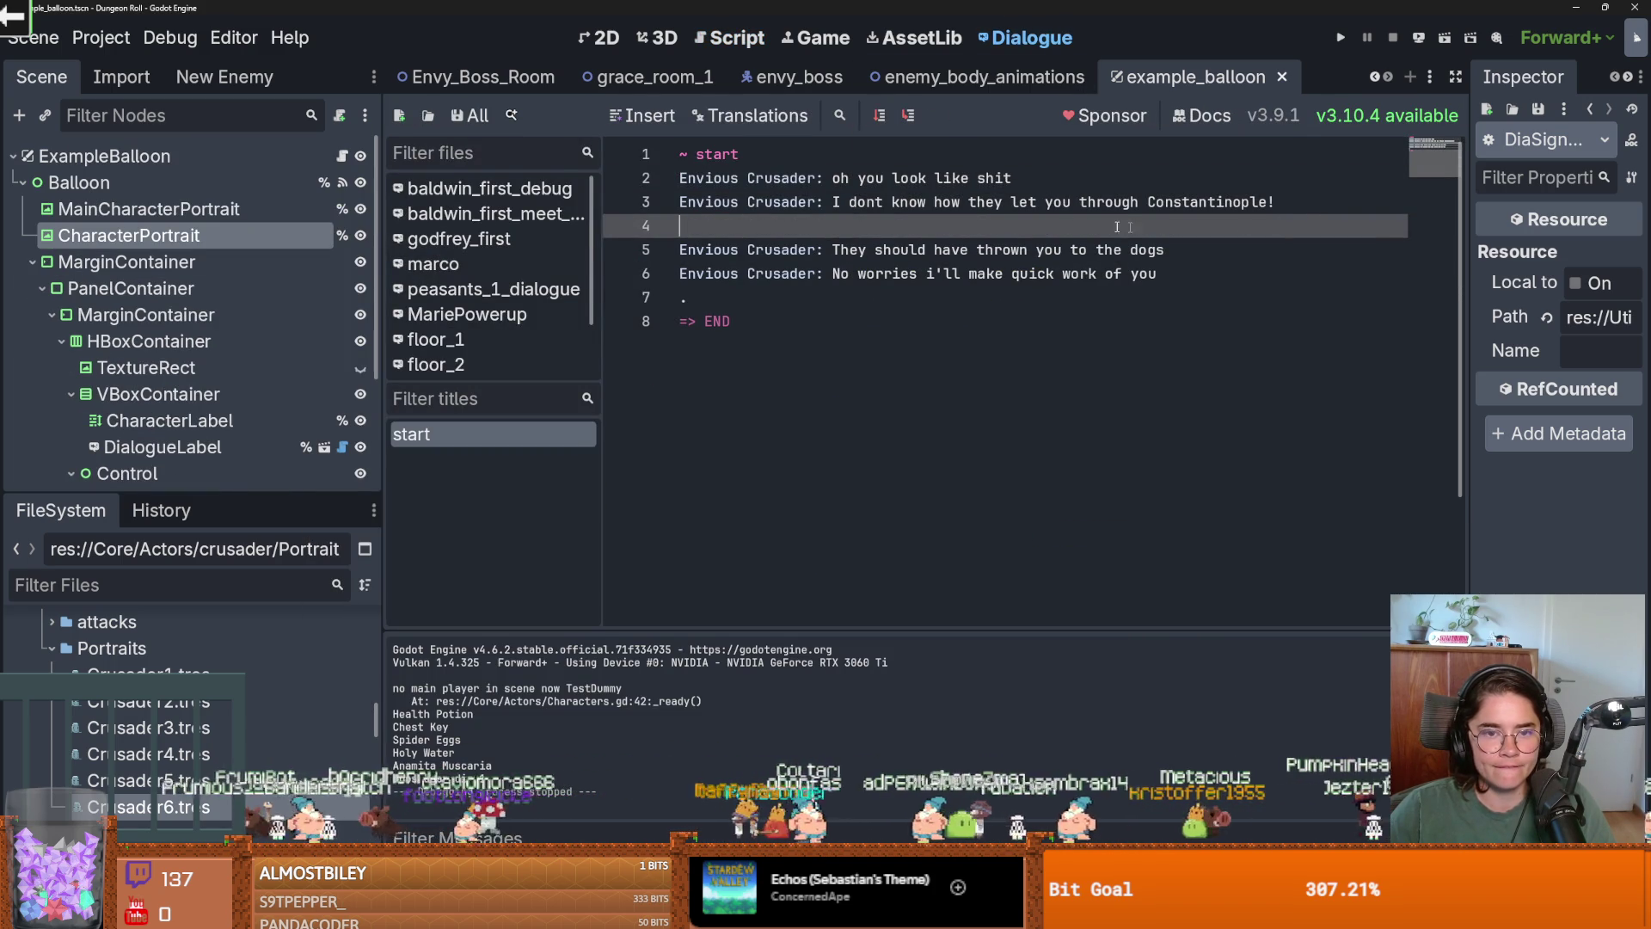
pyautogui.click(494, 190)
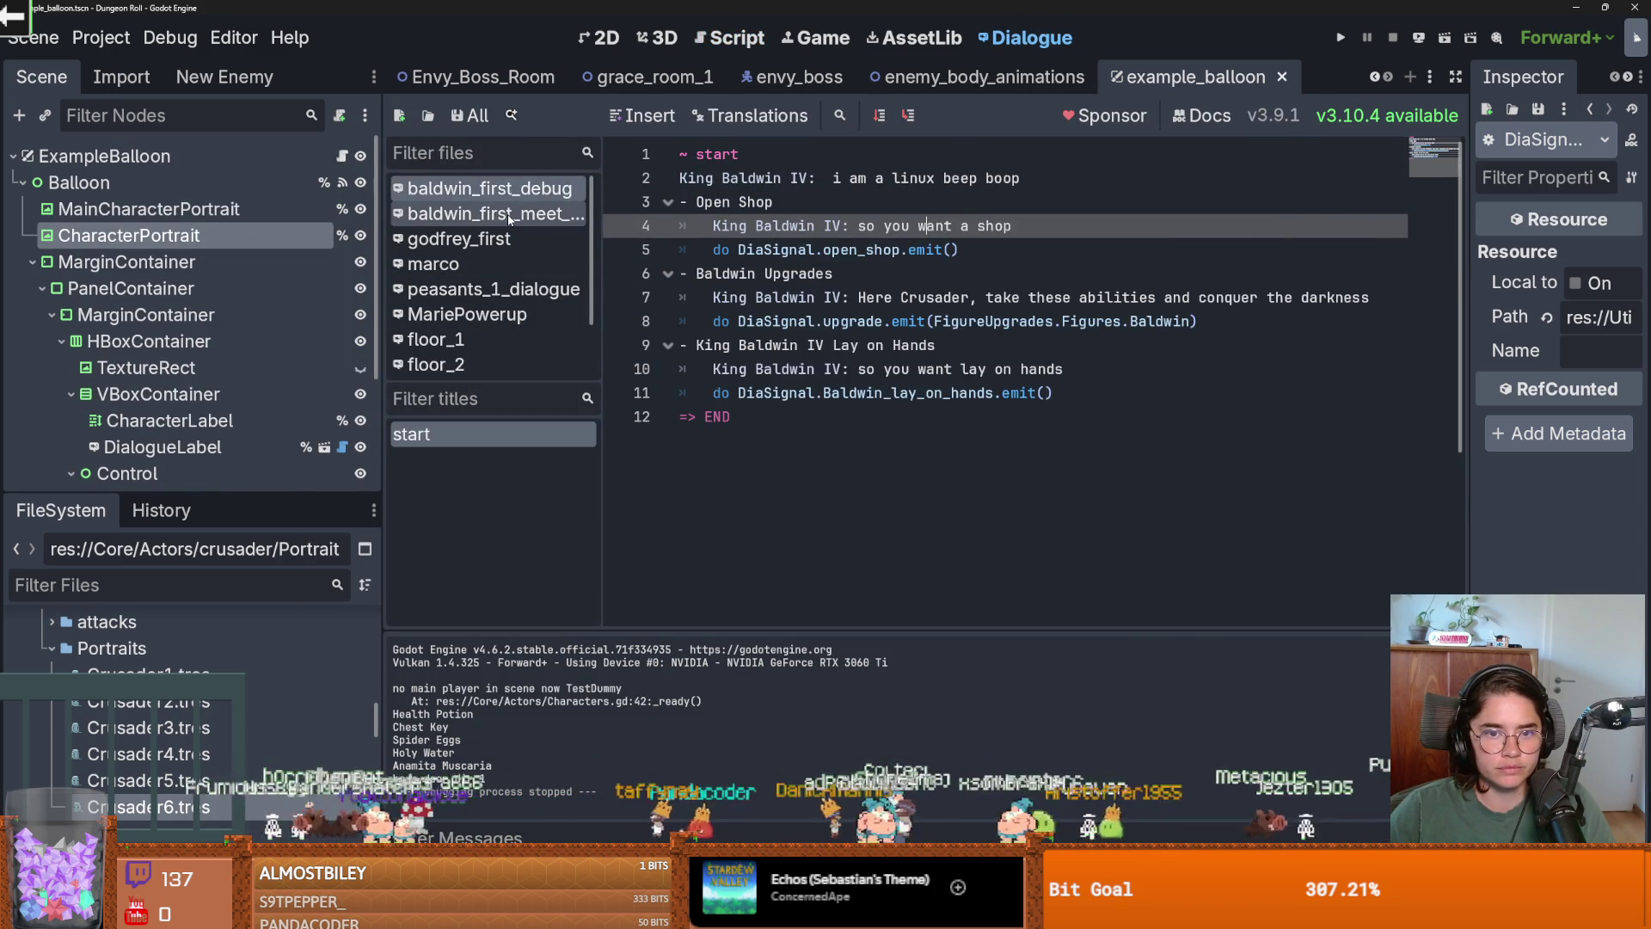
pyautogui.click(433, 263)
pyautogui.click(486, 214)
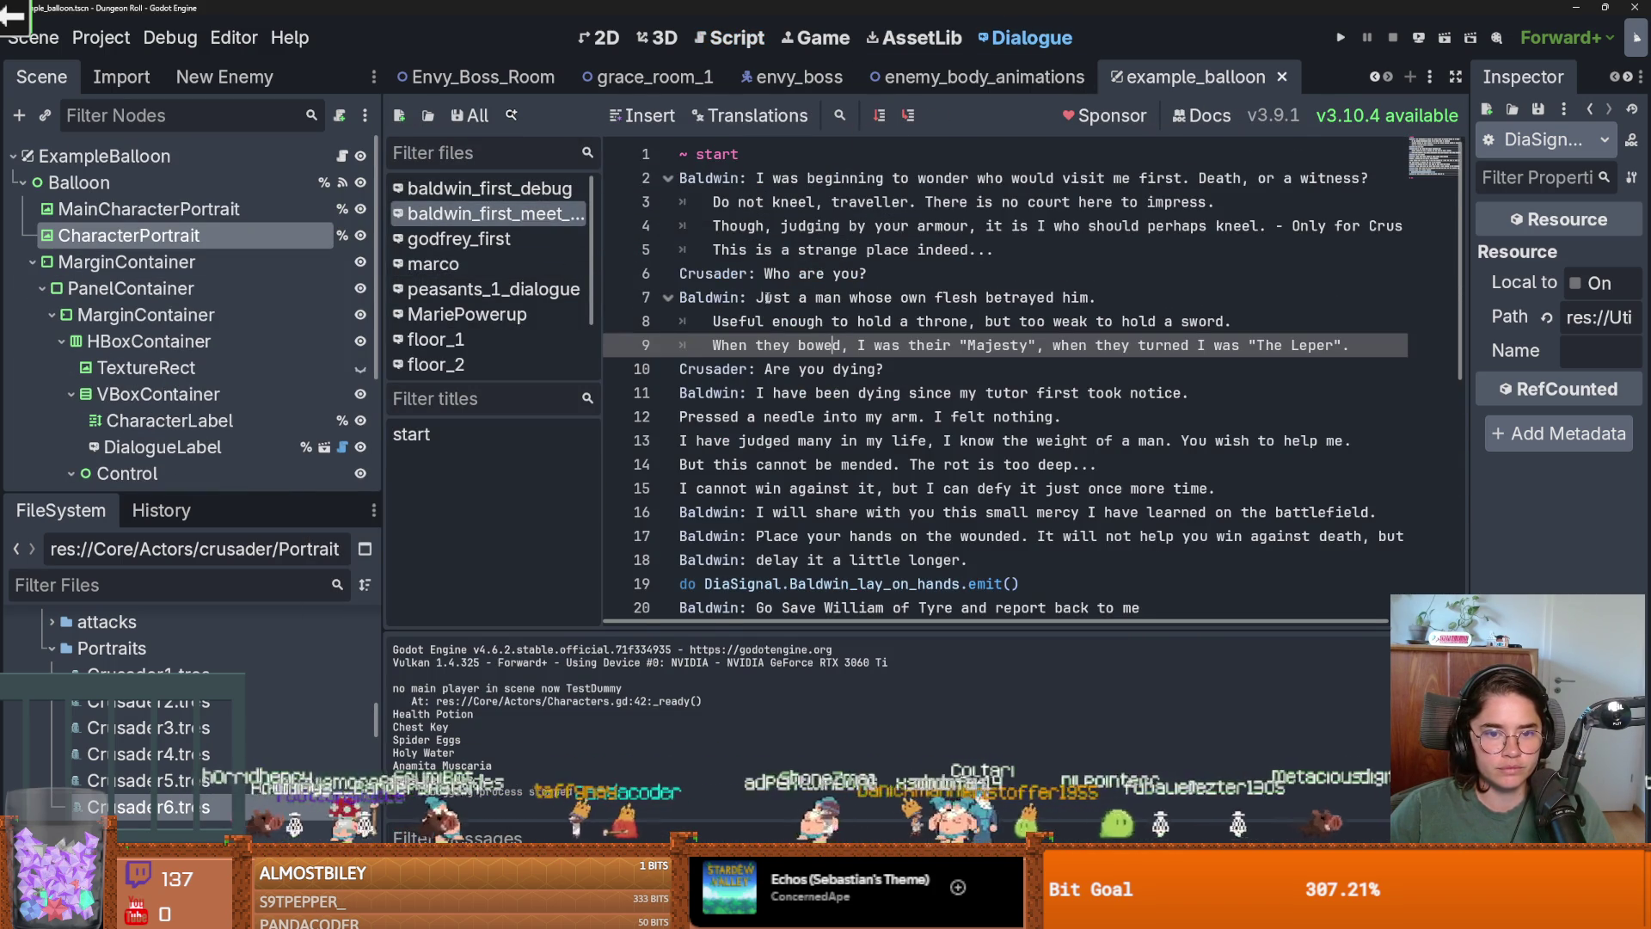
pyautogui.scroll(-1, 768, 298)
pyautogui.scroll(-1, 503, 292)
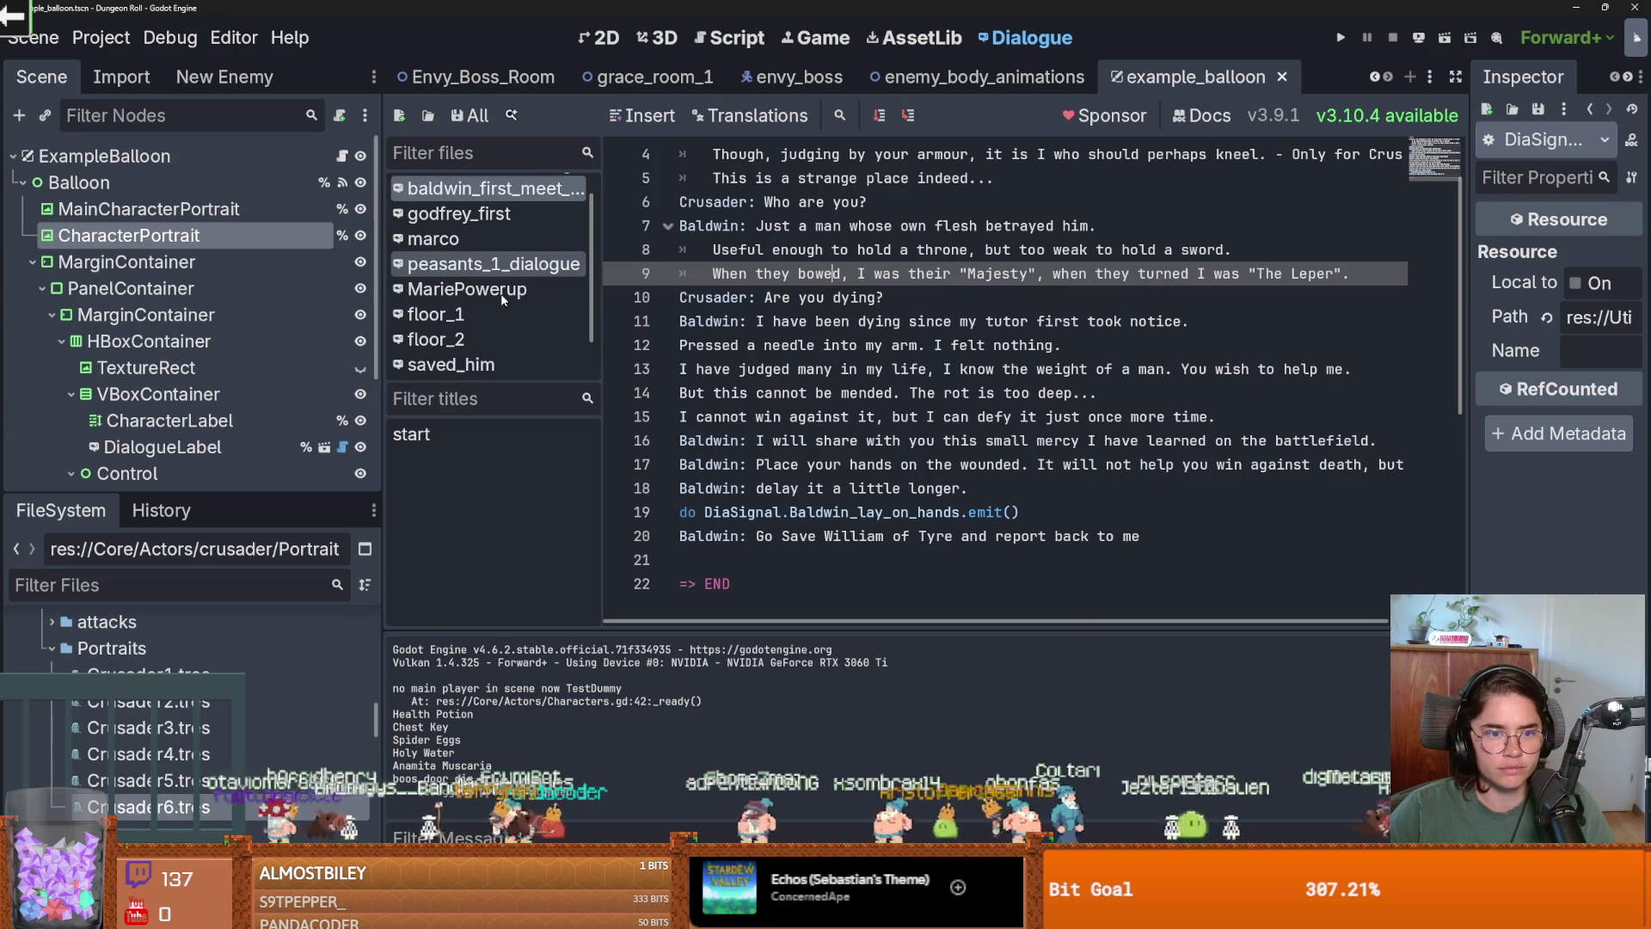
pyautogui.click(464, 314)
# Find and select the whole Crusader4 nap line in floor_1 for copying
pyautogui.scroll(-4, 786, 347)
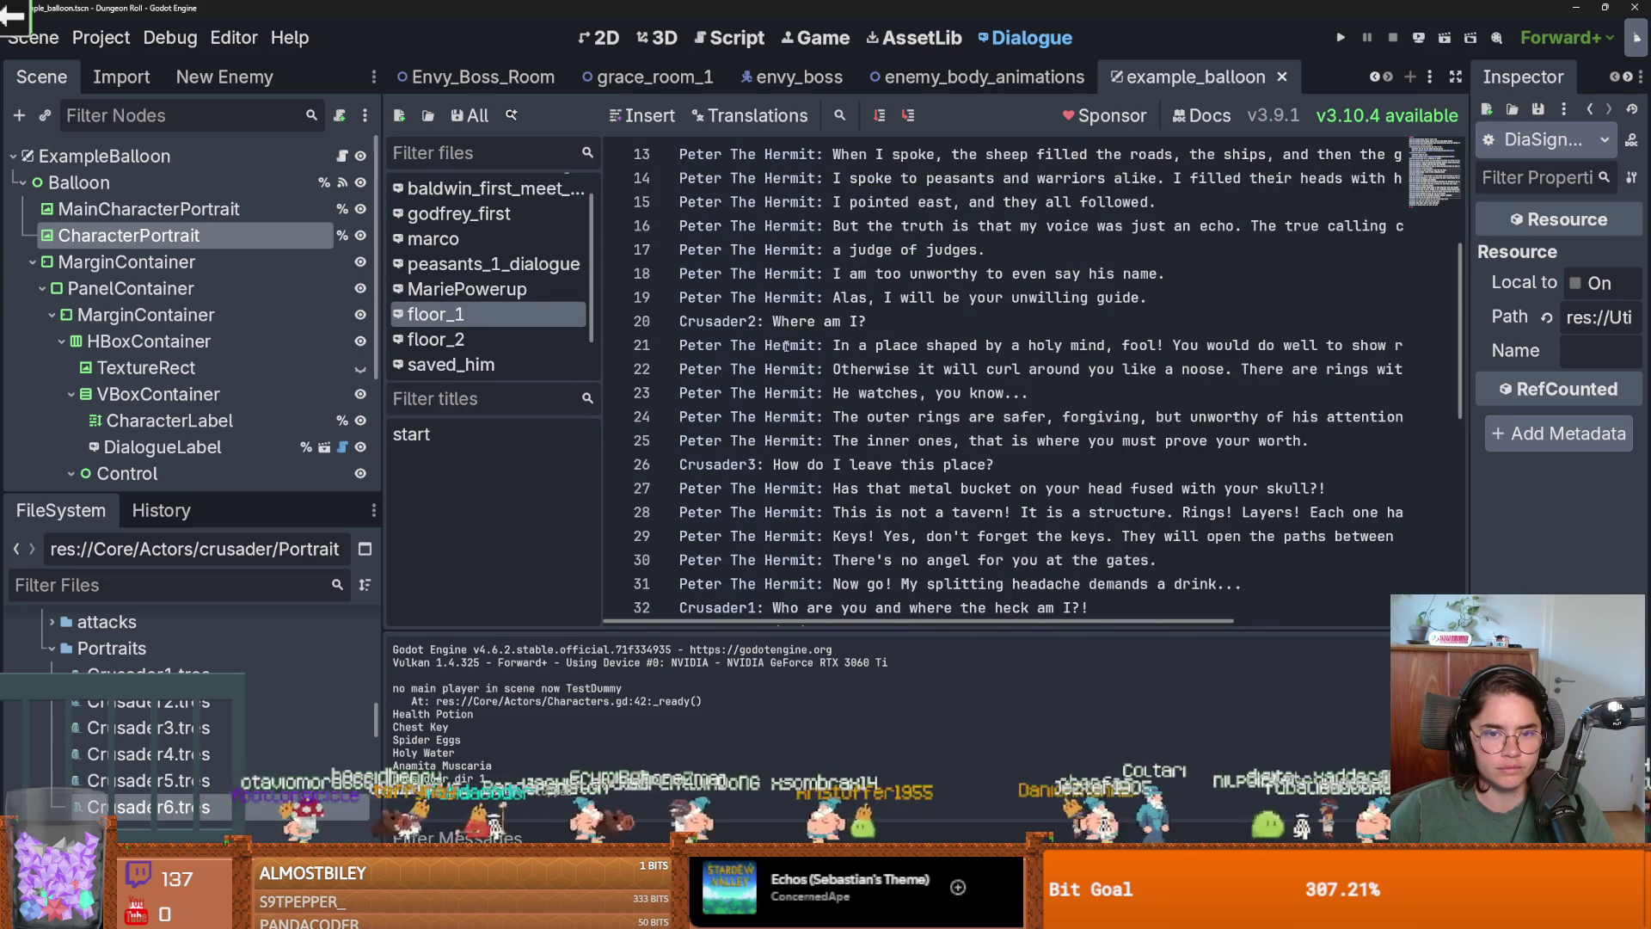
pyautogui.scroll(-2, 785, 347)
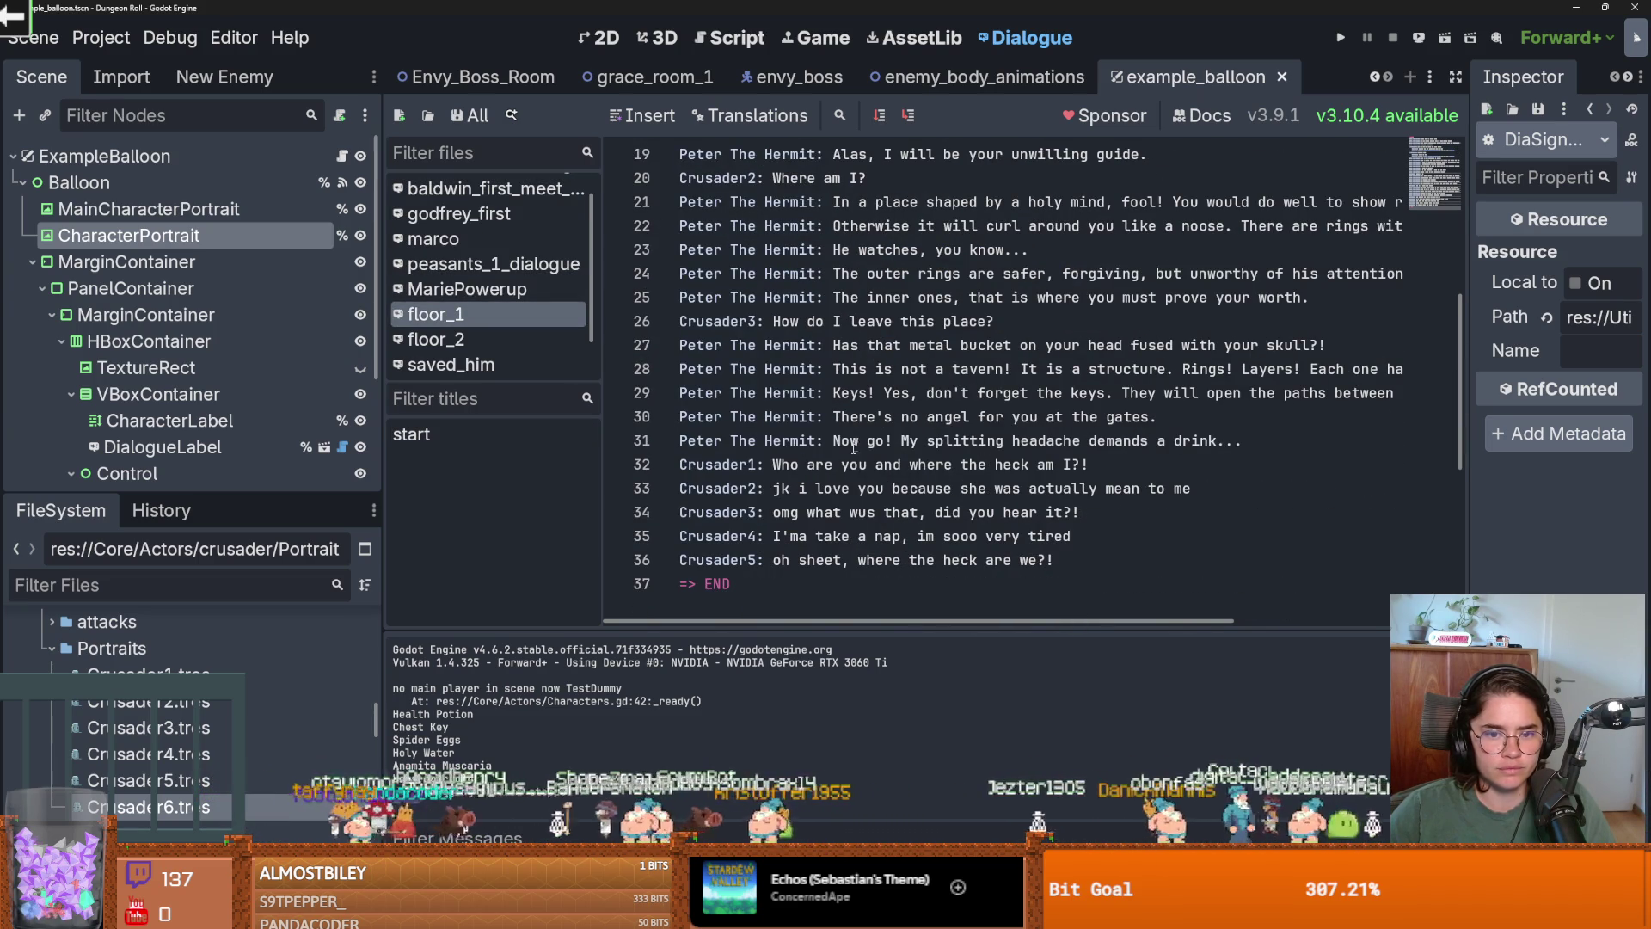
pyautogui.scroll(2, 853, 468)
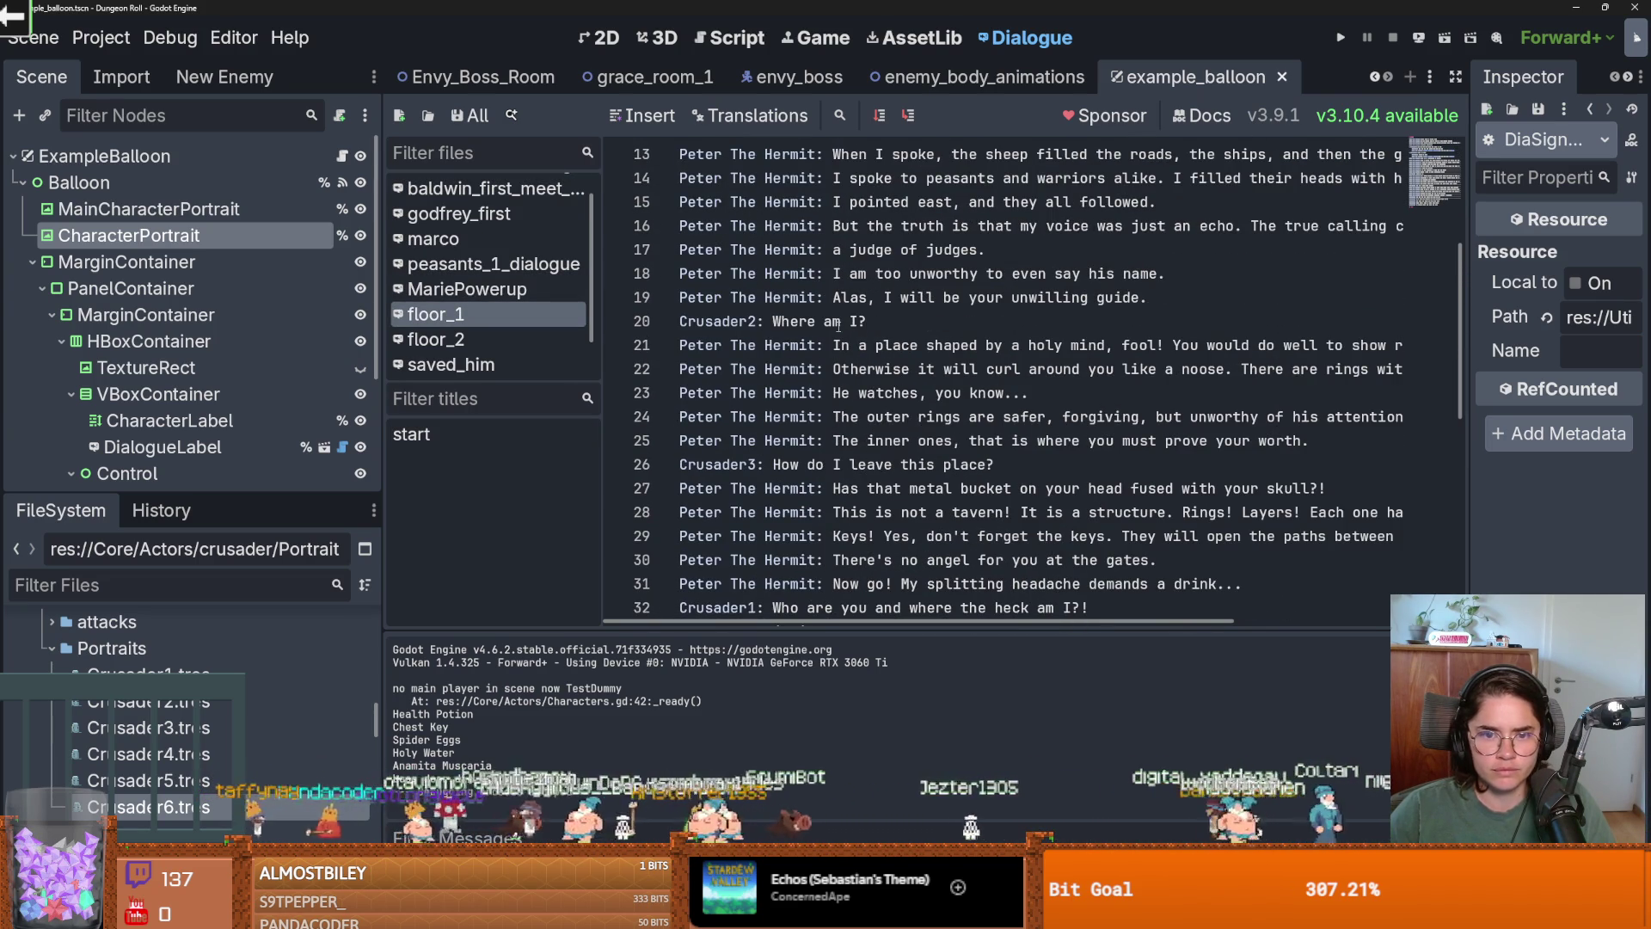
pyautogui.scroll(4, 890, 326)
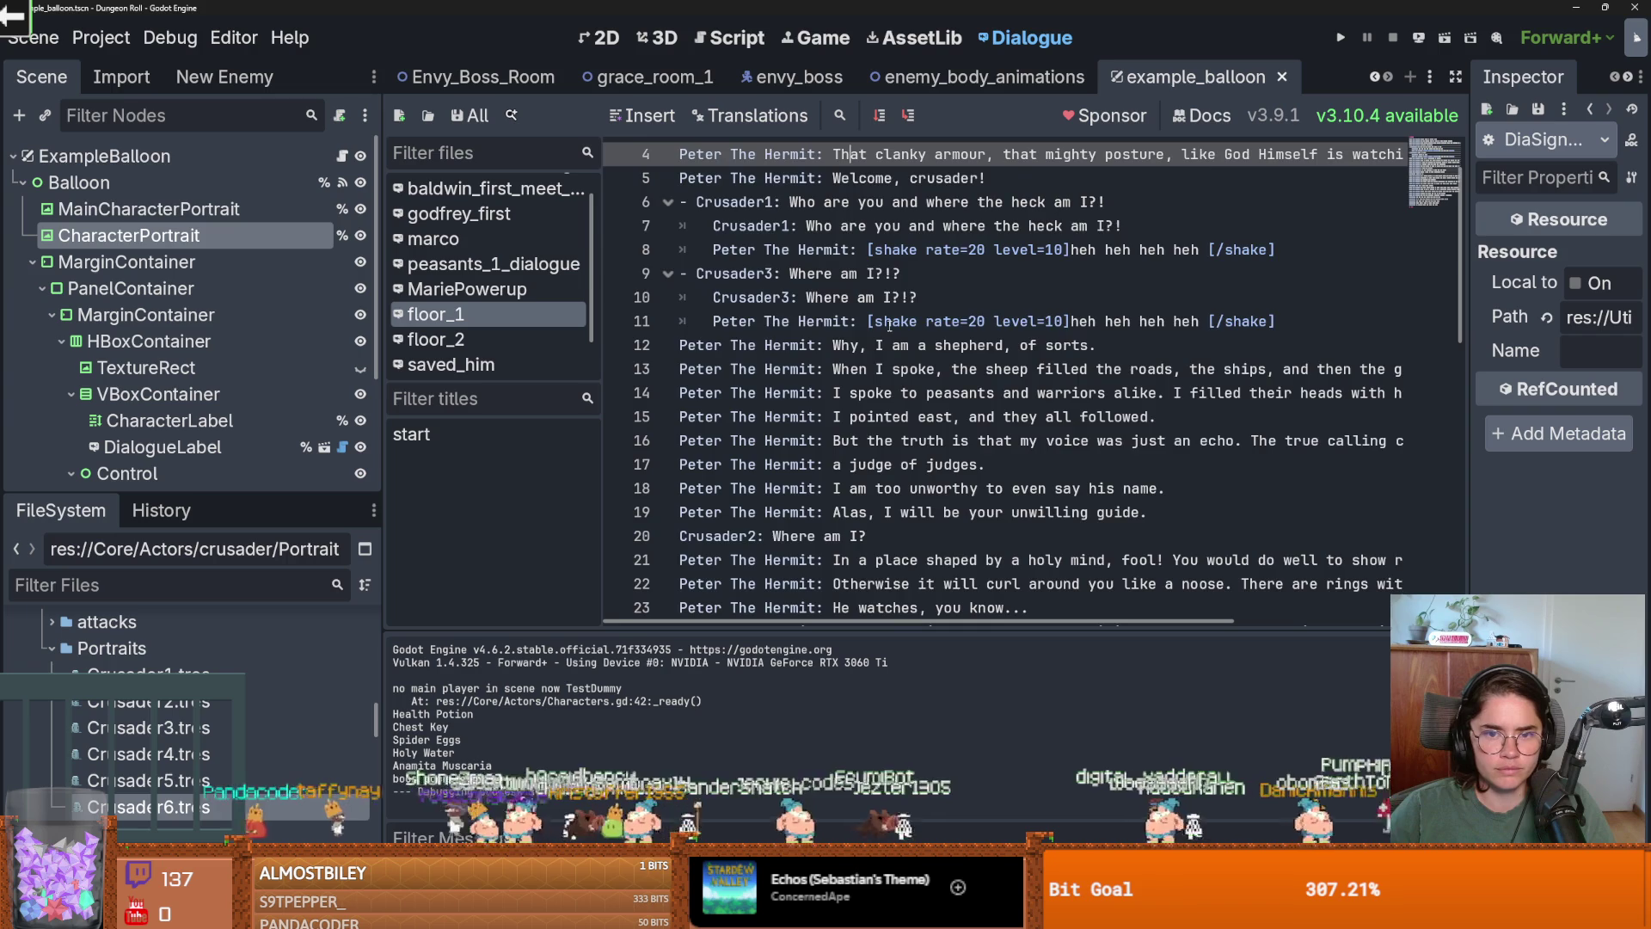
pyautogui.click(886, 369)
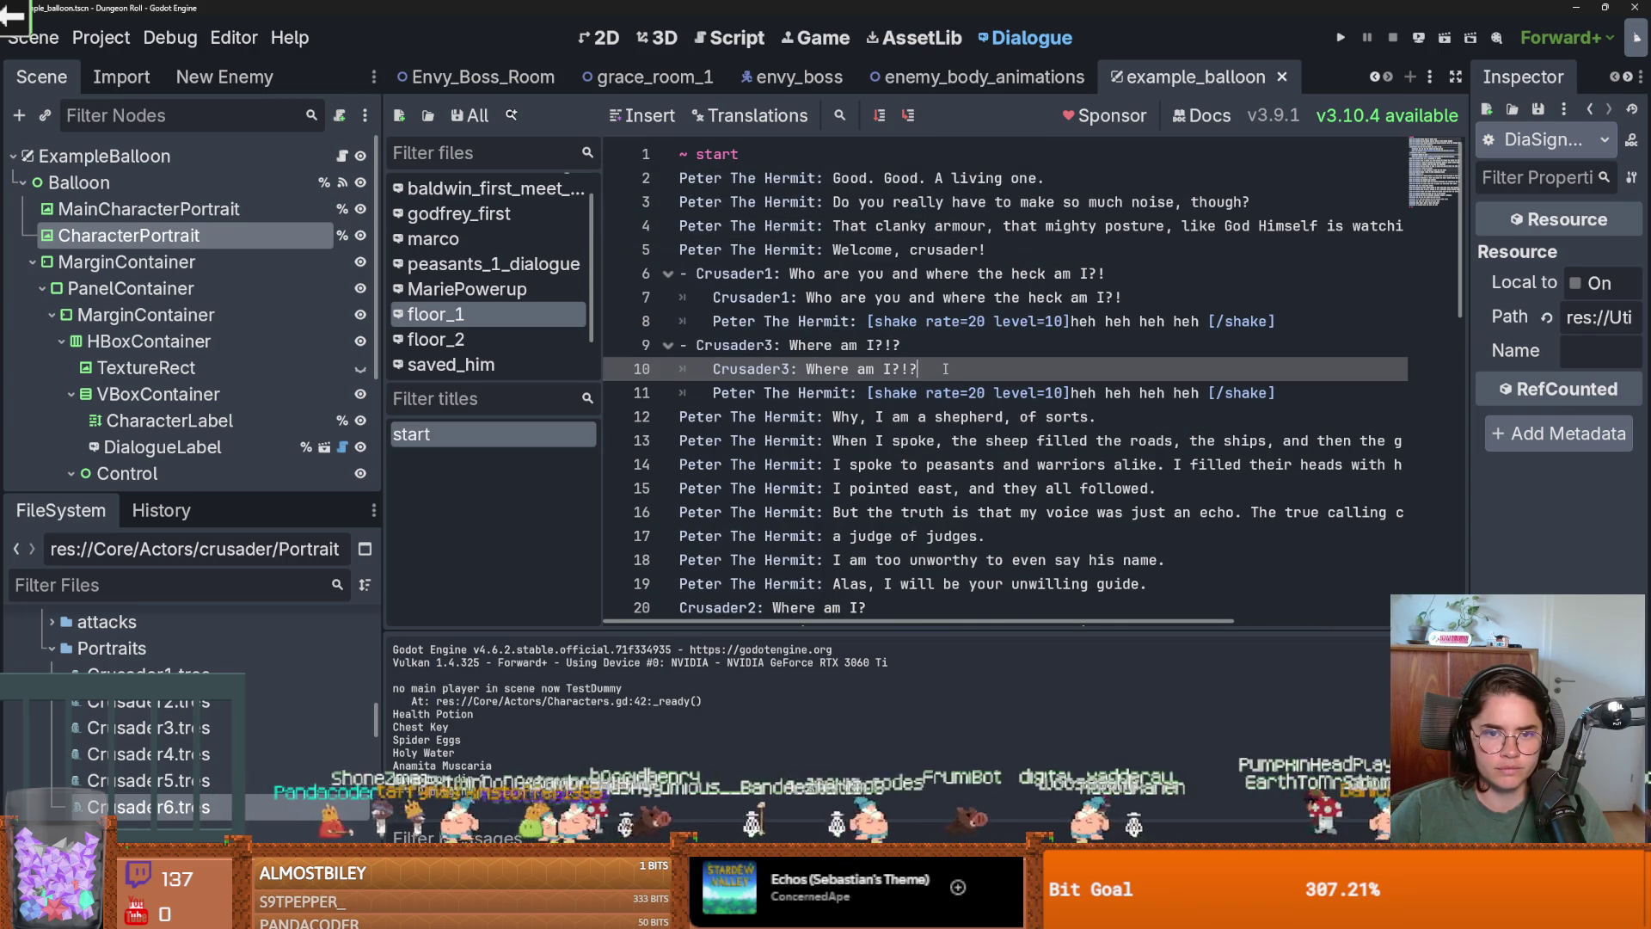
pyautogui.click(816, 273)
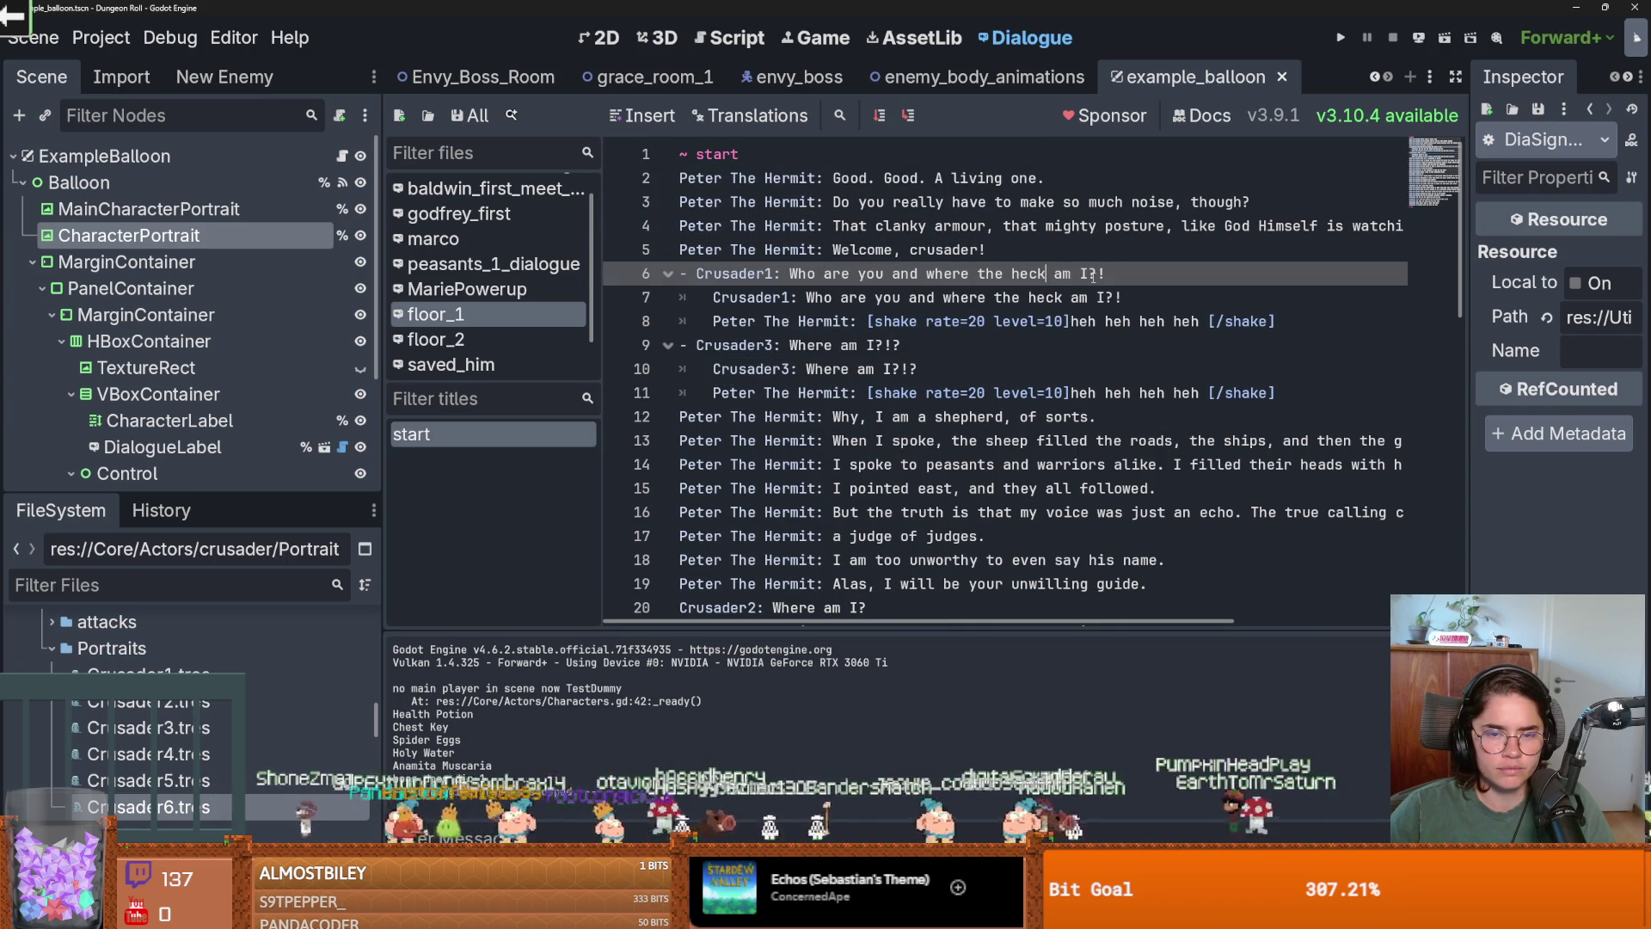
pyautogui.scroll(-1, 1031, 346)
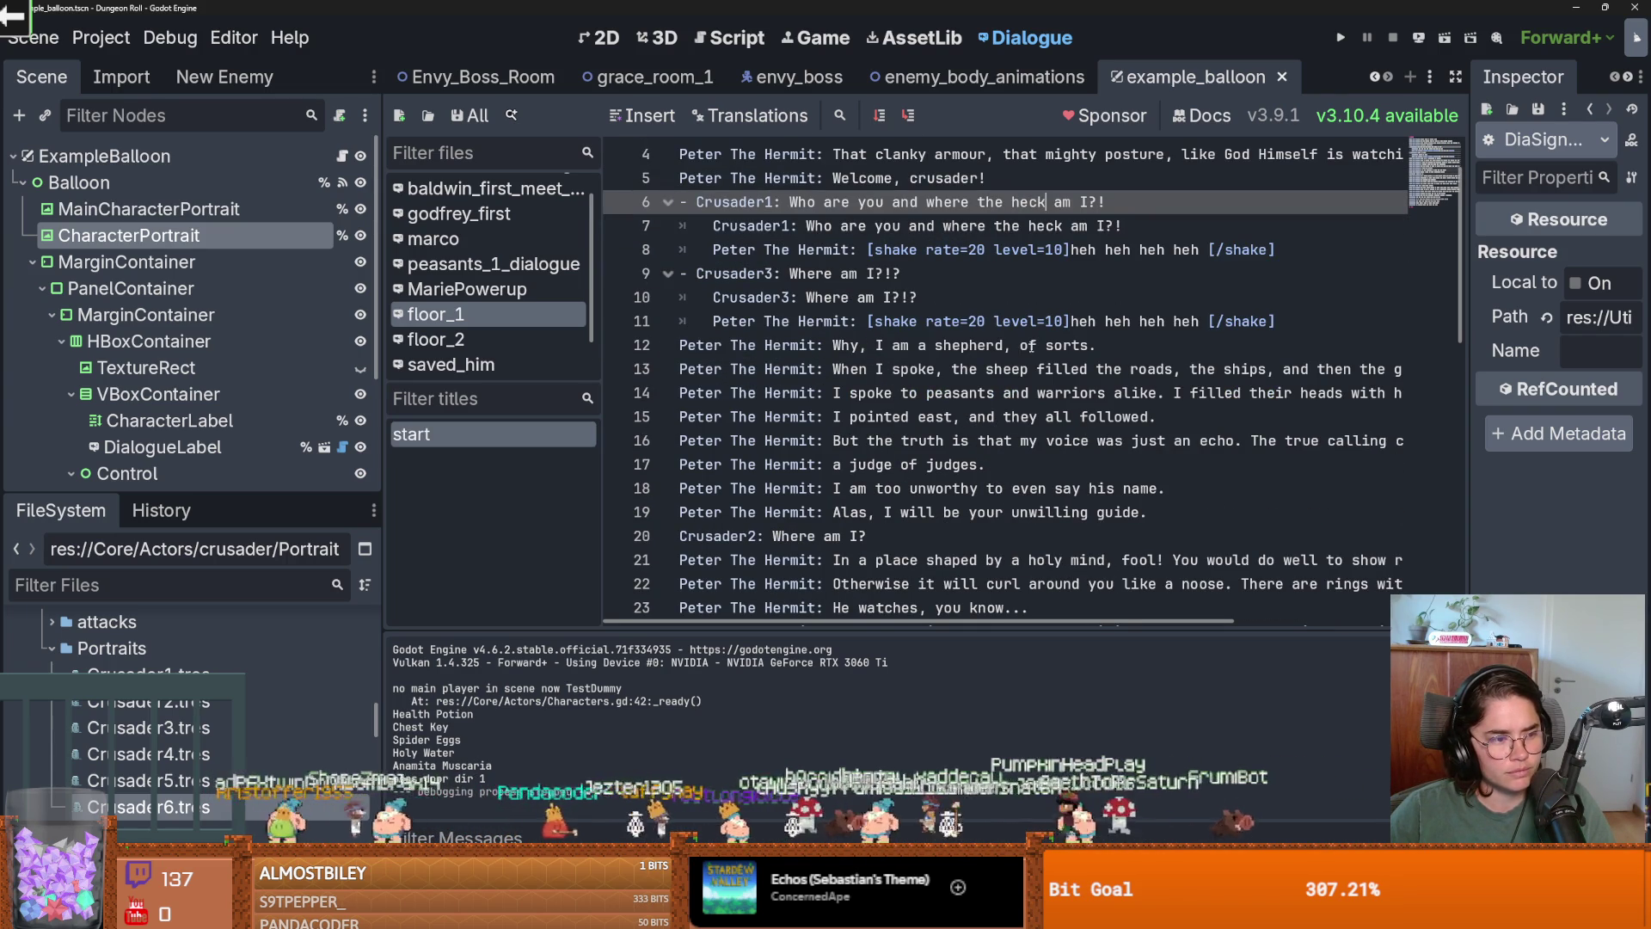
pyautogui.scroll(-2, 878, 346)
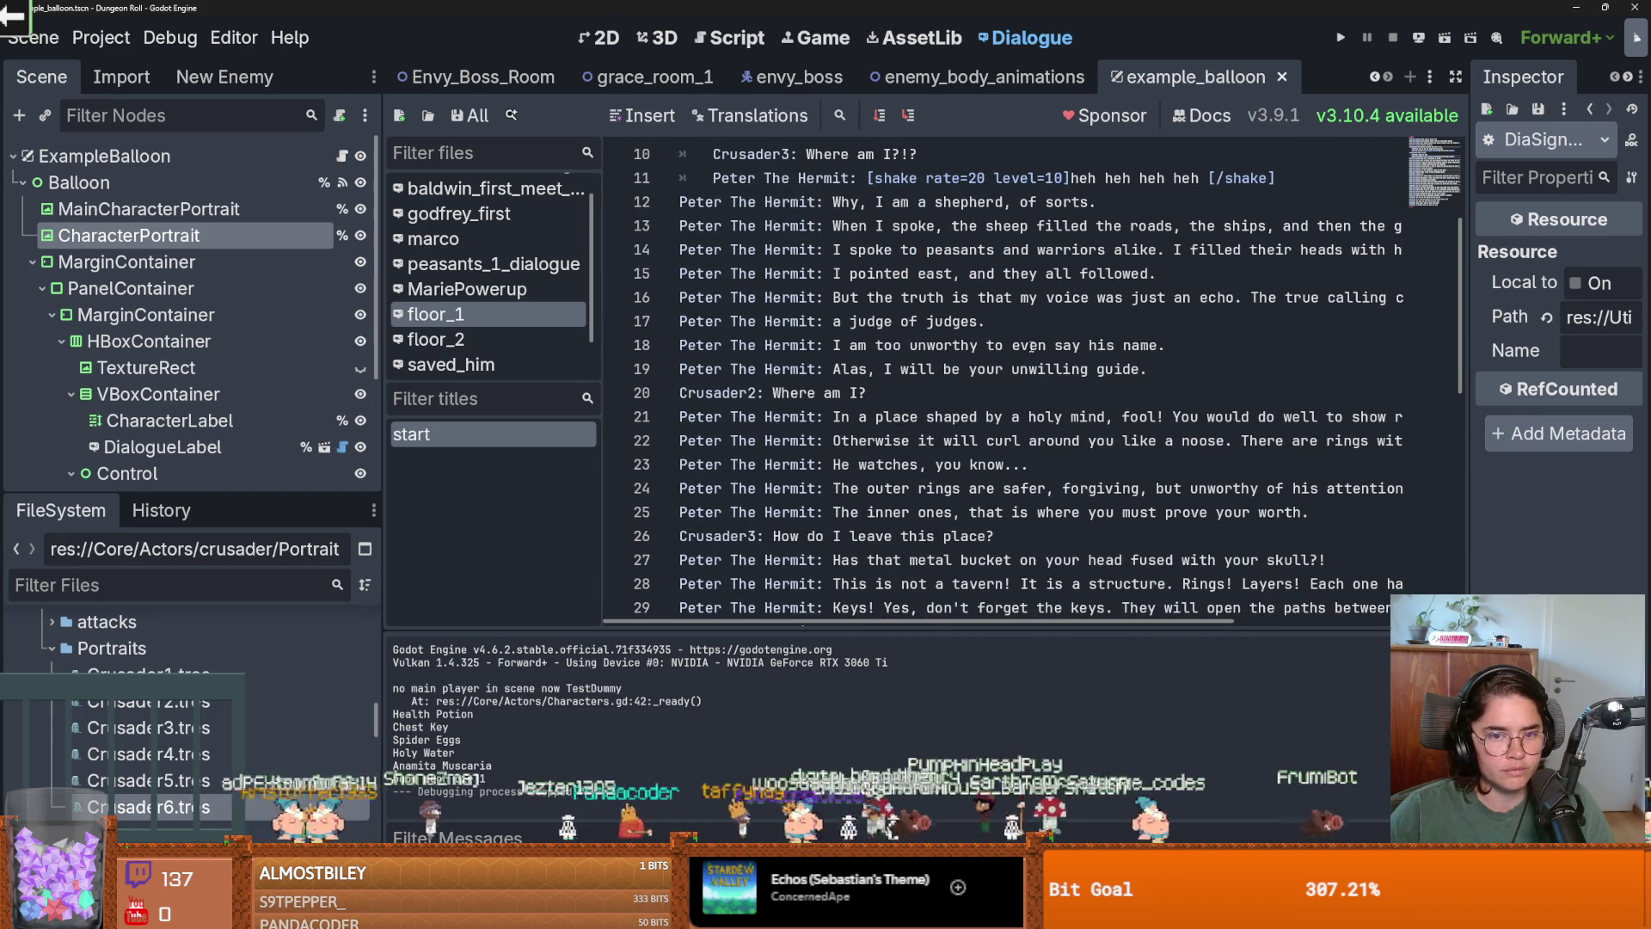
pyautogui.scroll(-1, 1031, 347)
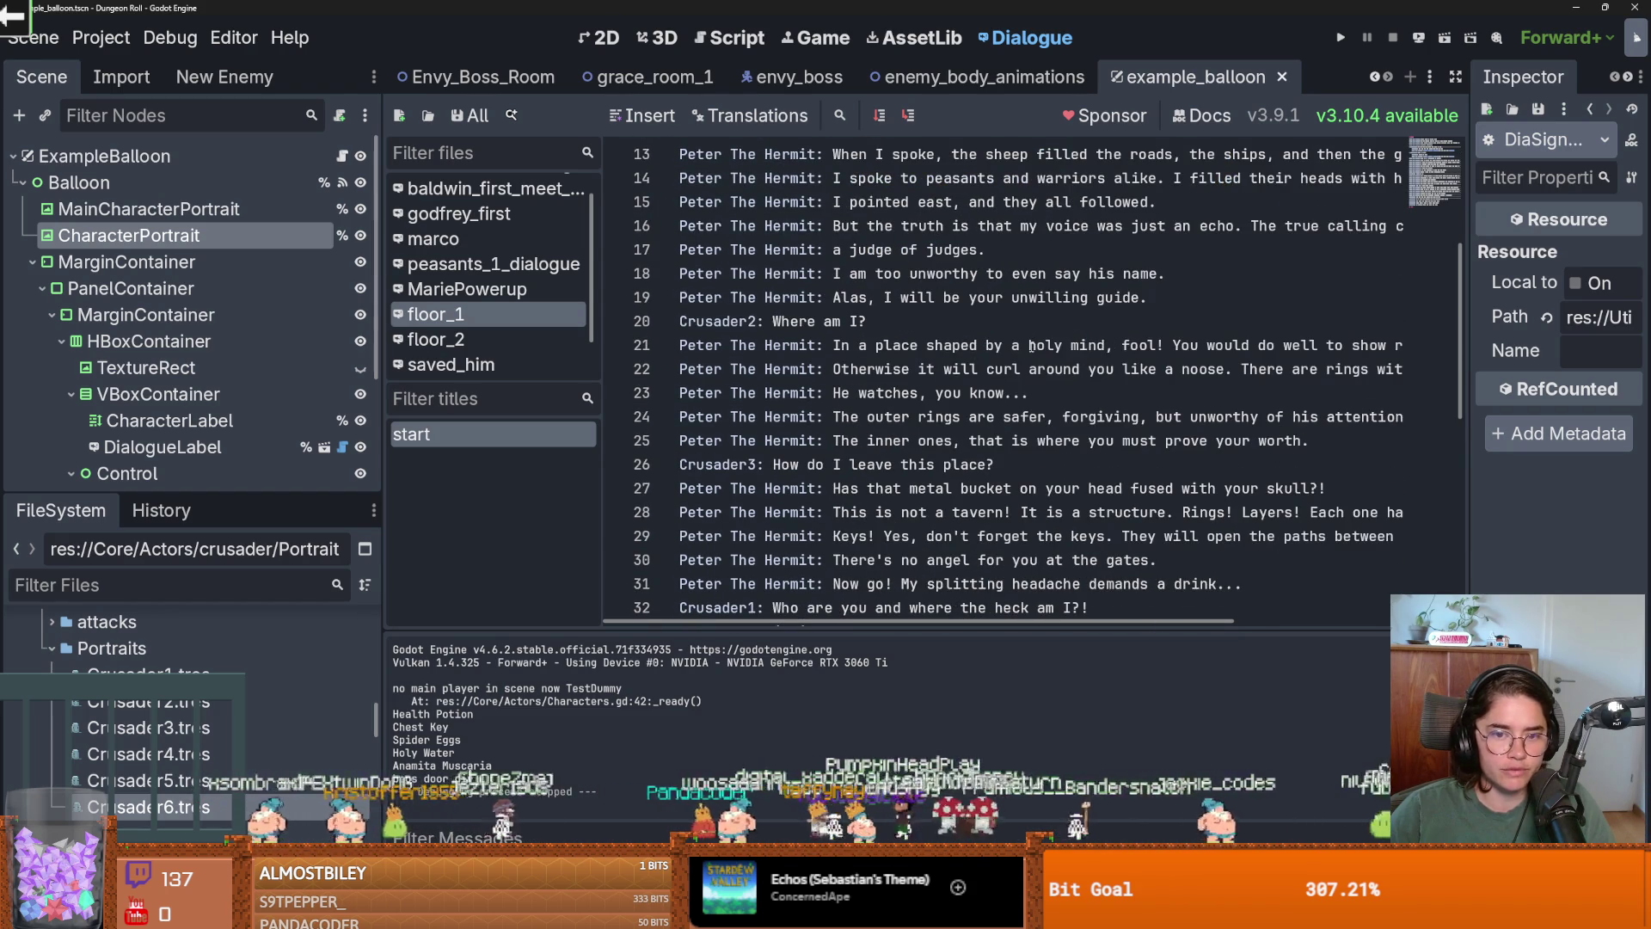
pyautogui.scroll(-2, 1031, 347)
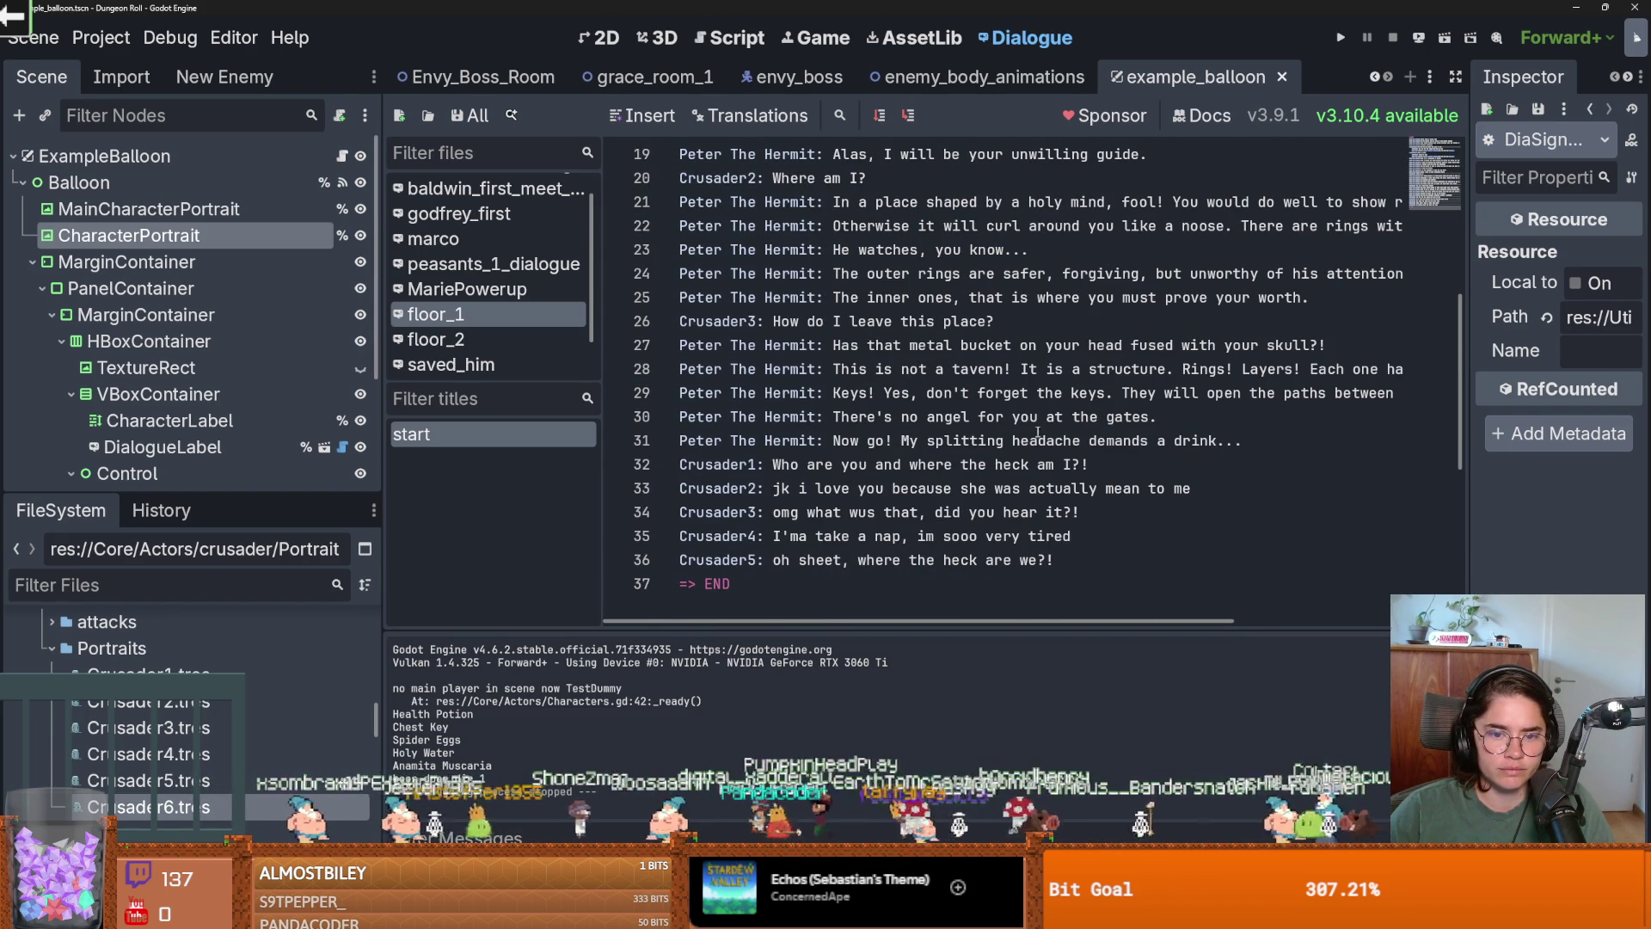
pyautogui.click(878, 513)
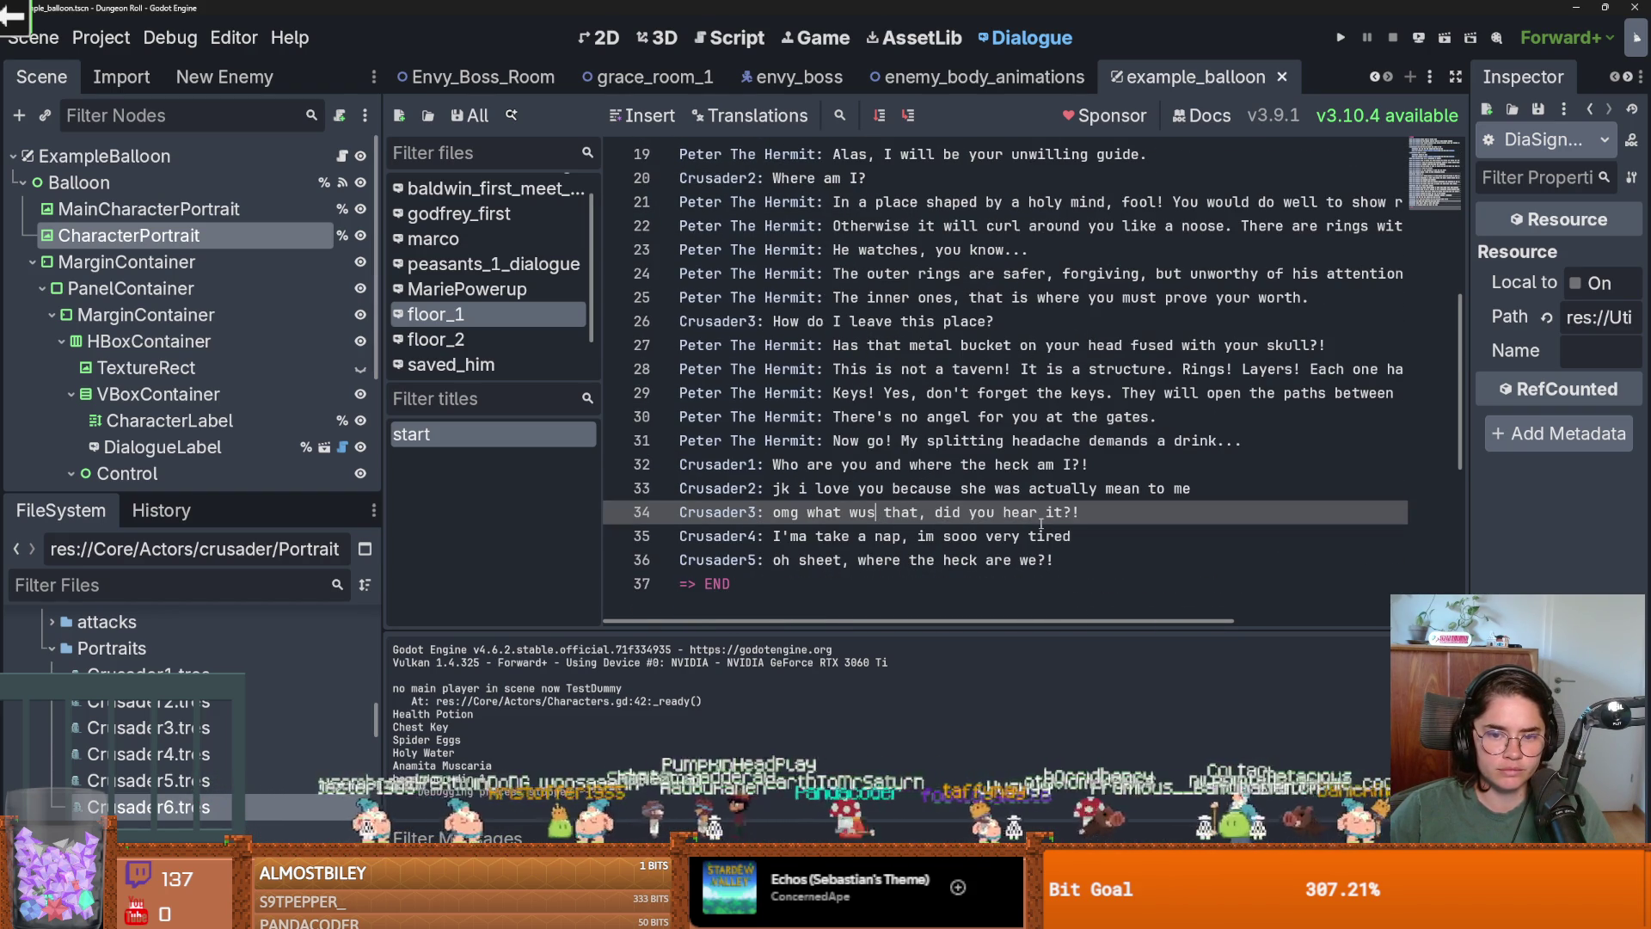
pyautogui.moveTo(680, 537); pyautogui.dragTo(1071, 537)
pyautogui.hotkey('ctrl', 'c')
pyautogui.scroll(1, 532, 247)
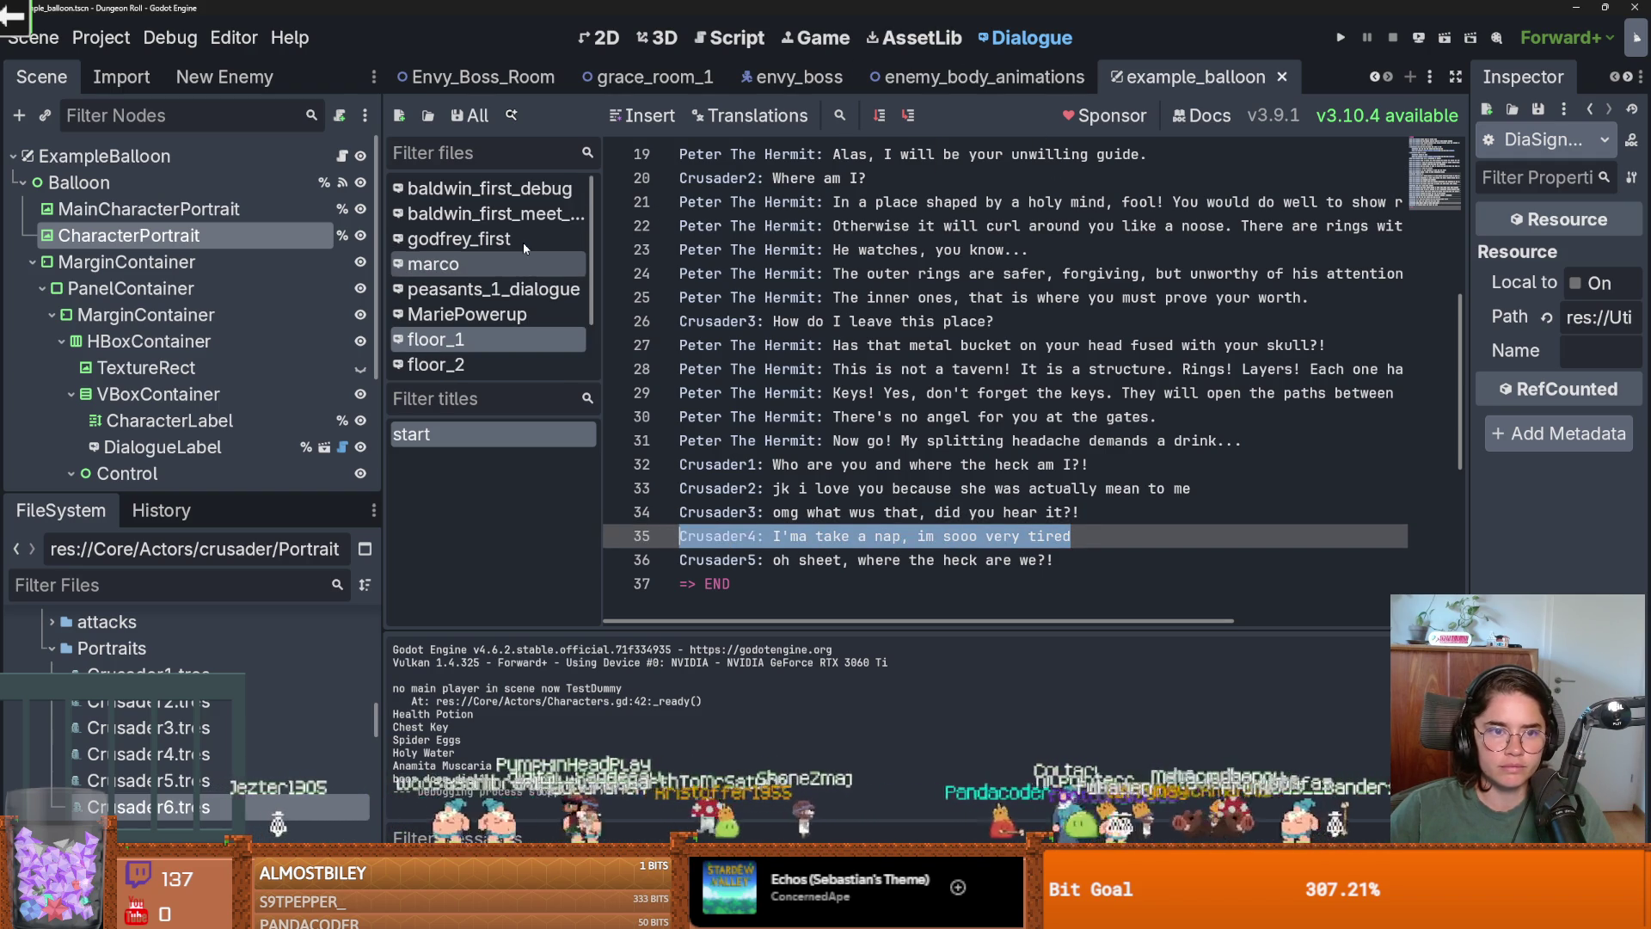
pyautogui.click(528, 191)
pyautogui.click(528, 211)
# Paste the Crusader4 line after the Constantinople line in EnterEnvyRoom, reword it to "uhhh?", and run
pyautogui.scroll(-3, 520, 250)
pyautogui.click(484, 365)
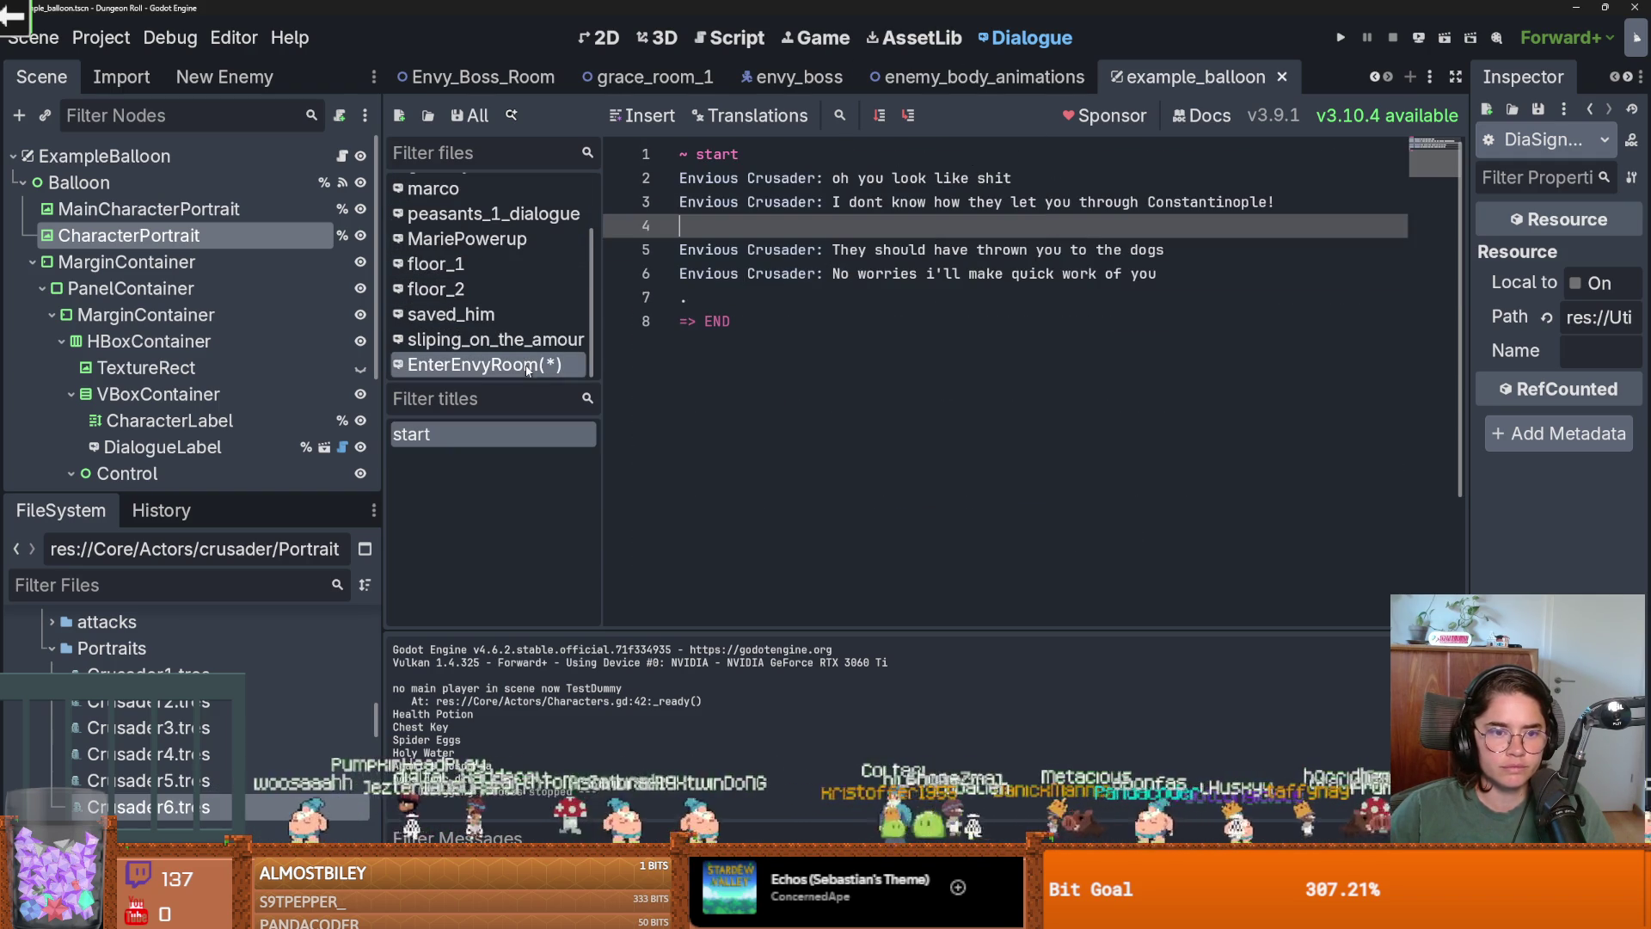
pyautogui.click(1054, 177)
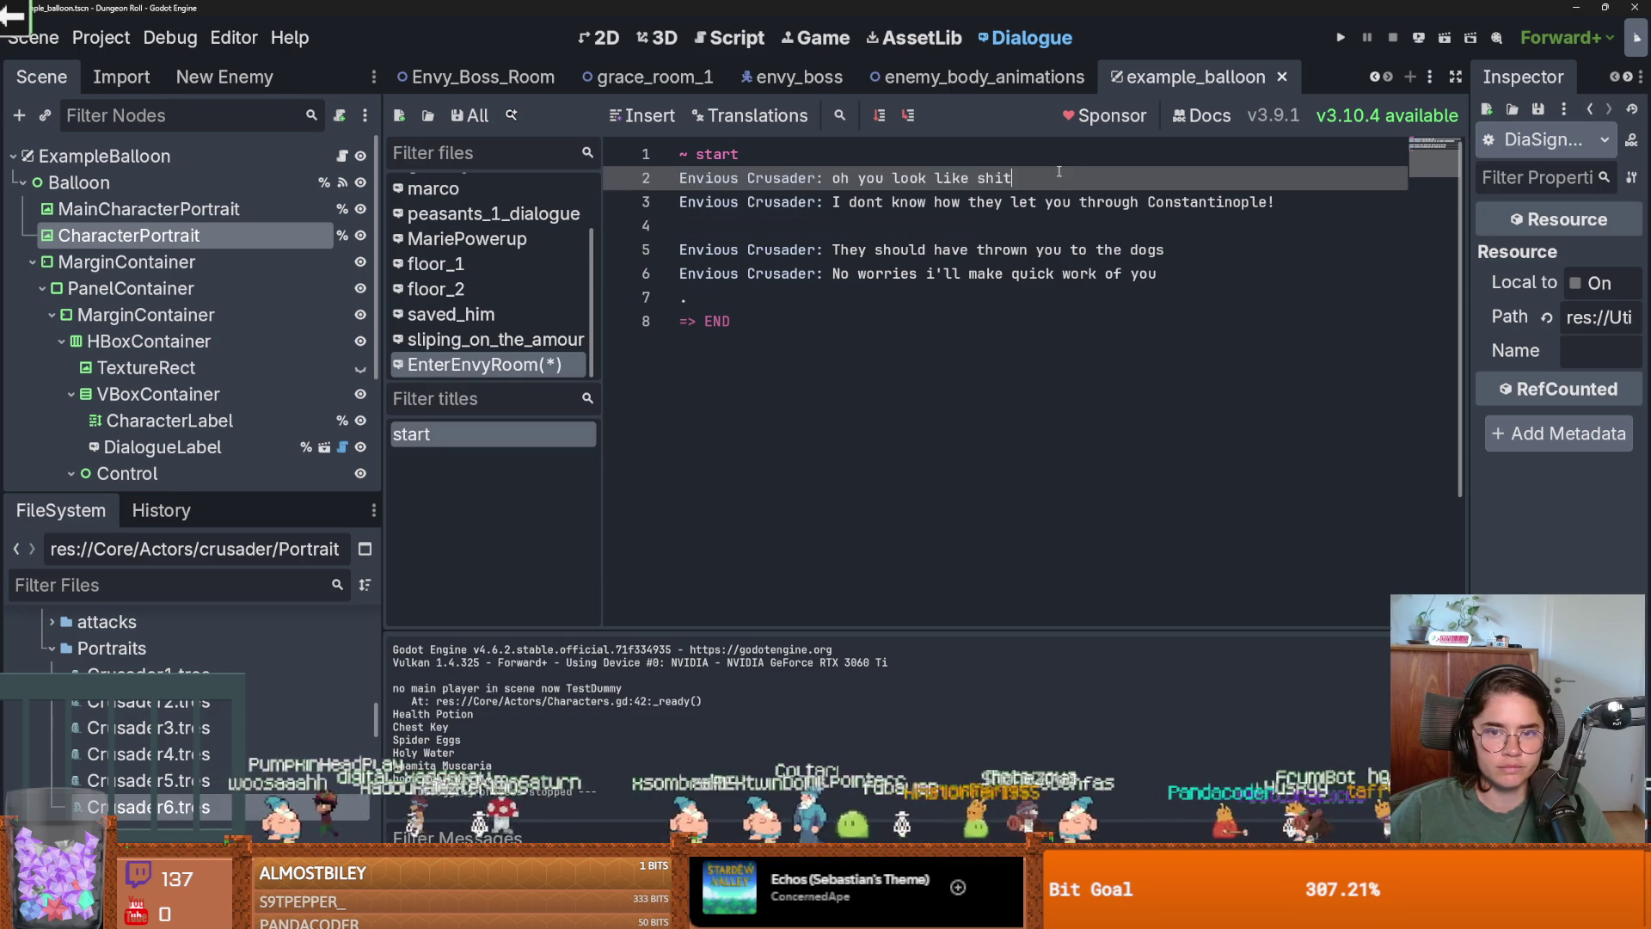
pyautogui.press('Return')
pyautogui.click(875, 254)
pyautogui.hotkey('ctrl', 'v')
pyautogui.moveTo(1075, 249)
pyautogui.mouseDown()
pyautogui.moveTo(731, 250)
pyautogui.moveTo(773, 245)
pyautogui.mouseUp()
pyautogui.write('uhhh?')
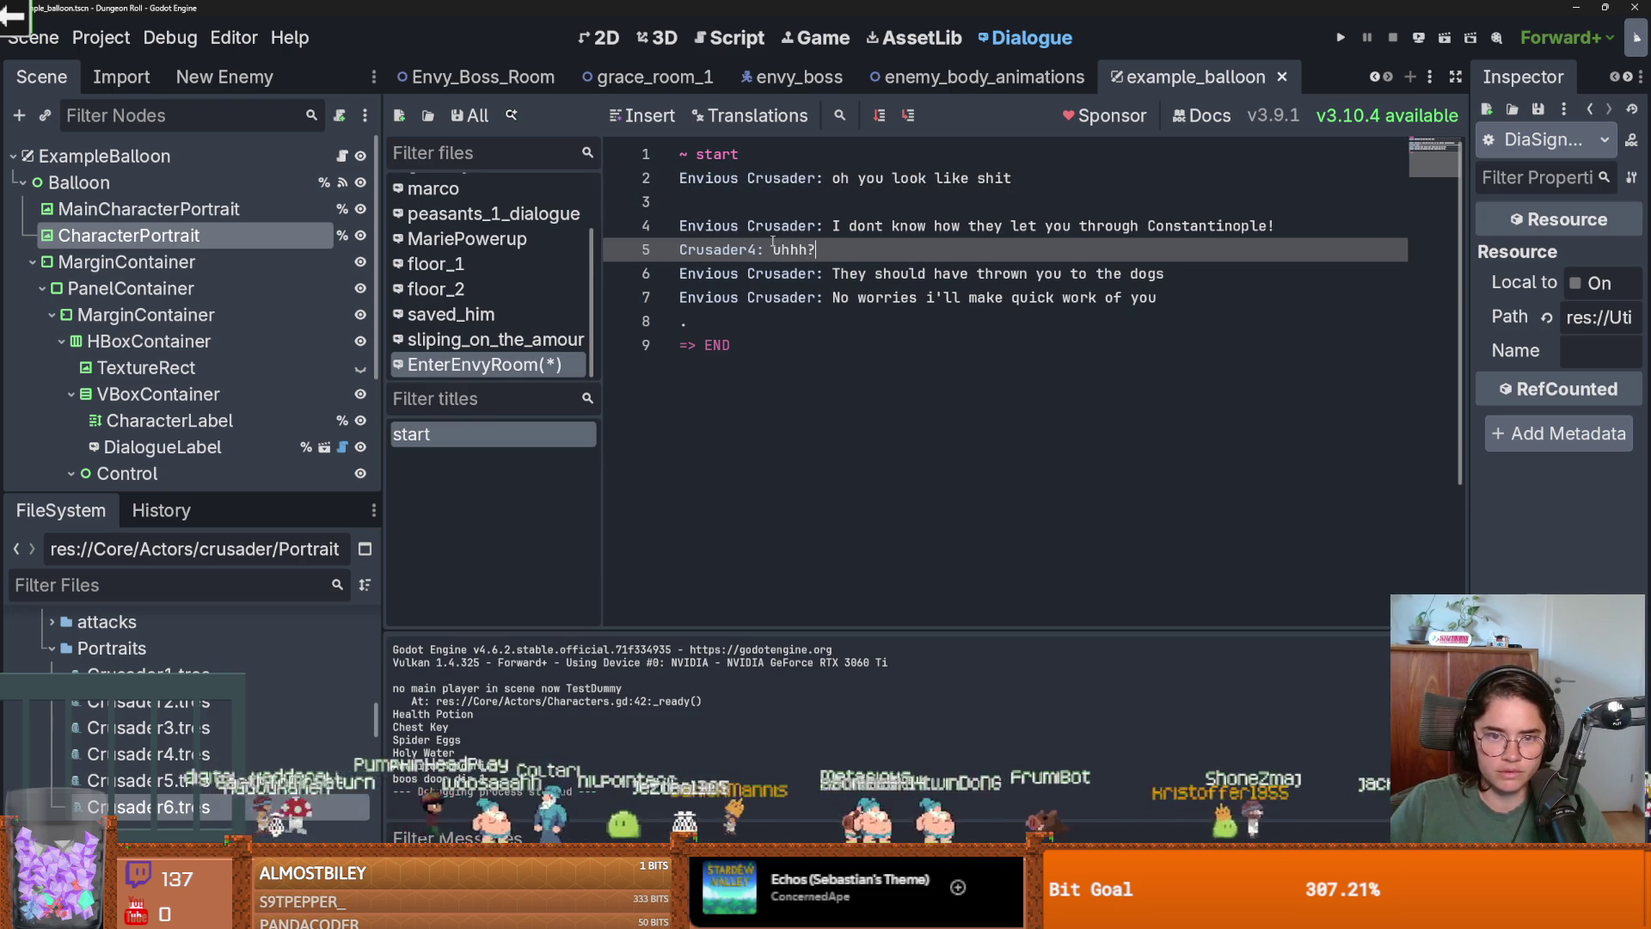
pyautogui.click(1341, 37)
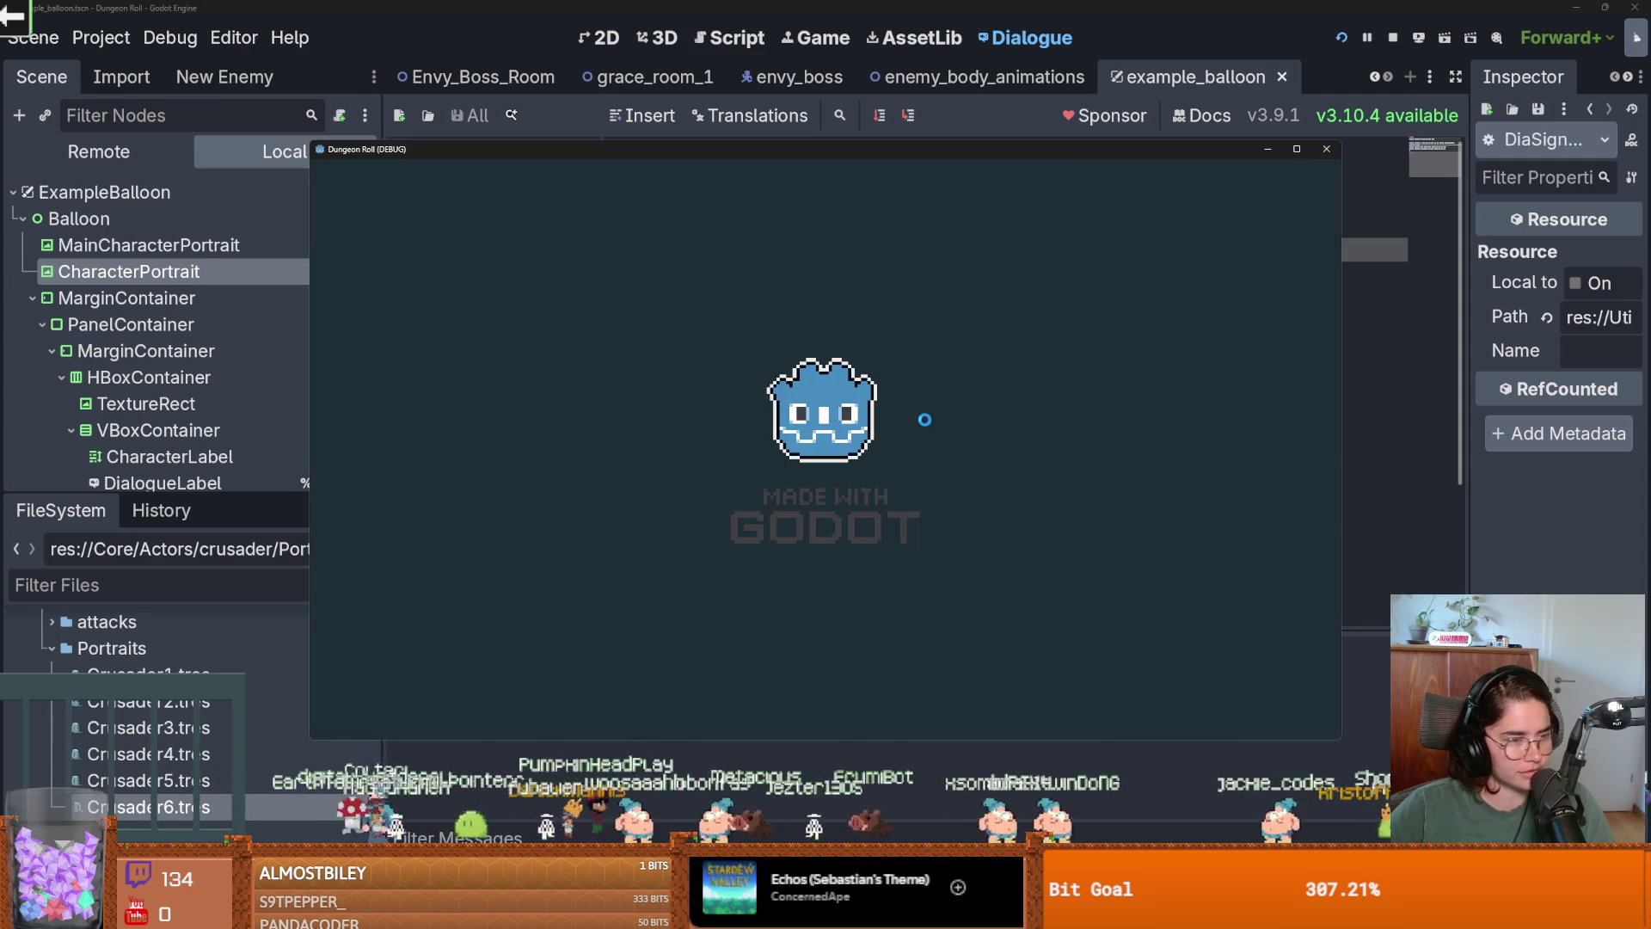
# Teleport with tp_to_before_boss from the debug console and walk the knight into the Envy room
pyautogui.click(1304, 150)
pyautogui.press('quoteleft')
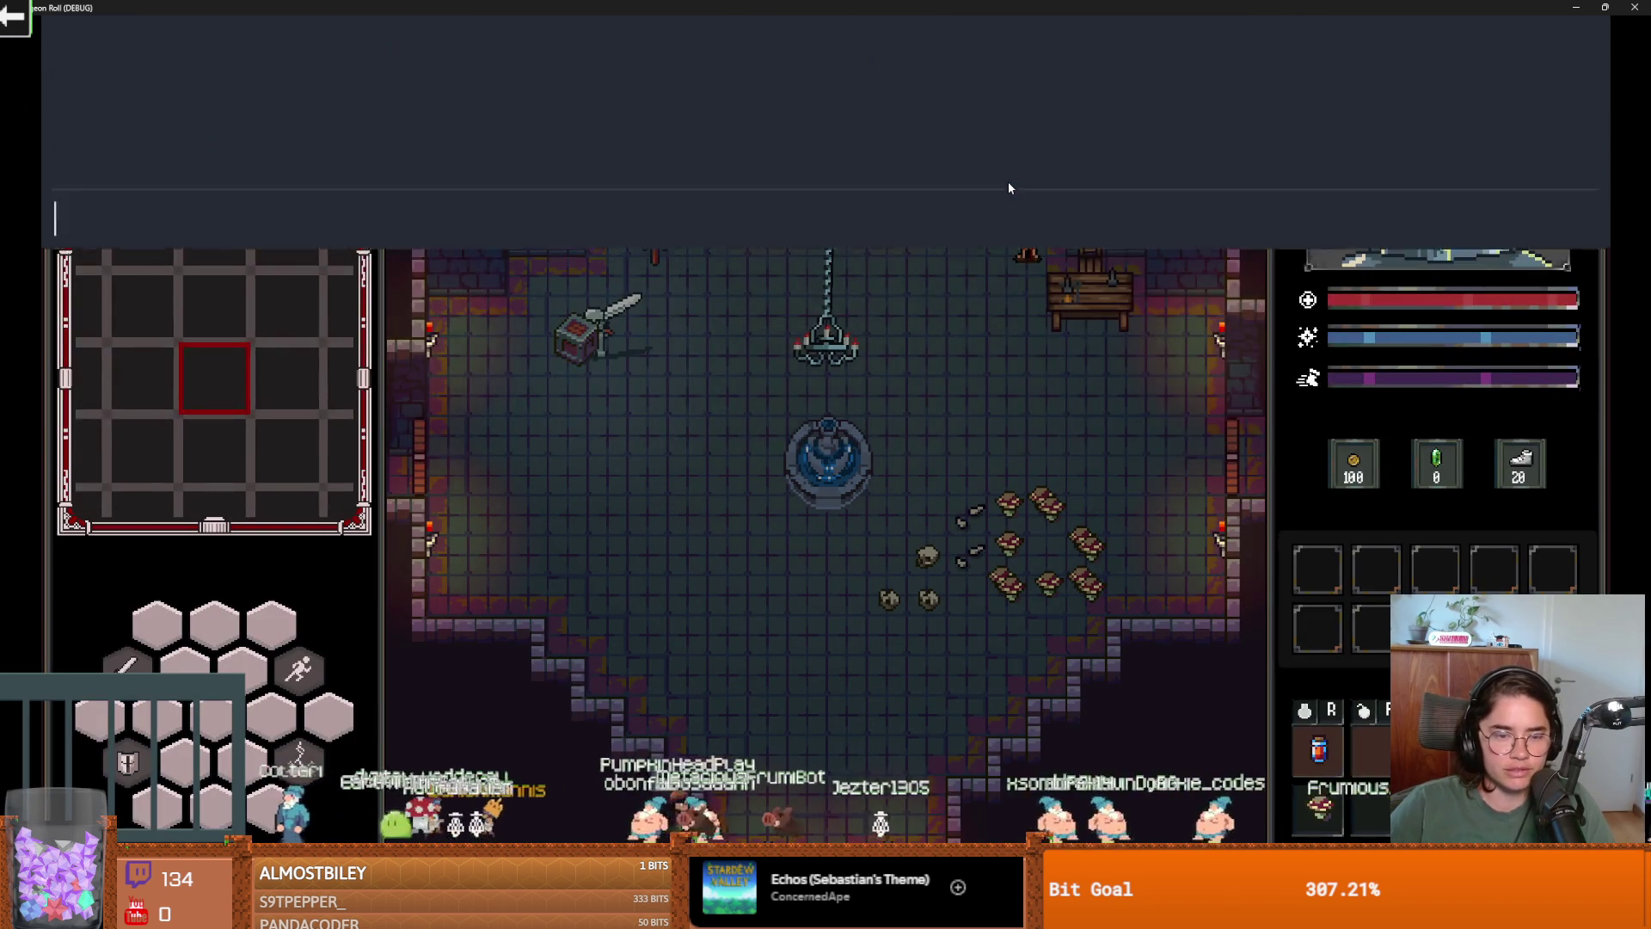
pyautogui.press('Return')
pyautogui.press('quoteleft')
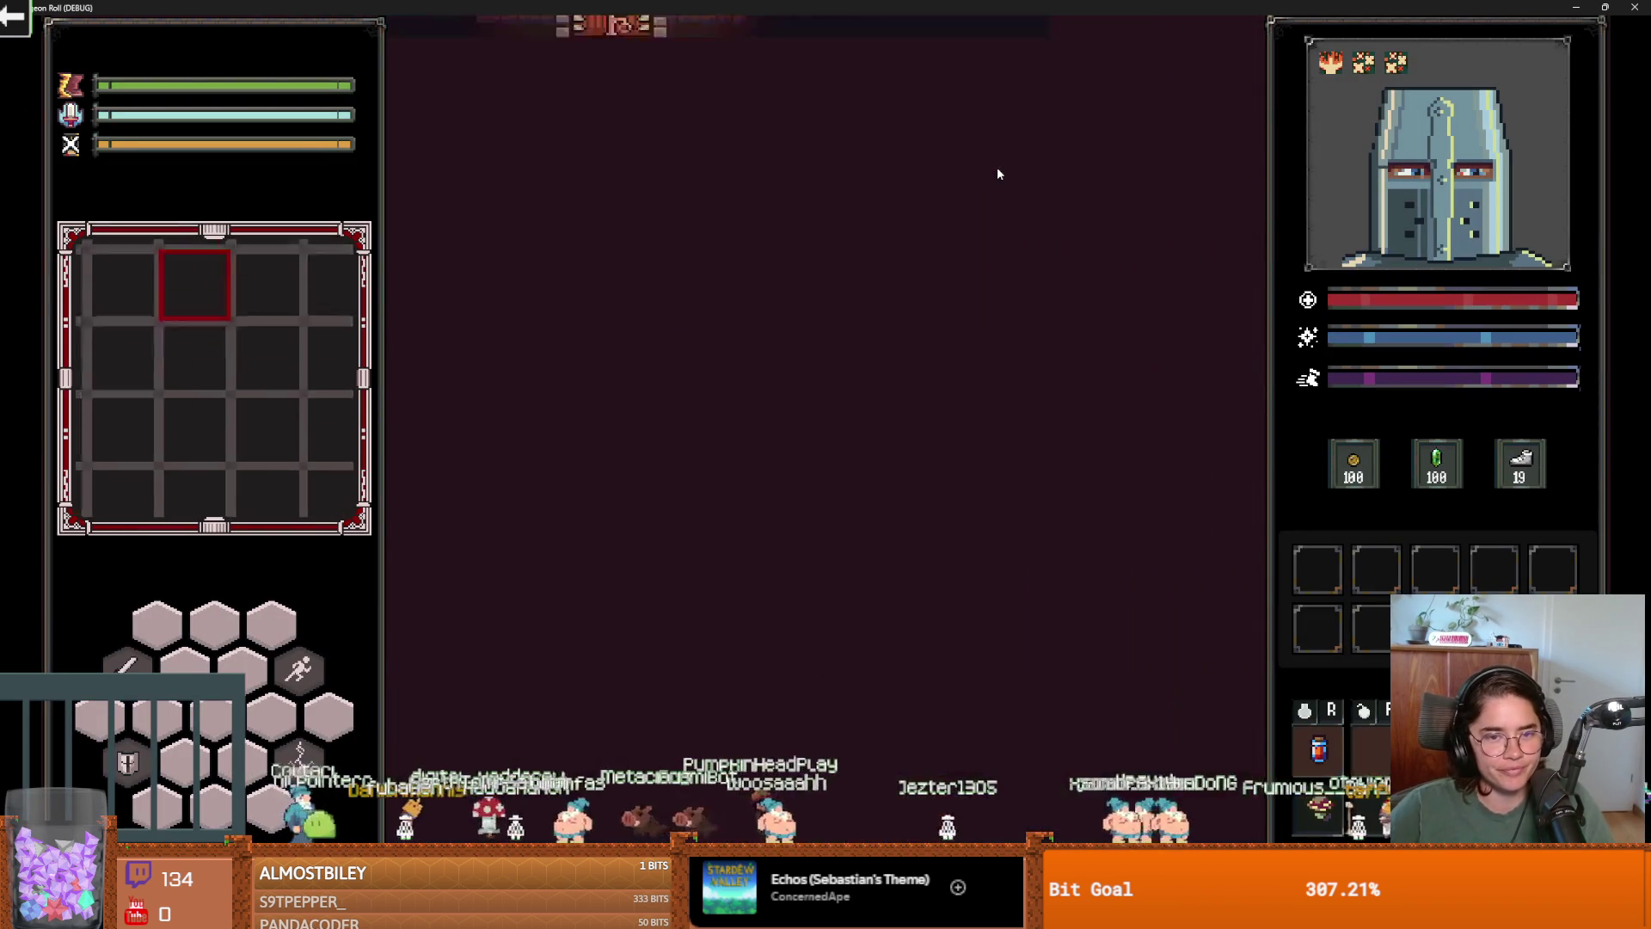
pyautogui.press('s')
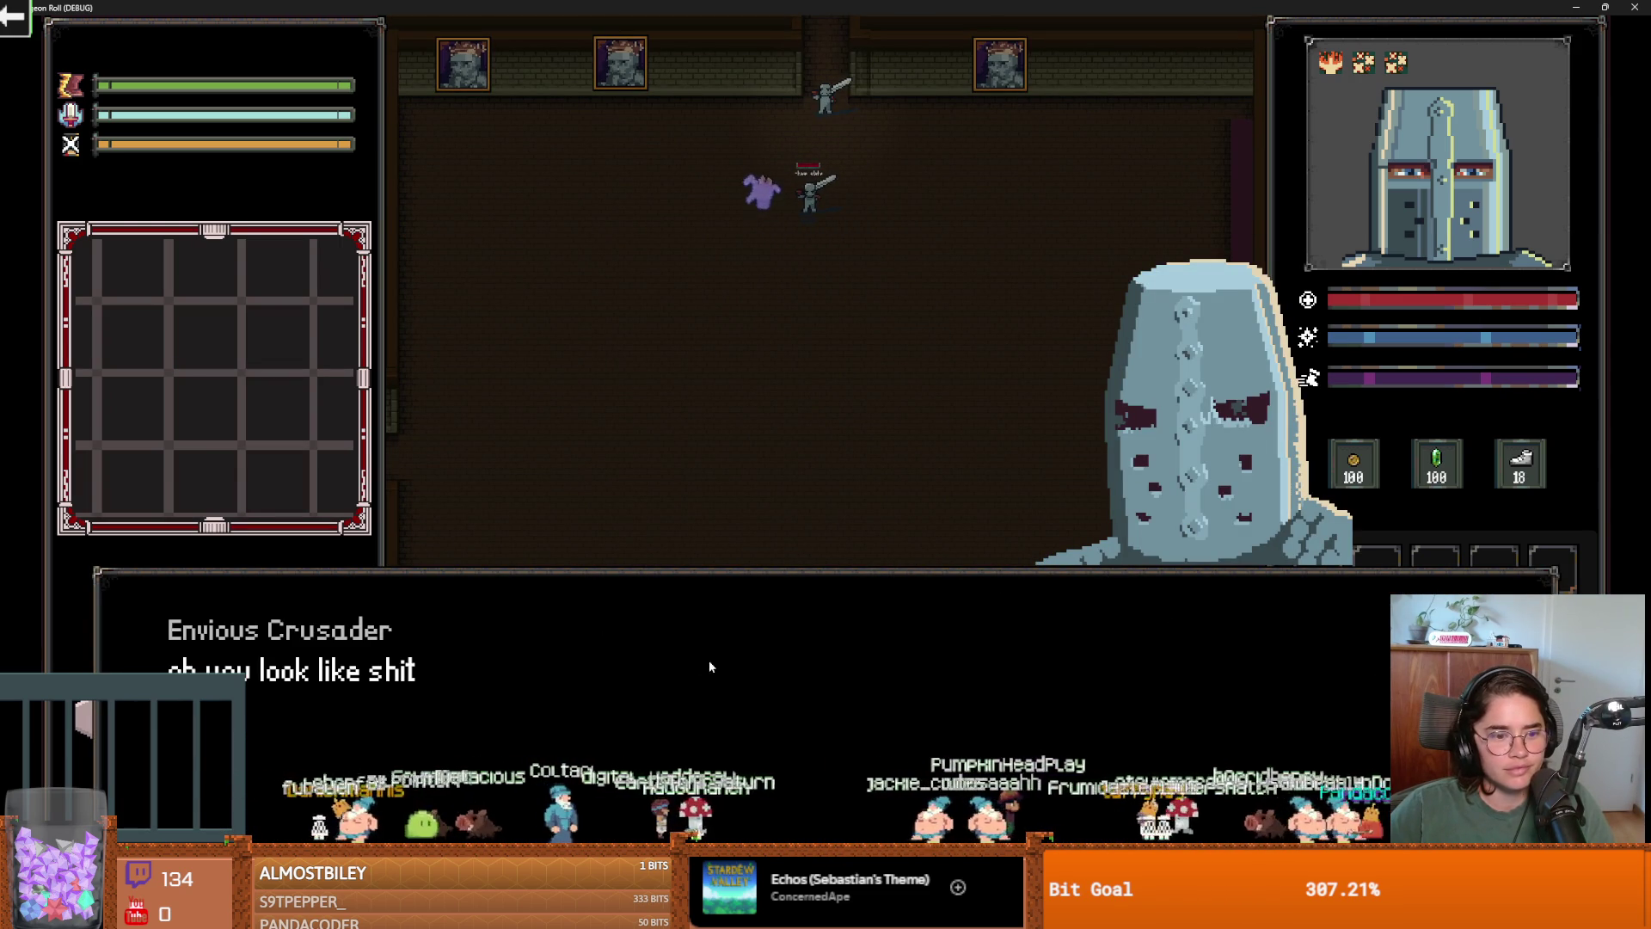
# Click through all five dialogue lines to the end, then take the game out of fullscreen
pyautogui.click(1089, 681)
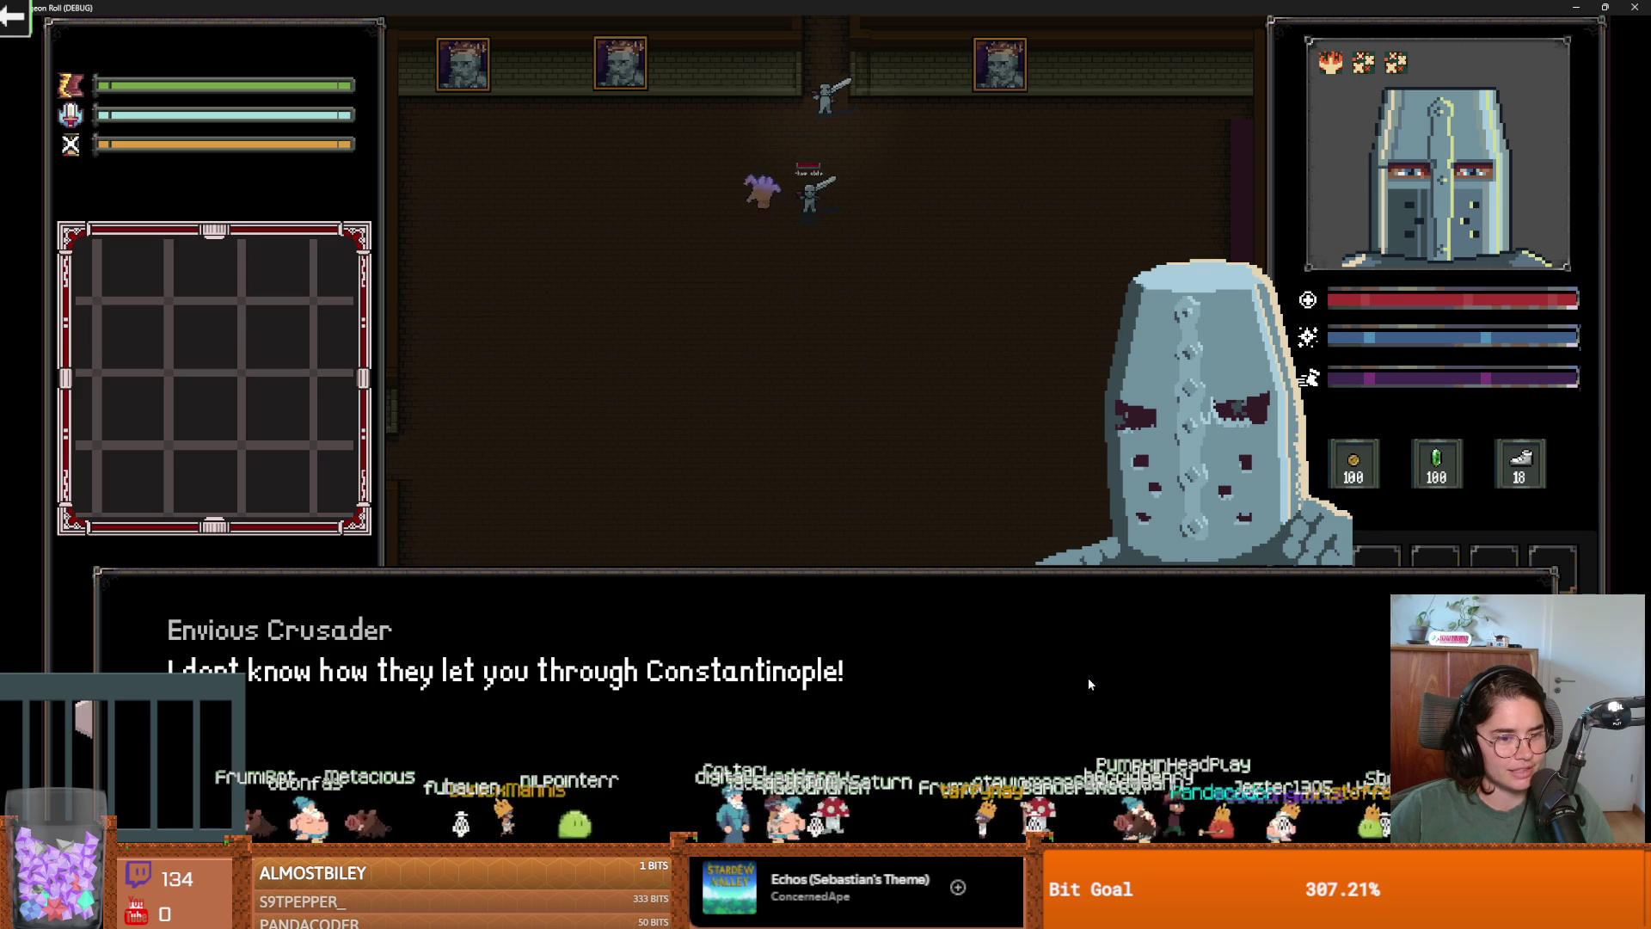
pyautogui.click(1089, 681)
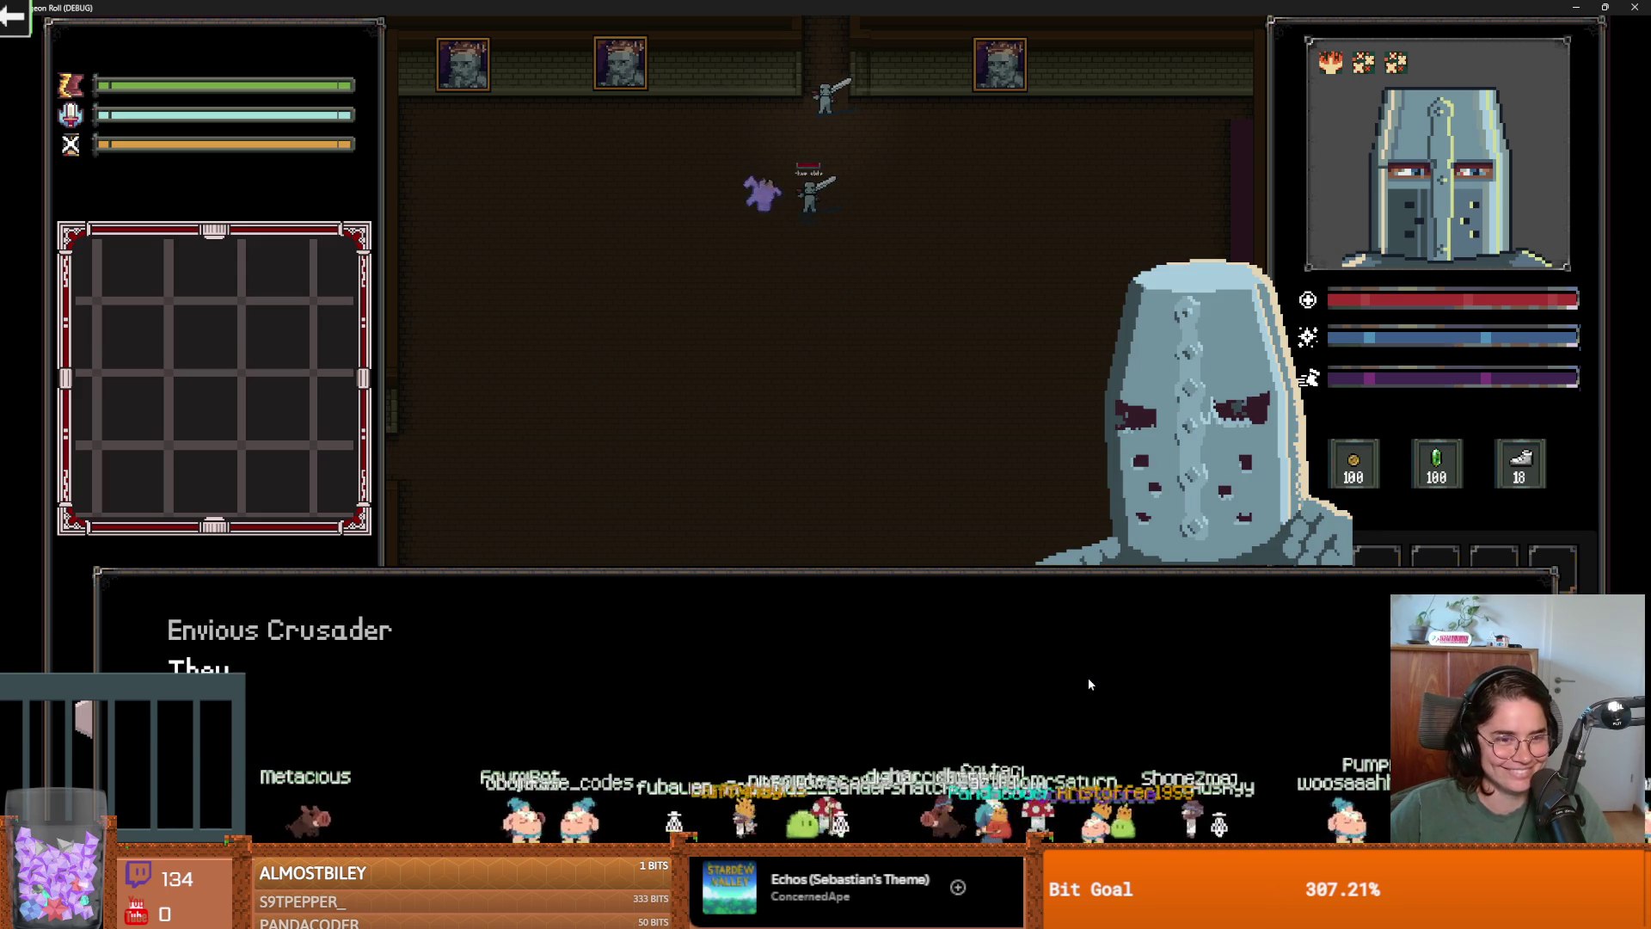
pyautogui.click(1089, 681)
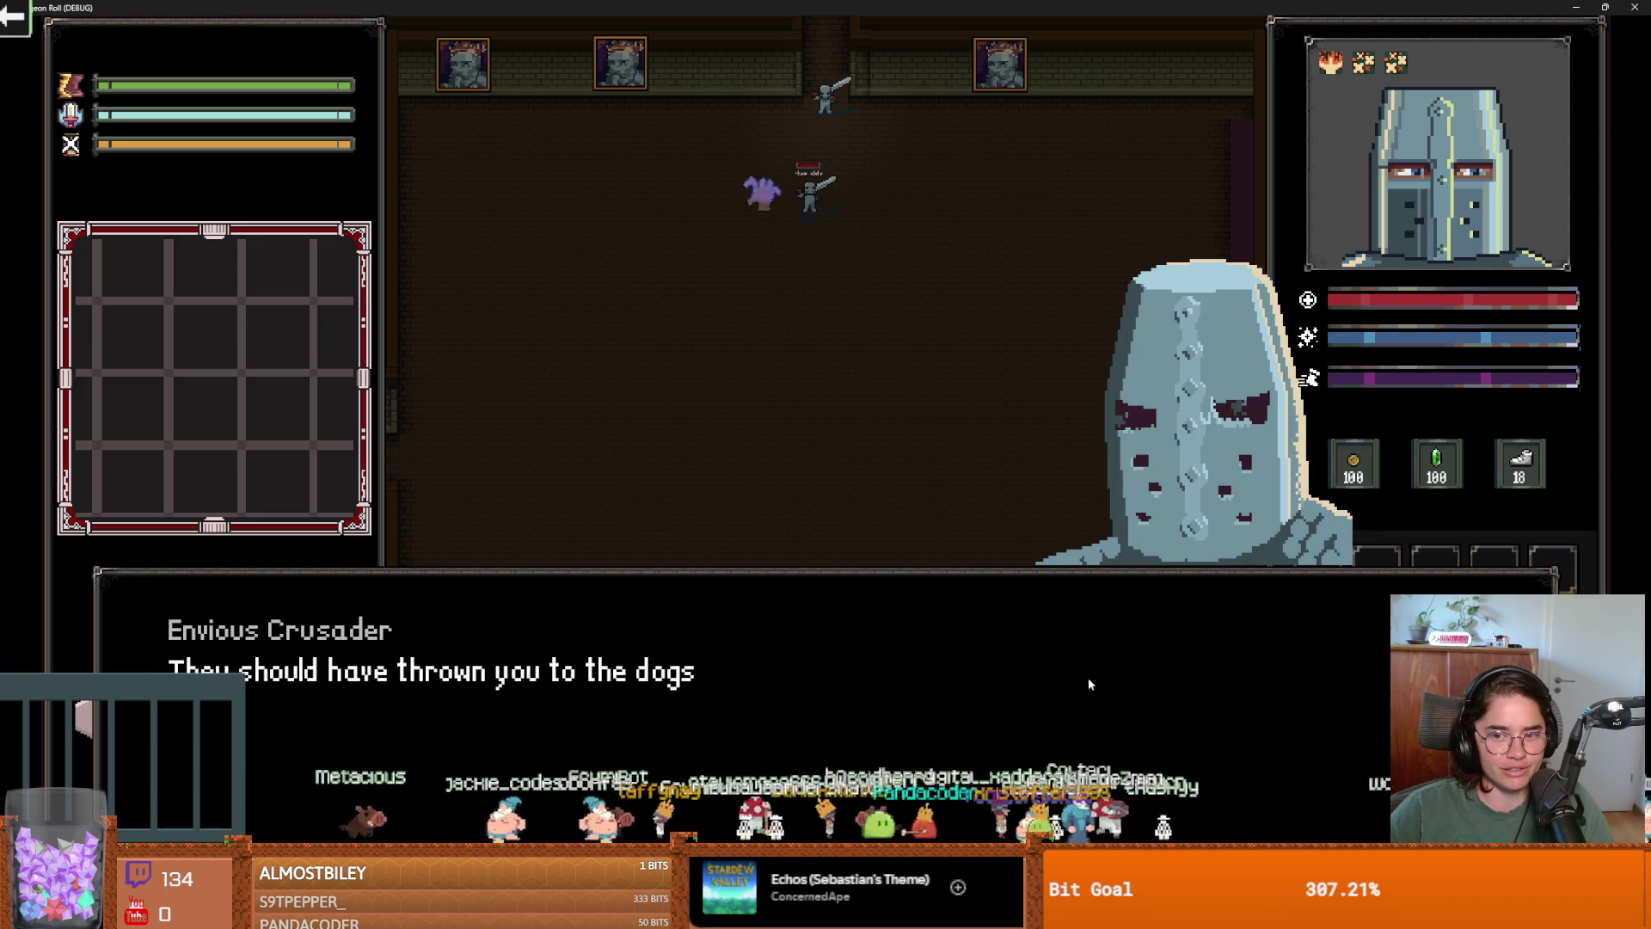
pyautogui.click(1089, 680)
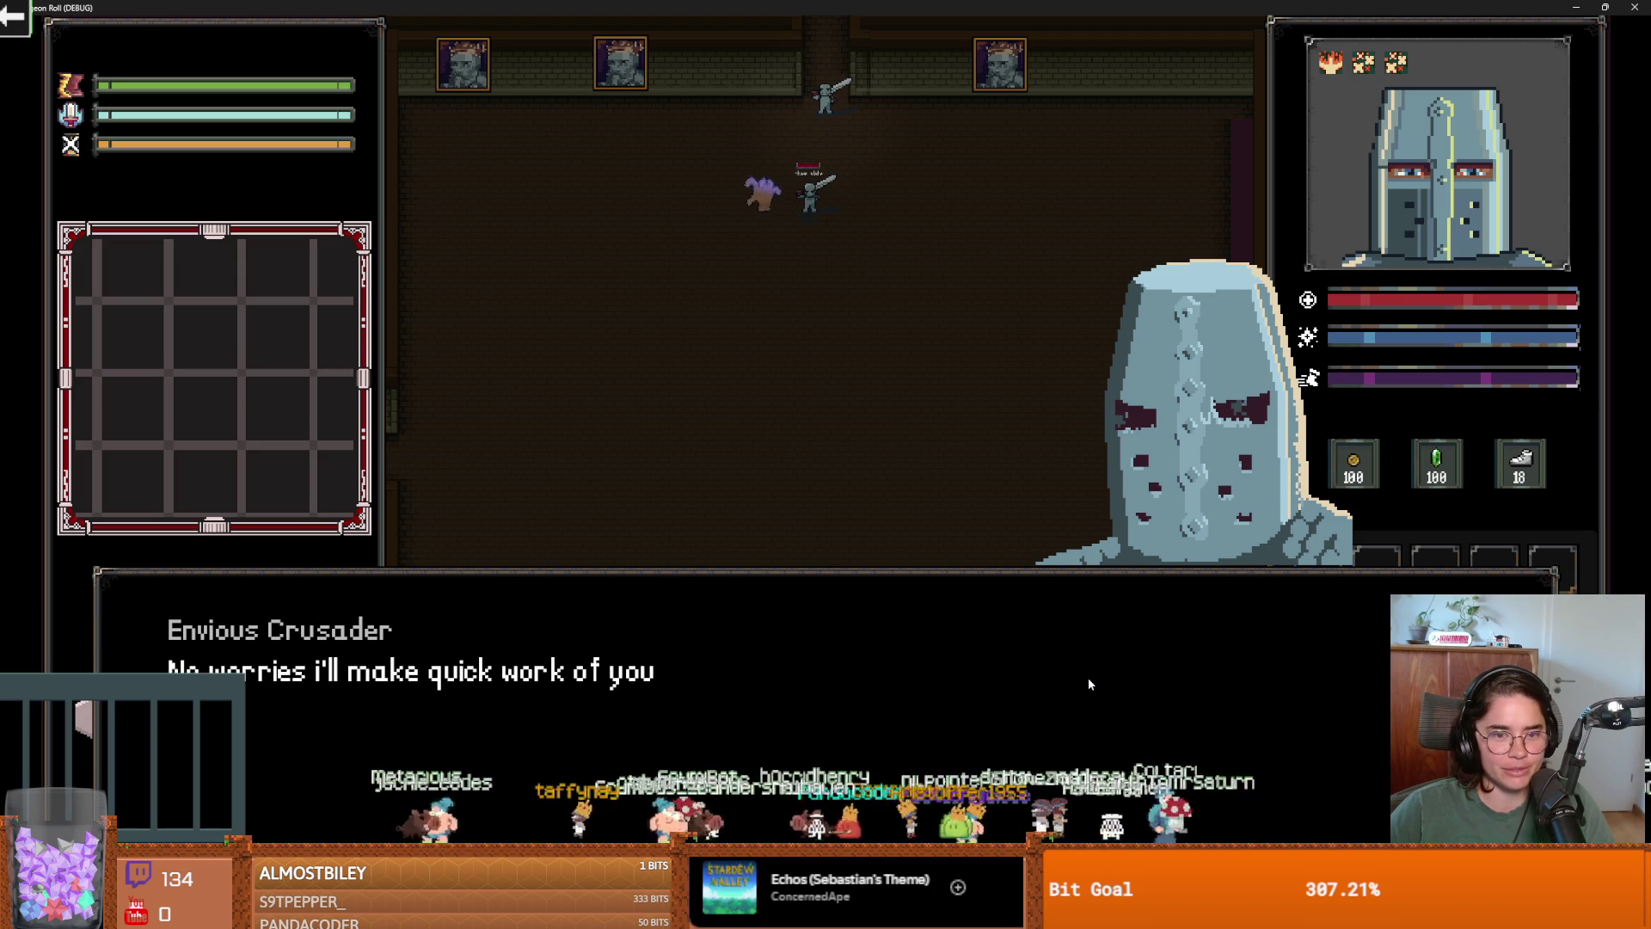
pyautogui.click(1089, 681)
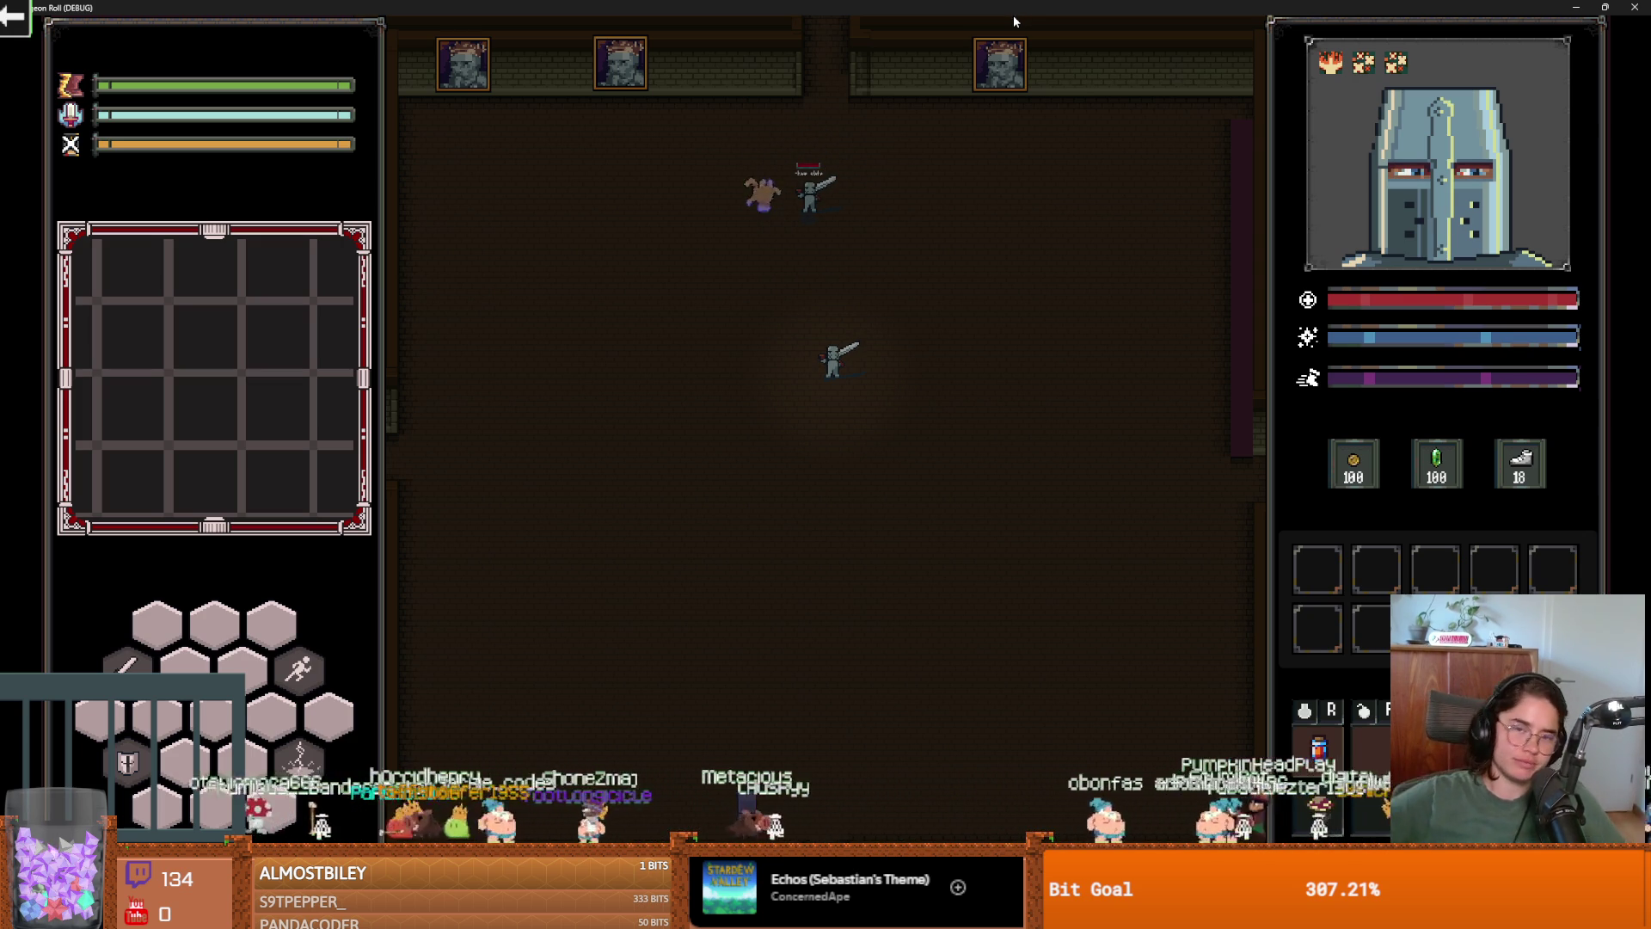
pyautogui.press('super+Down')
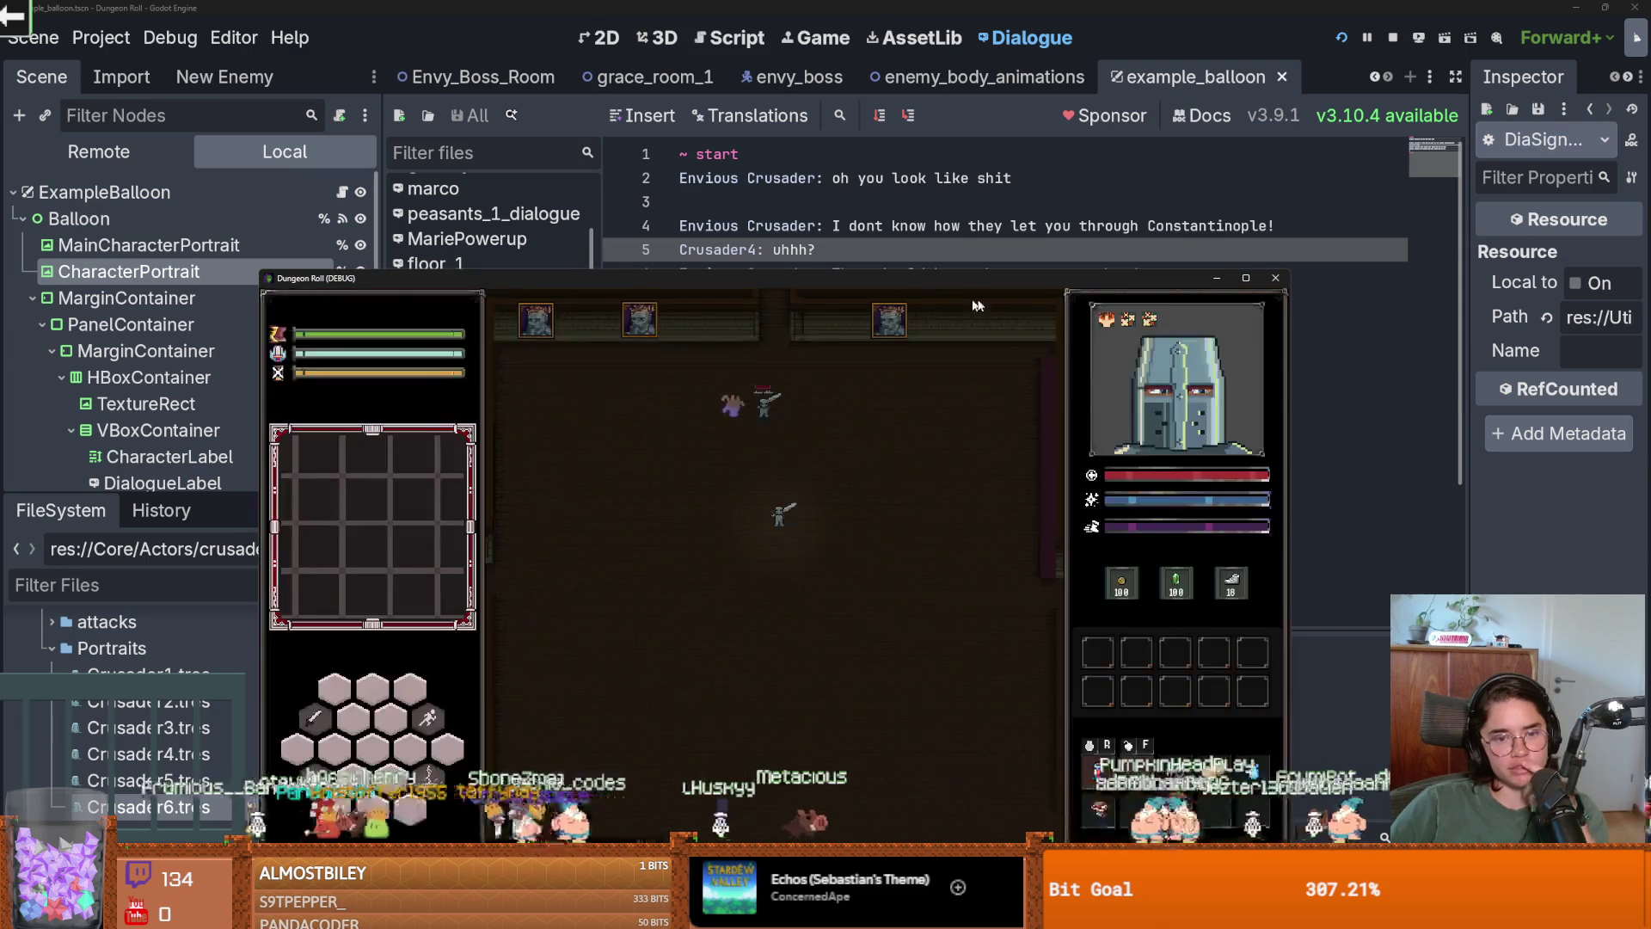
# Stop the running game and save the open script in Godot
pyautogui.click(1276, 279)
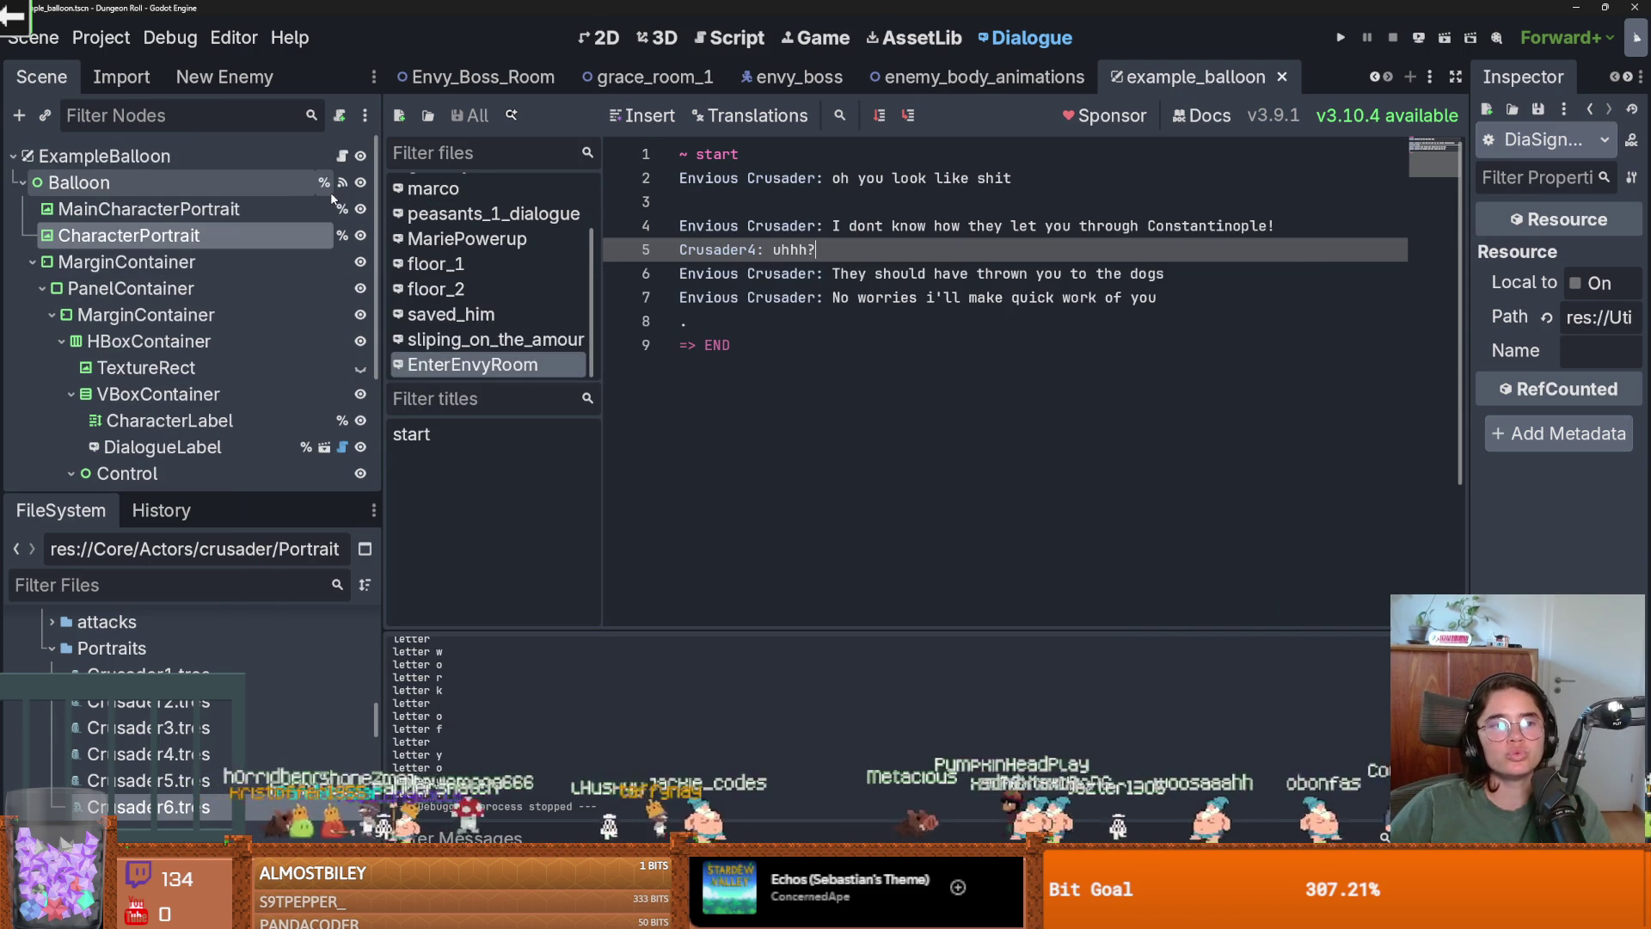
pyautogui.click(342, 182)
pyautogui.scroll(1, 784, 412)
pyautogui.hotkey('ctrl', 's')
# Commit the 19 changed files to dev as 'envy boss now' and push to origin
pyautogui.hotkey('alt', 'Tab')
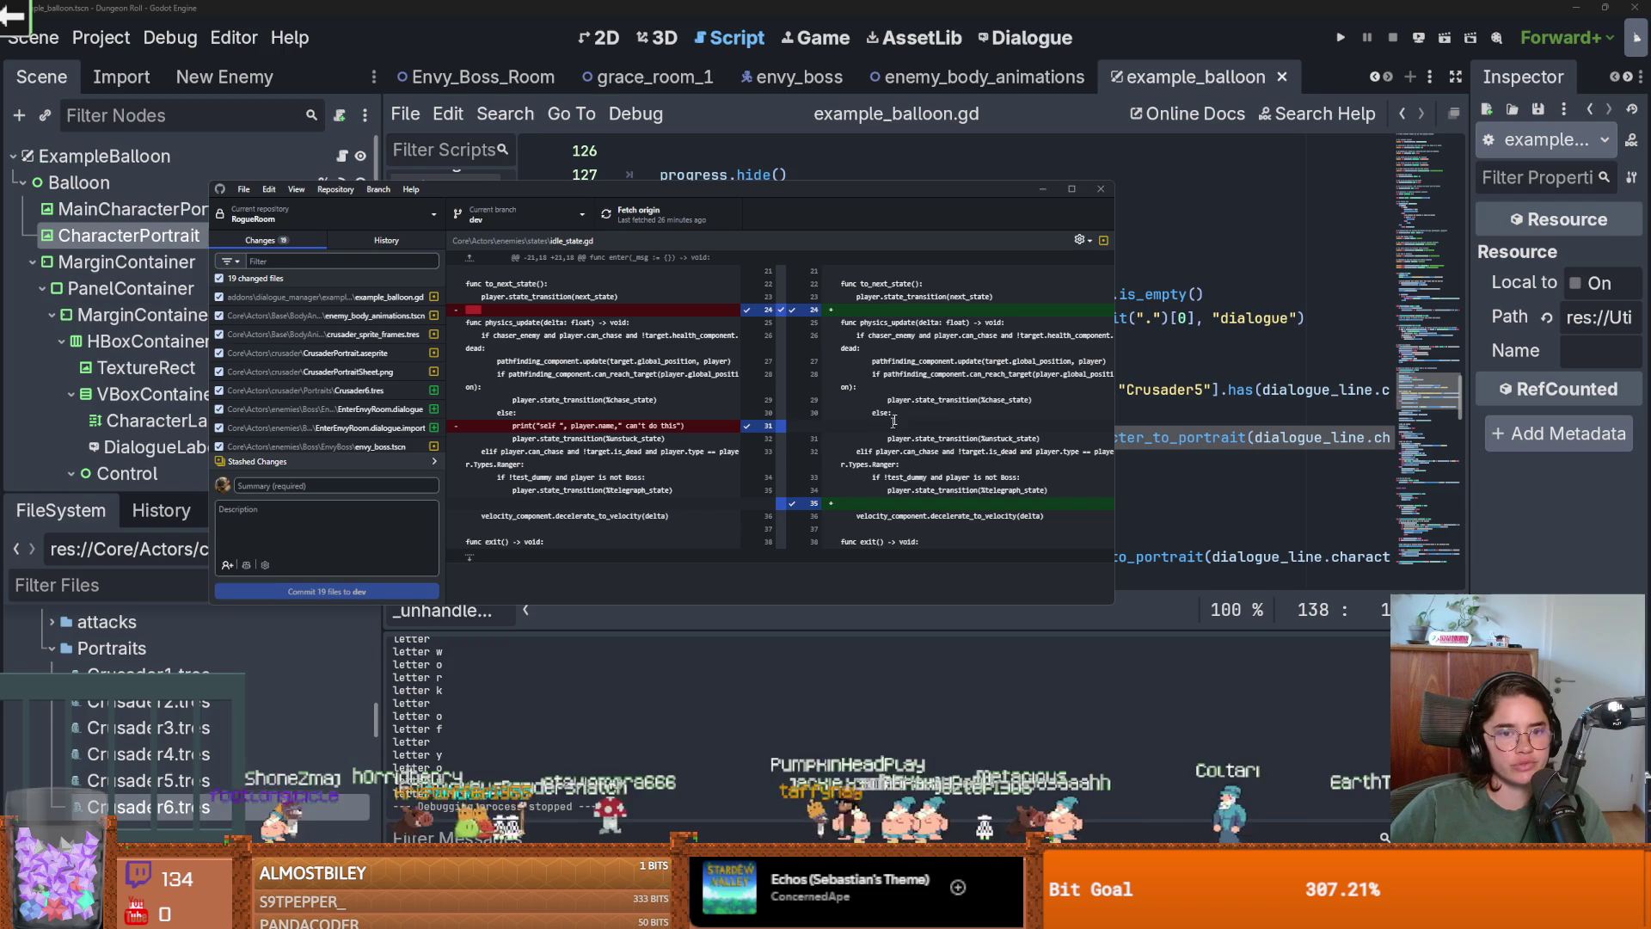
pyautogui.click(1071, 188)
pyautogui.click(106, 778)
pyautogui.write('envy bo')
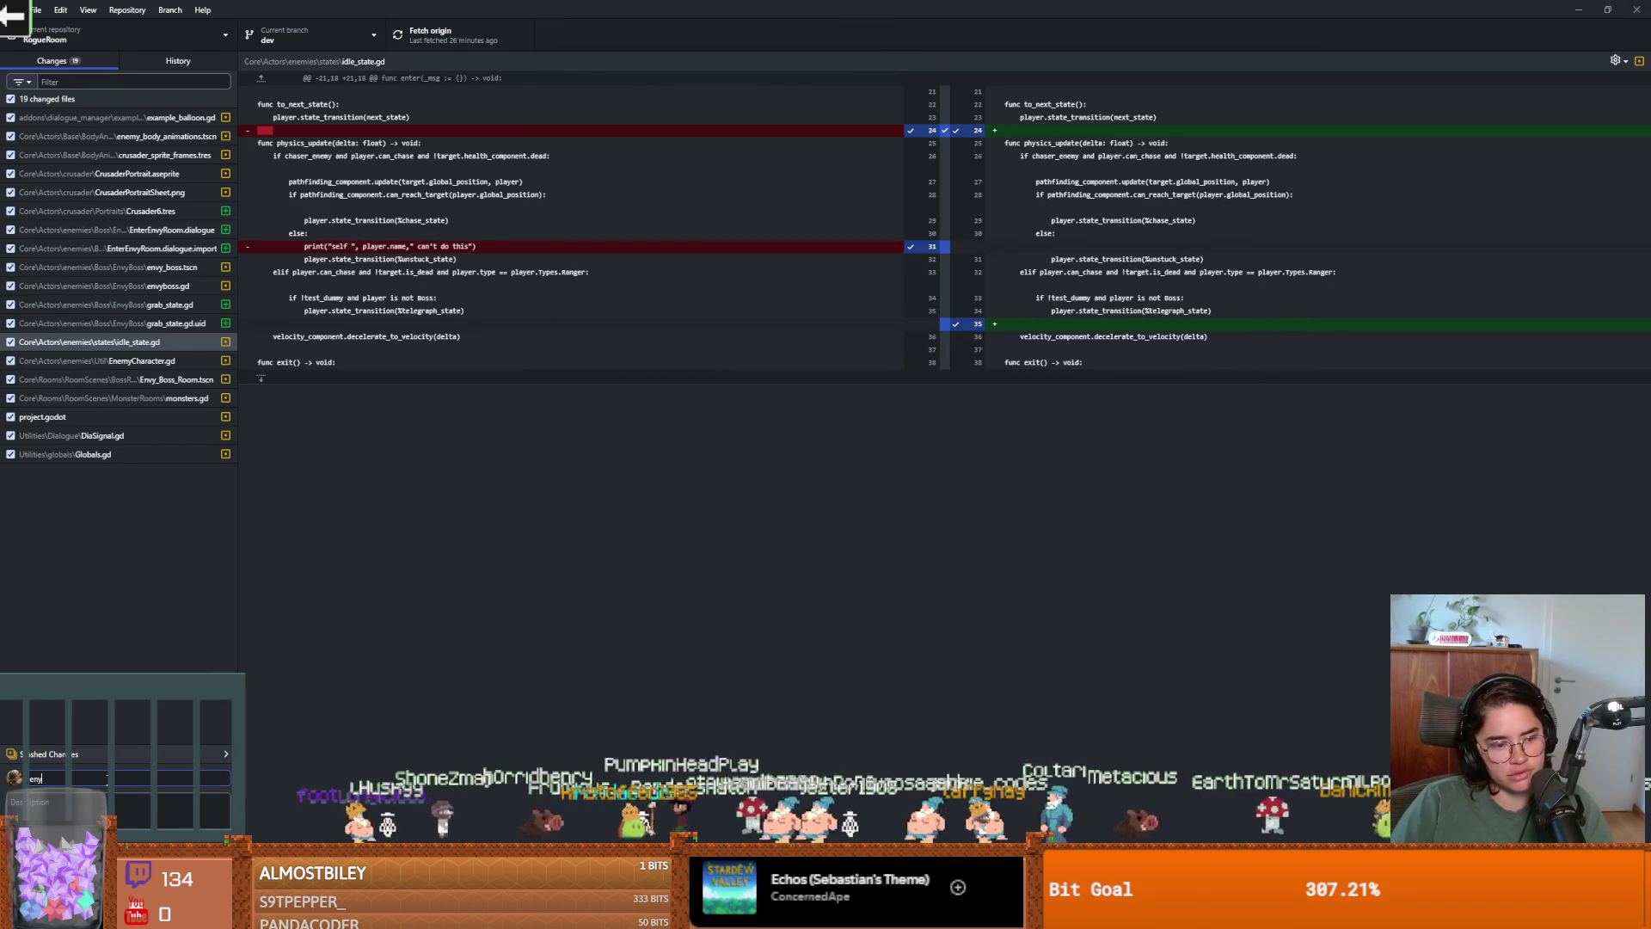
pyautogui.write('ss now')
pyautogui.hotkey('ctrl', 'Return')
pyautogui.click(516, 33)
pyautogui.hotkey('alt', 'Tab')
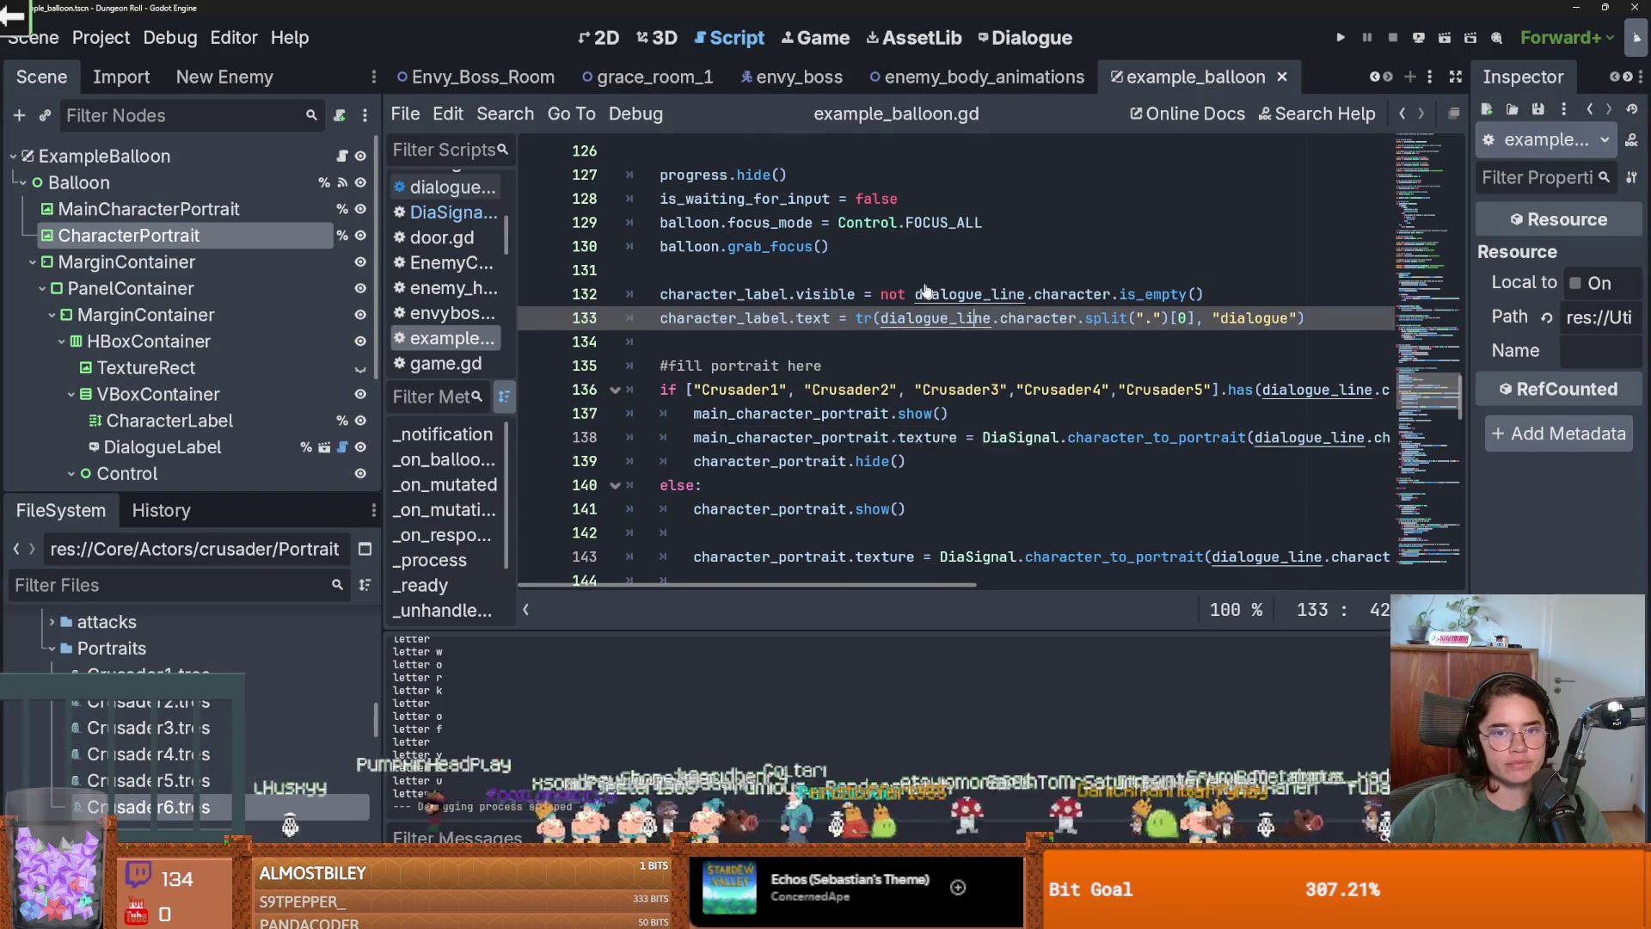
# Open envyboss.gd from the envy_boss scene and place the caret on empty line 10
pyautogui.click(796, 77)
pyautogui.scroll(-1, 796, 275)
pyautogui.click(807, 353)
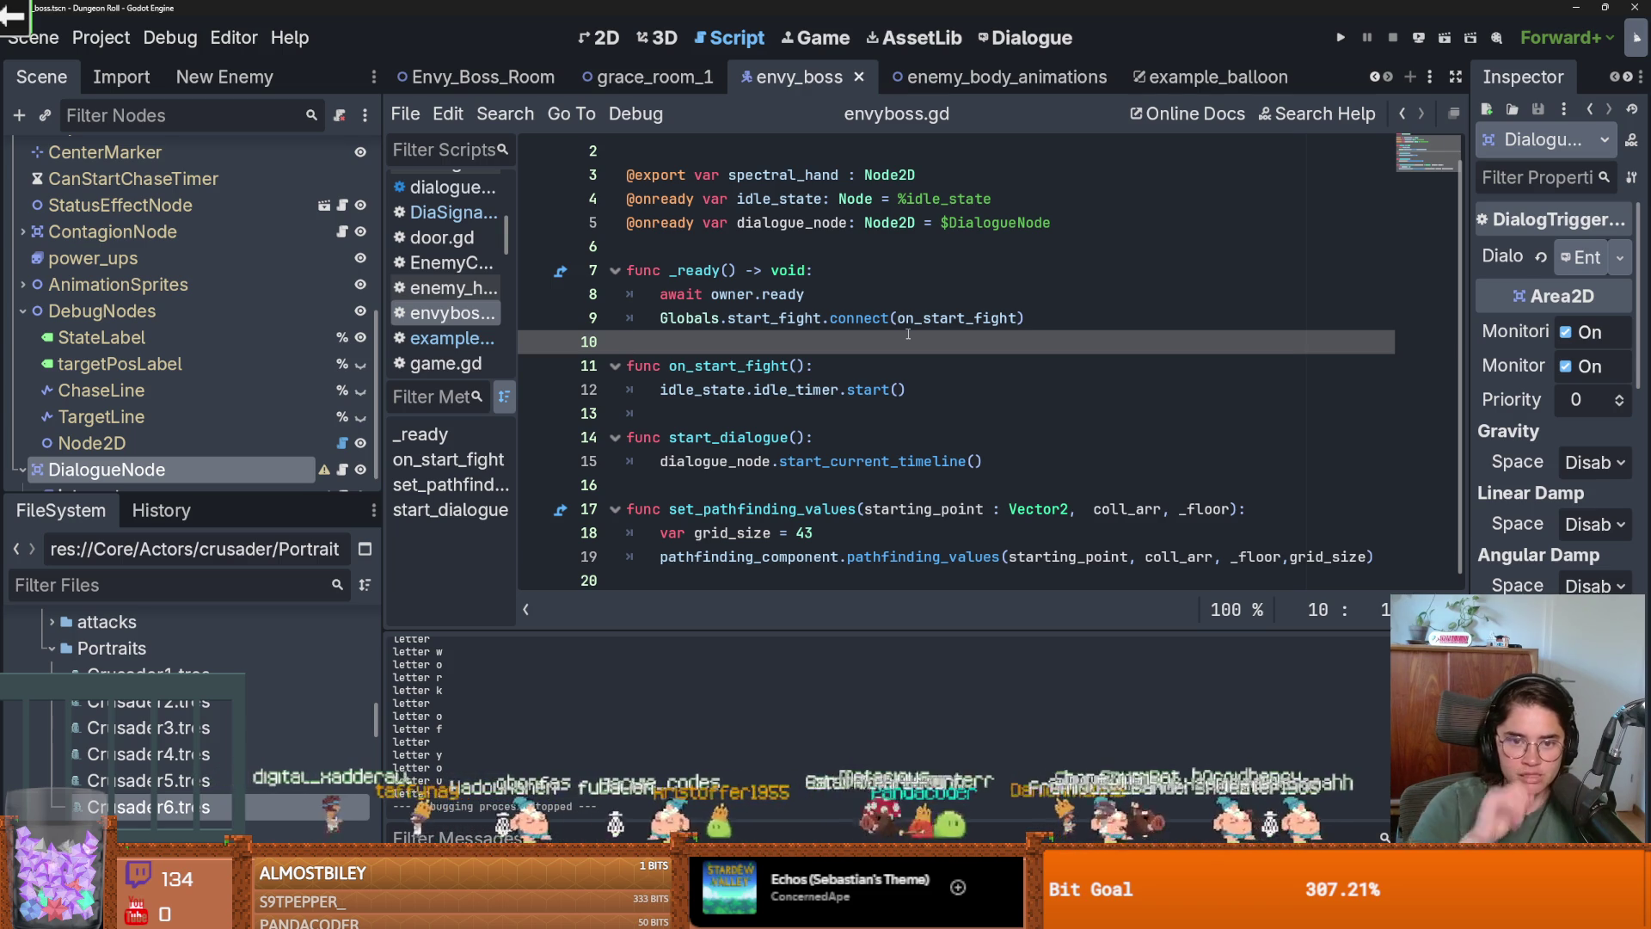
# Delete the stray '.' line and its leftover empty line from the EnterEnvyRoom dialogue
pyautogui.click(1025, 37)
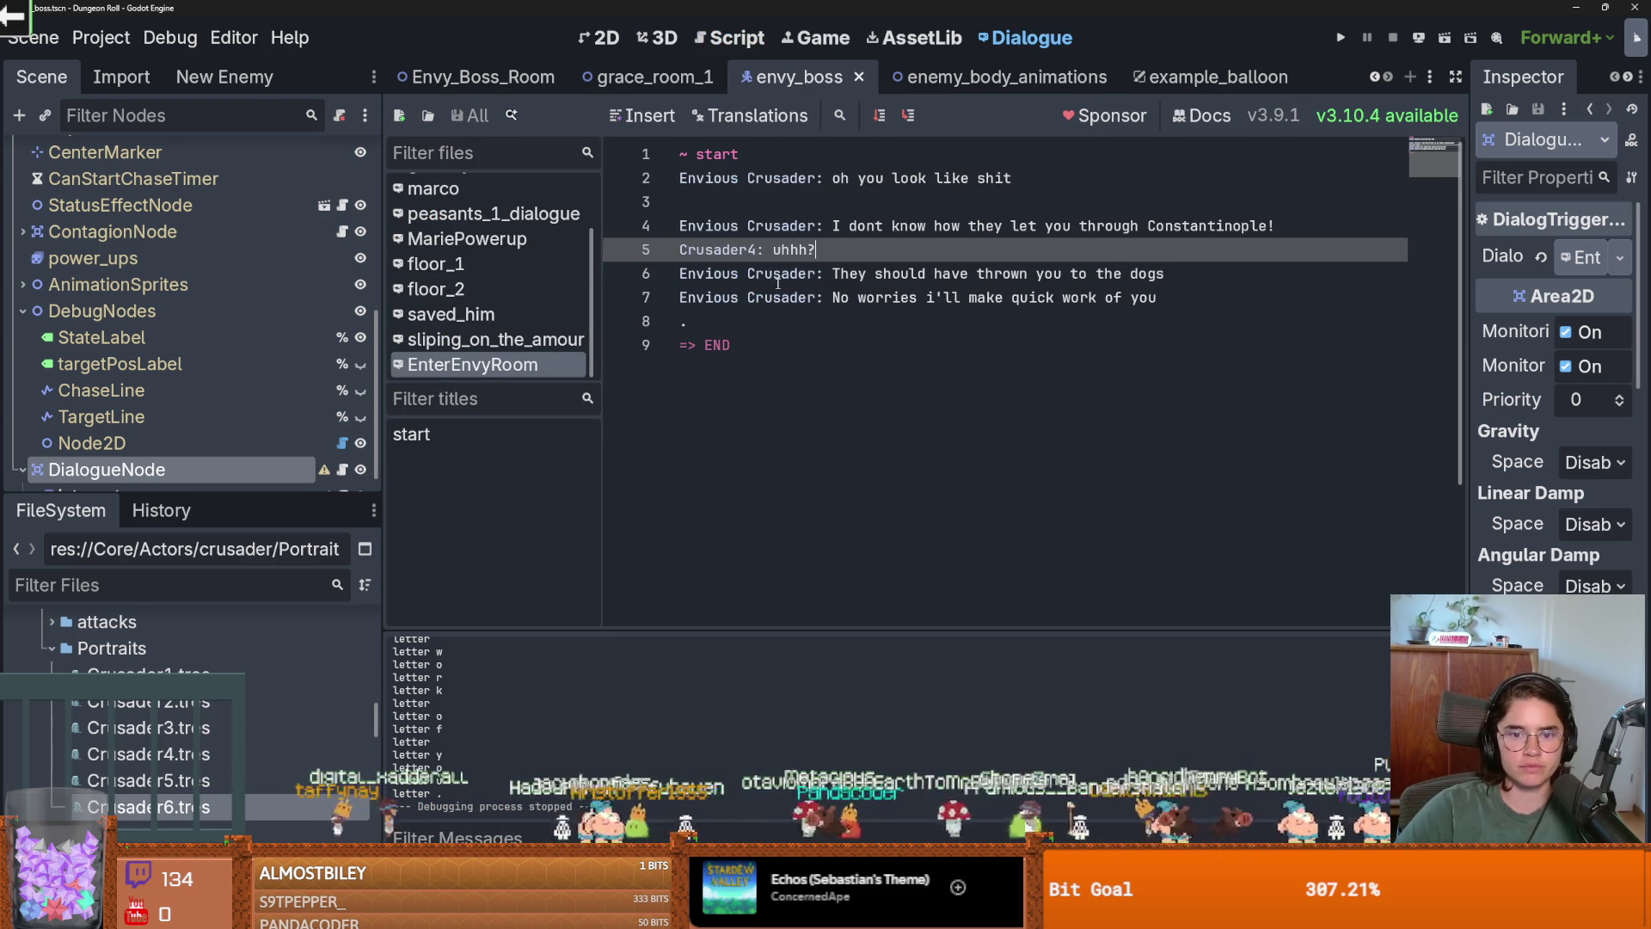
pyautogui.scroll(-1, 777, 282)
pyautogui.scroll(3, 327, 189)
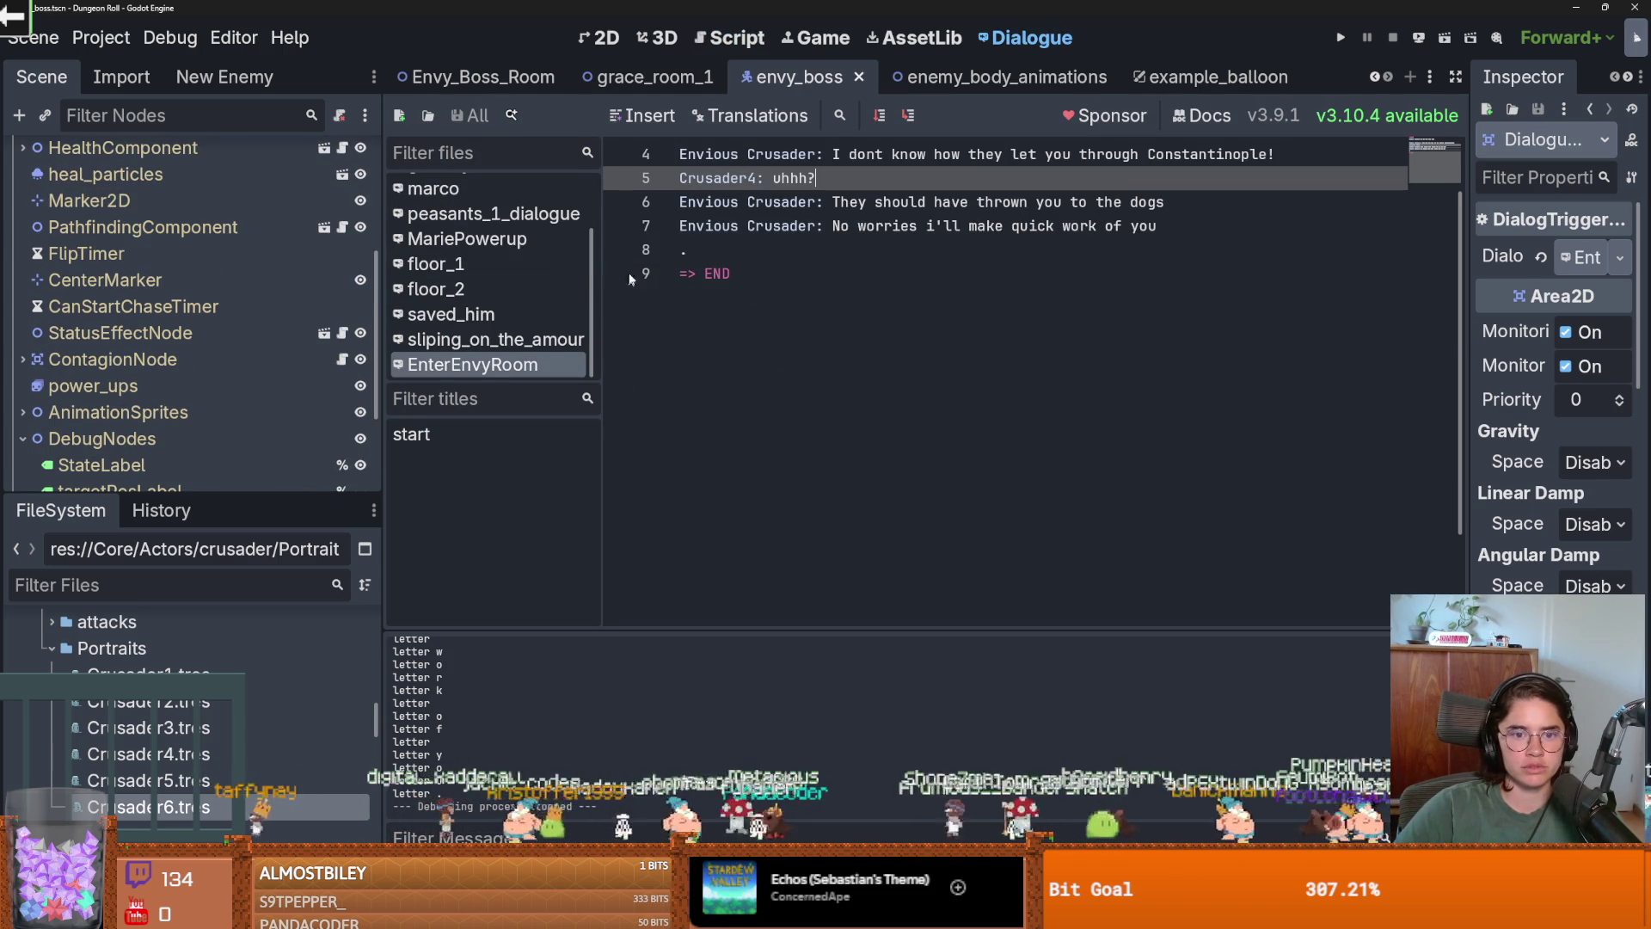
pyautogui.press('Down')
pyautogui.press('Down')
pyautogui.press('Down')
pyautogui.press('BackSpace')
pyautogui.press('BackSpace')
pyautogui.scroll(2, 309, 176)
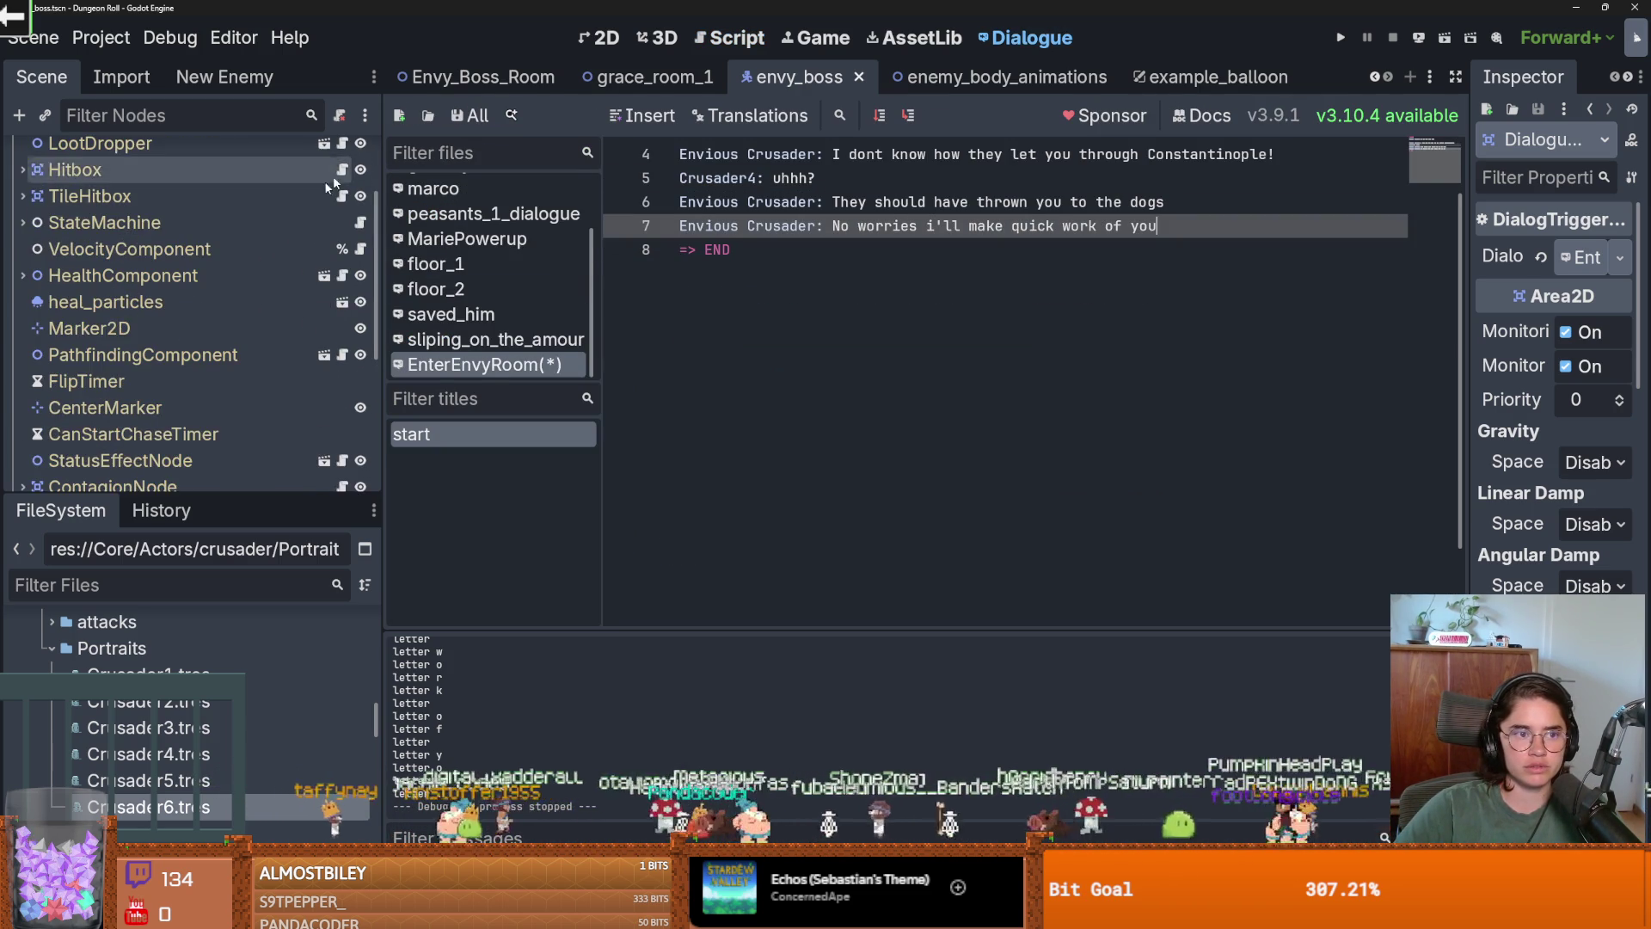
pyautogui.scroll(3, 350, 171)
# Check the start_fight signal in the EnvyBoss script and search all project files for start_fight
pyautogui.click(342, 156)
pyautogui.click(931, 390)
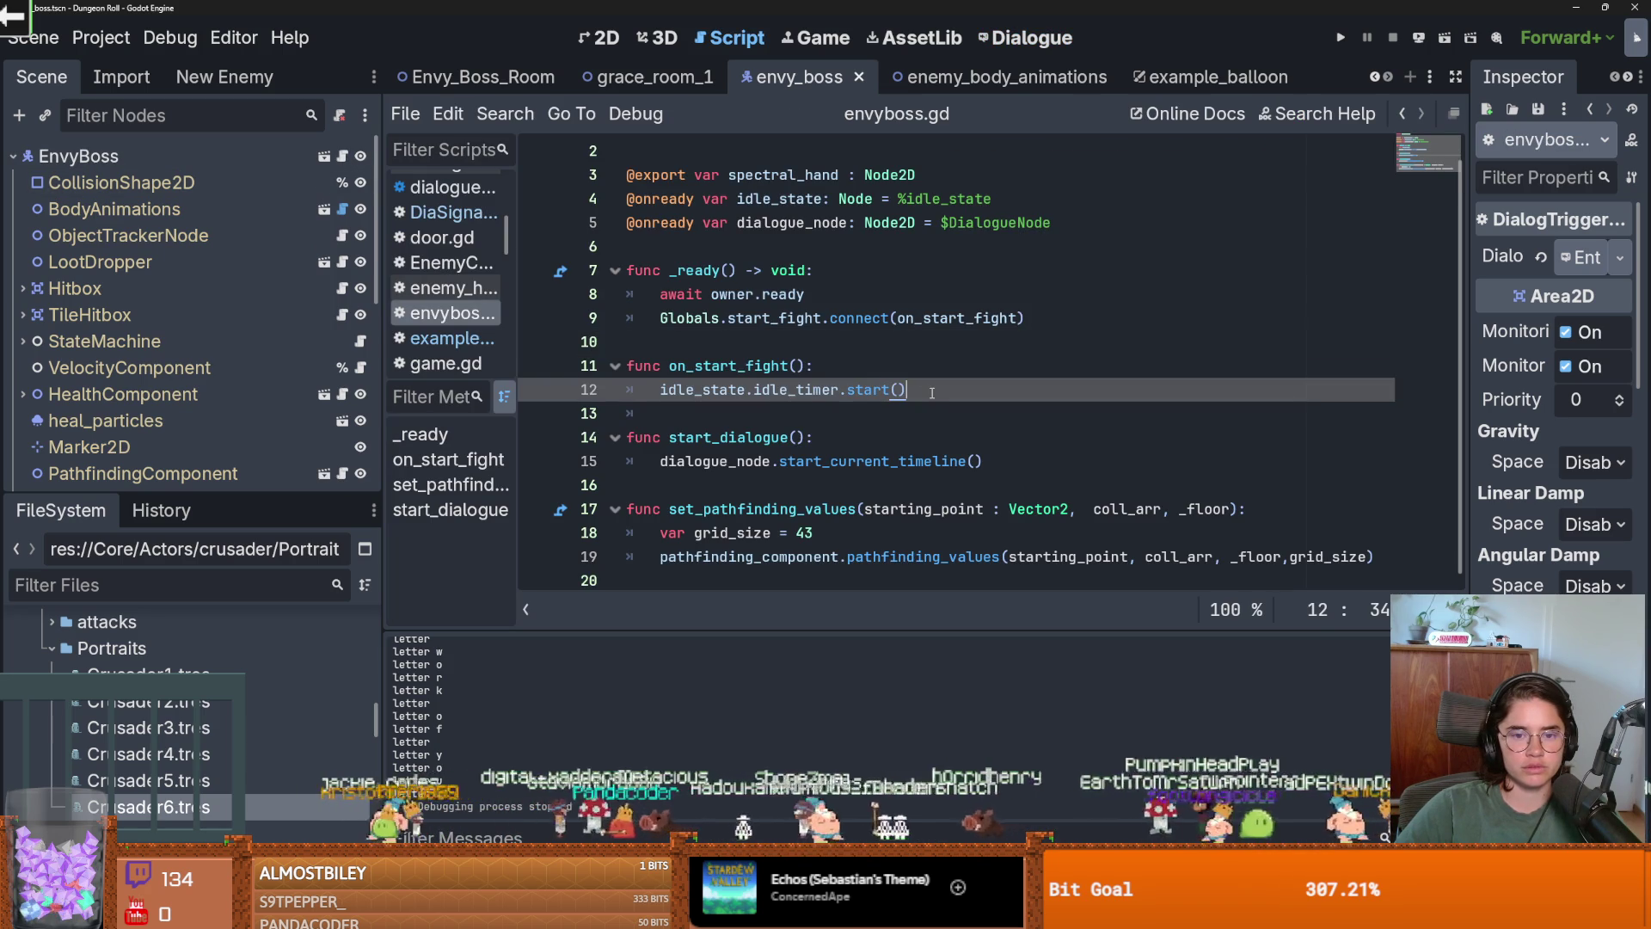
pyautogui.doubleClick(737, 365)
pyautogui.doubleClick(751, 320)
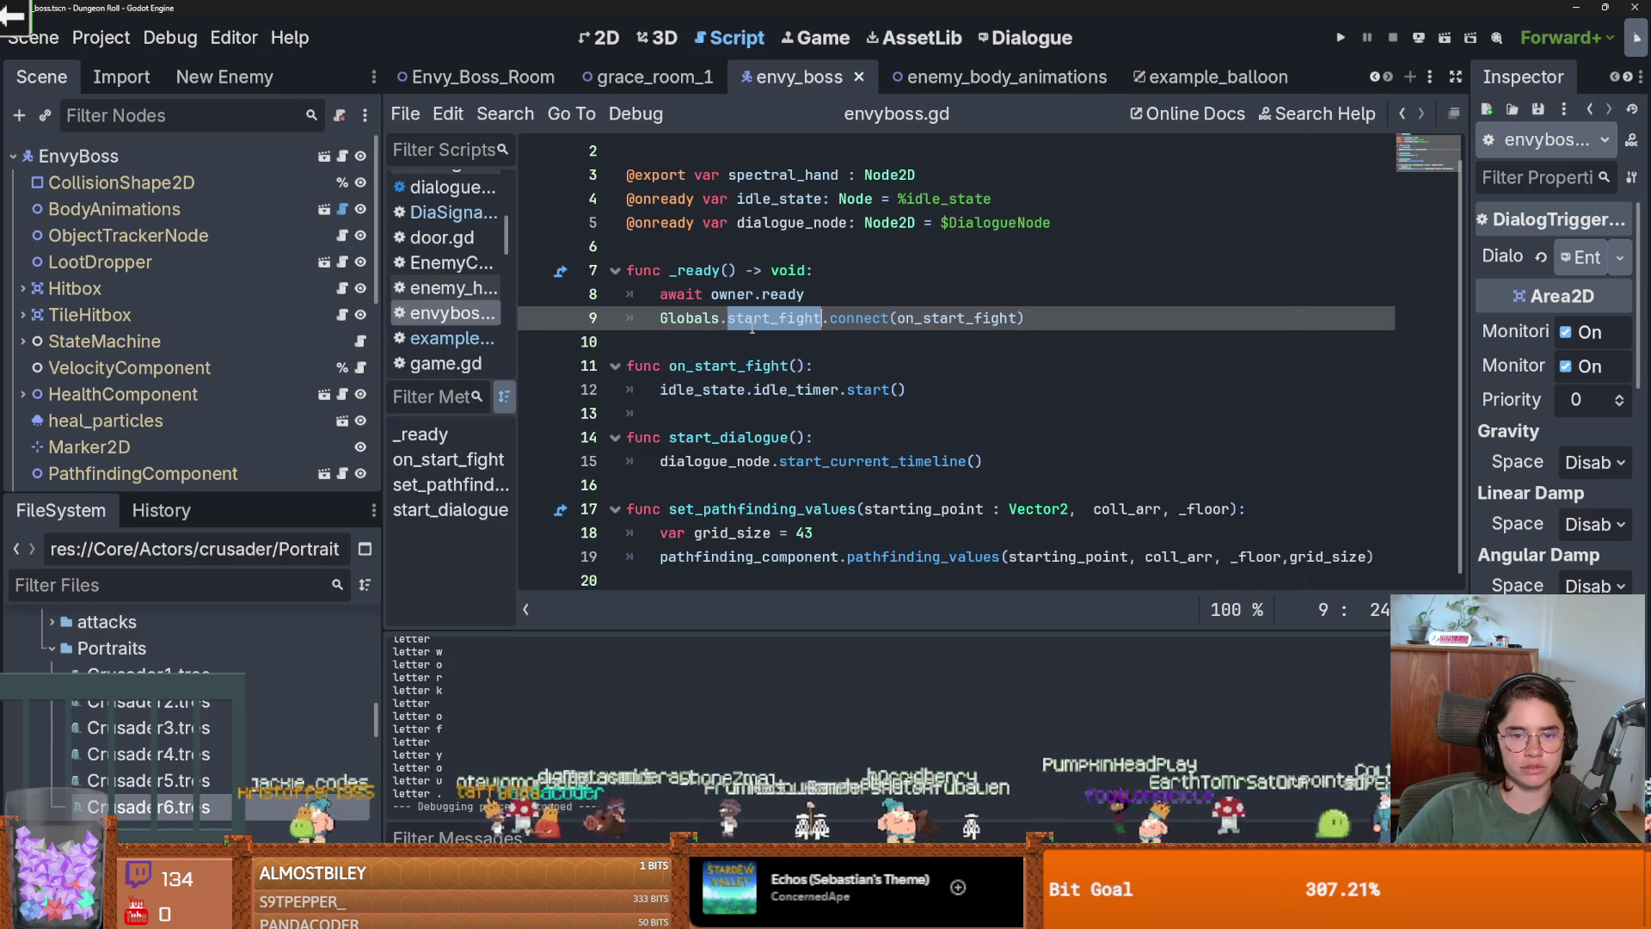
pyautogui.click(504, 114)
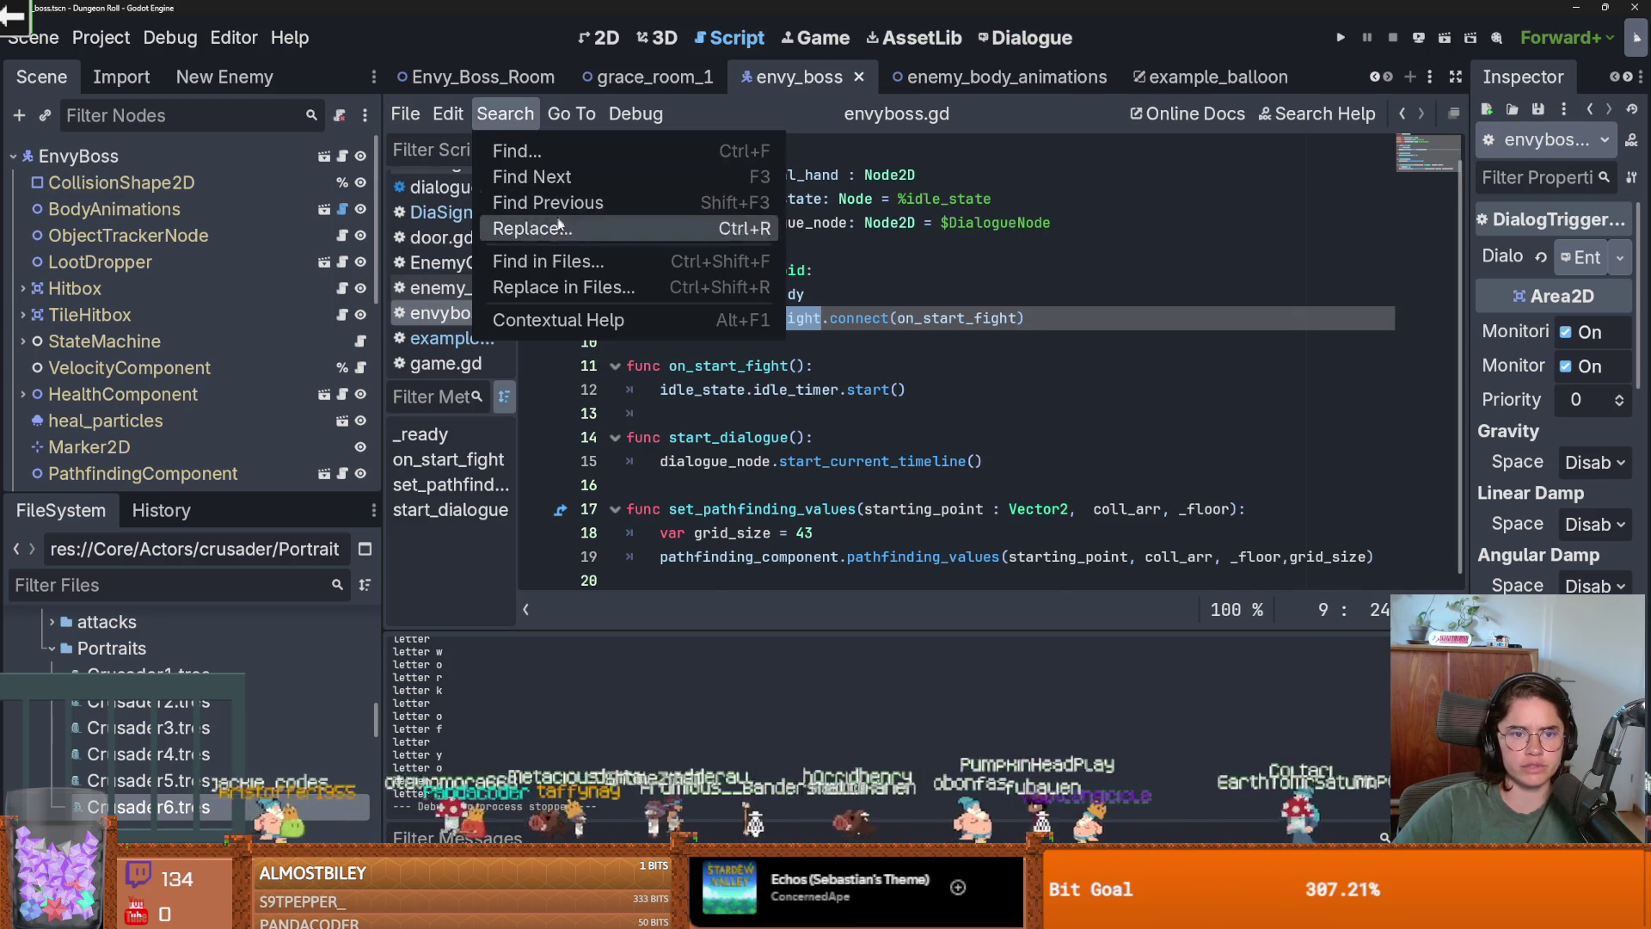
pyautogui.click(547, 261)
pyautogui.click(833, 587)
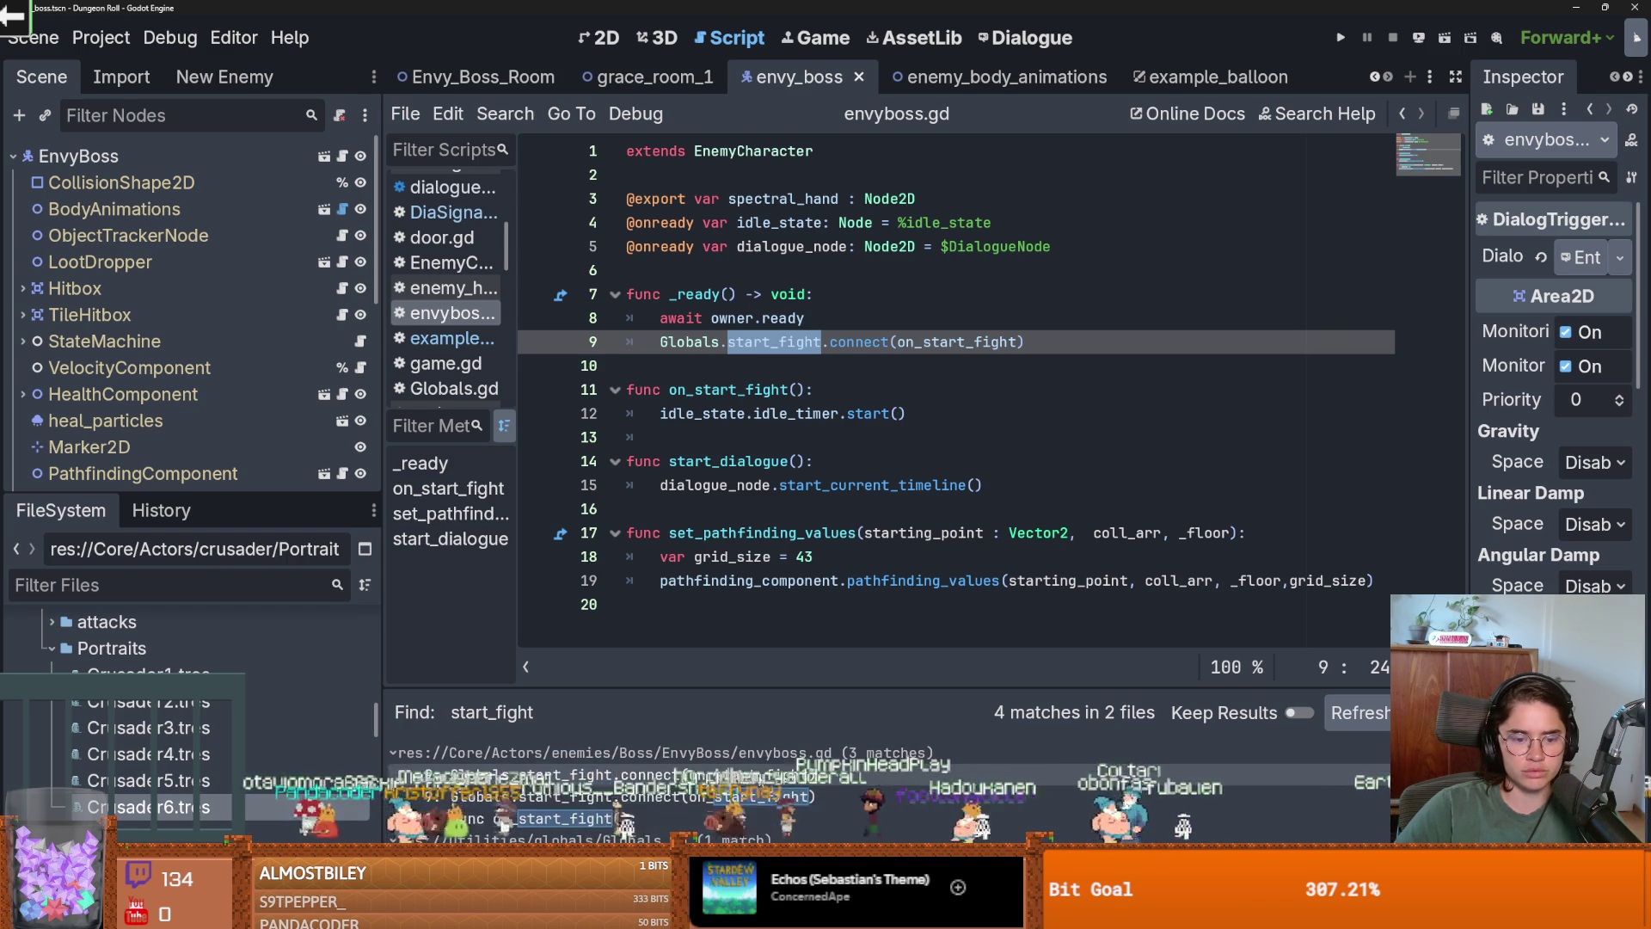
# Insert 'do Globals.start_fight.emit()' before => END, save, then test-run and stop the game
pyautogui.click(986, 43)
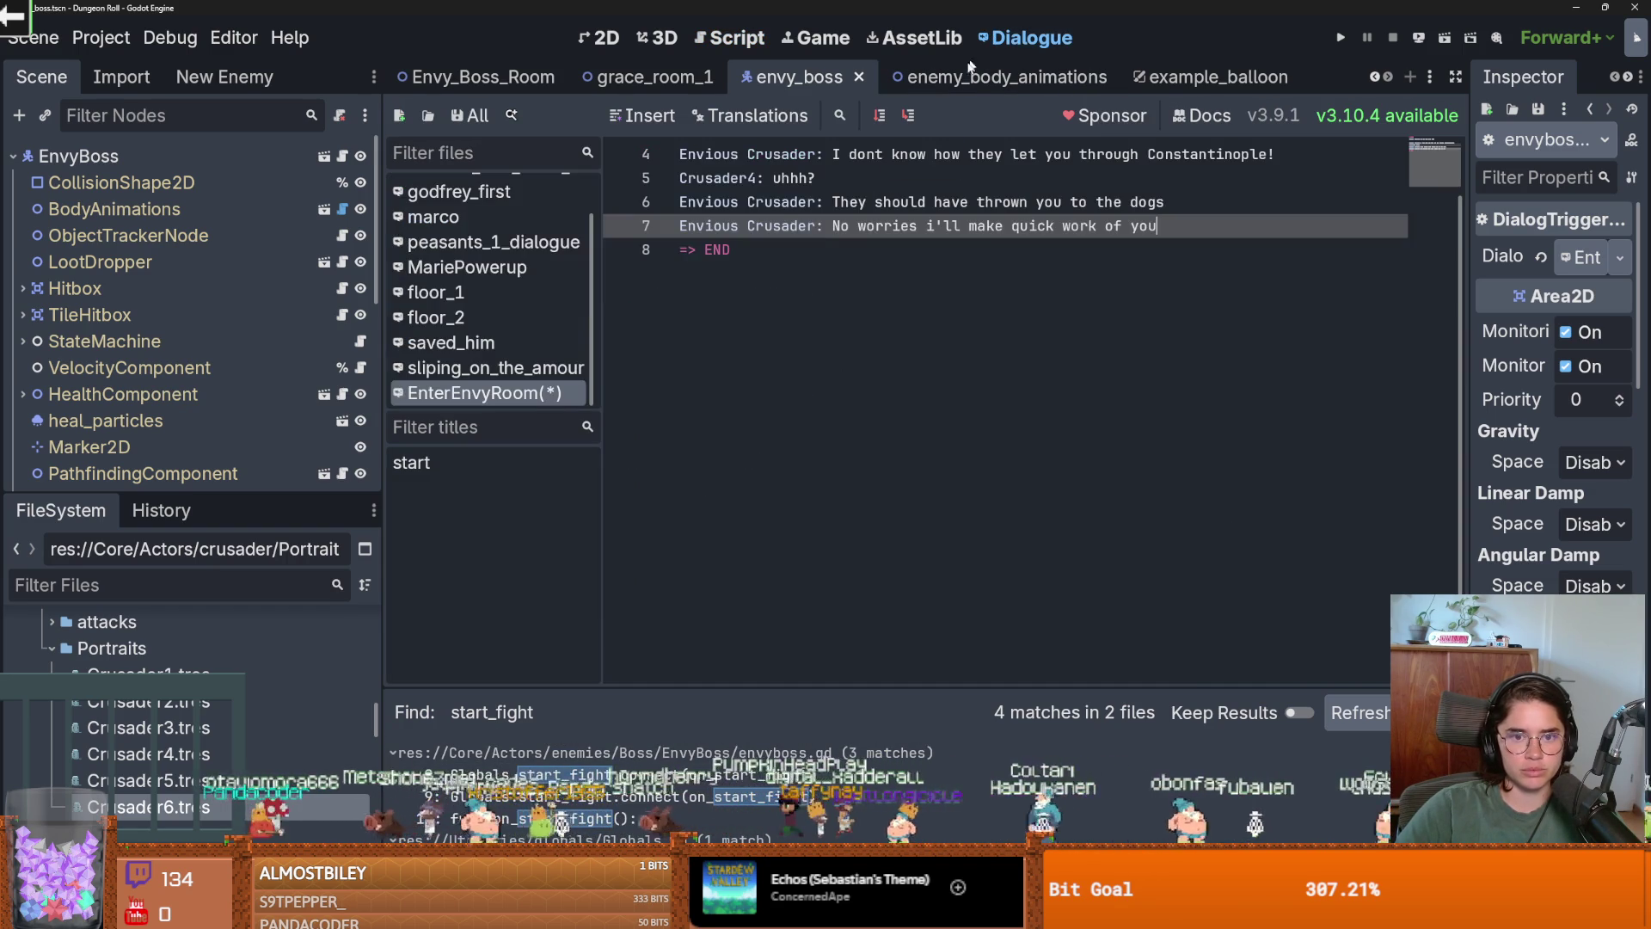
pyautogui.click(1181, 227)
pyautogui.press('Return')
pyautogui.write('do Globals.start_fight.emit(')
pyautogui.hotkey('ctrl', 's')
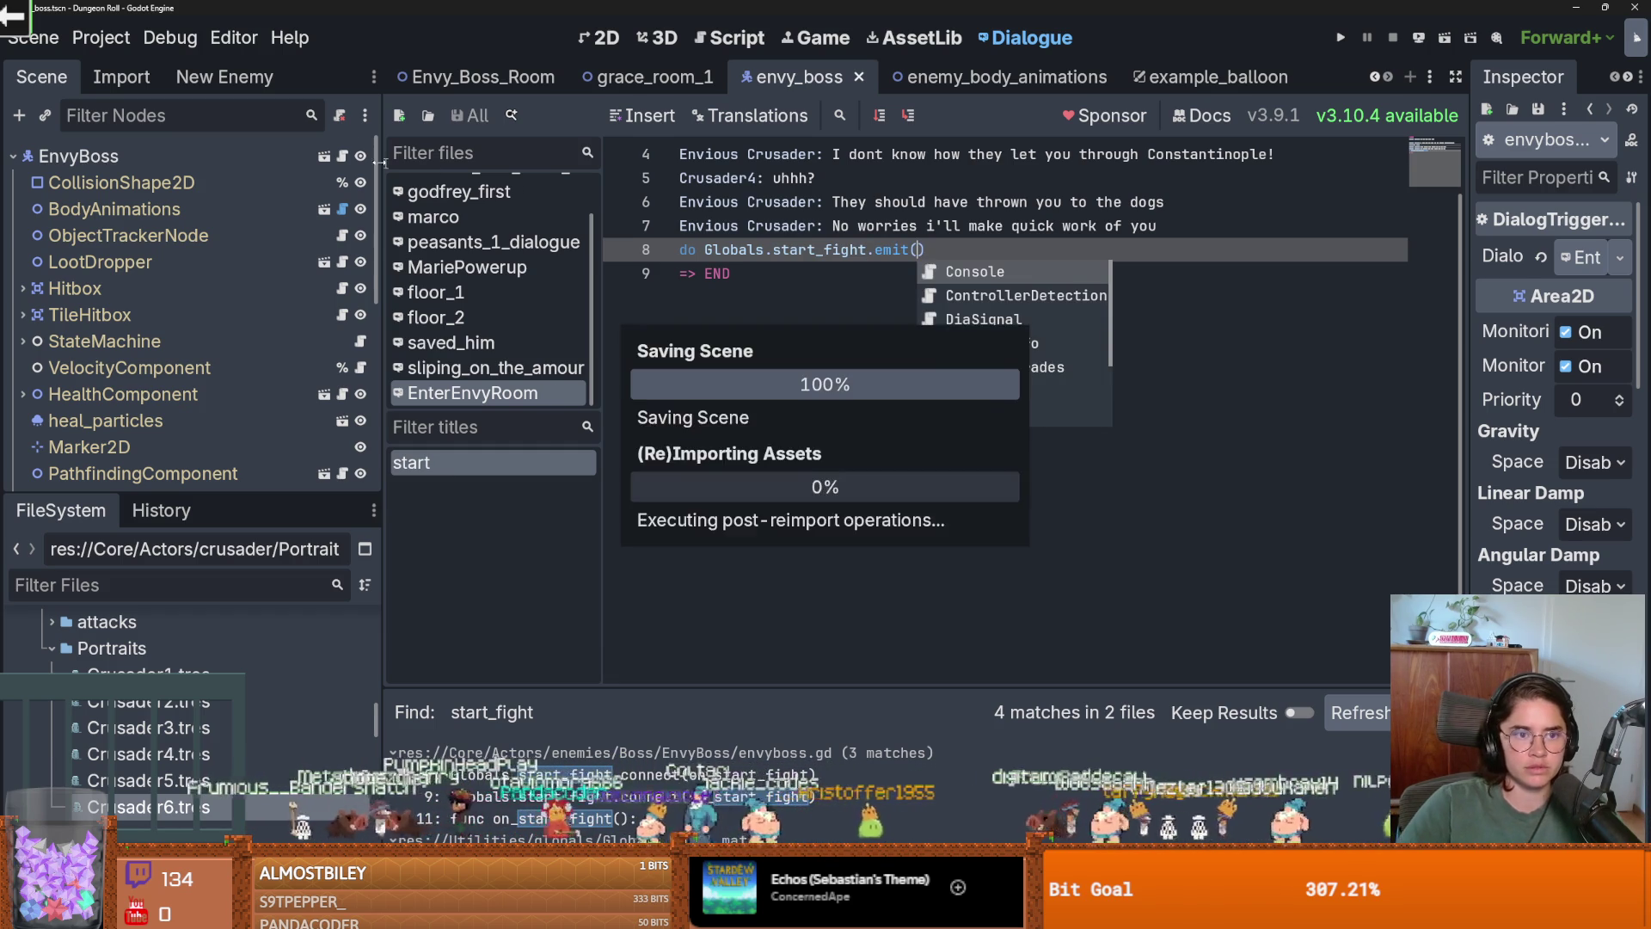
pyautogui.click(1339, 39)
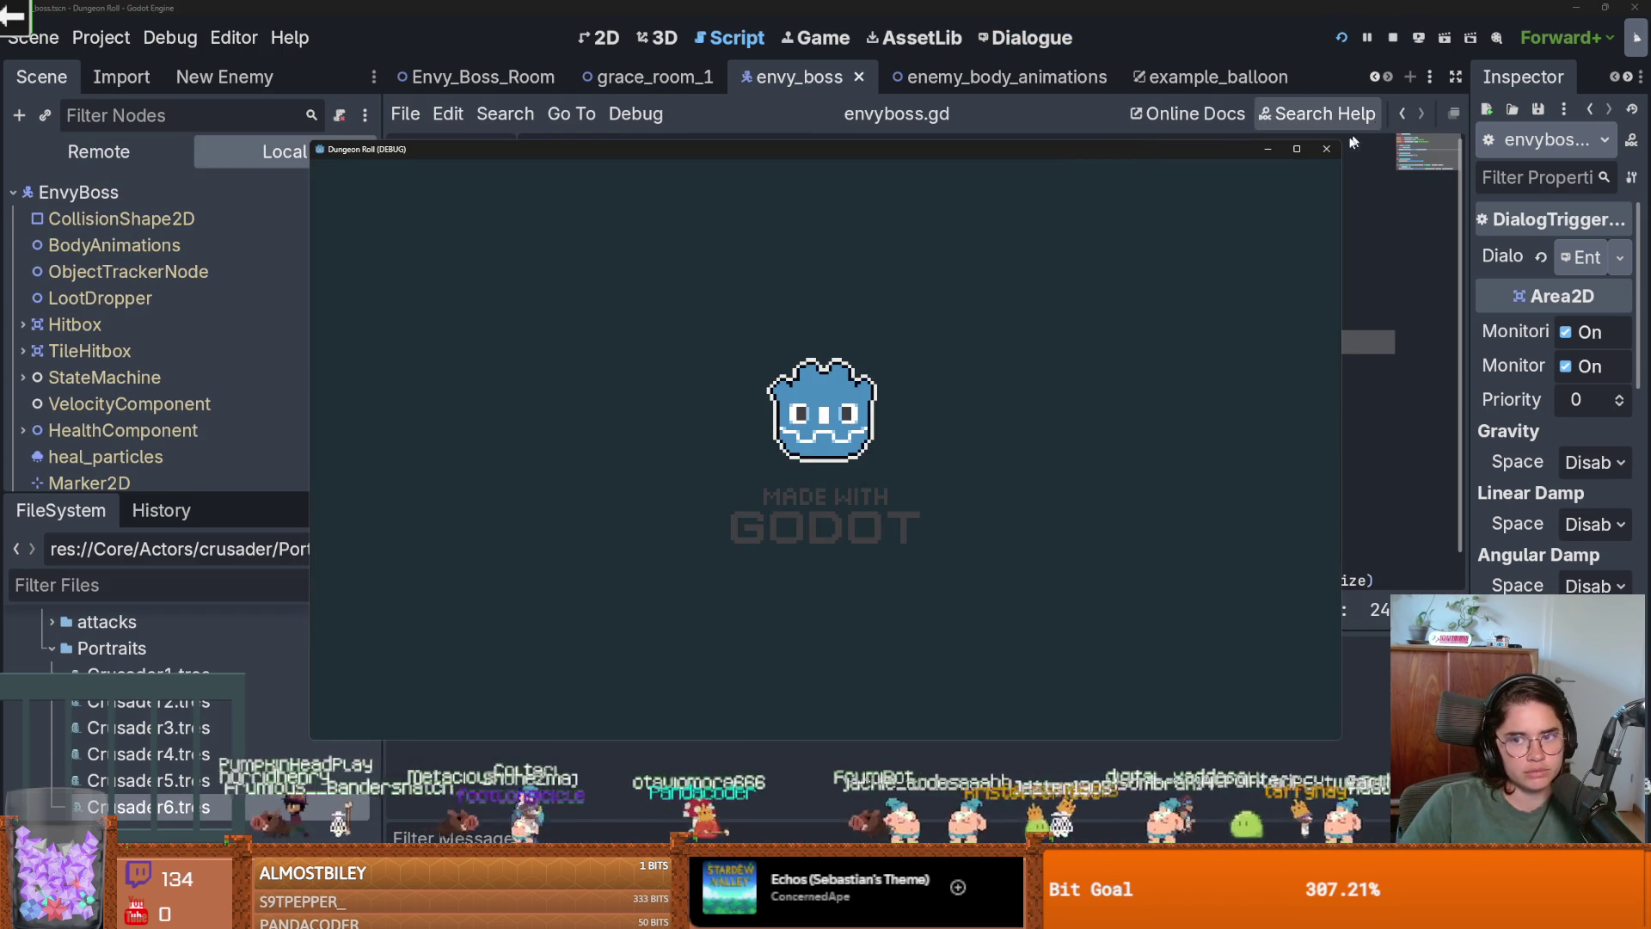
pyautogui.press('F8')
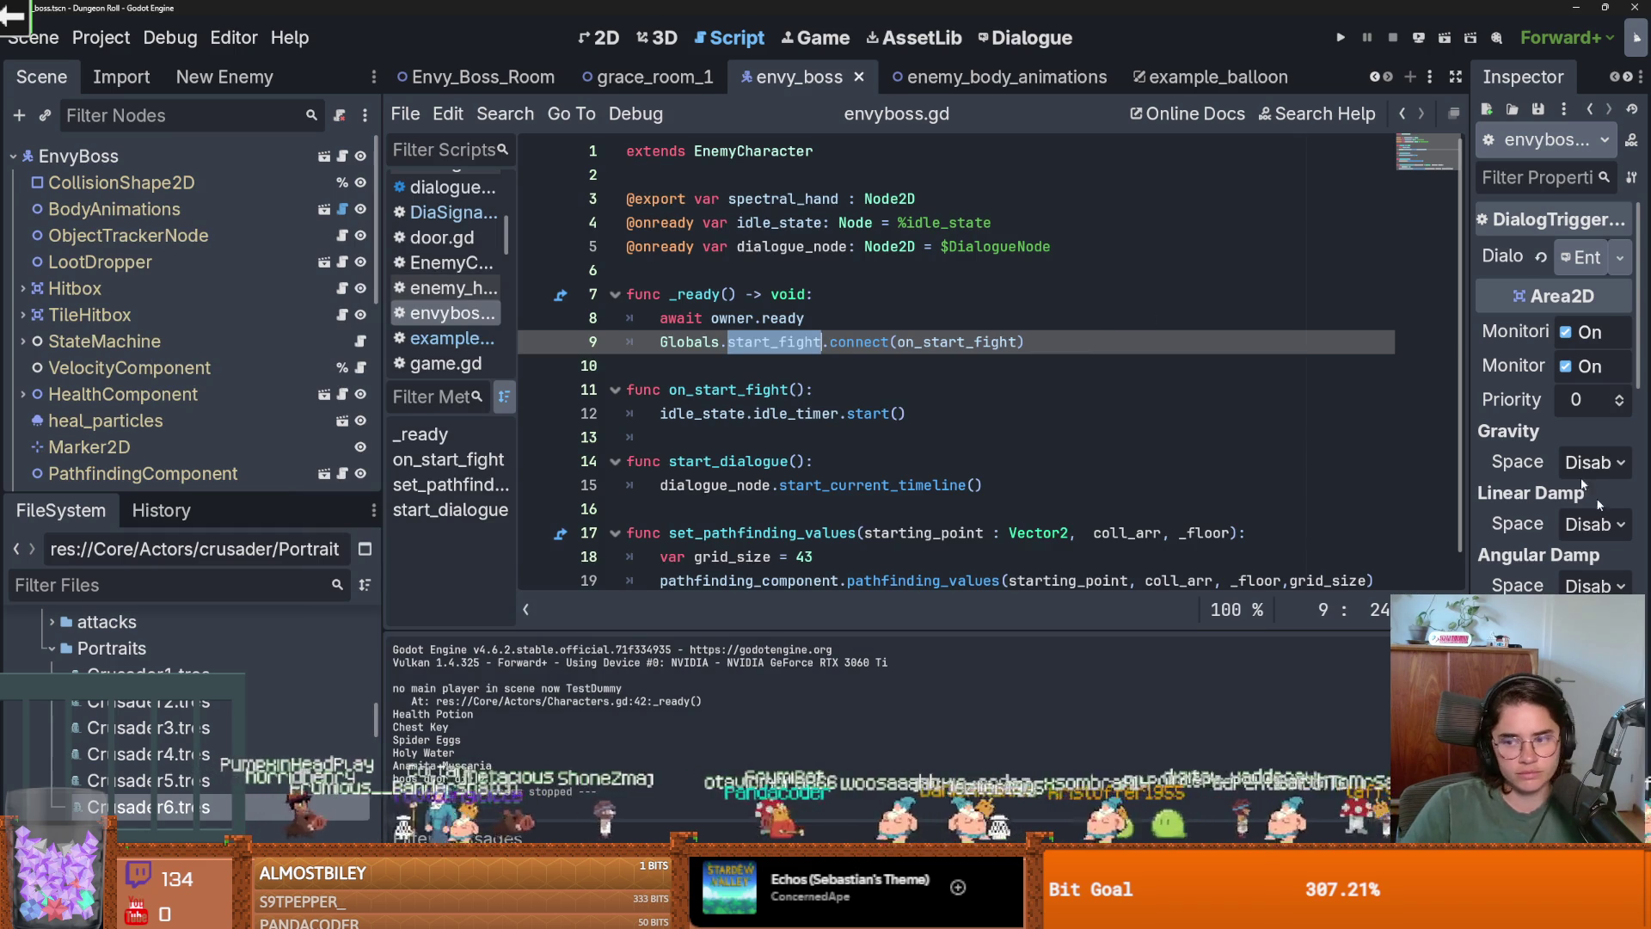
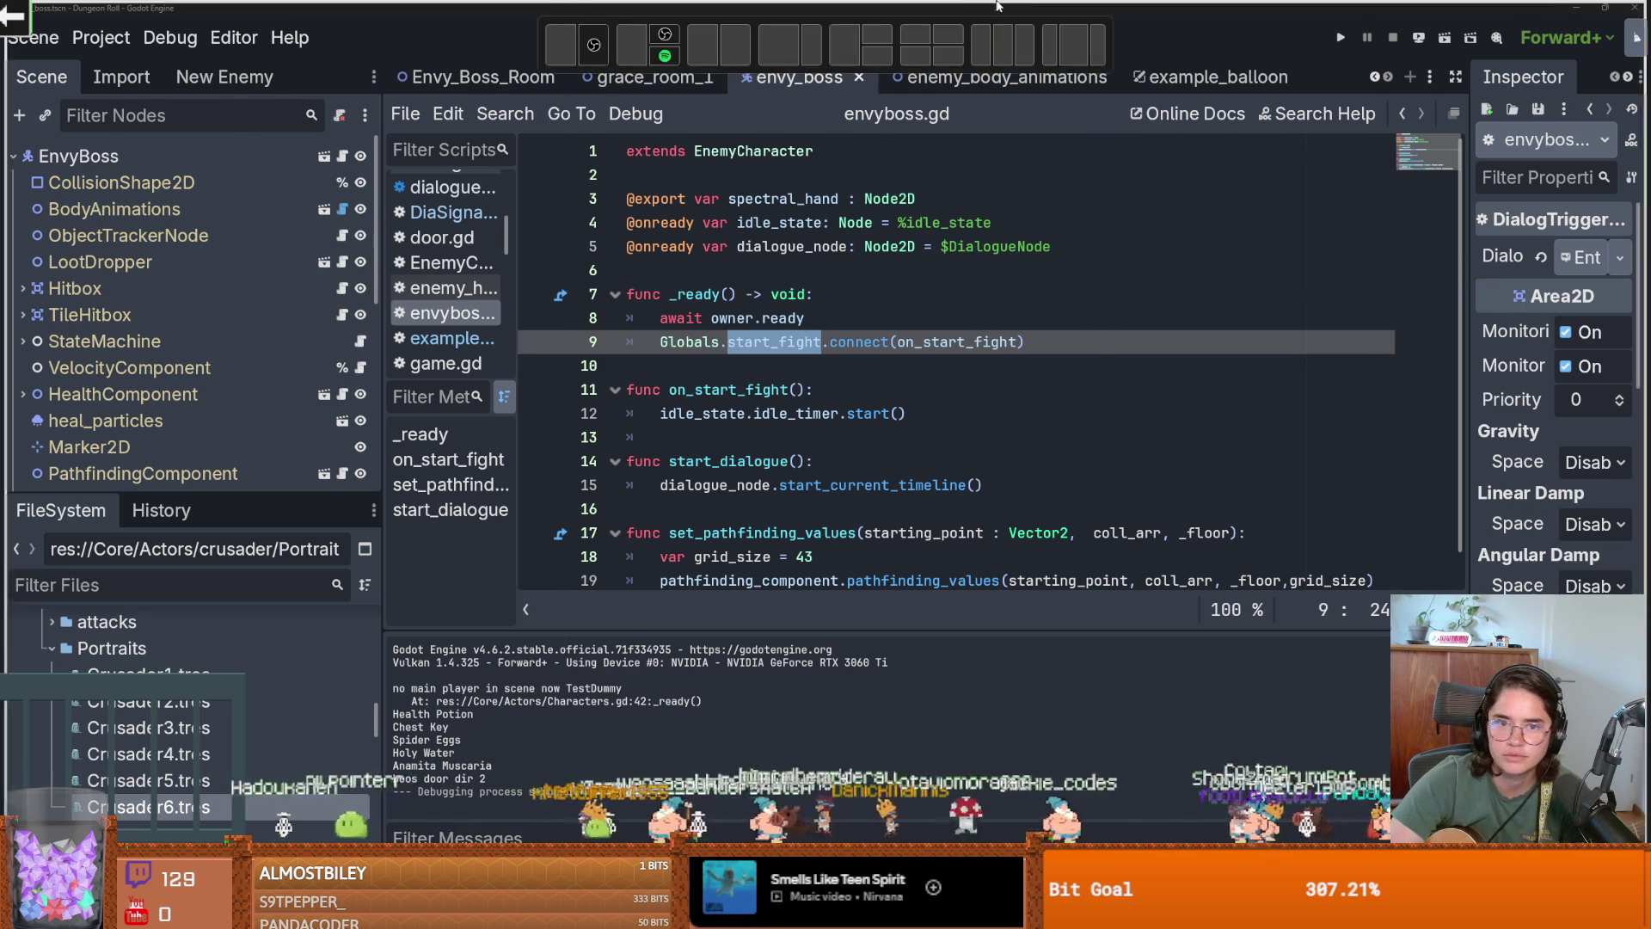
# Switch from the Godot editor to the browser showing the Rehab chords
pyautogui.hotkey('alt', 'Tab')
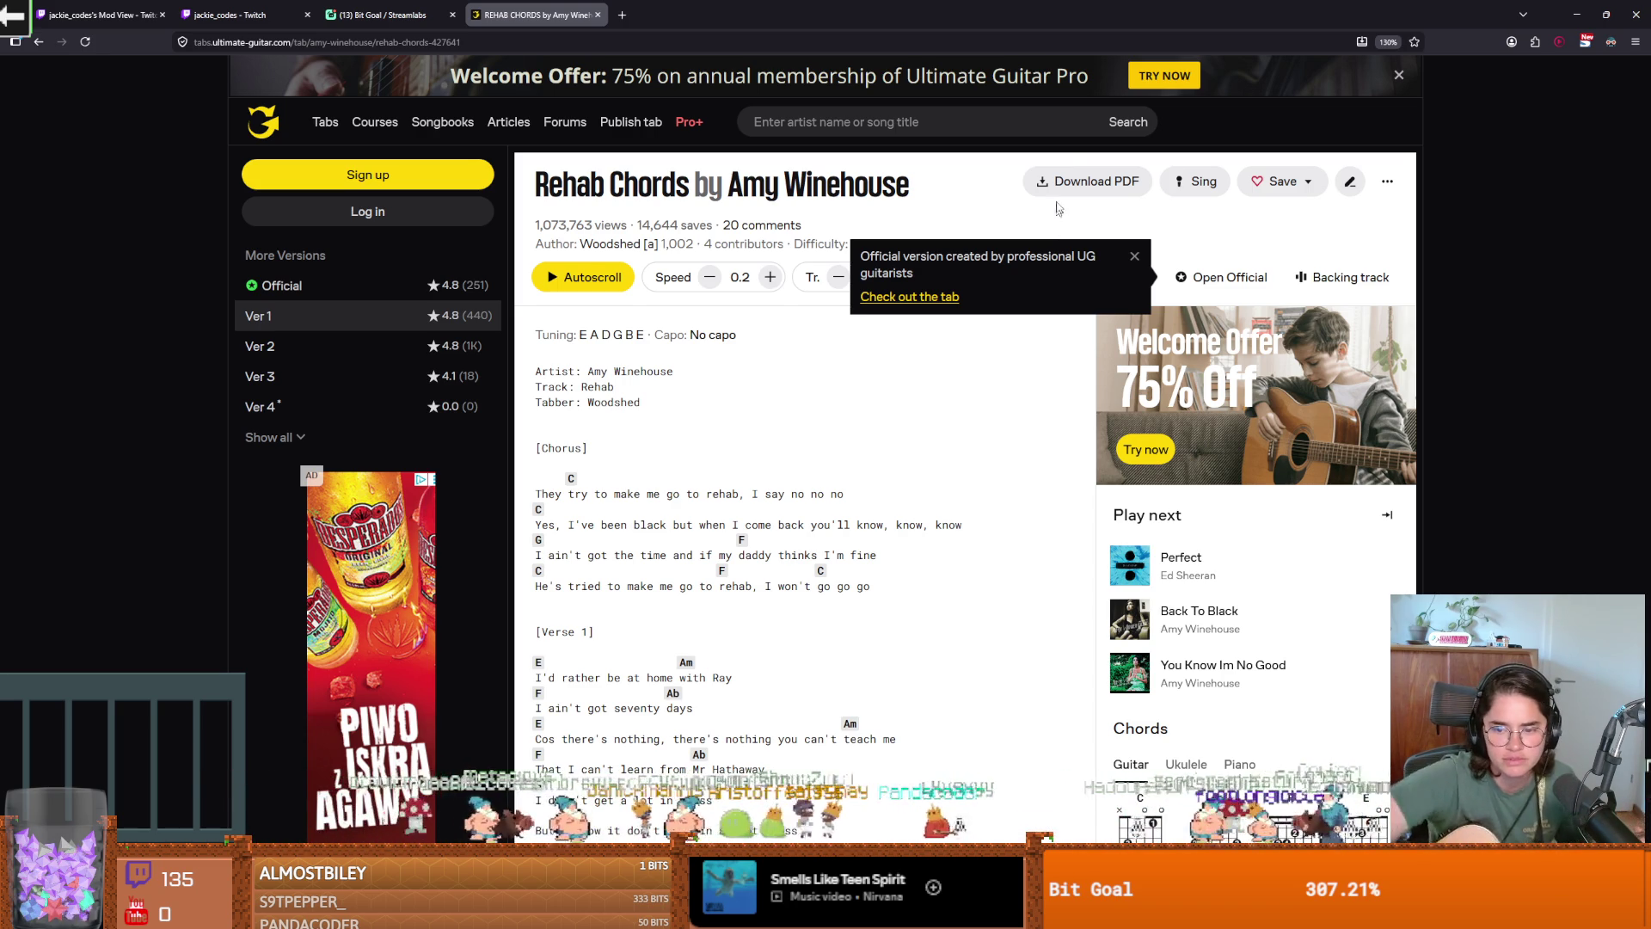
# Scroll down through the Rehab chord sheet, then return to the Godot editor
pyautogui.scroll(-3, 1279, 610)
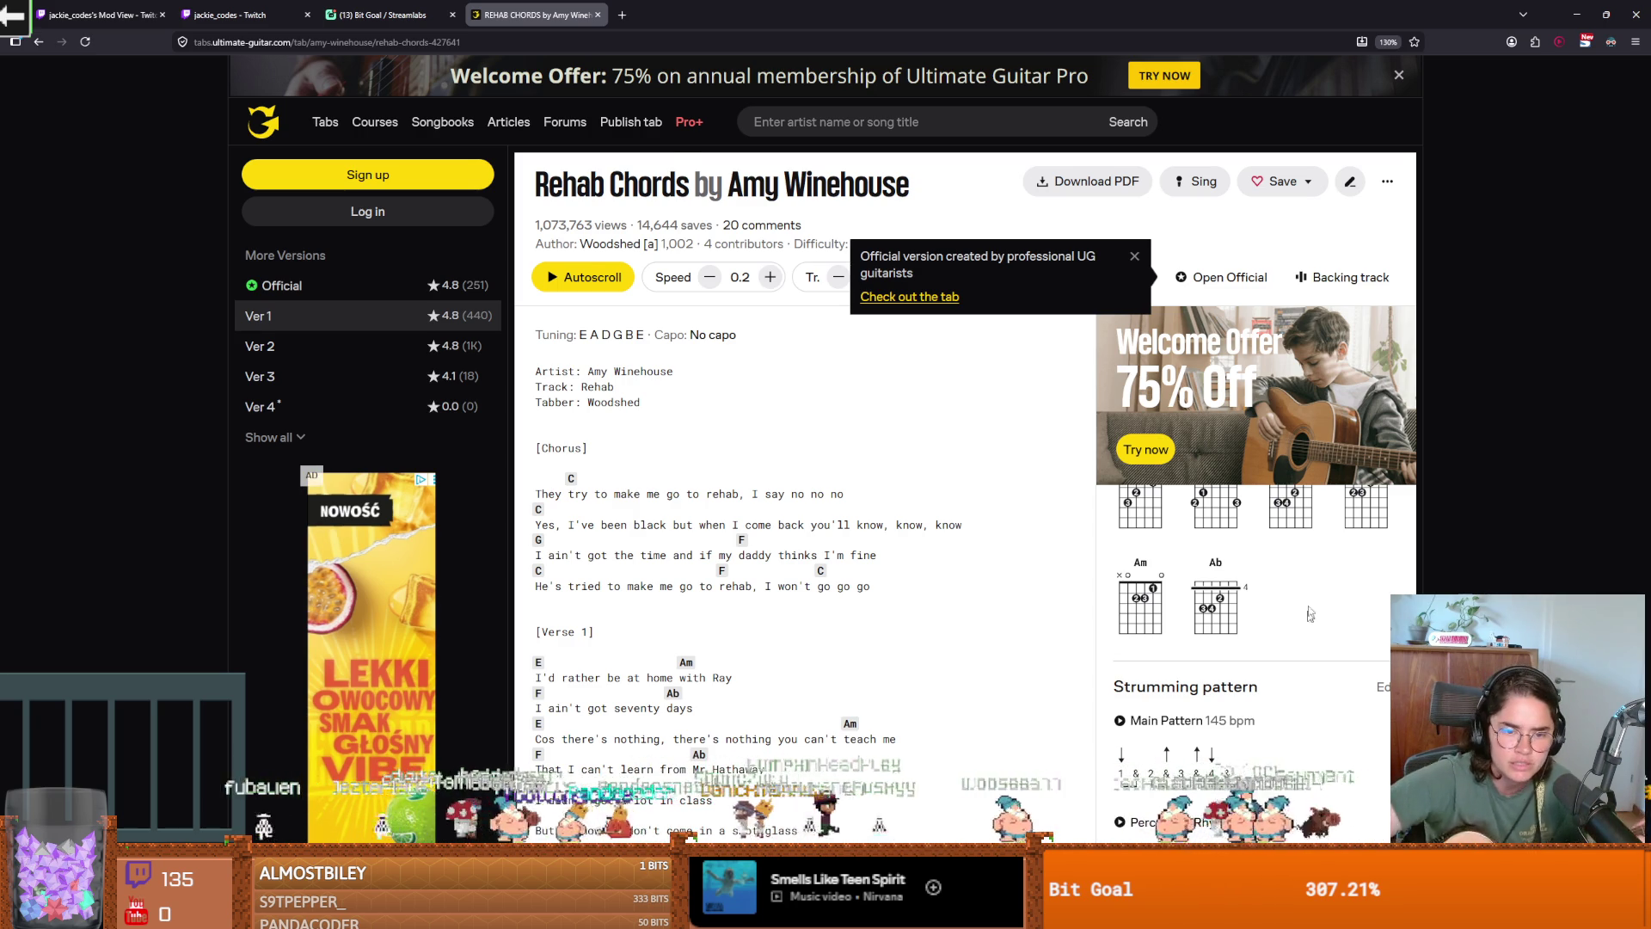
pyautogui.scroll(-6, 1018, 674)
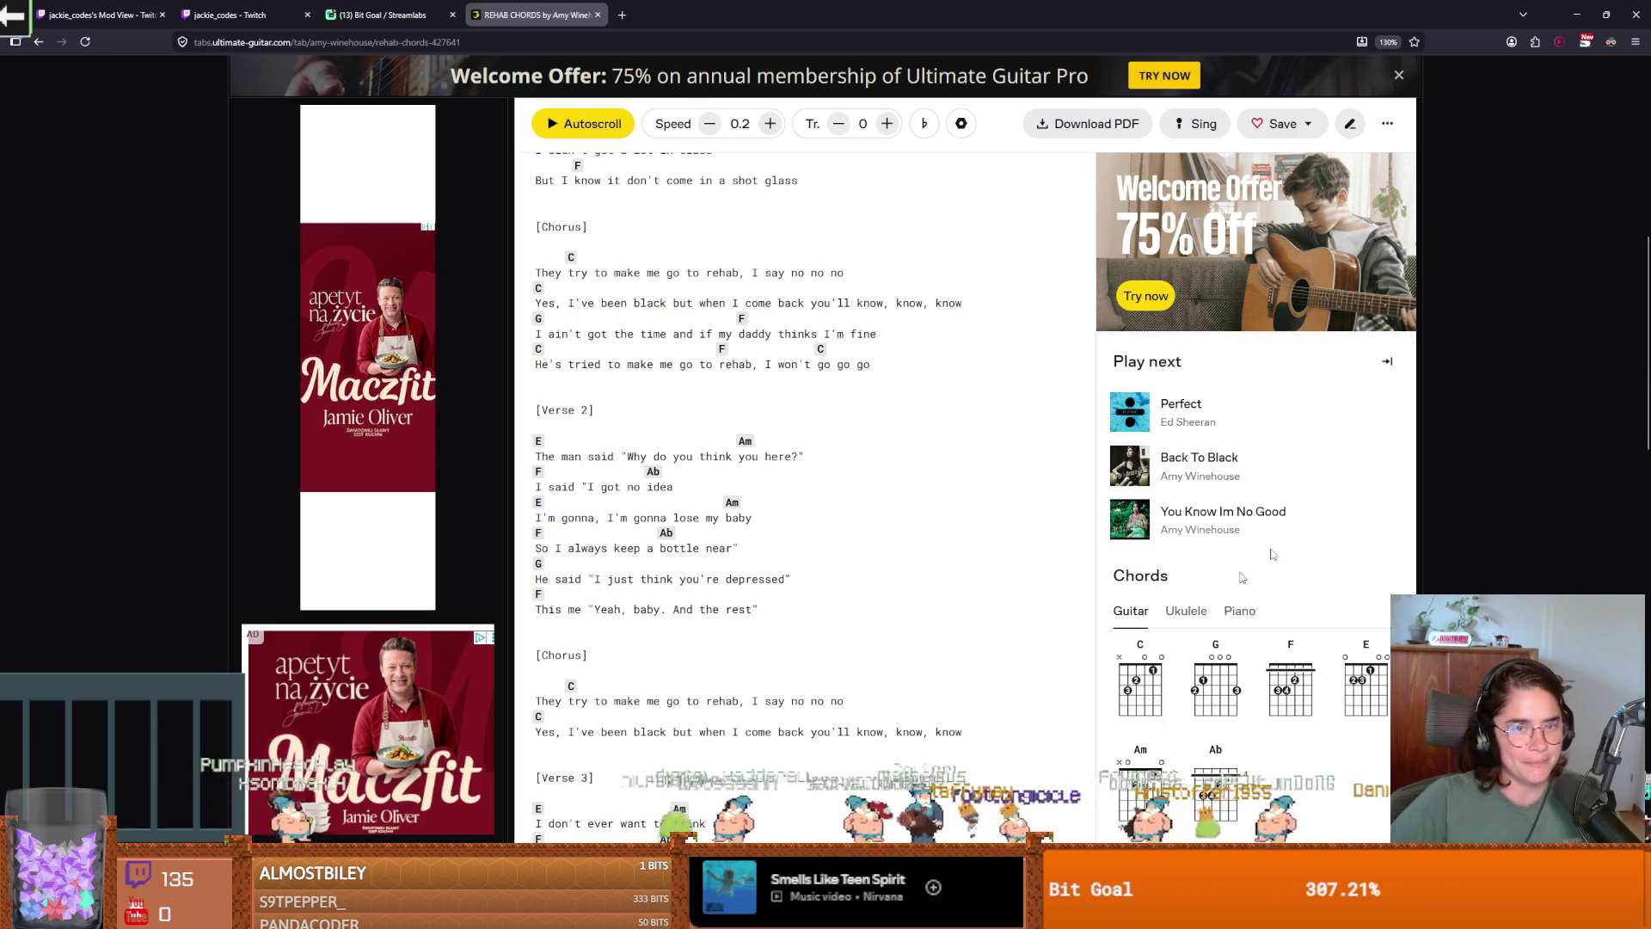
pyautogui.hotkey('alt', 'Tab')
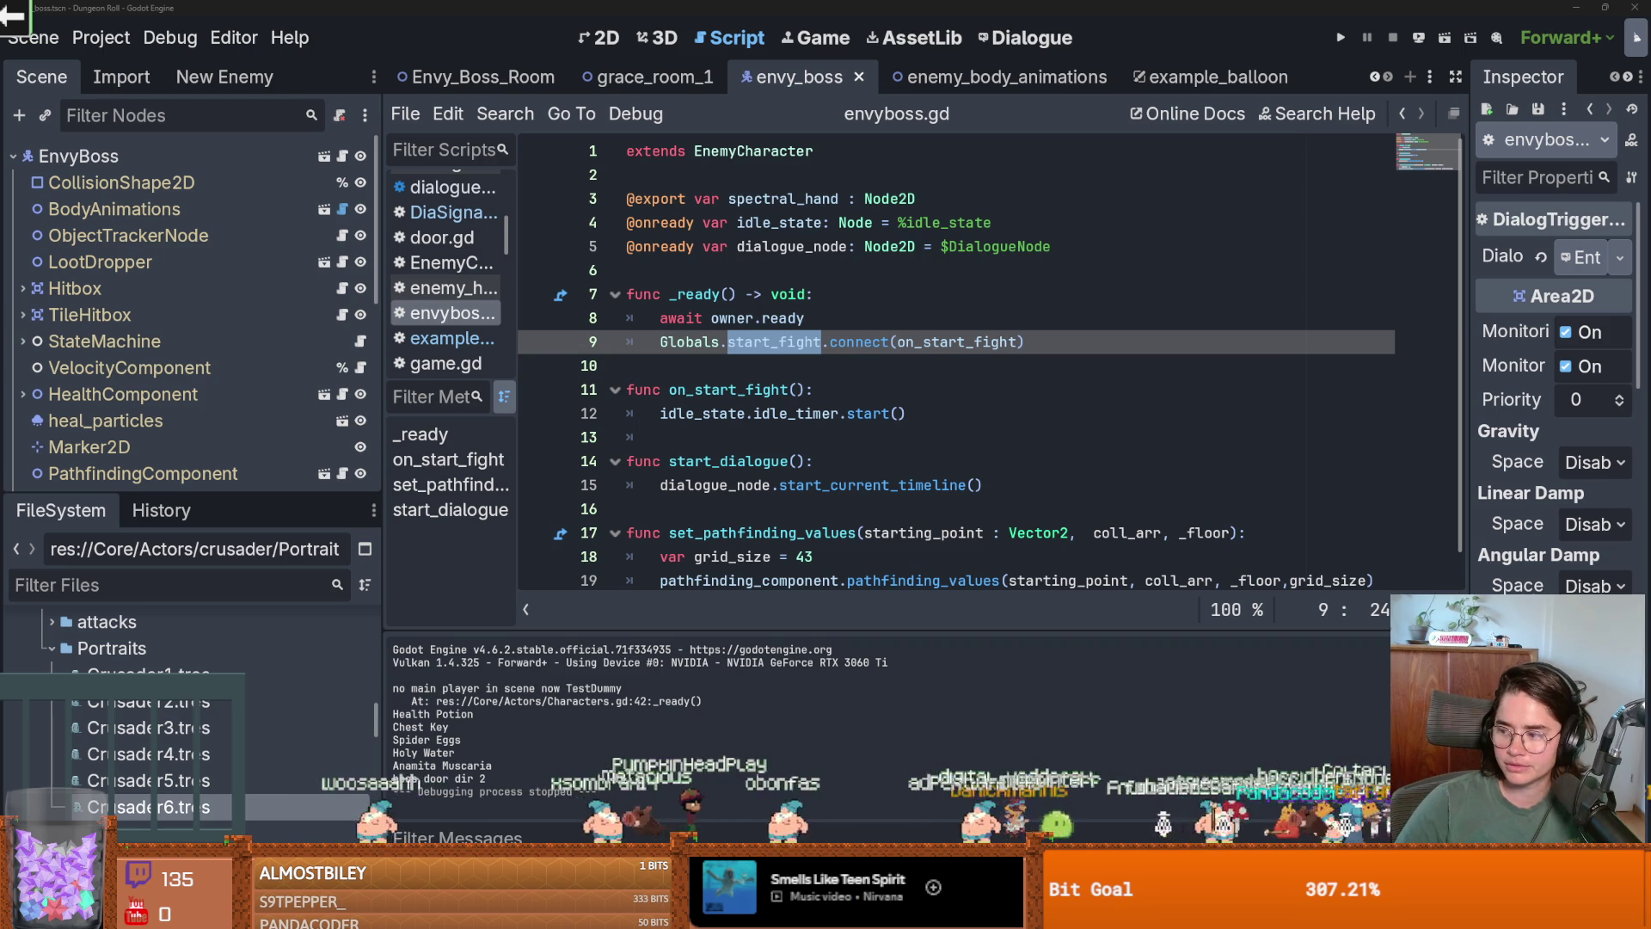
# Place the caret in envyboss.gd on empty line 10, then at the end of the _ready line
pyautogui.click(774, 461)
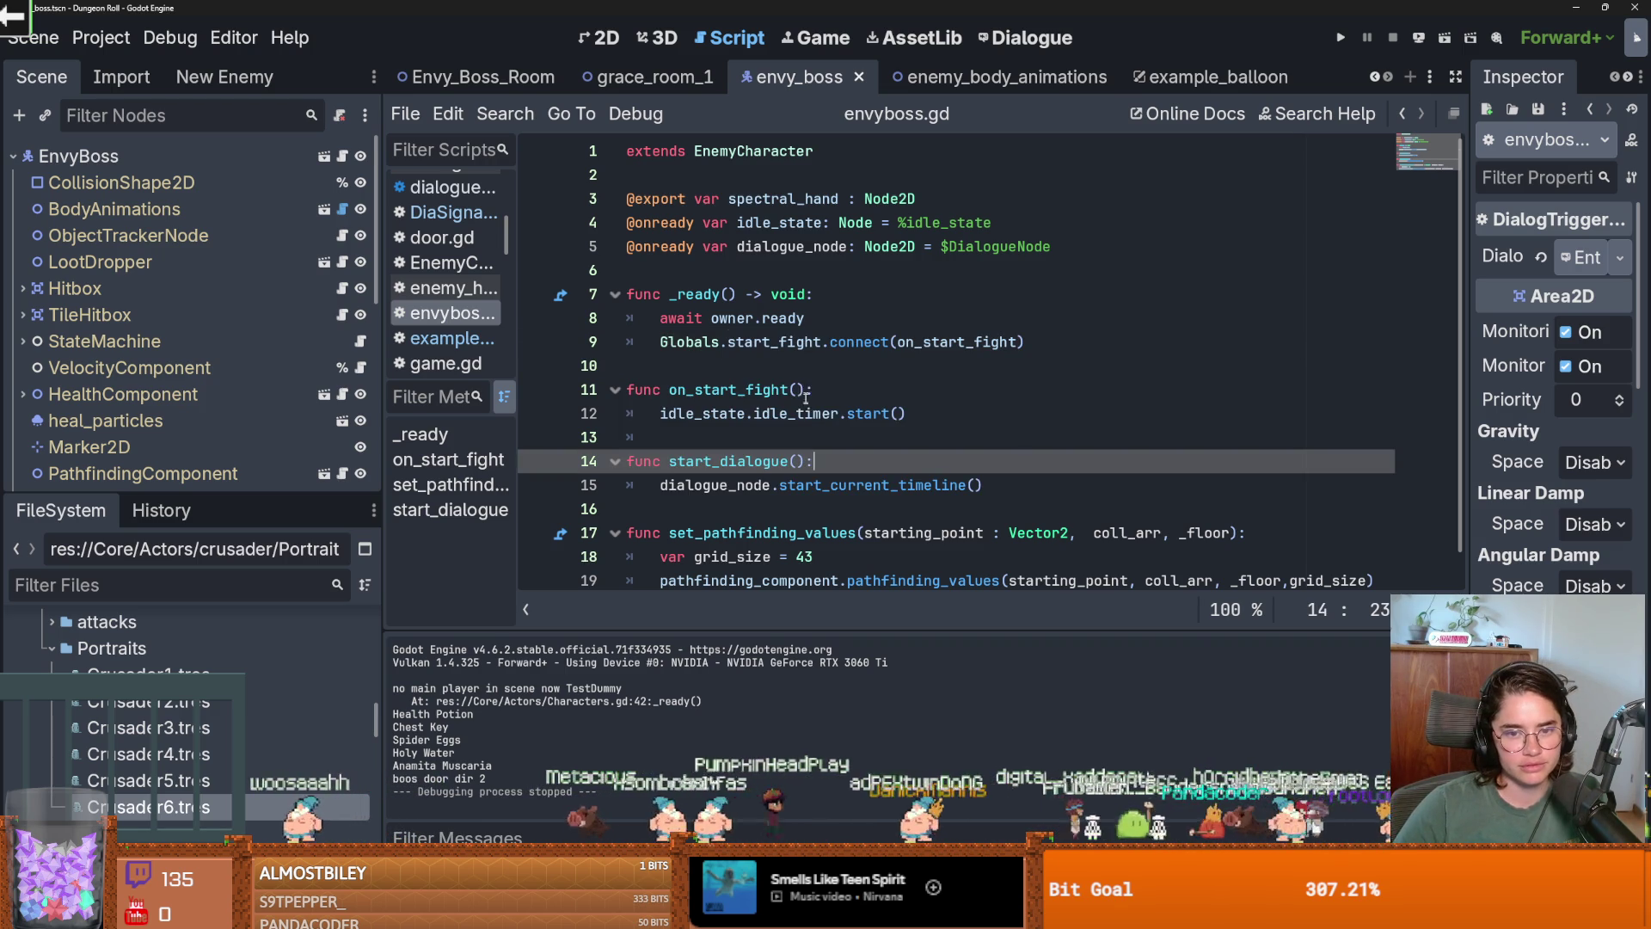
pyautogui.click(815, 366)
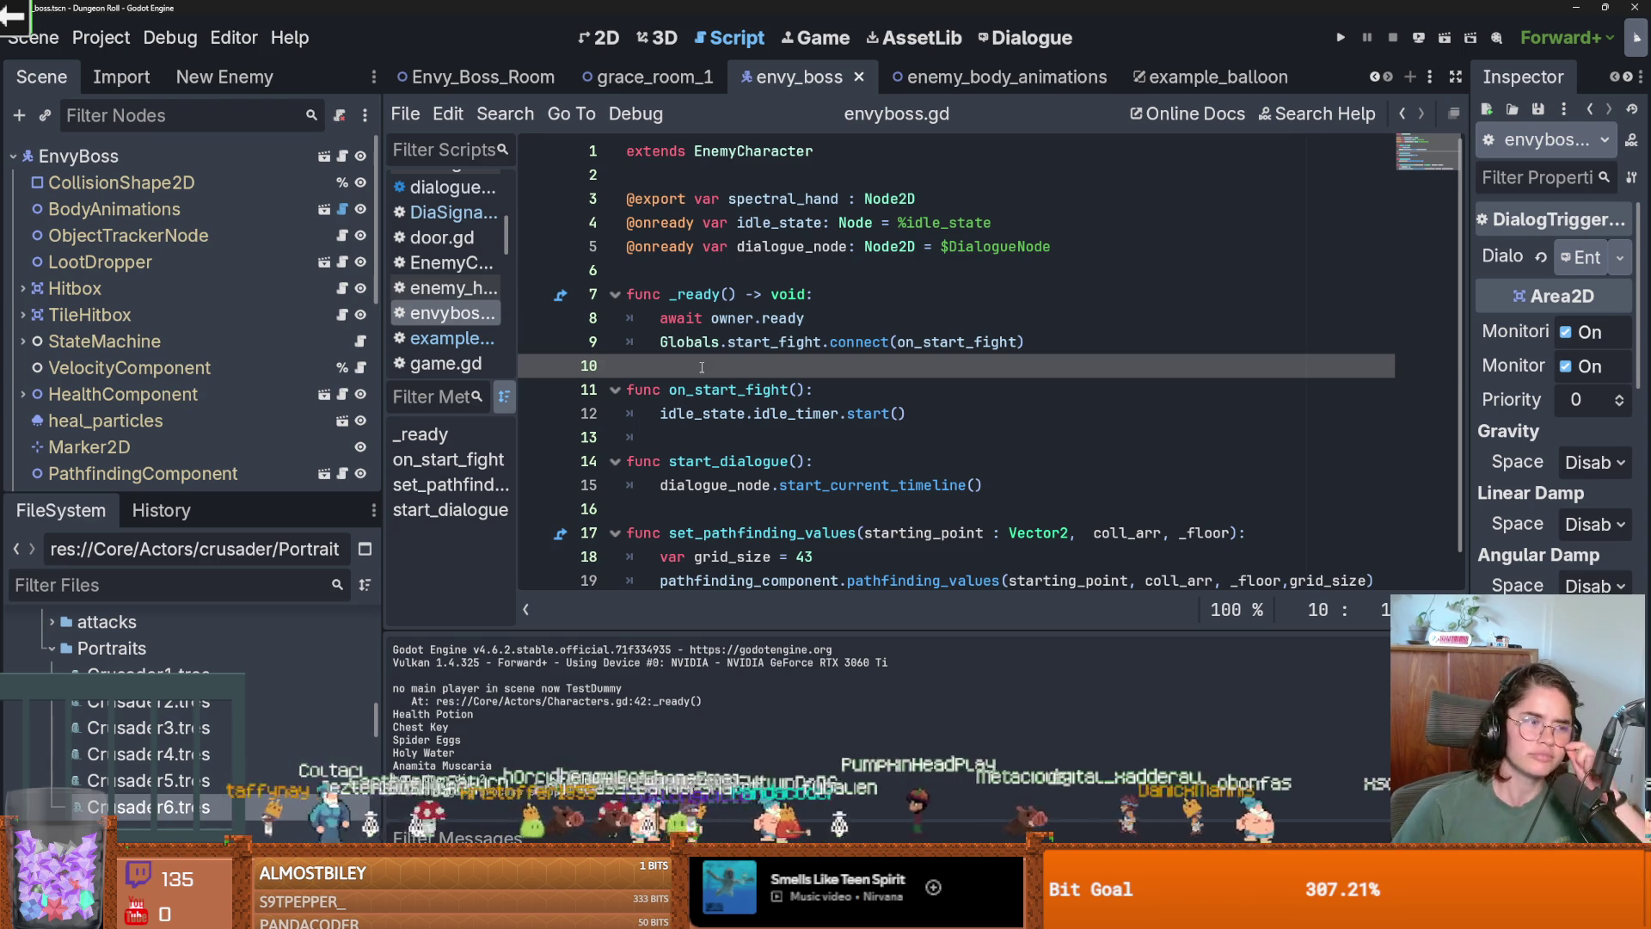
pyautogui.click(819, 292)
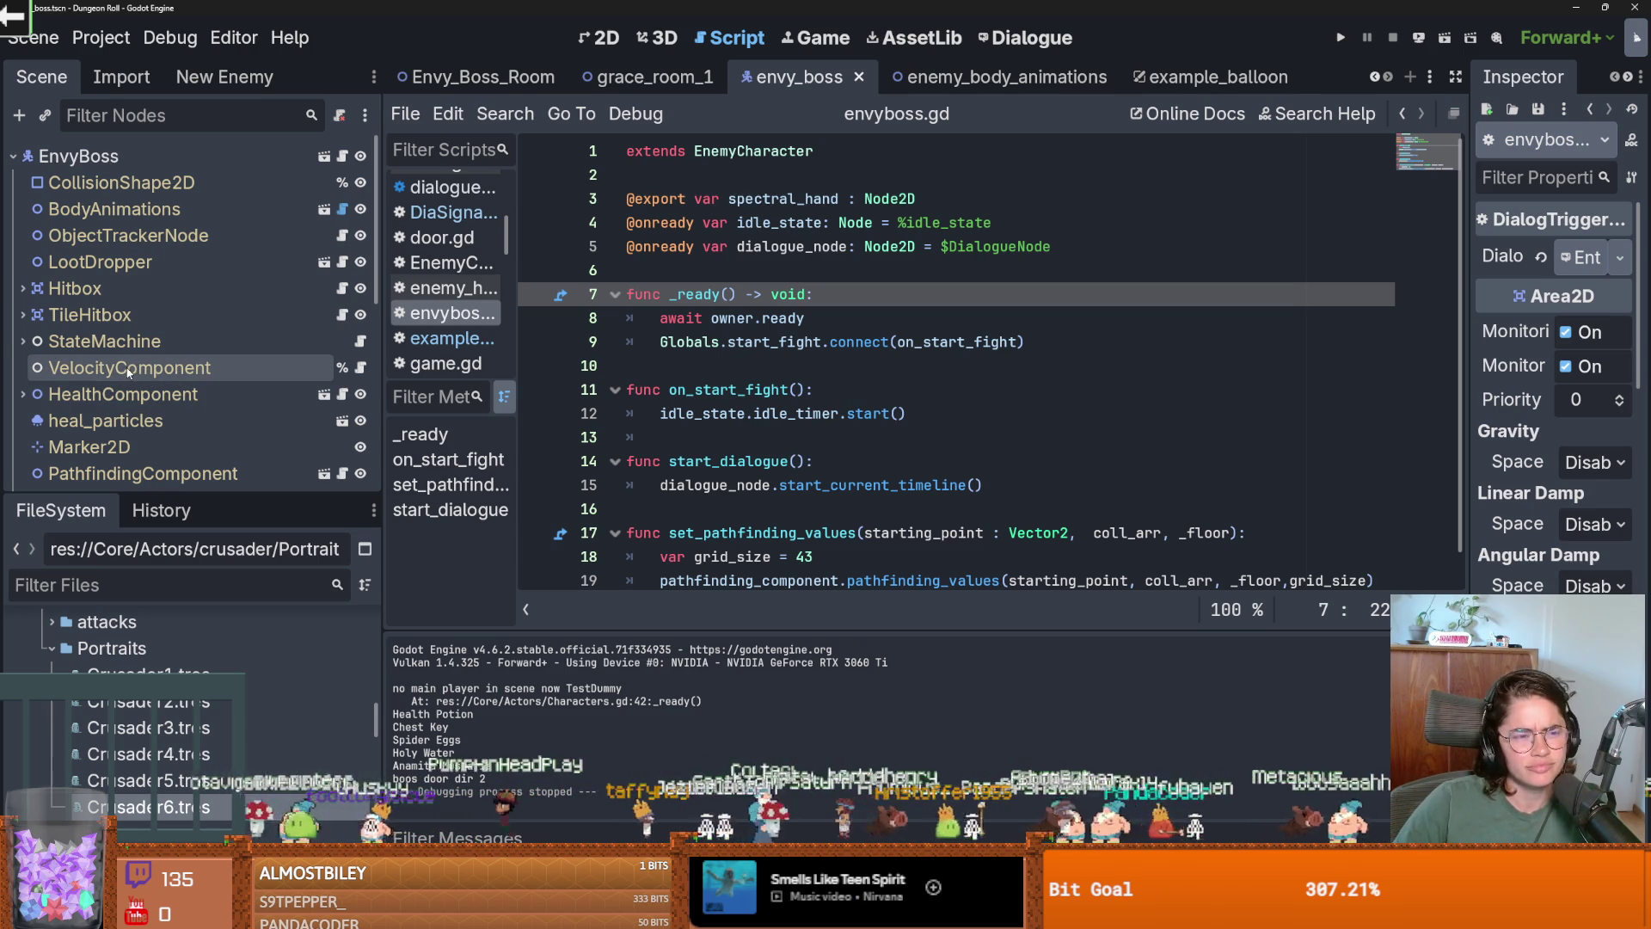
# Open idle_state's script and show its properties, including Next State telegraph_state, in a wider Inspector
pyautogui.click(22, 341)
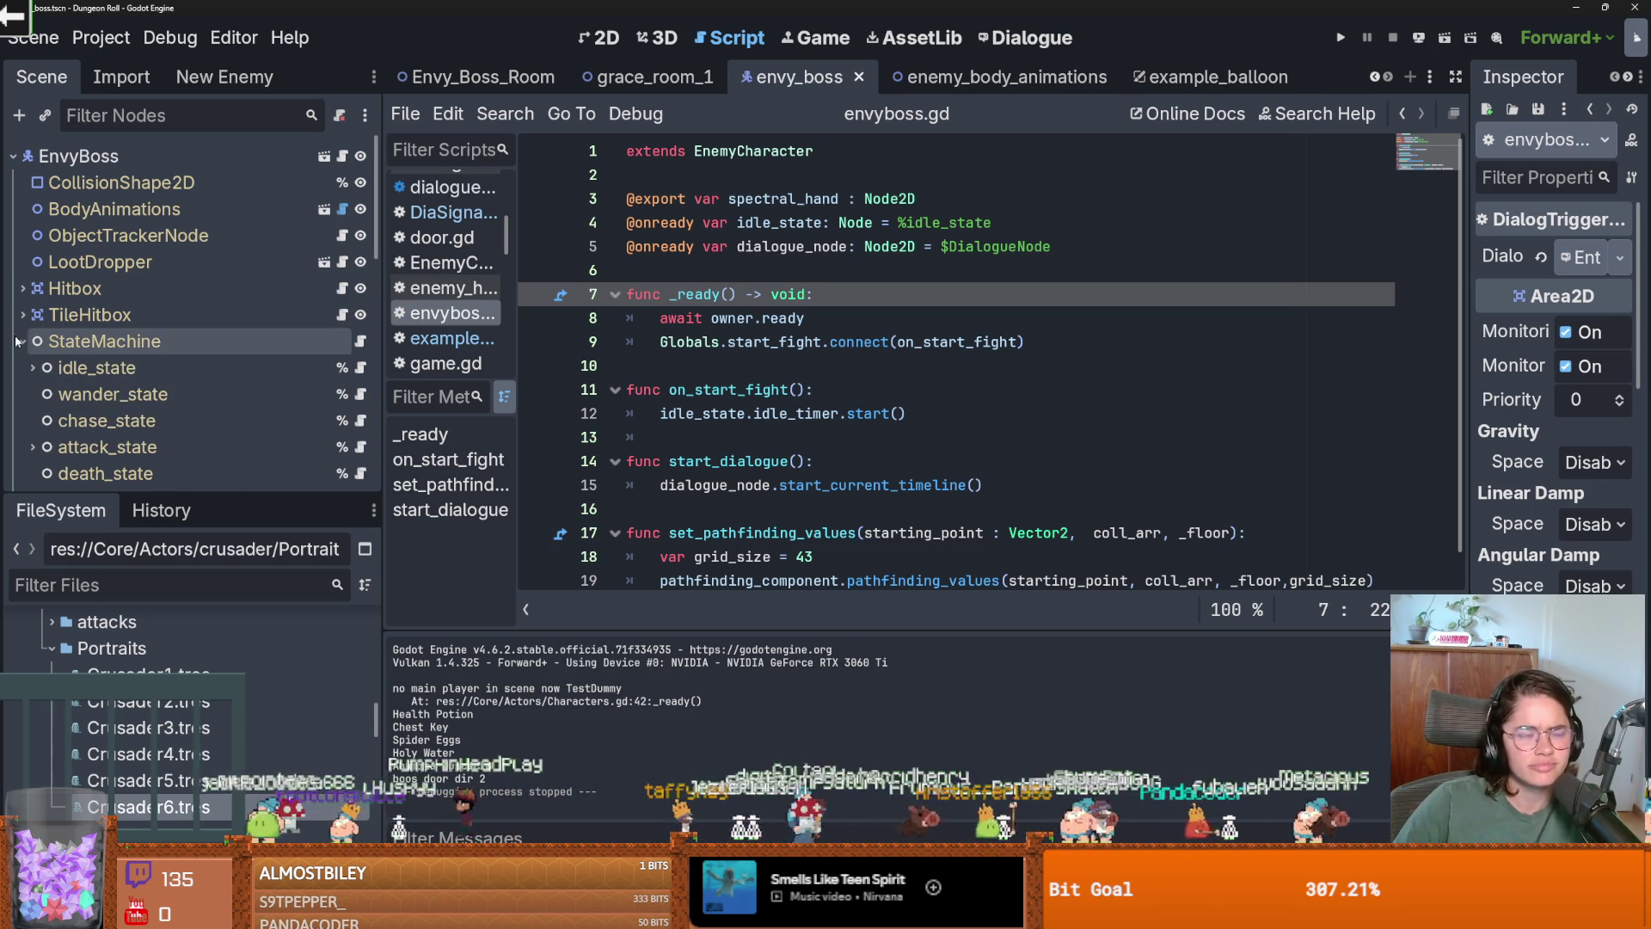
pyautogui.click(360, 368)
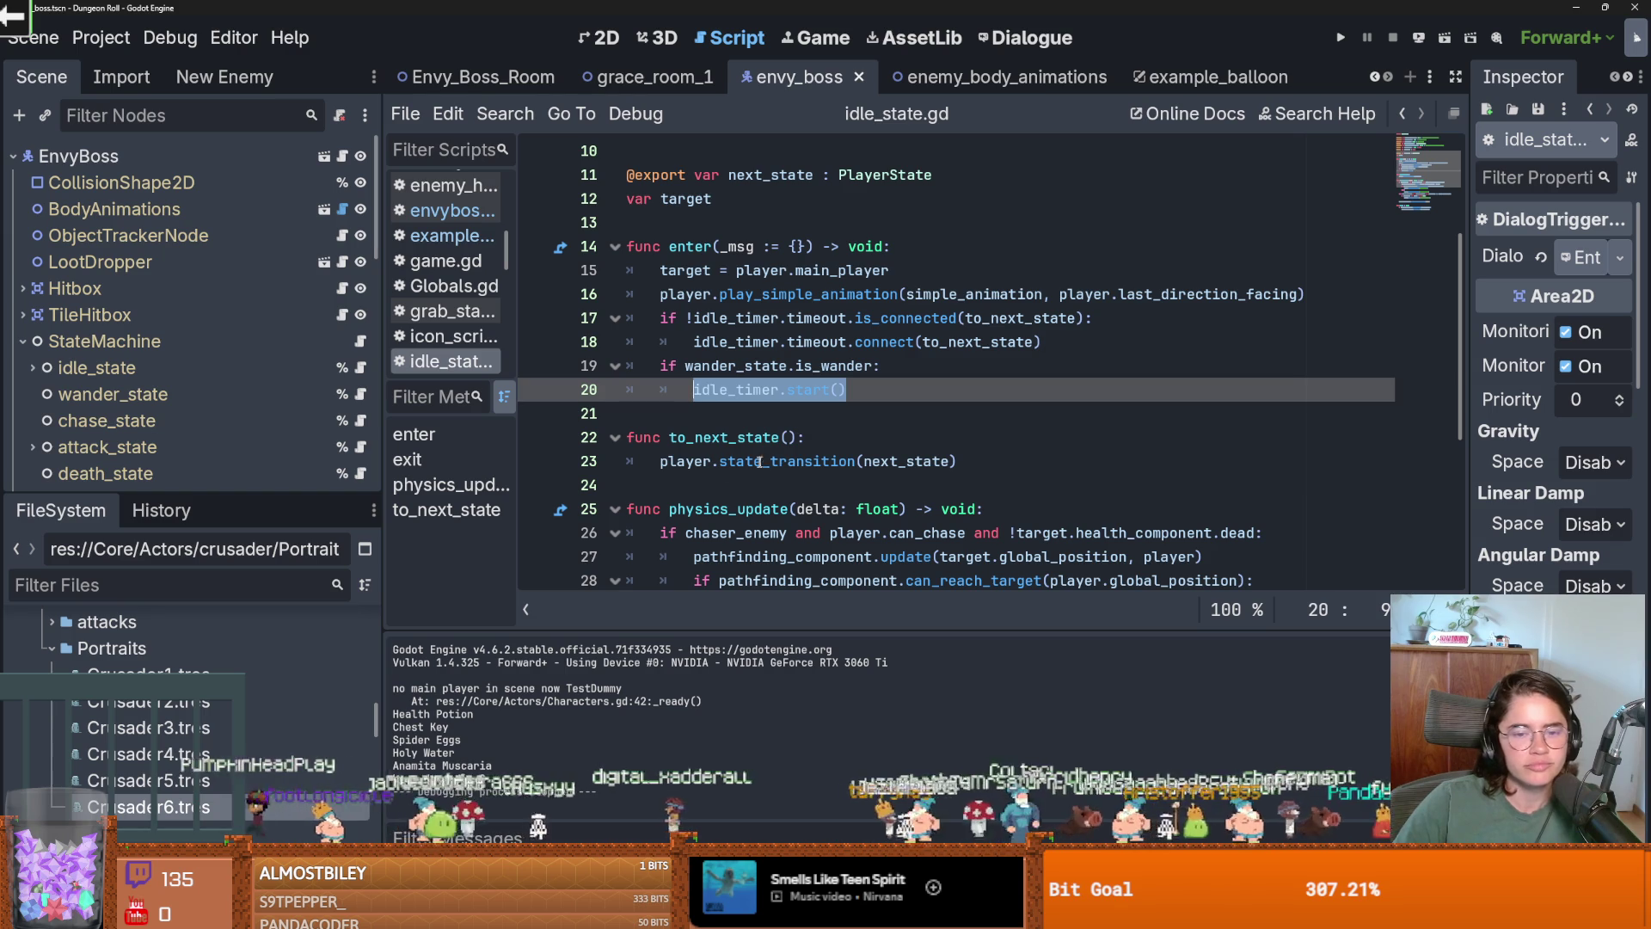
pyautogui.click(138, 365)
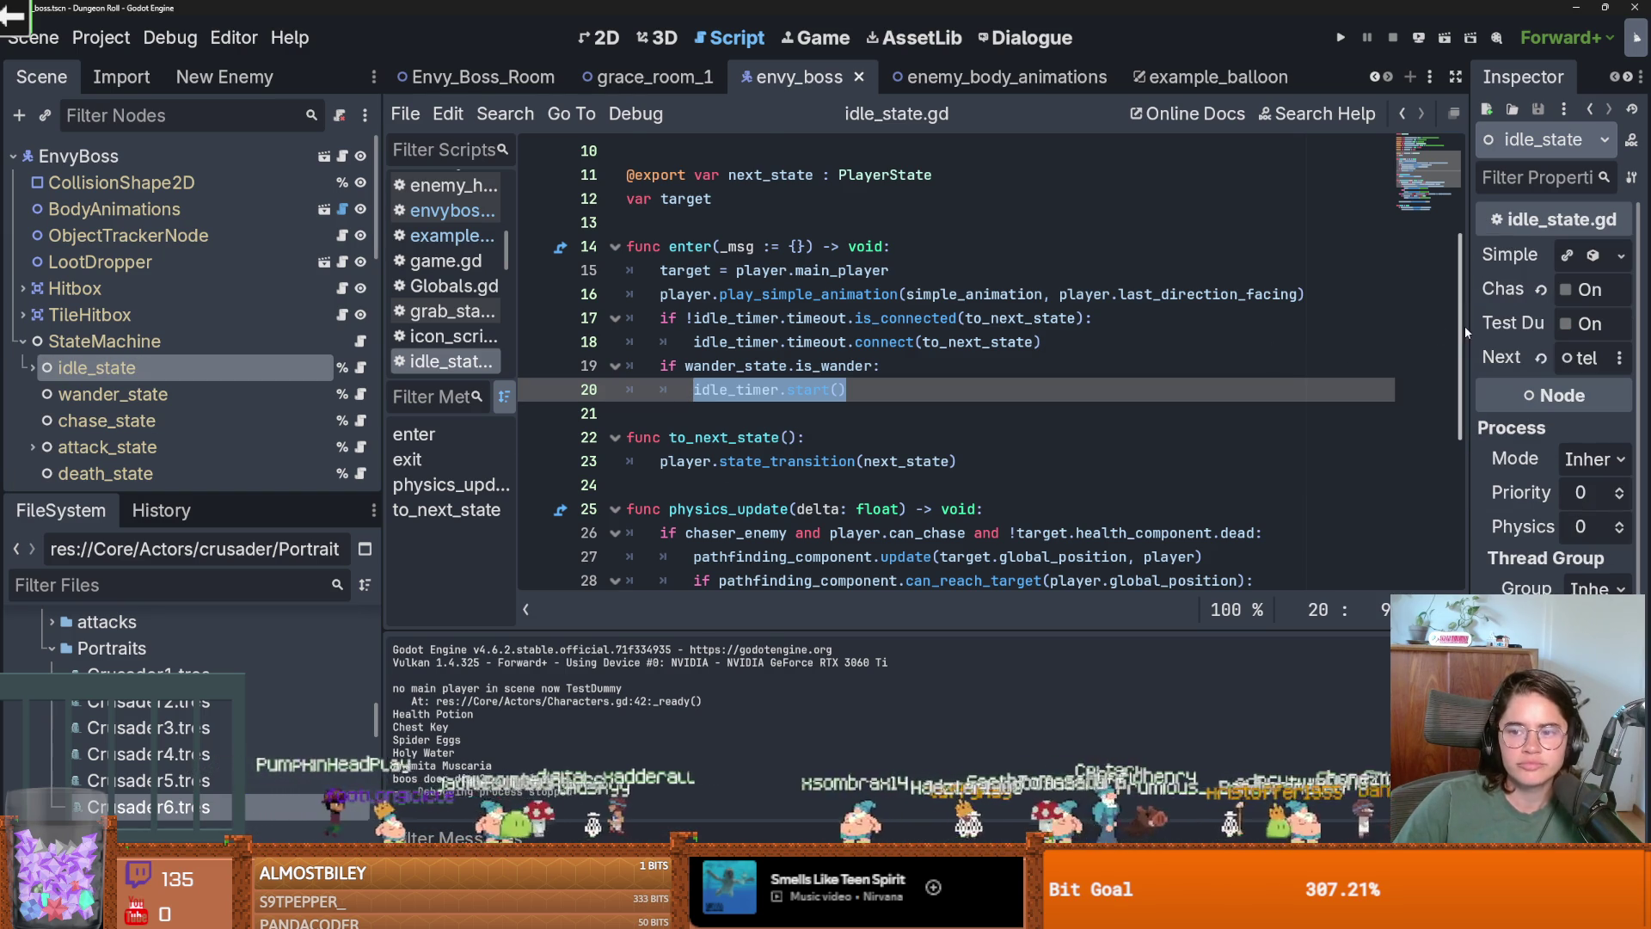
pyautogui.moveTo(1463, 323); pyautogui.dragTo(1159, 326)
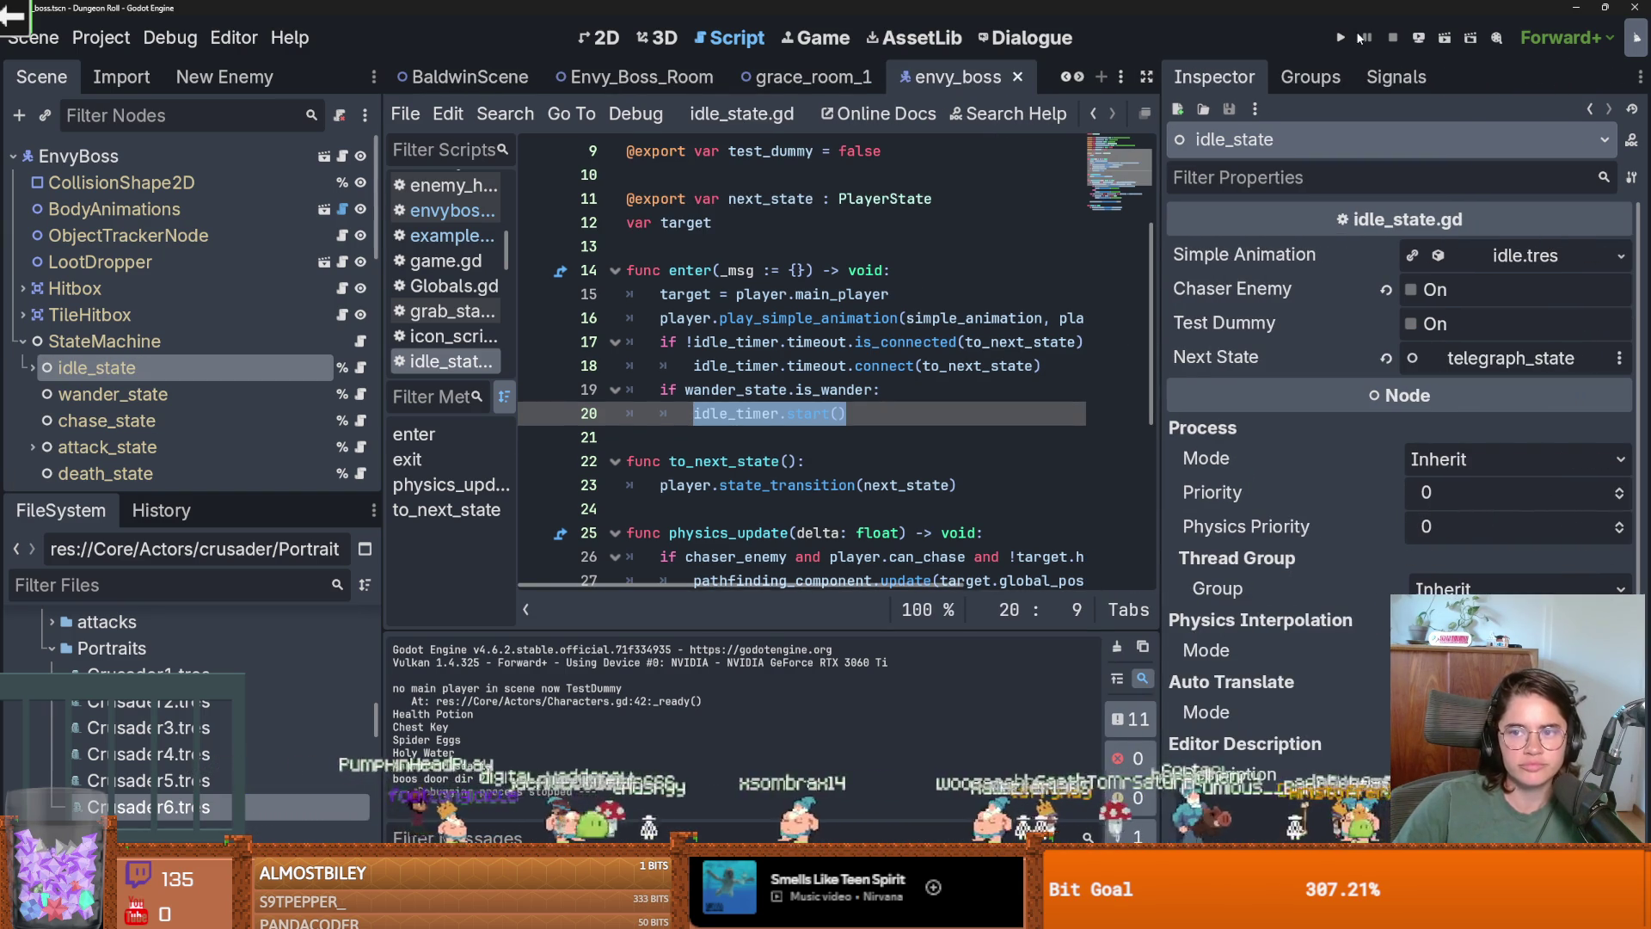
pyautogui.click(1340, 38)
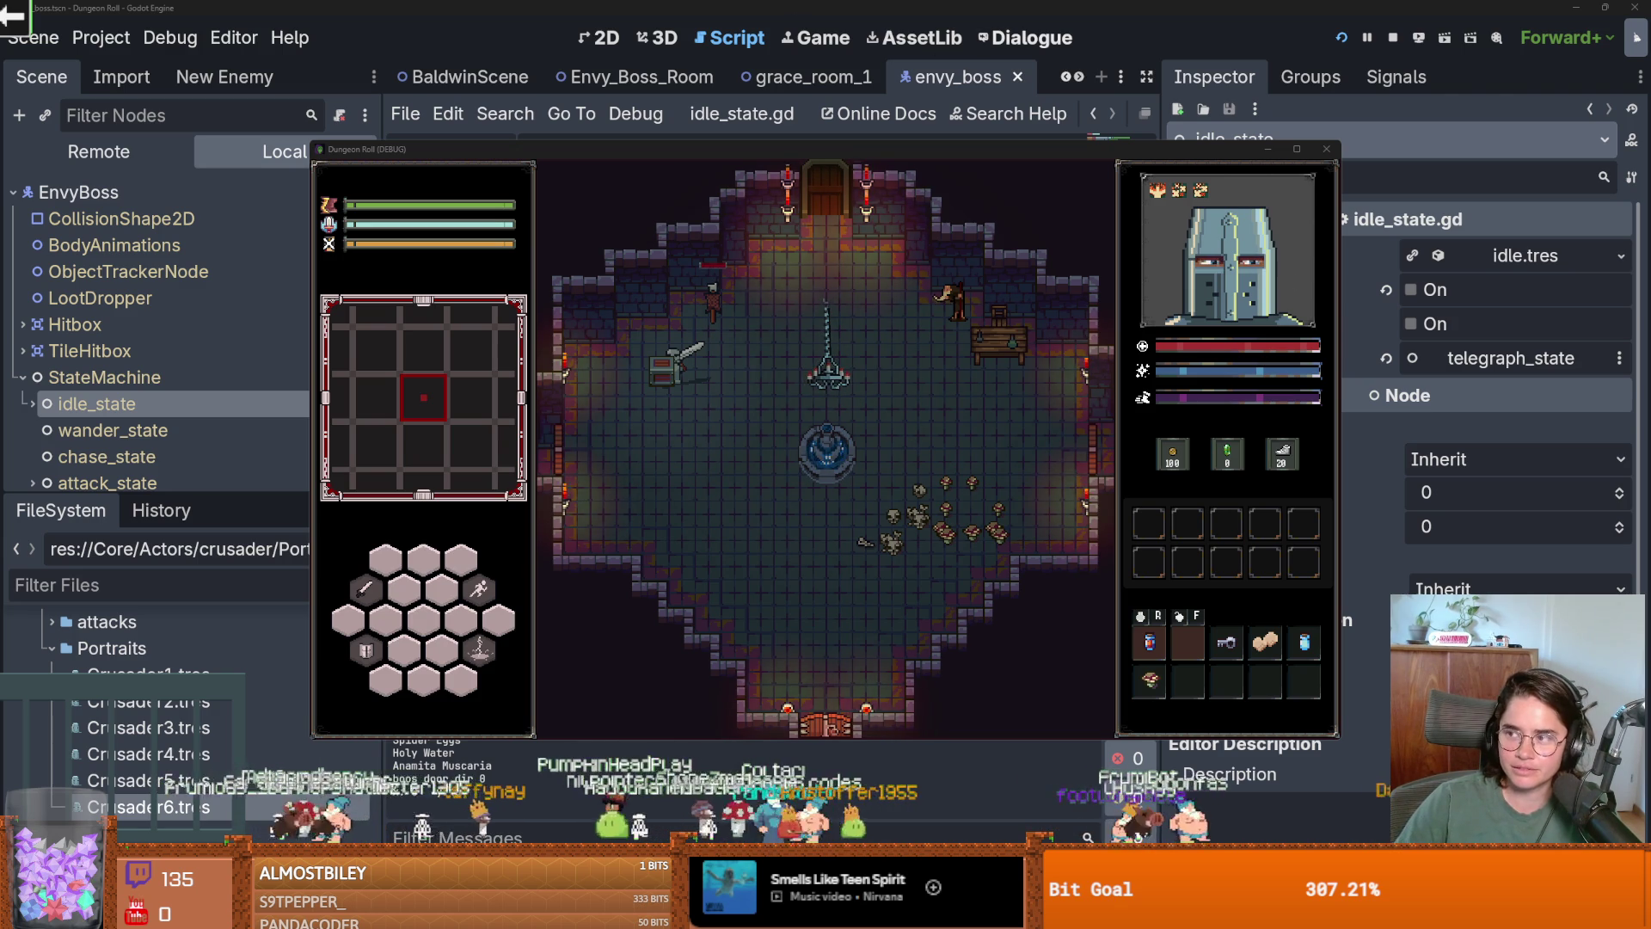
# Switch to the browser showing the Smells Like Teen Spirit lyrics
pyautogui.hotkey('alt', 'Tab')
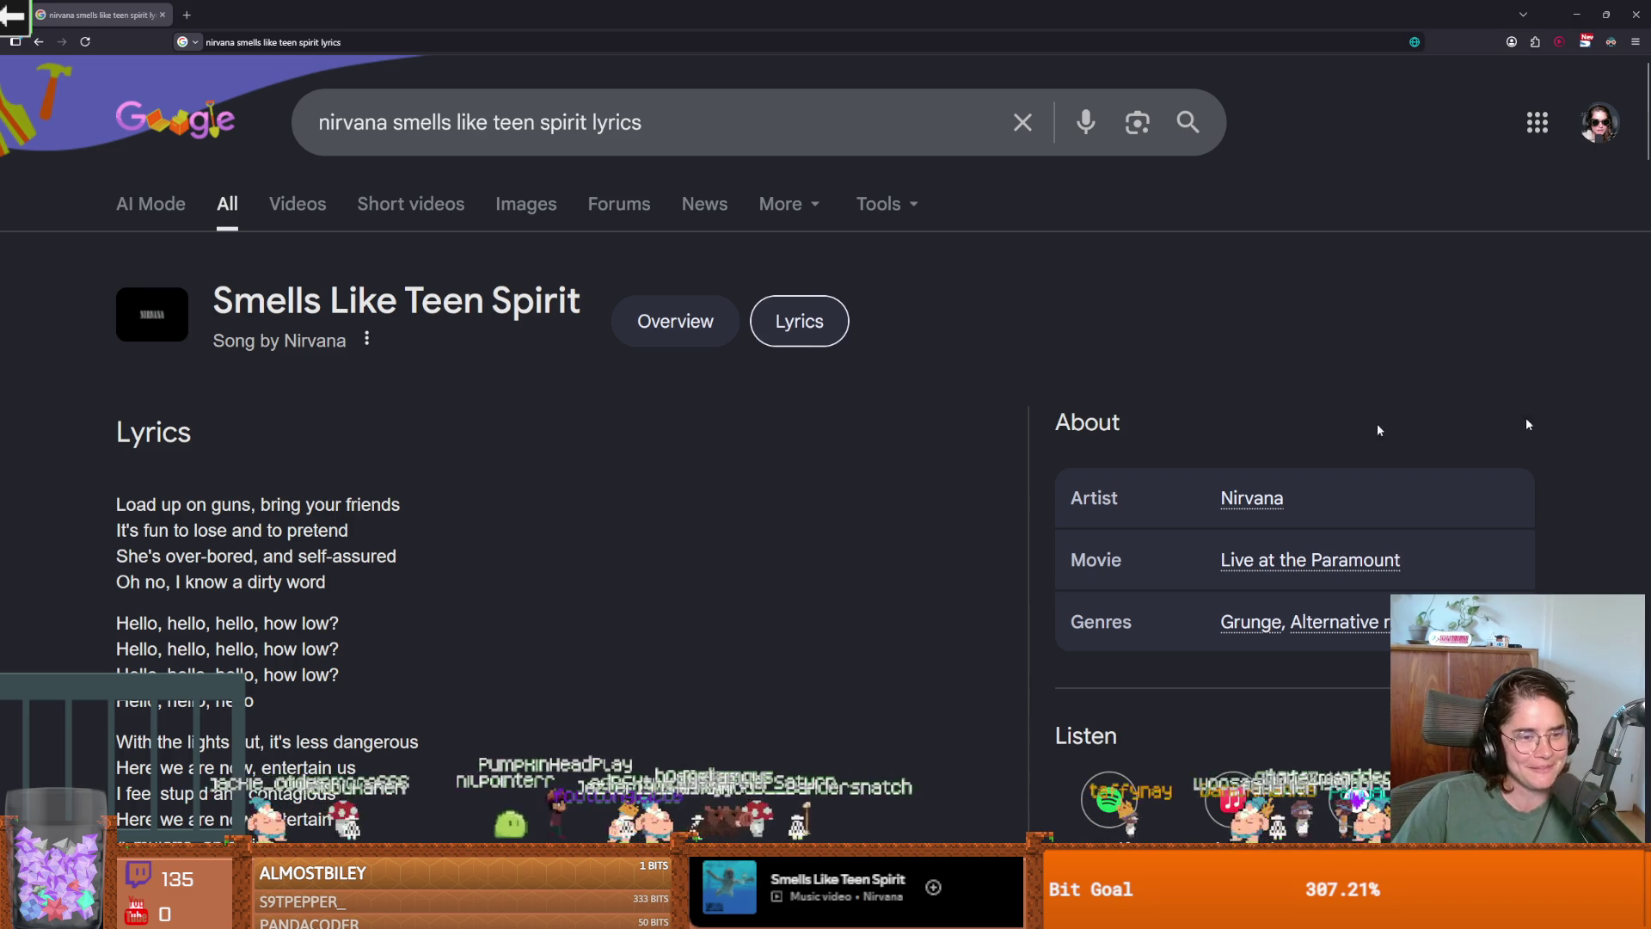
# Close the lyrics browser window to get back to the running game
pyautogui.click(1636, 15)
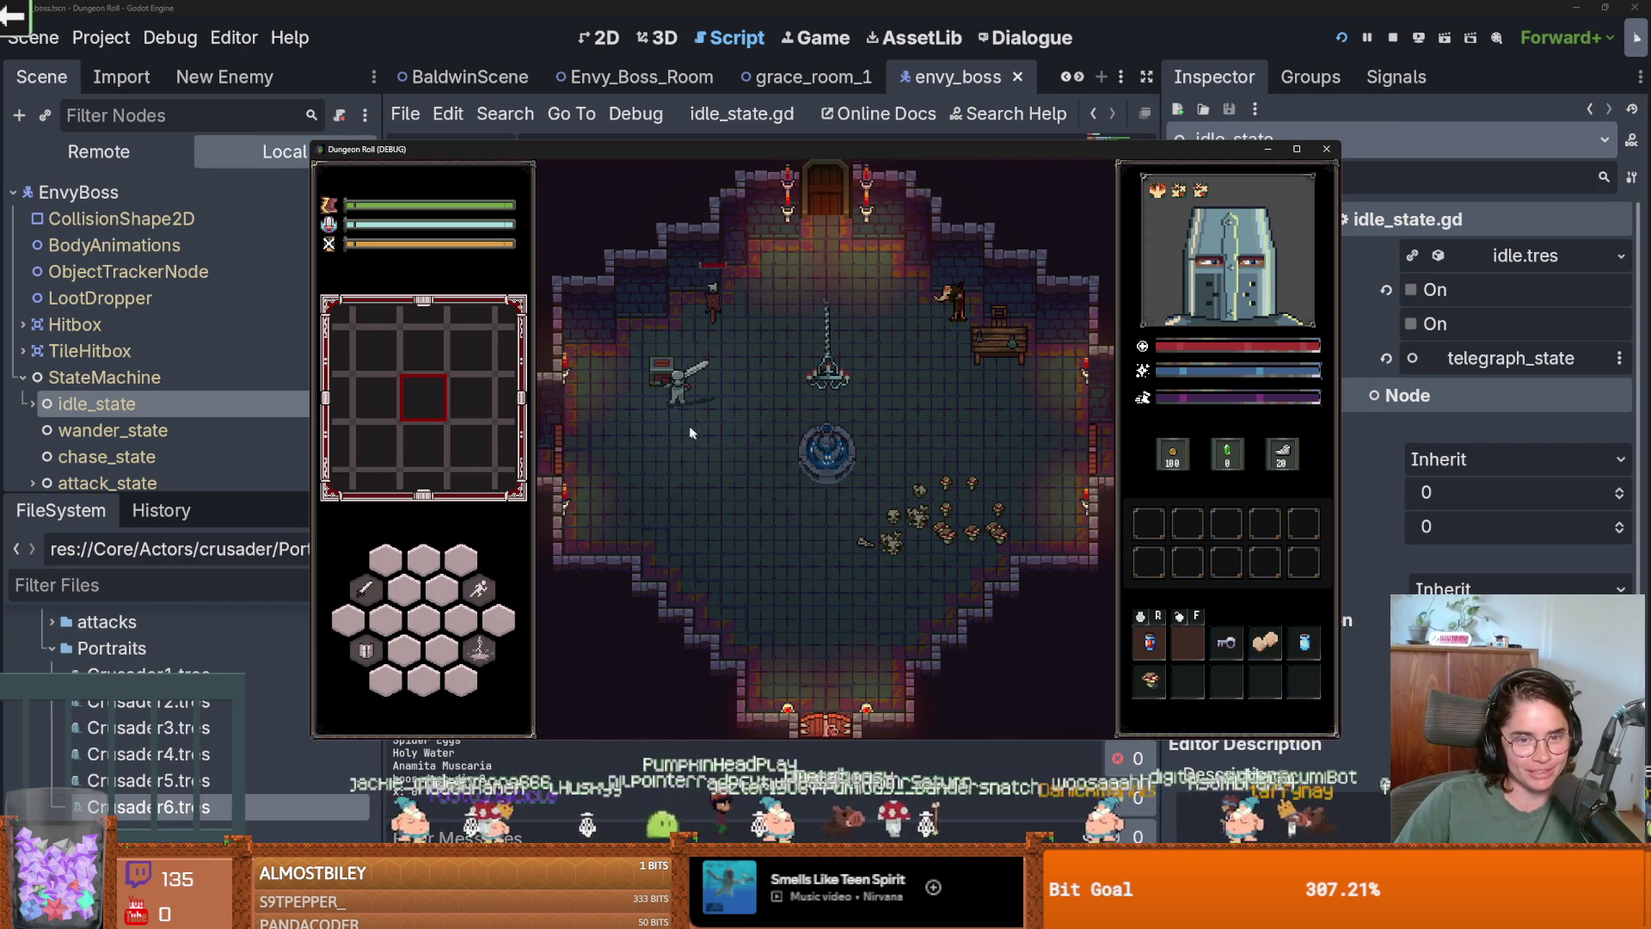
# Attack, then teleport using the tp_to_before_boss console command and walk down into the boss room
pyautogui.click(648, 334)
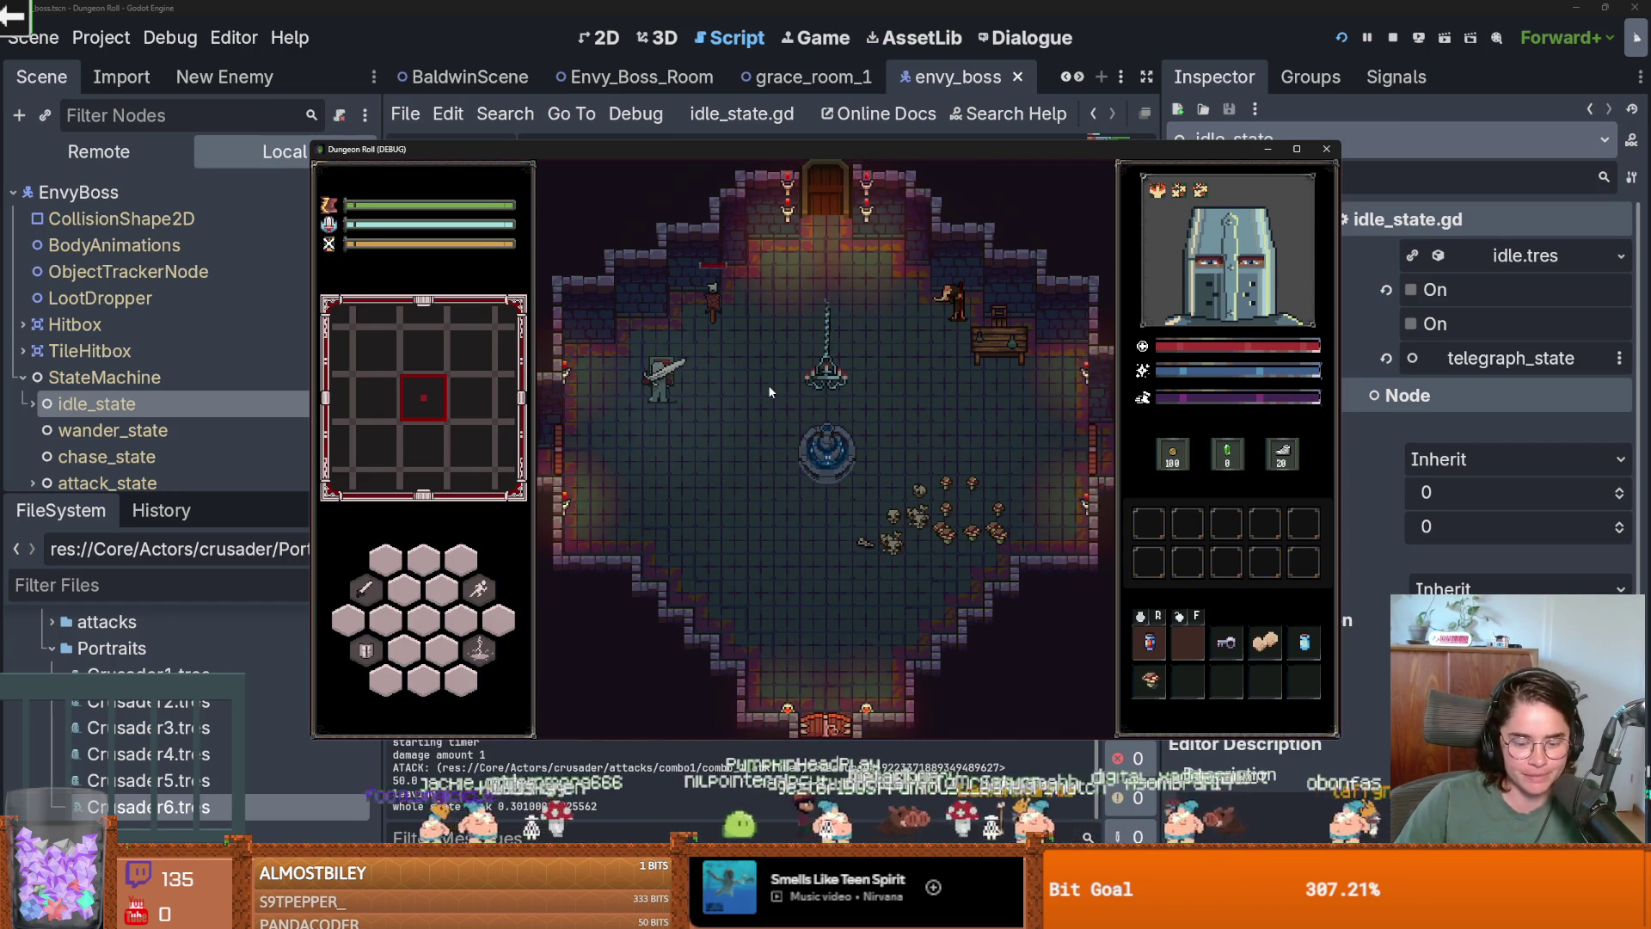
pyautogui.press('`')
pyautogui.press('Up')
pyautogui.press('Return')
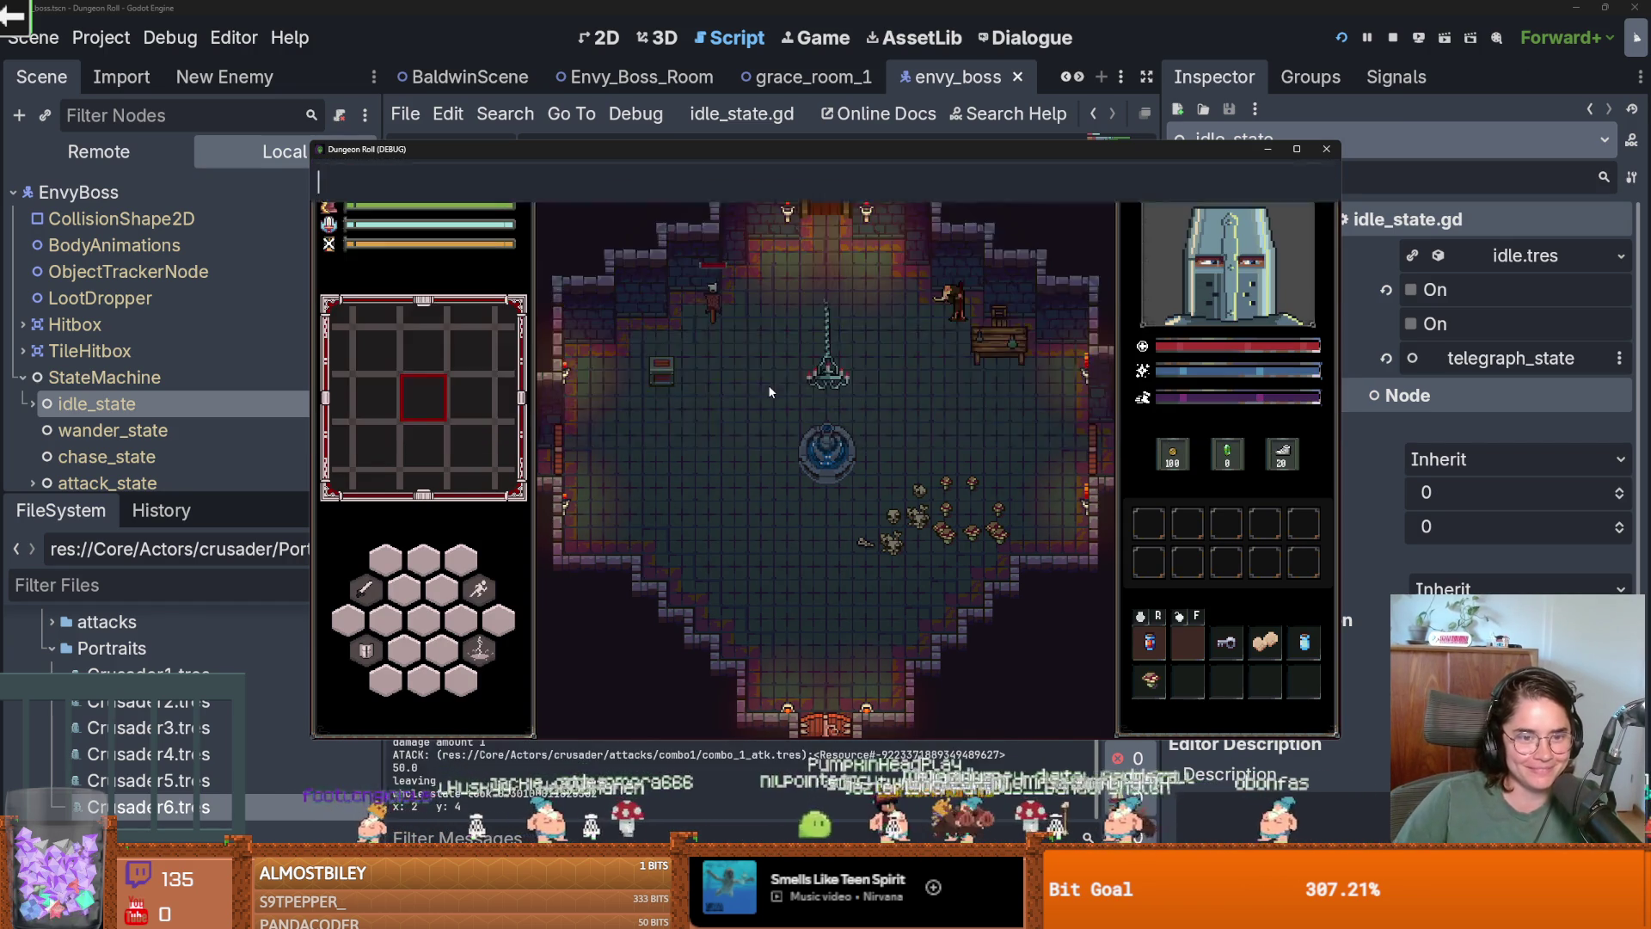
pyautogui.press('s')
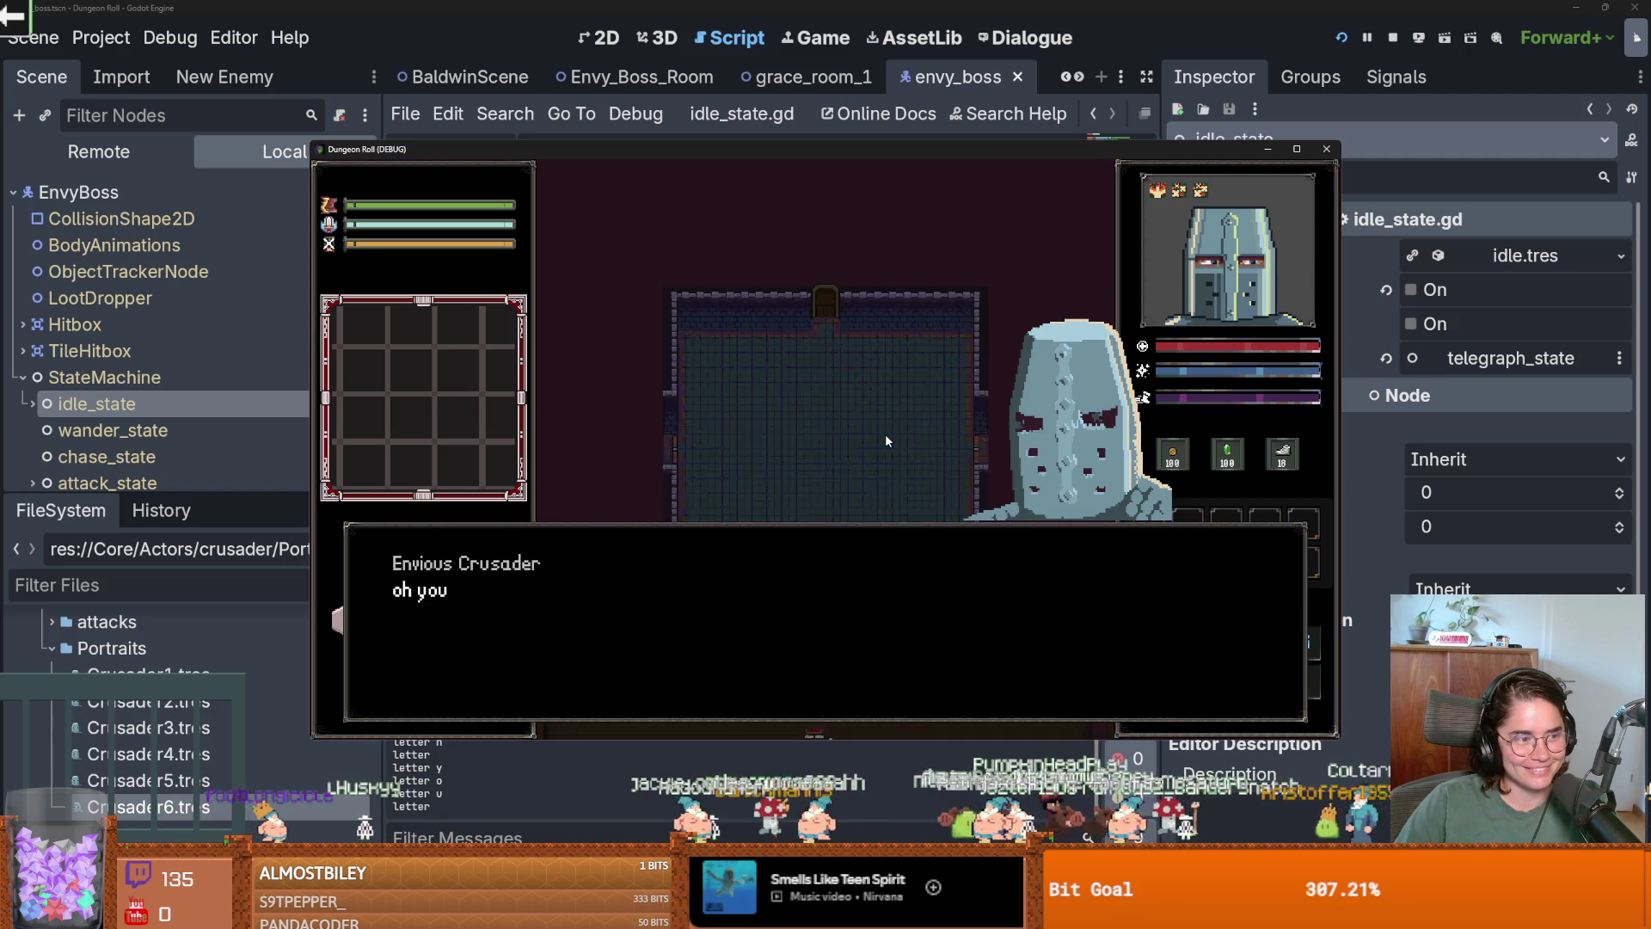
# Play through the Envious Crusader's intro dialogue and resize the game window
pyautogui.click(943, 547)
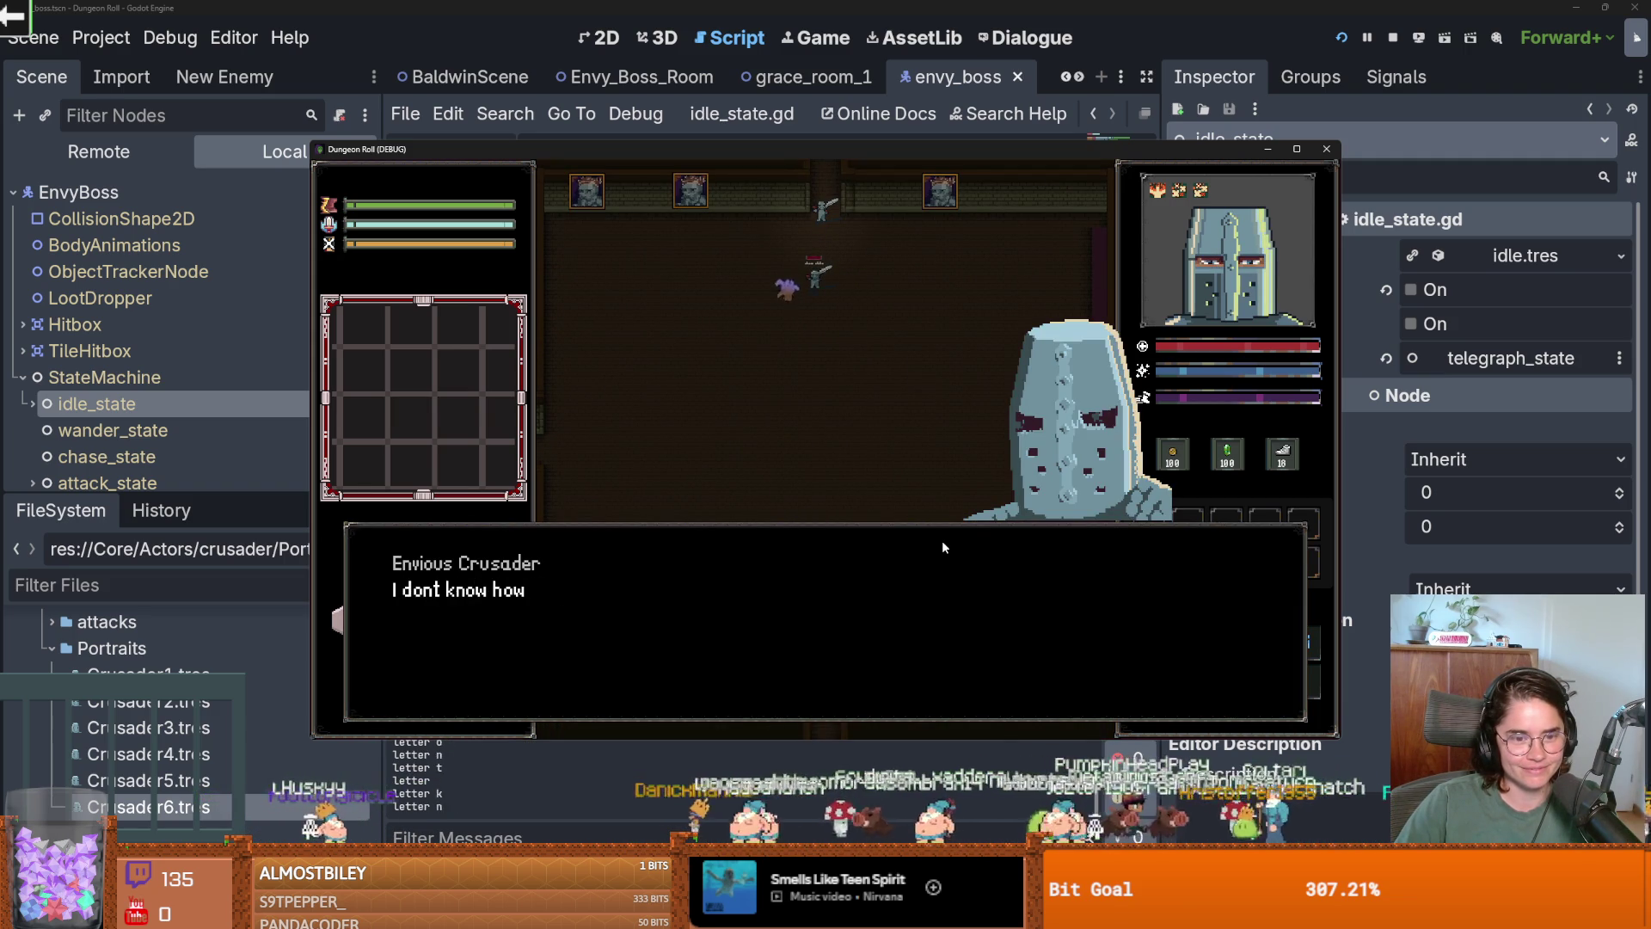
pyautogui.click(944, 546)
pyautogui.click(943, 547)
pyautogui.click(942, 547)
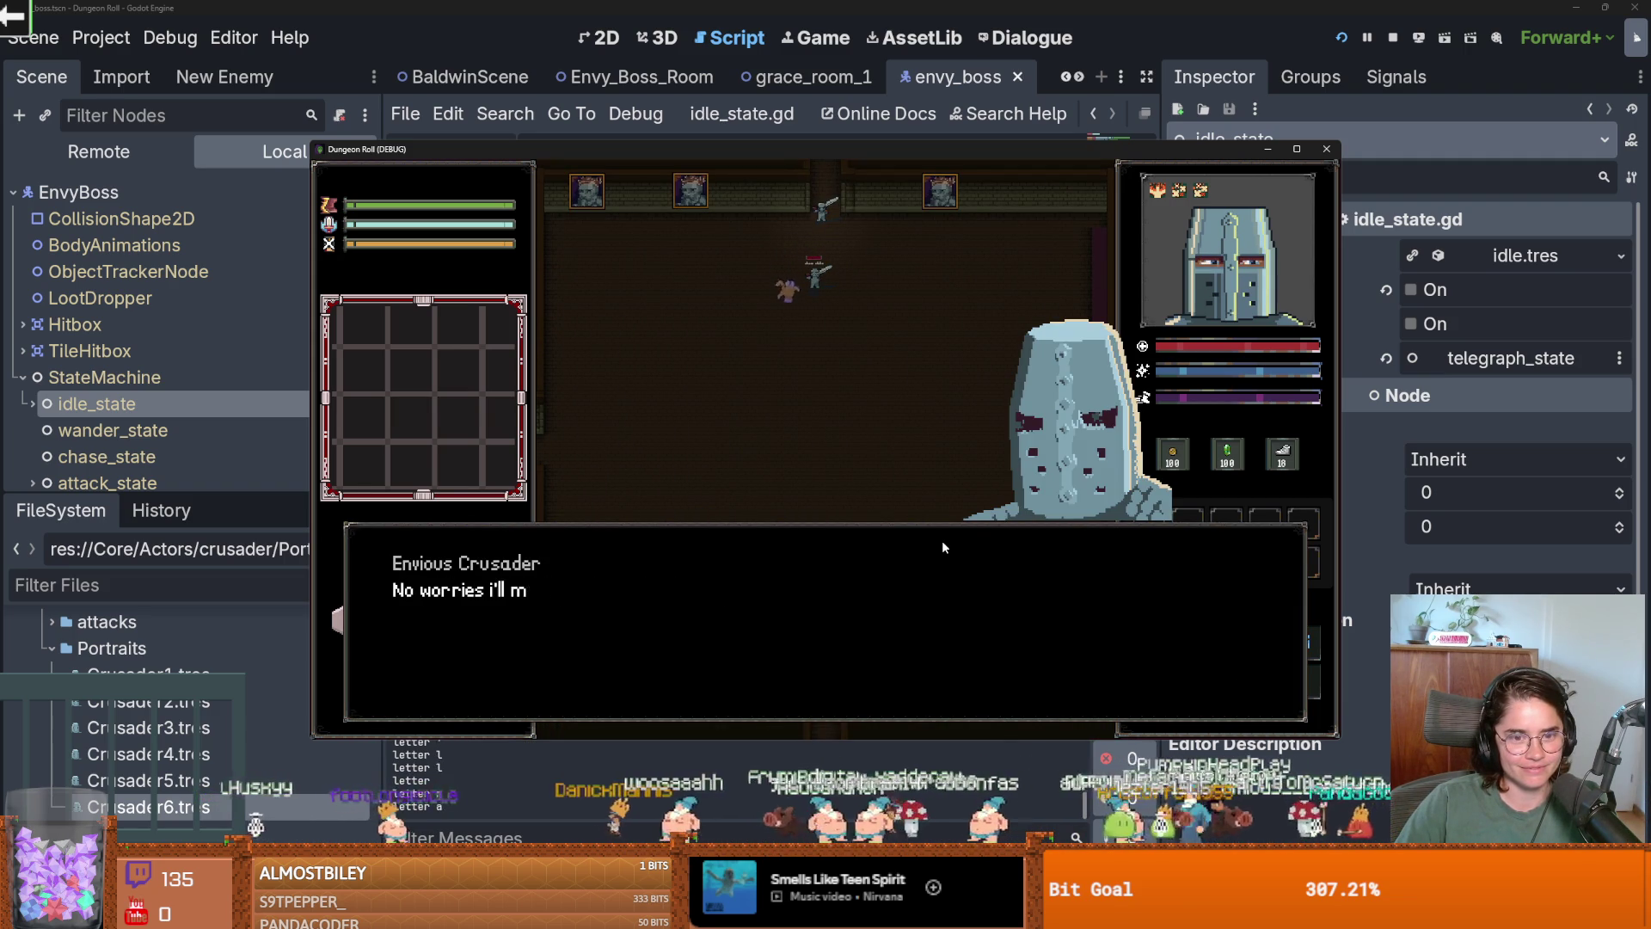
pyautogui.click(943, 547)
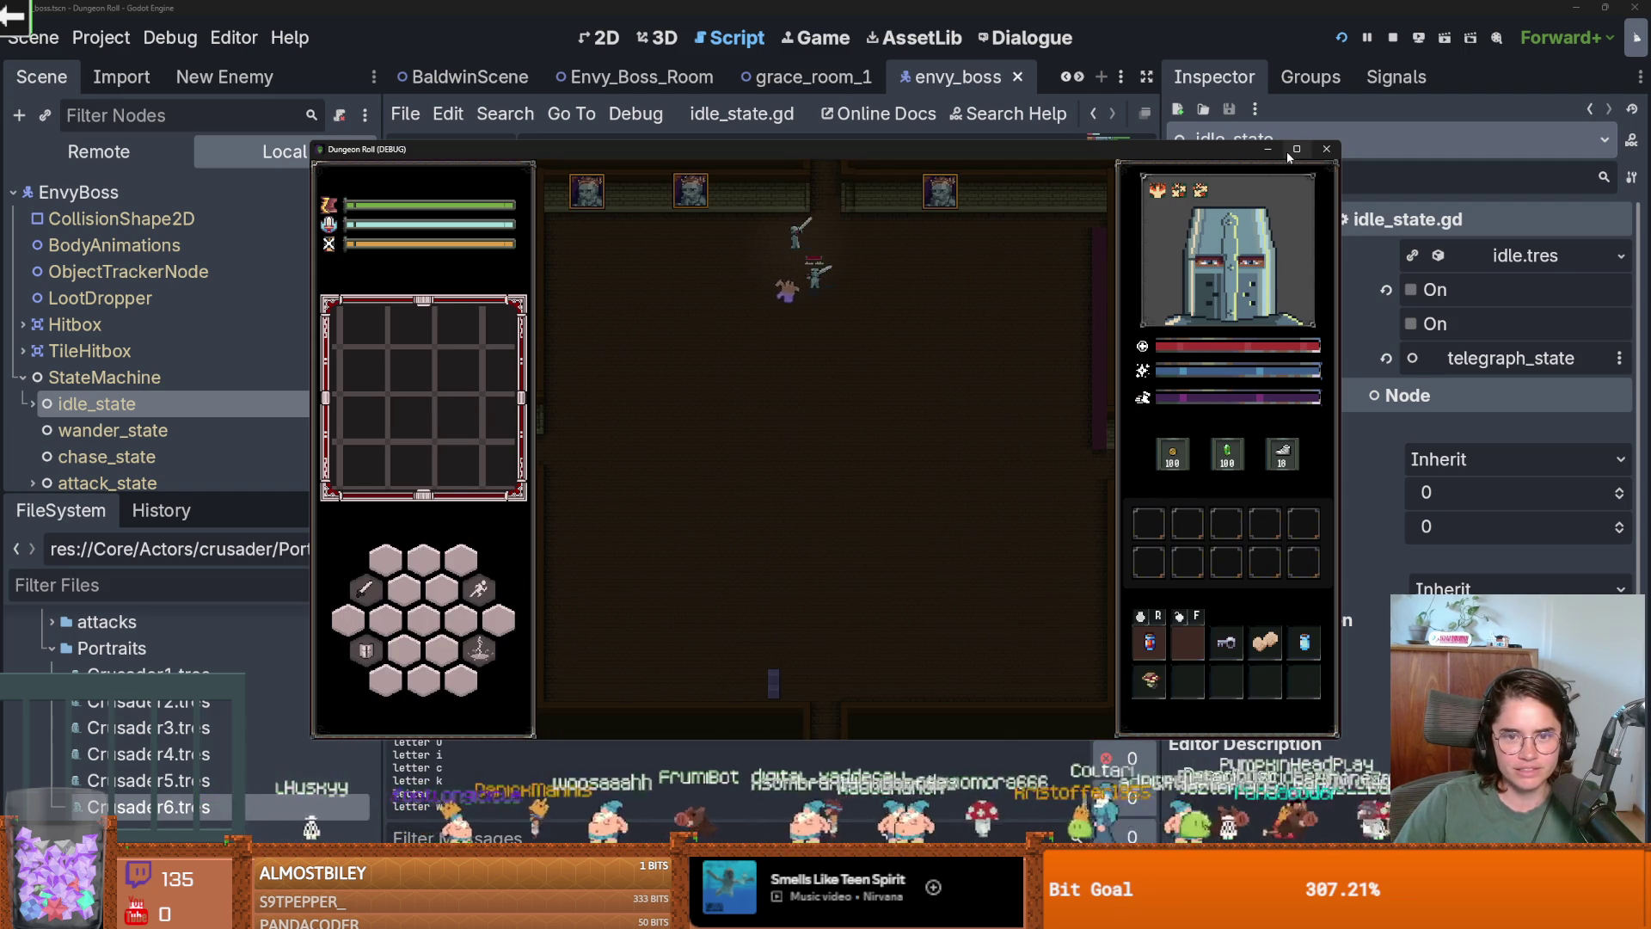
pyautogui.click(1296, 149)
pyautogui.doubleClick(938, 7)
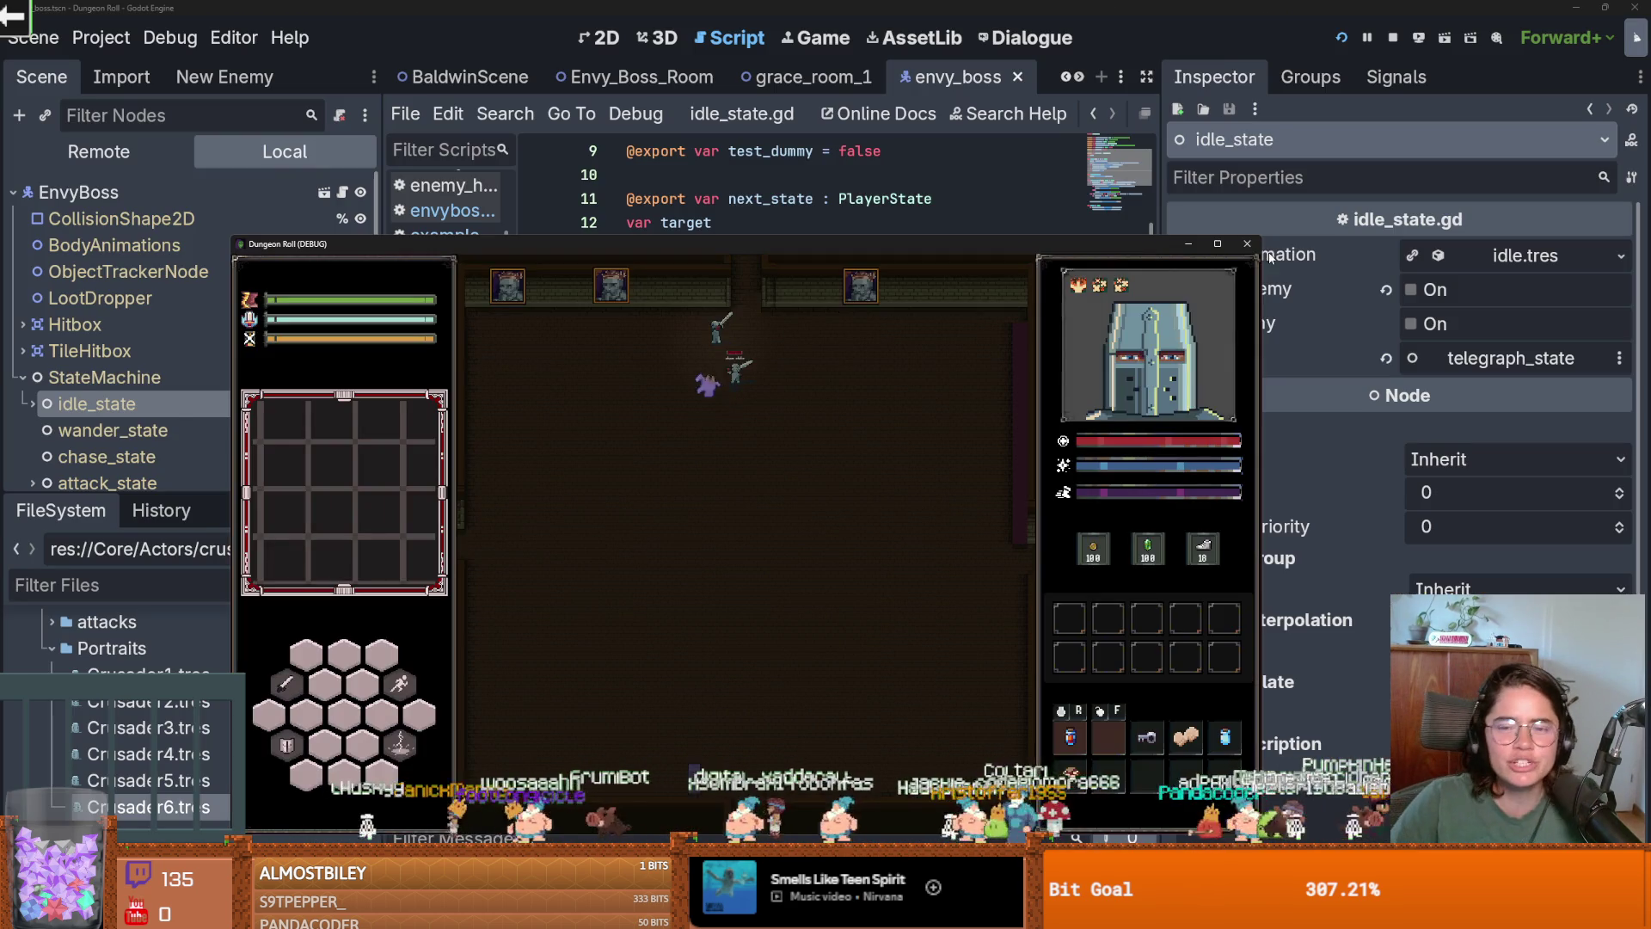
# Stop the game and put the caret on line 21 of idle_state.gd, widening the script editor
pyautogui.hotkey('alt', 'F4')
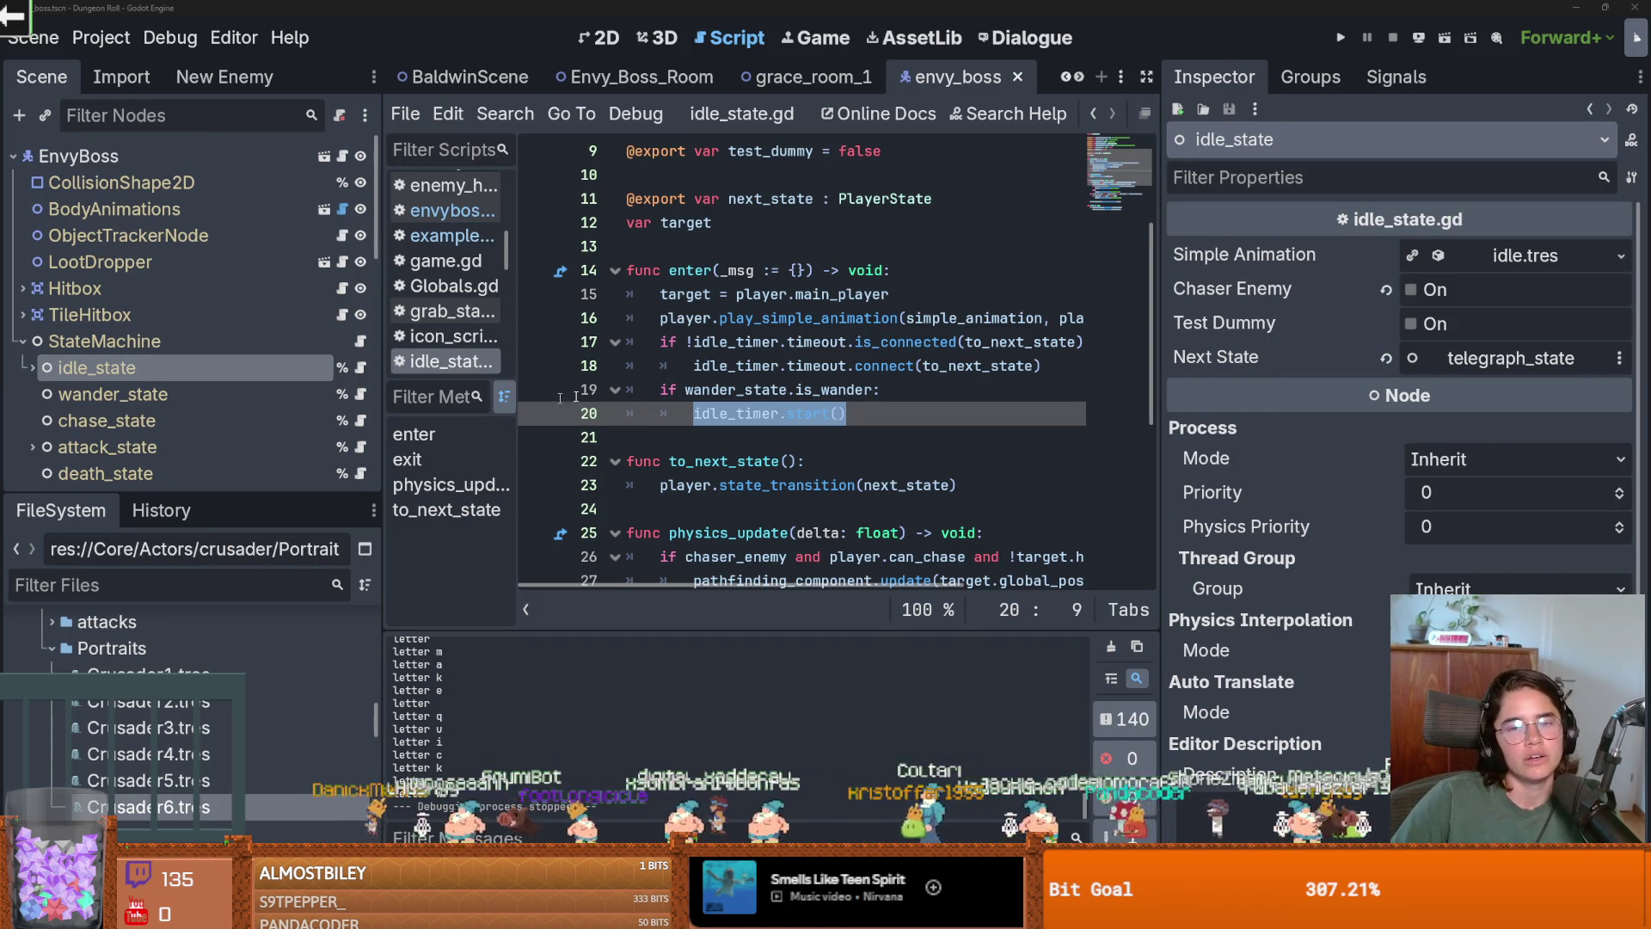
pyautogui.click(803, 412)
pyautogui.scroll(-1, 714, 426)
pyautogui.scroll(1, 714, 426)
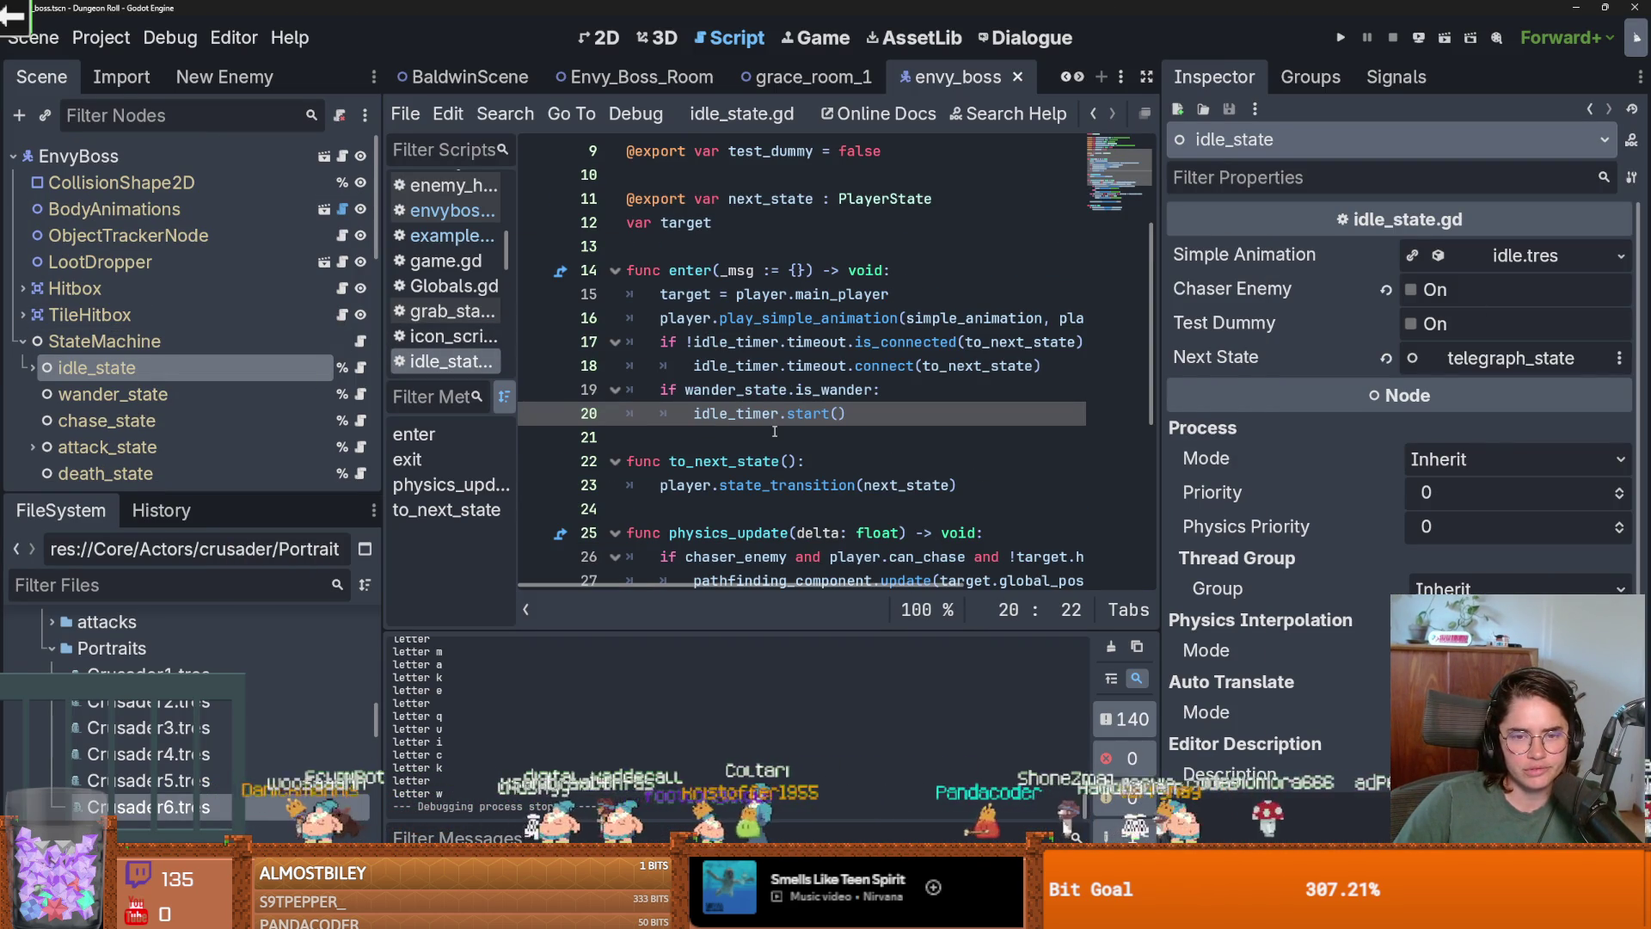
pyautogui.click(774, 431)
pyautogui.moveTo(1159, 406); pyautogui.dragTo(1454, 406)
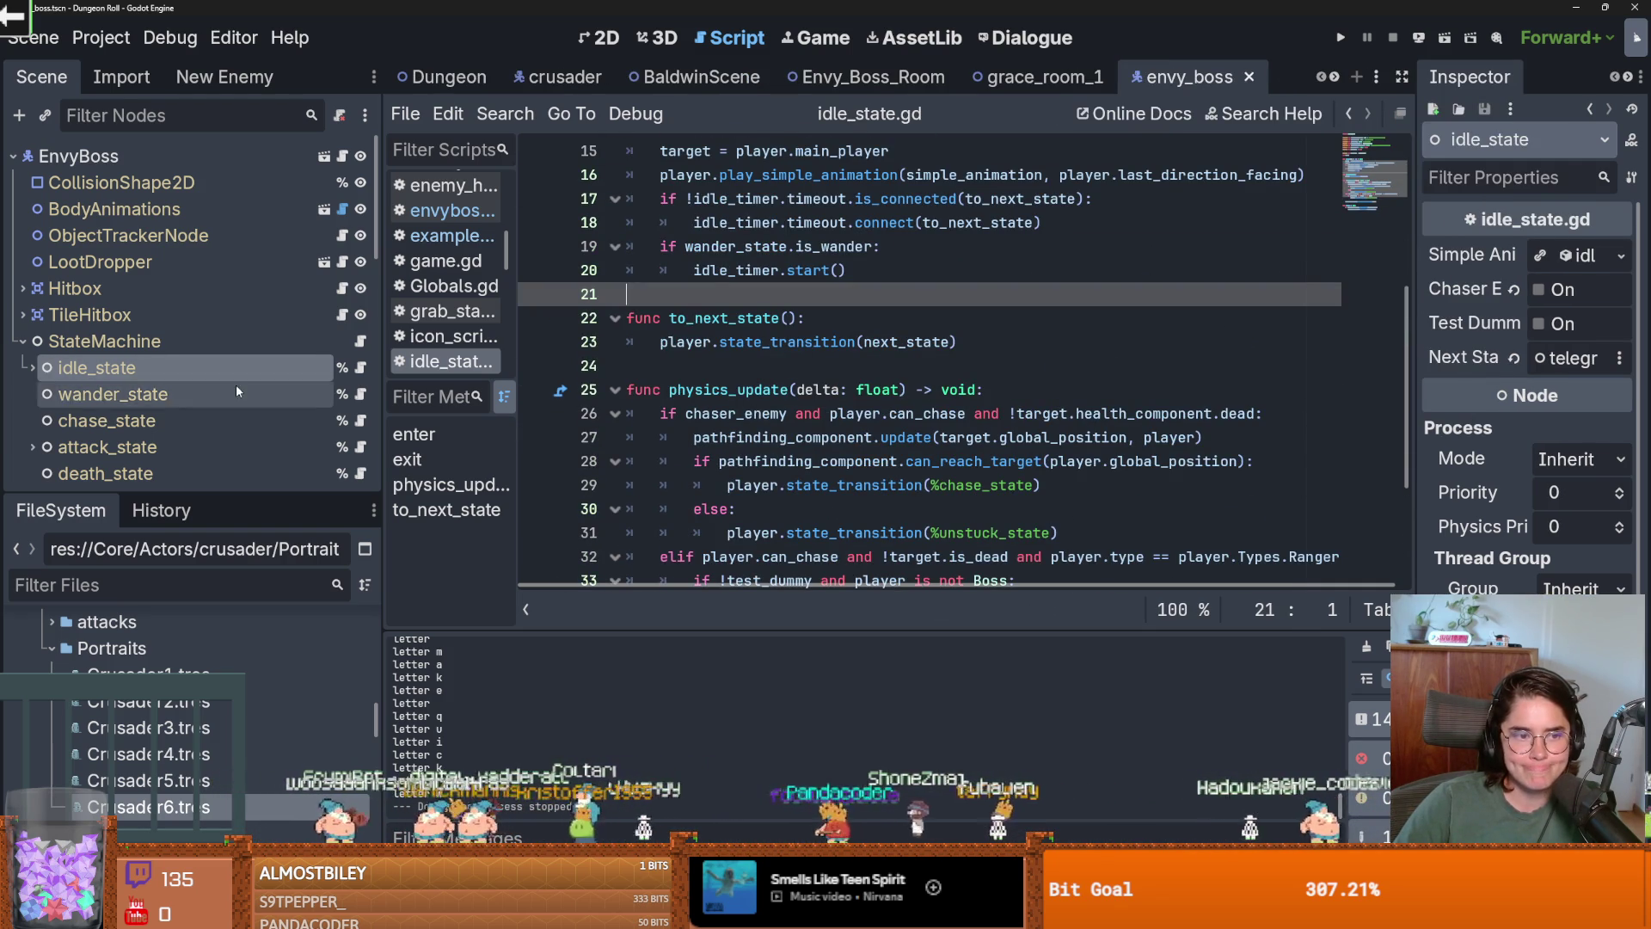
# Turn on Is Wander for wander_state and save the envy_boss scene
pyautogui.click(237, 391)
pyautogui.click(1538, 289)
pyautogui.hotkey('ctrl', 's')
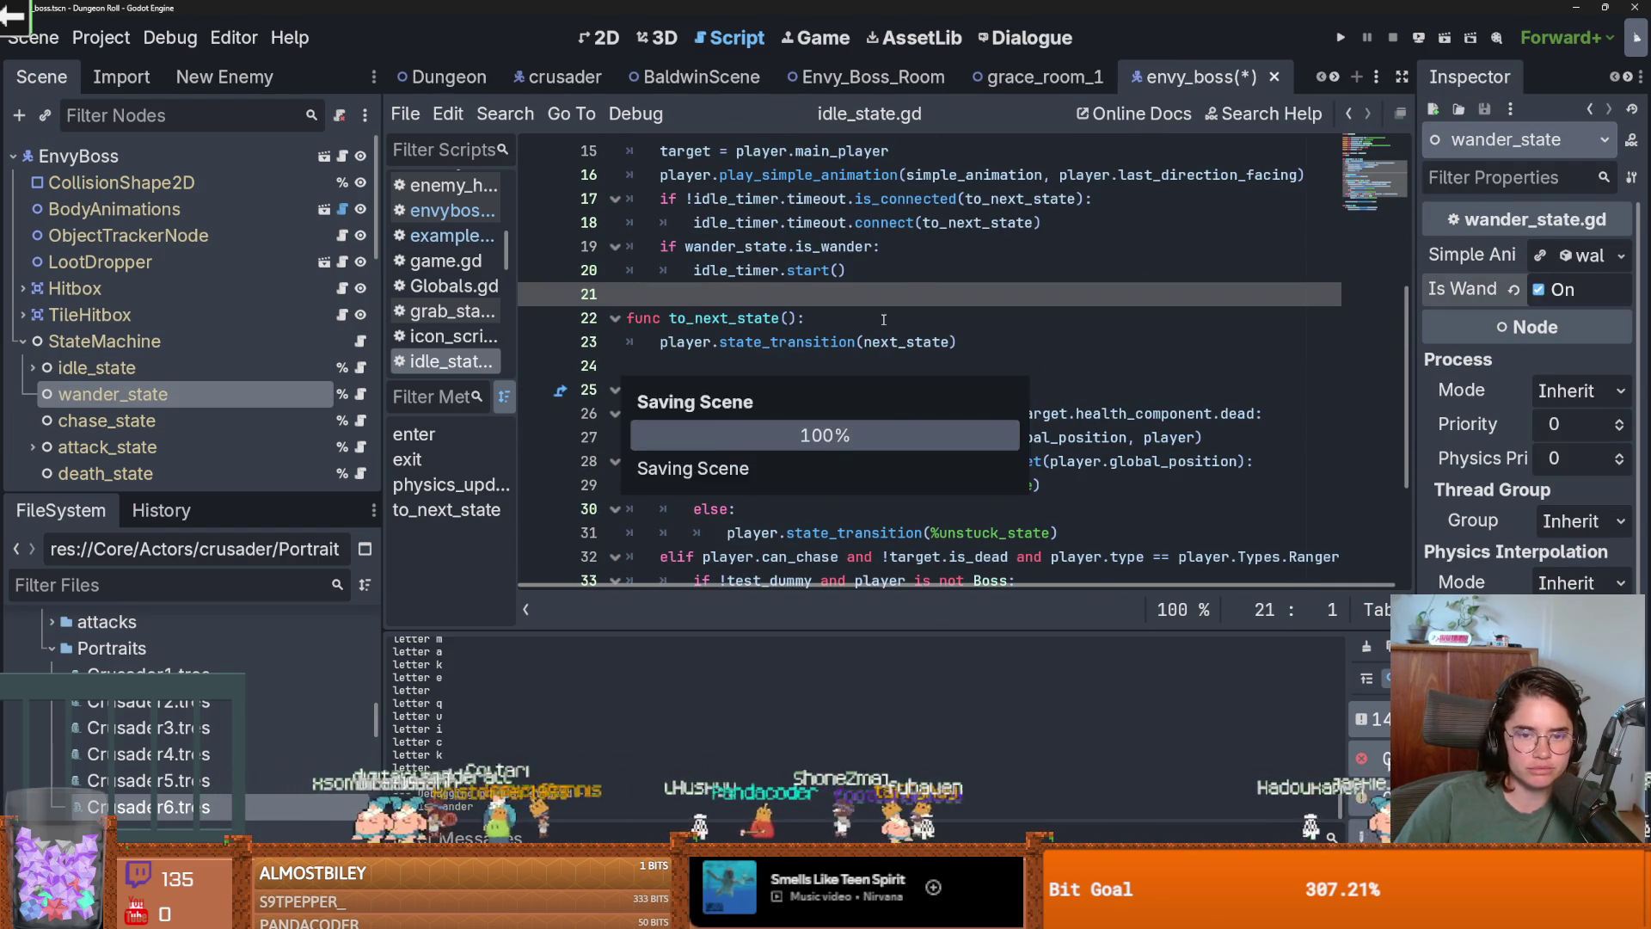
pyautogui.scroll(-1, 883, 319)
pyautogui.scroll(1, 919, 330)
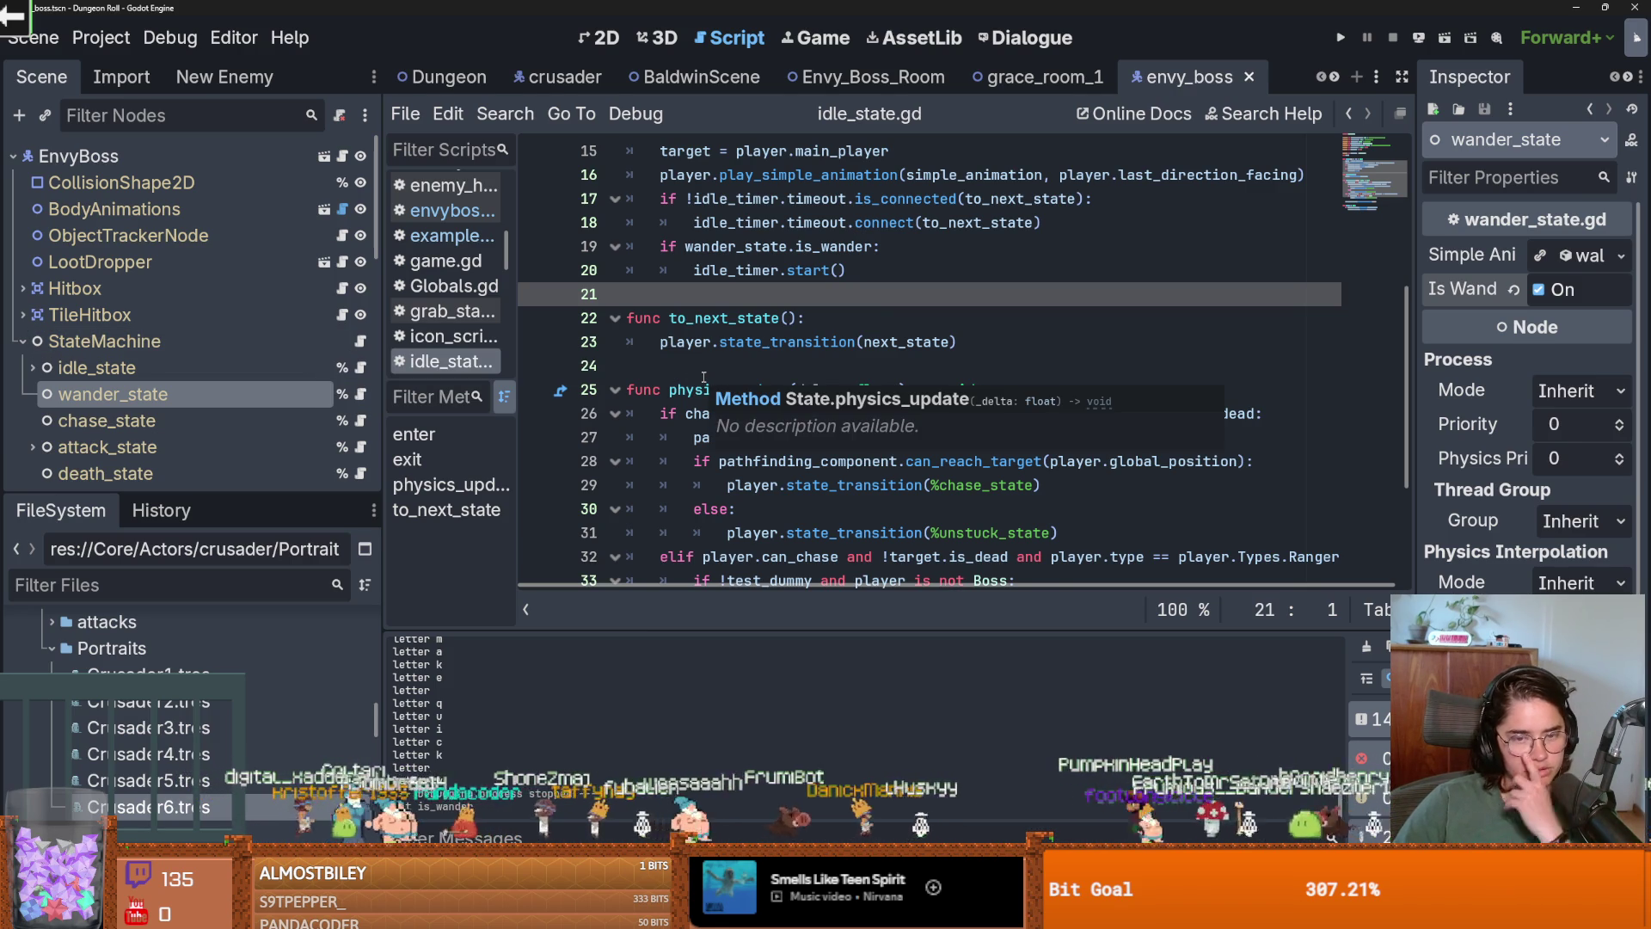
pyautogui.scroll(1, 821, 362)
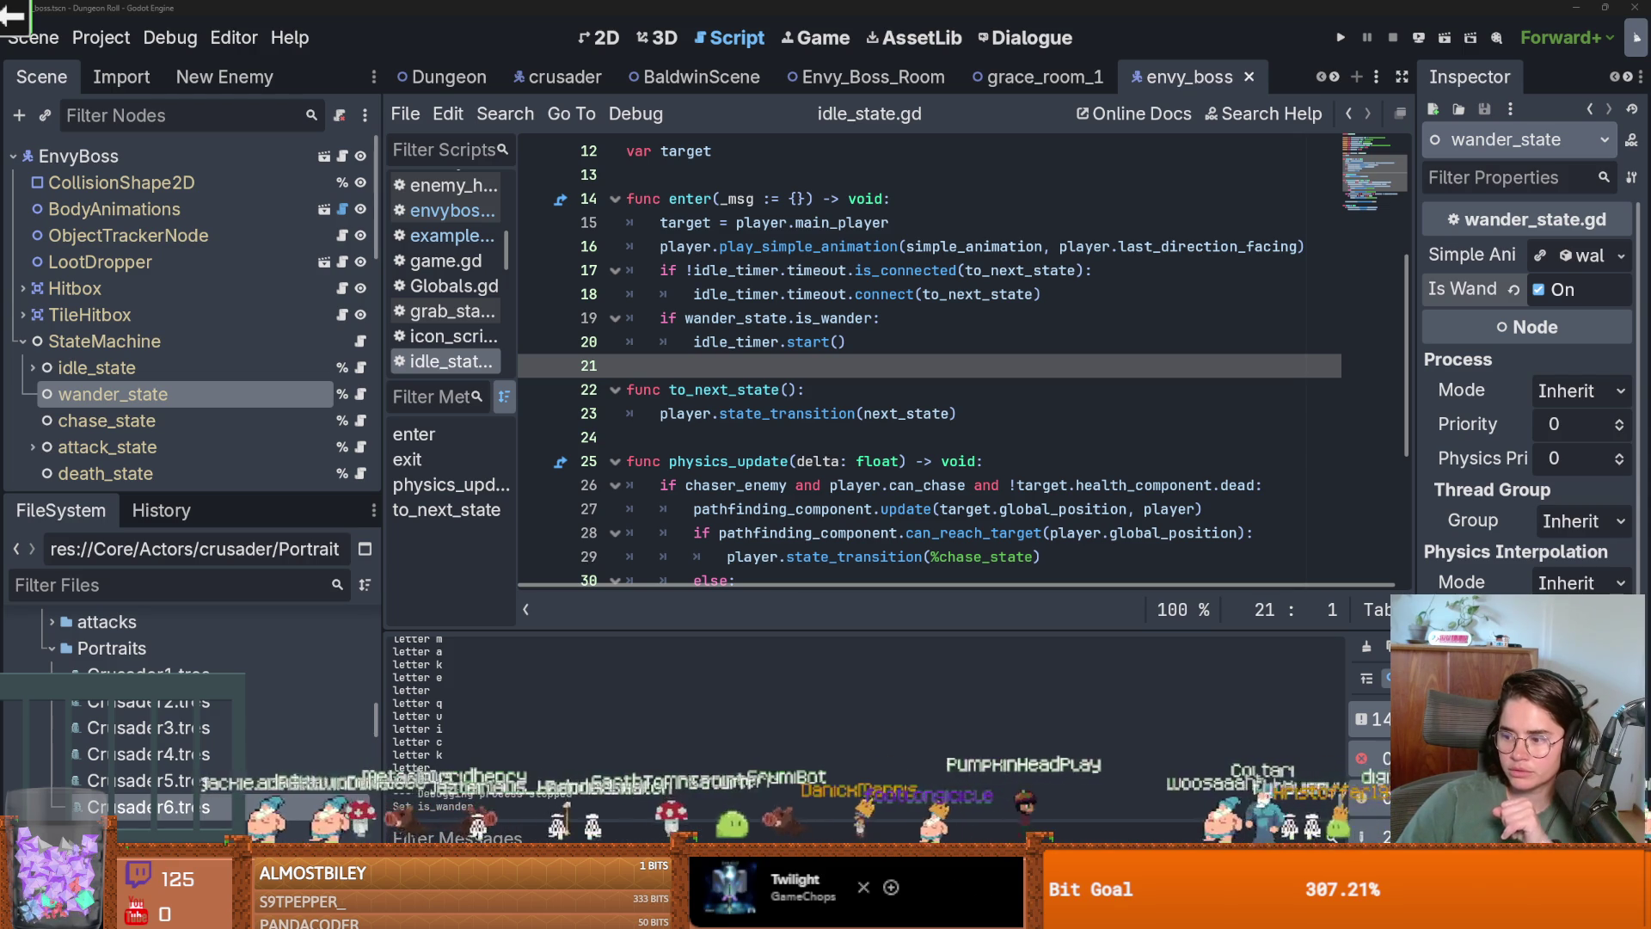
# Review the physics_update function in the script
pyautogui.click(933, 461)
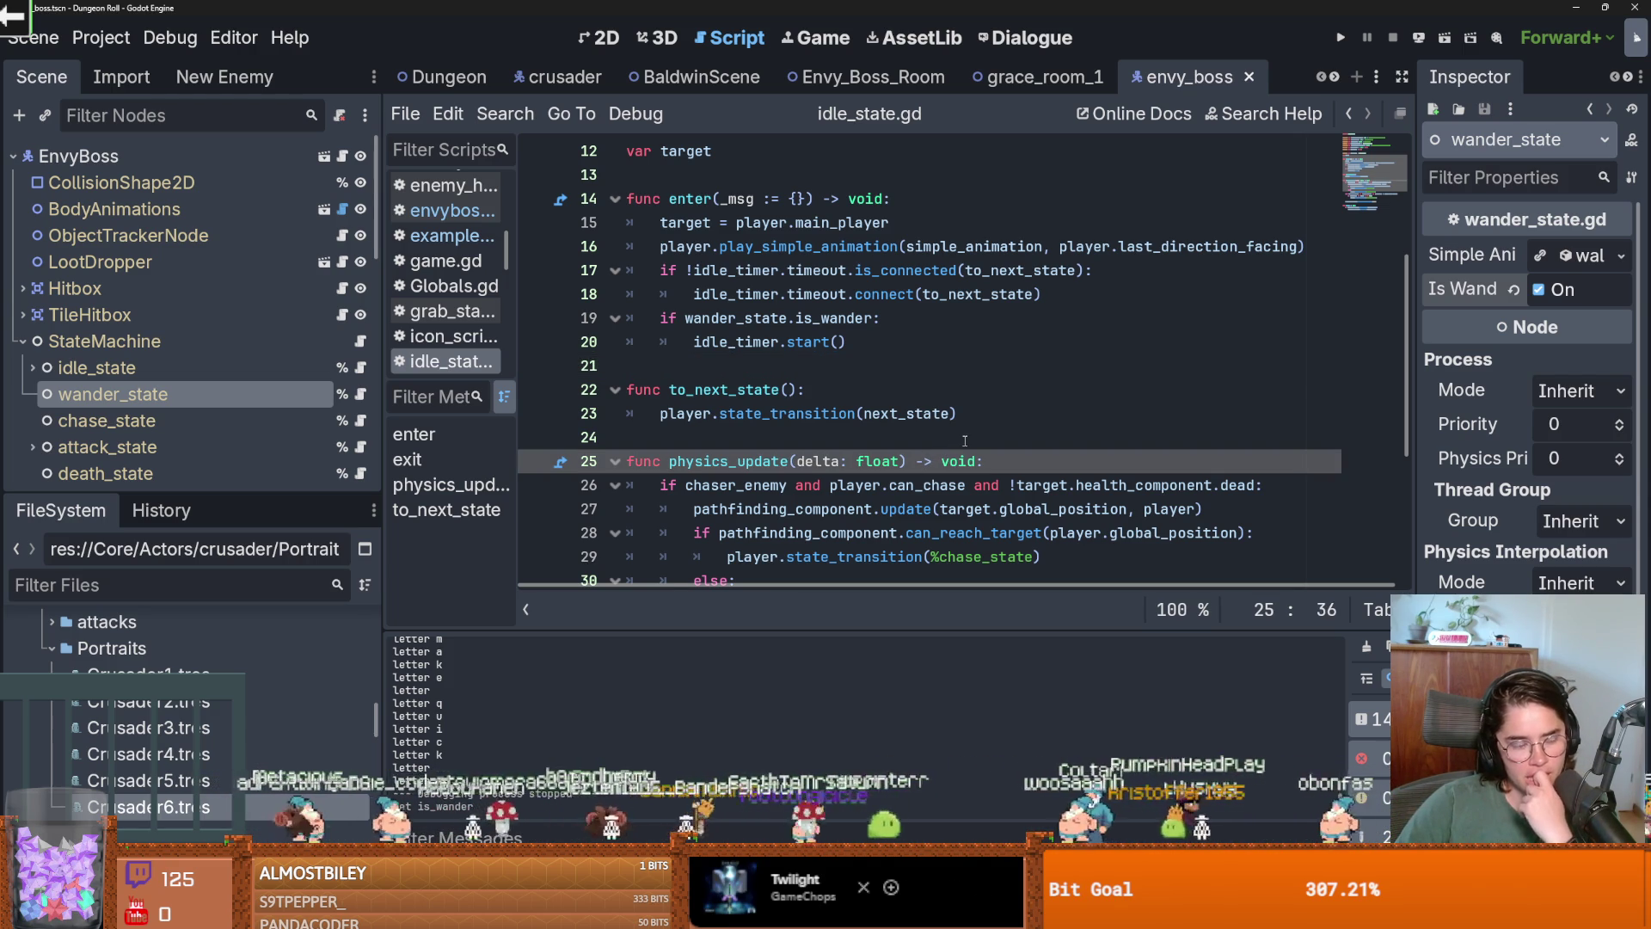
pyautogui.scroll(-1, 972, 437)
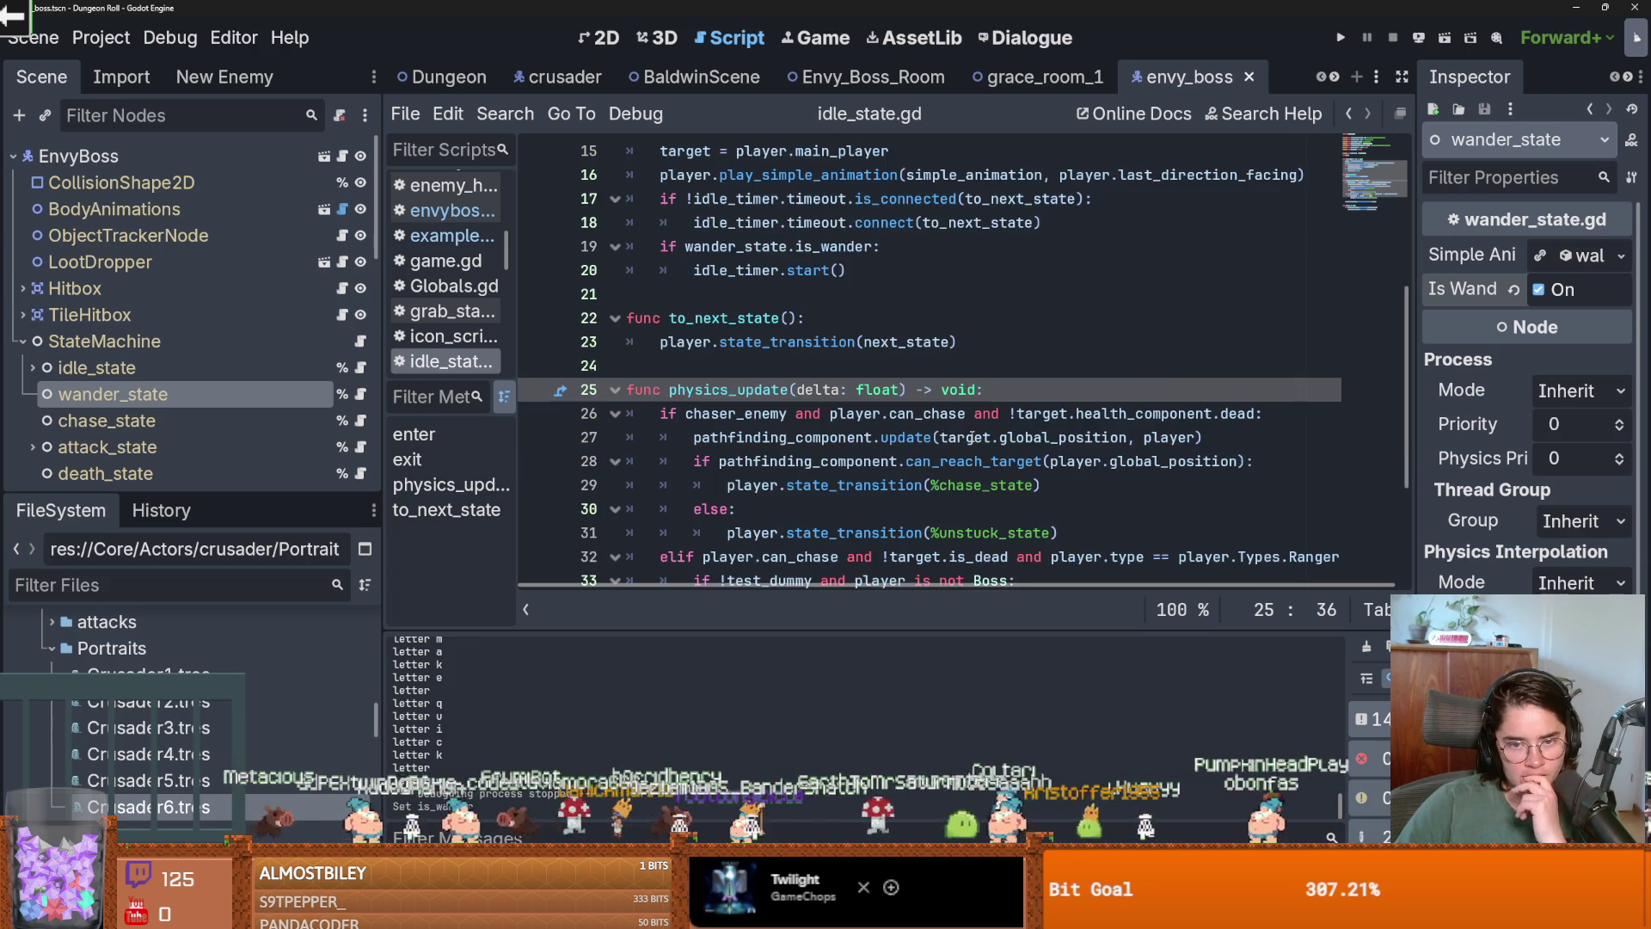
pyautogui.scroll(-2, 971, 437)
pyautogui.scroll(3, 972, 437)
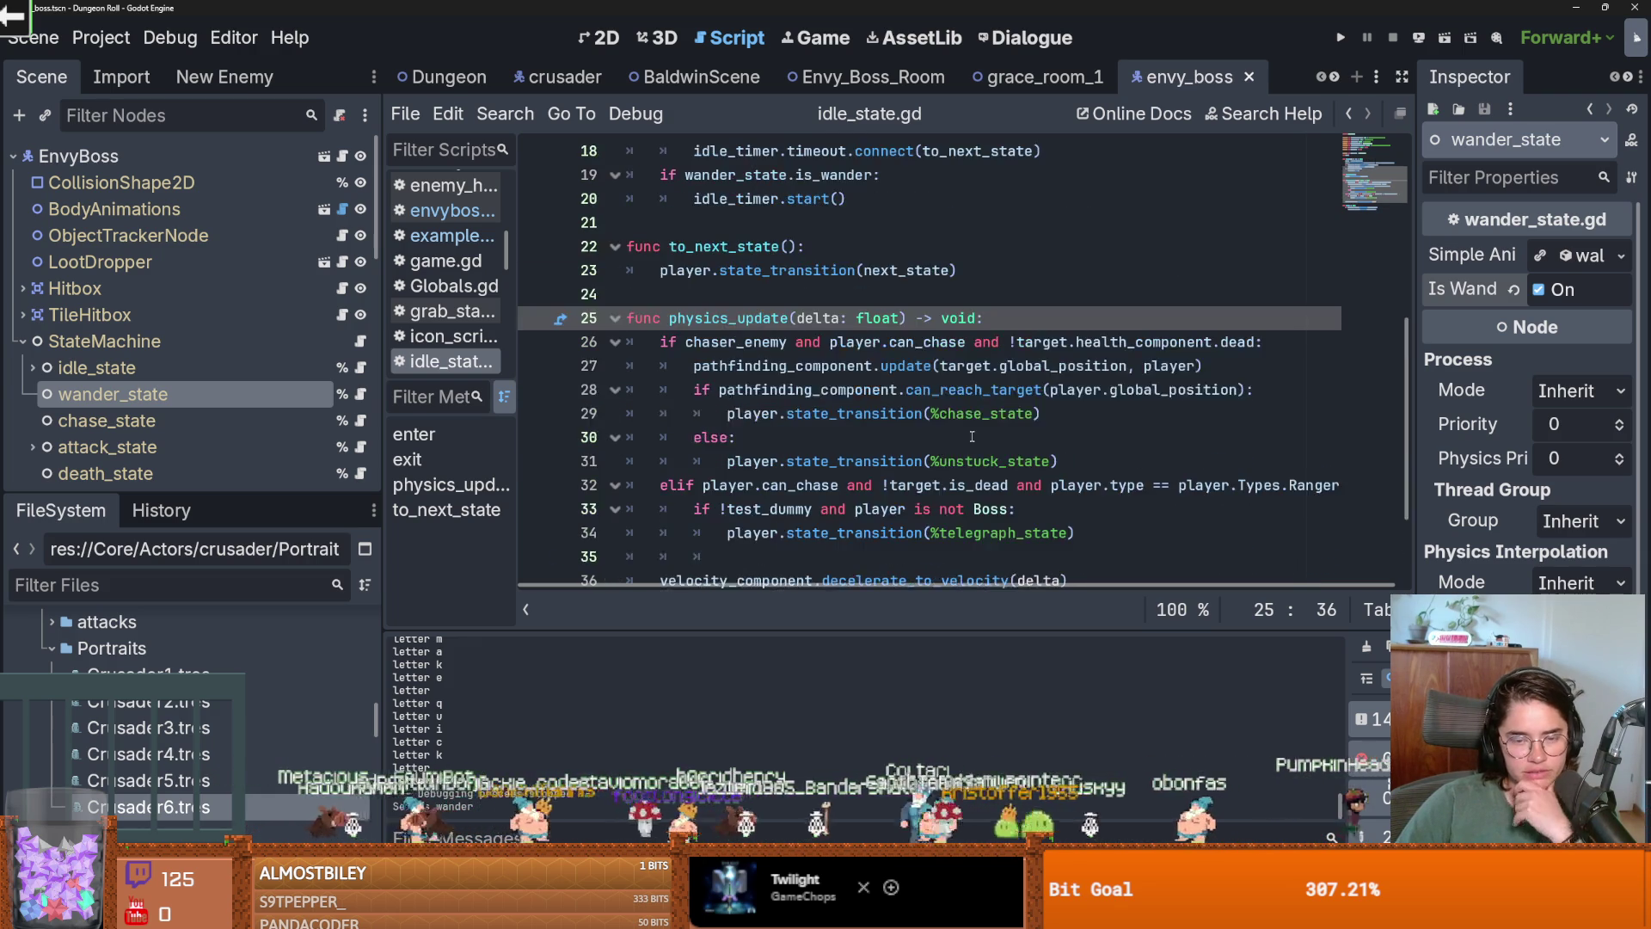
pyautogui.scroll(-1, 972, 437)
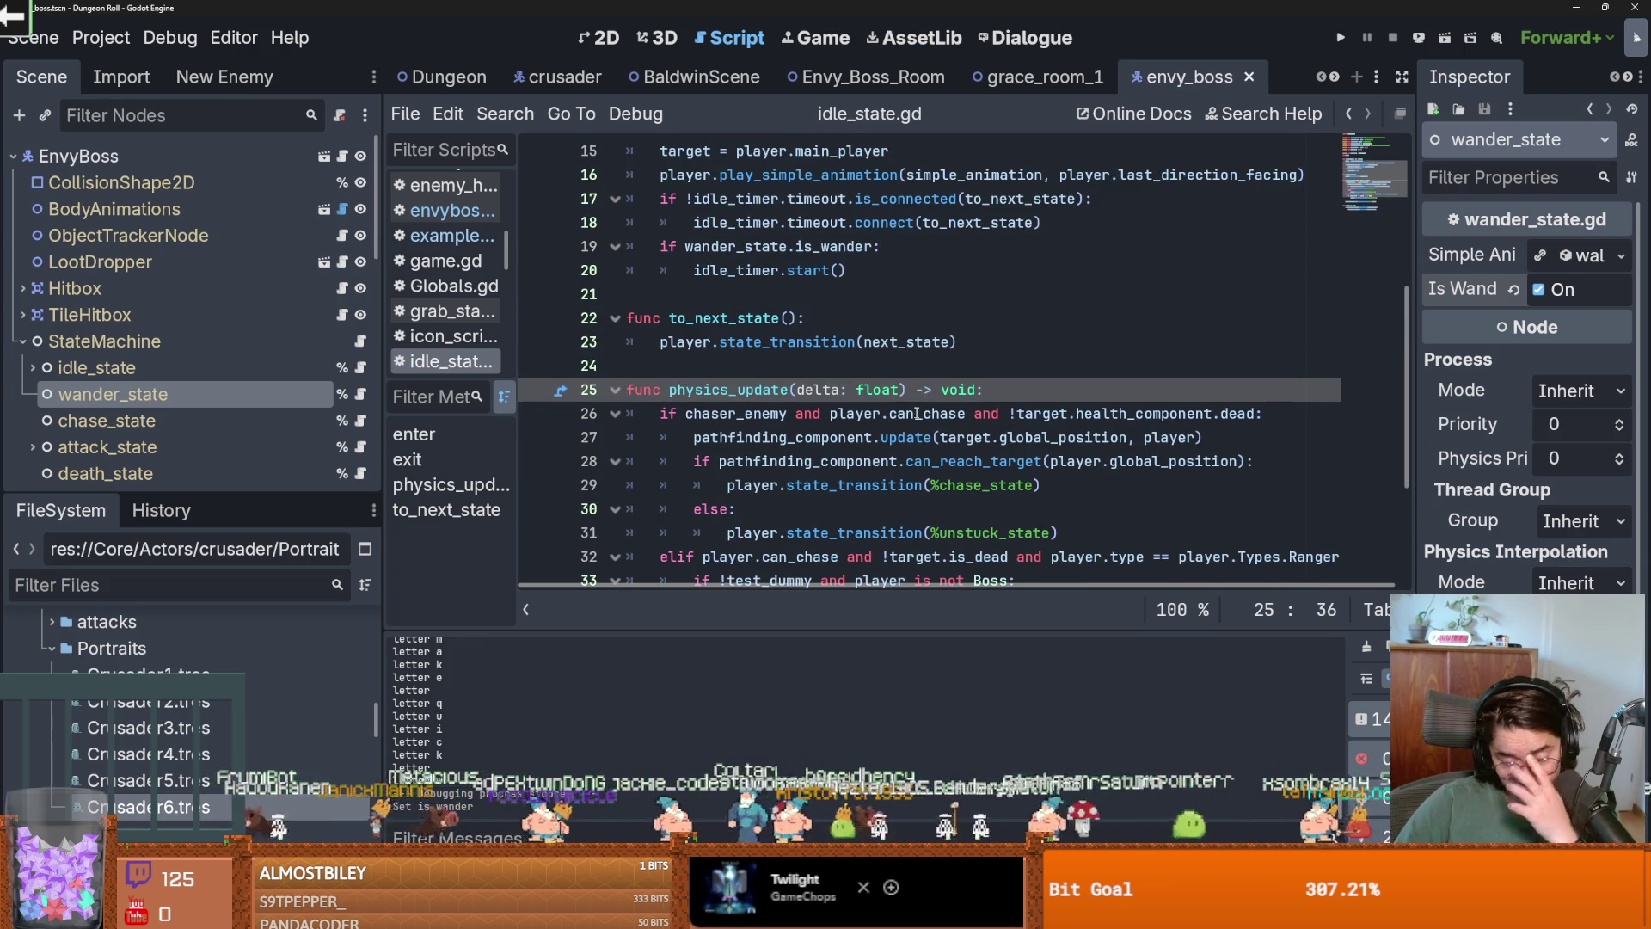
pyautogui.scroll(2, 1004, 419)
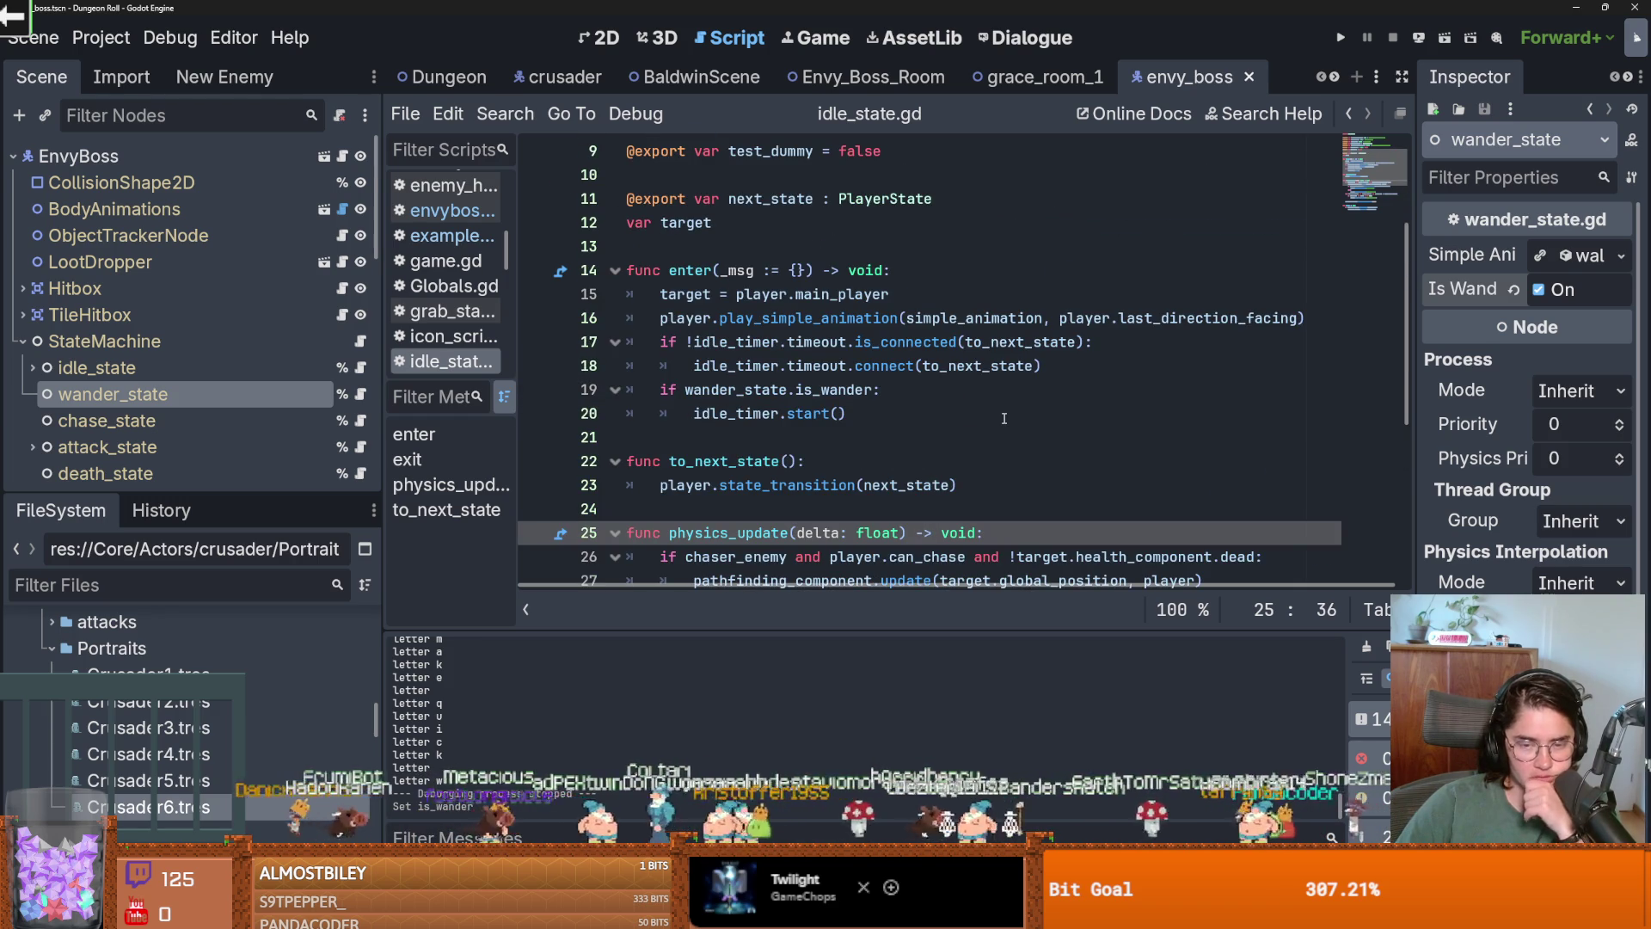
pyautogui.scroll(-1, 1004, 419)
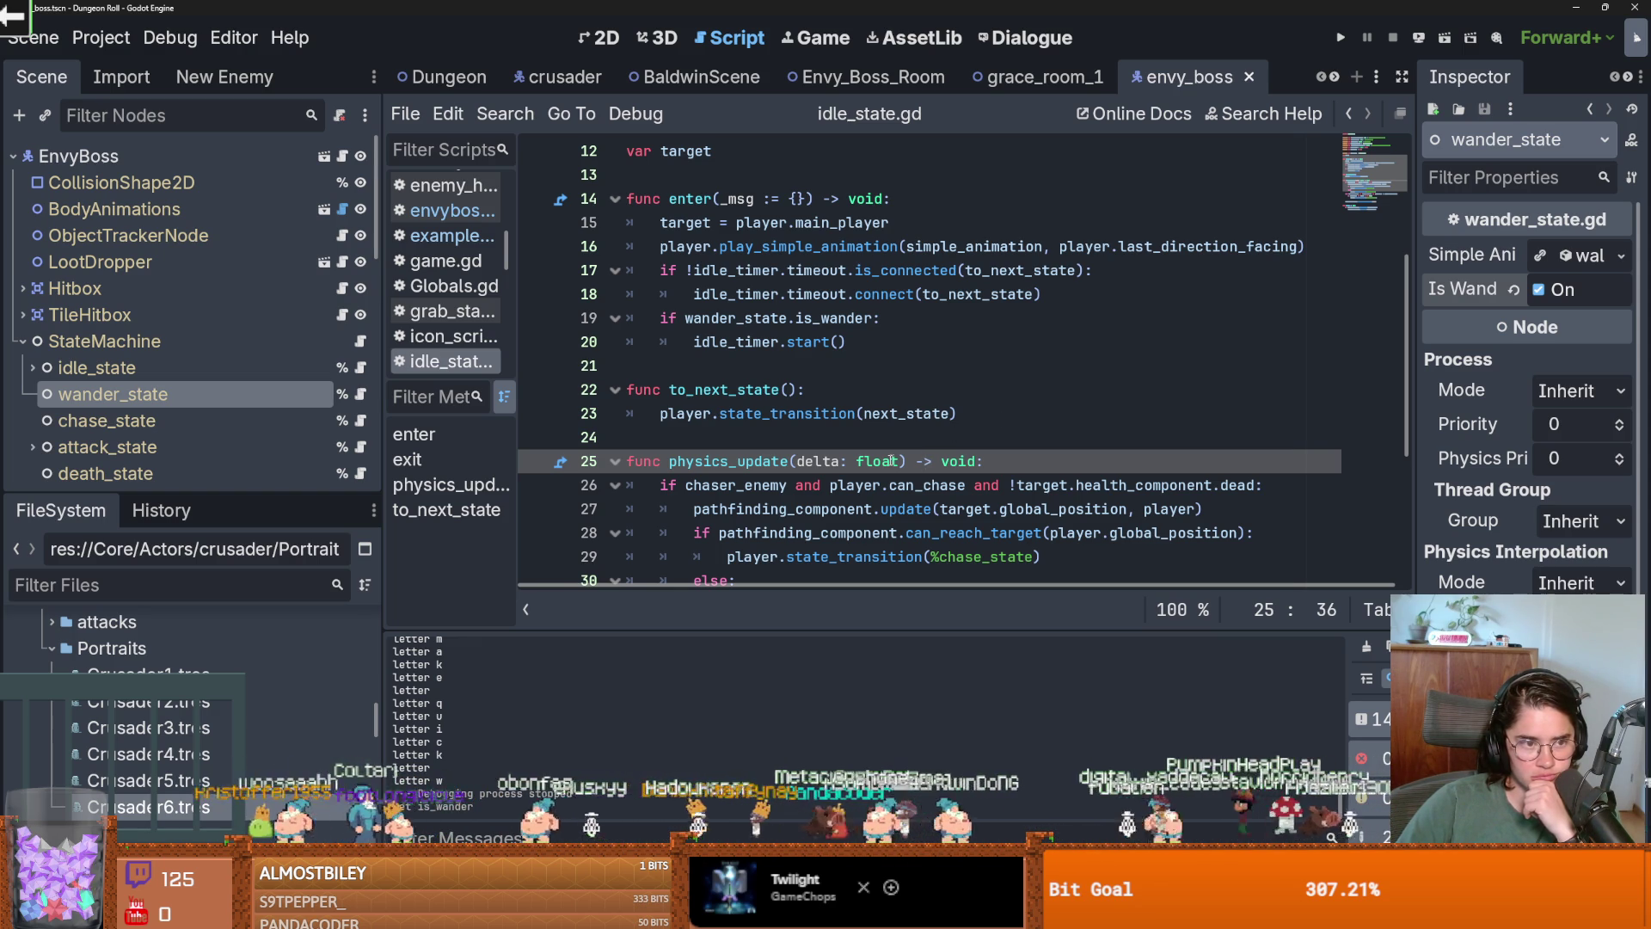
pyautogui.scroll(-3, 180, 430)
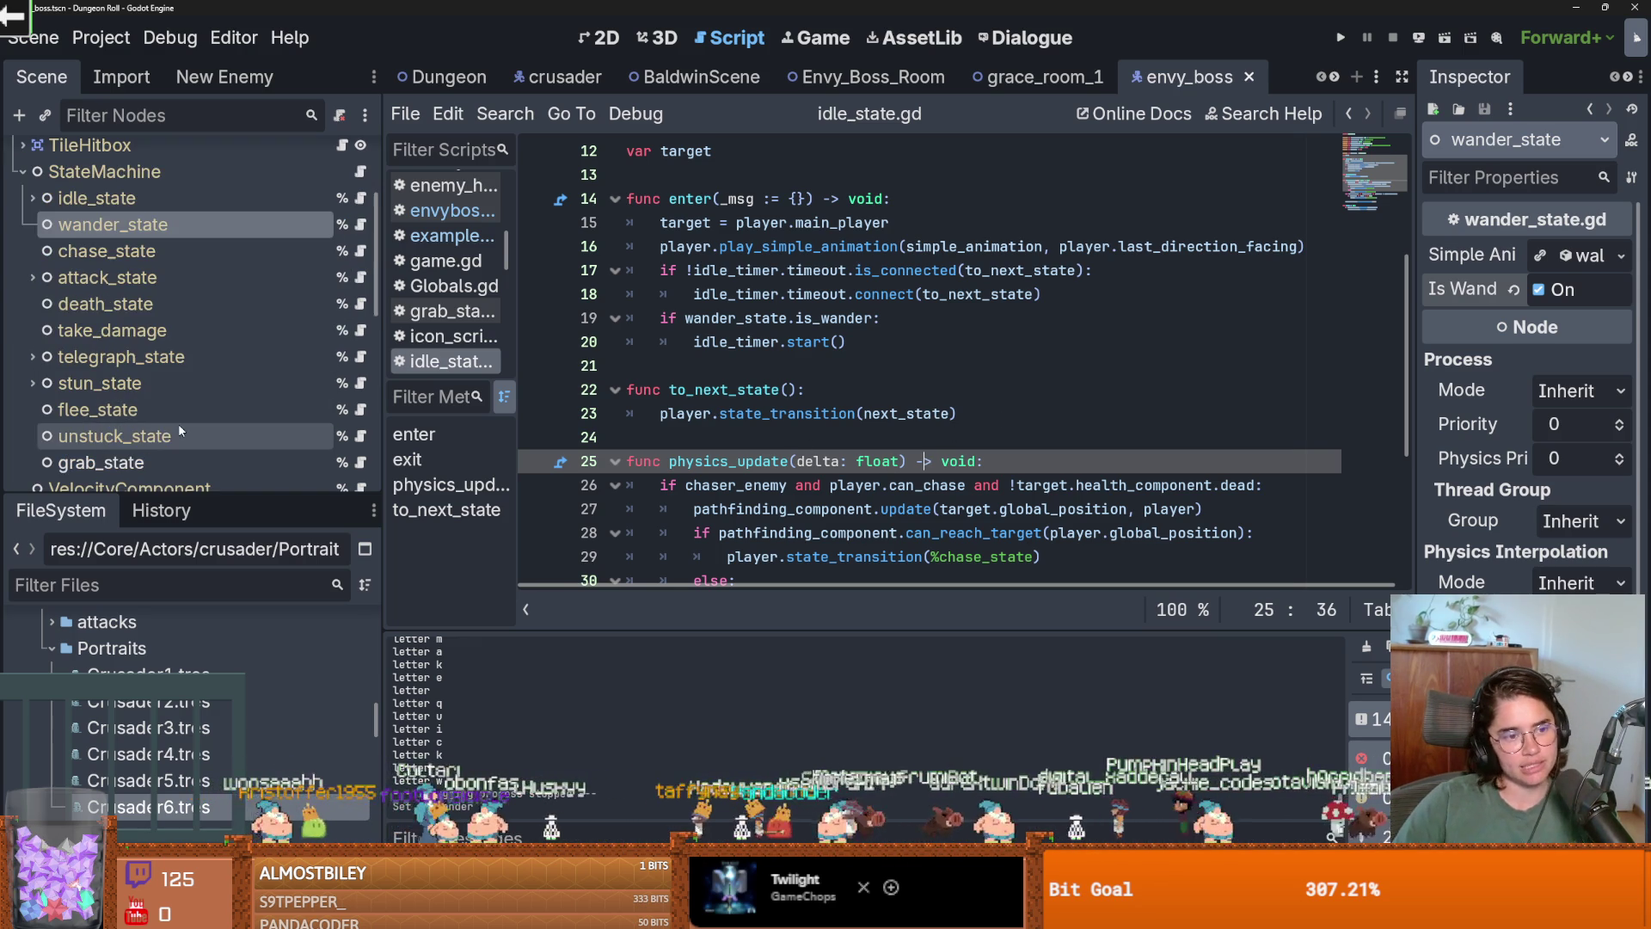
# Duplicate grab_state, rename the copy to Node, and request its deletion
pyautogui.click(100, 462)
pyautogui.hotkey('ctrl', 'd')
pyautogui.press('F2')
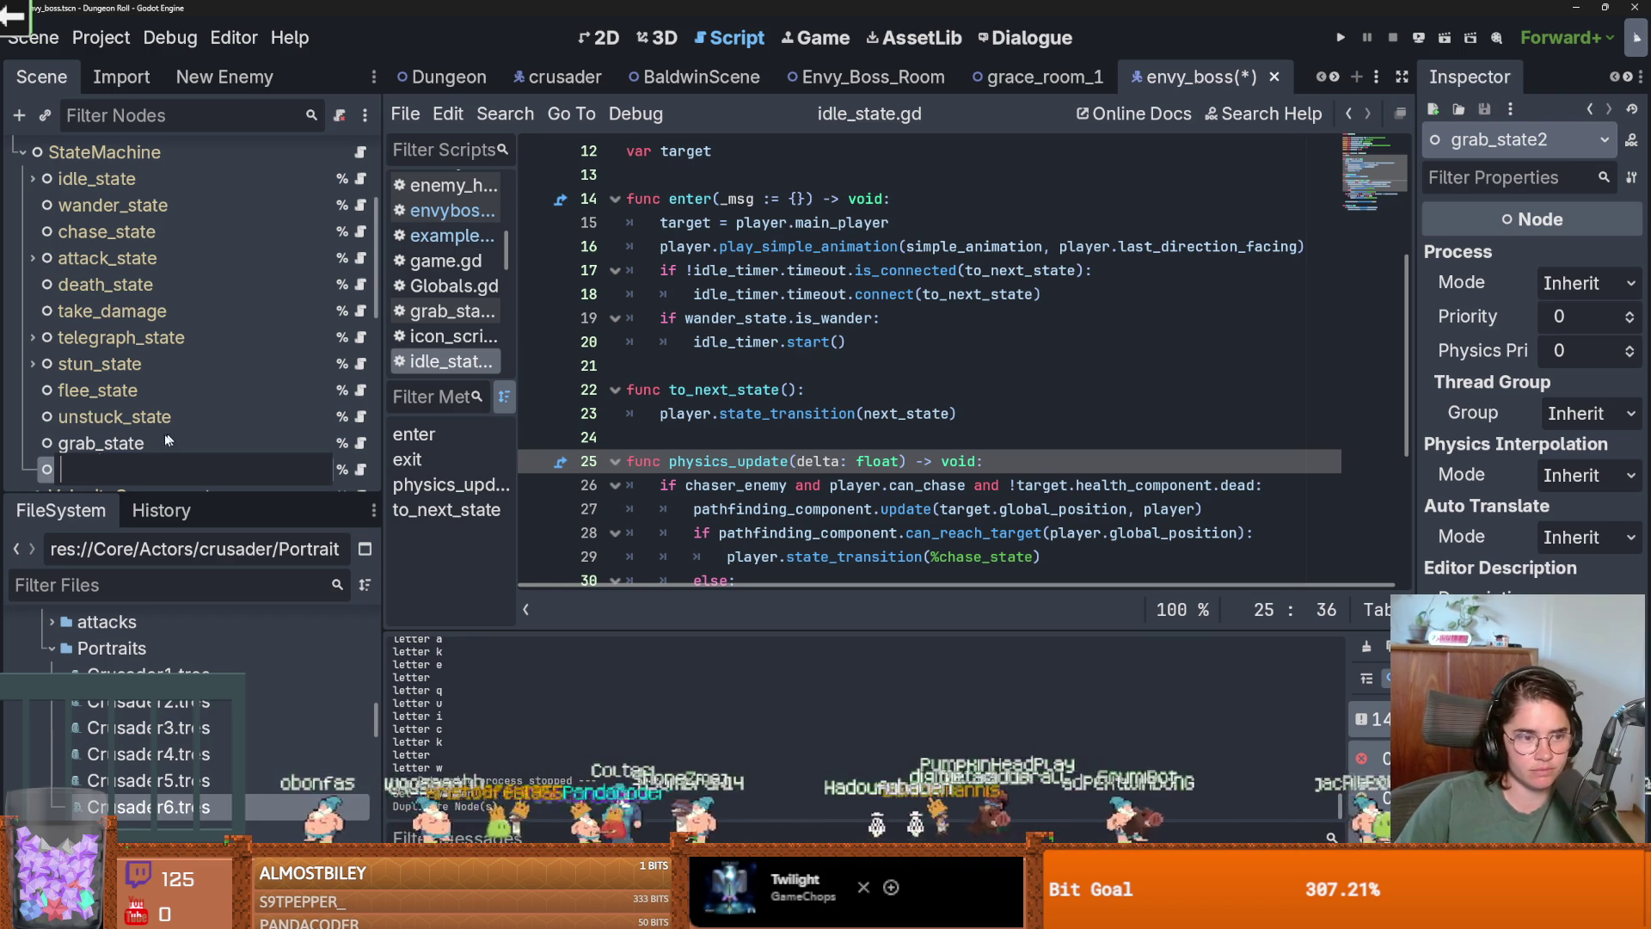
pyautogui.rightClick(43, 476)
pyautogui.press('Delete')
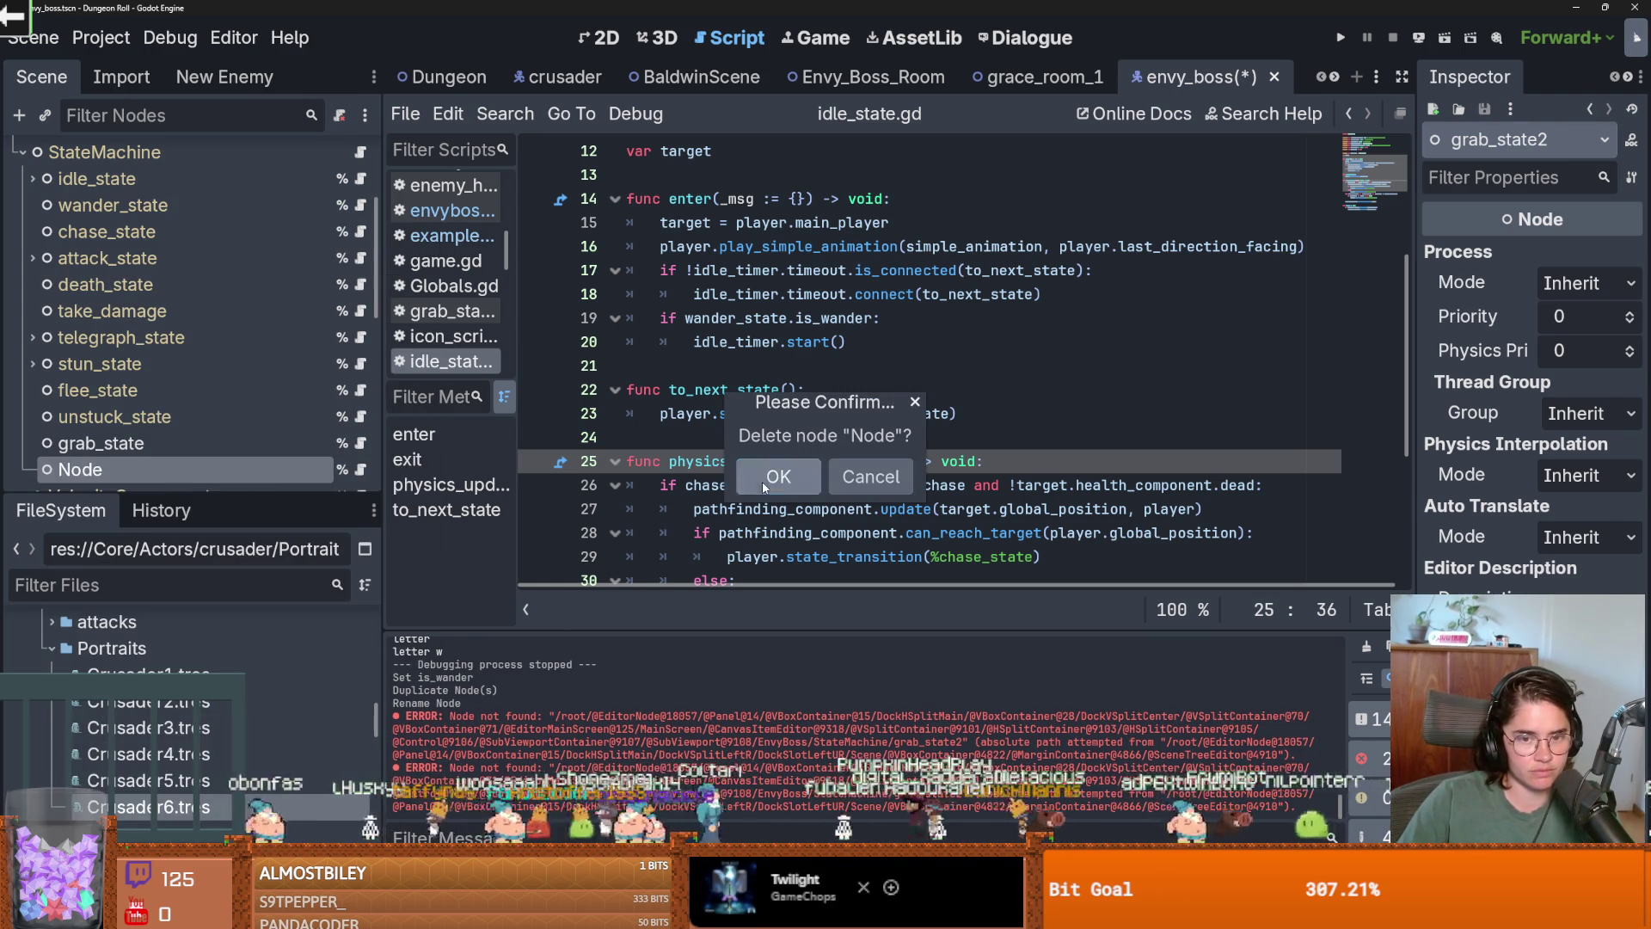
# Confirm the deletion and add a plain Node child under StateMachine
pyautogui.press('Return')
pyautogui.scroll(1, 161, 379)
pyautogui.rightClick(172, 196)
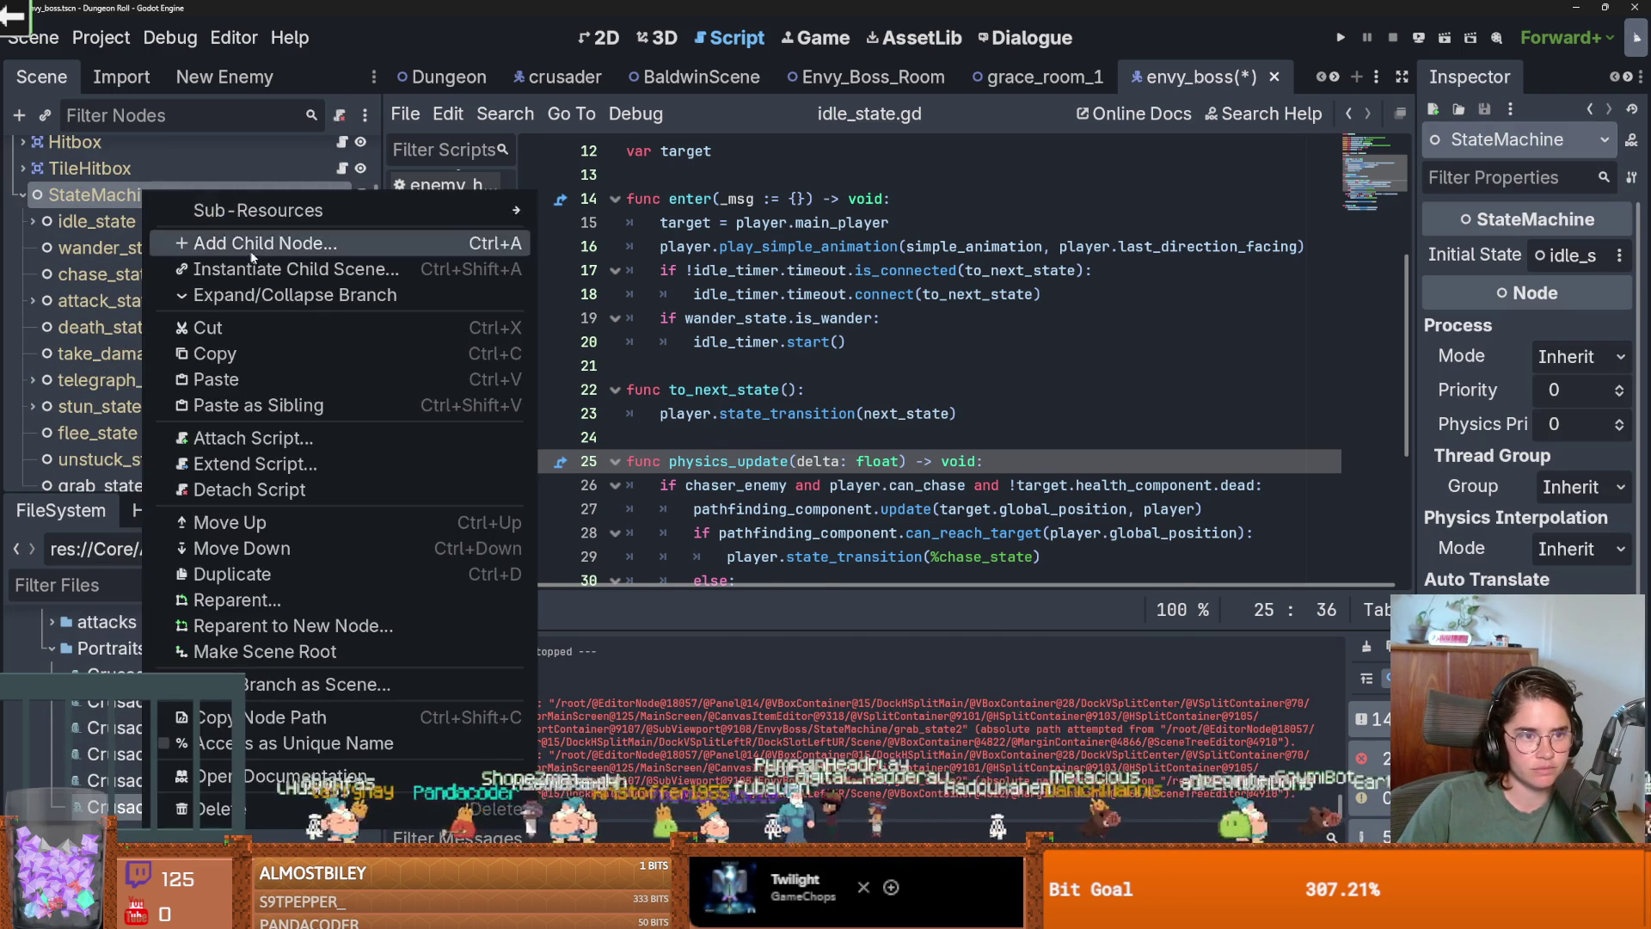
pyautogui.click(250, 240)
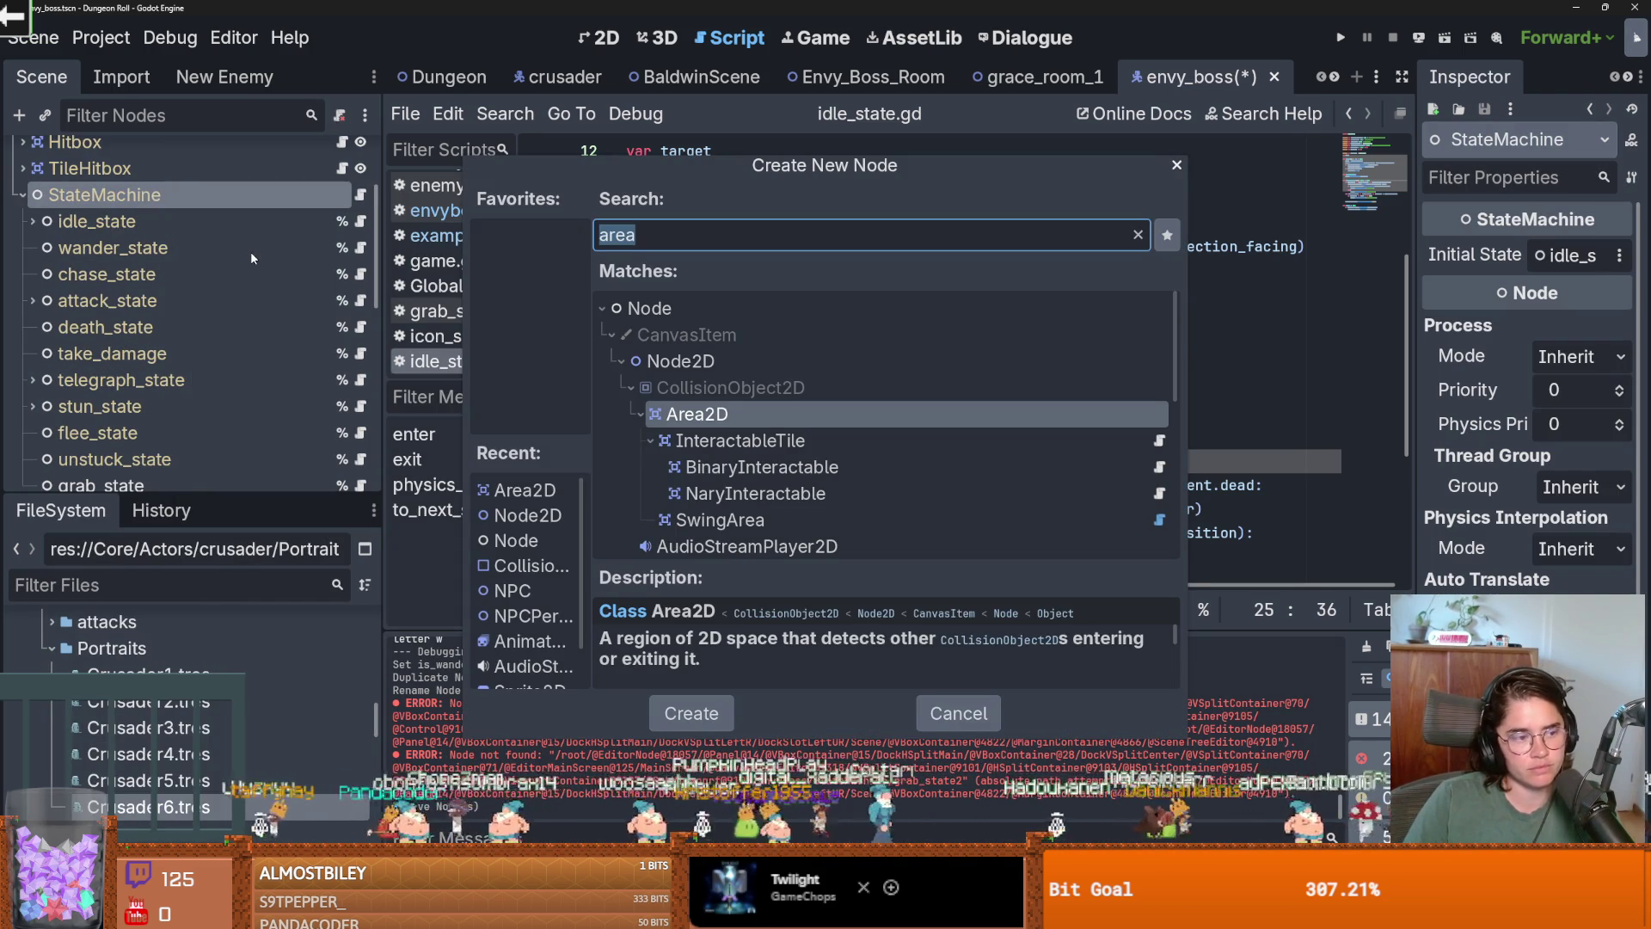
pyautogui.write('node')
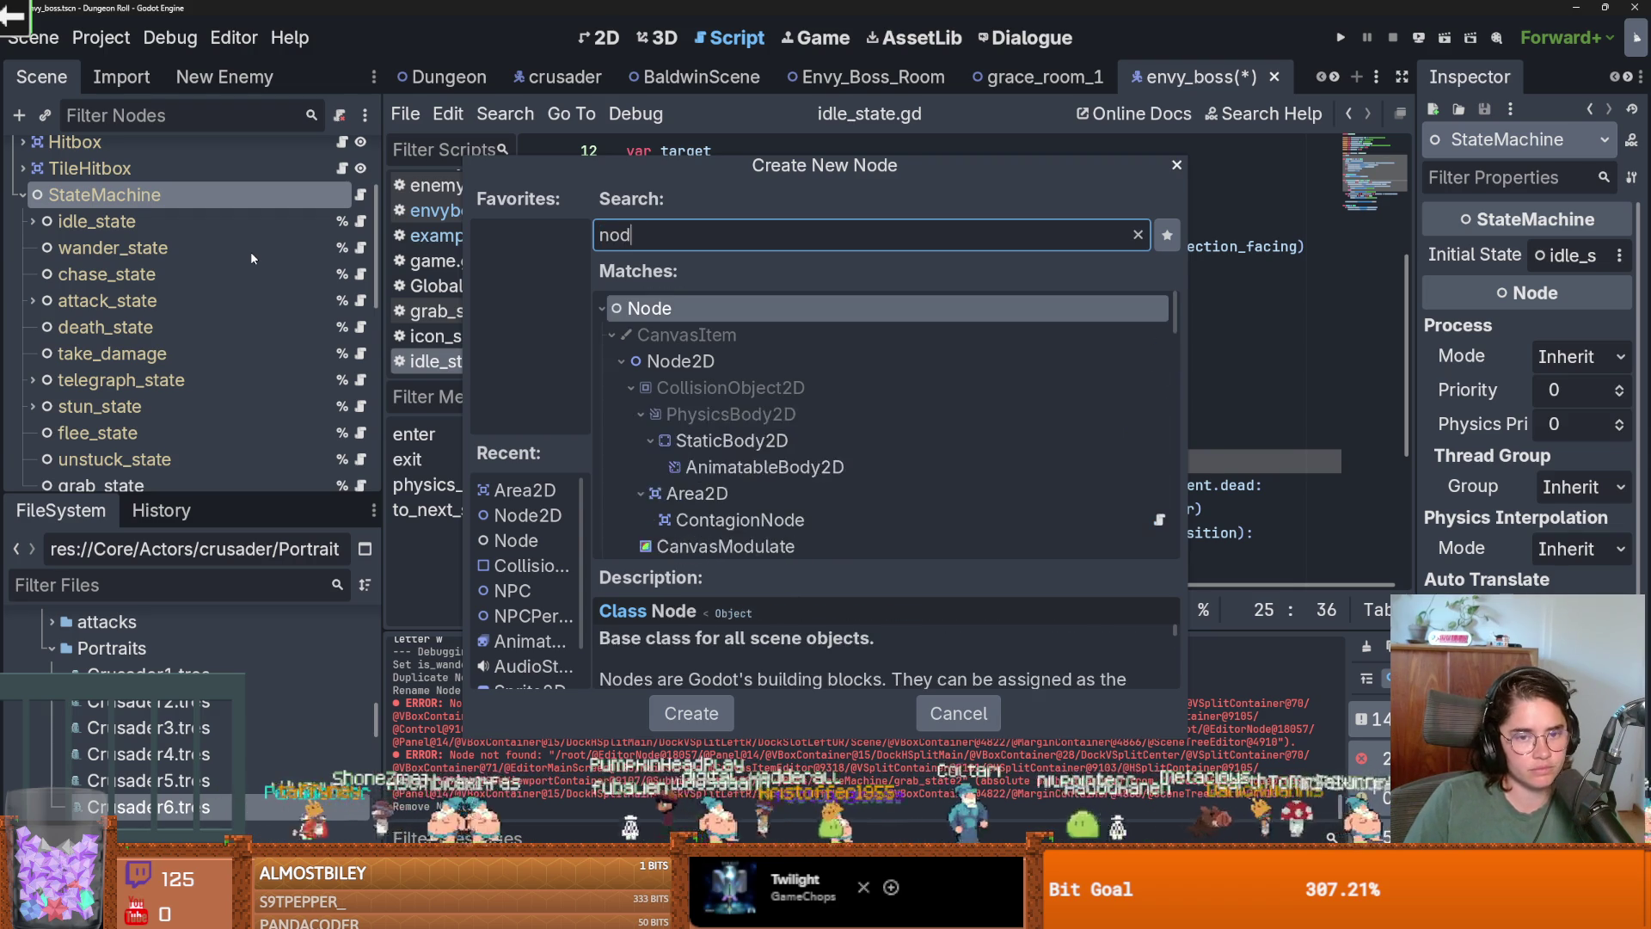
pyautogui.press('Return')
# Rename the new node to wait_state
pyautogui.doubleClick(96, 468)
pyautogui.write('wait_state')
pyautogui.press('Return')
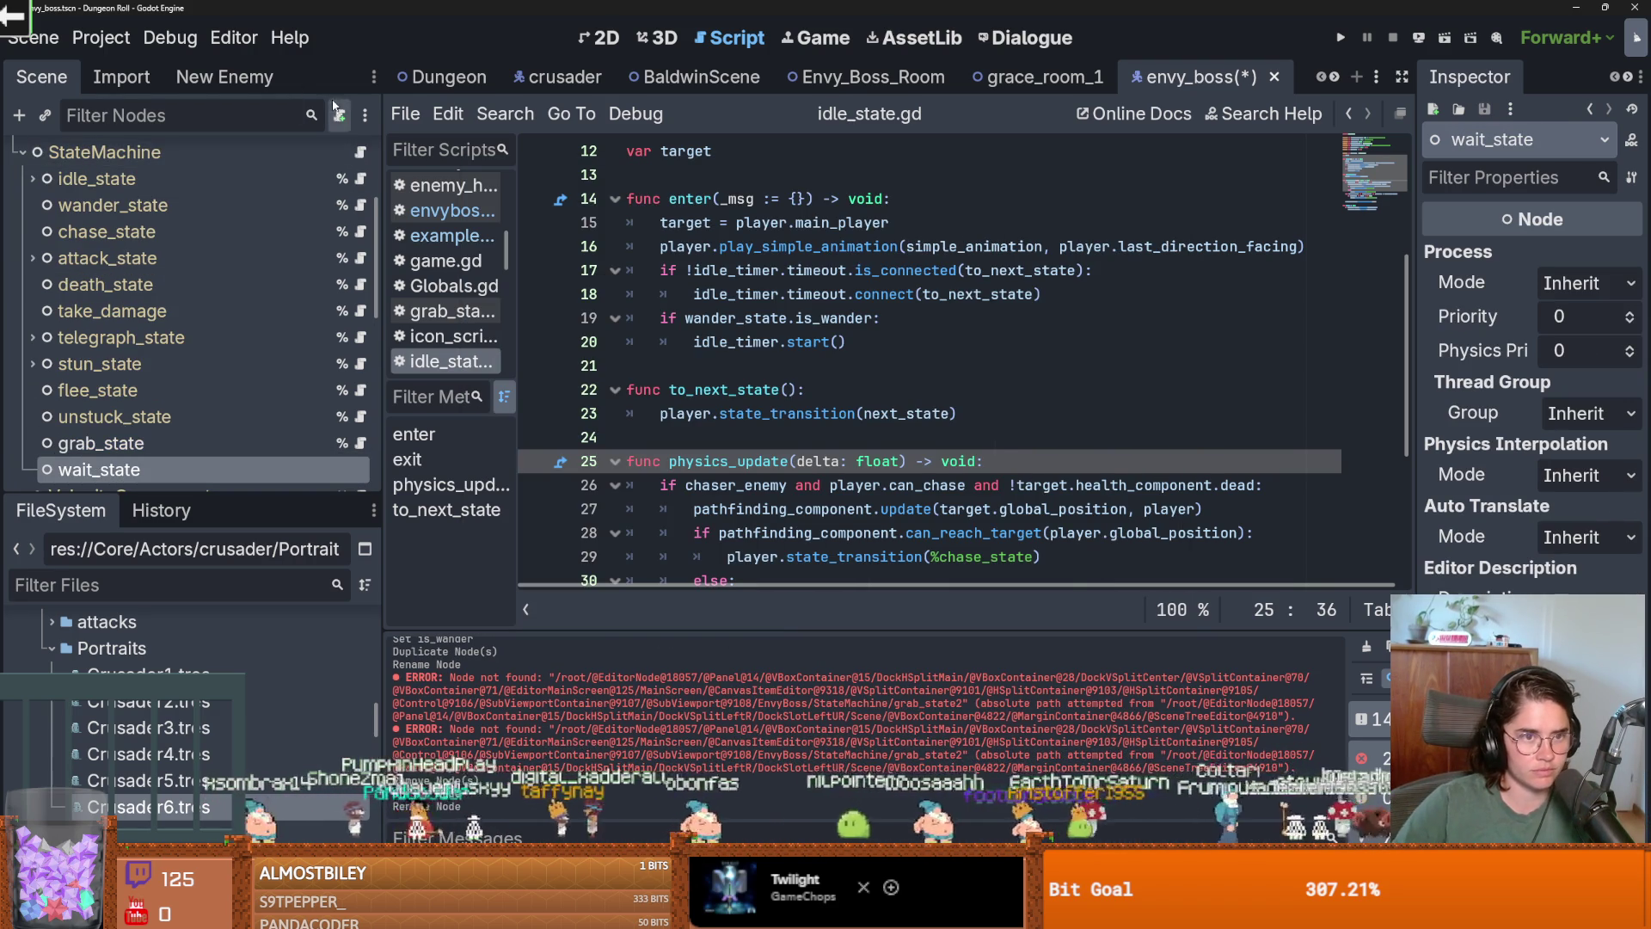
pyautogui.click(340, 116)
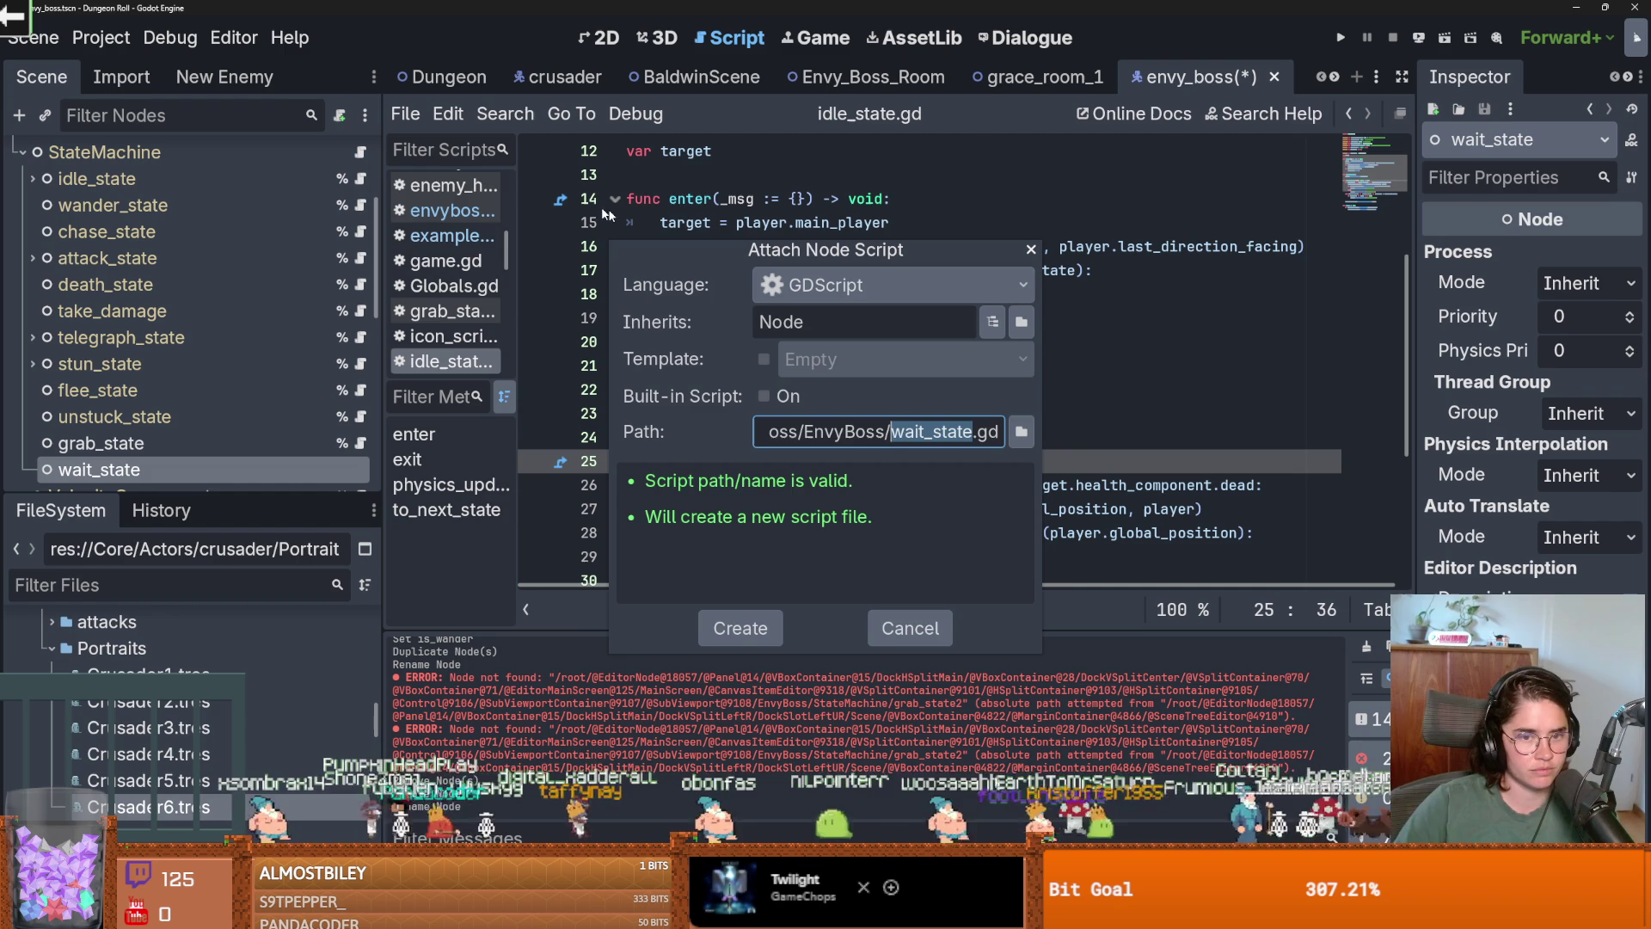
# Create wait_state.gd and change it to extend PlayerState
pyautogui.click(751, 634)
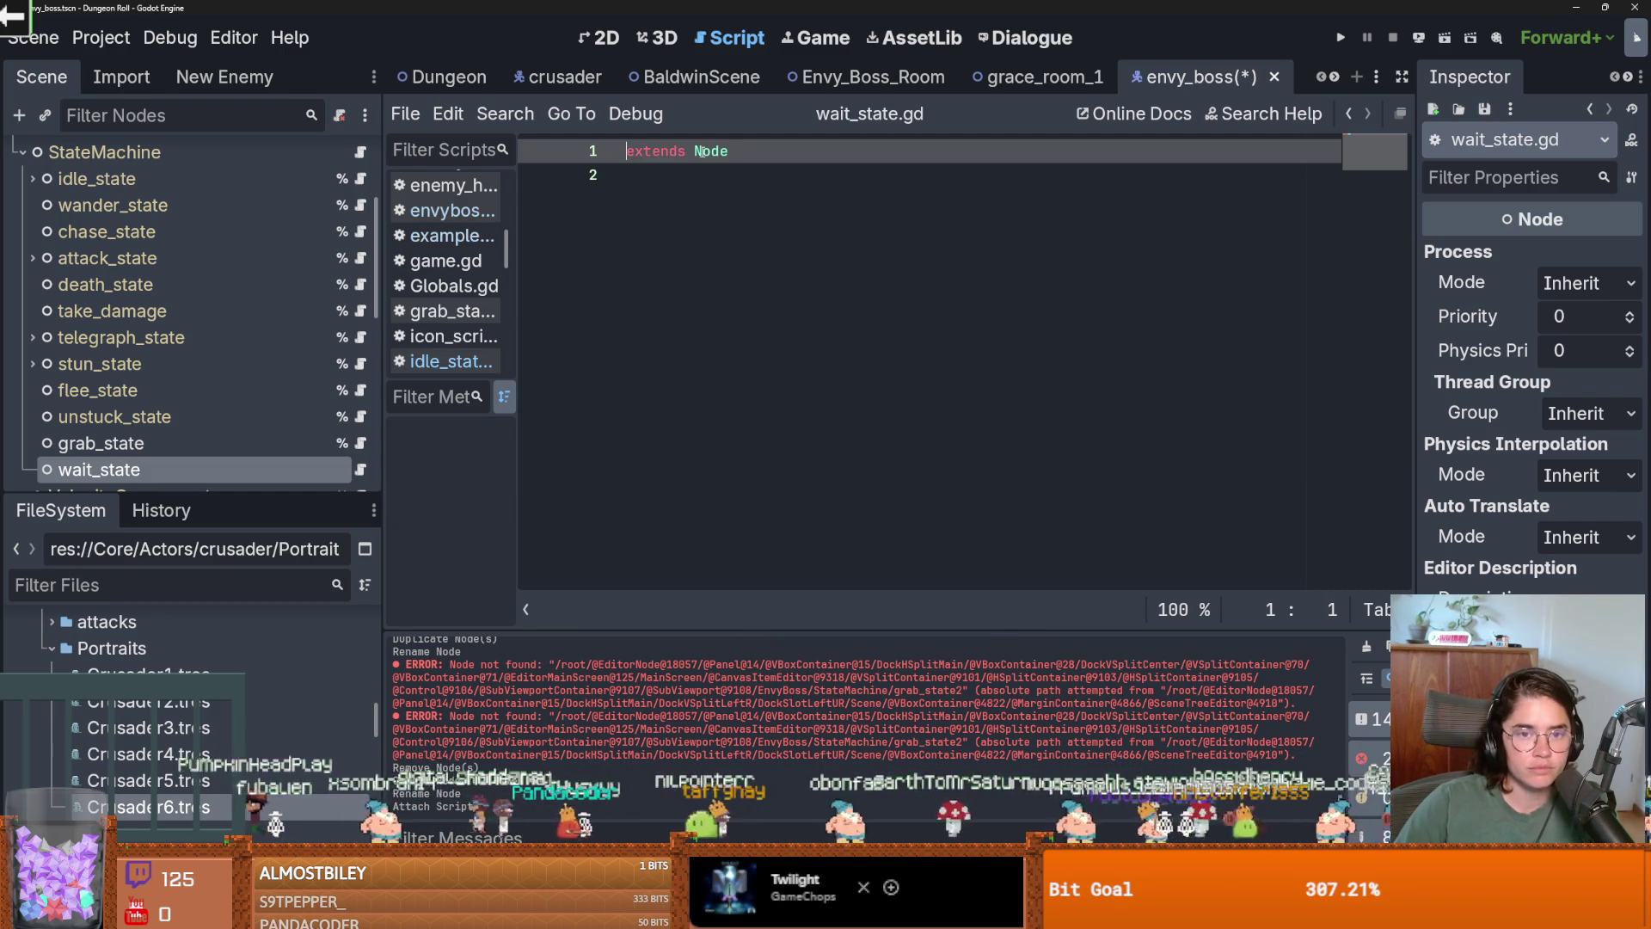
pyautogui.moveTo(710, 152)
pyautogui.write('PlayerState')
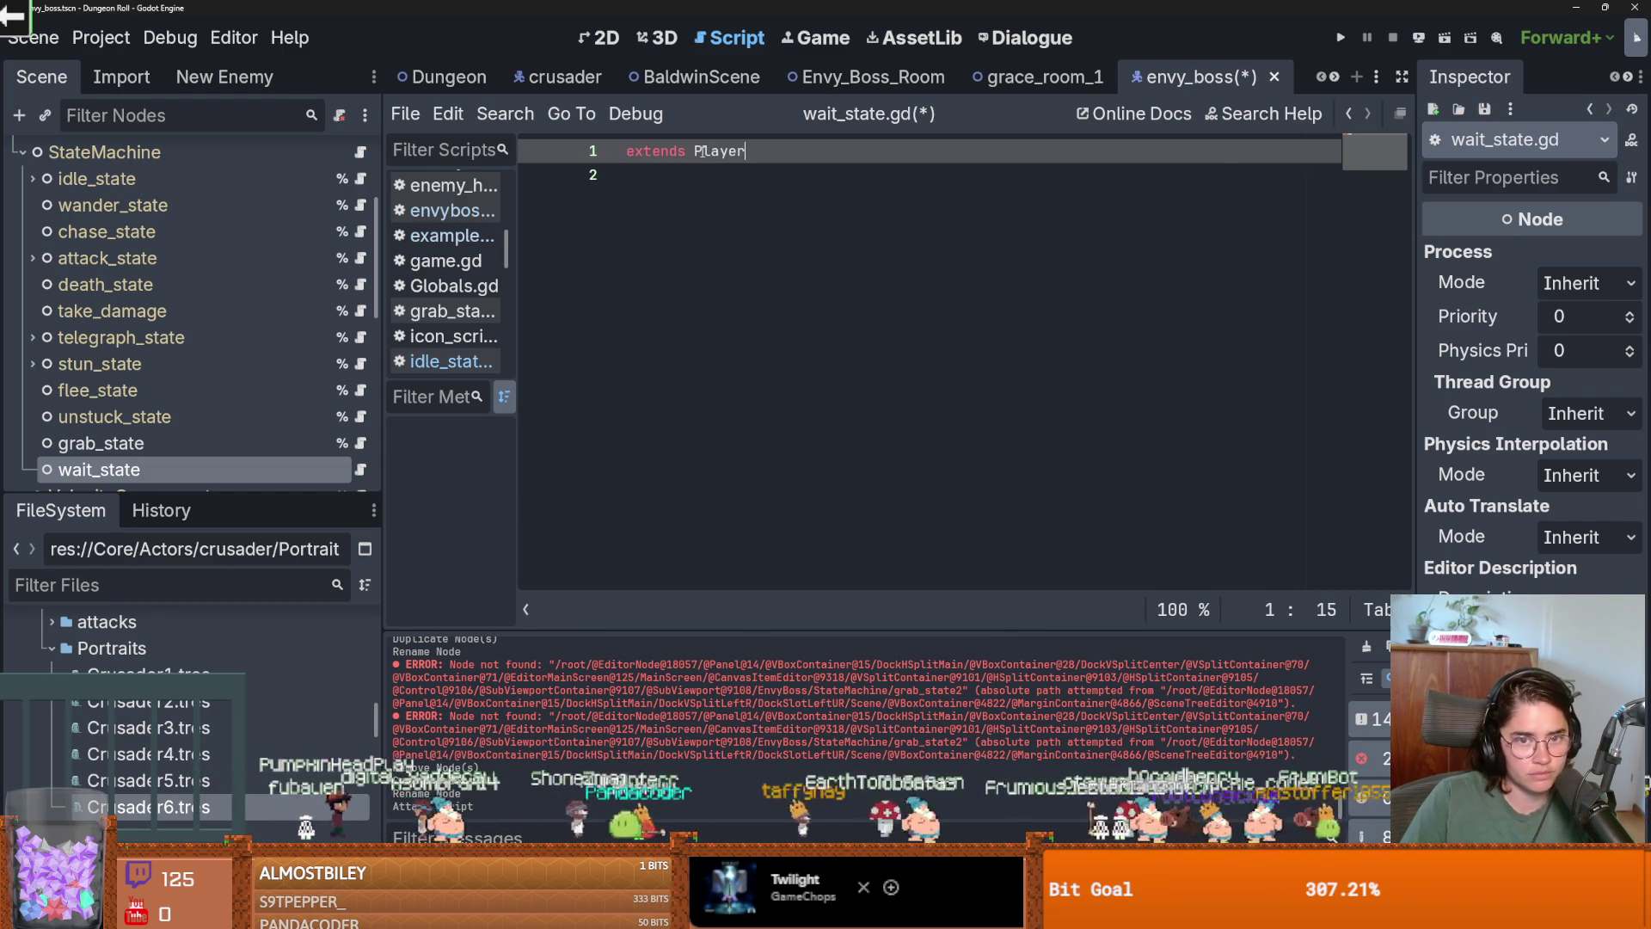
pyautogui.press('Return')
pyautogui.press('Return')
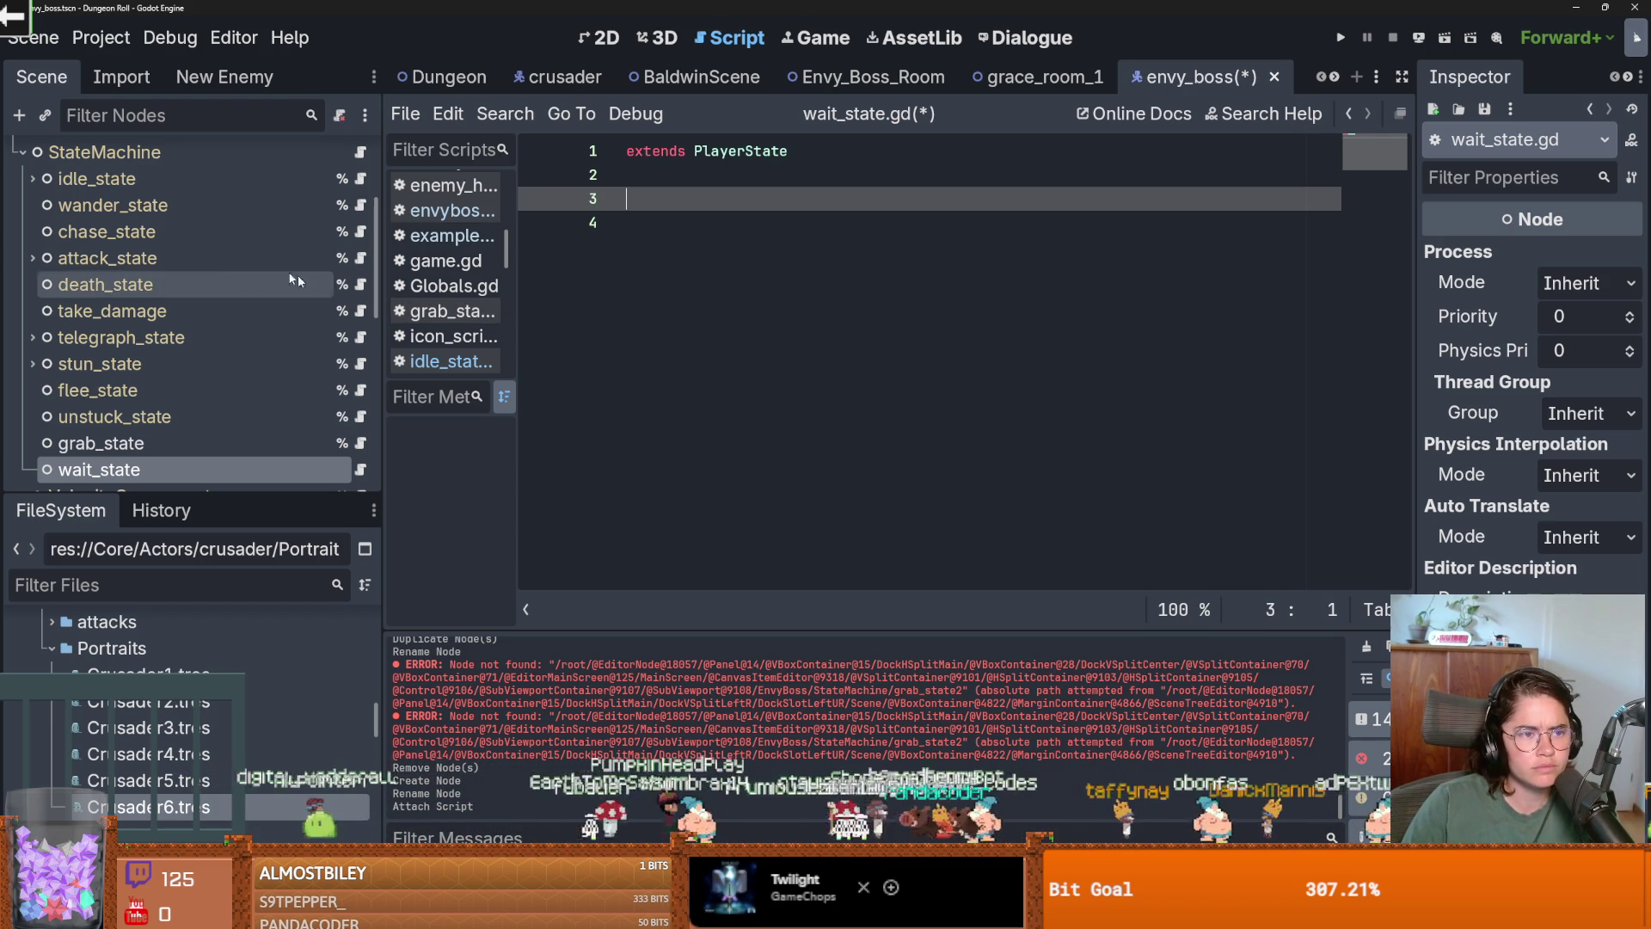
# Select wander_state and open envyboss.gd in the script editor
pyautogui.click(205, 206)
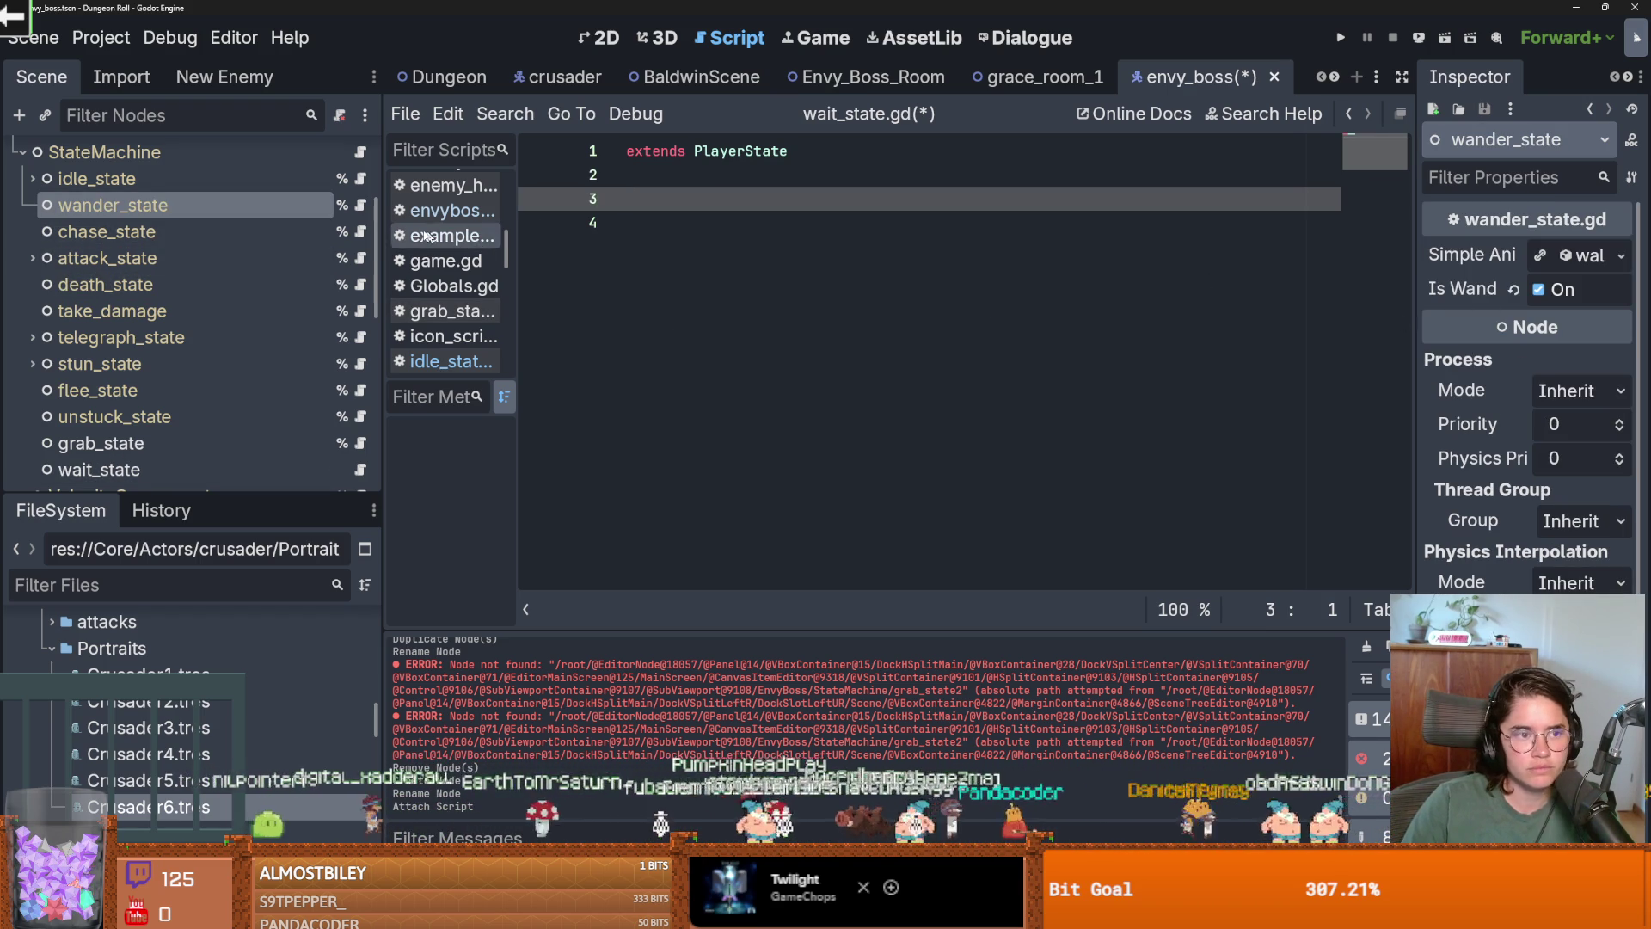
pyautogui.scroll(4, 353, 163)
pyautogui.scroll(1, 352, 164)
pyautogui.click(342, 156)
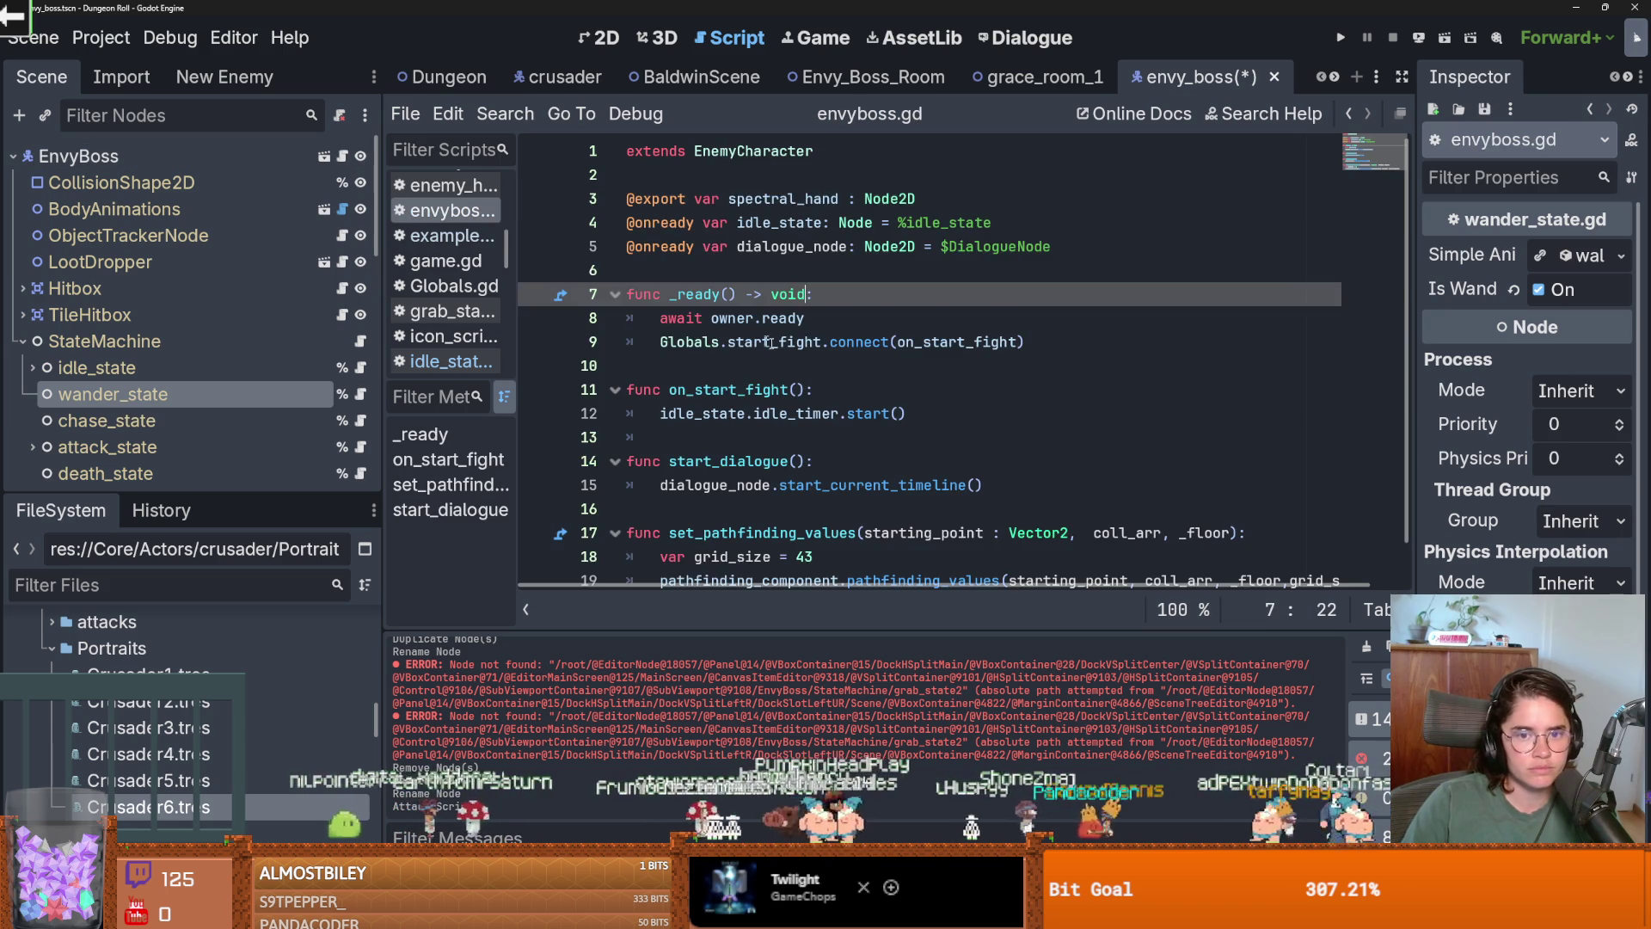
# Trim wait_state.gd down to its 'extends PlayerState' line and save it
pyautogui.scroll(-1, 819, 389)
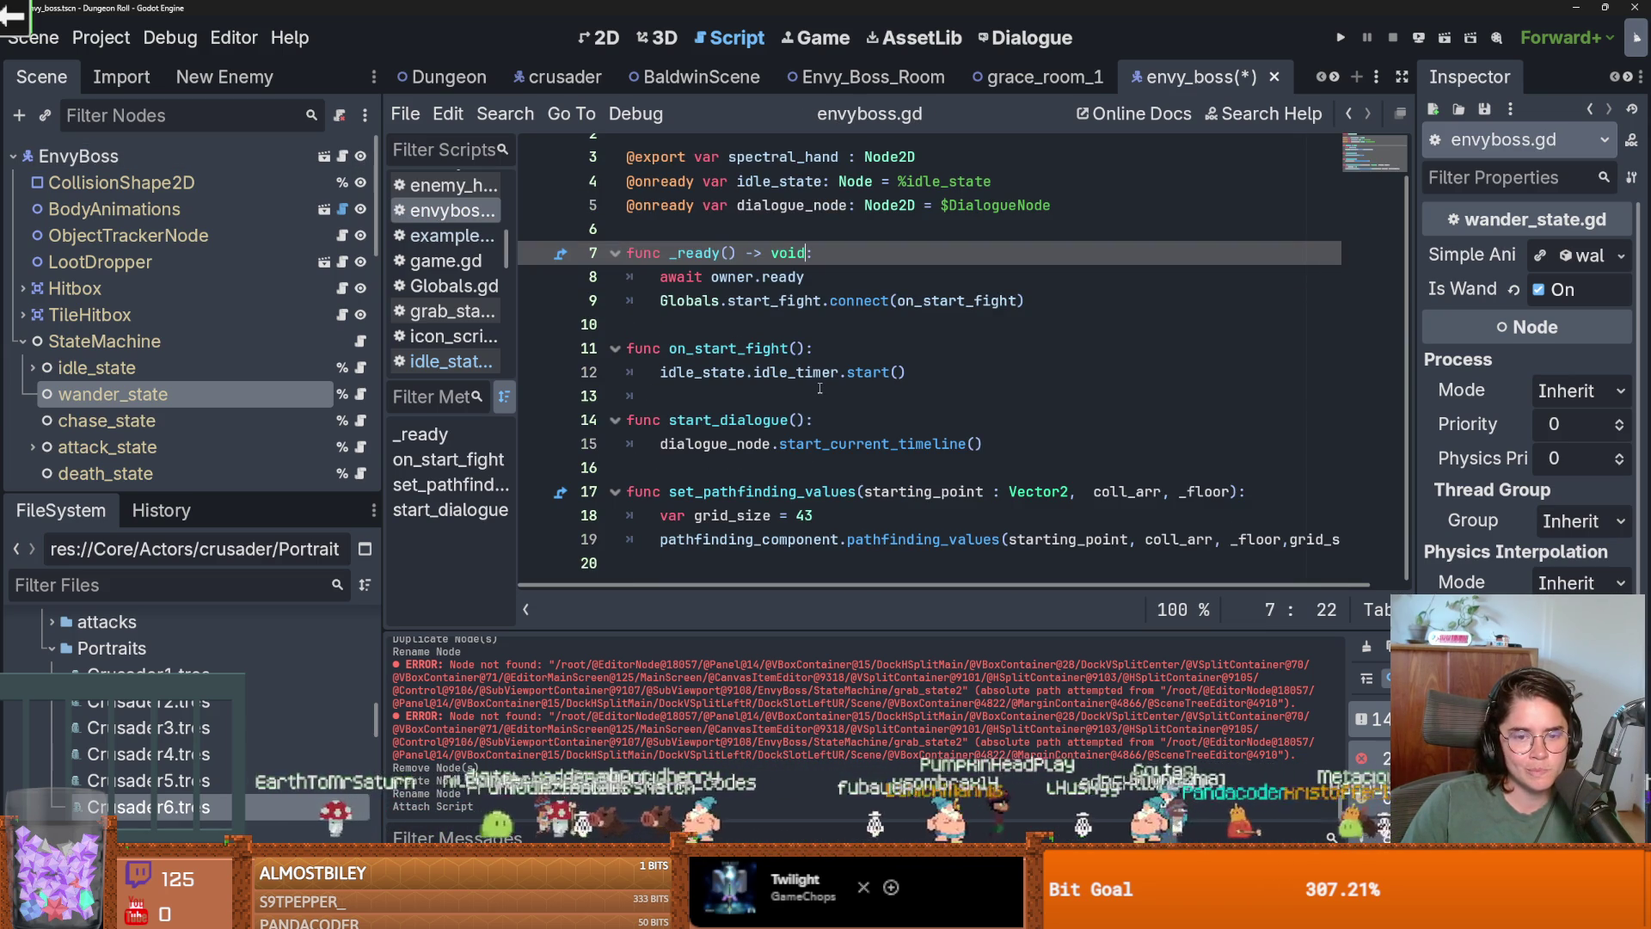
pyautogui.scroll(-6, 293, 396)
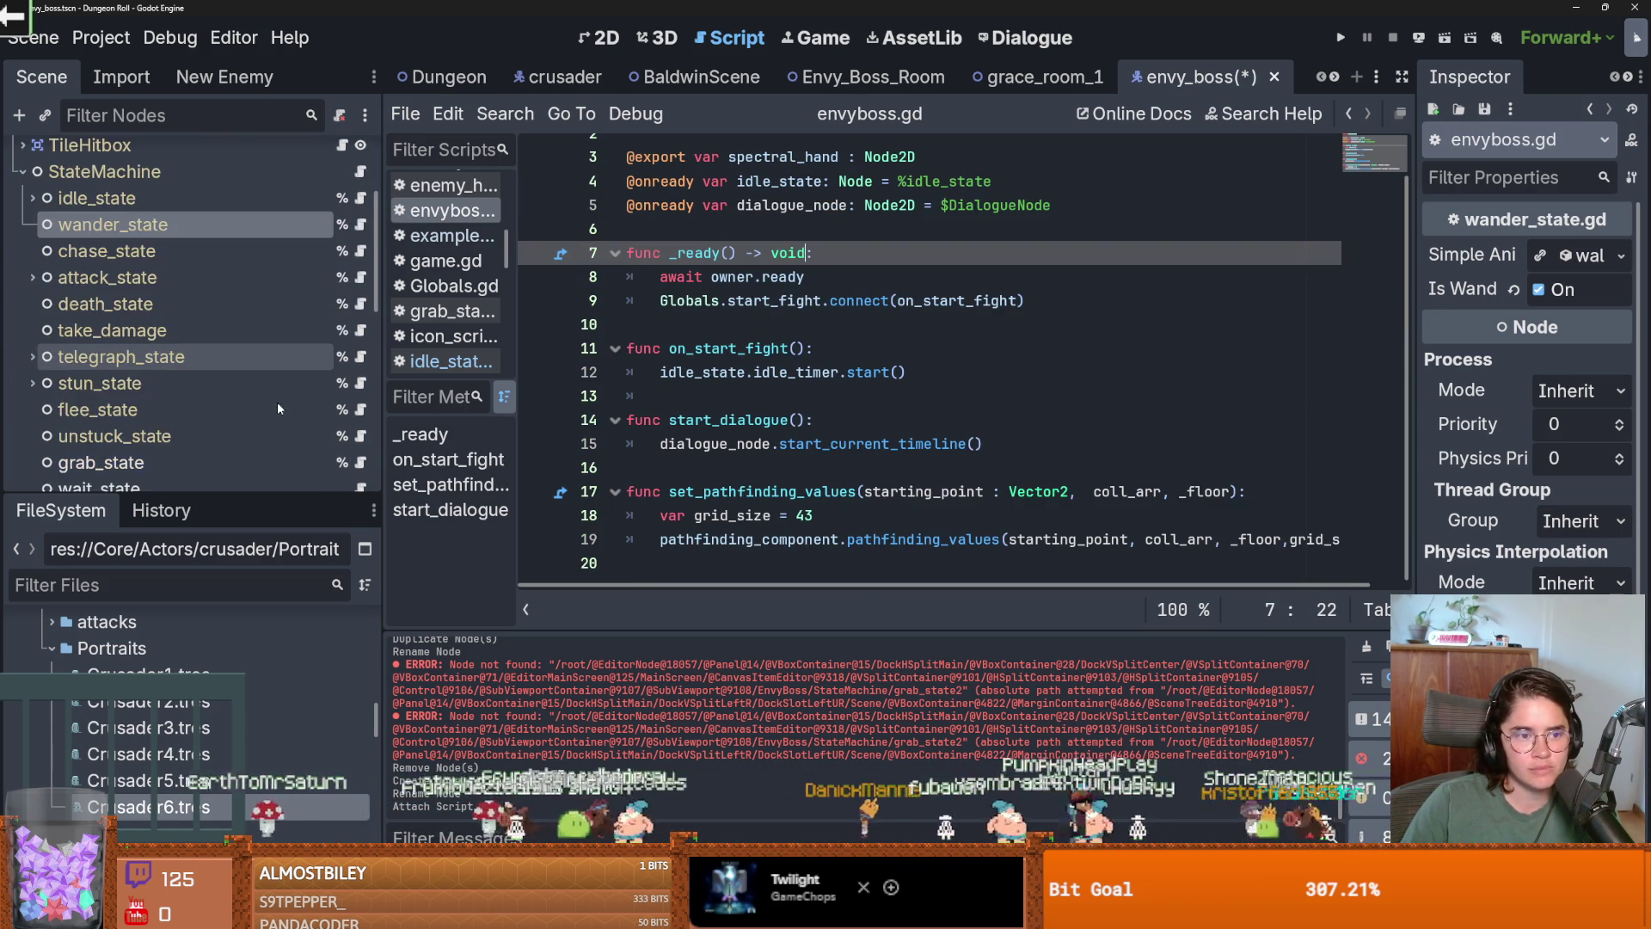
pyautogui.click(360, 403)
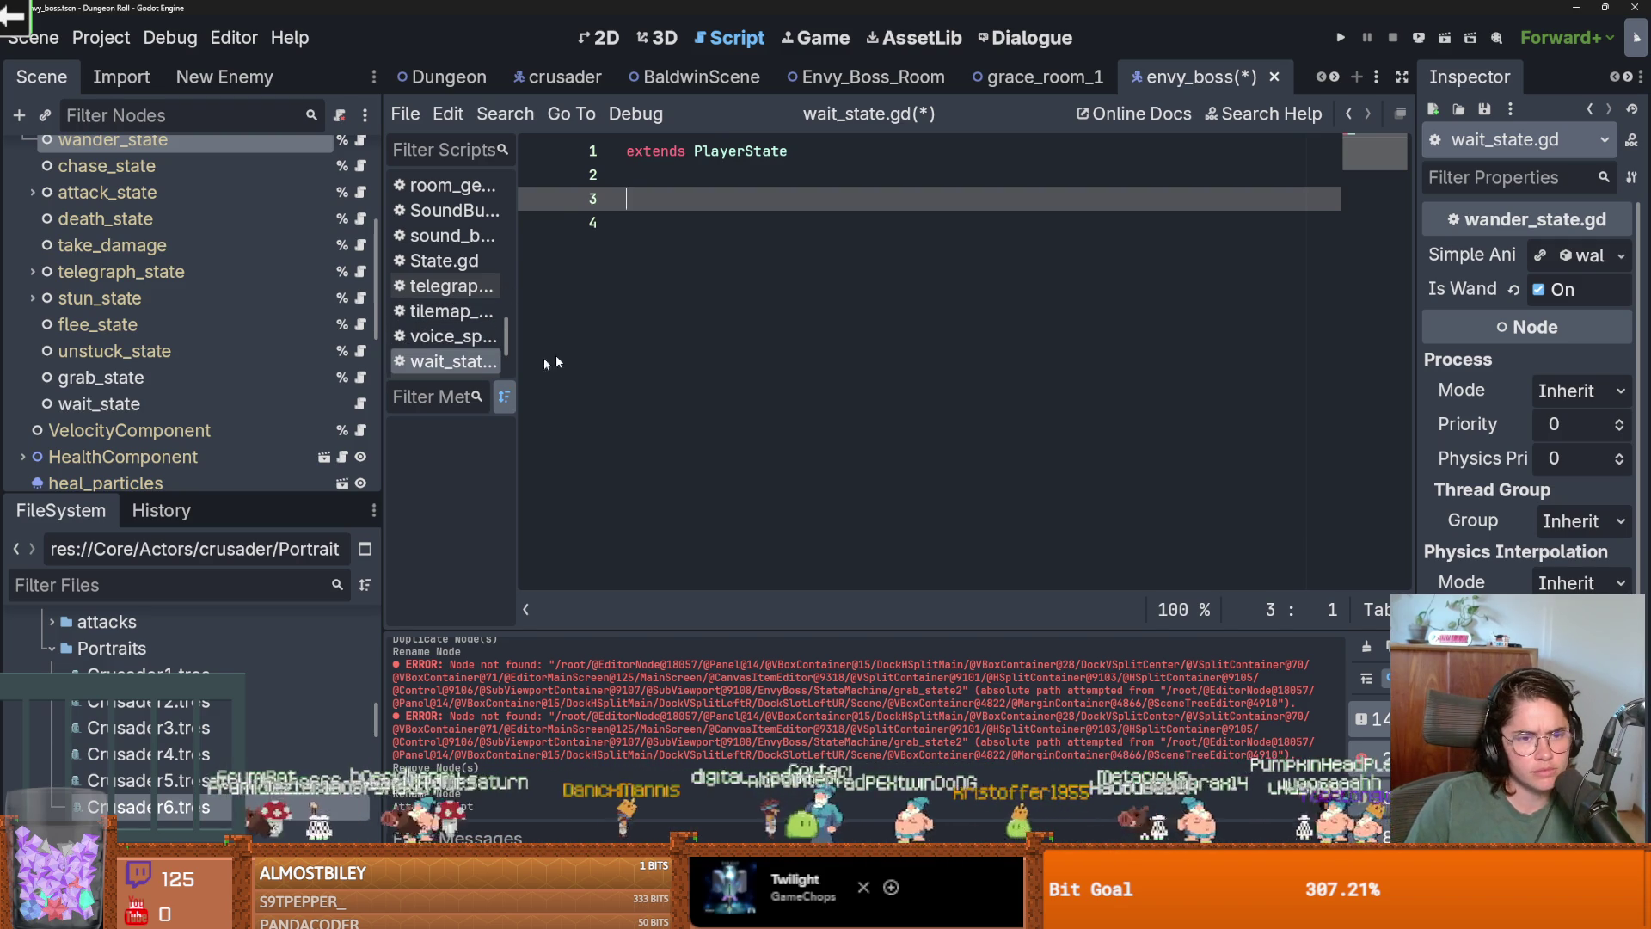
pyautogui.click(722, 309)
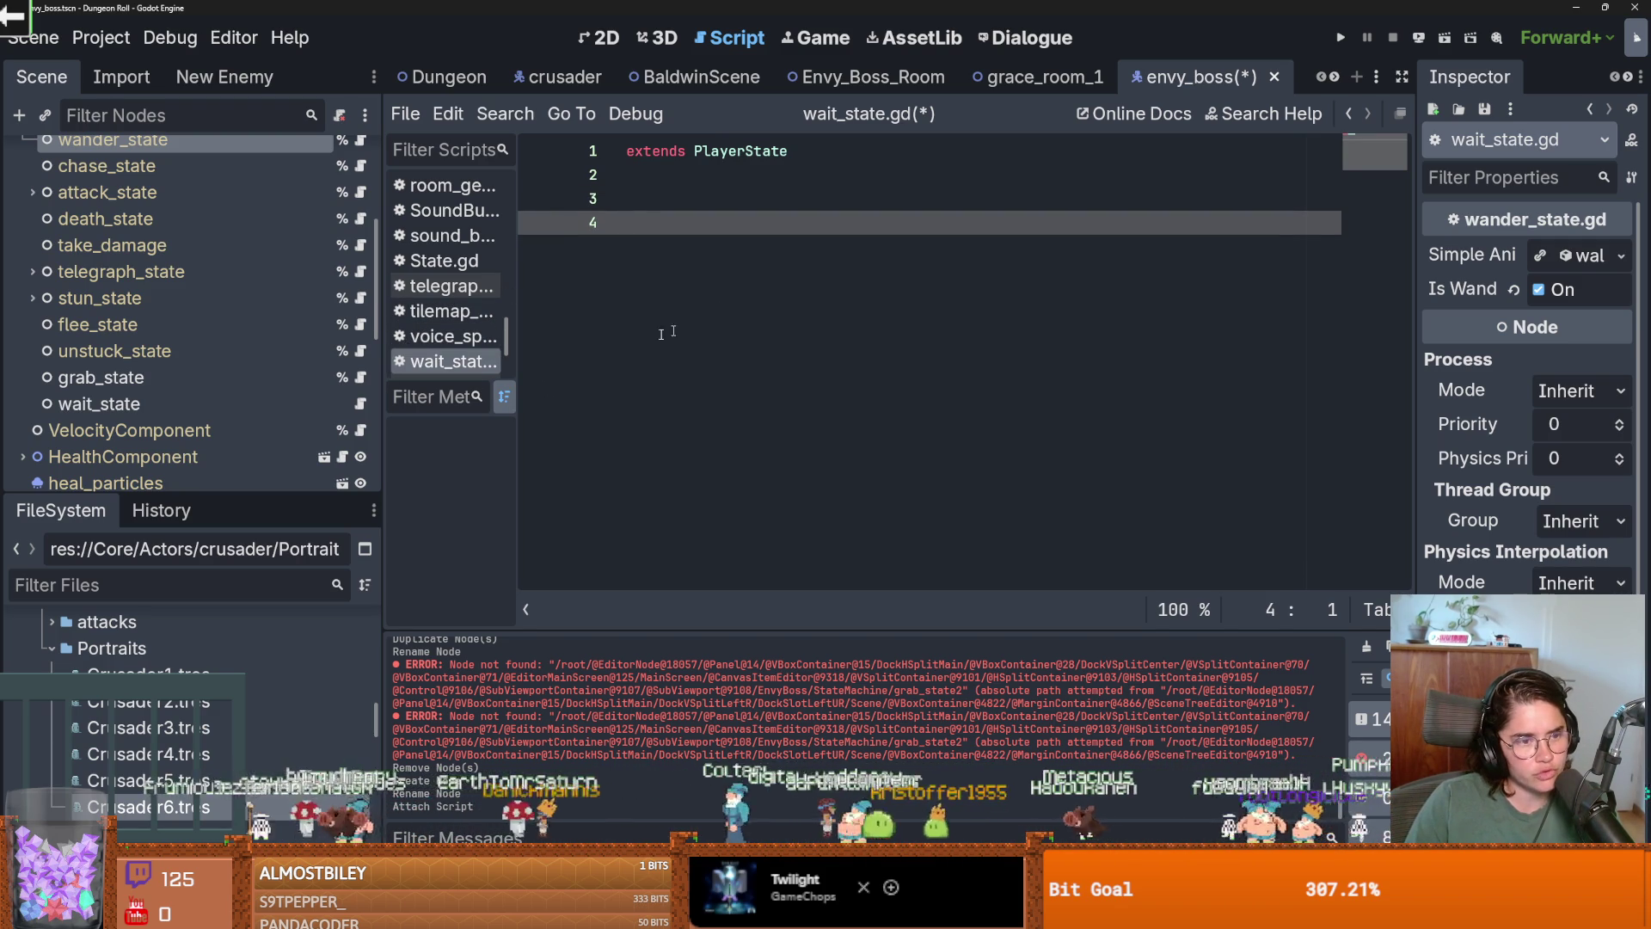
pyautogui.press('BackSpace')
pyautogui.press('BackSpace')
pyautogui.hotkey('ctrl', 's')
# Switch back to envyboss.gd and place the caret at the end of the on_start_fight line
pyautogui.scroll(1, 295, 332)
pyautogui.scroll(5, 295, 332)
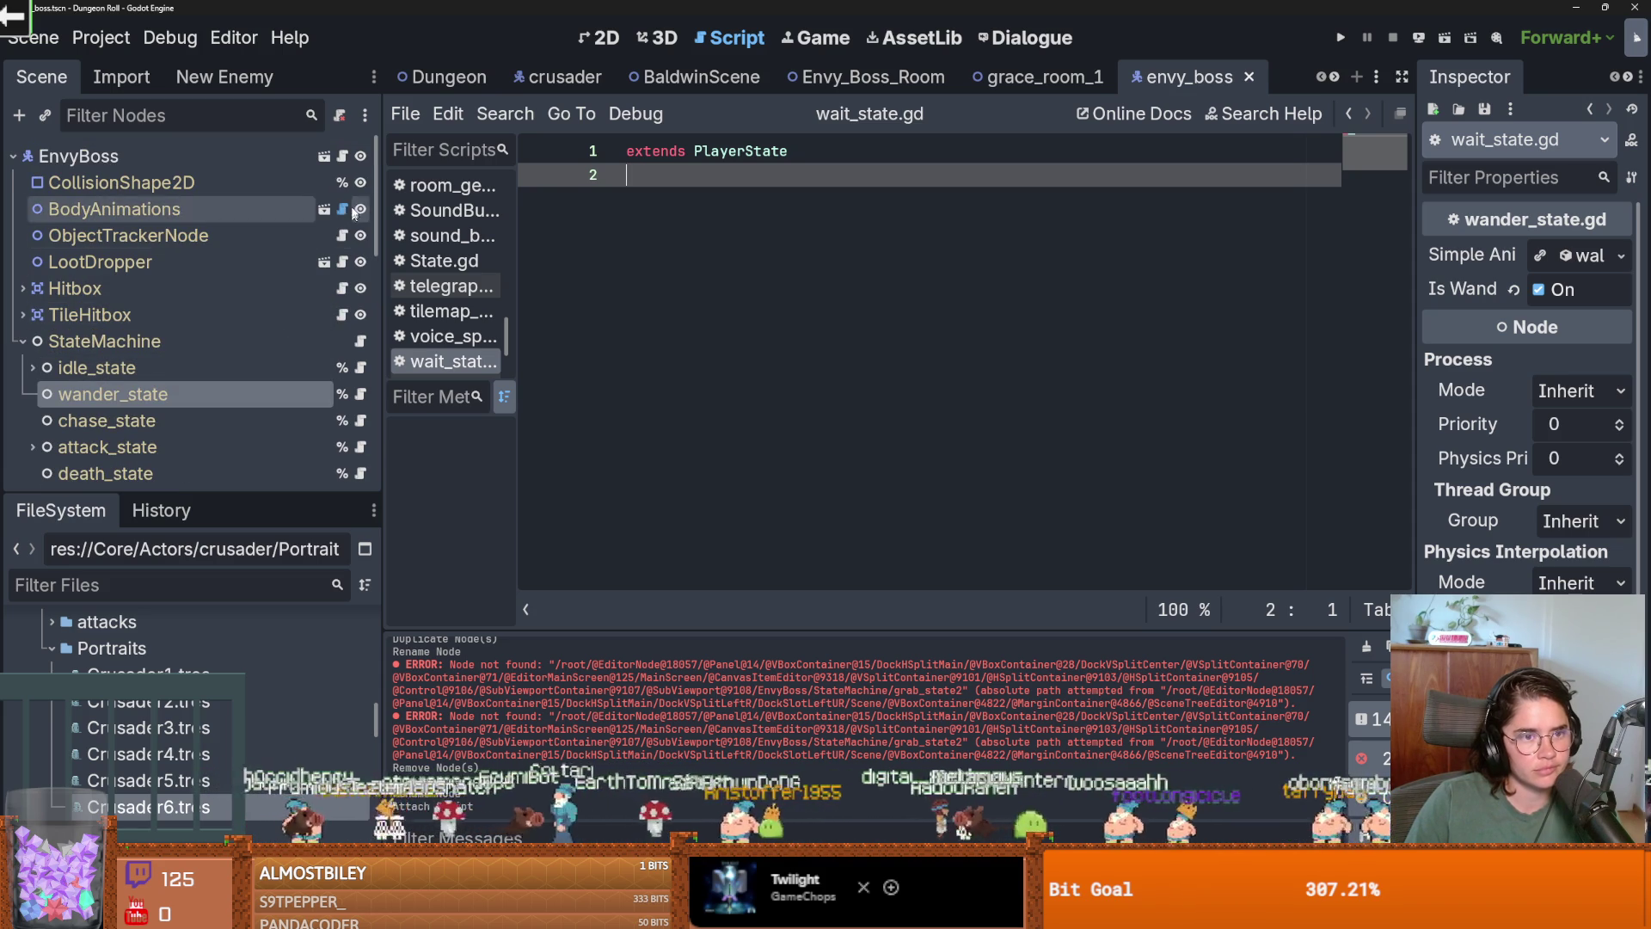
pyautogui.click(342, 156)
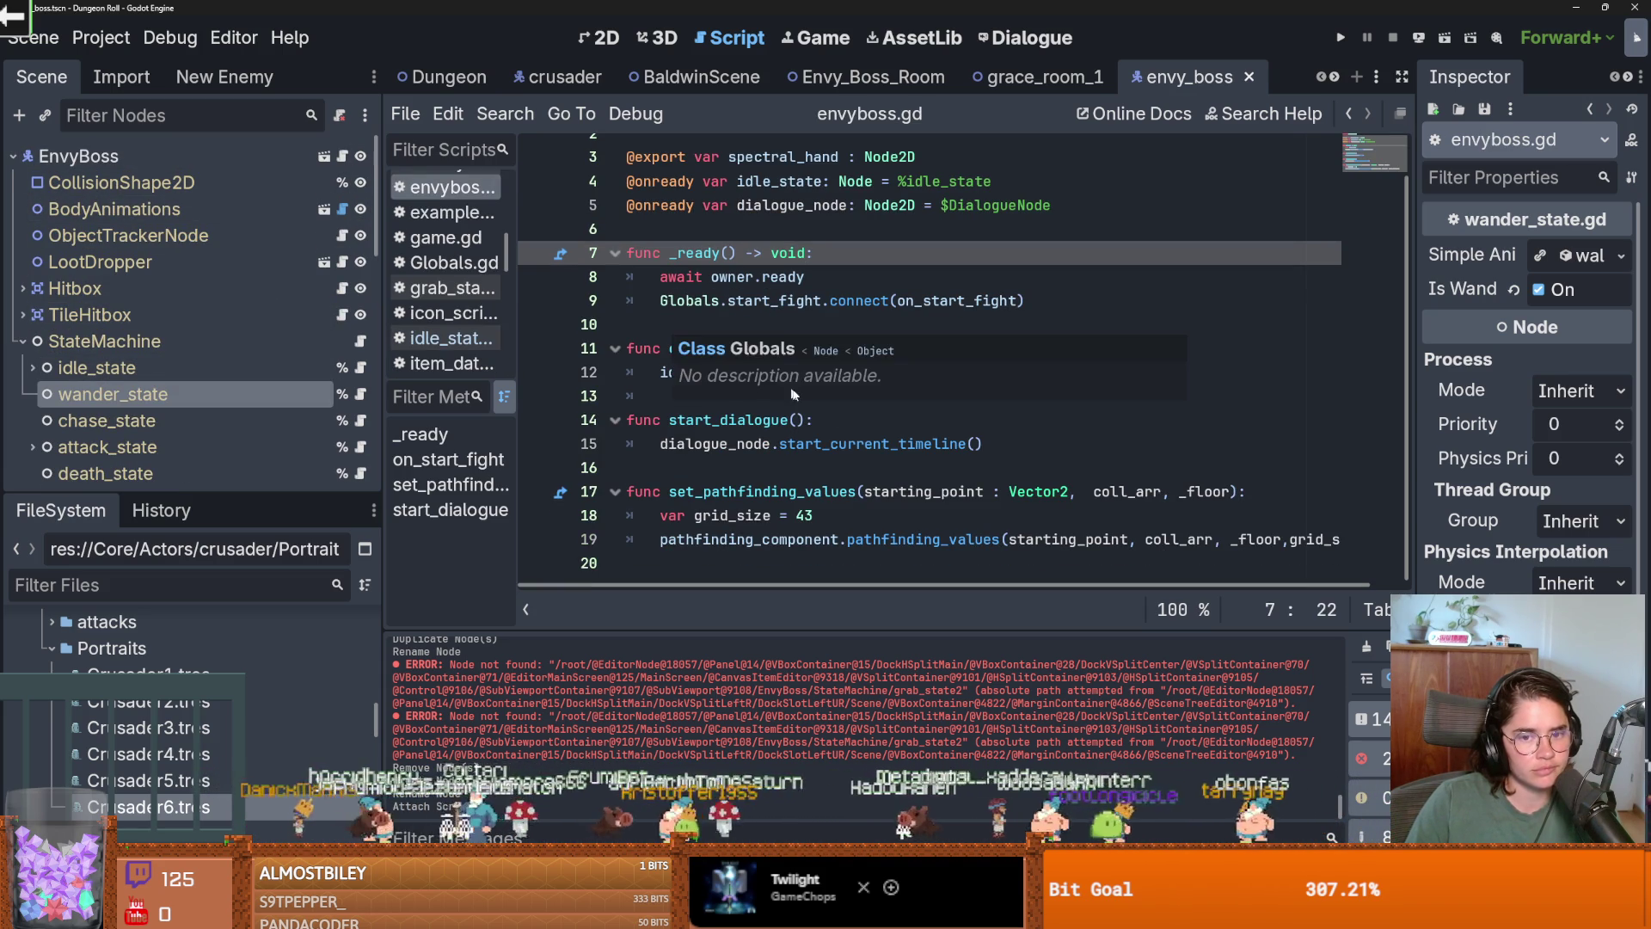
pyautogui.click(770, 373)
pyautogui.click(865, 355)
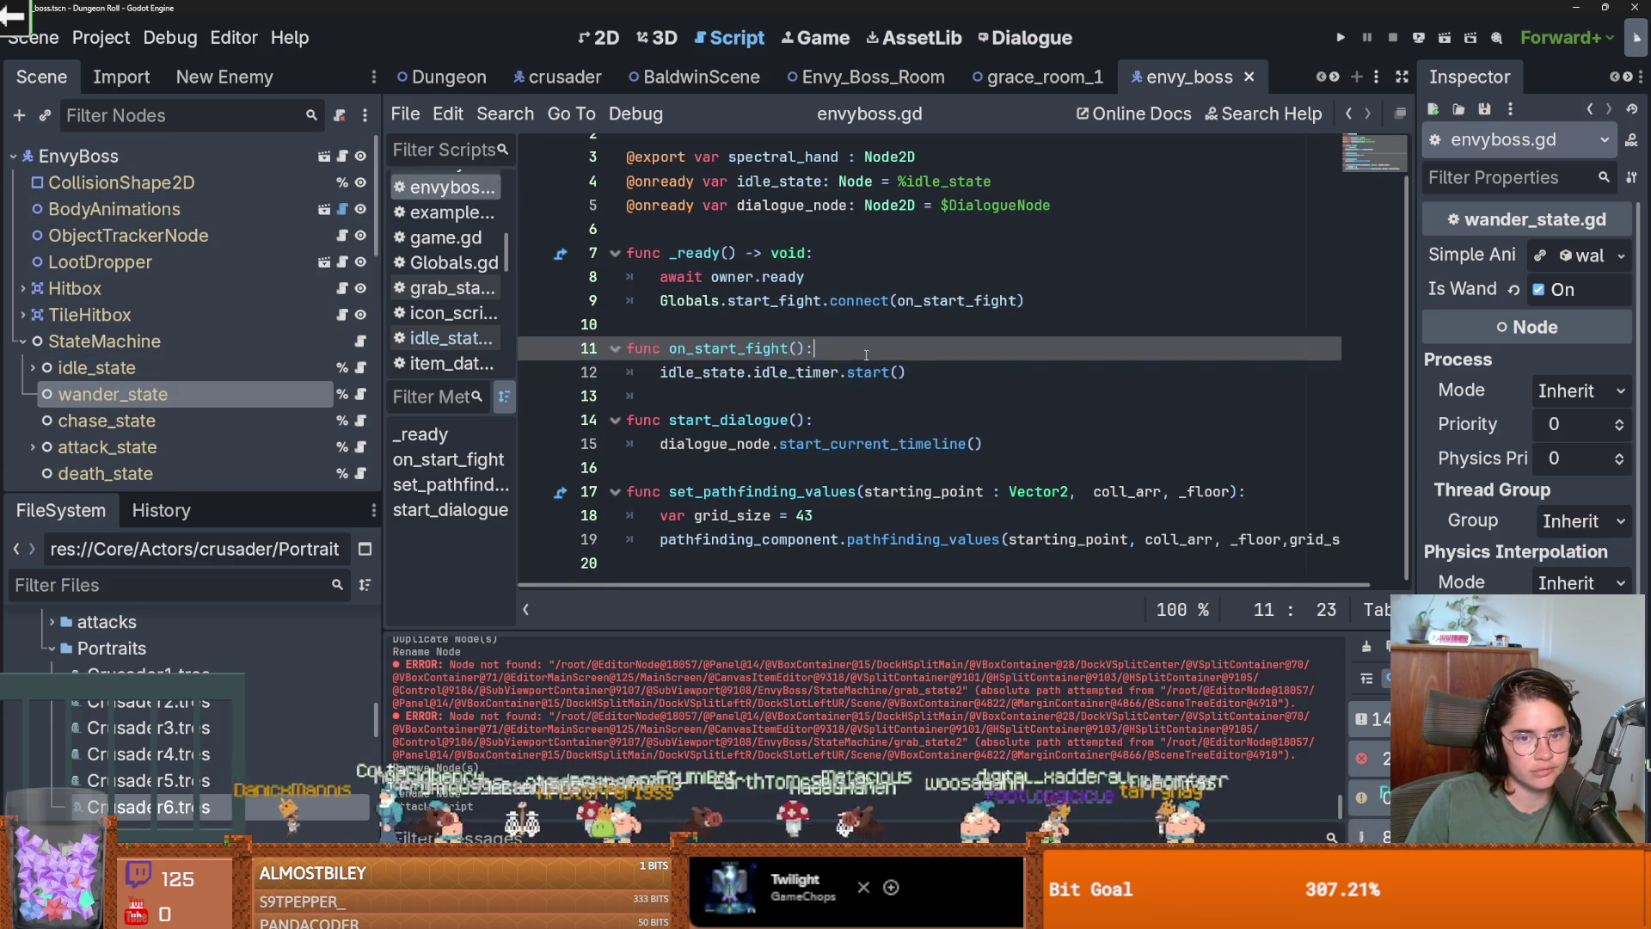
# Add state_transition(%idle_state) as the first line of on_start_fight and save the script
pyautogui.press('Return')
pyautogui.write('stat')
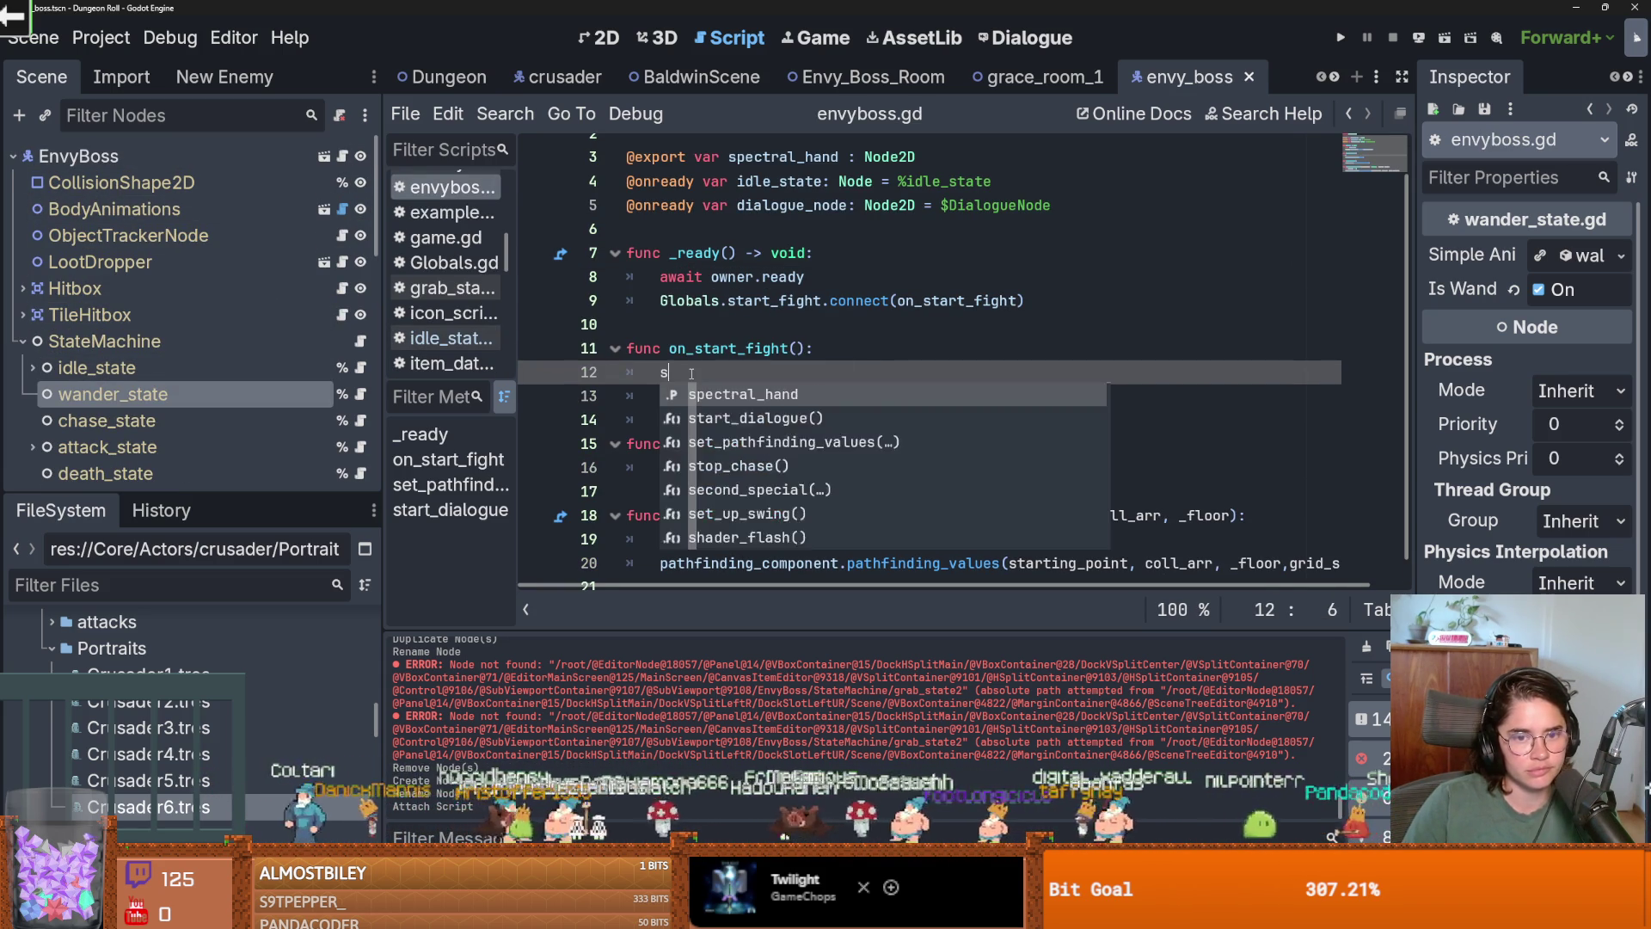
pyautogui.press('Down')
pyautogui.press('Down')
pyautogui.press('Return')
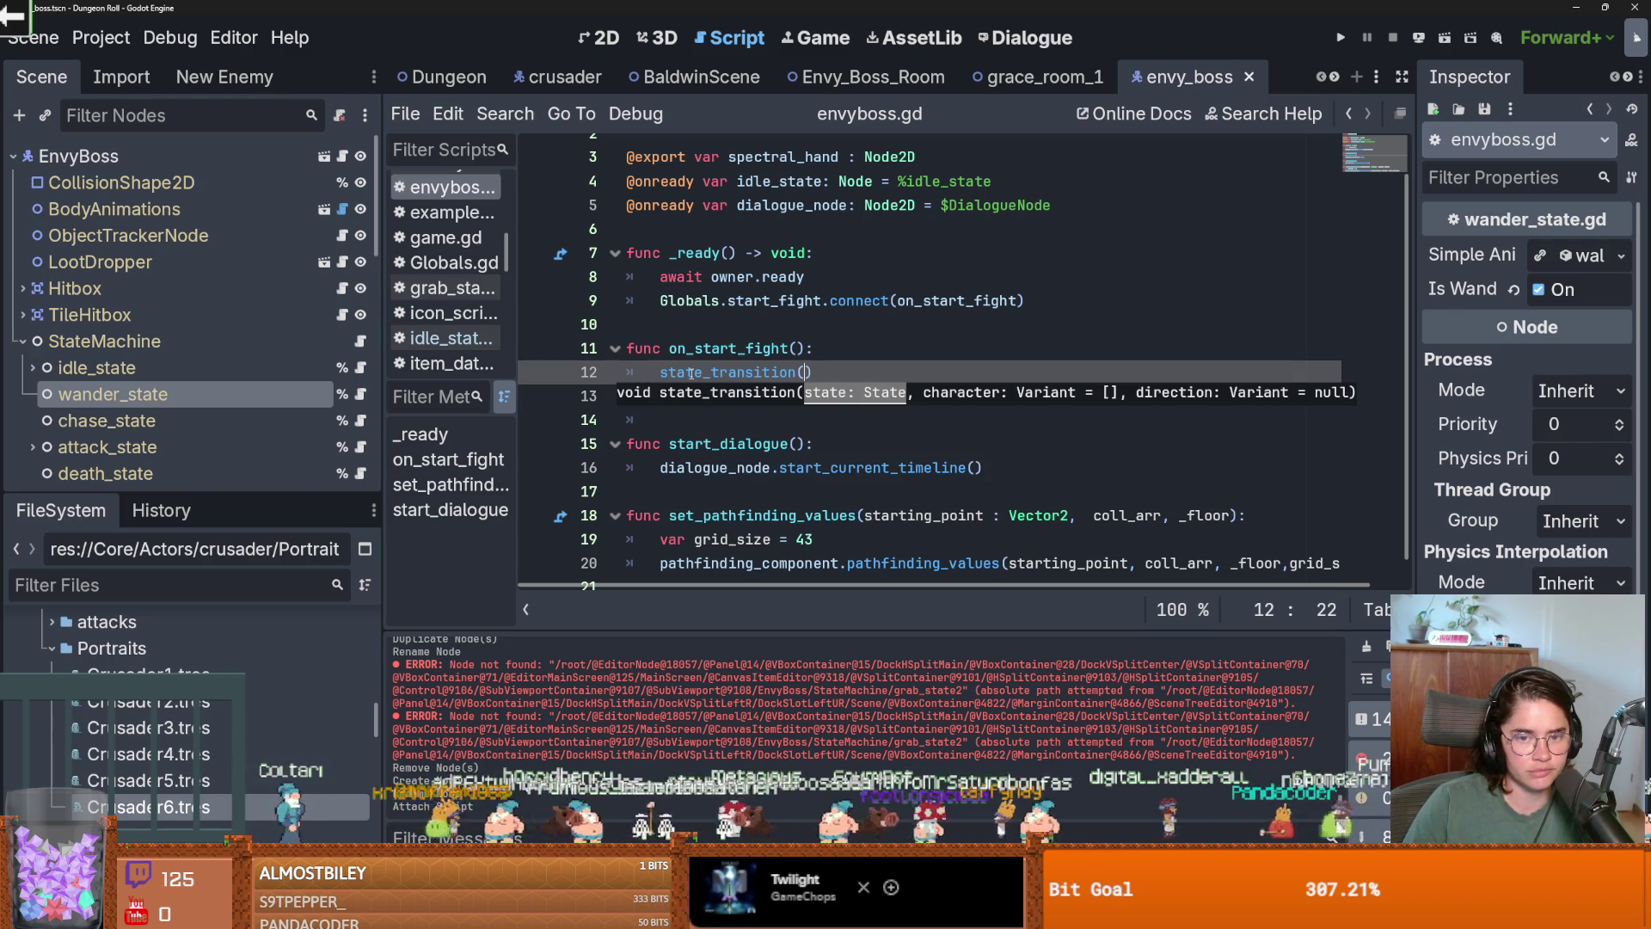
pyautogui.moveTo(97, 368)
pyautogui.mouseDown()
pyautogui.moveTo(550, 397)
pyautogui.moveTo(808, 389)
pyautogui.mouseUp()
pyautogui.hotkey('ctrl', 's')
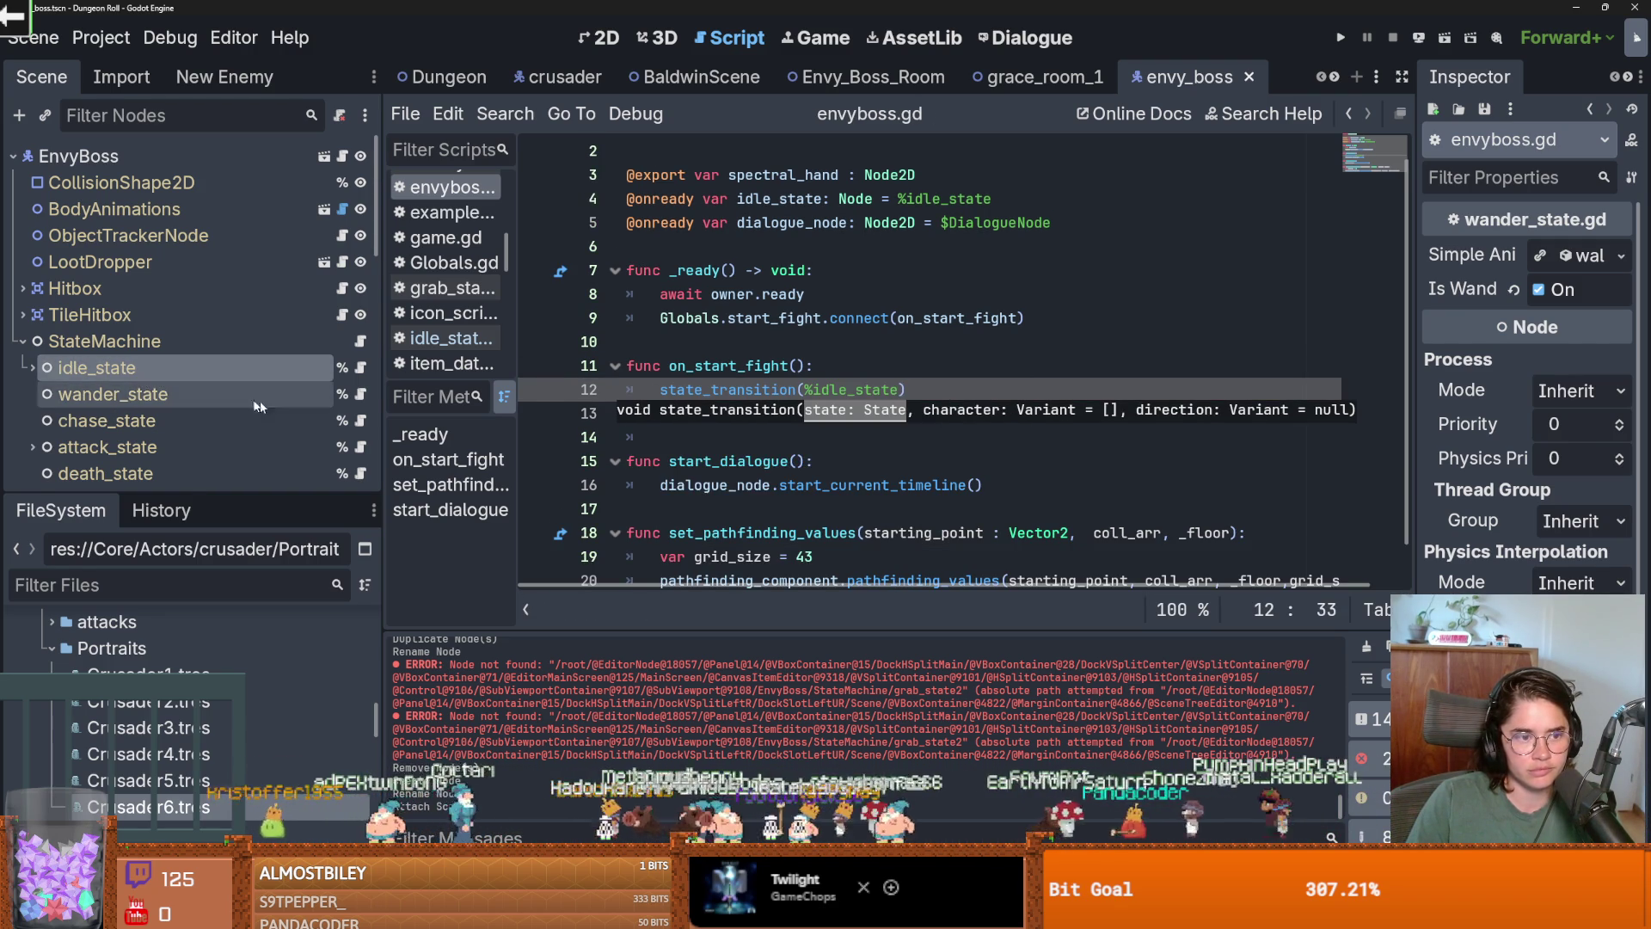
# Set the StateMachine's Initial State to wait_state and launch a test run
pyautogui.scroll(-2, 200, 374)
pyautogui.click(174, 262)
pyautogui.click(1574, 256)
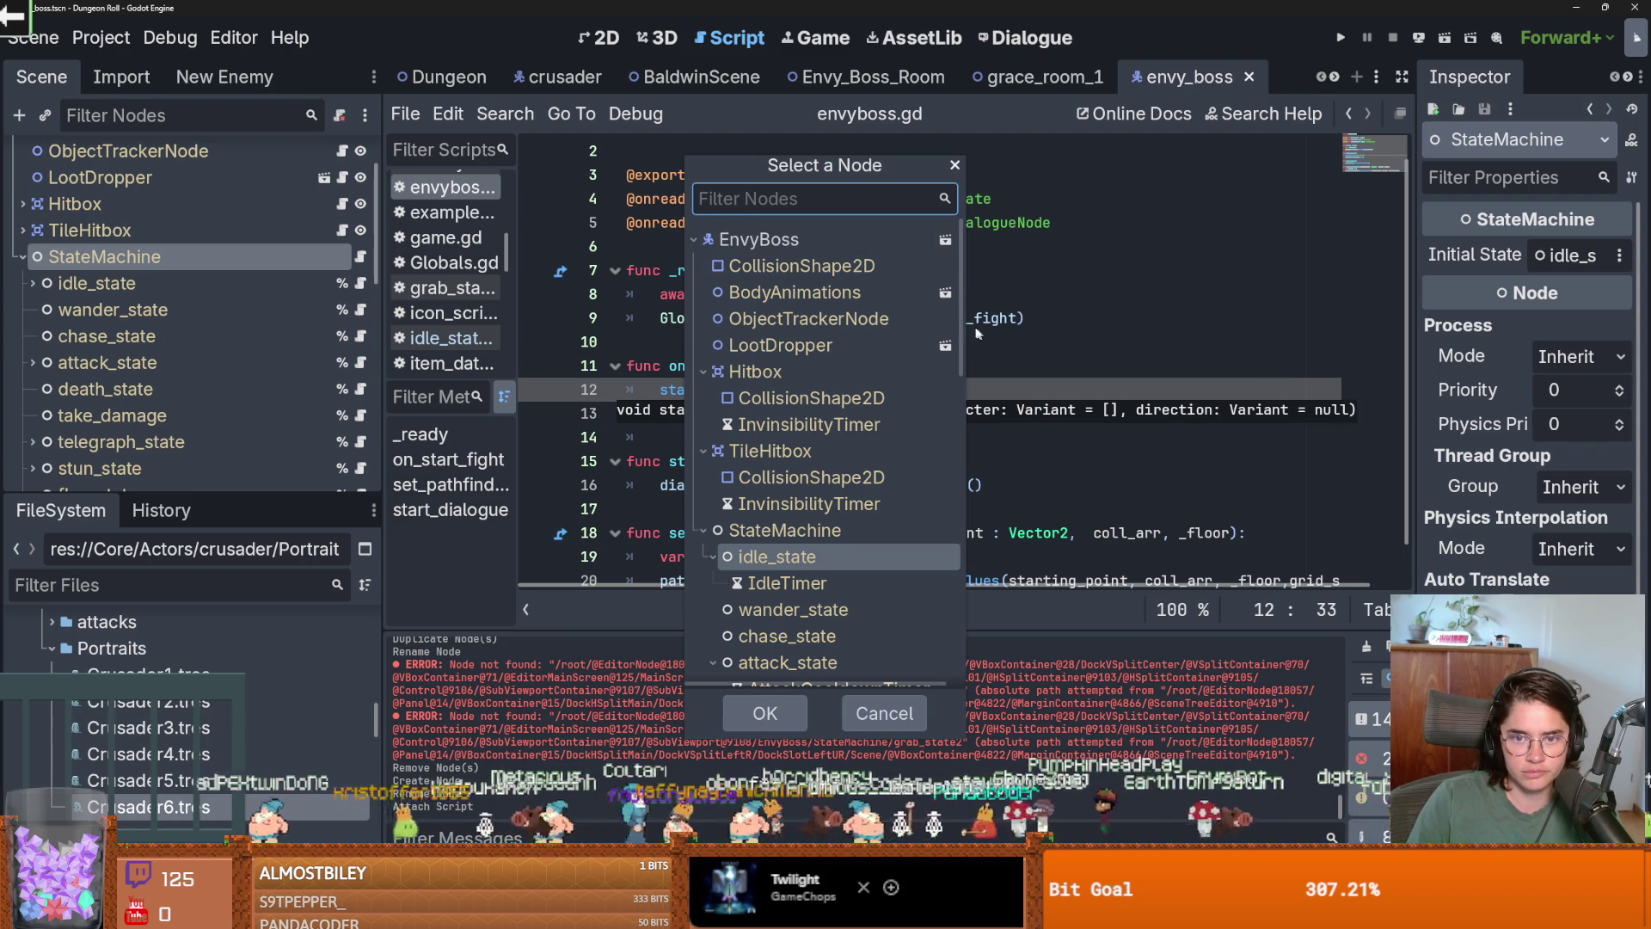
pyautogui.scroll(-5, 948, 426)
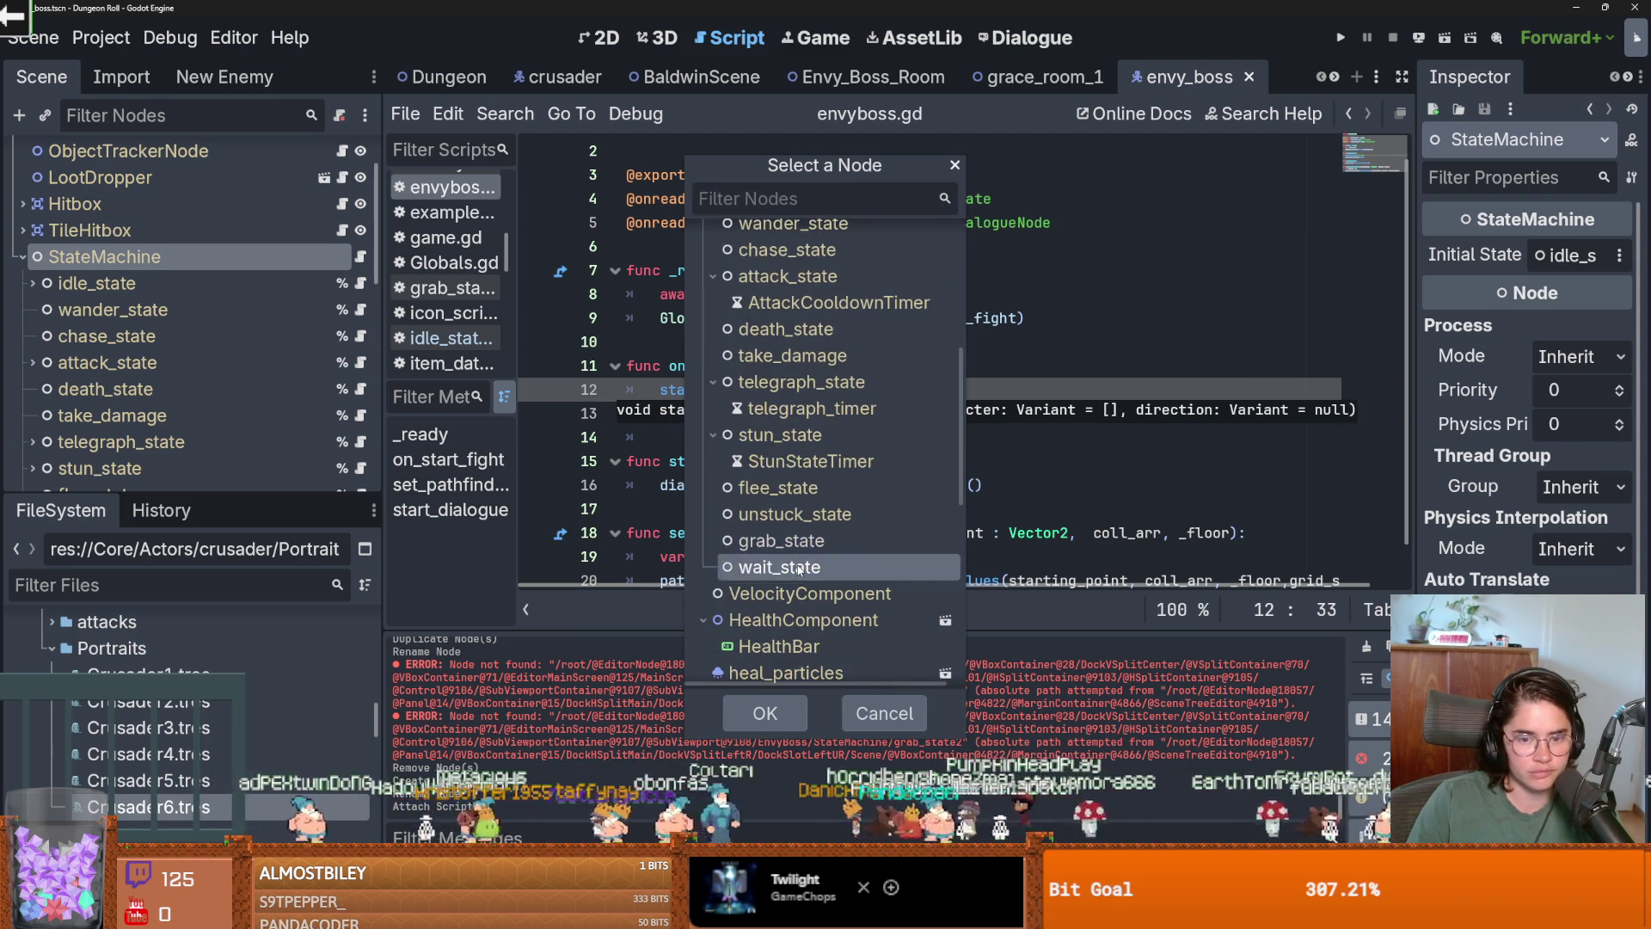
pyautogui.doubleClick(941, 563)
pyautogui.press('F5')
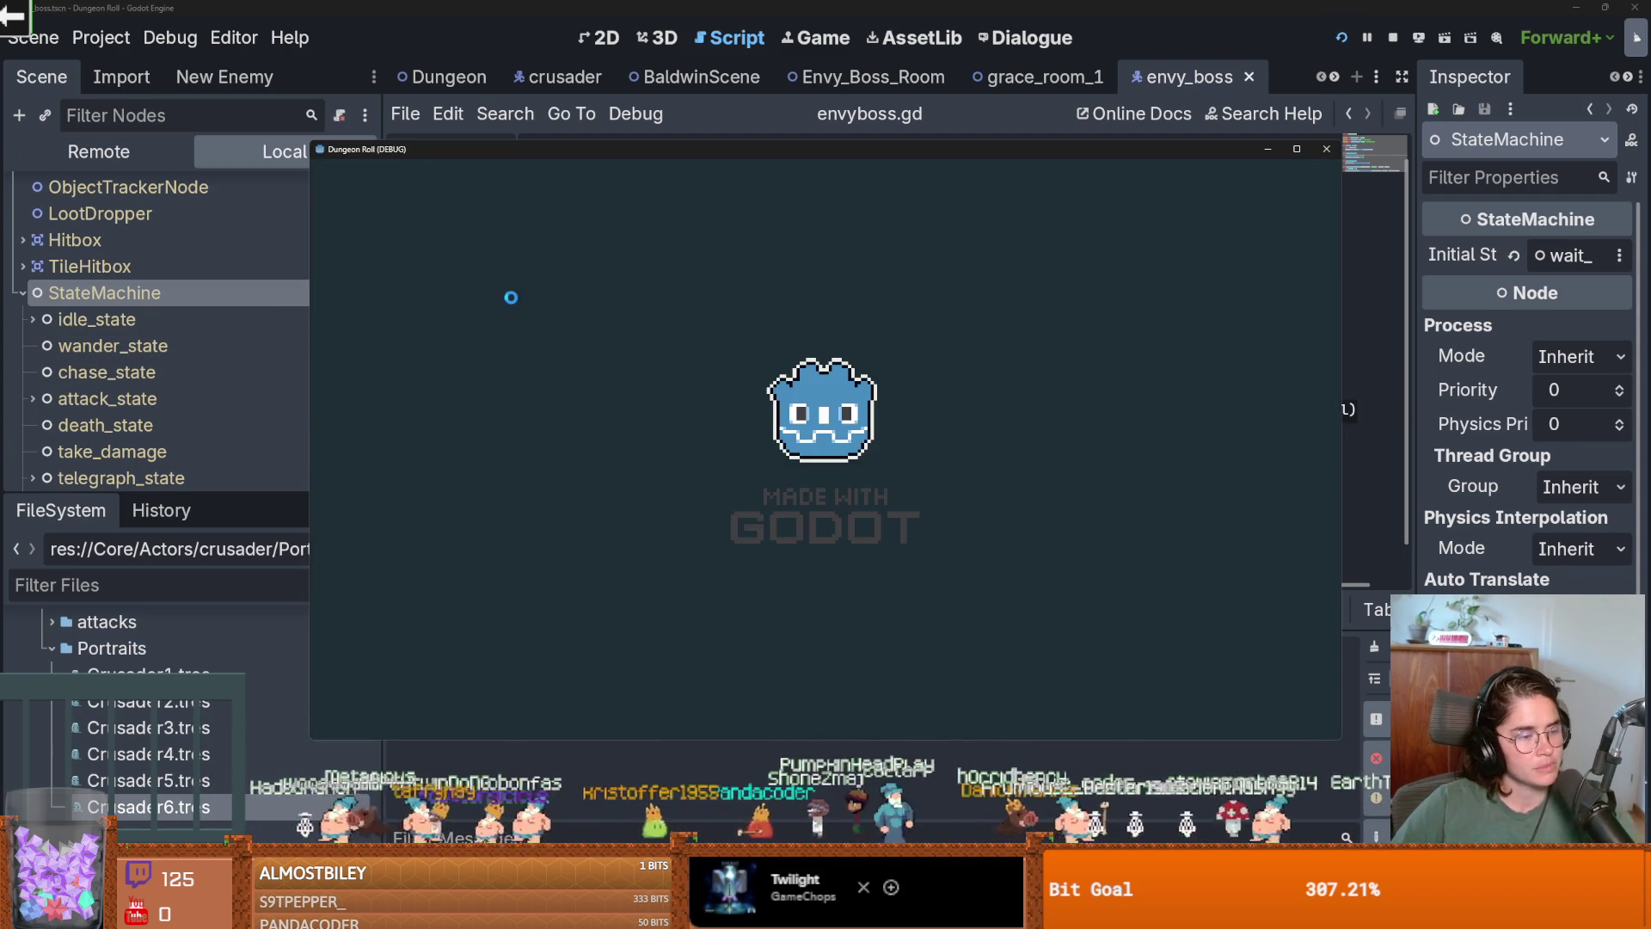
# In the running game, run tp_to_before_boss, walk to the boss and click through its dialogue
pyautogui.press('`')
pyautogui.press('Up')
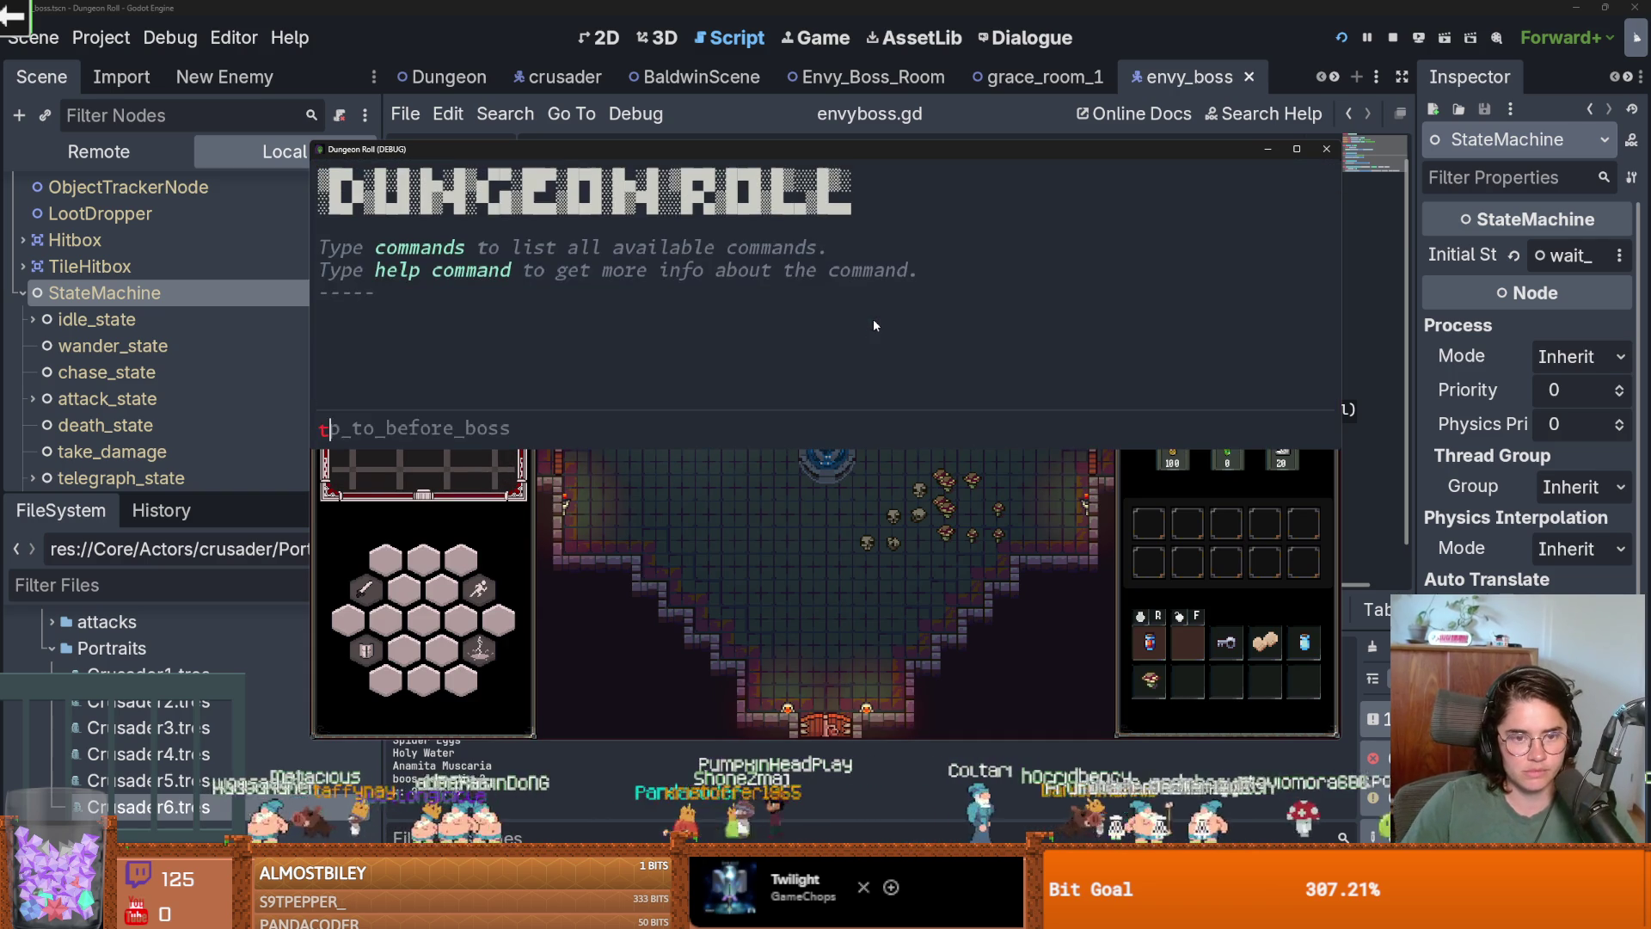
pyautogui.press('Return')
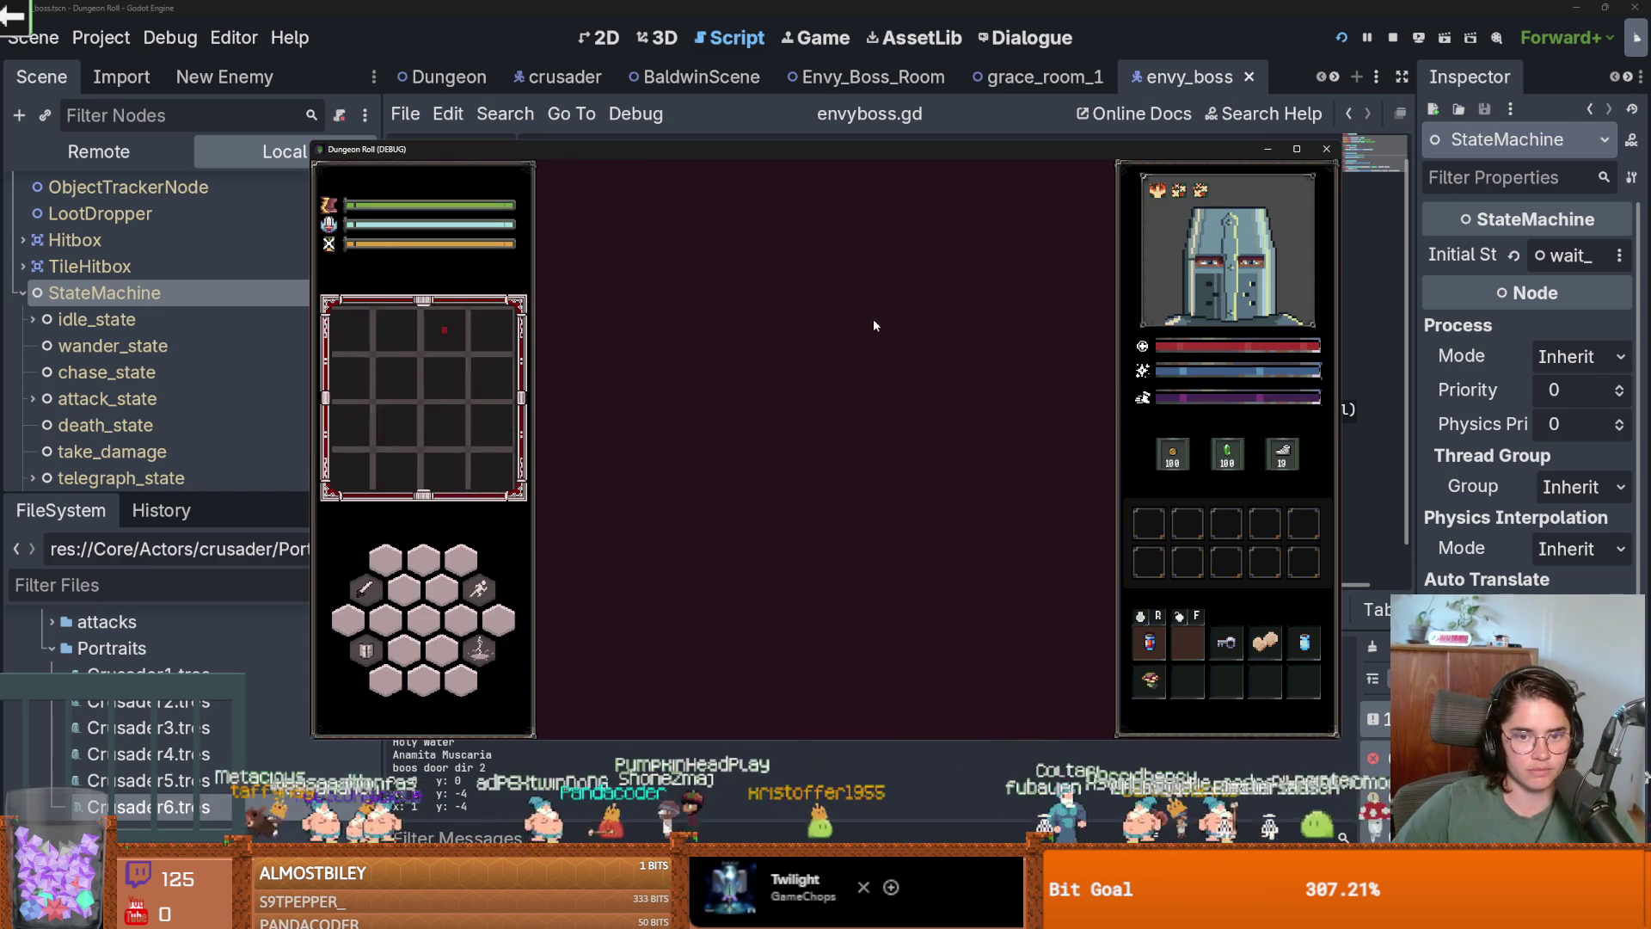
pyautogui.press('w')
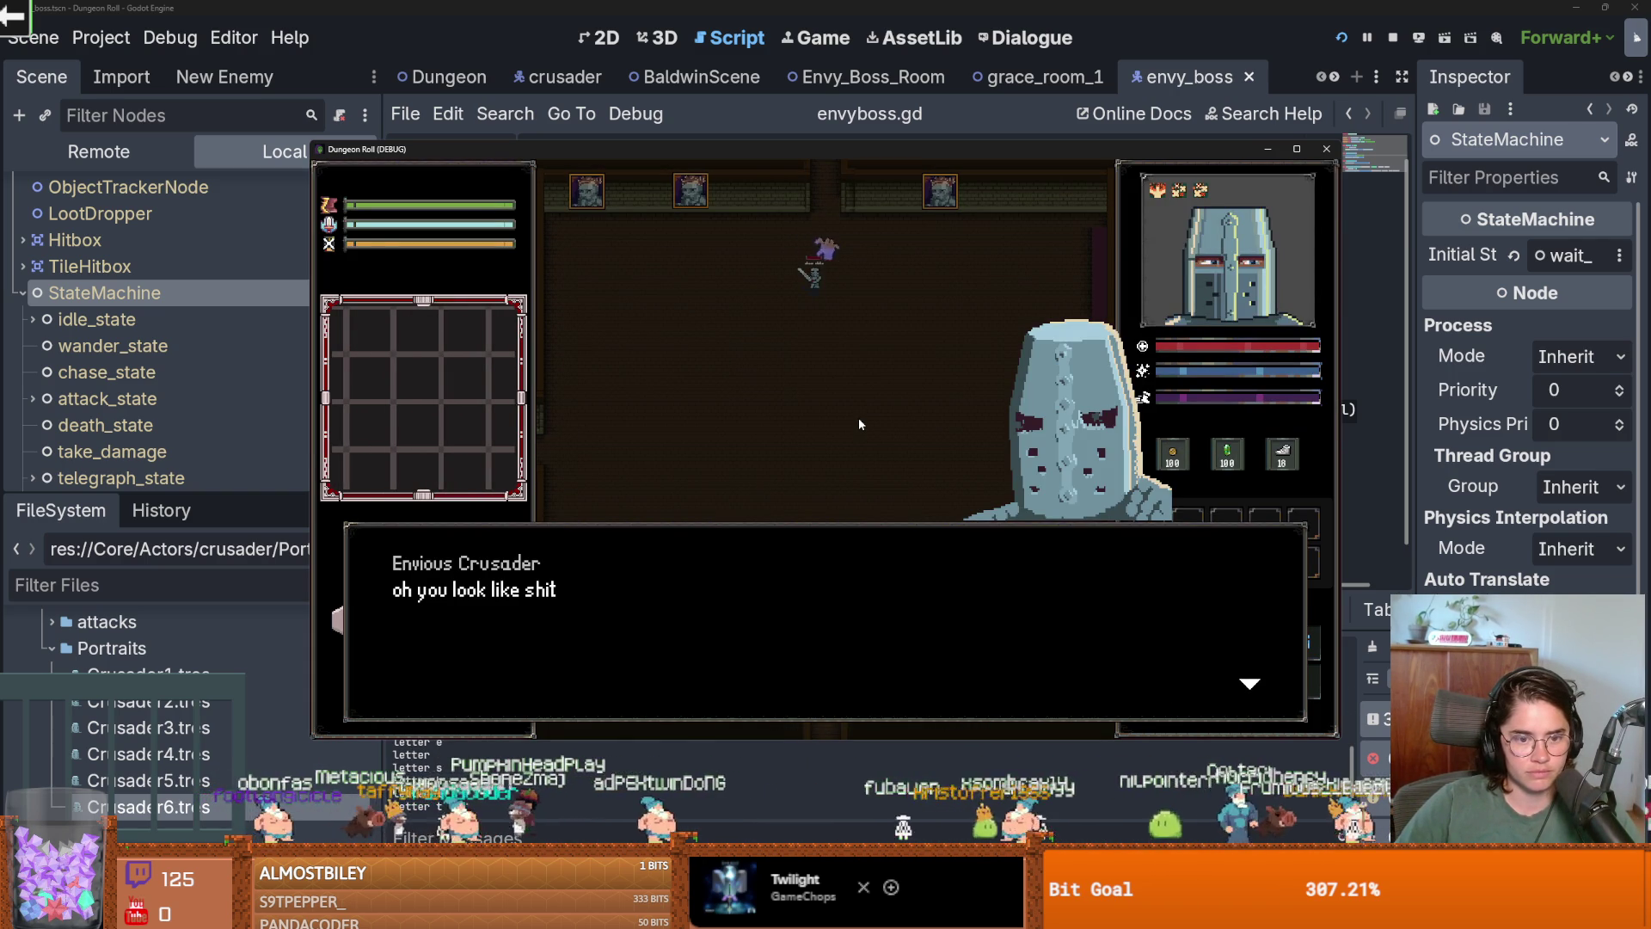
pyautogui.click(807, 570)
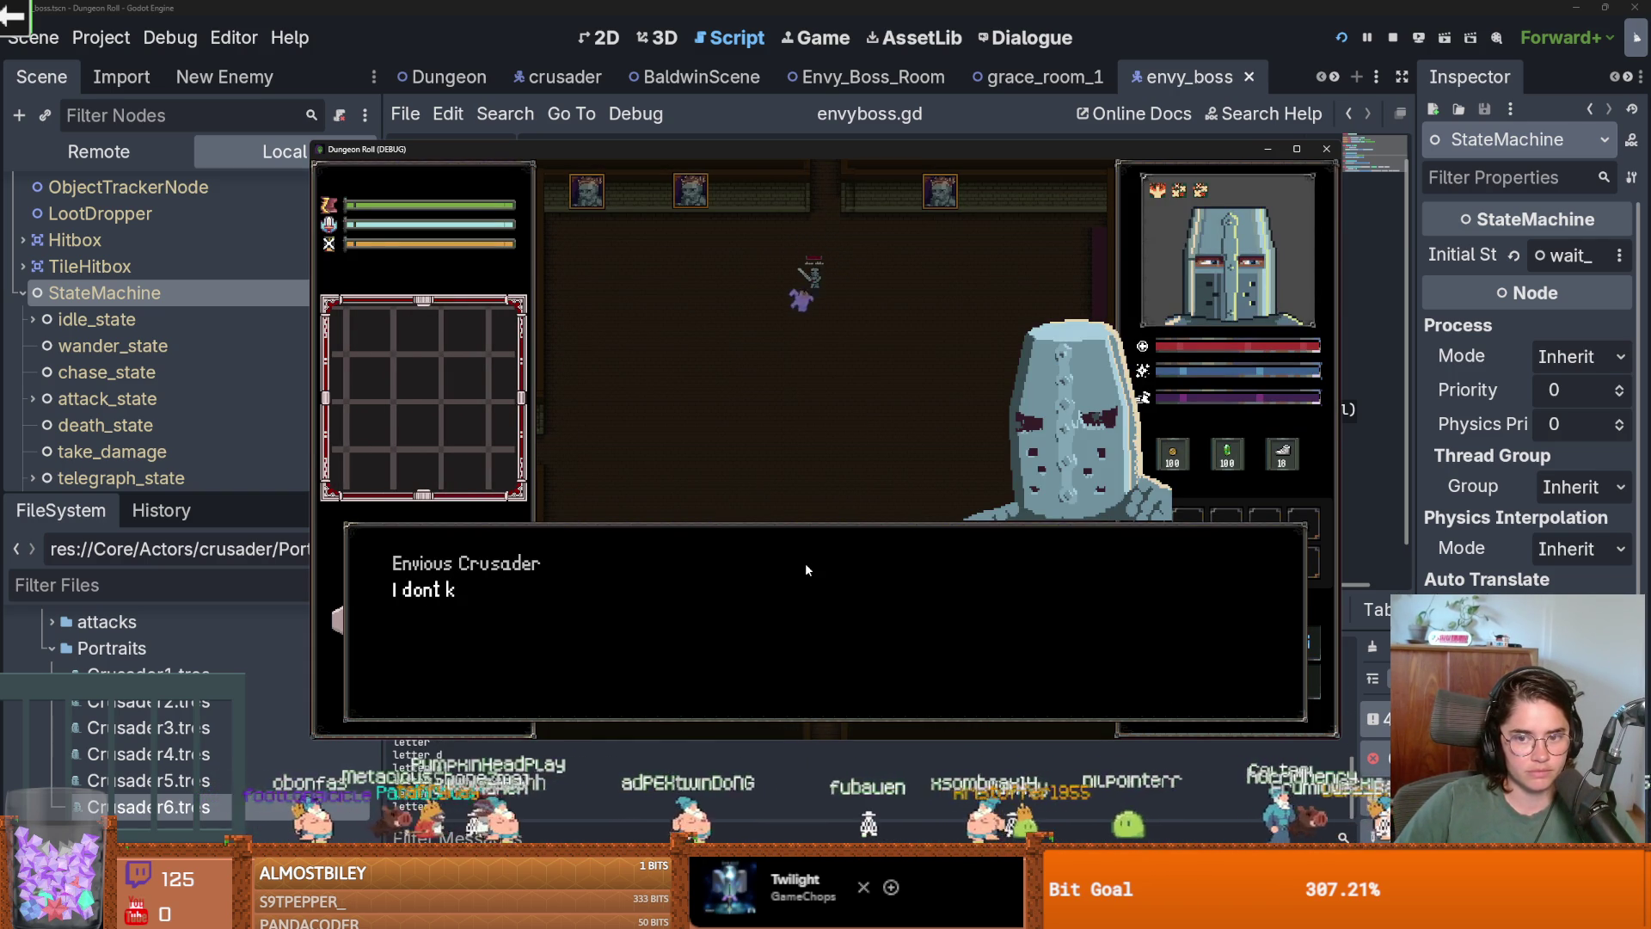
pyautogui.click(833, 625)
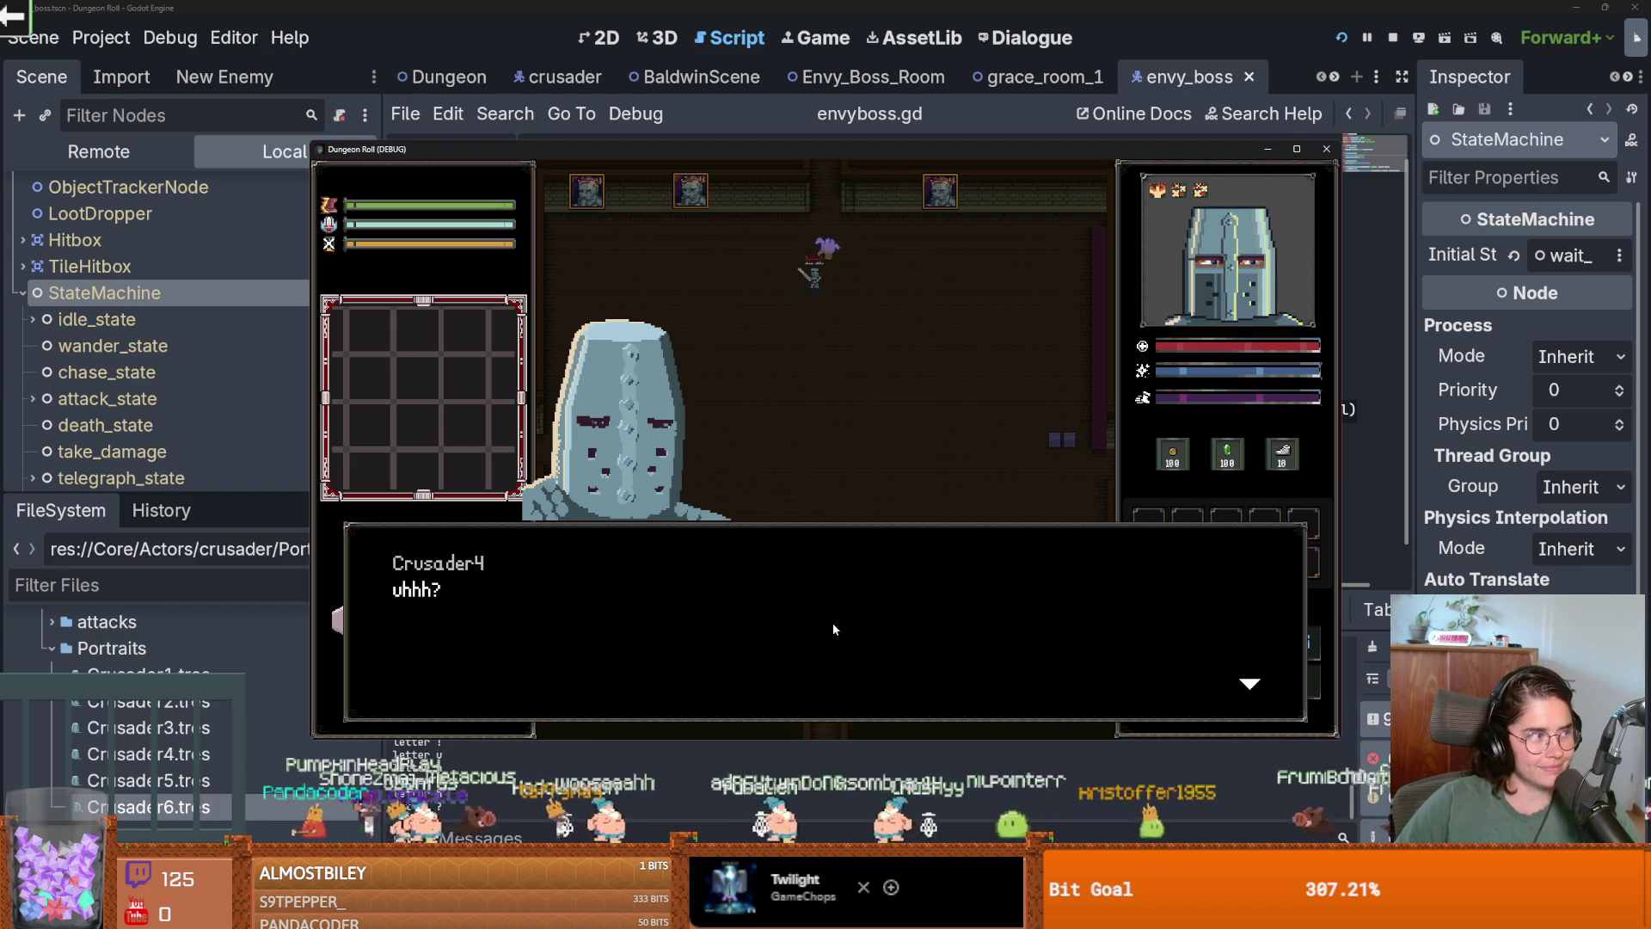
pyautogui.click(833, 625)
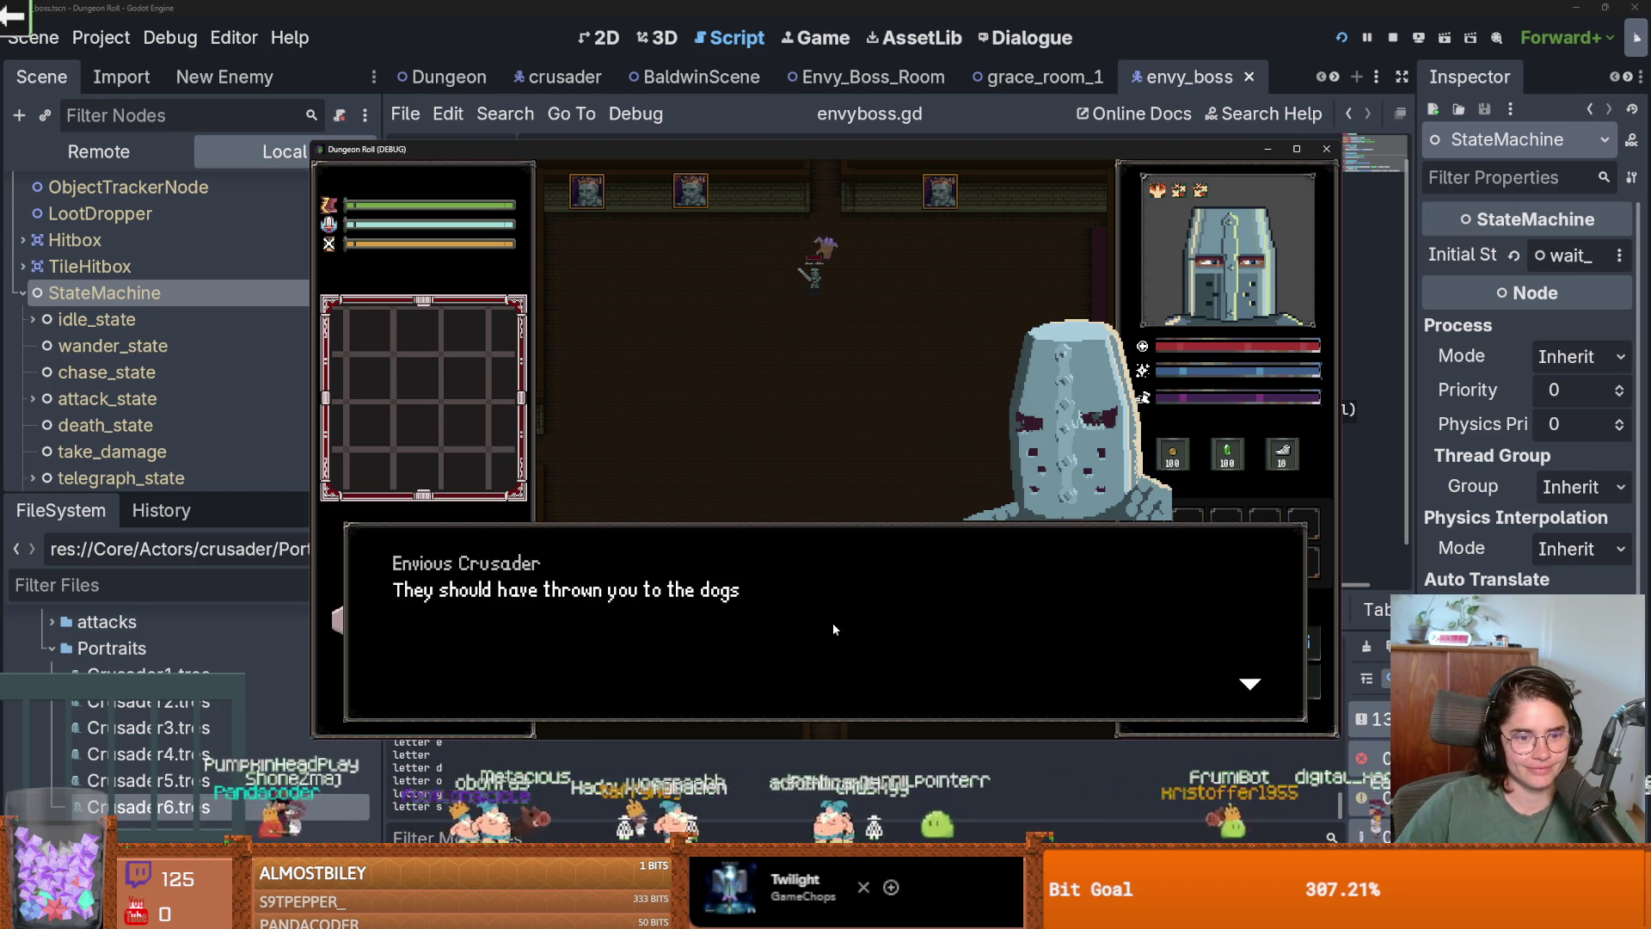
pyautogui.click(832, 629)
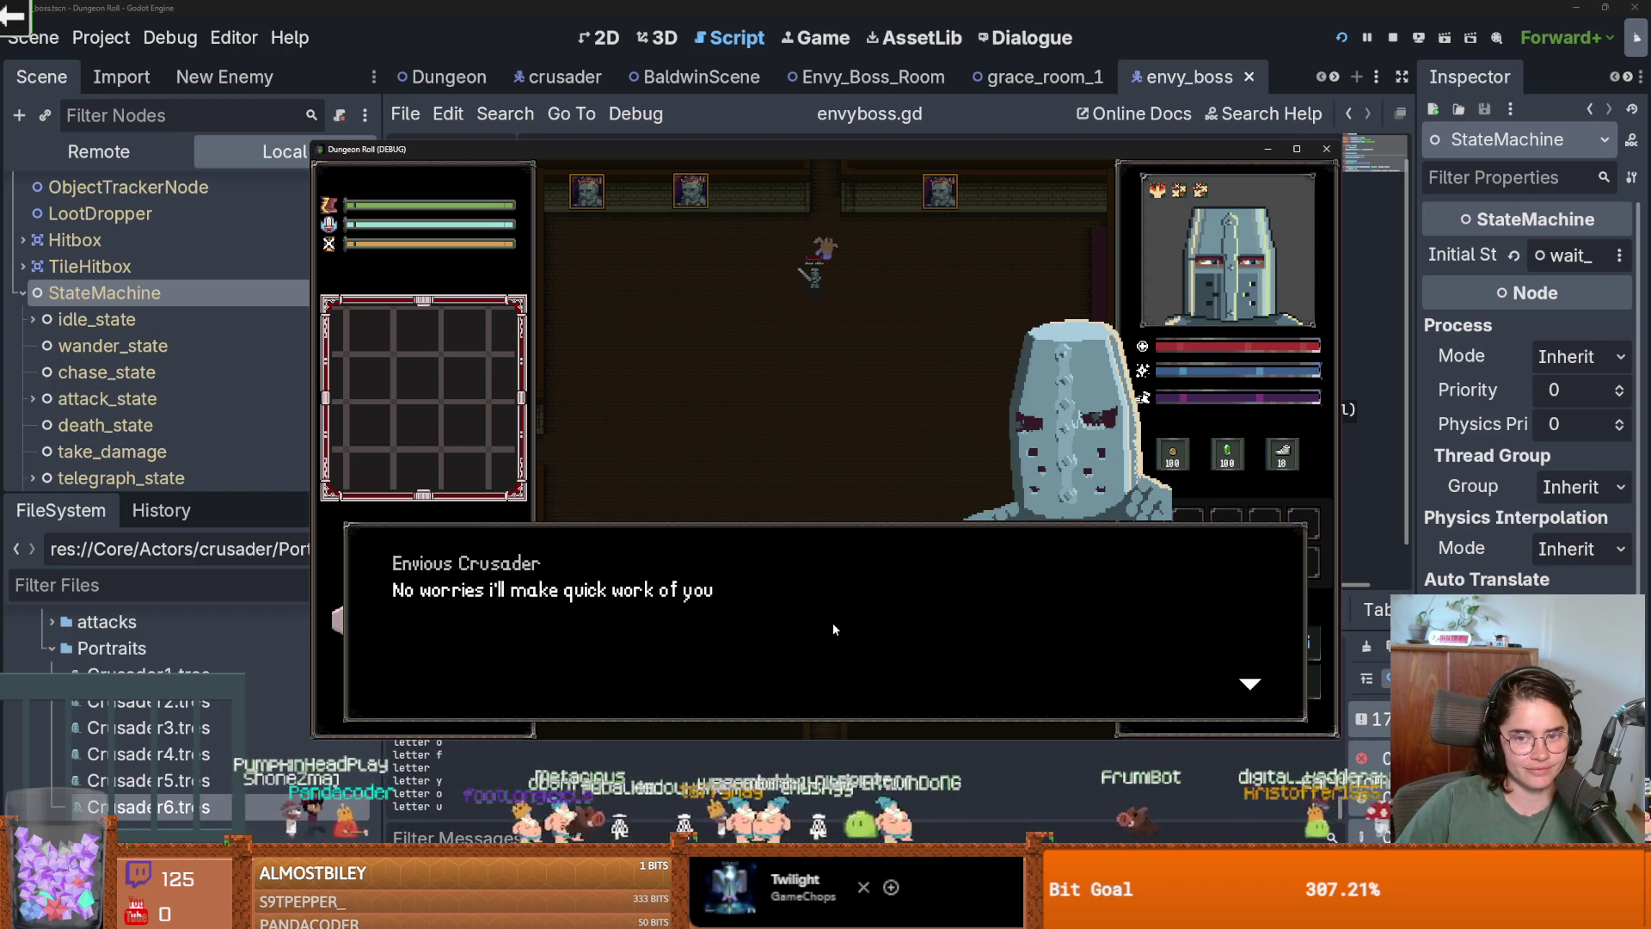
pyautogui.click(834, 629)
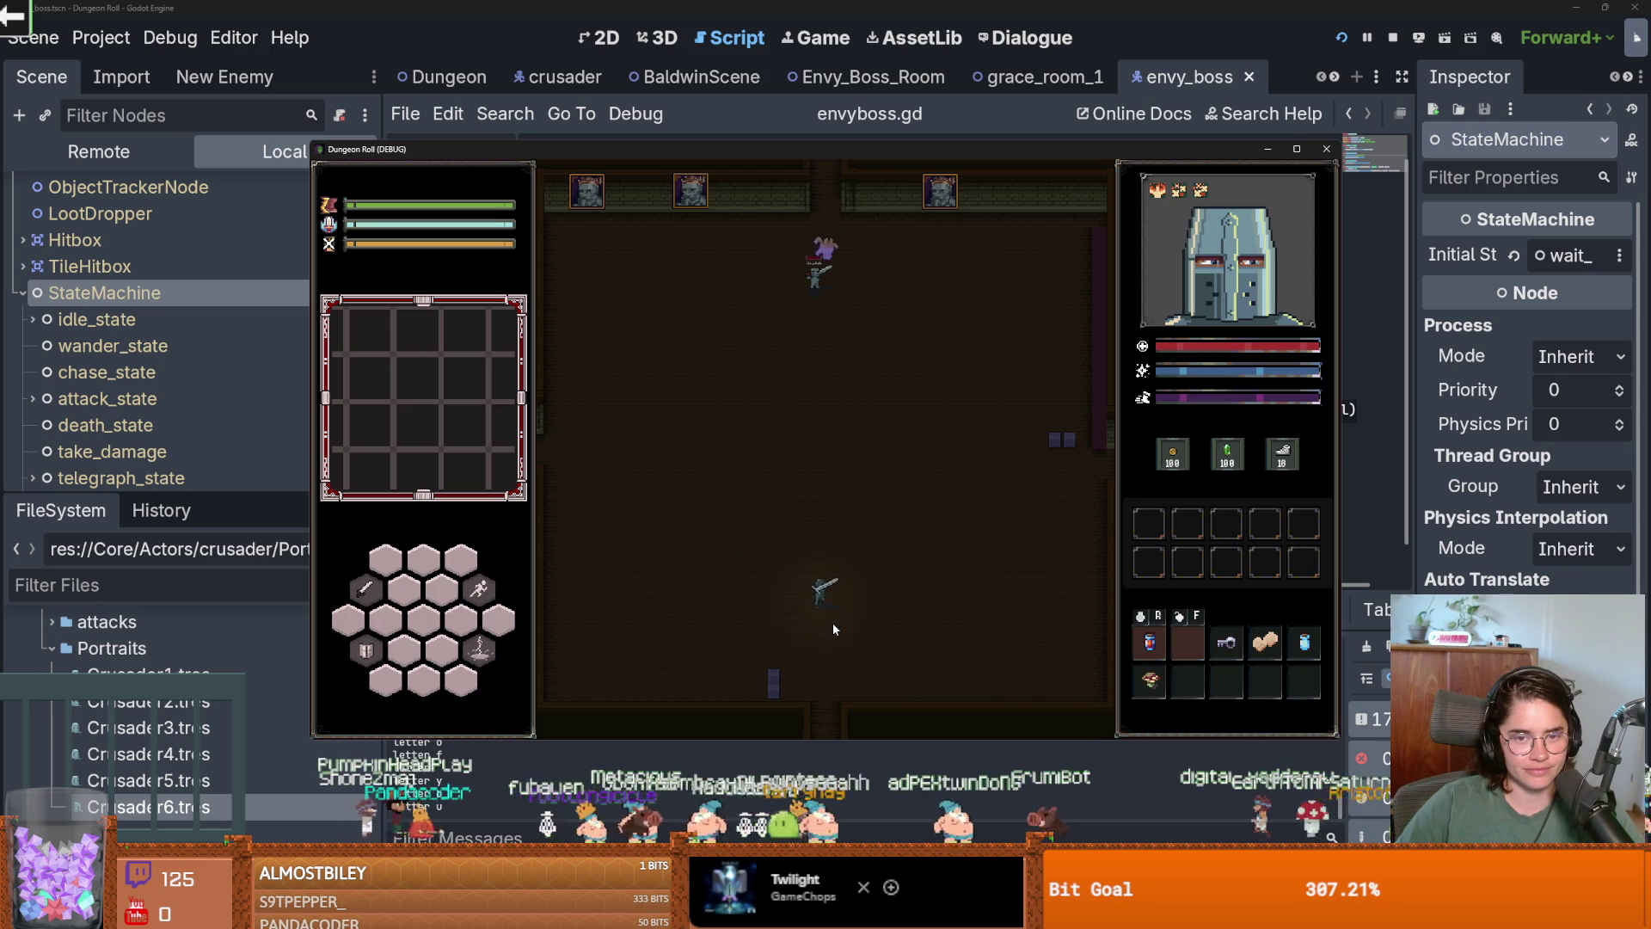
# Maximize the game window, move the knight up-right, then close the game
pyautogui.click(1293, 149)
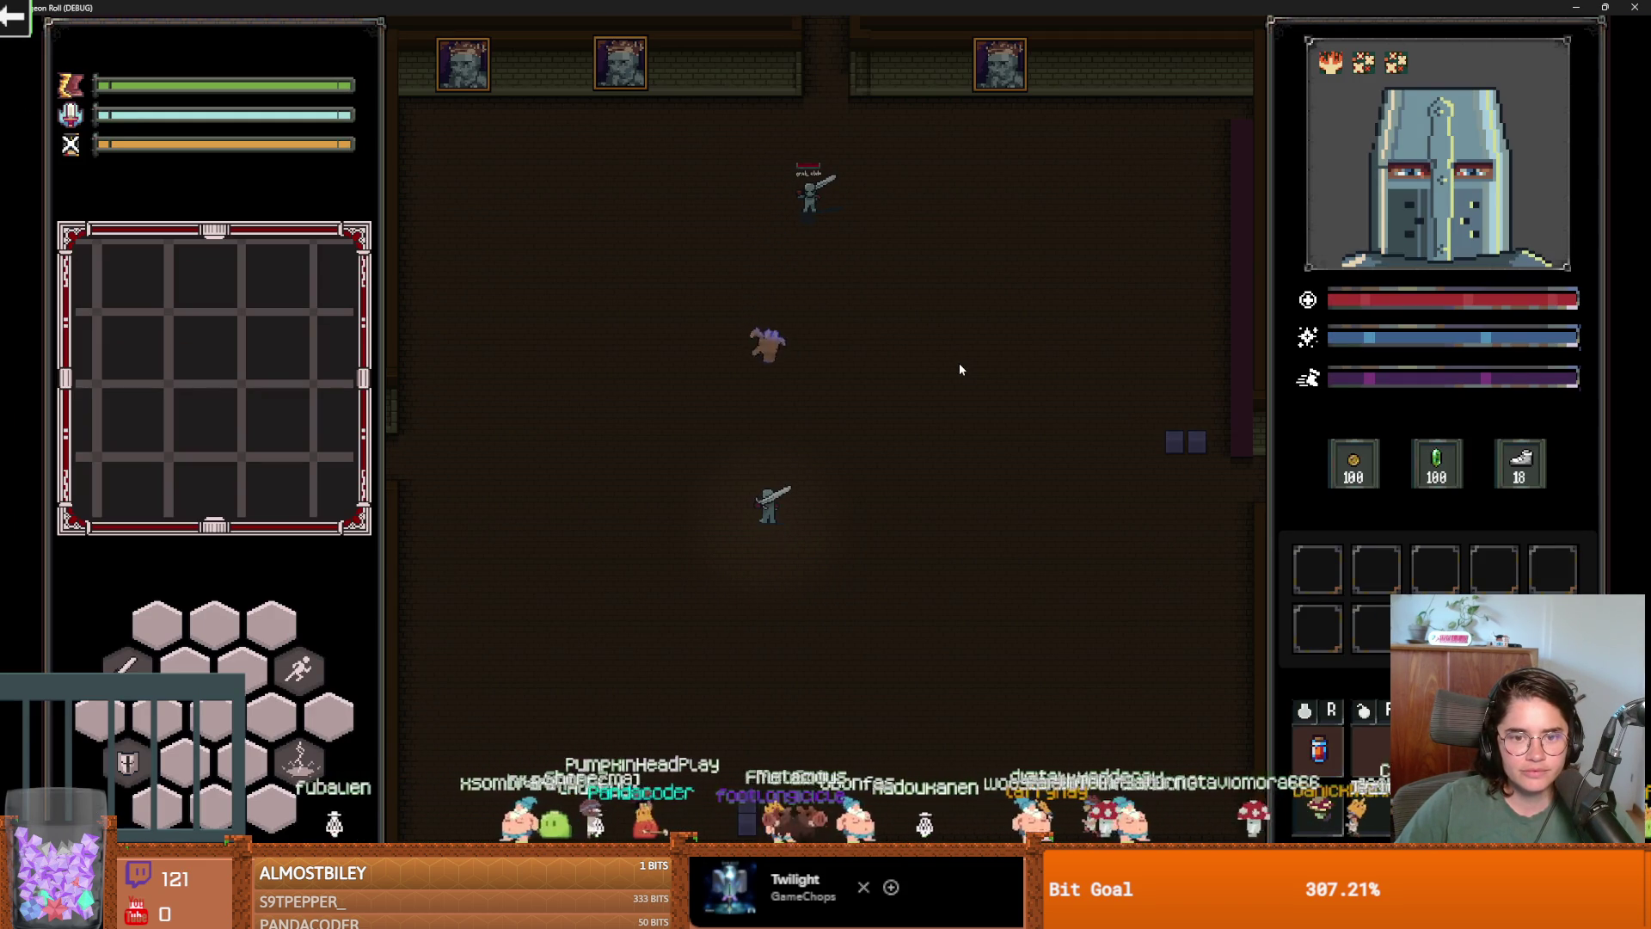
pyautogui.hotkey('w', 'd')
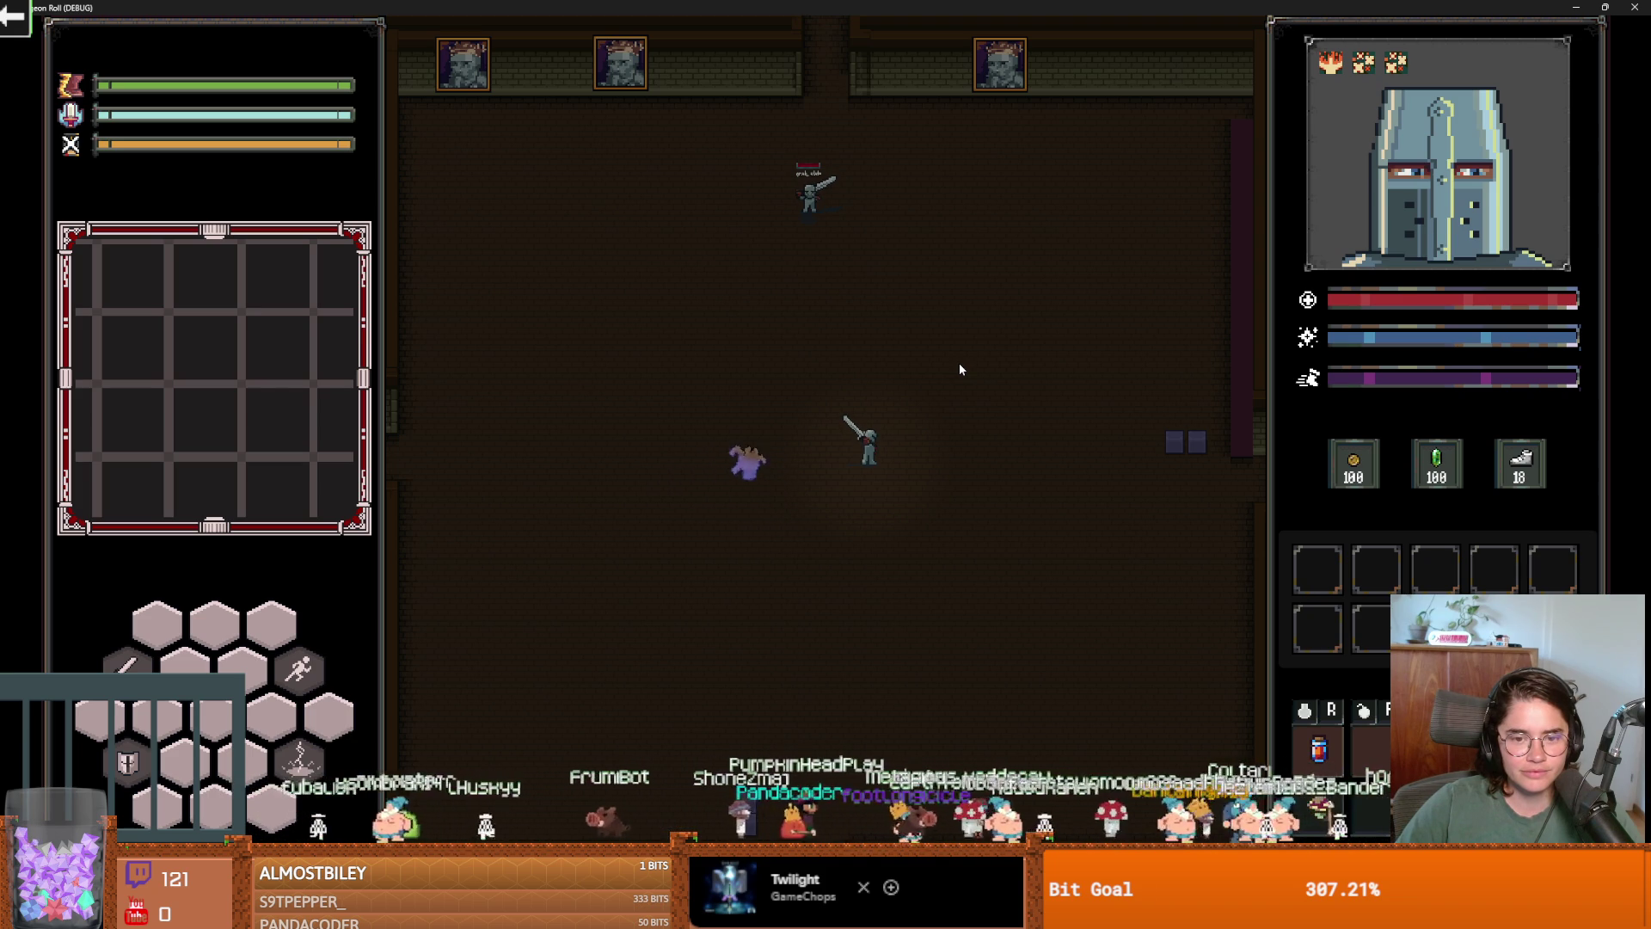
pyautogui.hotkey('alt', 'F4')
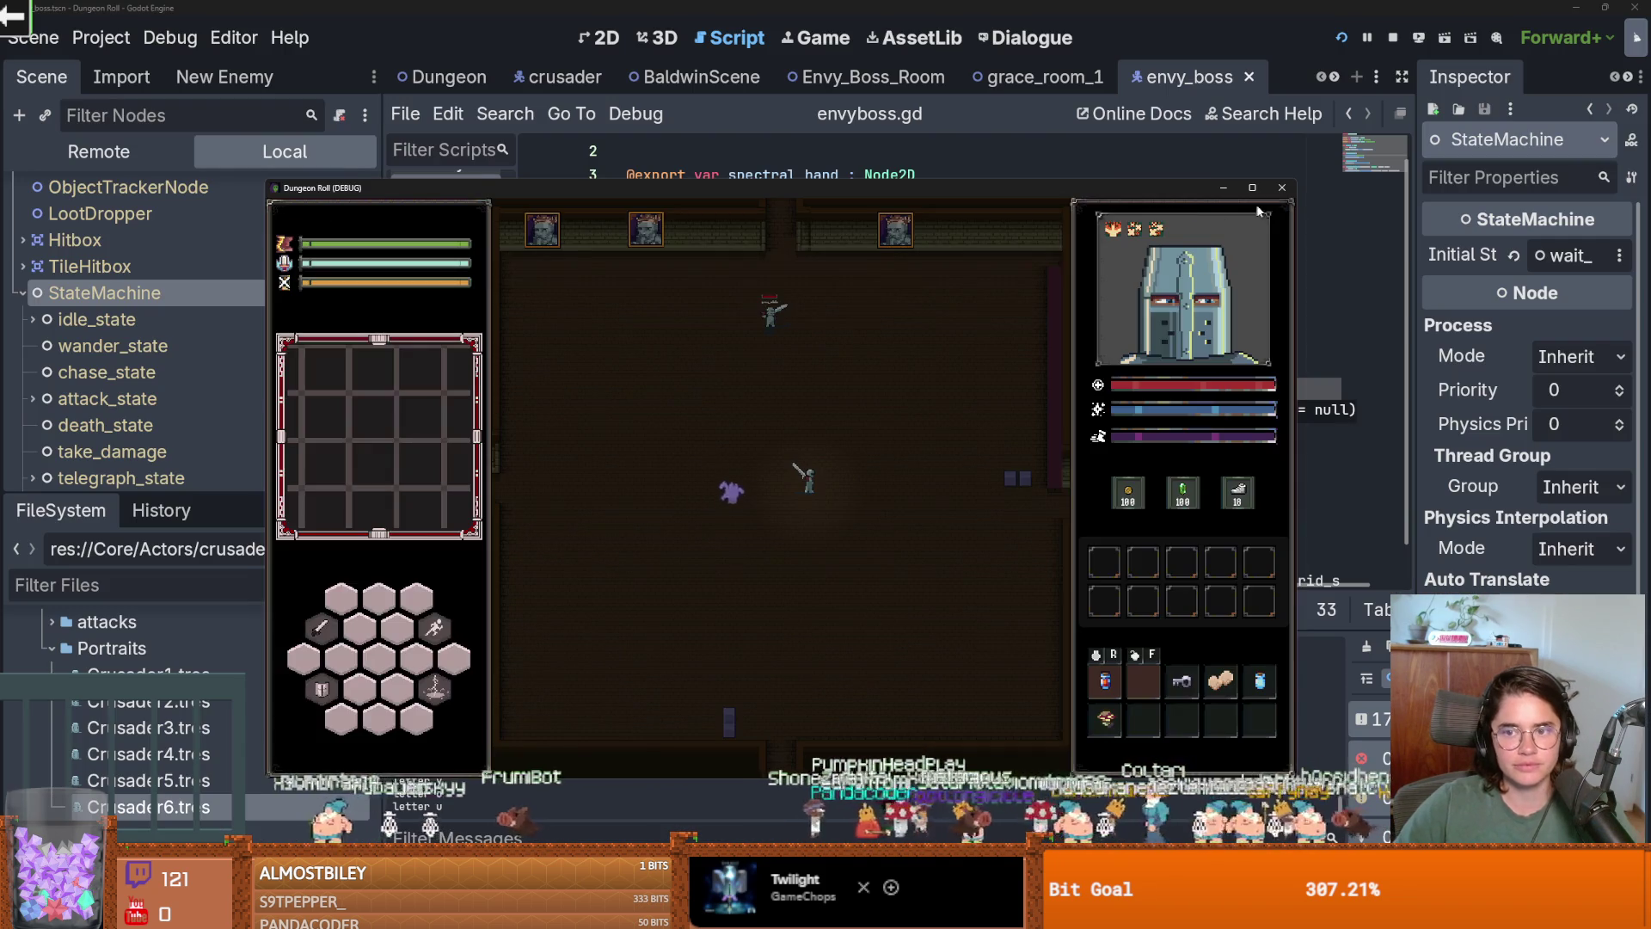
# Save, then add idle_state.idle_timer.start() to on_start_fight
pyautogui.hotkey('ctrl', 's')
pyautogui.write('idle_state.idle_timer.start()')
pyautogui.press('Return')
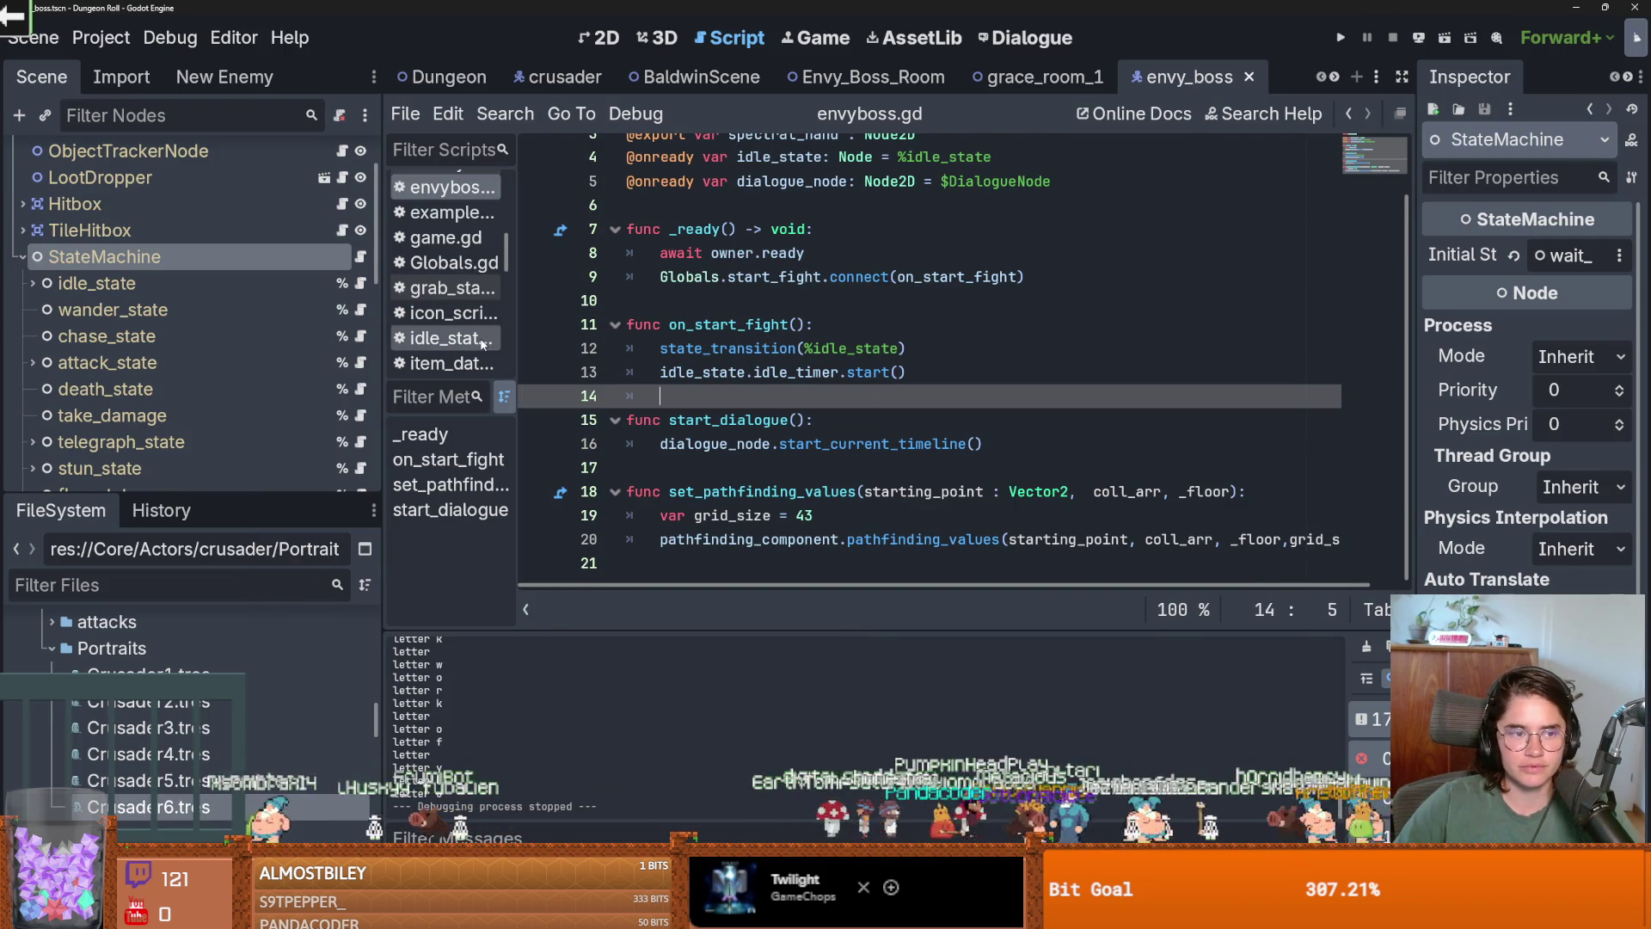
pyautogui.scroll(-2, 250, 387)
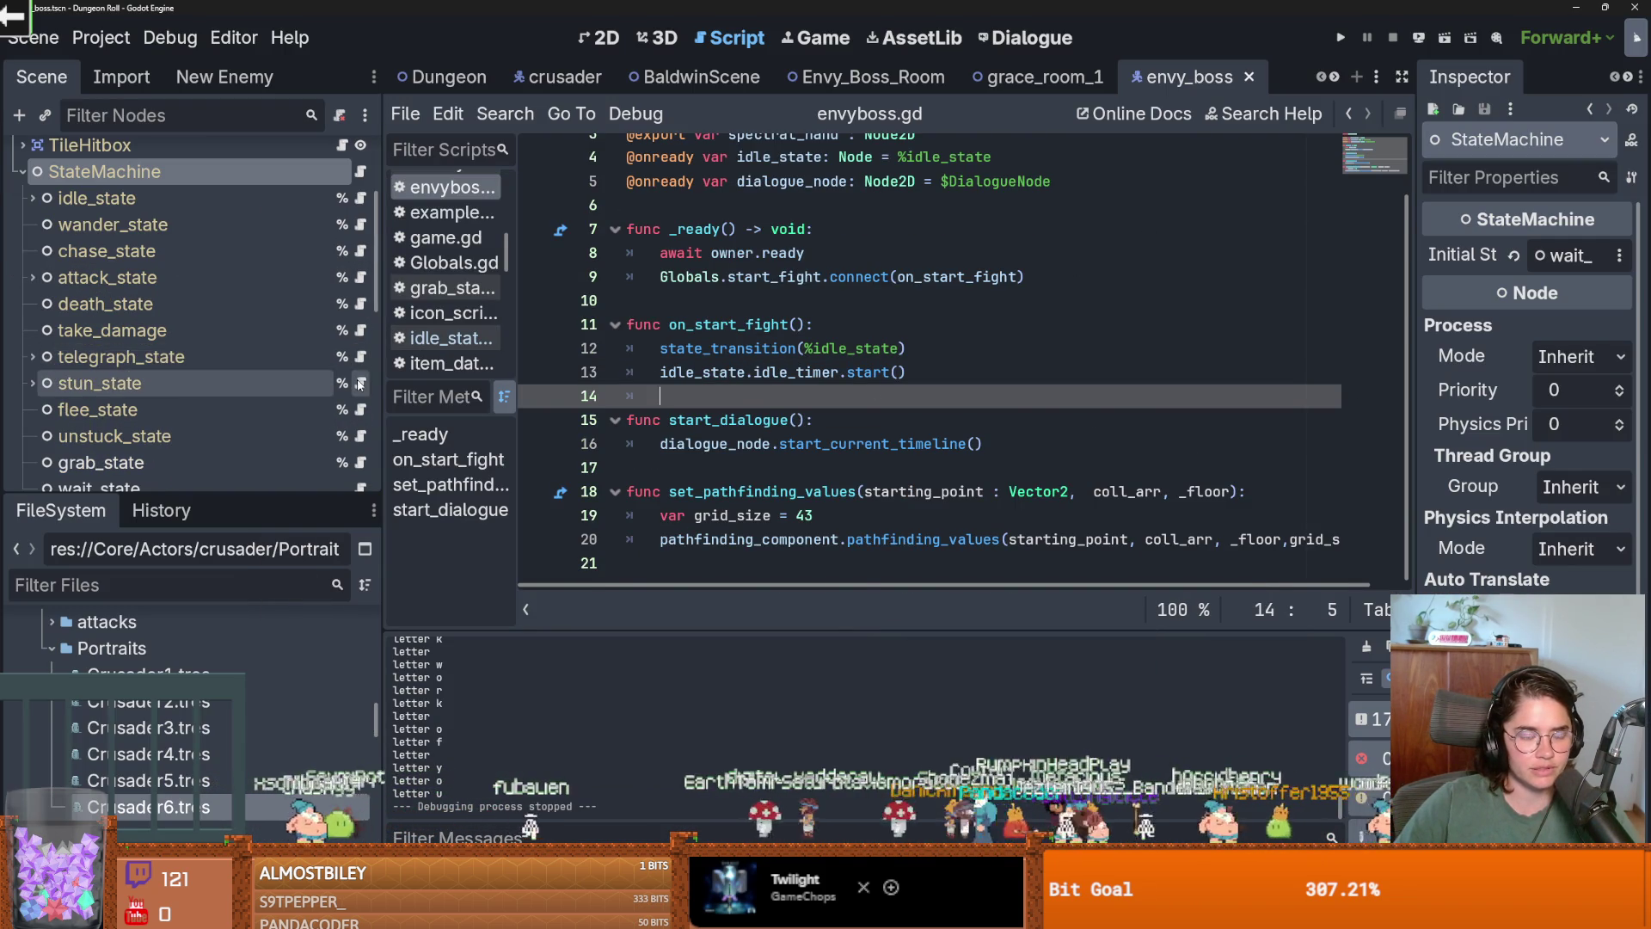
# Open grab_state.gd and widen the code area by narrowing the side docks
pyautogui.click(362, 357)
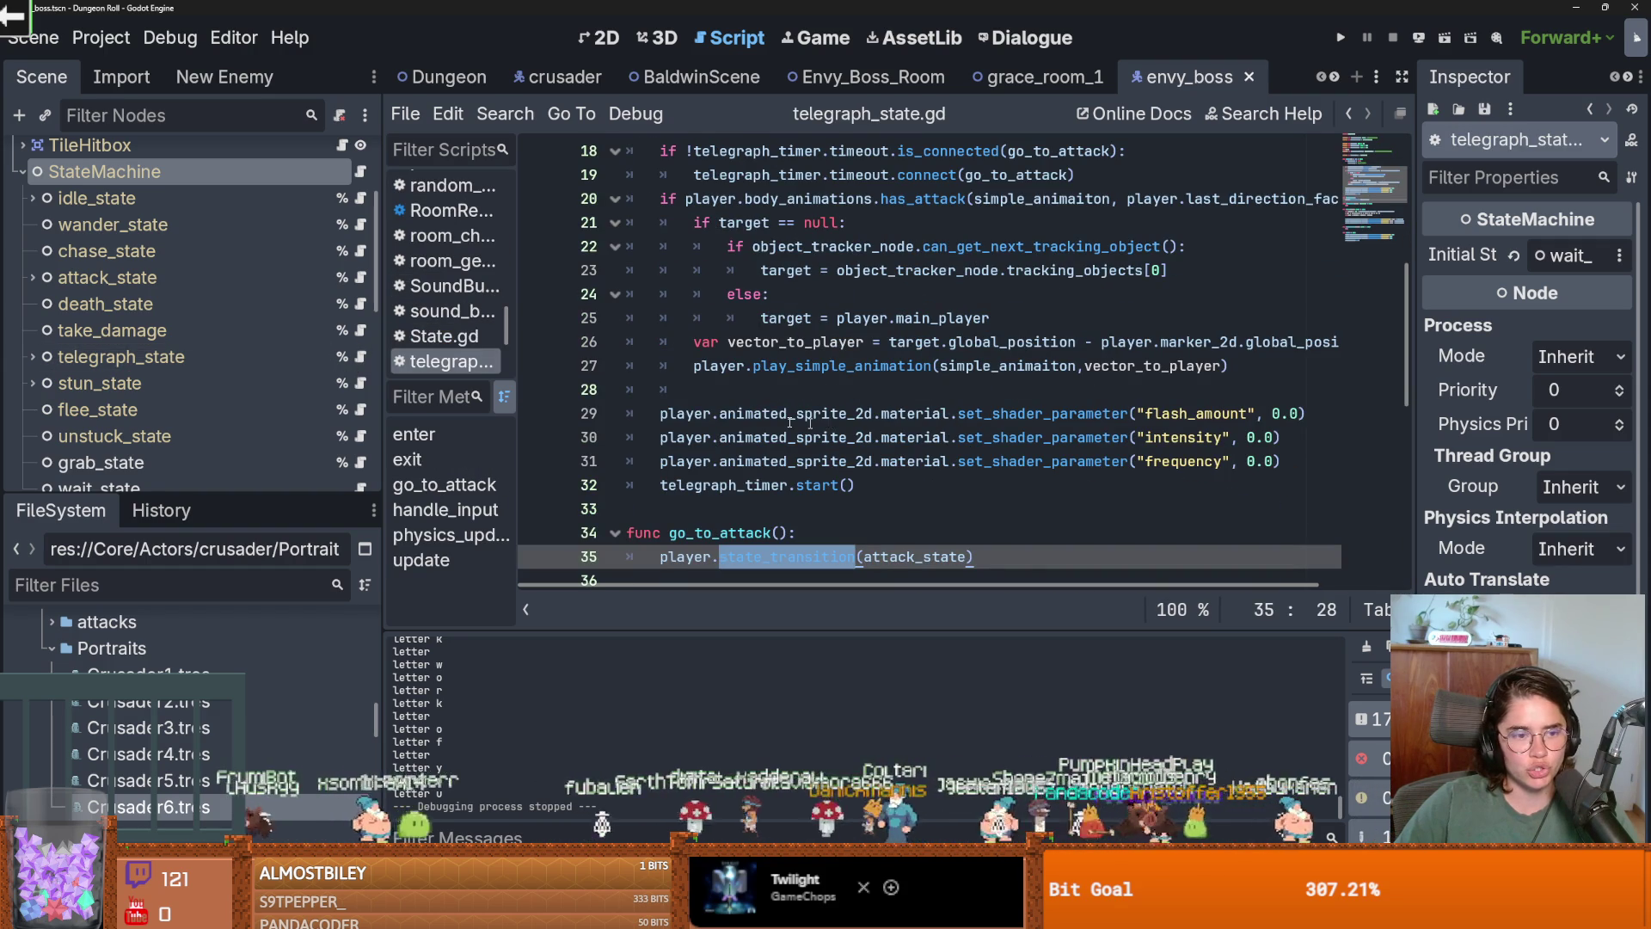
pyautogui.scroll(-1, 250, 404)
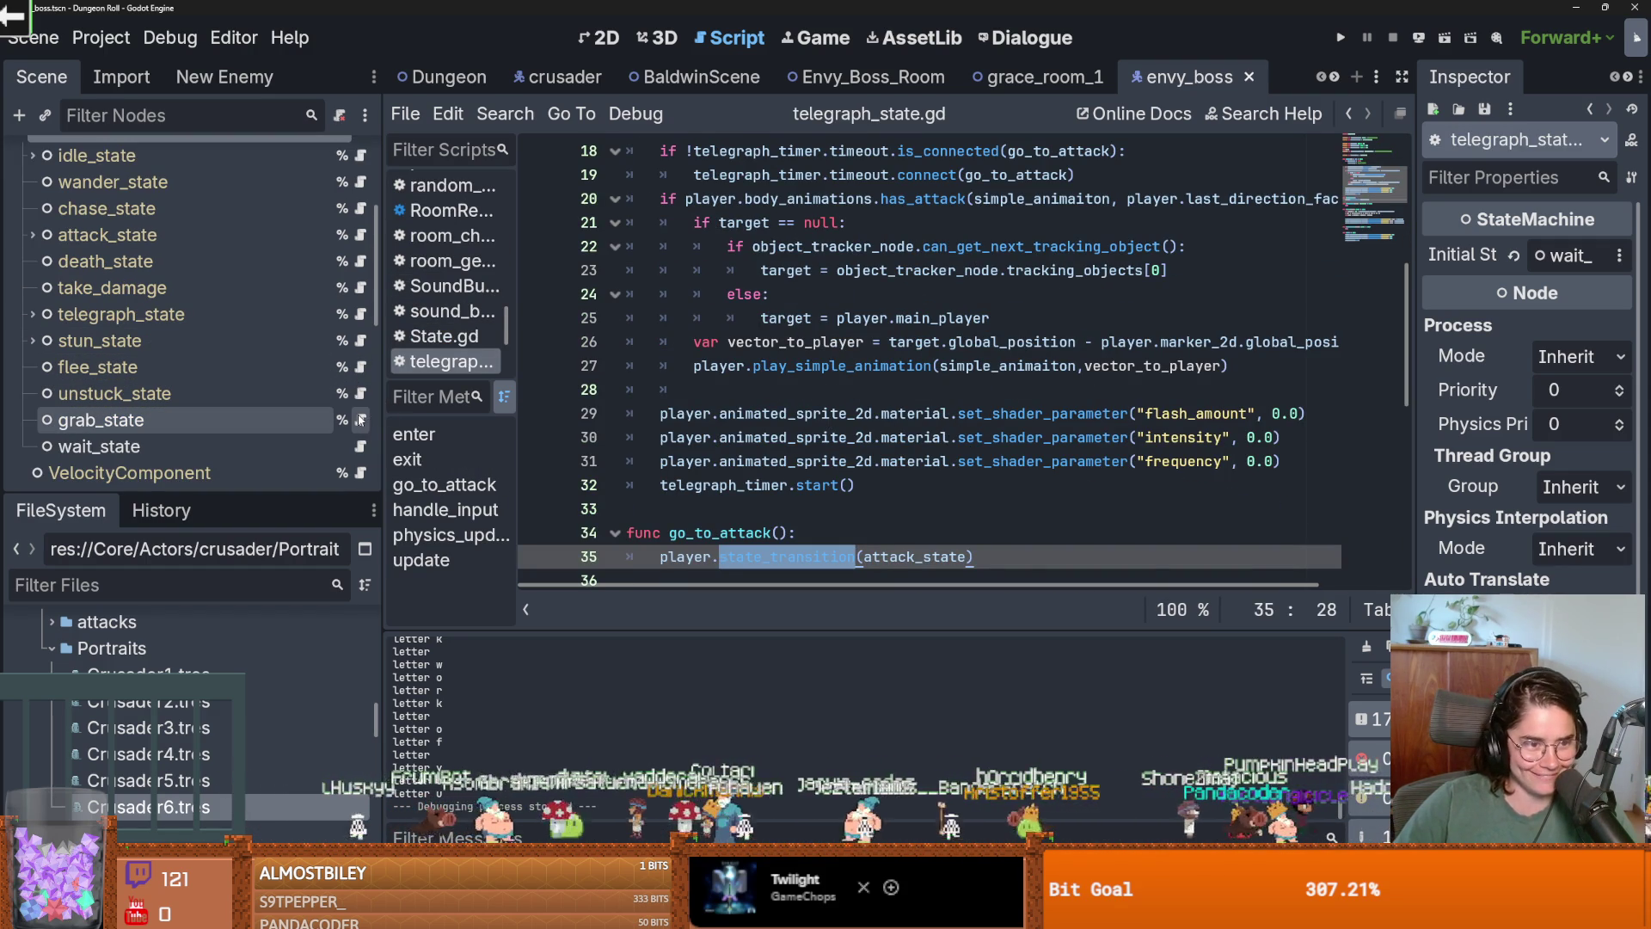
pyautogui.click(360, 419)
pyautogui.moveTo(1417, 477); pyautogui.dragTo(1468, 335)
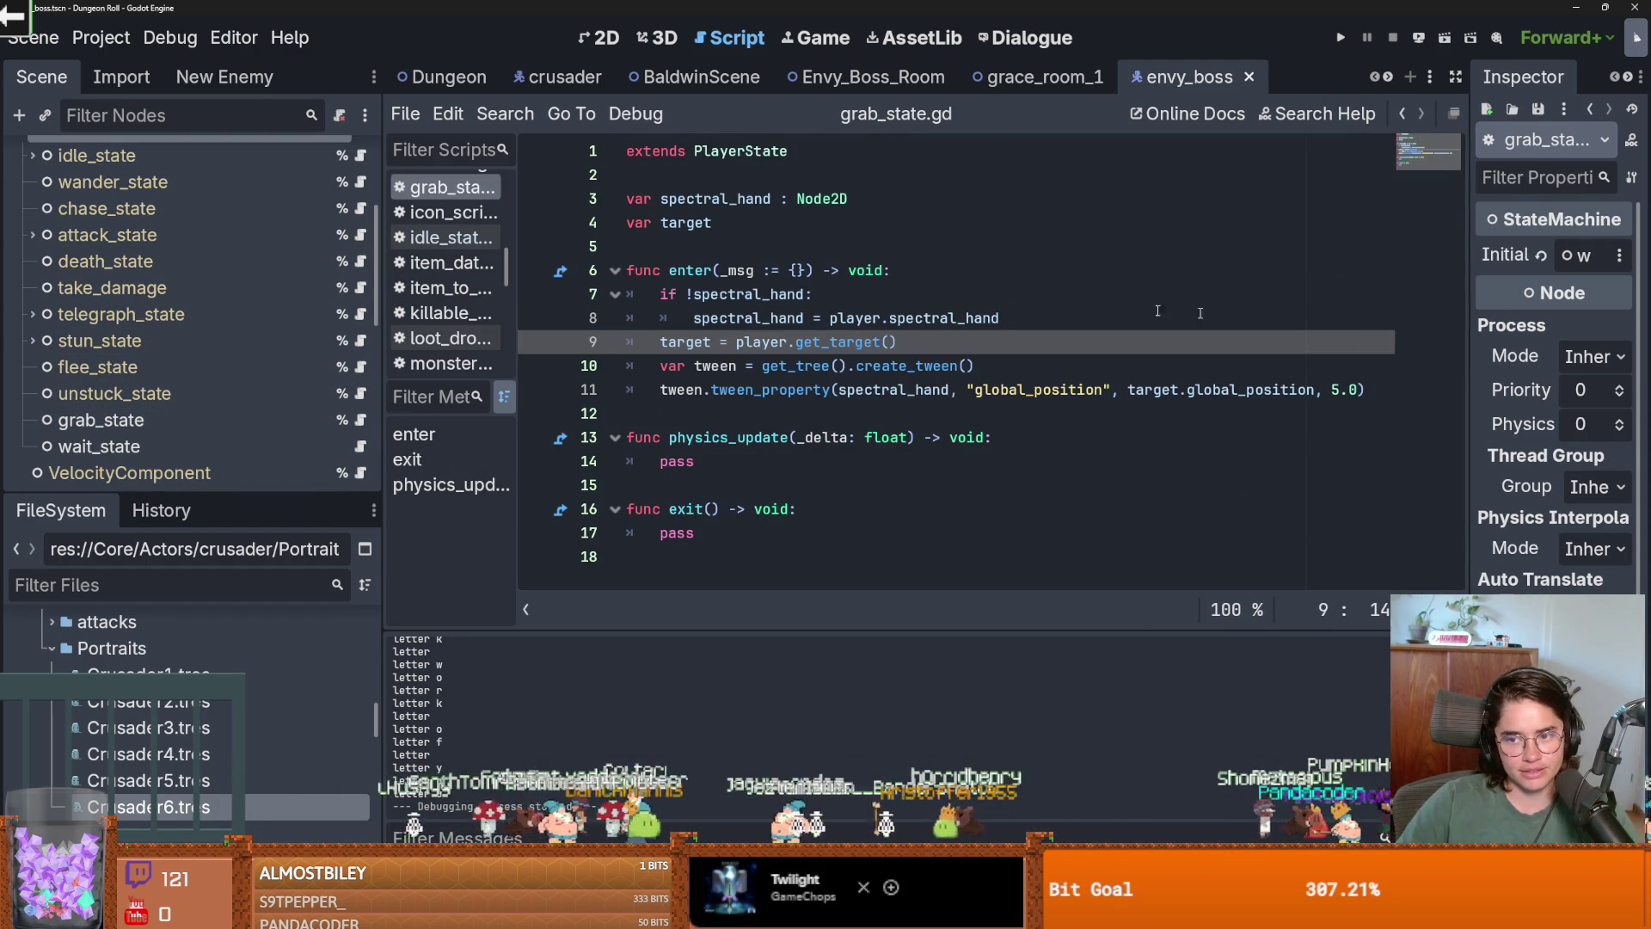
pyautogui.moveTo(384, 368); pyautogui.dragTo(218, 368)
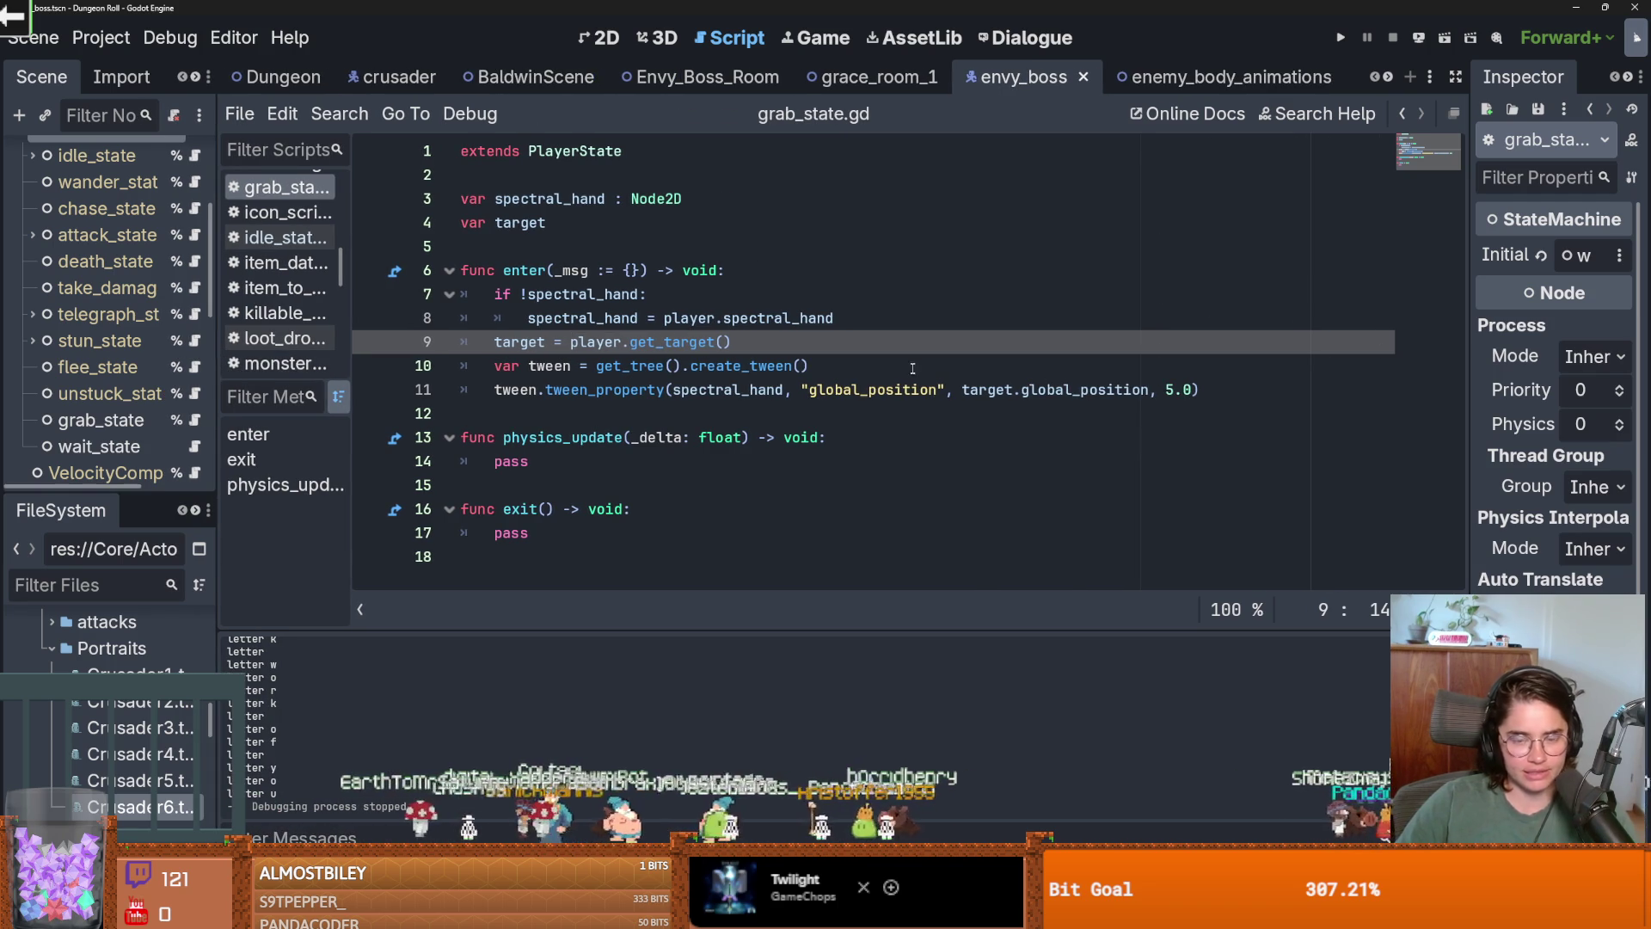
# Change the tween_property duration to the target's global_position from 5.0 to 1.0, save, and run the game
pyautogui.click(941, 390)
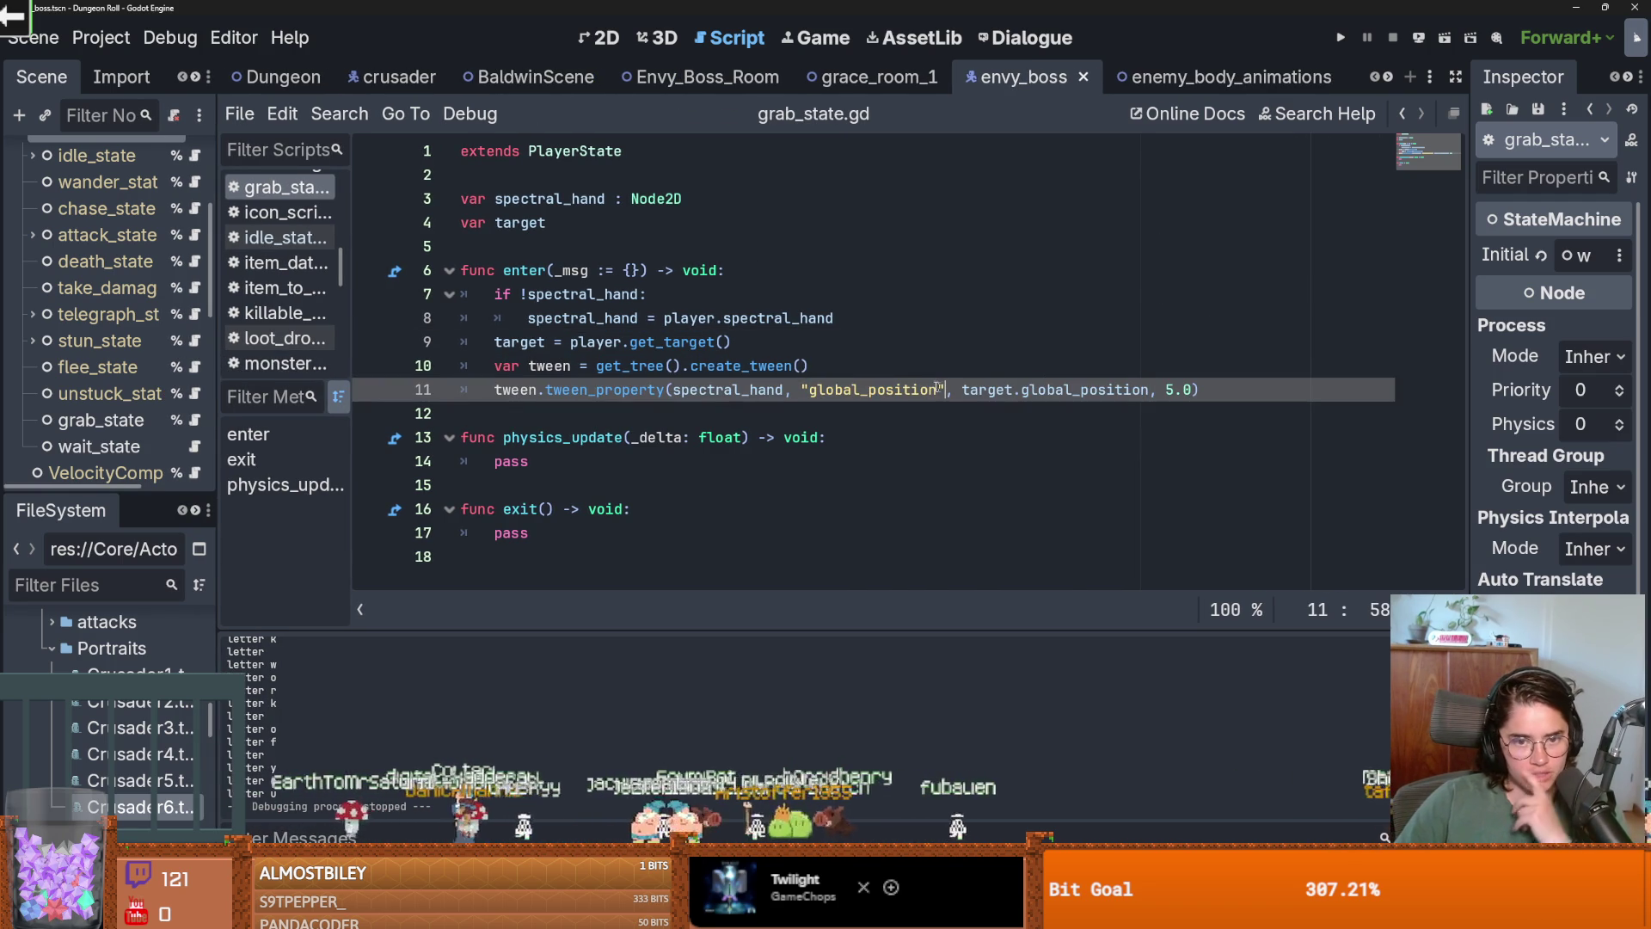
pyautogui.doubleClick(756, 390)
pyautogui.doubleClick(1063, 394)
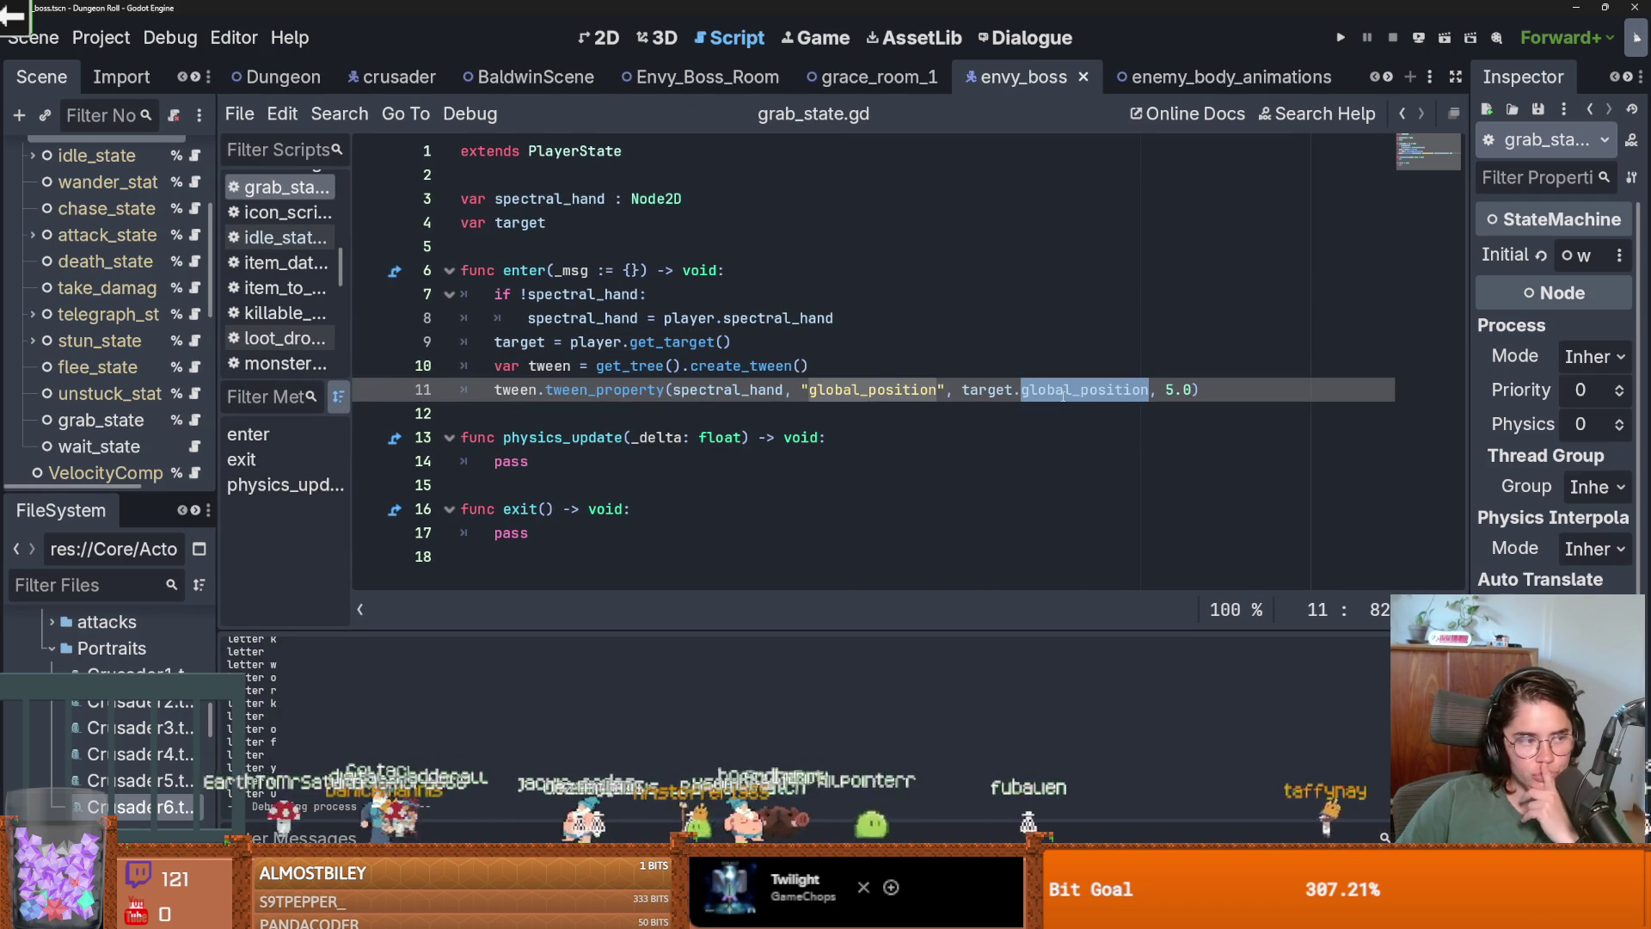
pyautogui.click(1194, 389)
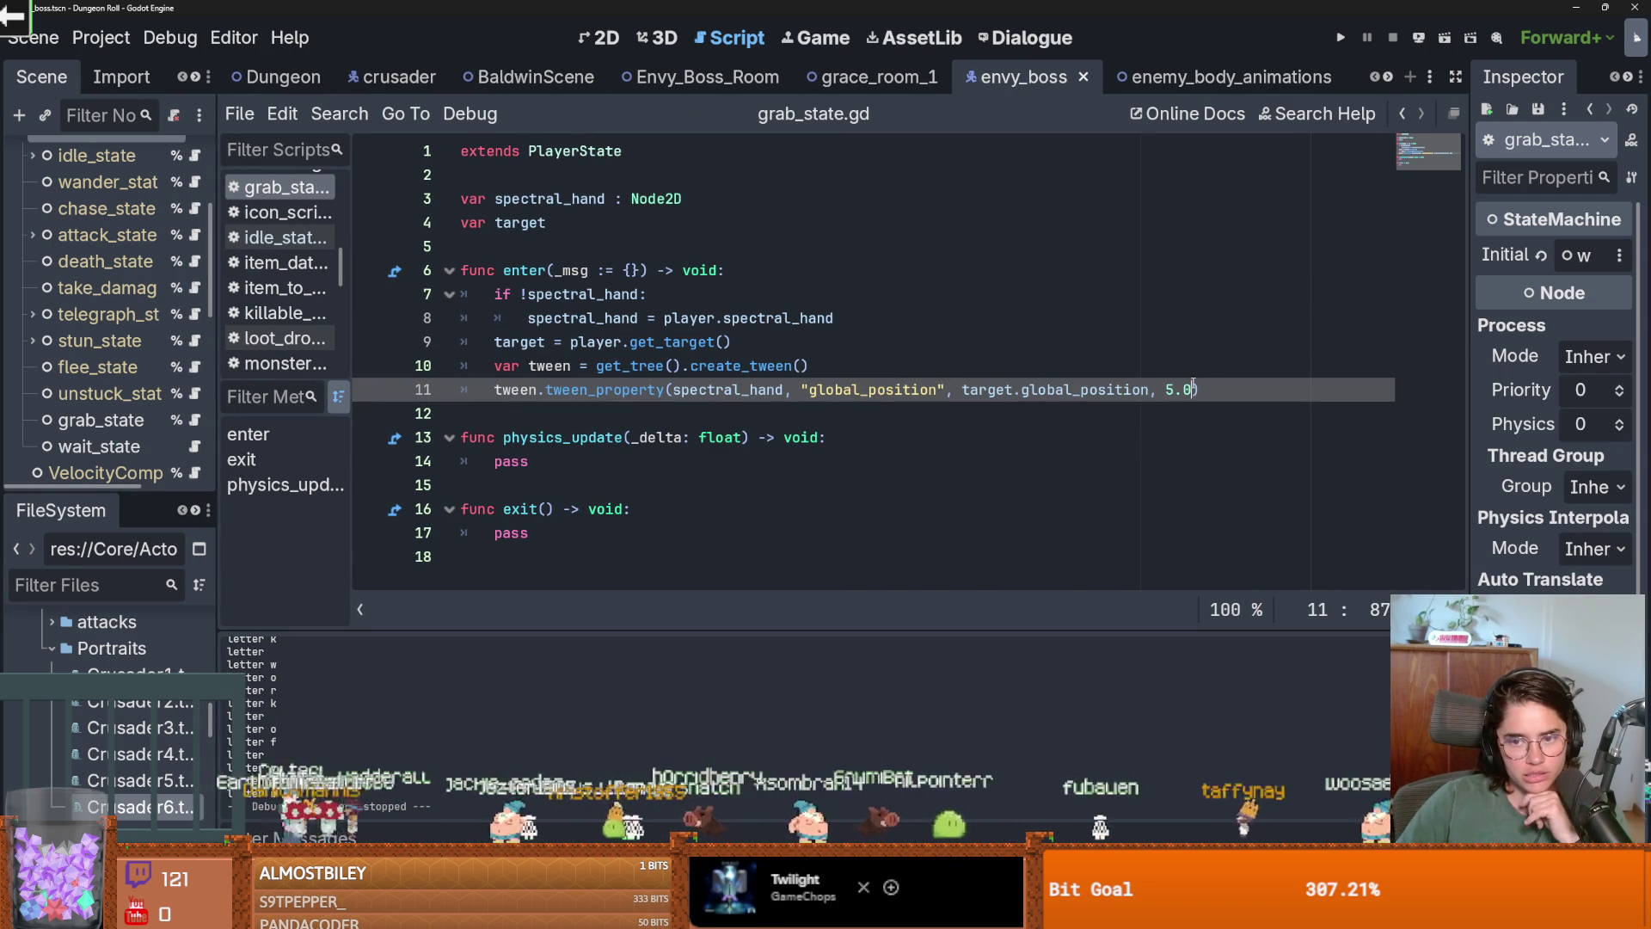
pyautogui.doubleClick(1056, 390)
pyautogui.click(1175, 390)
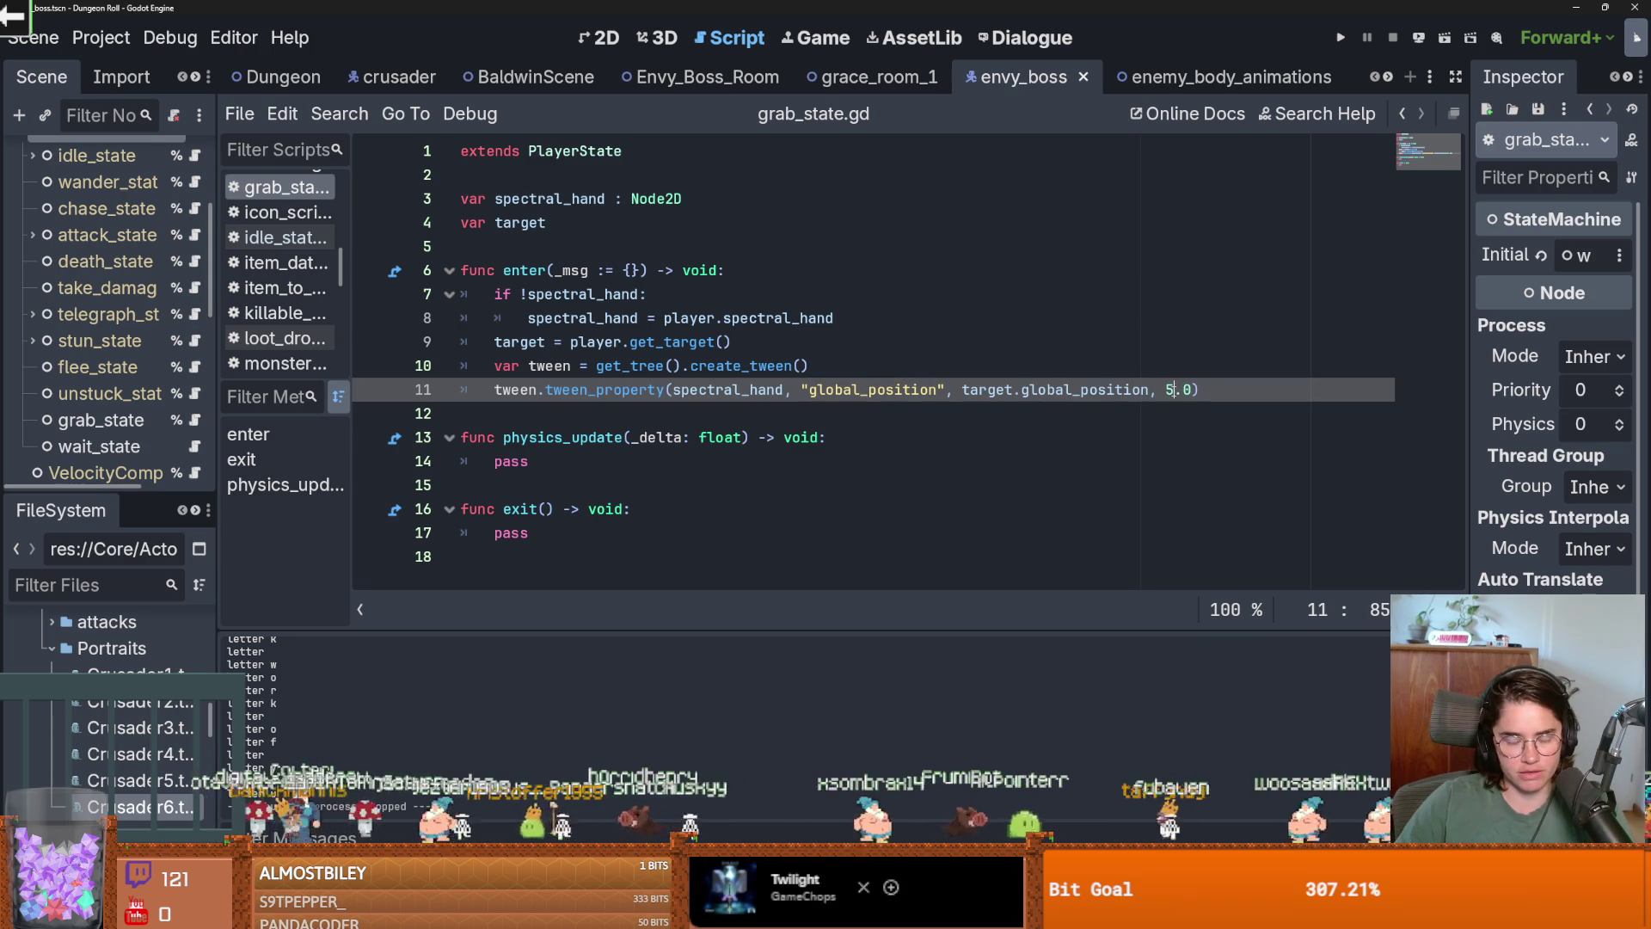
pyautogui.hotkey('ctrl', 's')
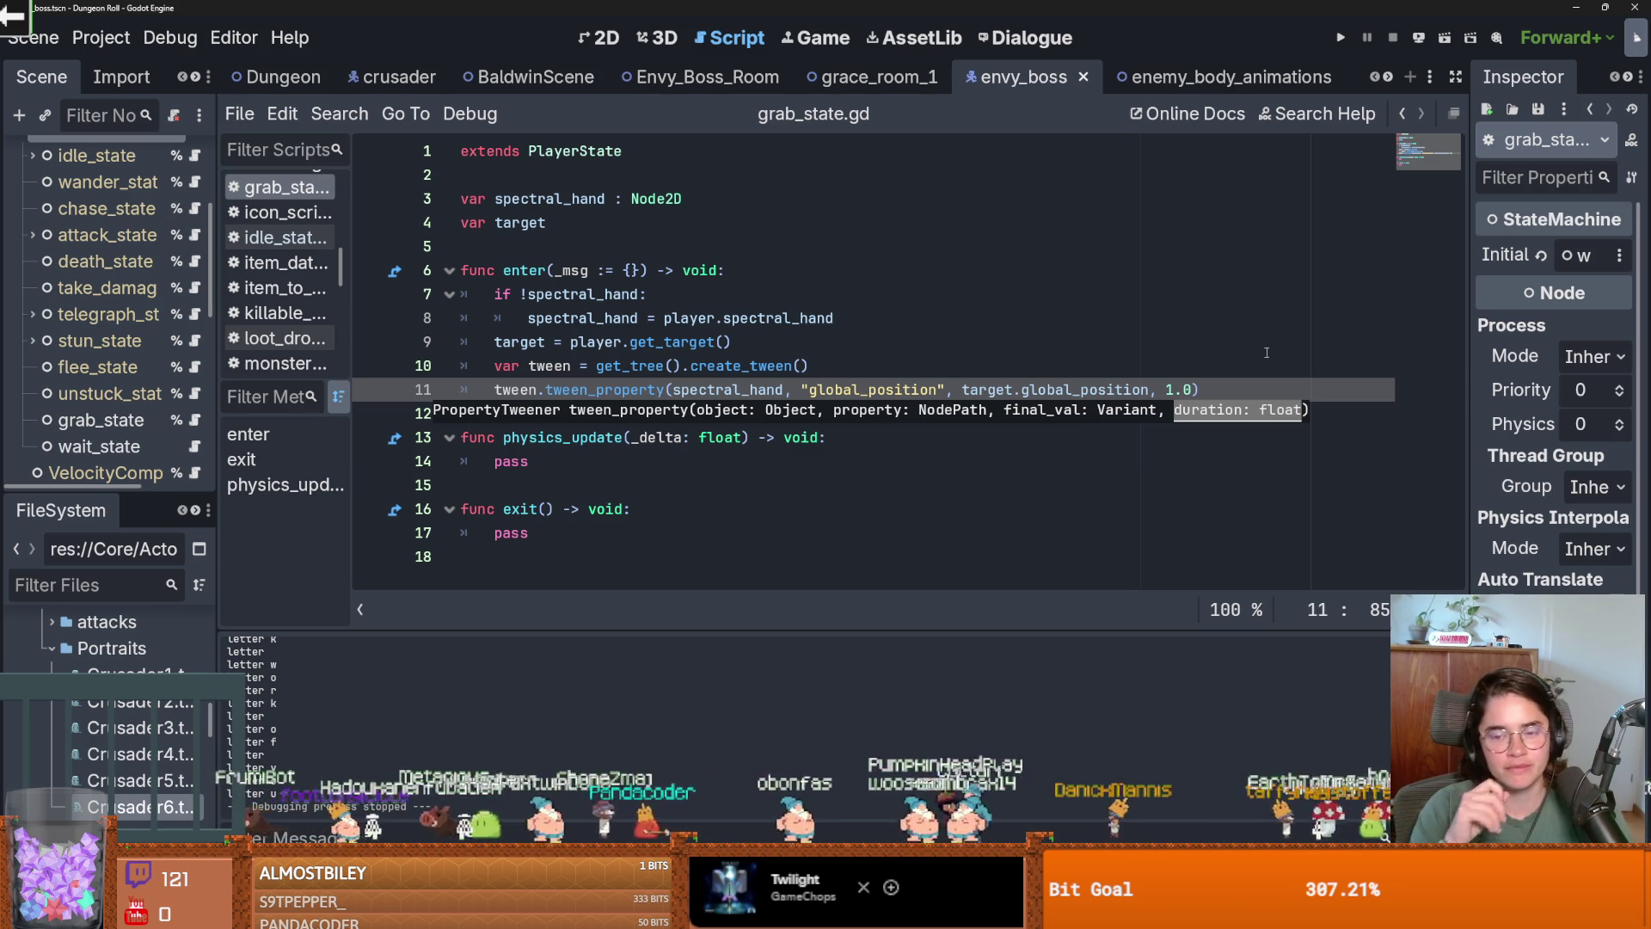
pyautogui.press('F5')
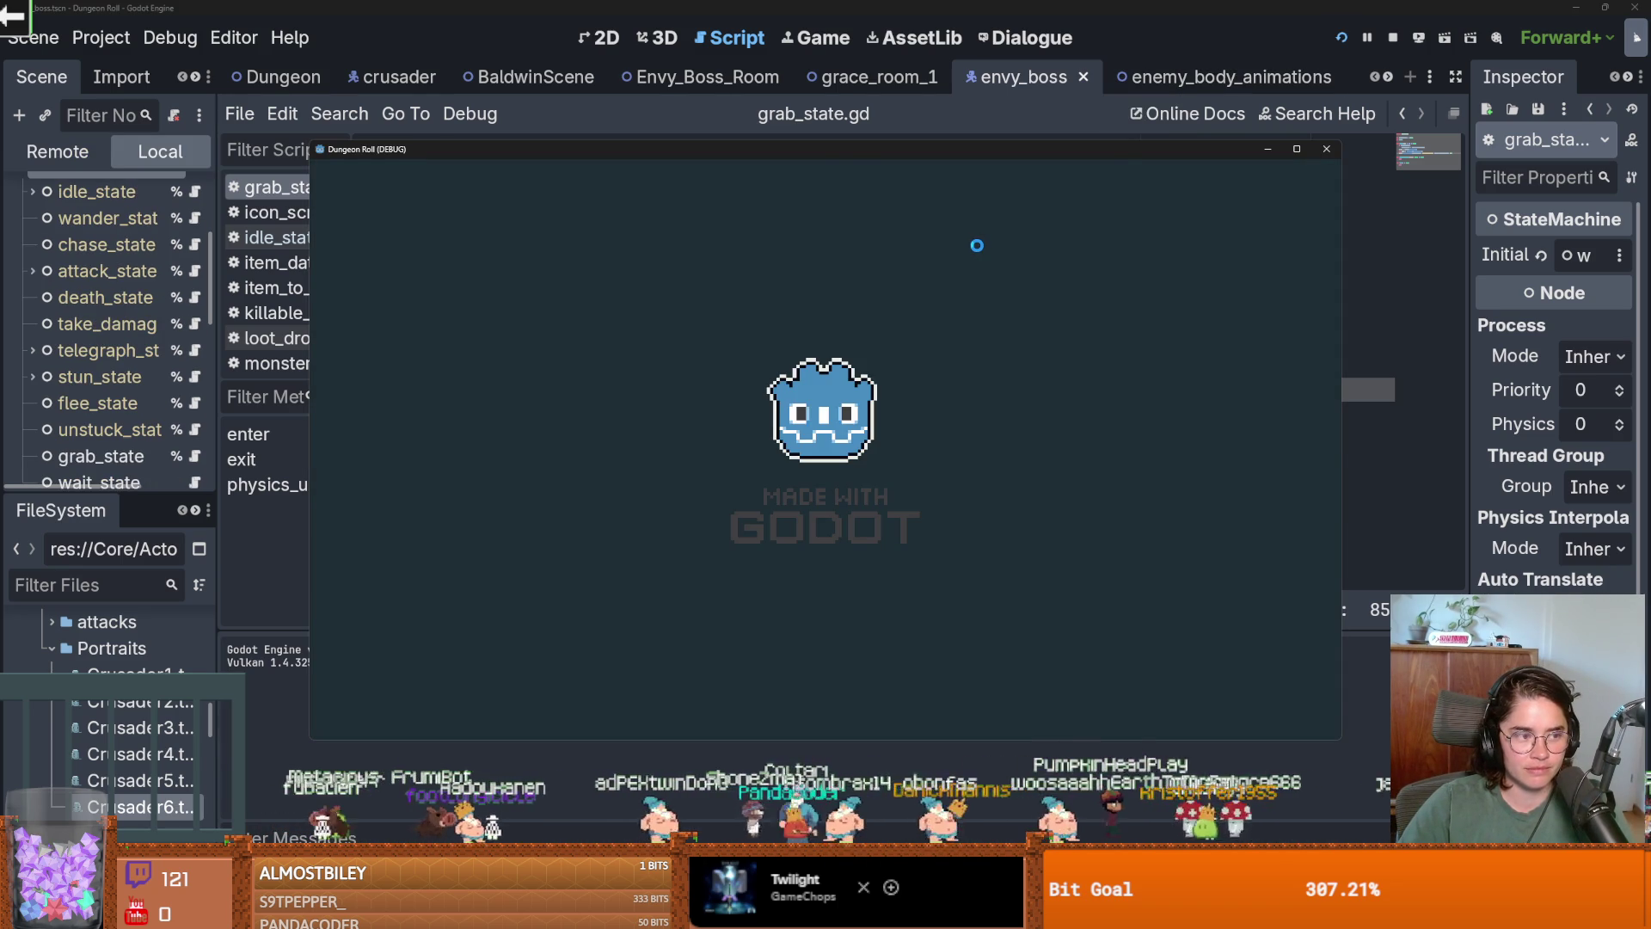
# Run tp_to_before_boss in the in-game console and walk down into the boss room
pyautogui.press('`')
pyautogui.write('tp_to_before_boss')
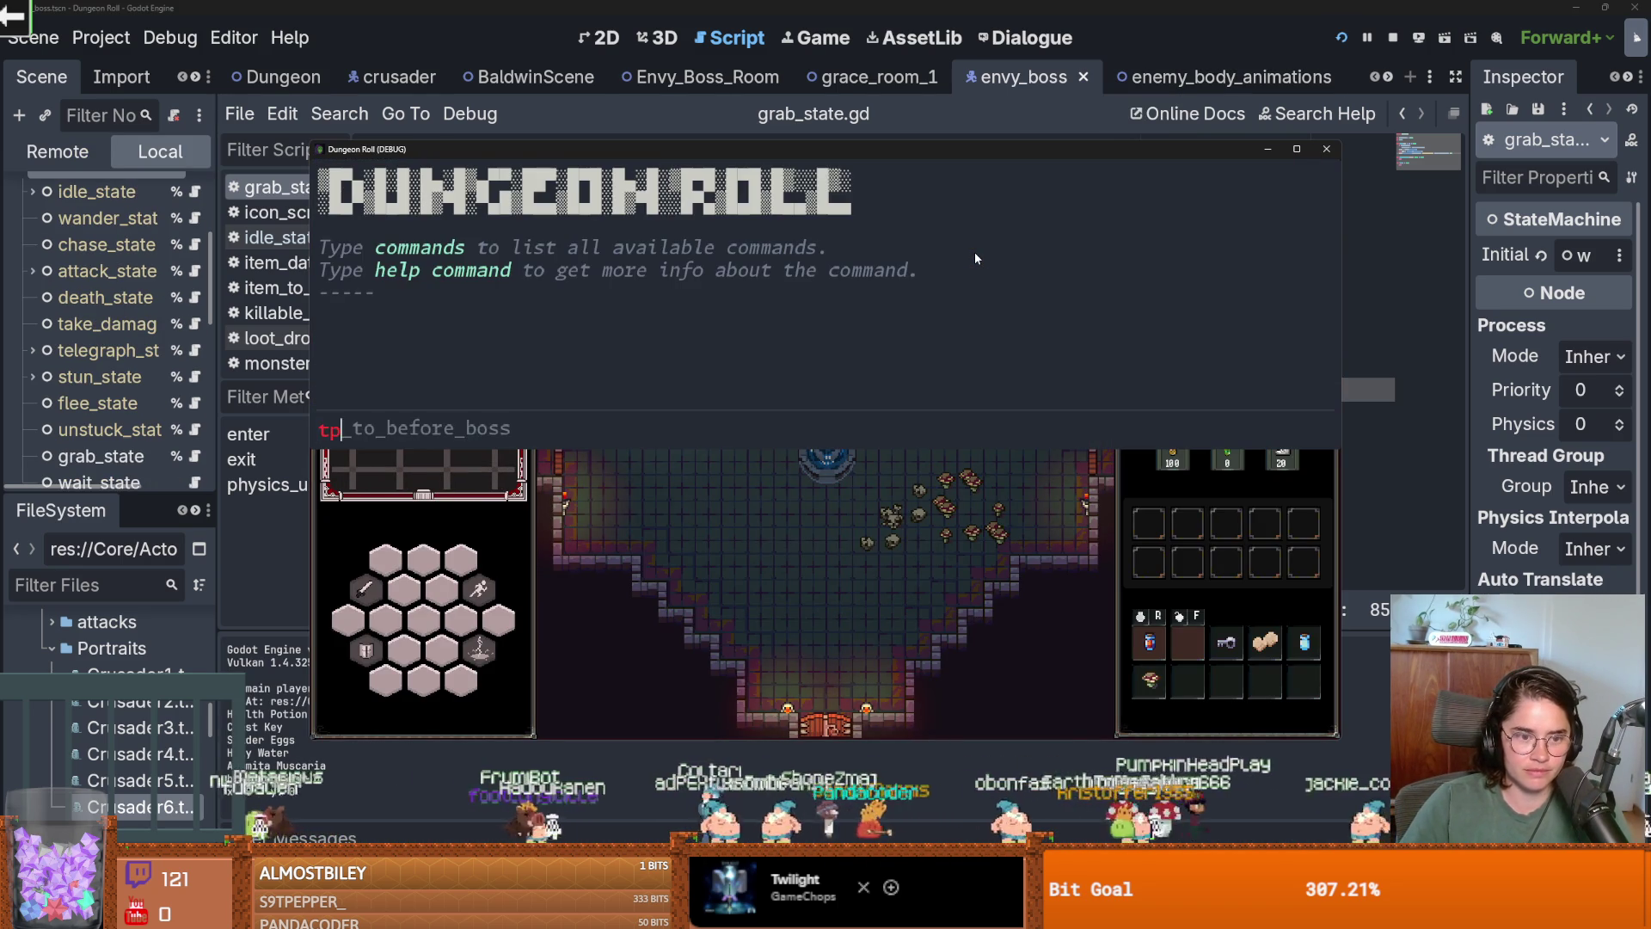
pyautogui.press('Return')
pyautogui.press('`')
pyautogui.press('s')
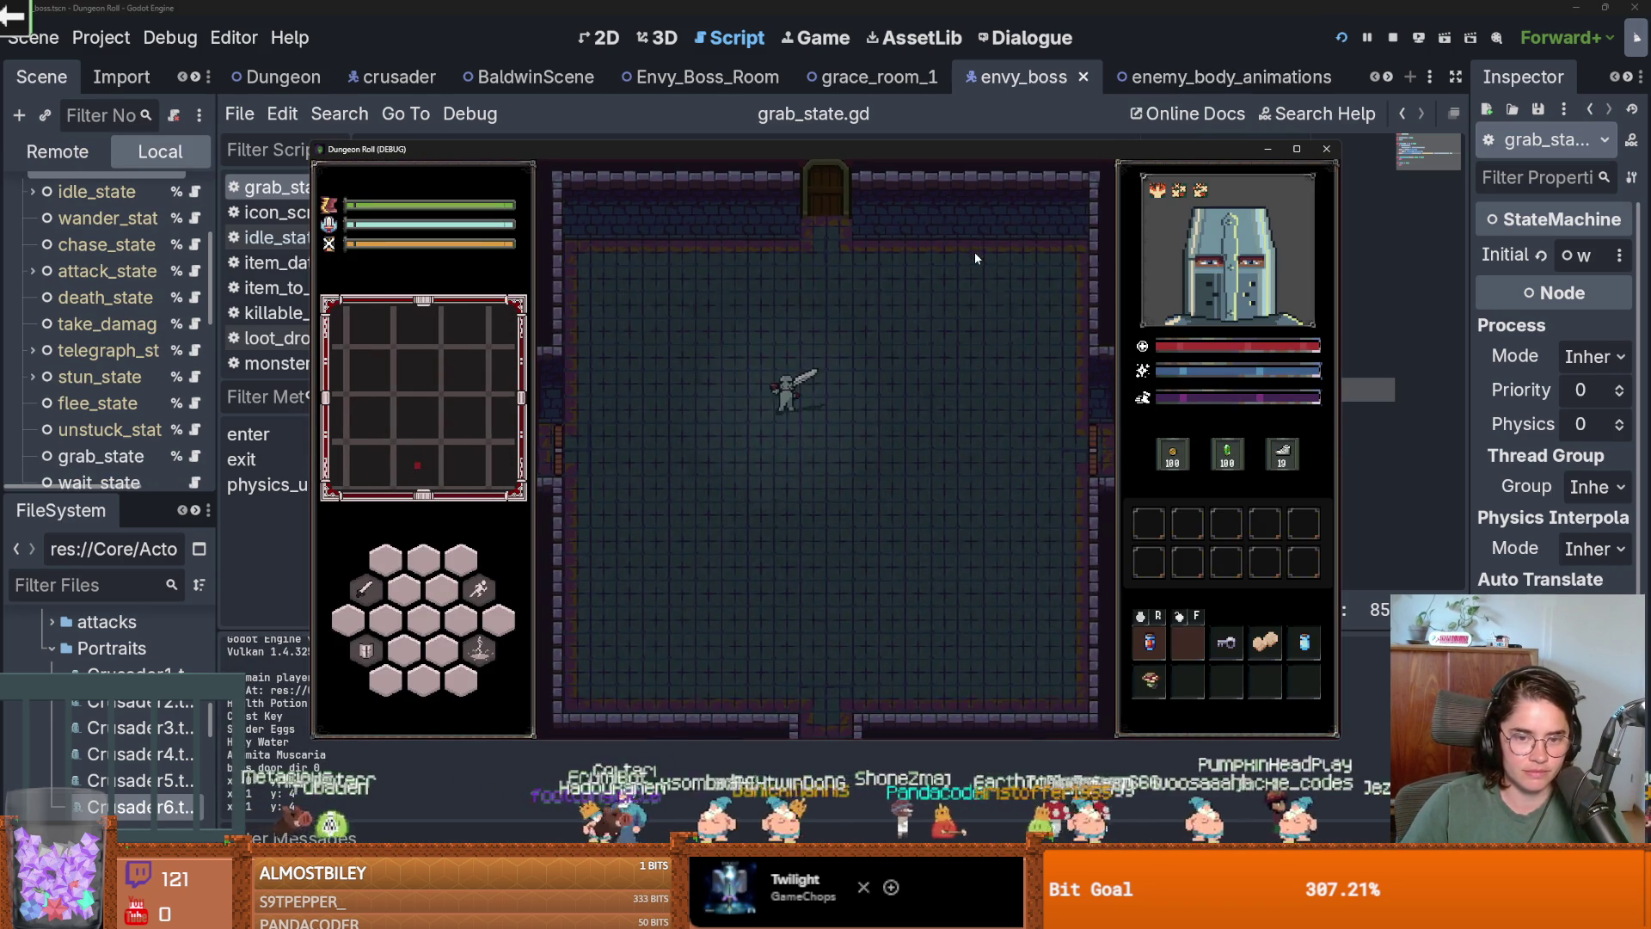
pyautogui.press('s')
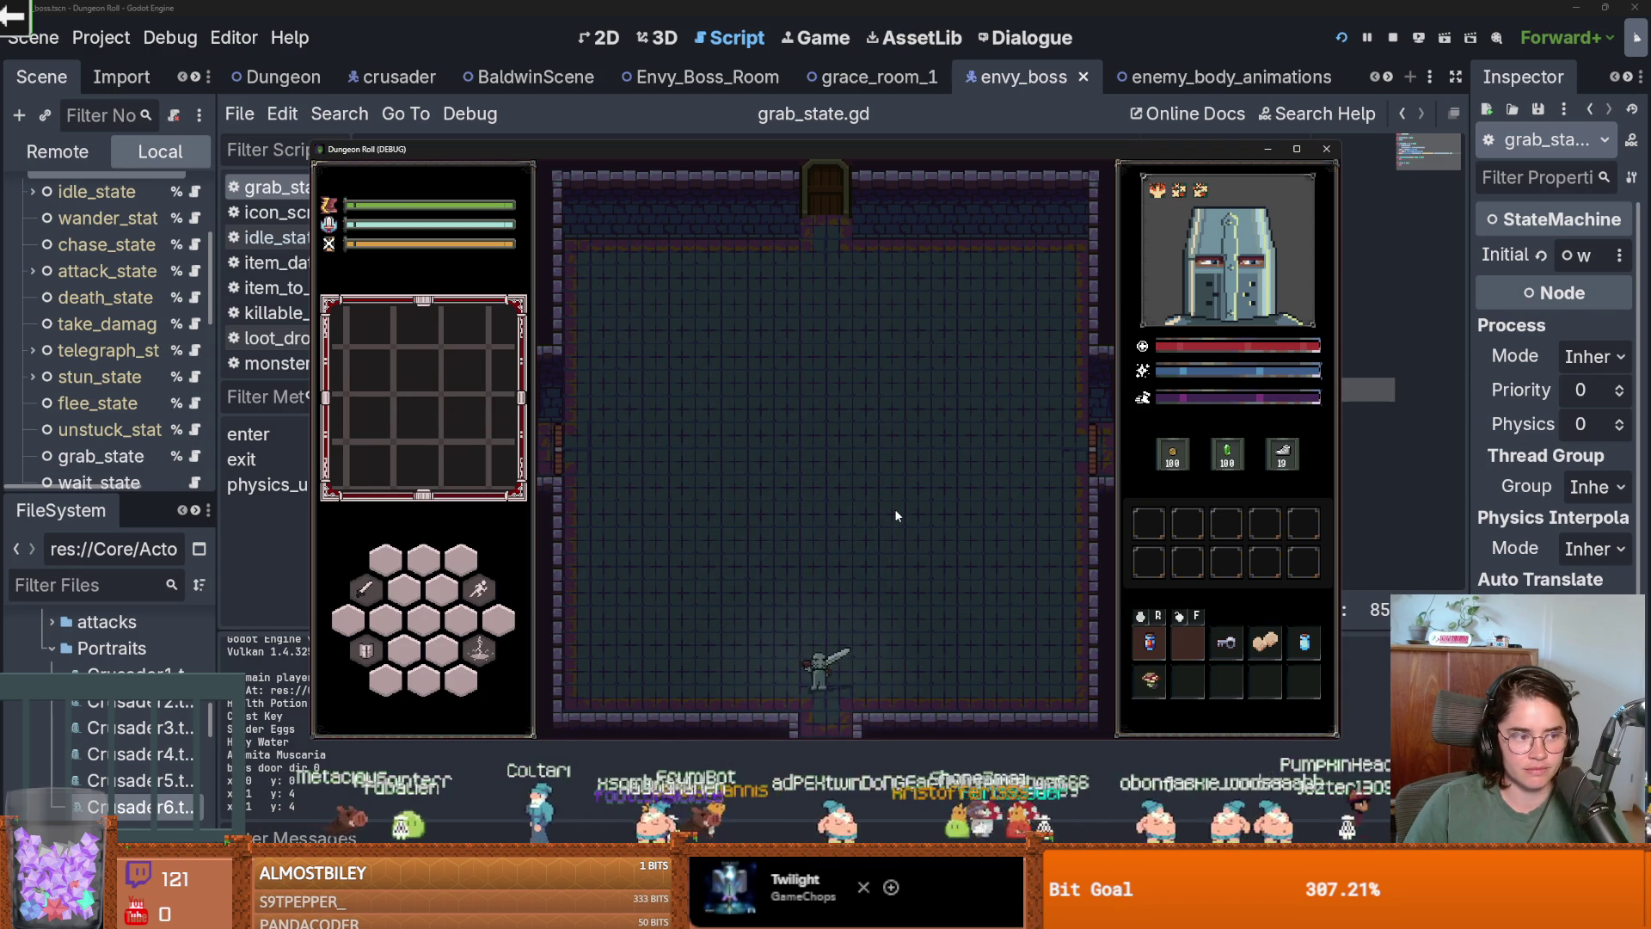
# Advance the Envious Crusader dialogue, move the knight left and right to watch the grab, then close the game
pyautogui.press('space')
pyautogui.press('space')
pyautogui.press('space')
pyautogui.press('space')
pyautogui.press('space')
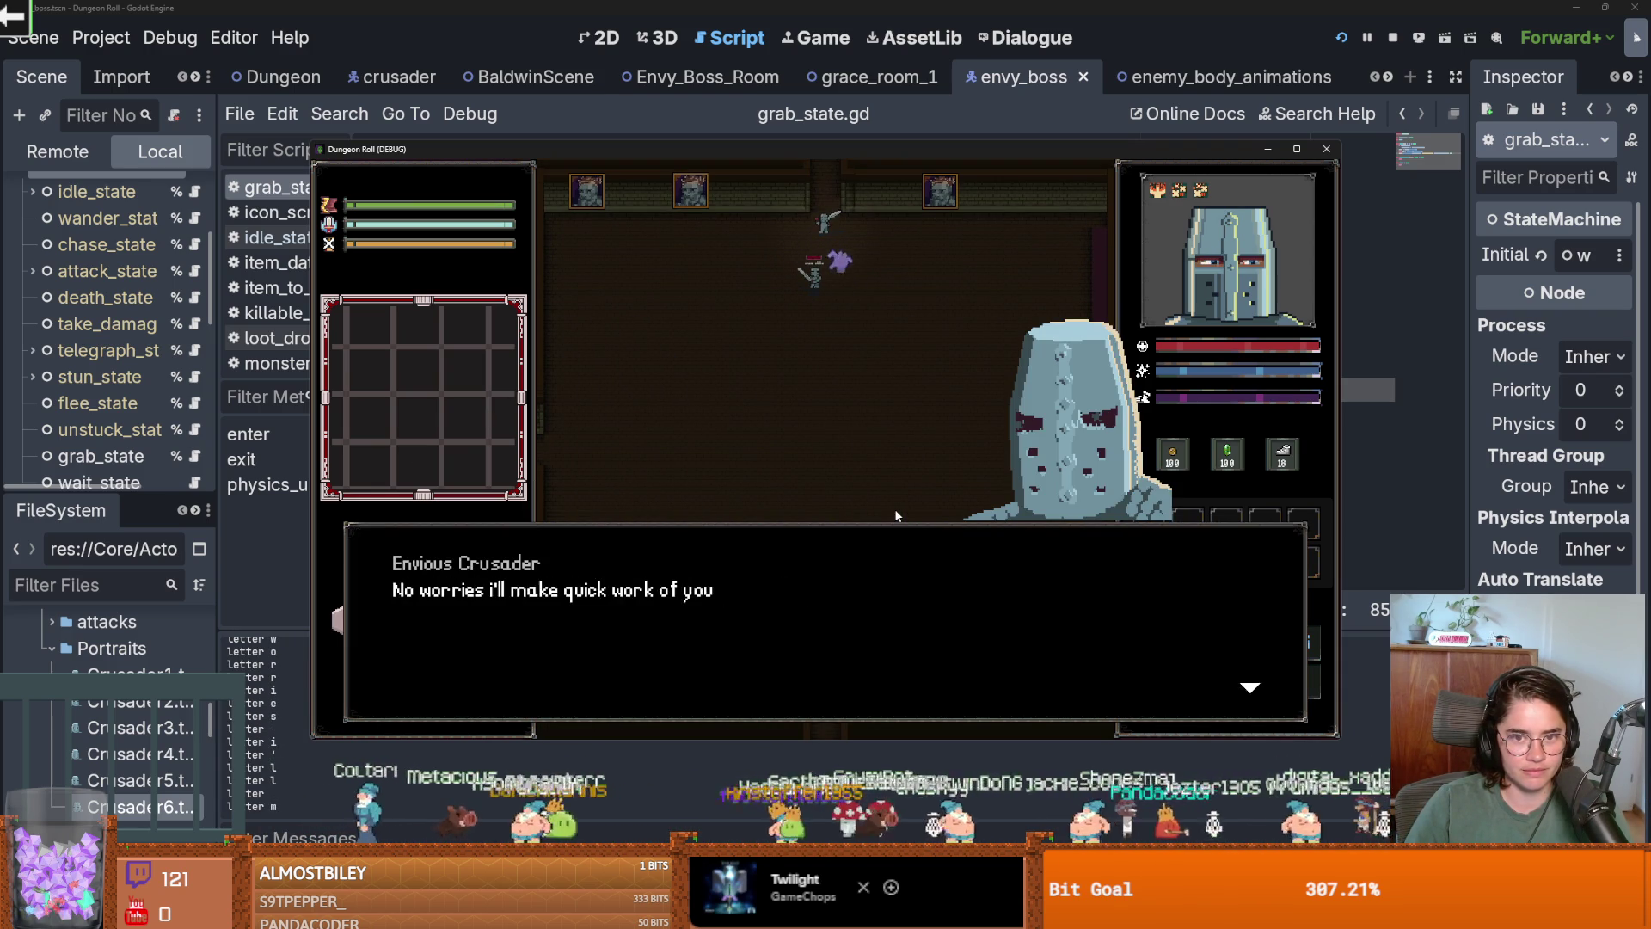
pyautogui.press('s')
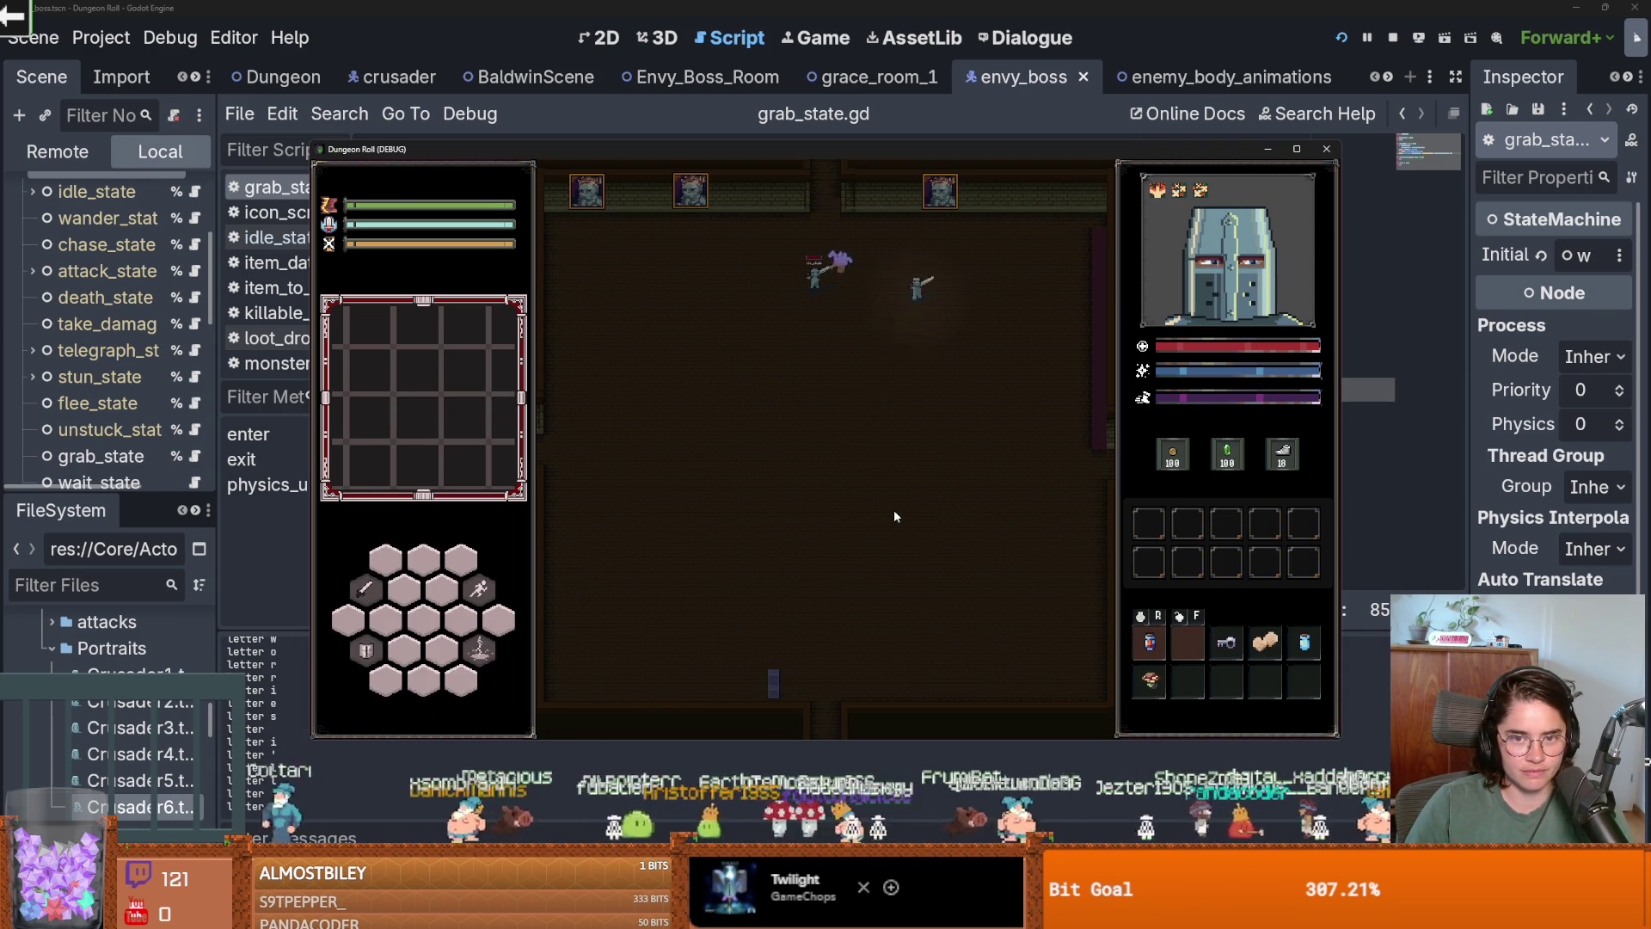
pyautogui.press('a')
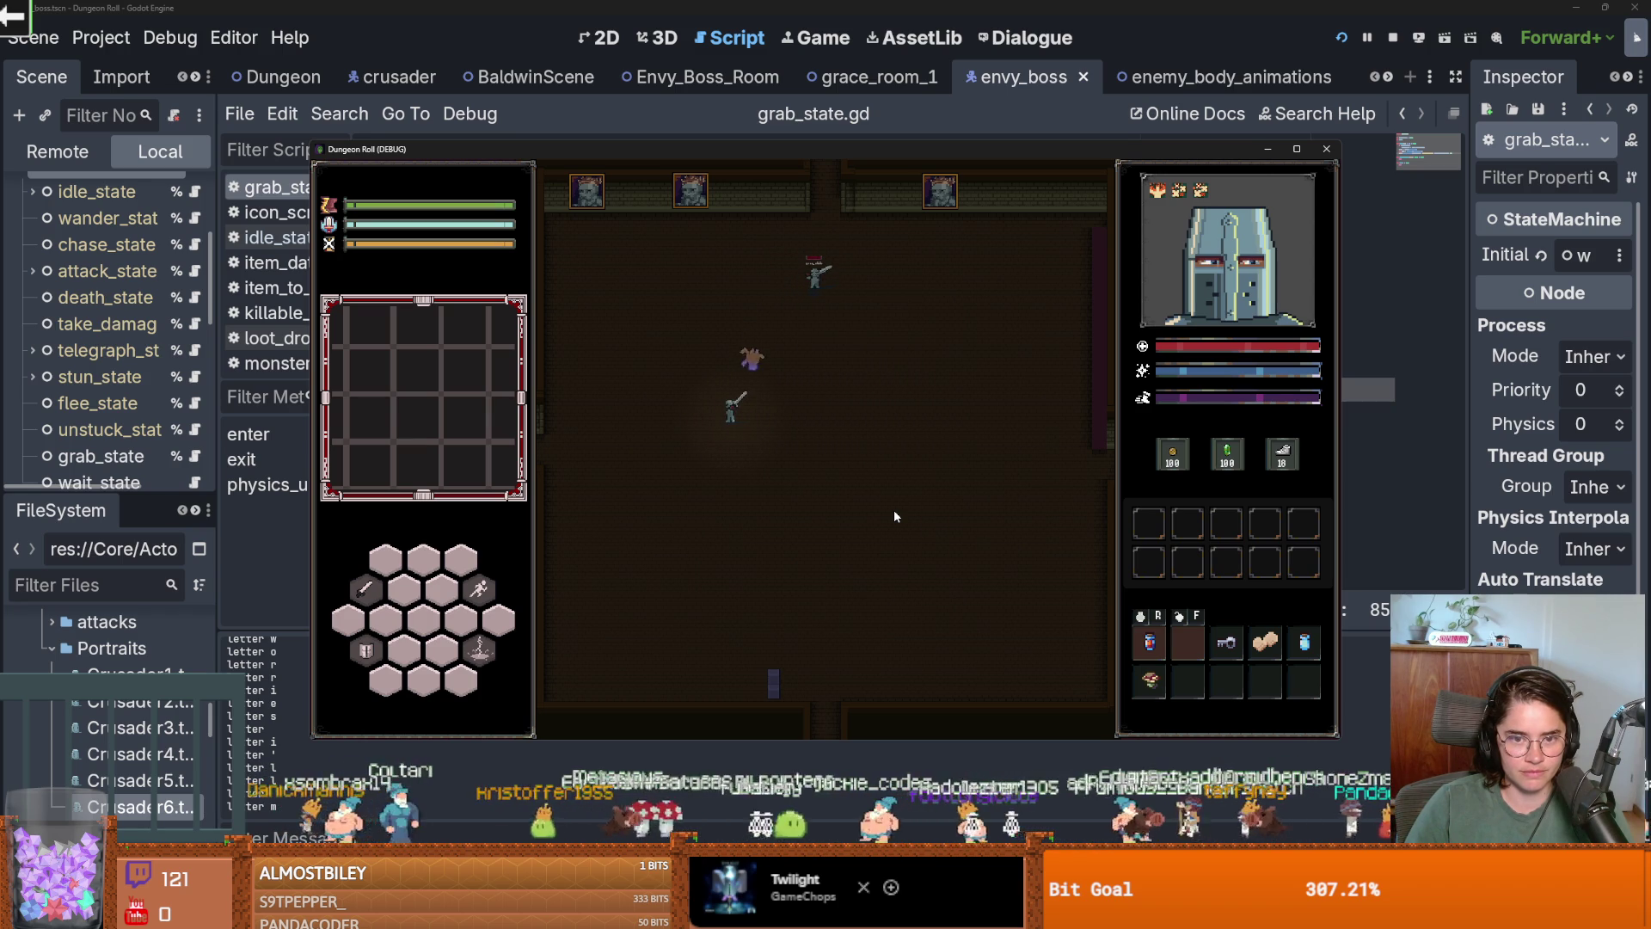
pyautogui.press('d')
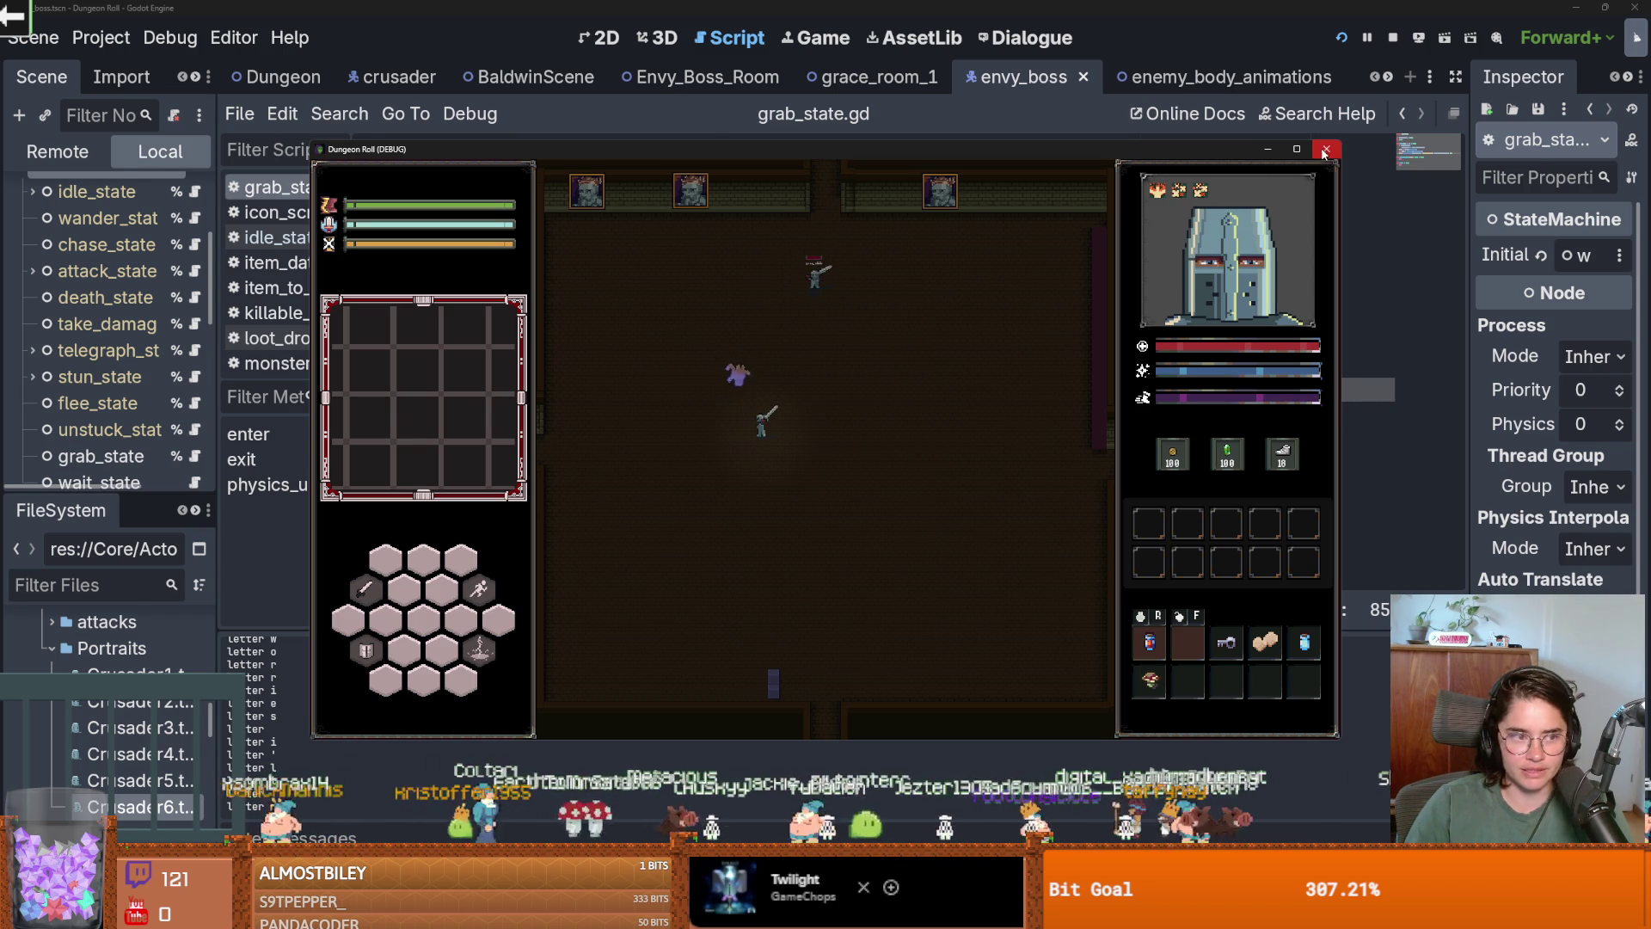
pyautogui.click(1326, 149)
pyautogui.click(1168, 390)
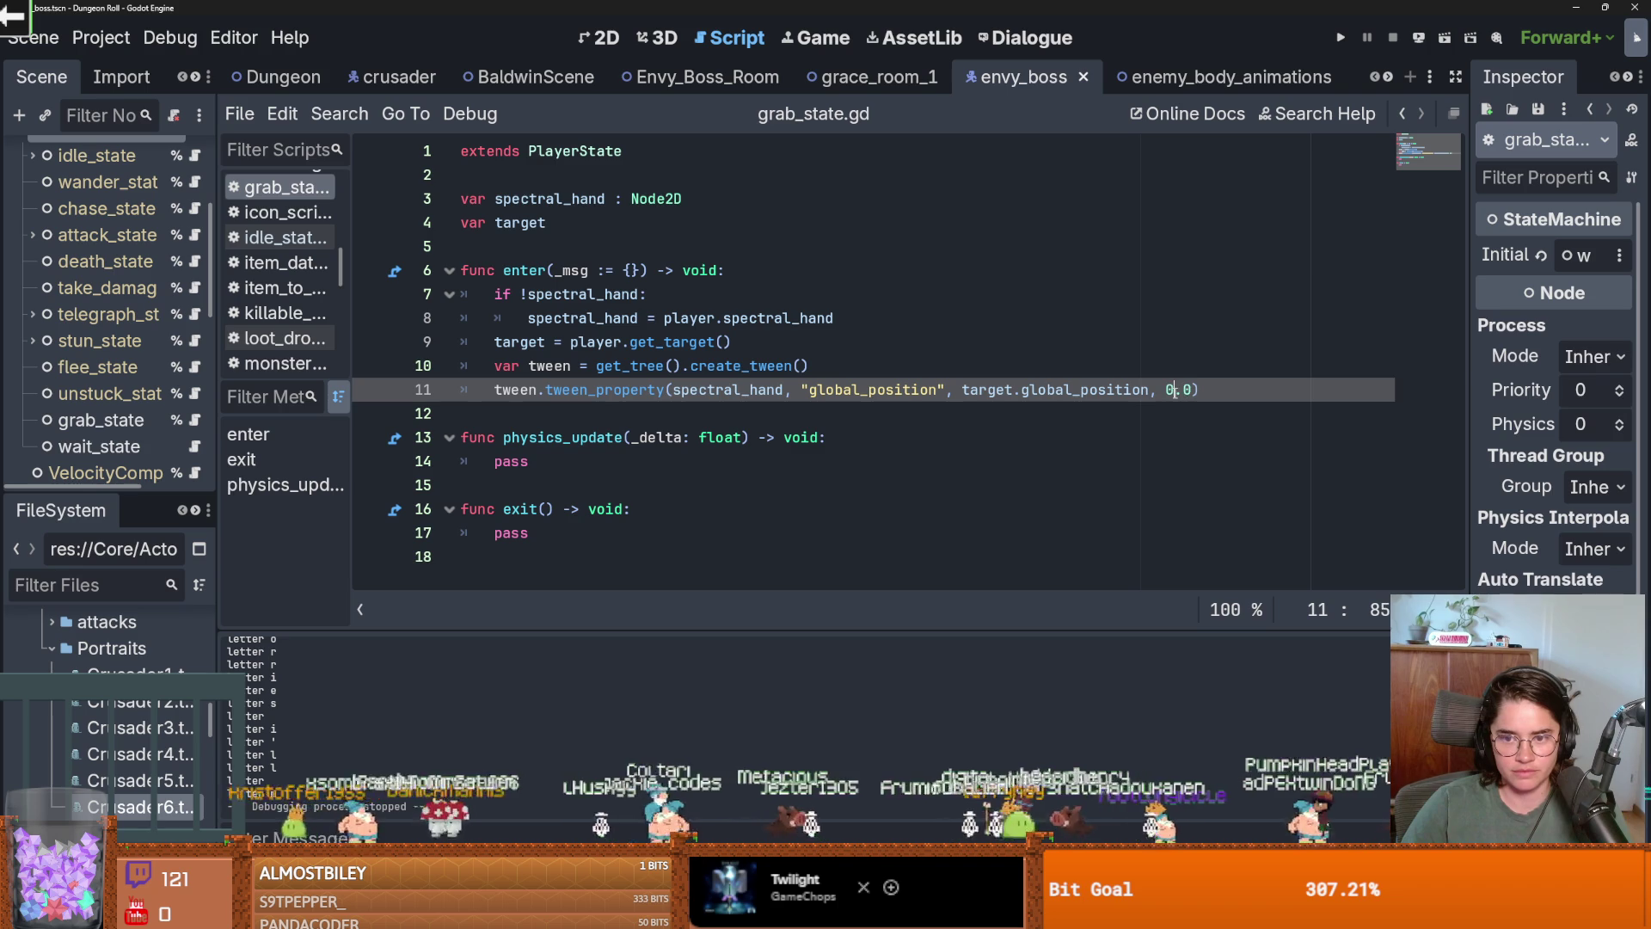
# Insert a 0 into the tween duration, rerun the game and teleport with tp_to_before_boss
pyautogui.write('0')
pyautogui.press('F5')
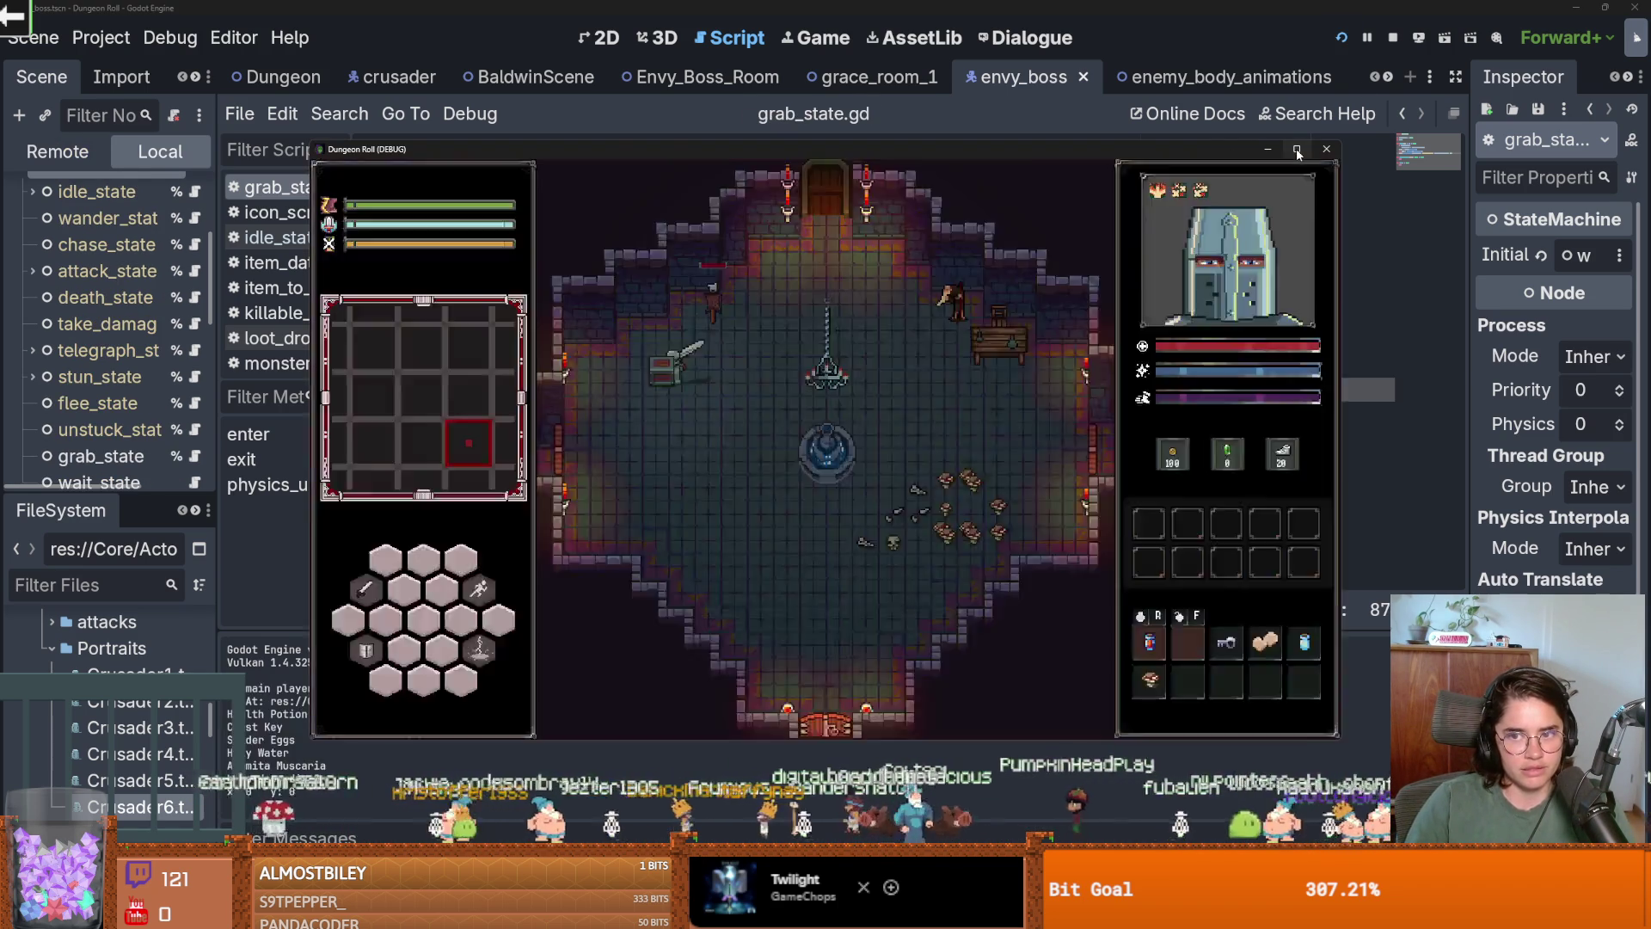
pyautogui.click(1296, 149)
pyautogui.press('quoteleft')
pyautogui.write('t')
pyautogui.press('Tab')
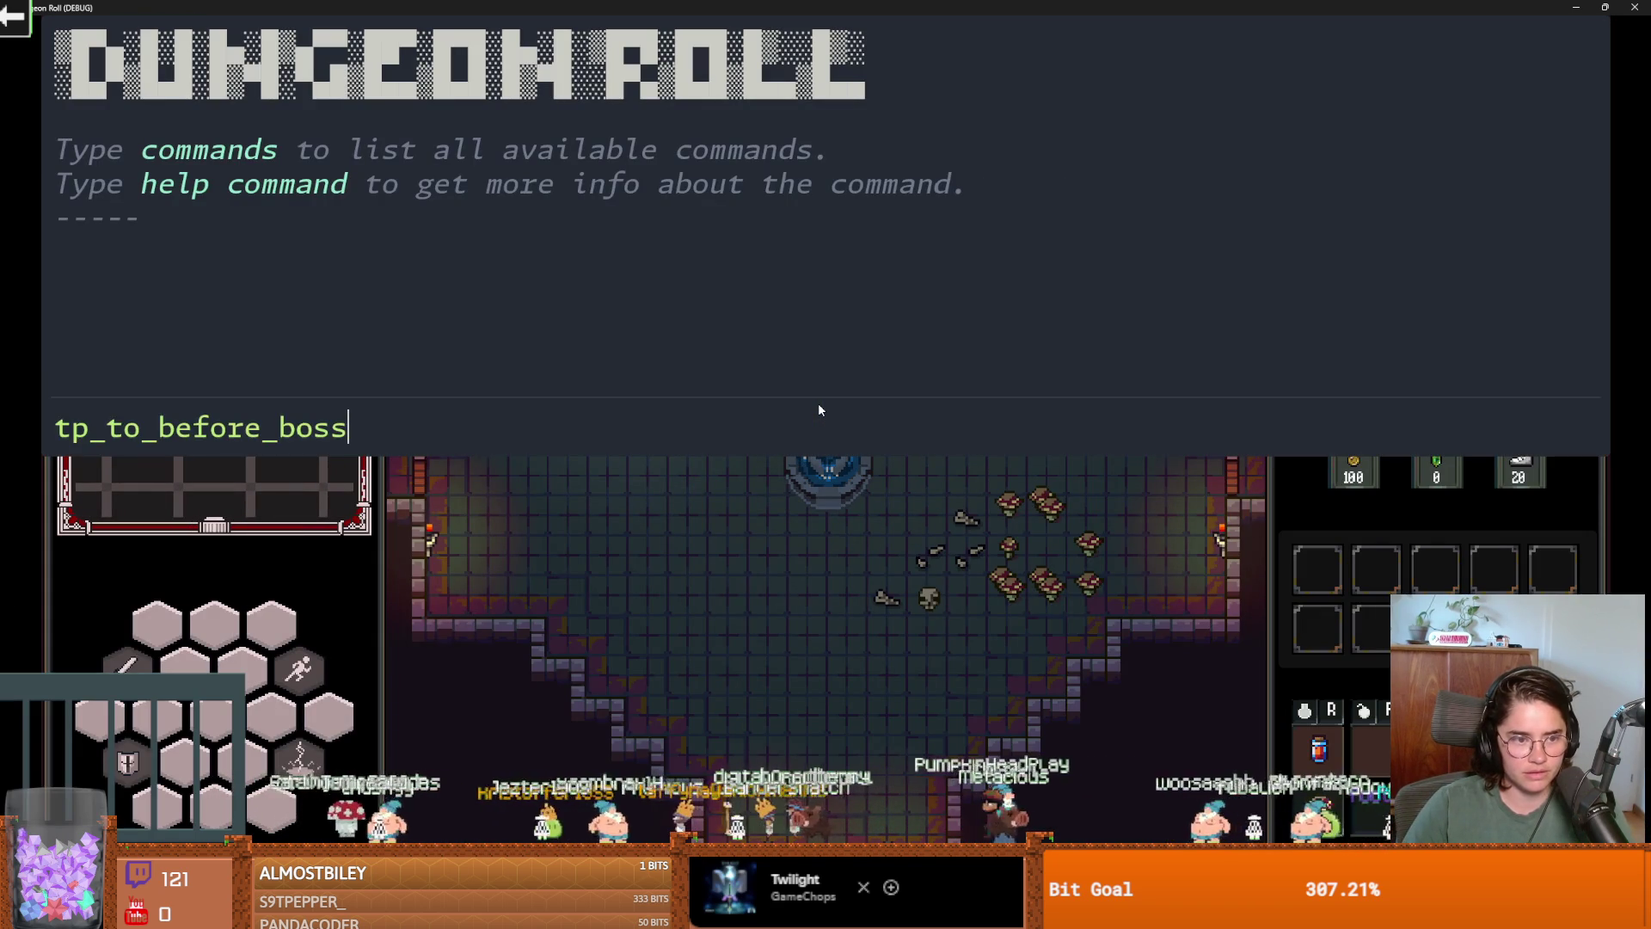
pyautogui.press('Return')
# Walk the knight around the boss room until the spectral hand appears, then stop the game
pyautogui.press('d')
pyautogui.press('s')
pyautogui.press('s')
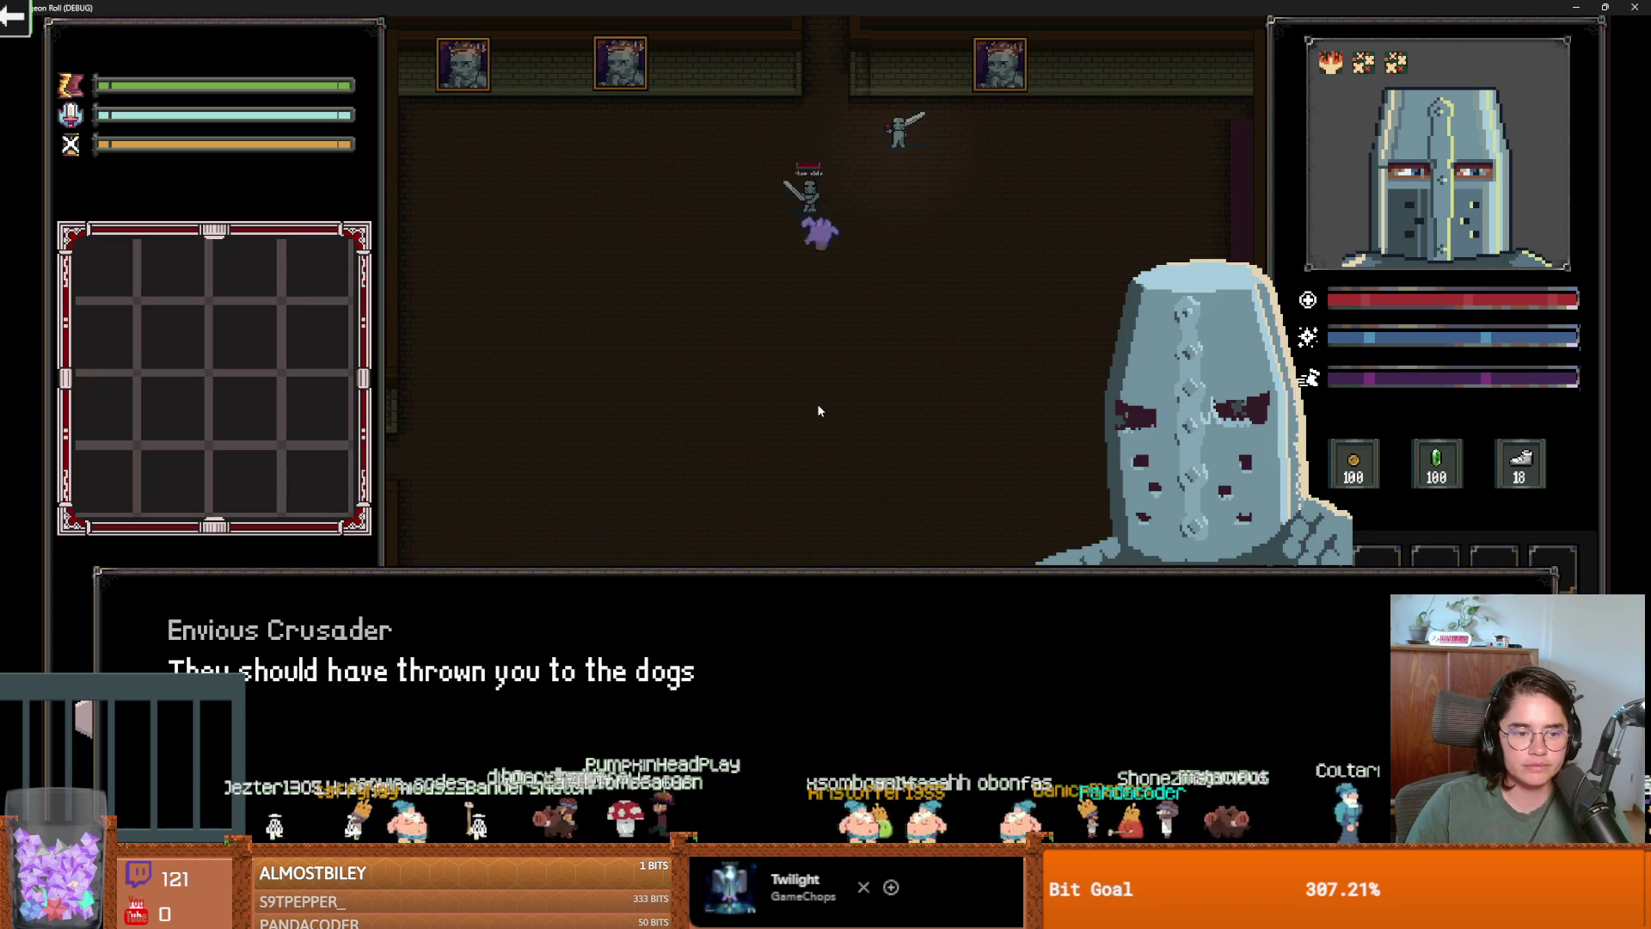
pyautogui.press('s')
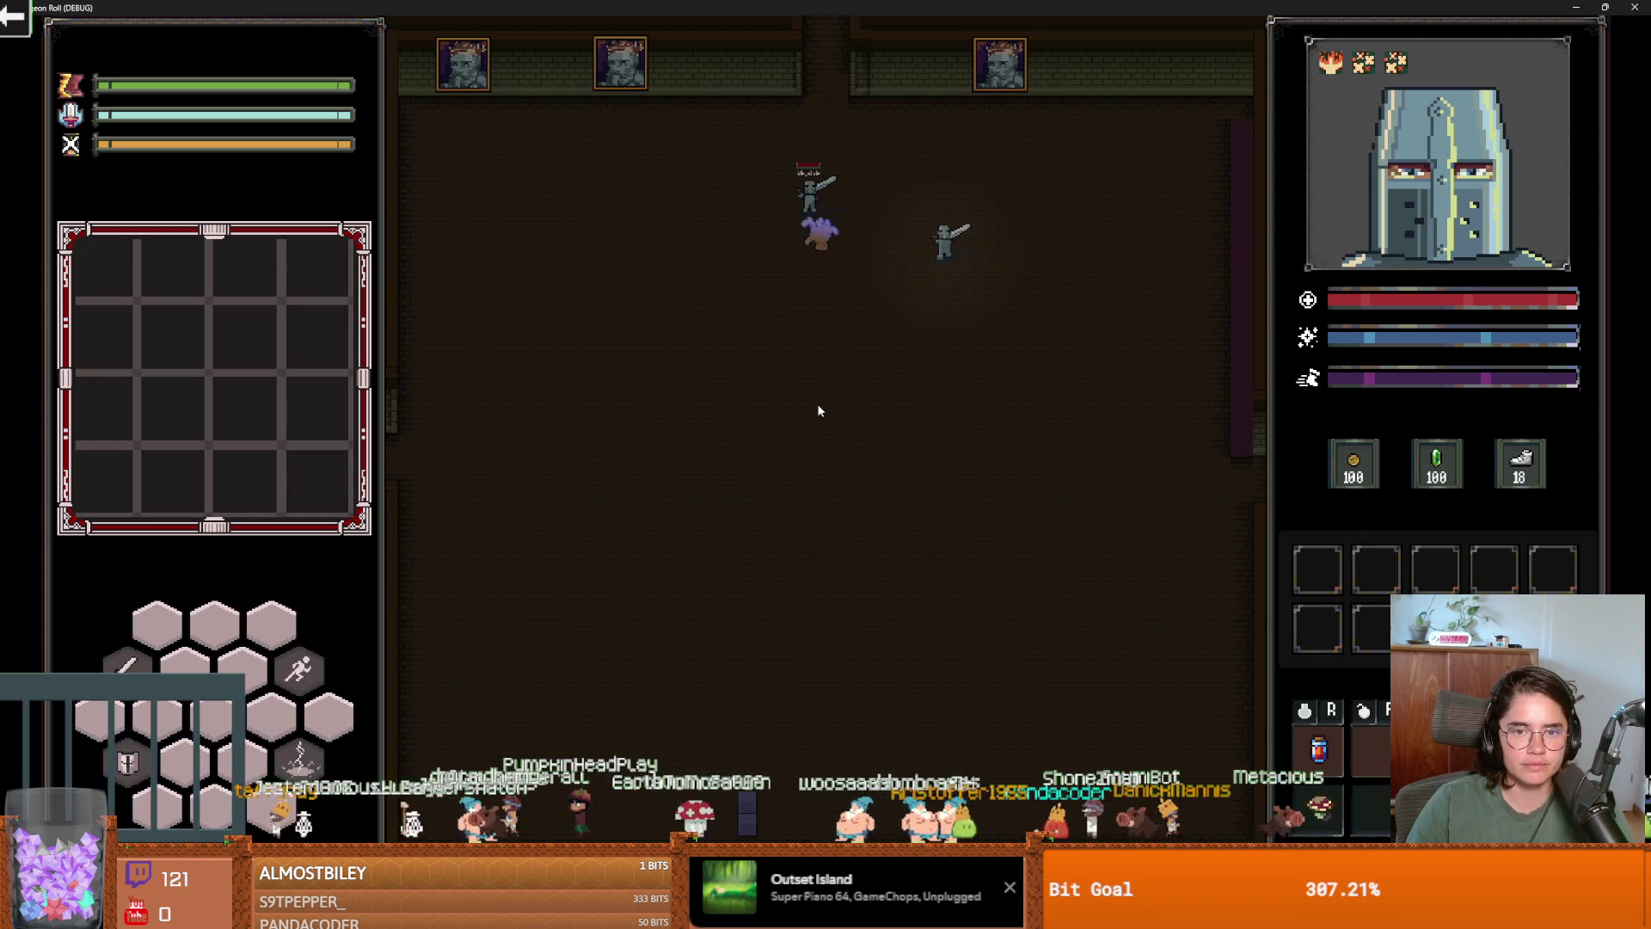
pyautogui.press('a')
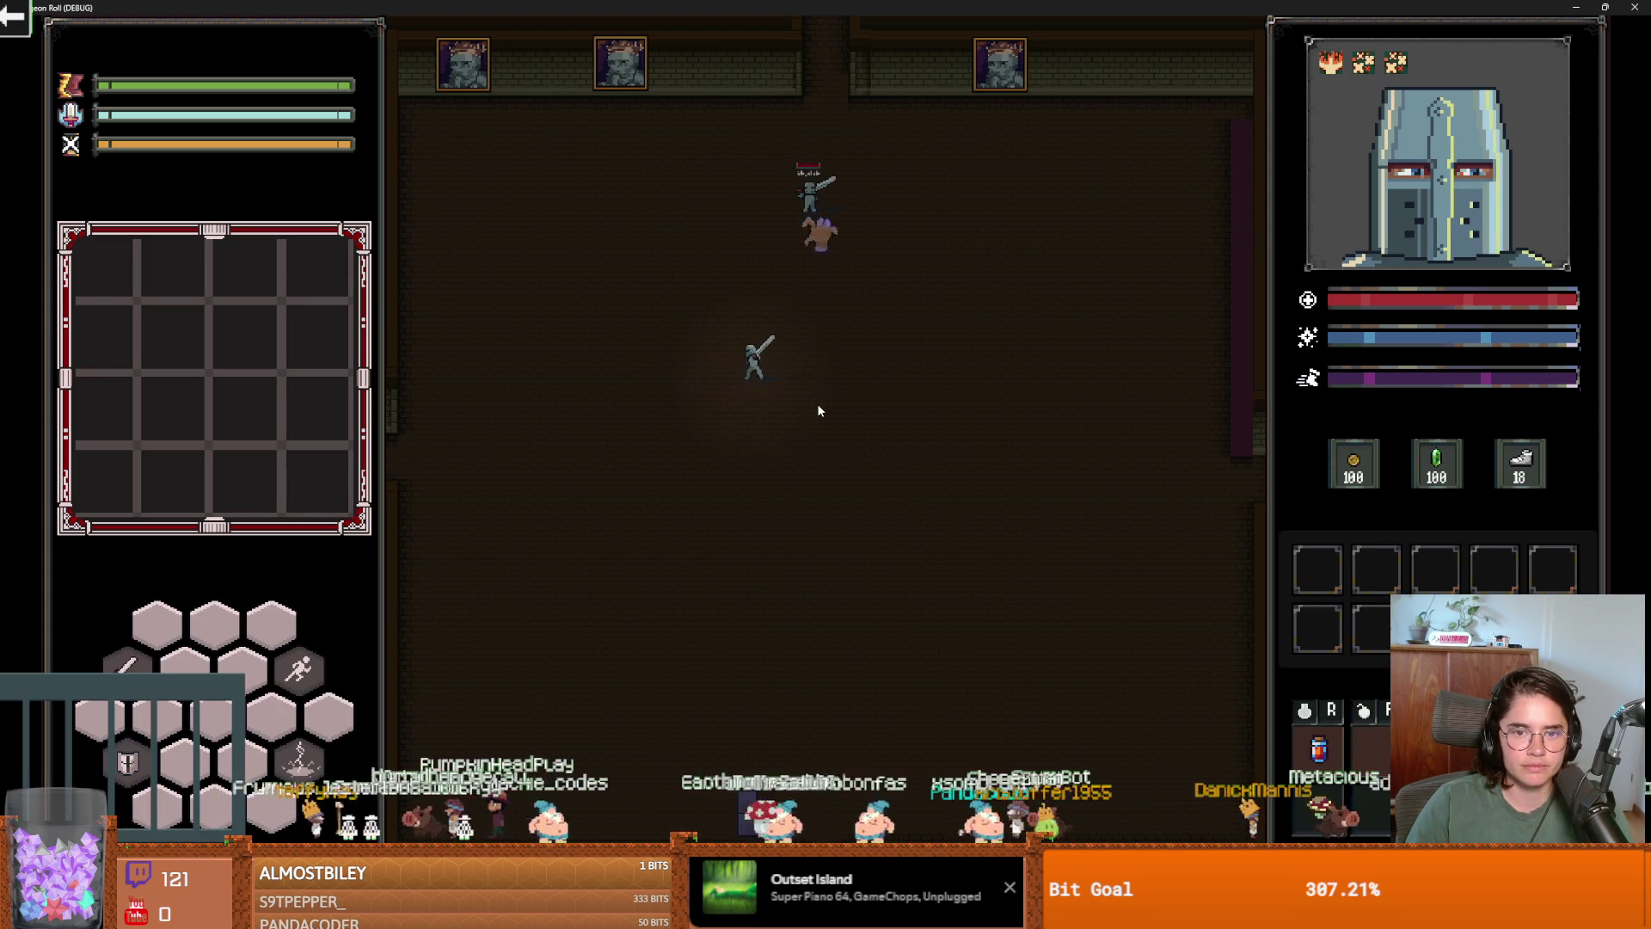
pyautogui.press('s')
pyautogui.press('d')
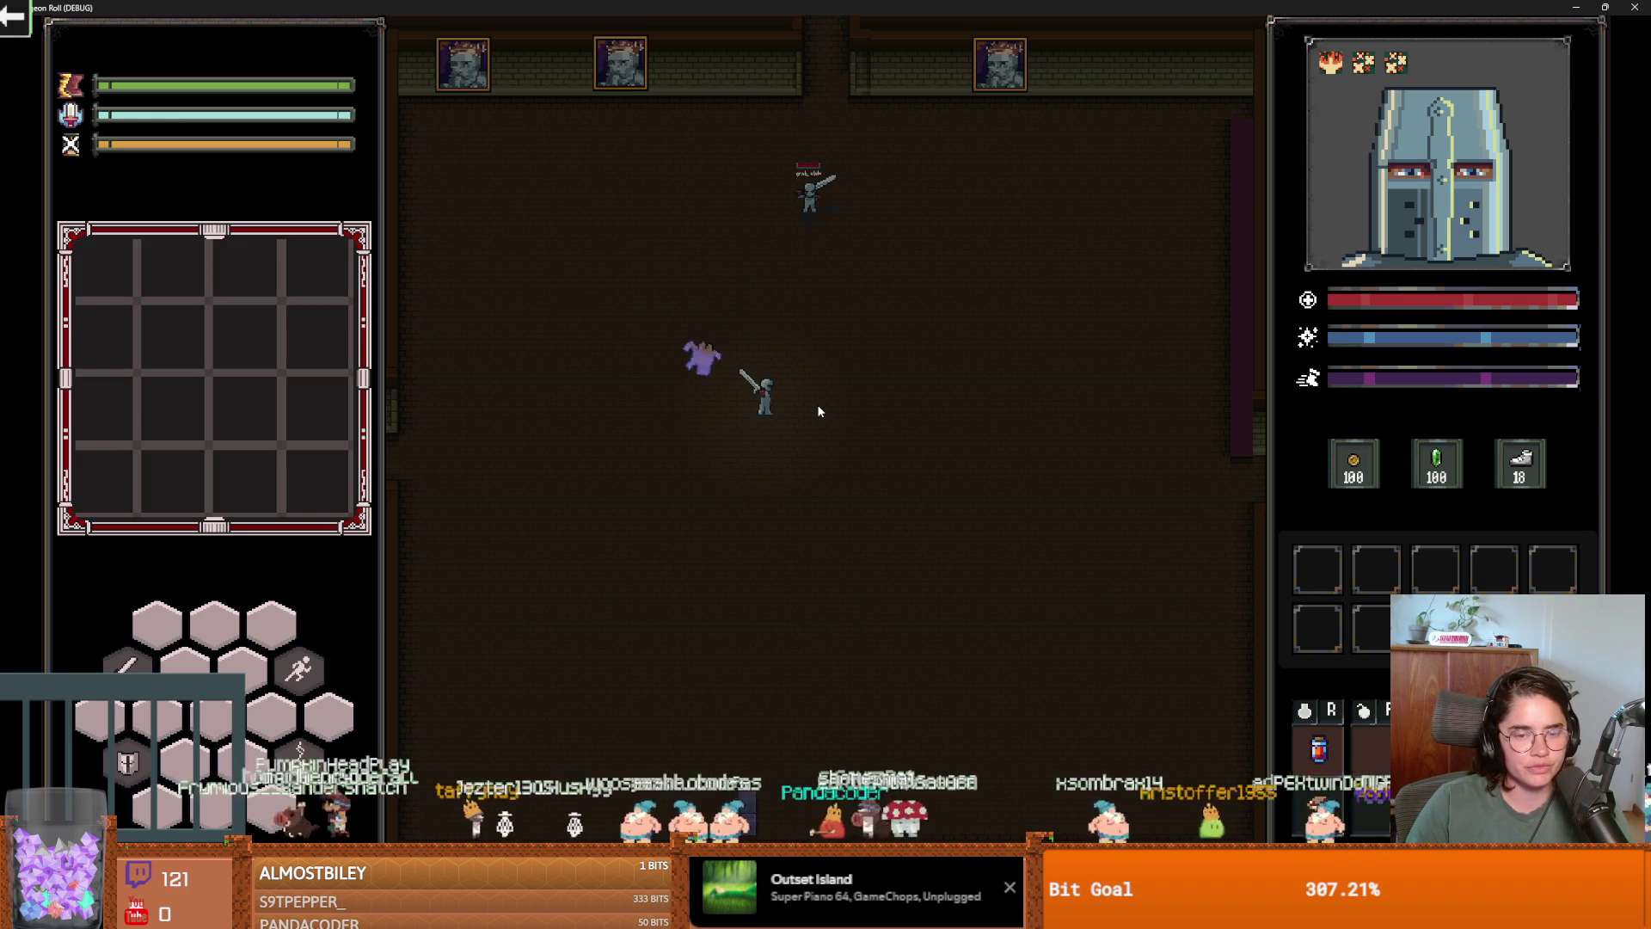
pyautogui.press('d')
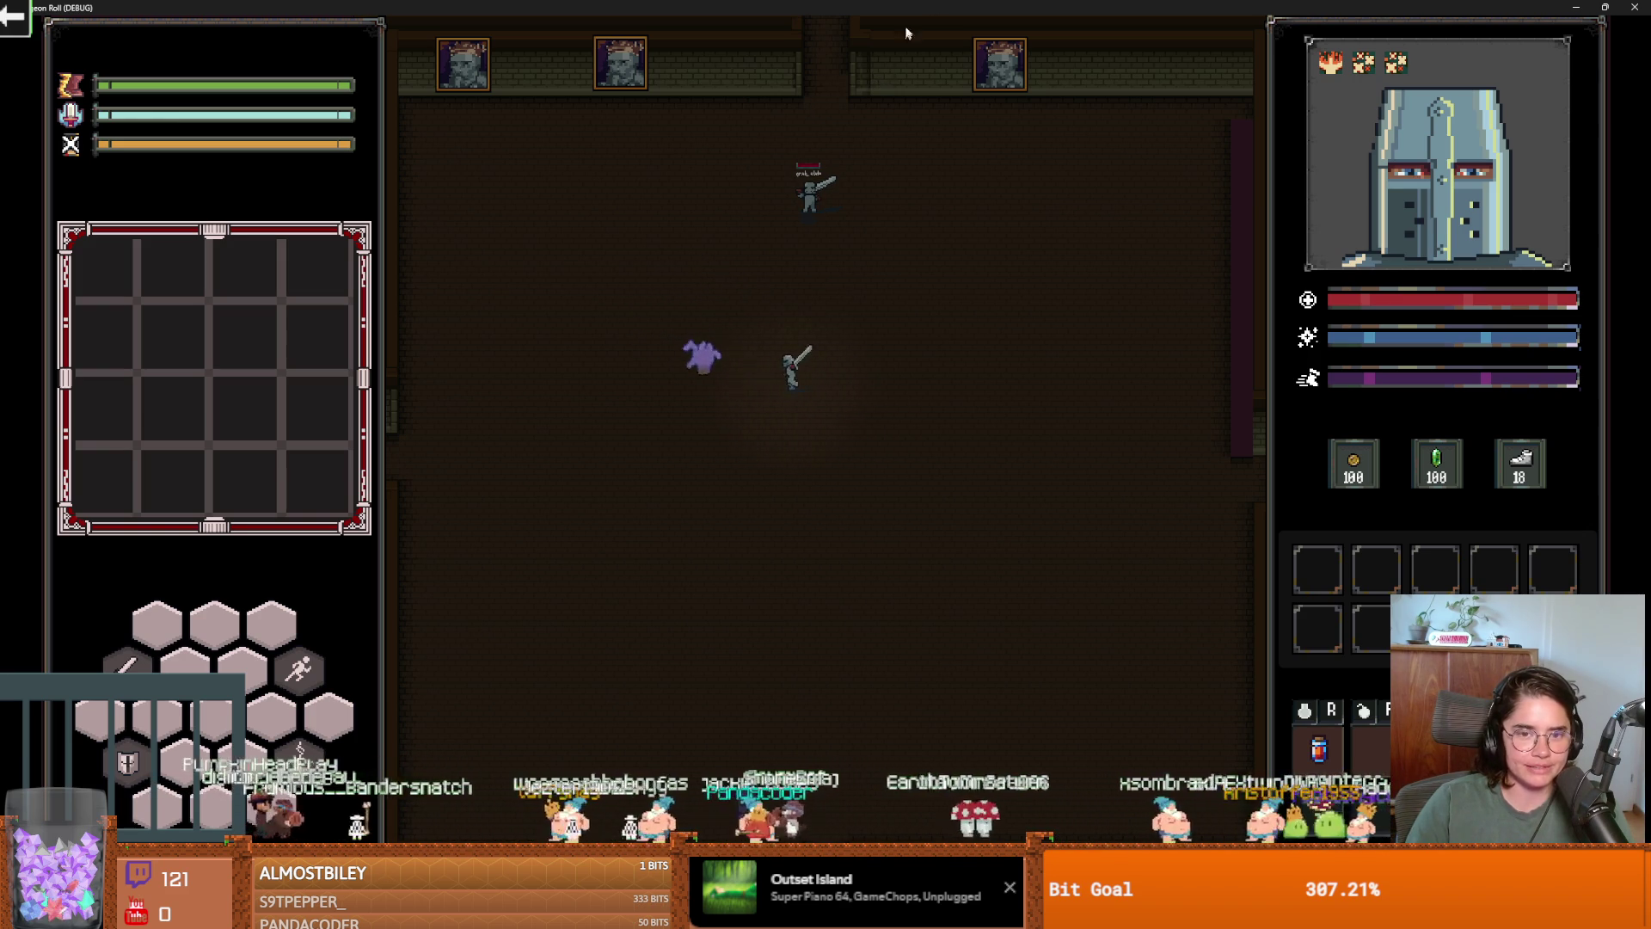
pyautogui.press('F8')
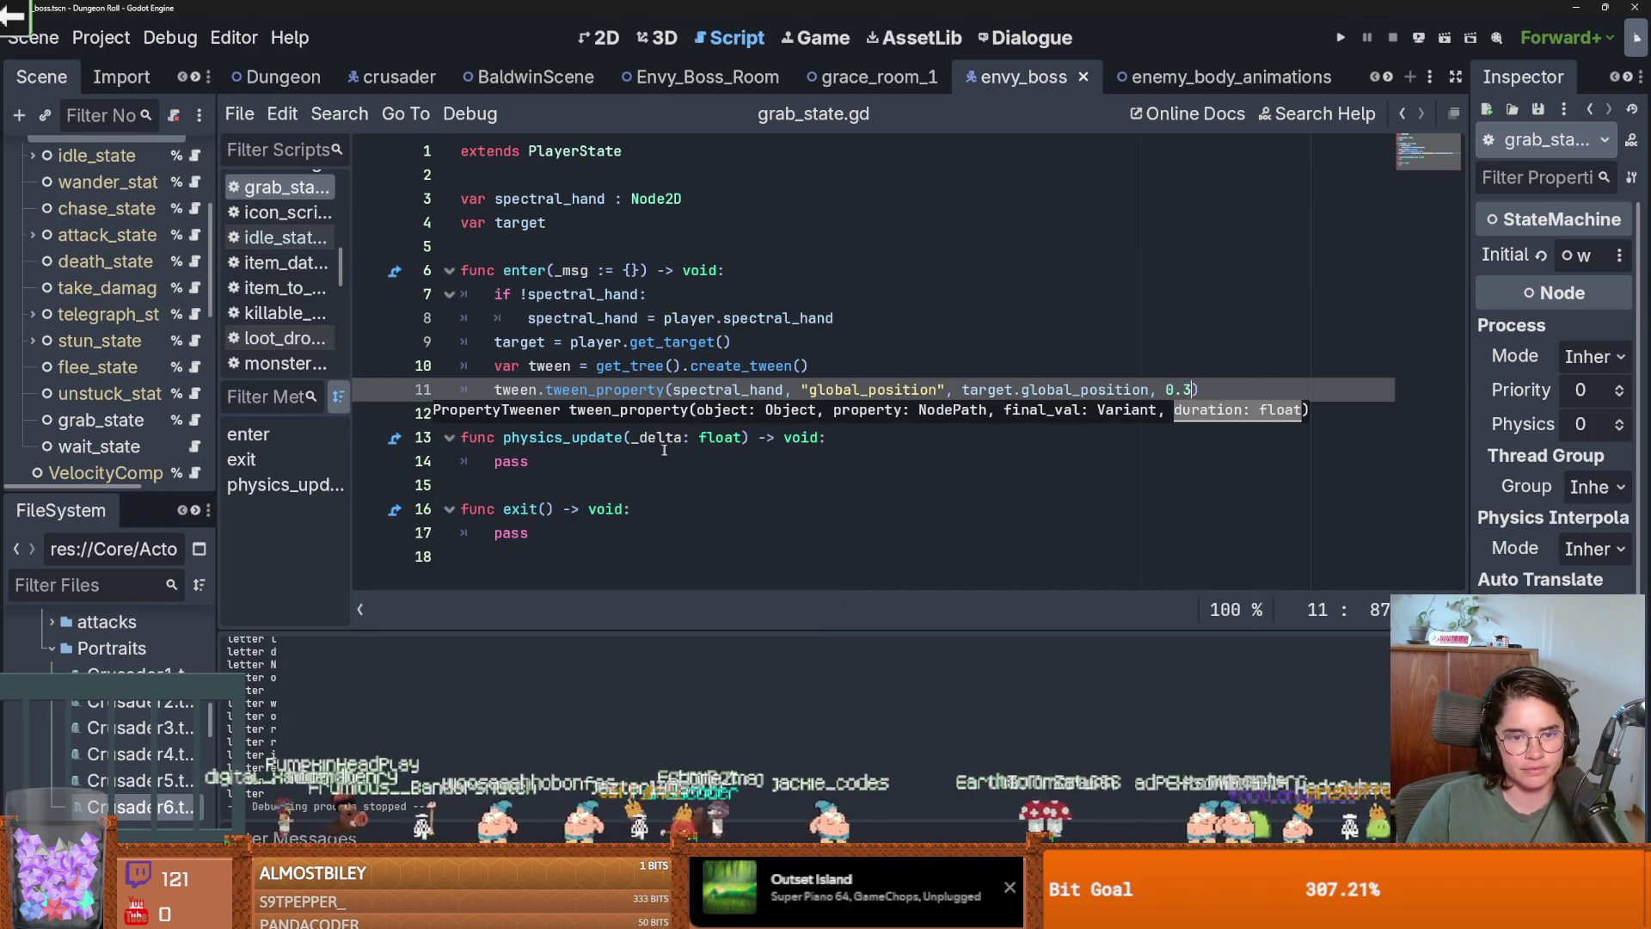
# Dismiss the tween parameter hint and browse the Scene tree
pyautogui.click(680, 434)
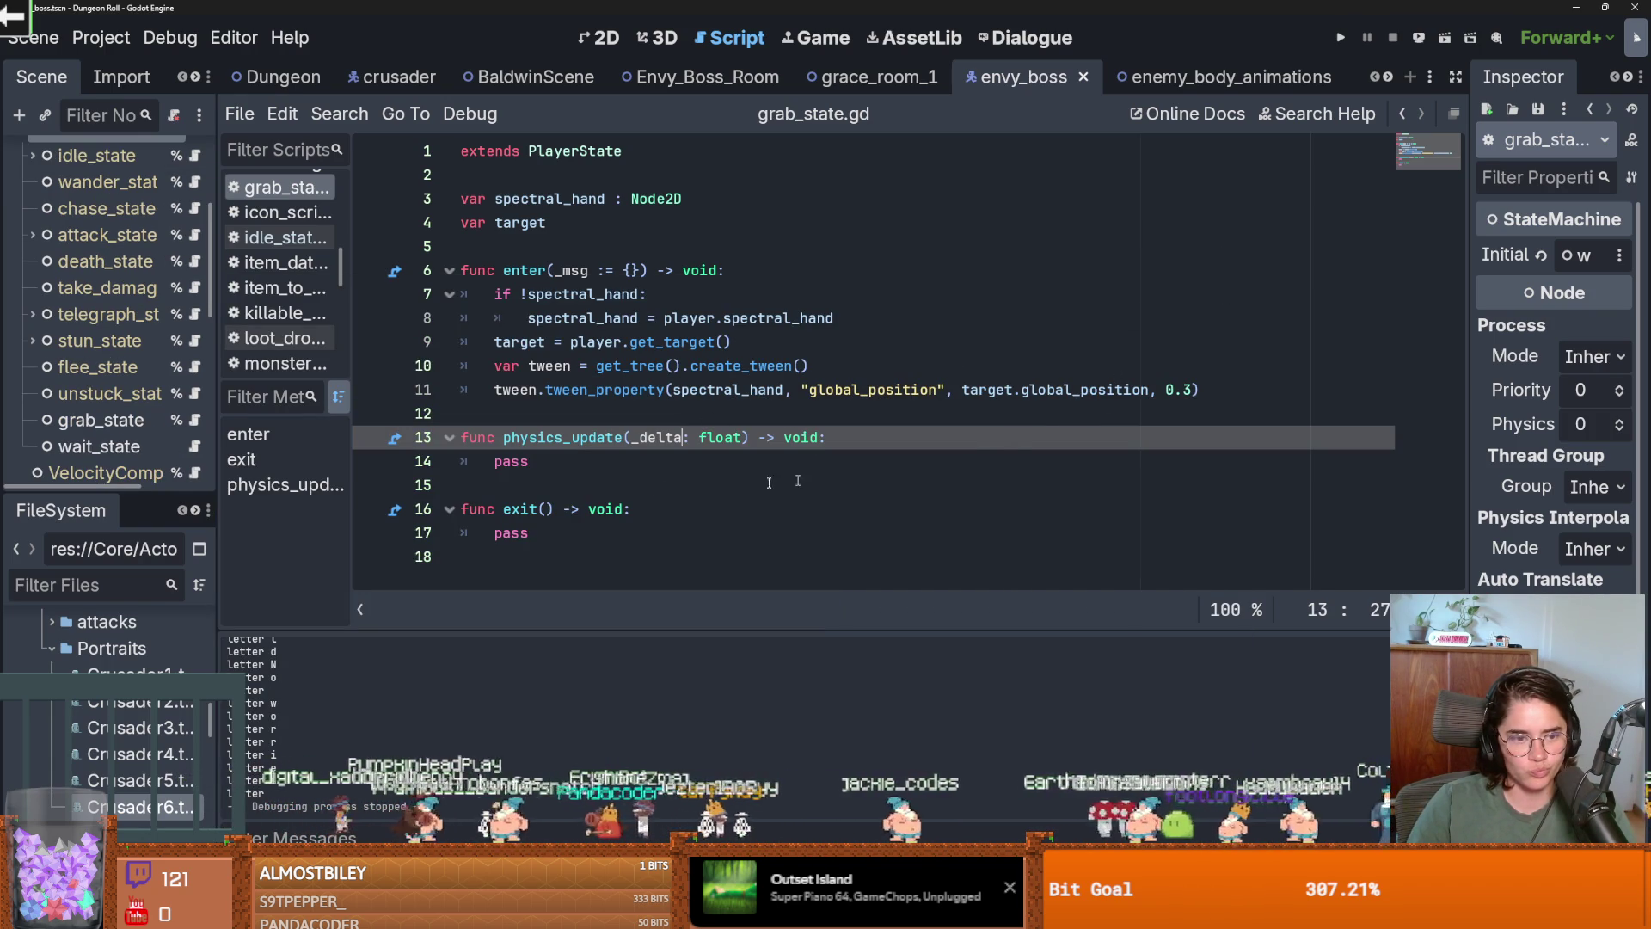
pyautogui.moveTo(86, 492); pyautogui.dragTo(86, 752)
pyautogui.scroll(-5, 112, 387)
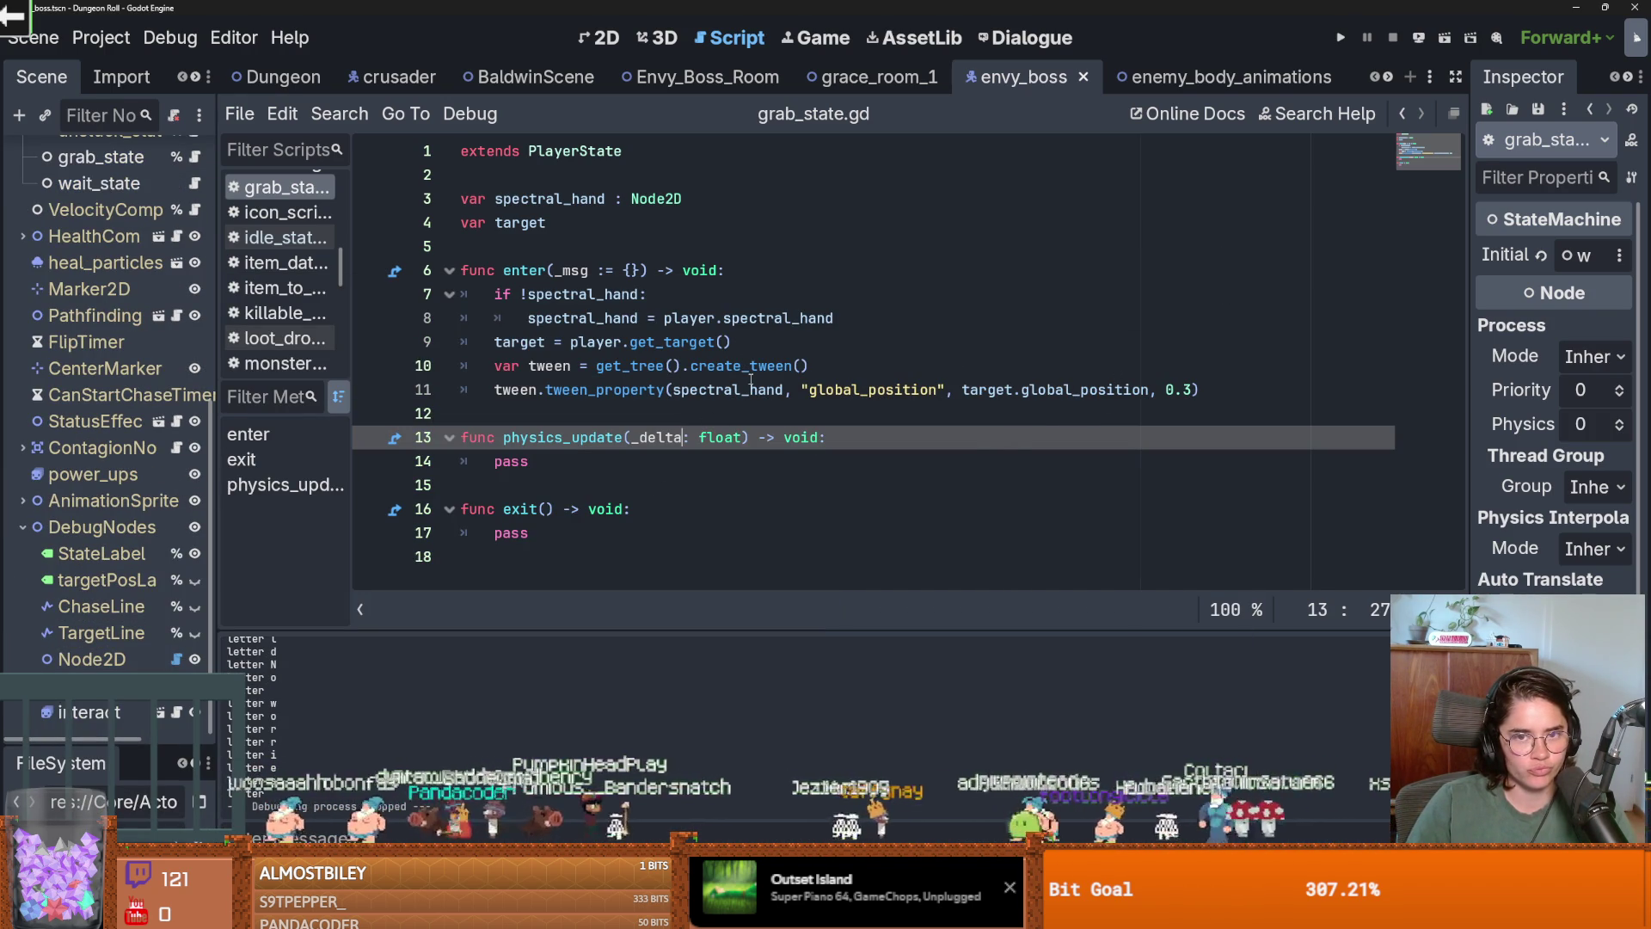
pyautogui.moveTo(772, 370)
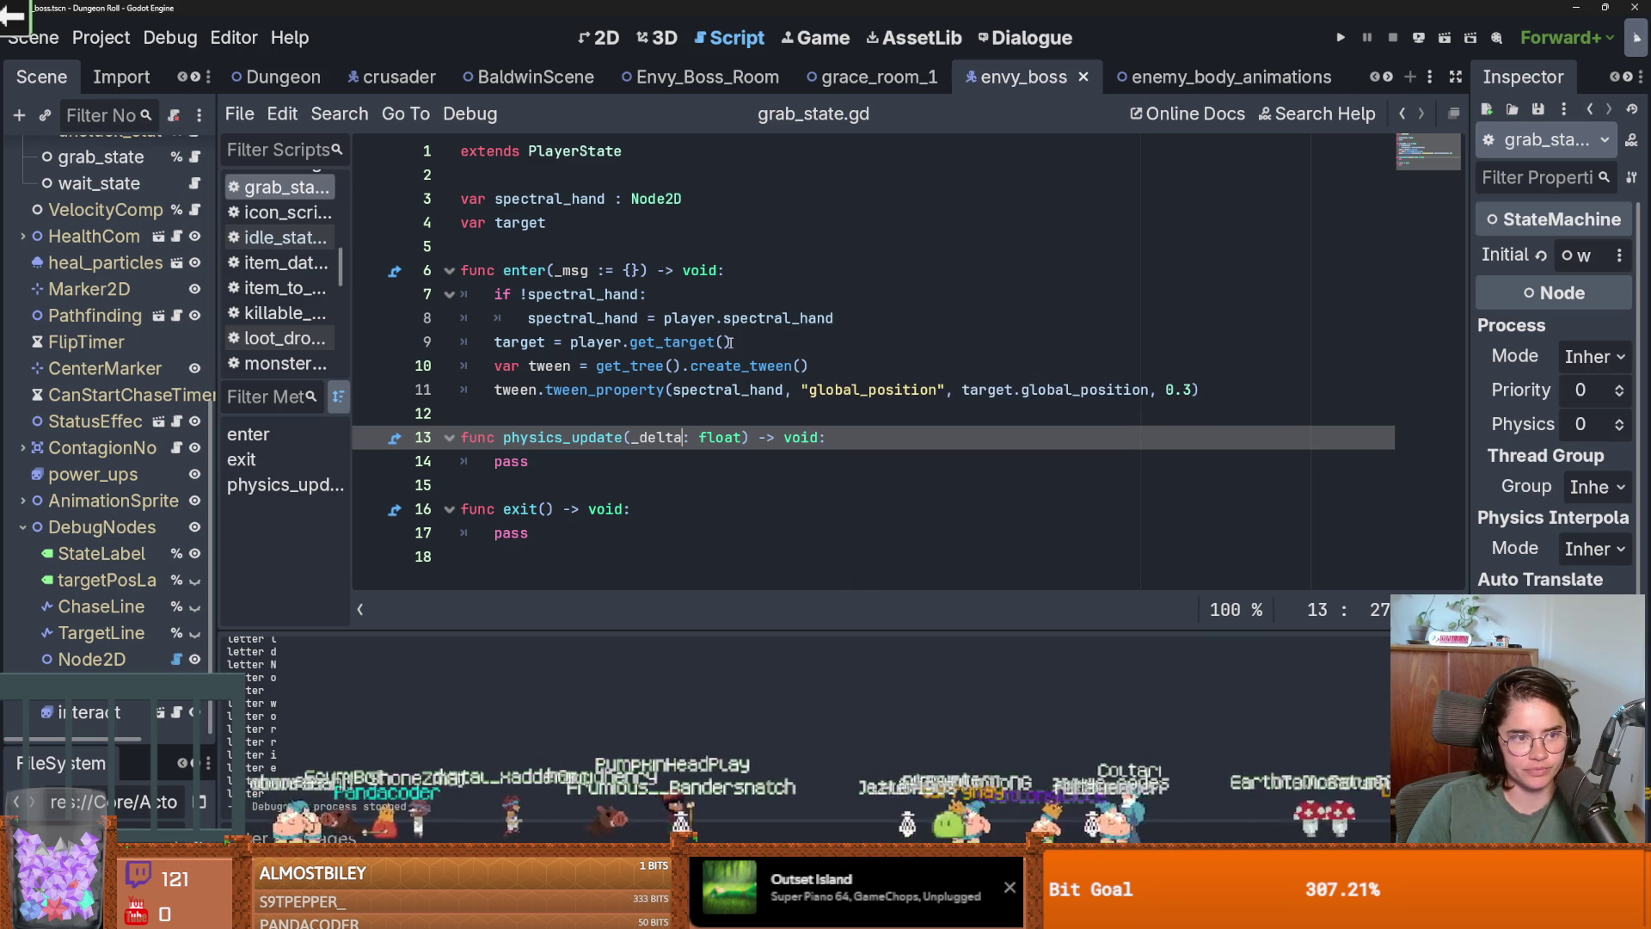
pyautogui.scroll(2, 344, 292)
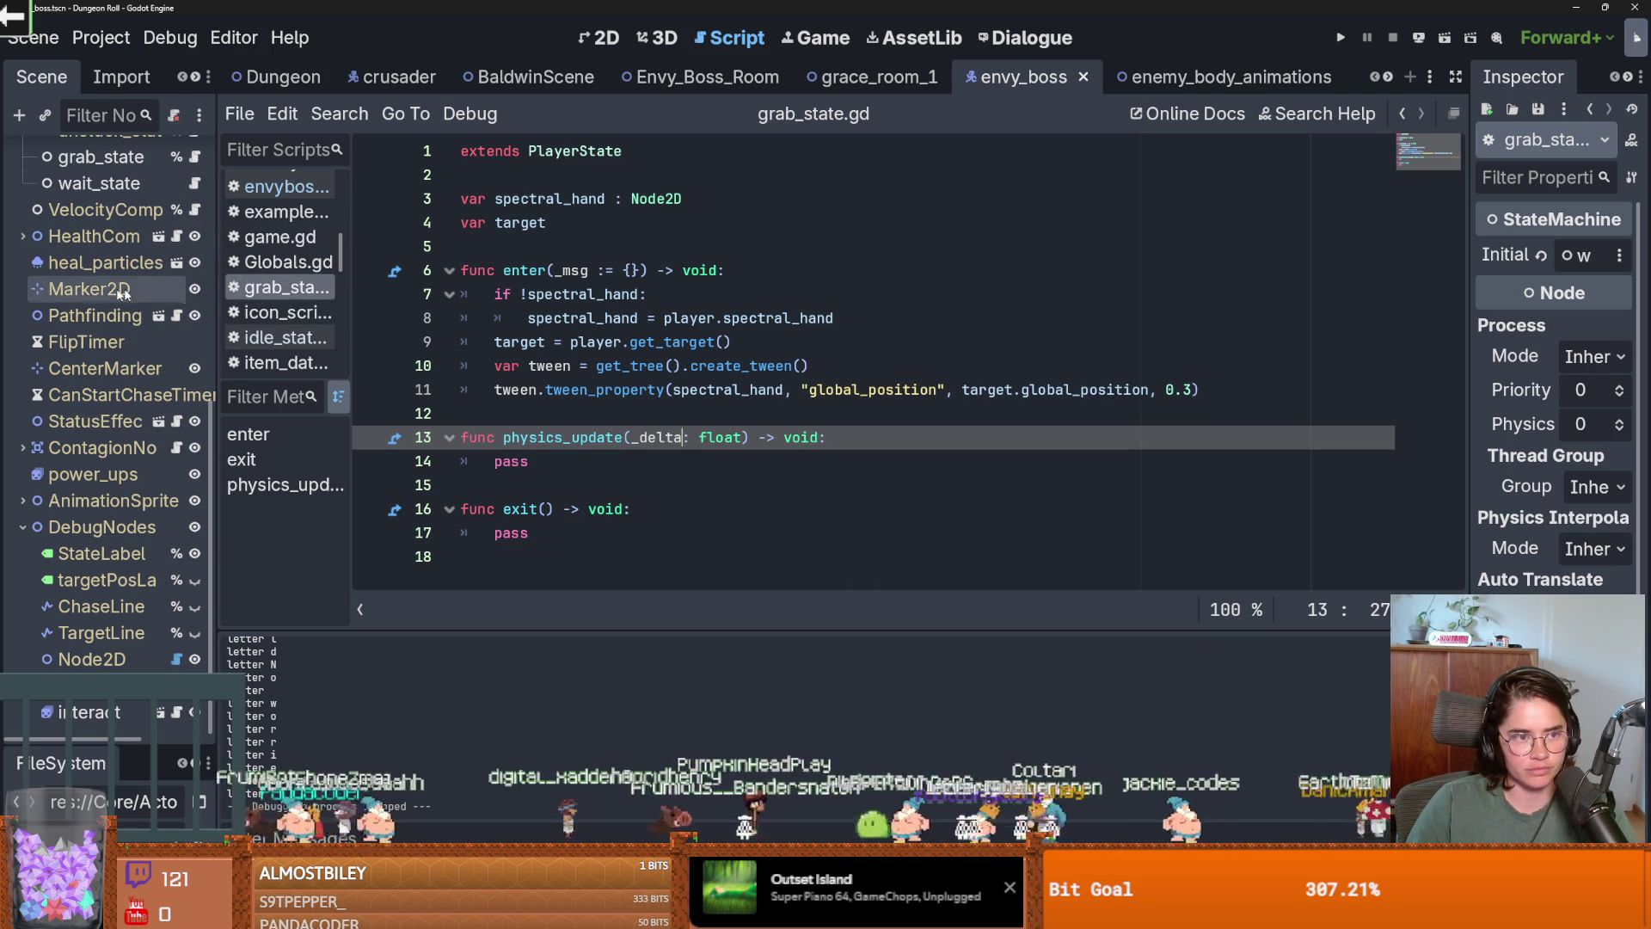
pyautogui.scroll(3, 159, 291)
# Collapse the StateMachine node, save the scene, and switch to the Envy_Boss_Room scene
pyautogui.click(21, 341)
pyautogui.hotkey('ctrl', 's')
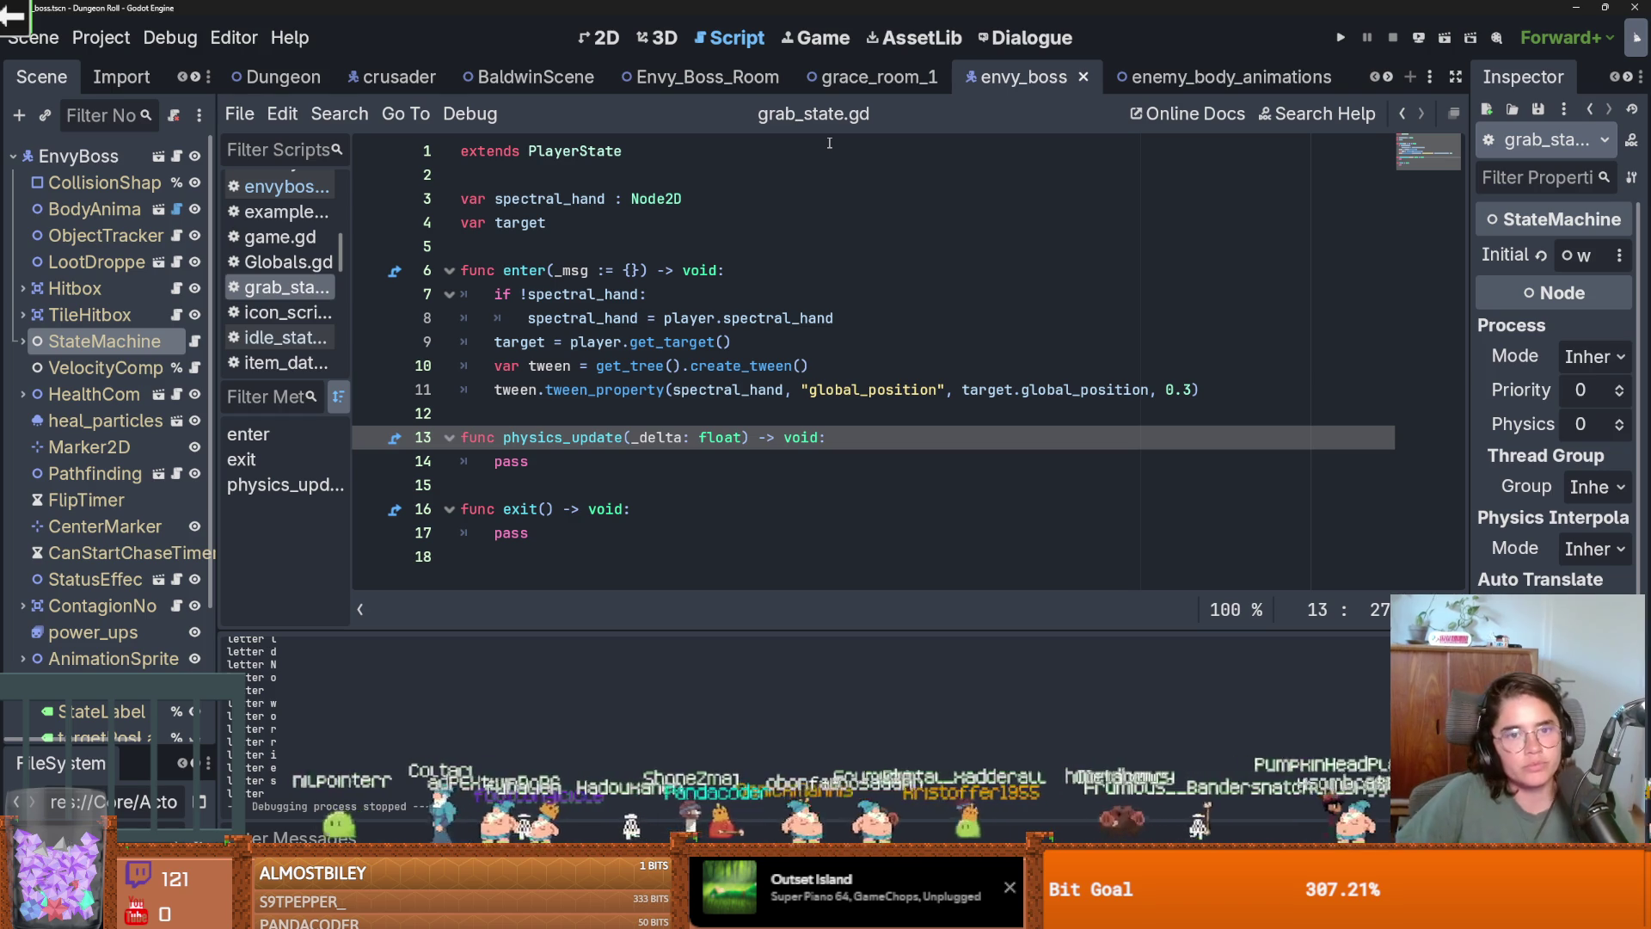
pyautogui.click(730, 79)
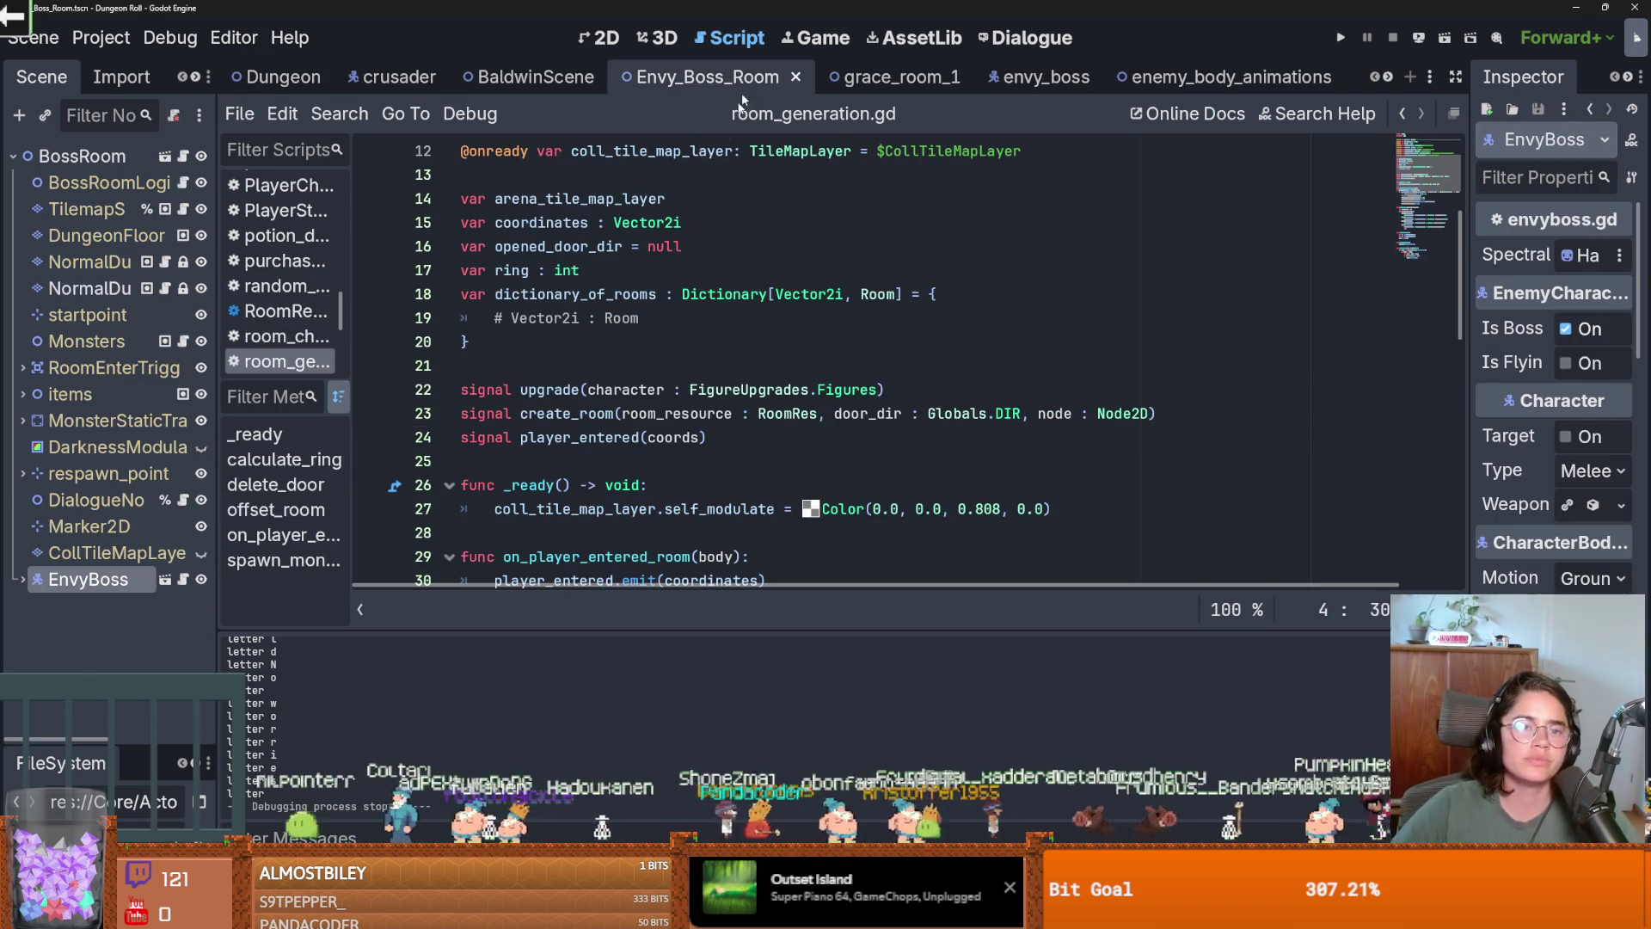
# Add an Area2D child node under the boss's SpectralHand node
pyautogui.click(23, 579)
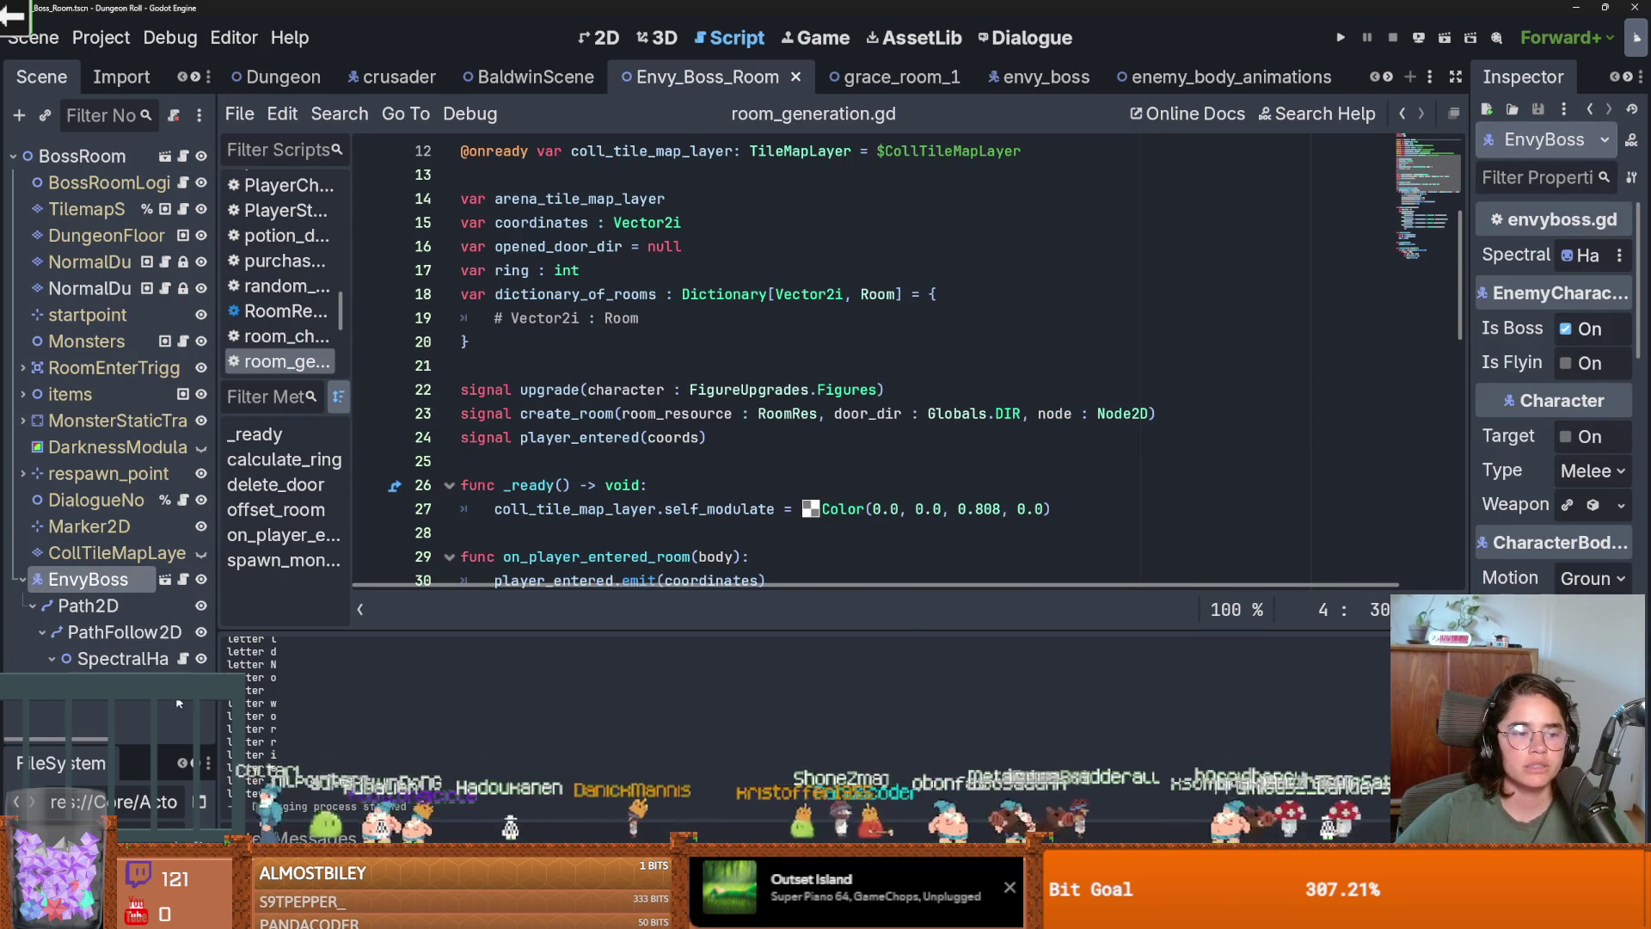
pyautogui.click(150, 658)
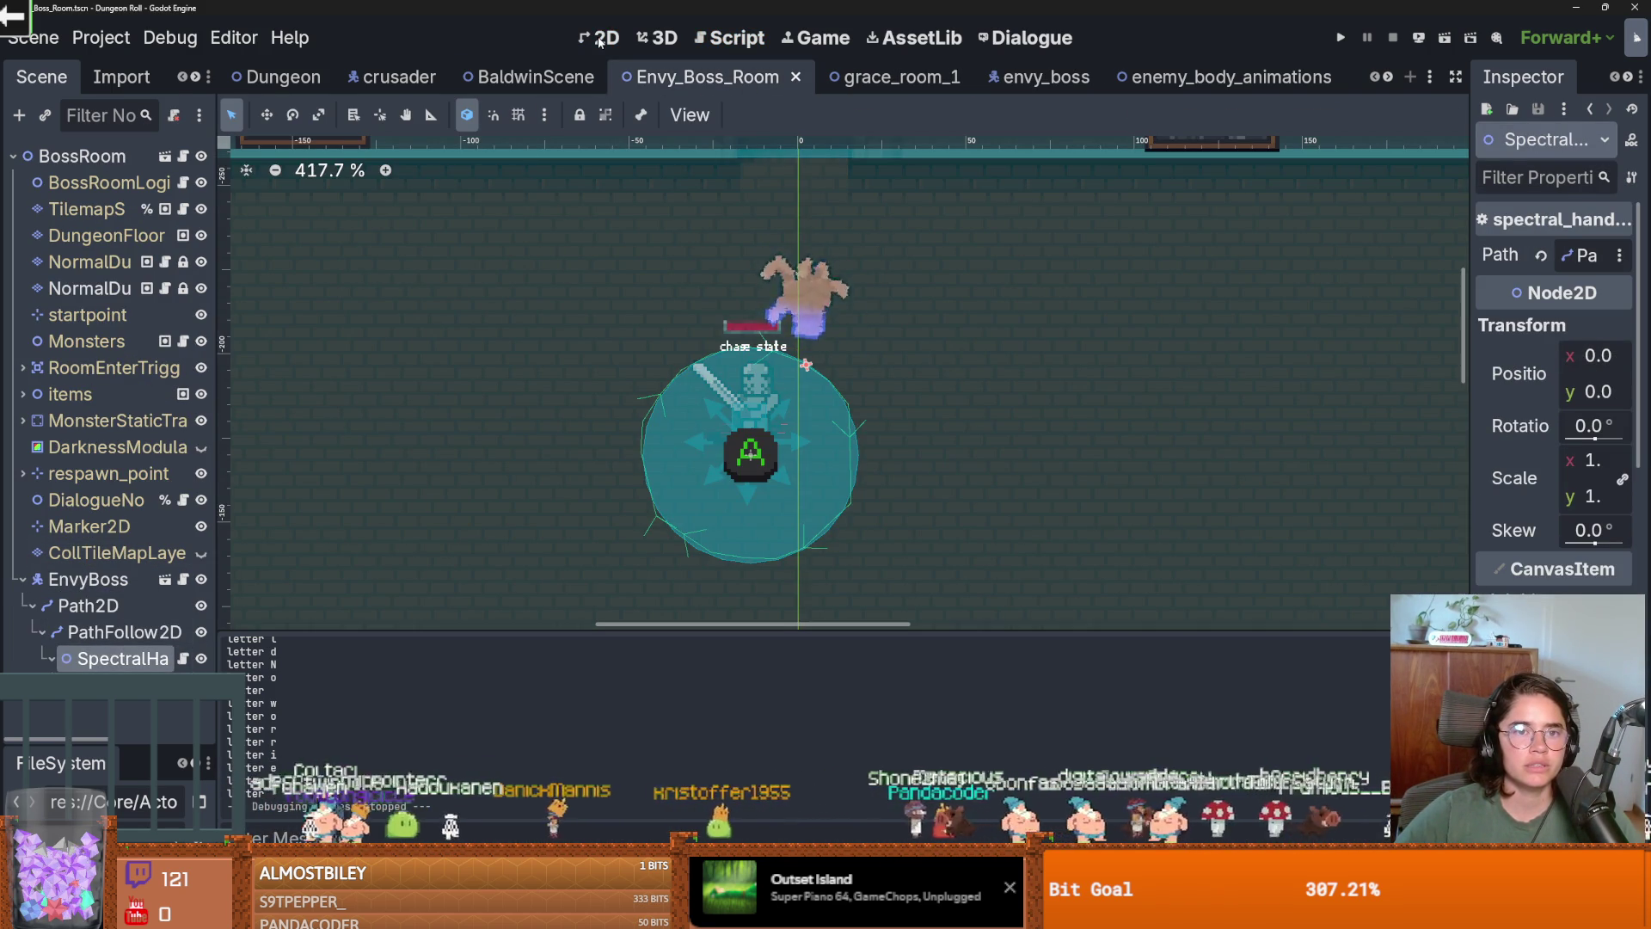
pyautogui.rightClick(125, 660)
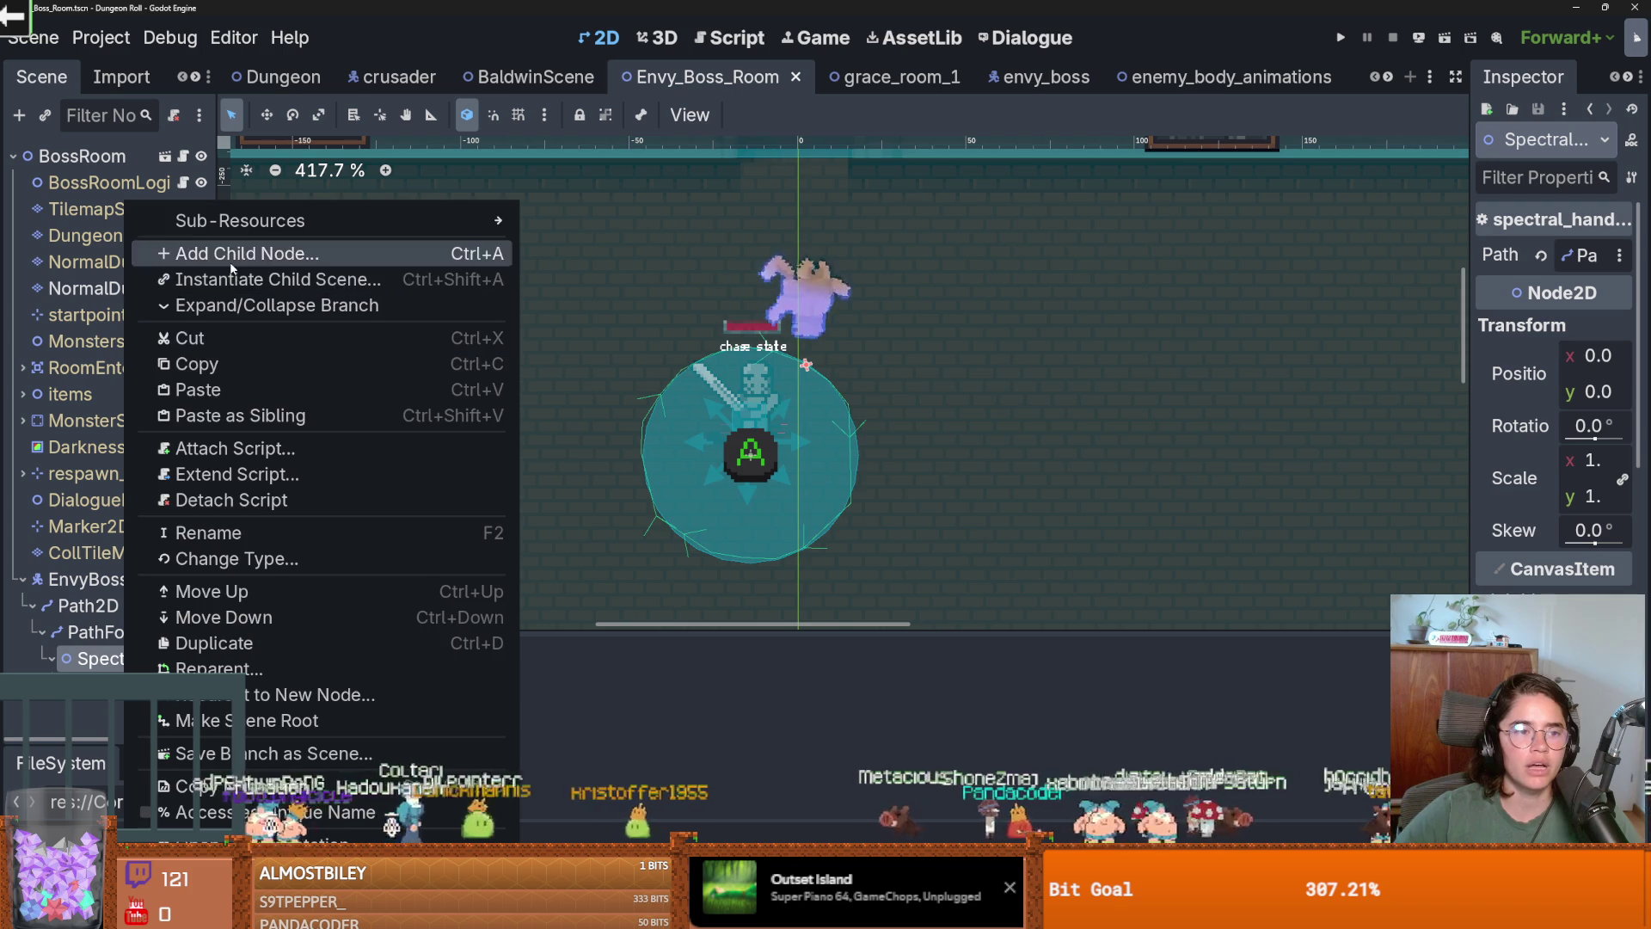
pyautogui.click(229, 259)
pyautogui.write('area')
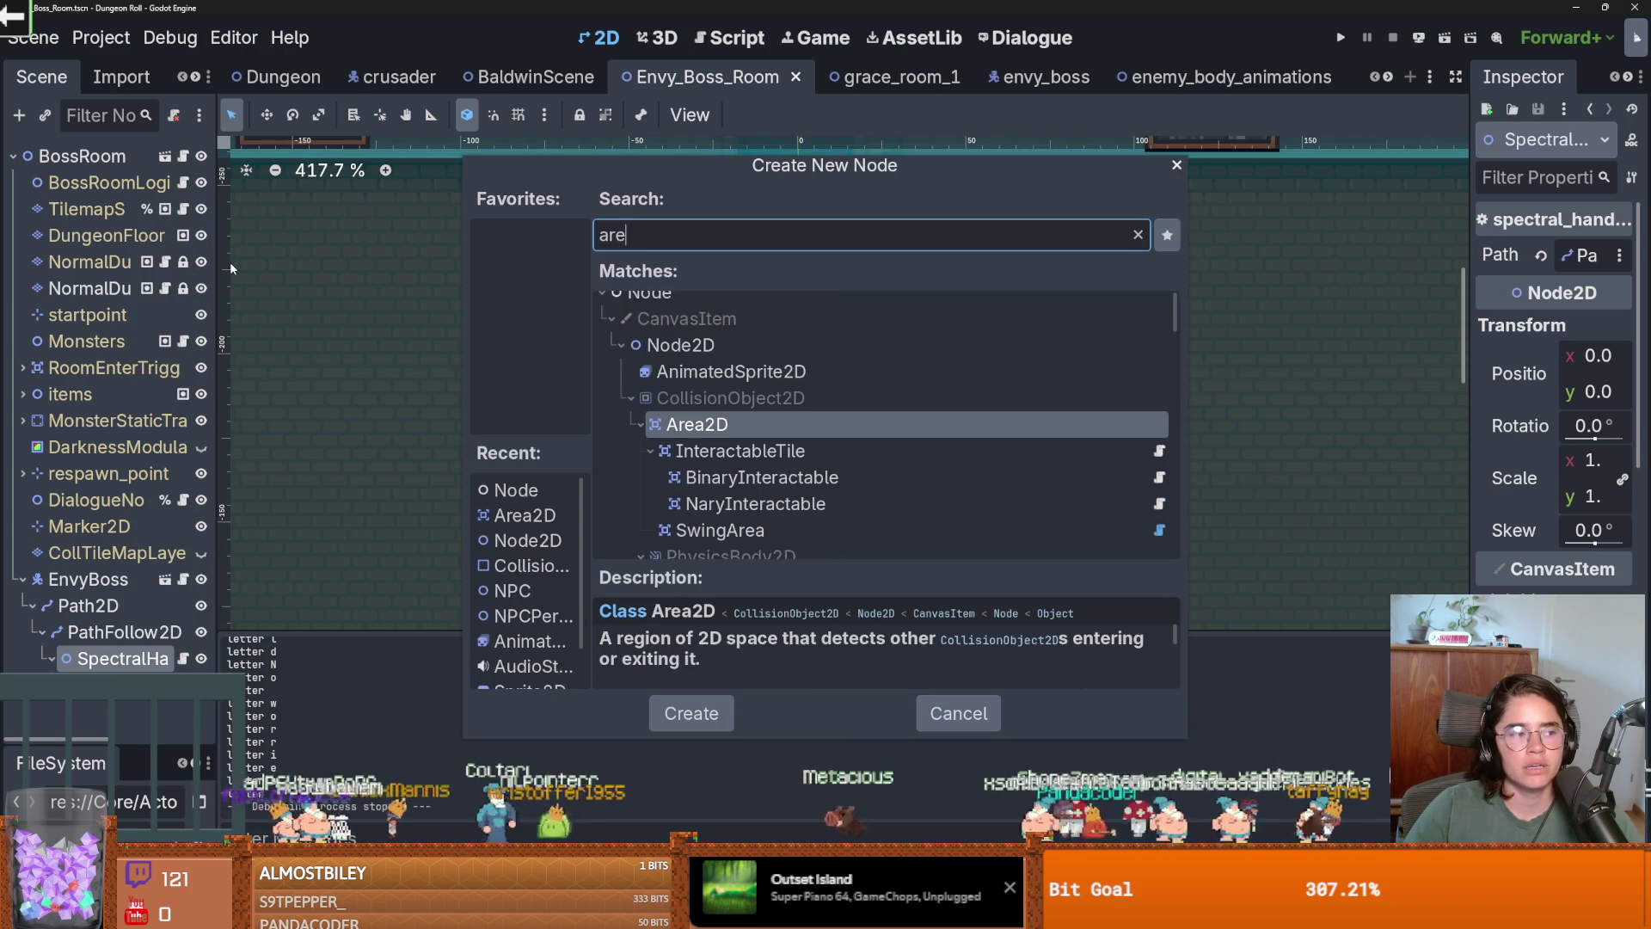
pyautogui.press('Return')
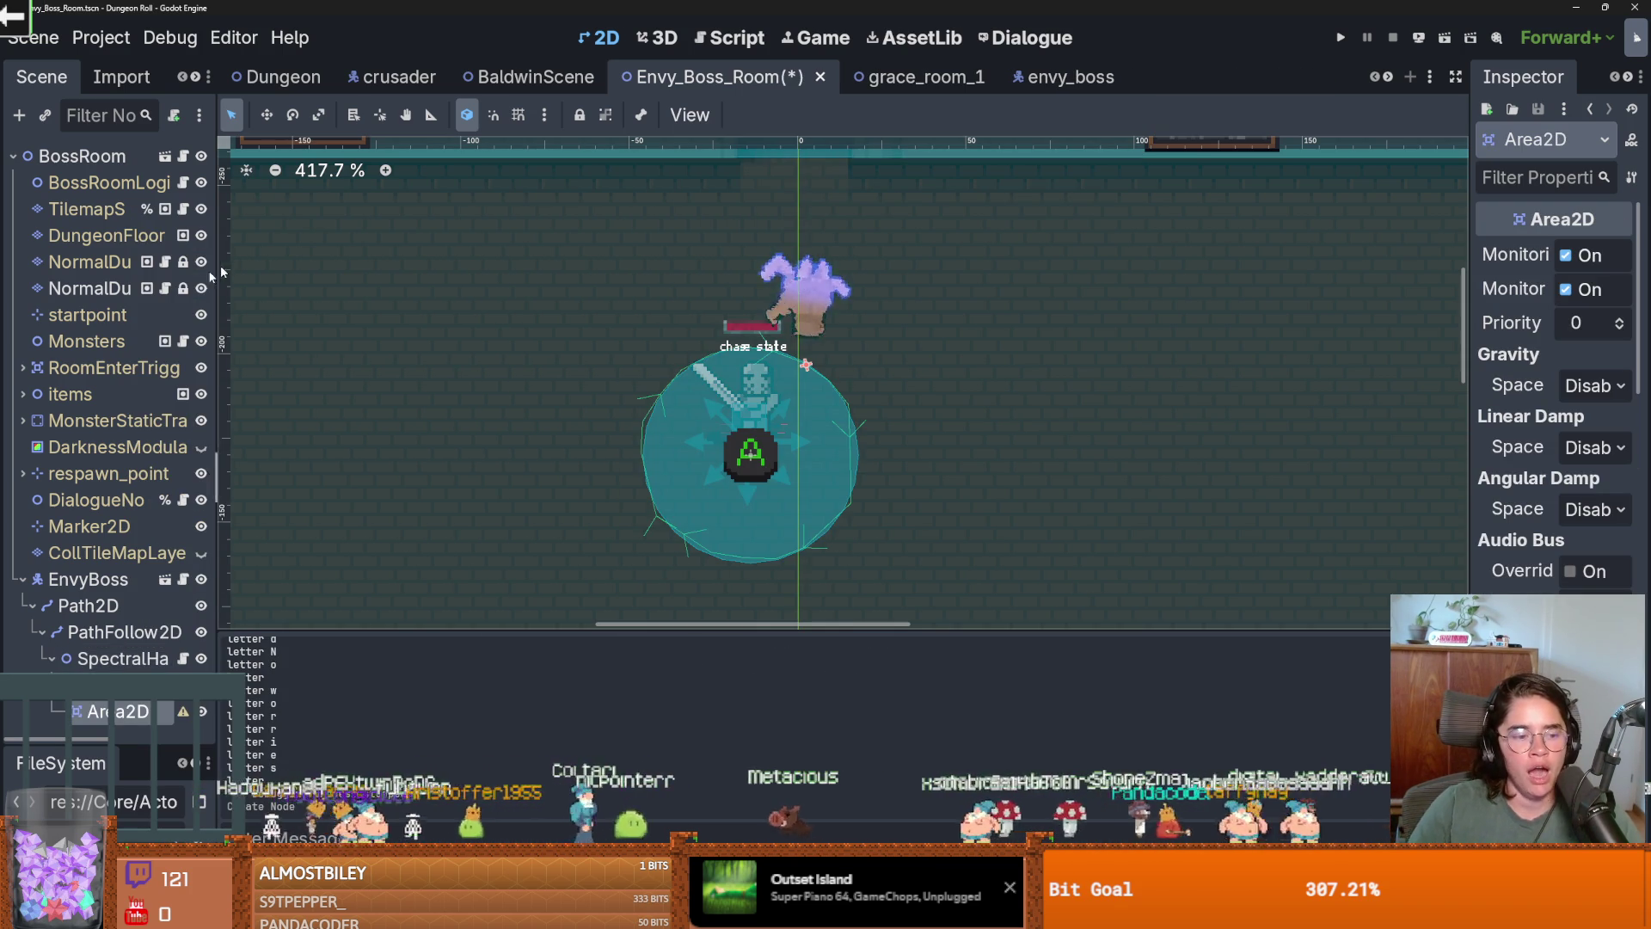
# Give the Area2D a CollisionShape2D child with a new CircleShape2D
pyautogui.rightClick(125, 712)
pyautogui.click(232, 302)
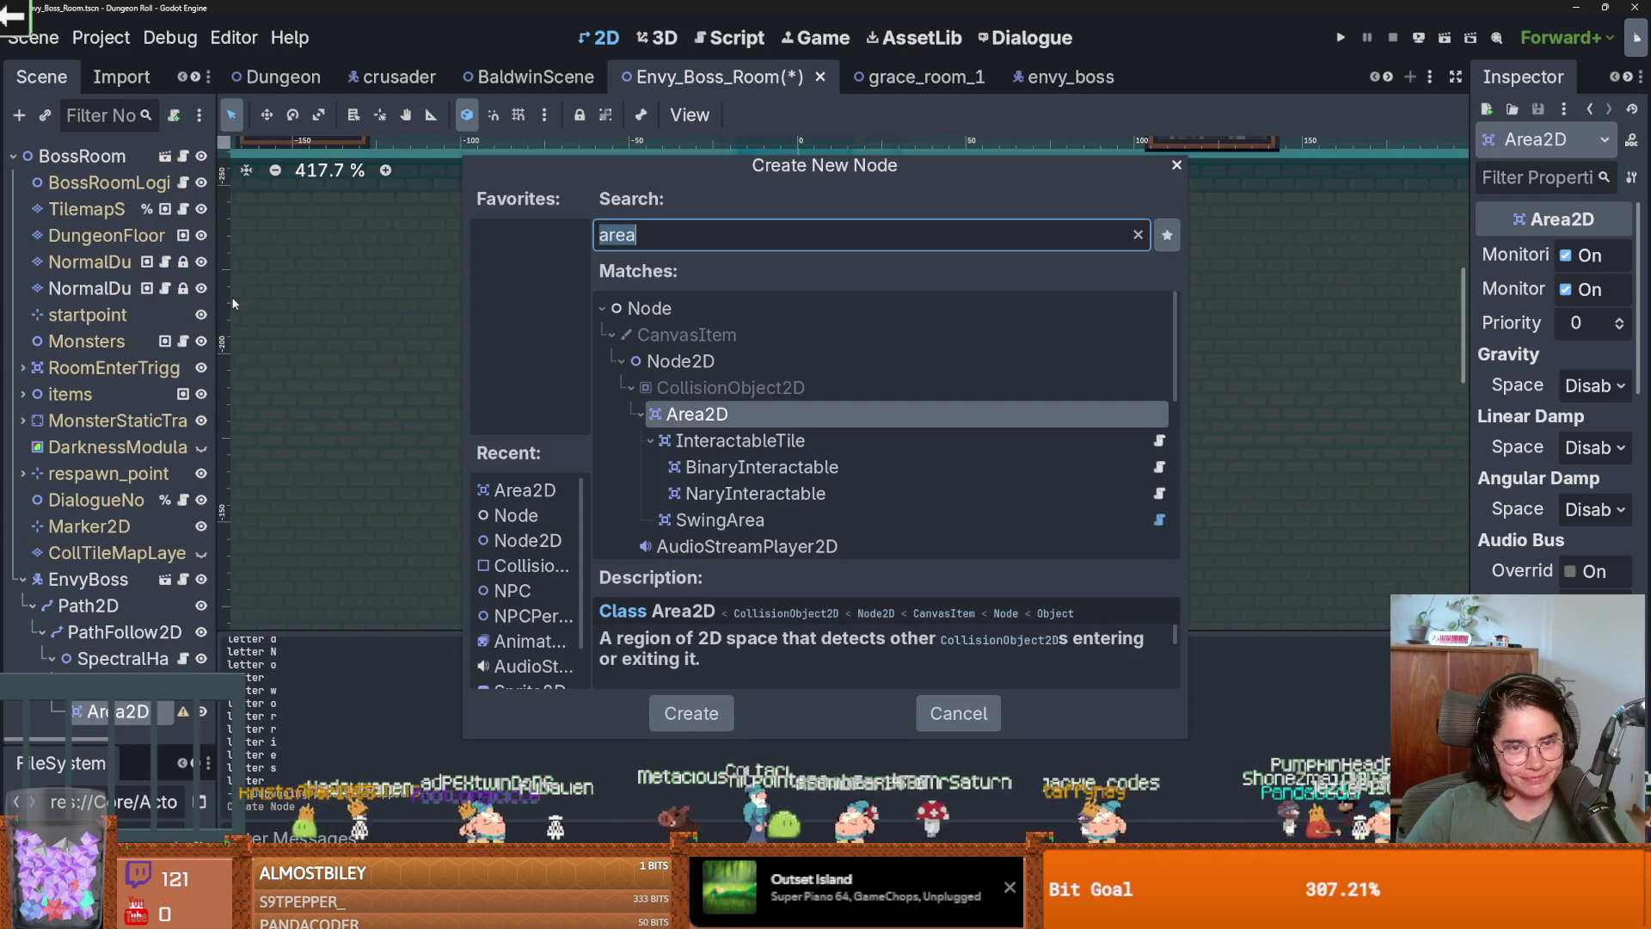
pyautogui.write('colli')
pyautogui.press('Return')
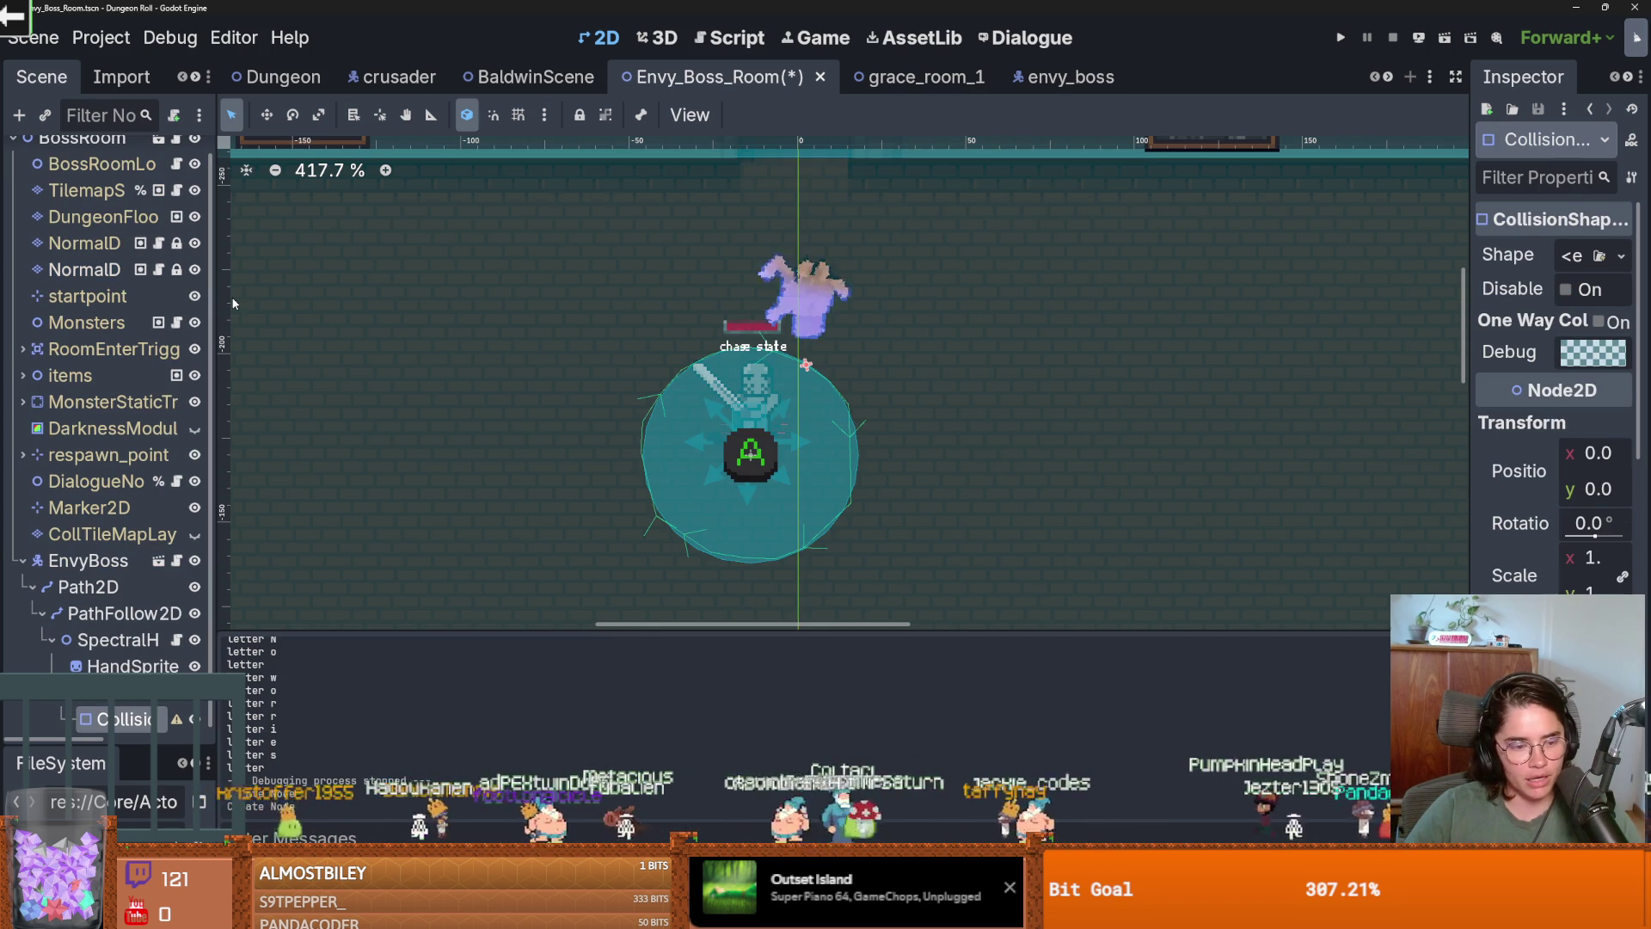
pyautogui.moveTo(1469, 297); pyautogui.dragTo(1254, 296)
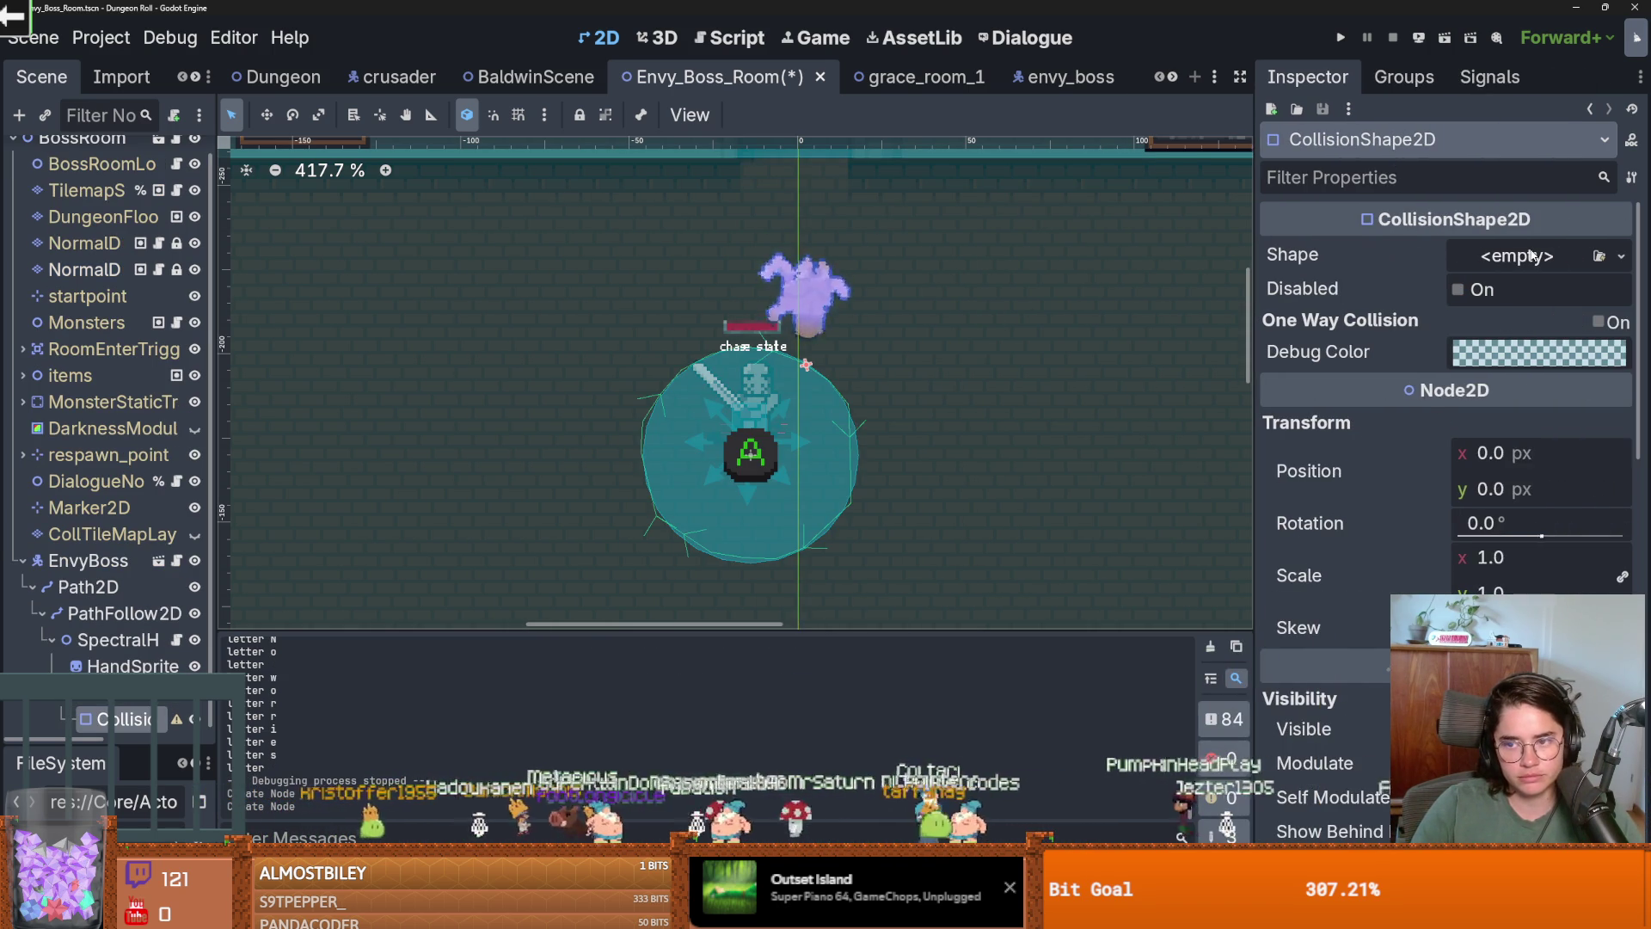
pyautogui.click(1540, 255)
pyautogui.click(1539, 479)
pyautogui.moveTo(819, 371); pyautogui.dragTo(806, 282)
pyautogui.click(142, 701)
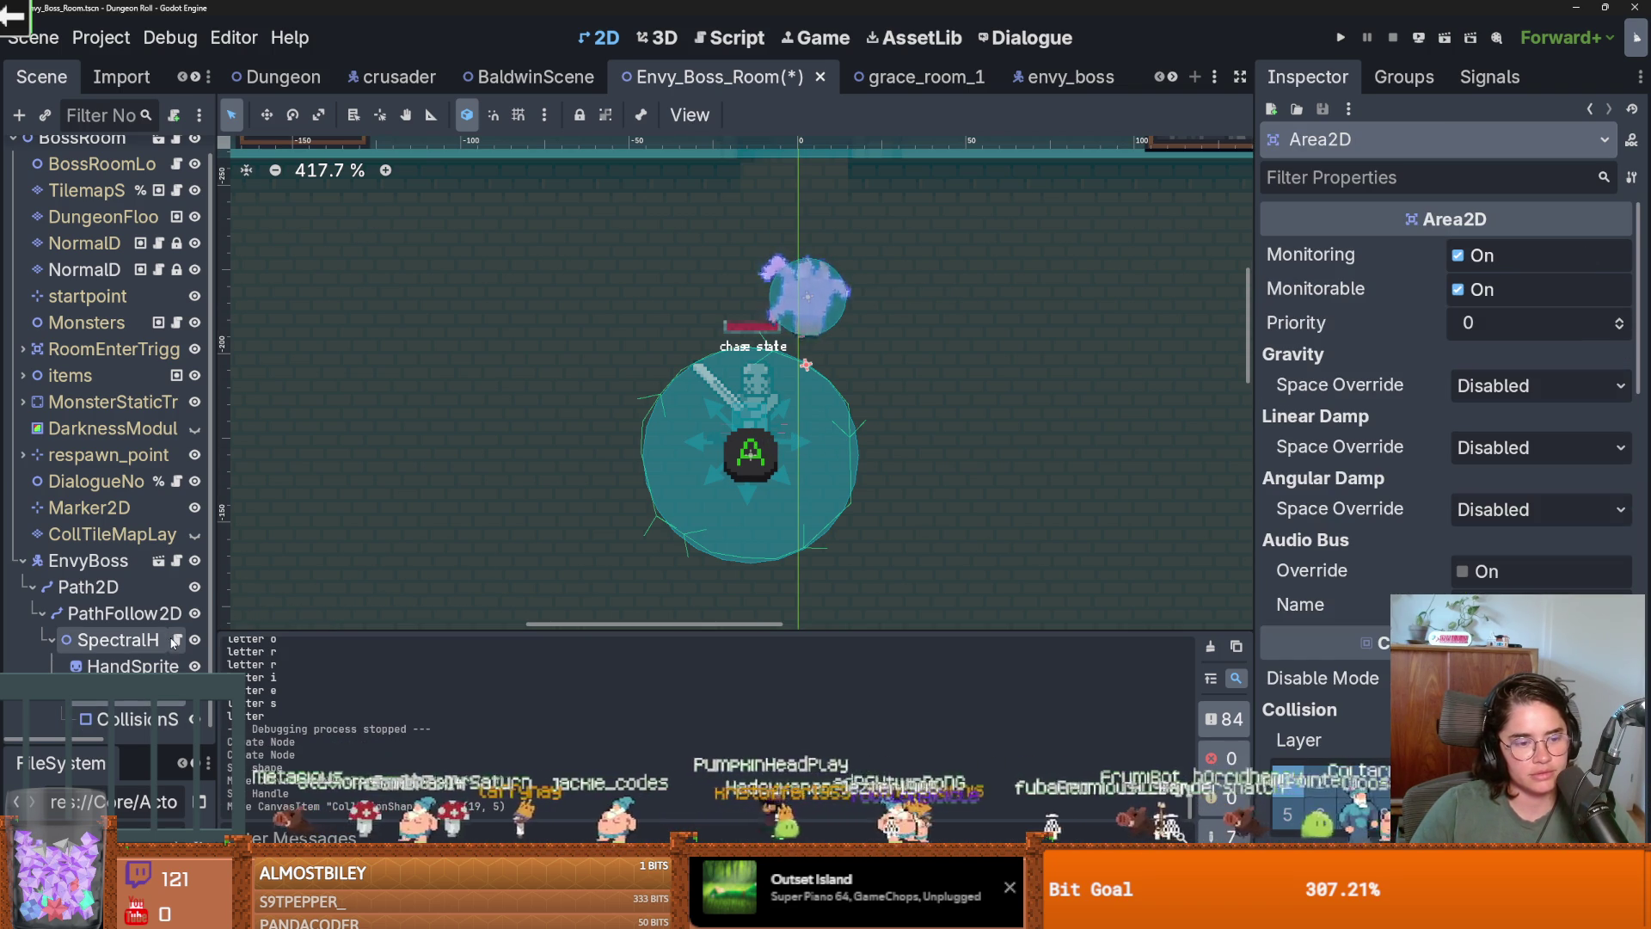
pyautogui.moveTo(136, 700)
pyautogui.mouseDown()
pyautogui.moveTo(569, 336)
pyautogui.moveTo(551, 258)
pyautogui.mouseUp()
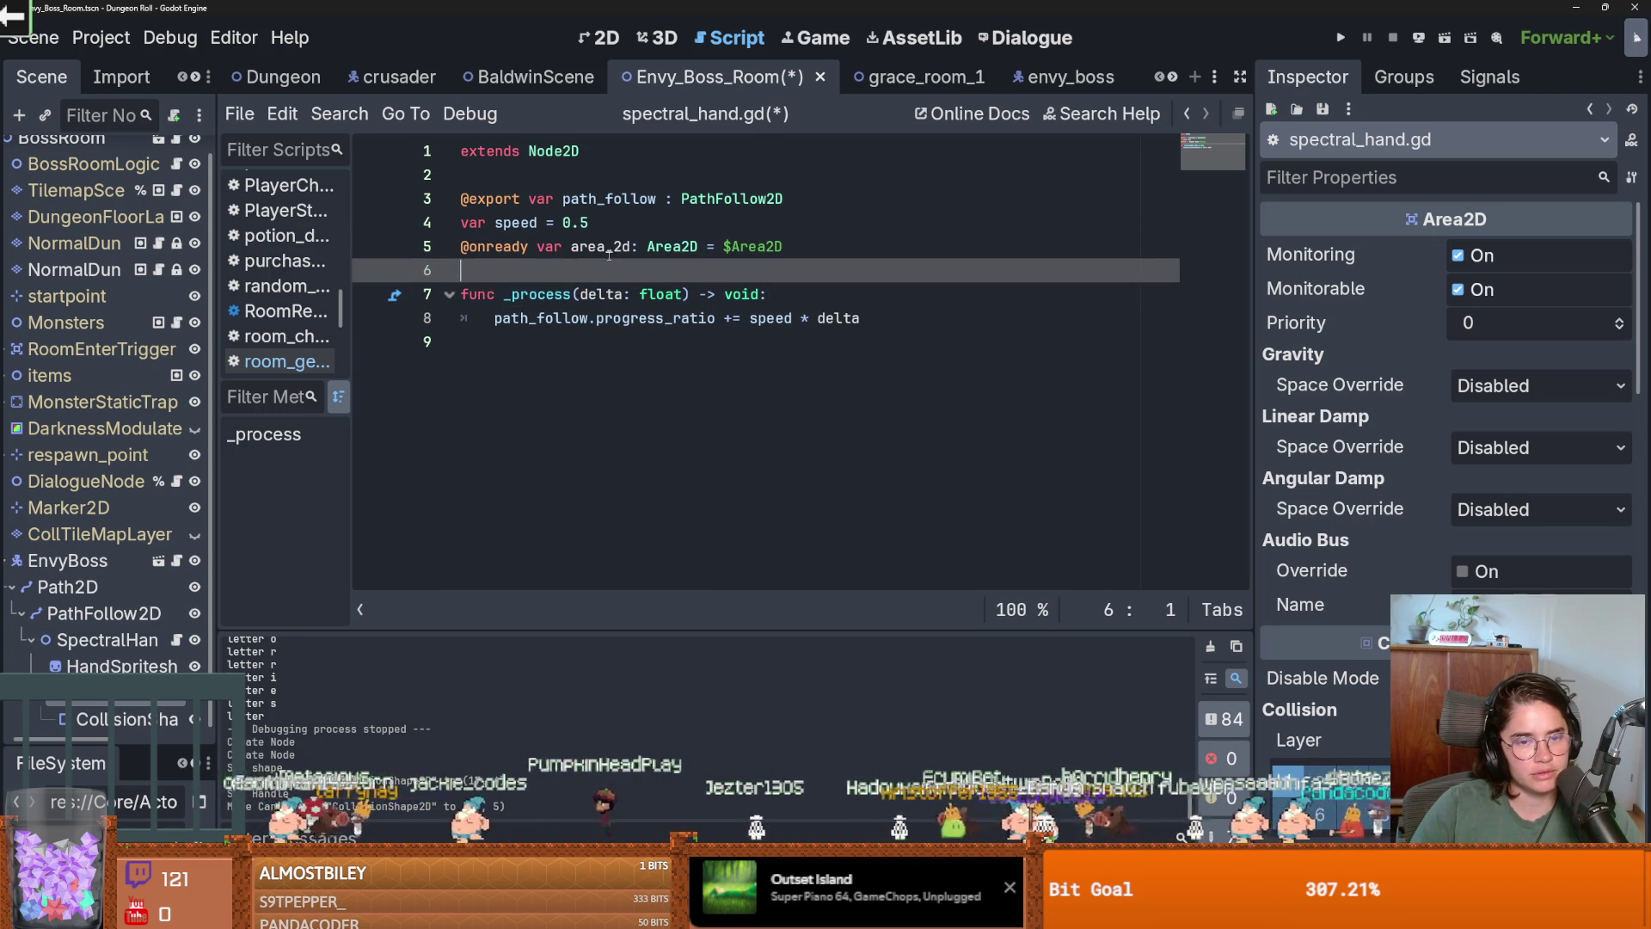
# Add a _ready function with a pass body to spectral_hand.gd and save
pyautogui.press('Return')
pyautogui.press('Return')
pyautogui.press('Up')
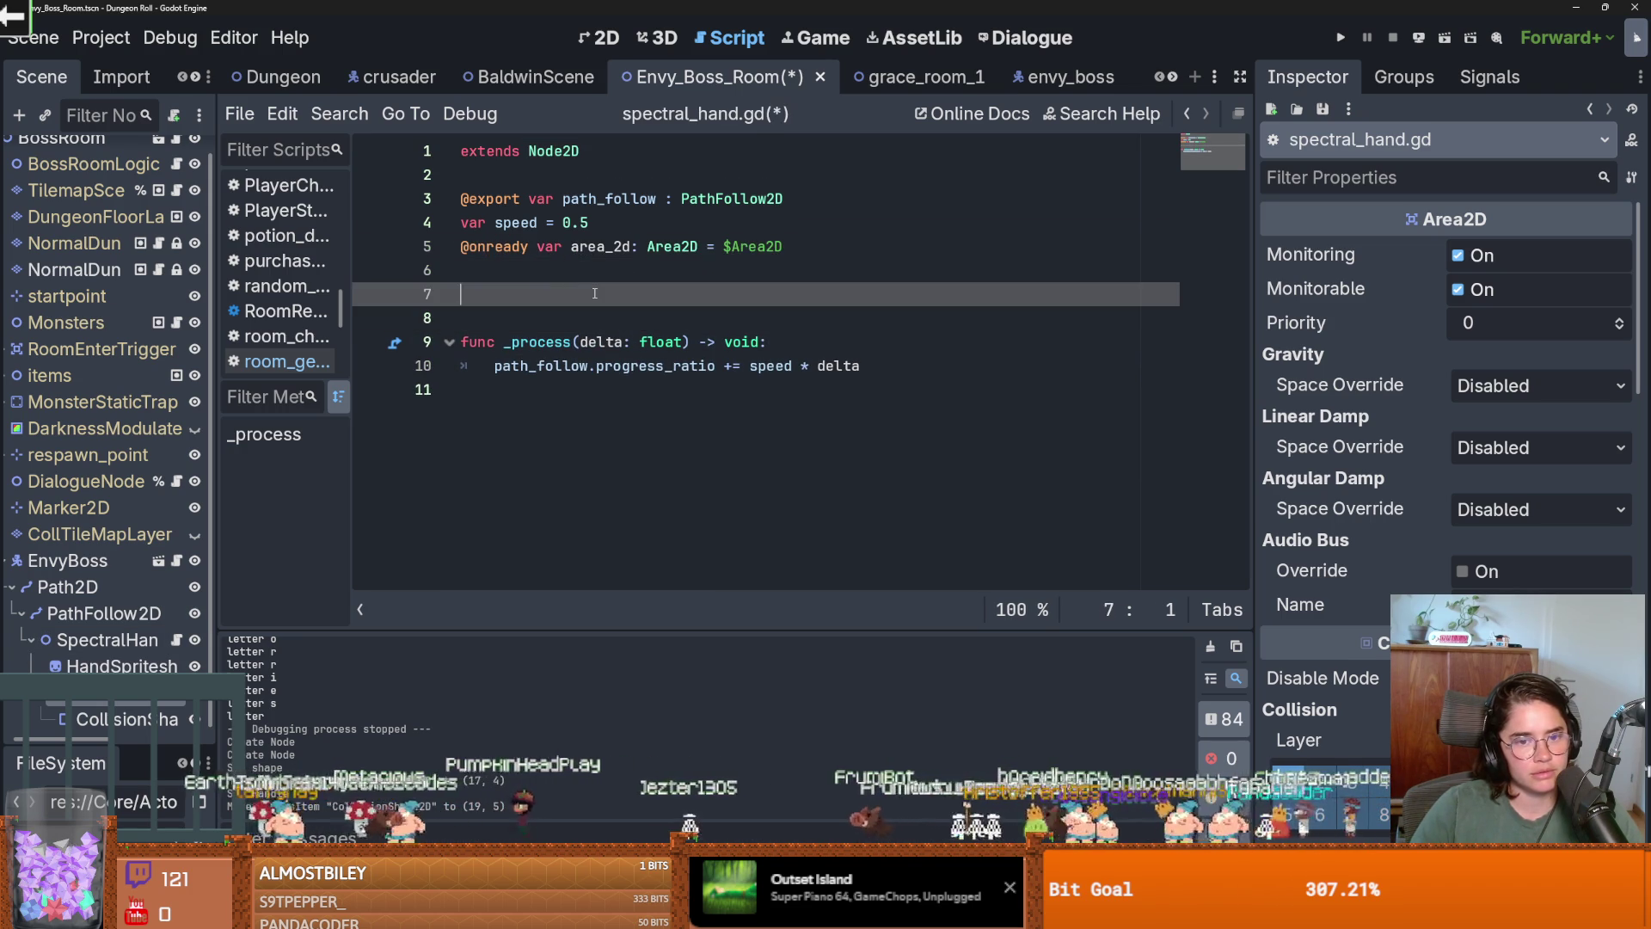
pyautogui.write('_')
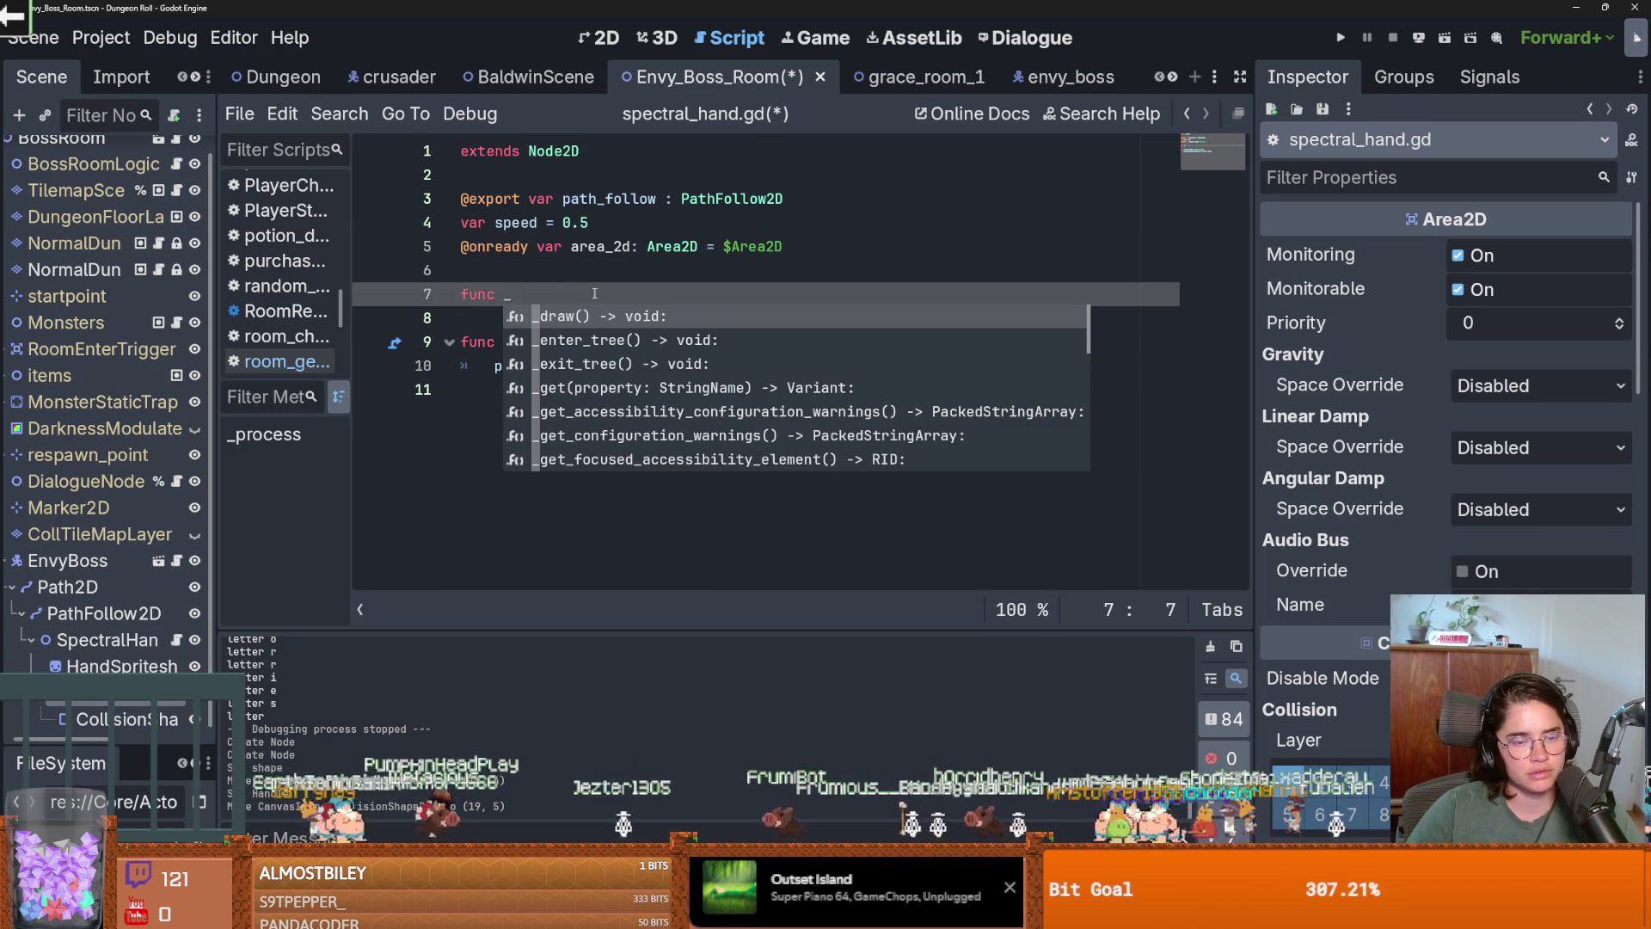
pyautogui.write('re')
pyautogui.press('Return')
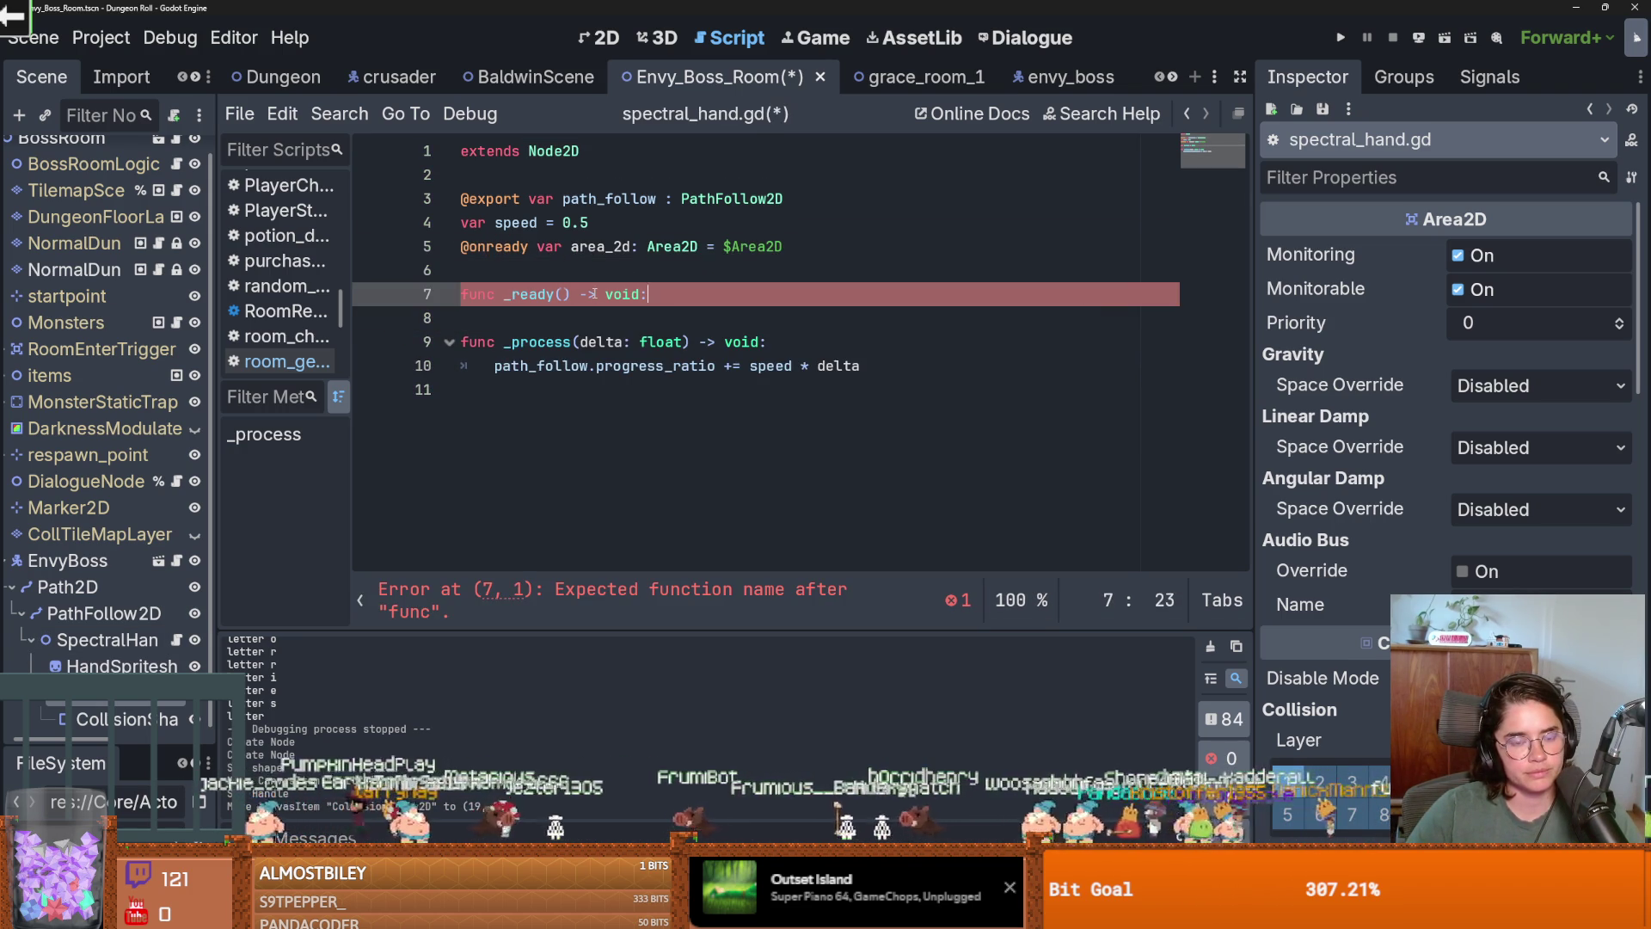
pyautogui.hotkey('ctrl', 's')
pyautogui.press('Return')
pyautogui.write('pass')
pyautogui.hotkey('ctrl', 's')
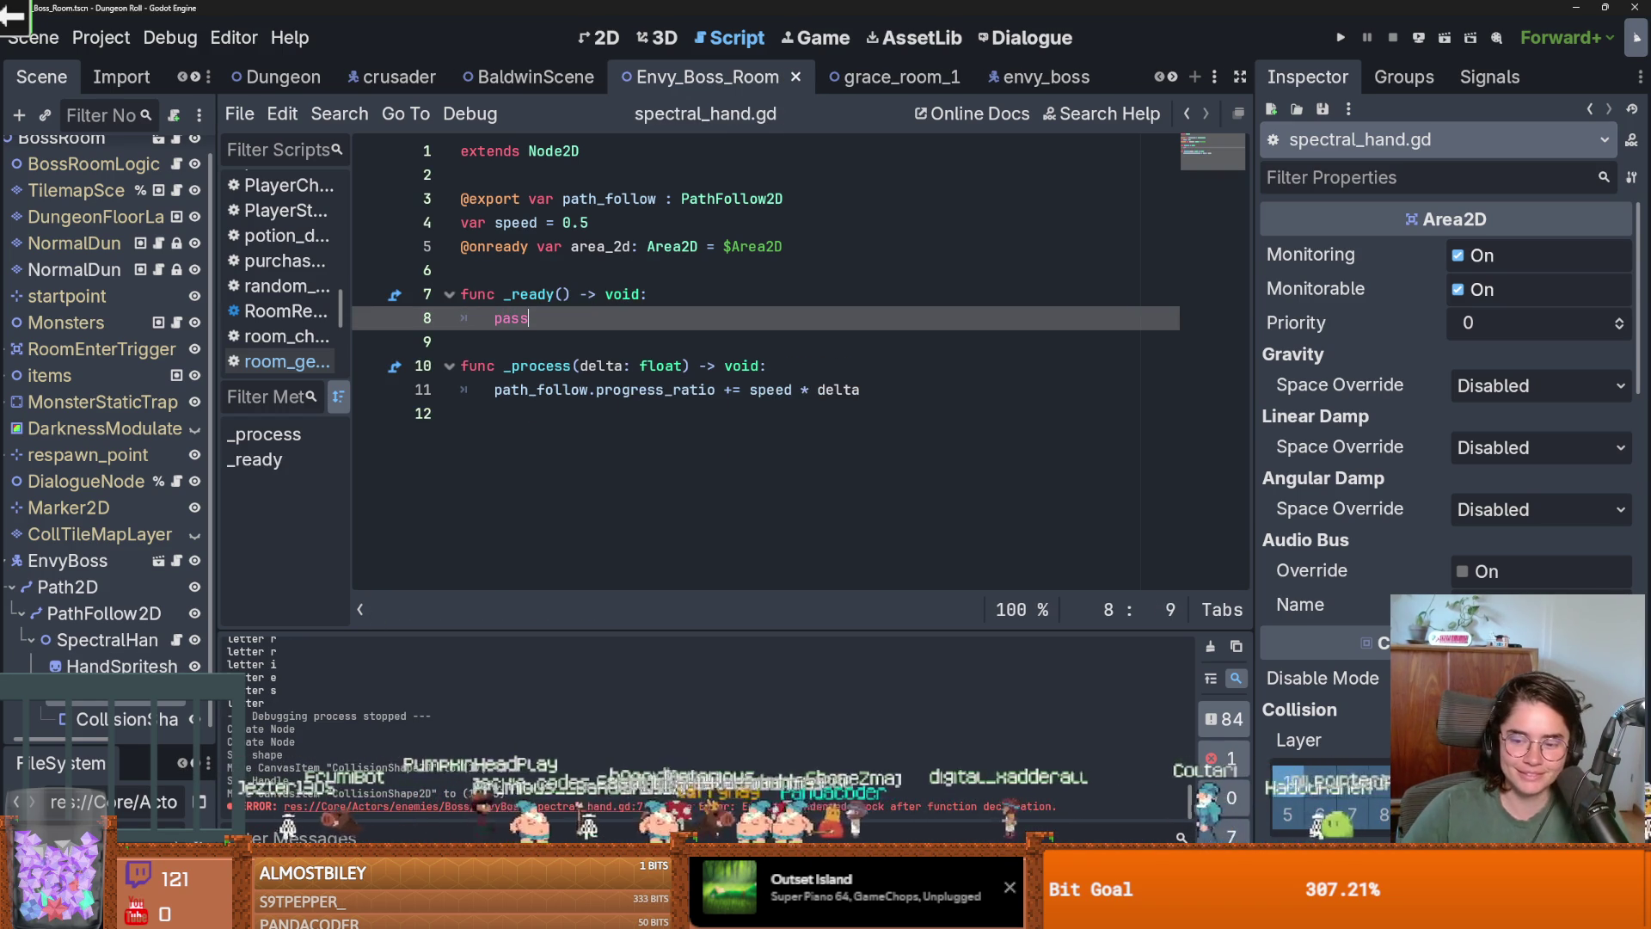
# Set the hand Area2D's collision mask to layer 2
pyautogui.scroll(-5, 1445, 430)
pyautogui.click(1625, 567)
pyautogui.click(1342, 560)
pyautogui.click(1287, 551)
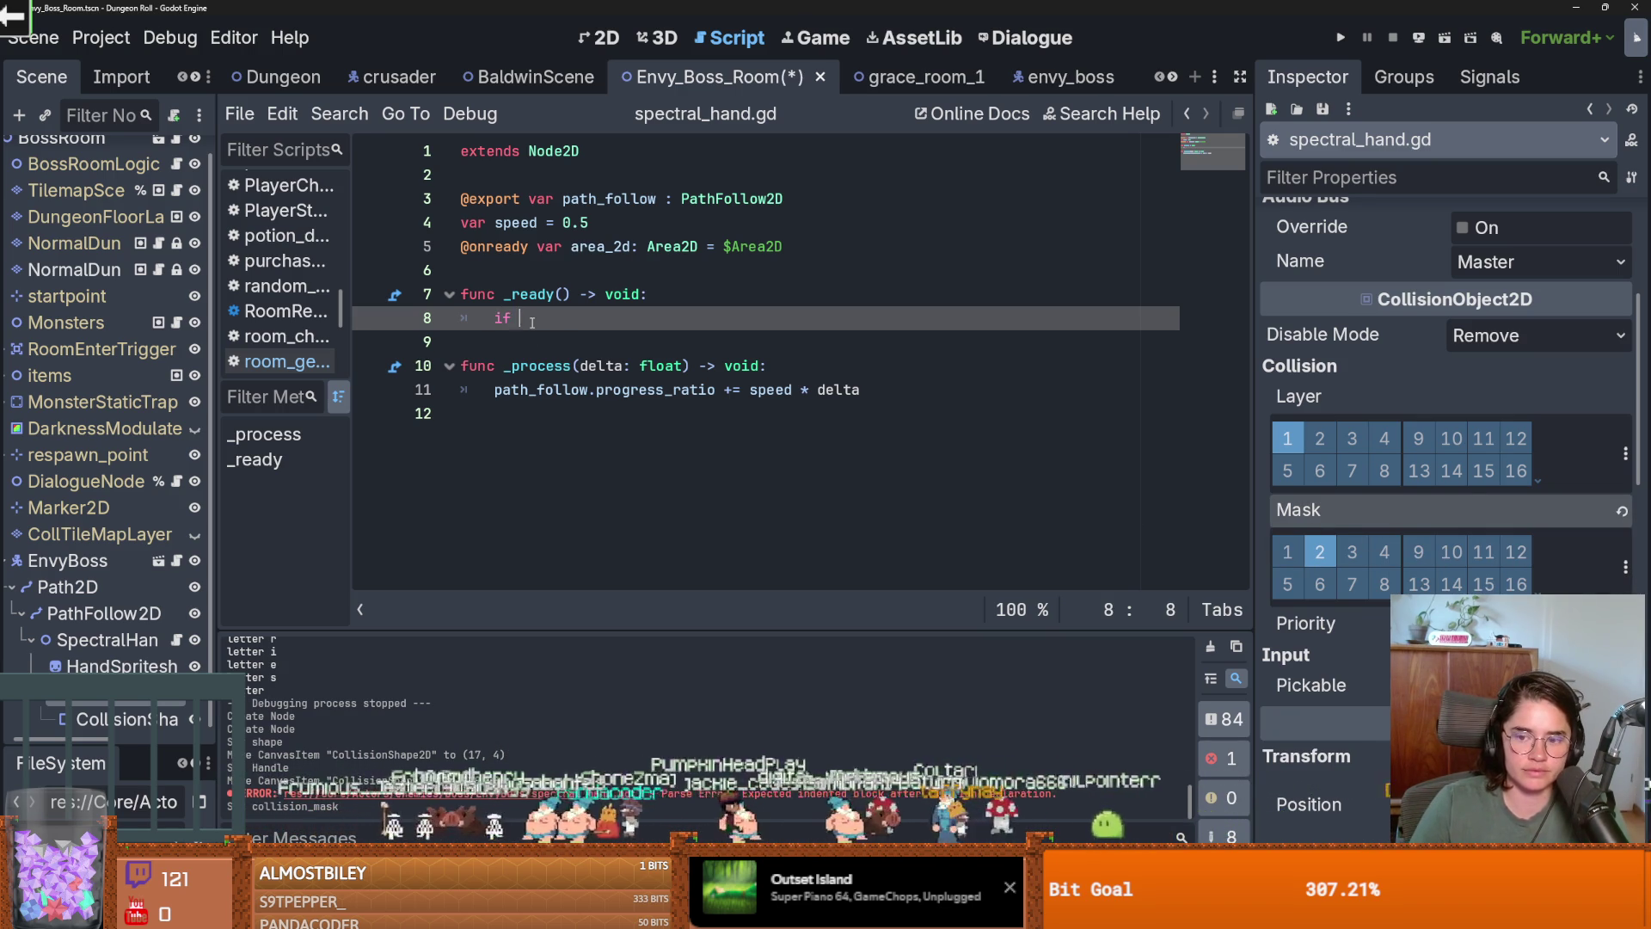
# In _ready, write area_2d.body_entered.connect(on_hand_grab_player)
pyautogui.write('area_2d')
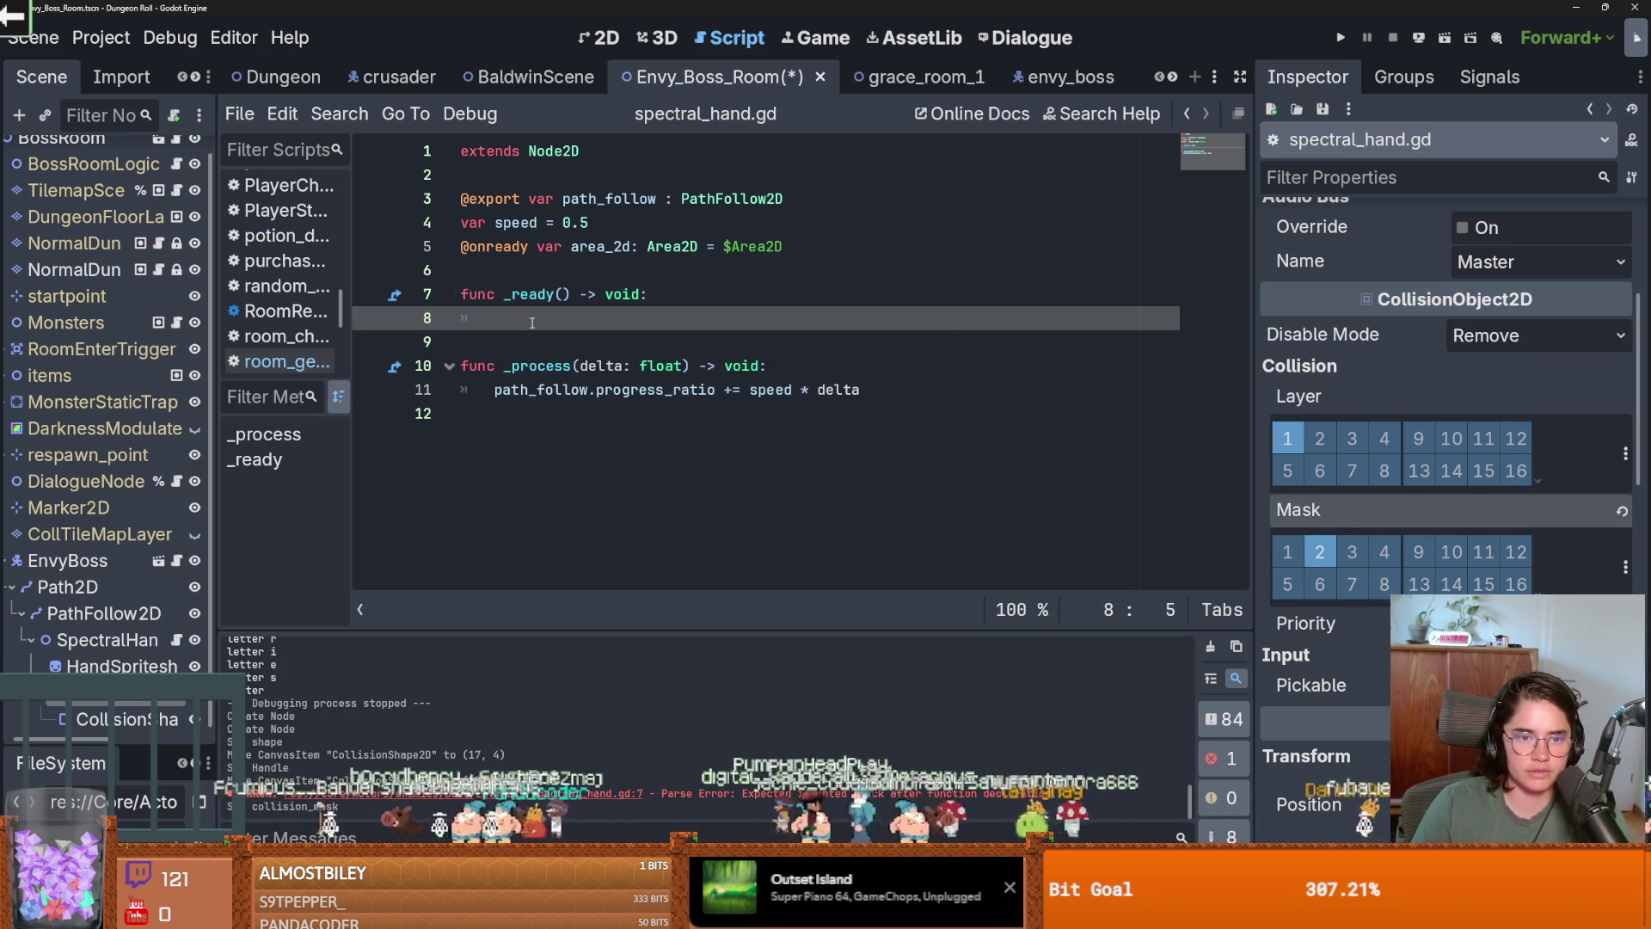
pyautogui.write('.body_entered.')
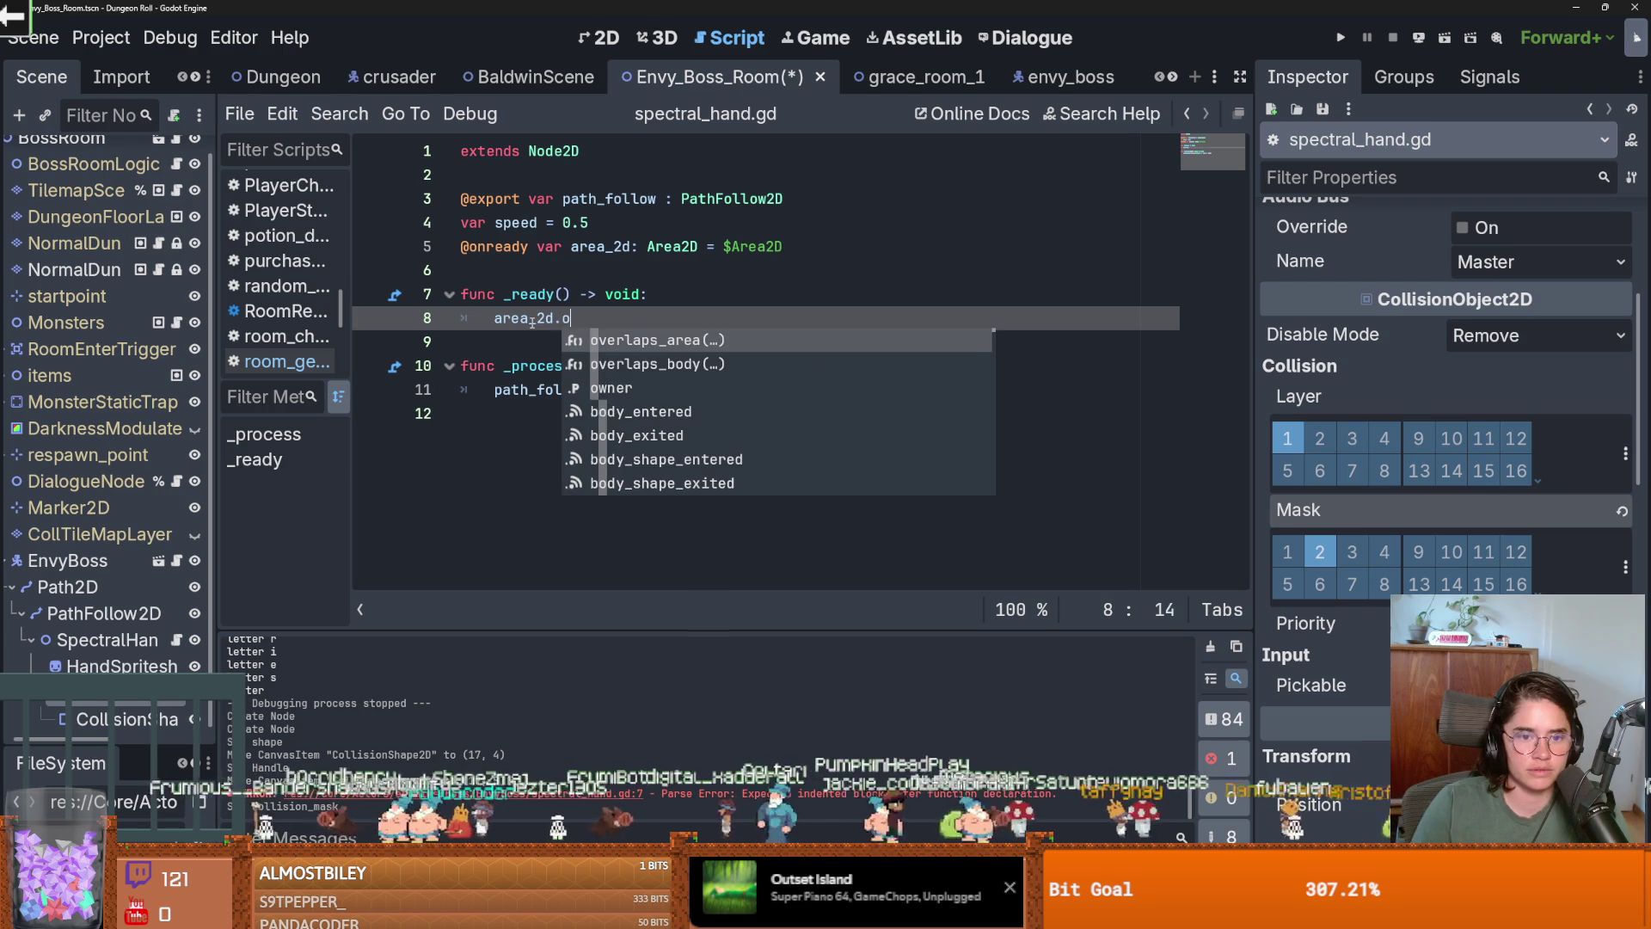
pyautogui.write('con')
pyautogui.press('Return')
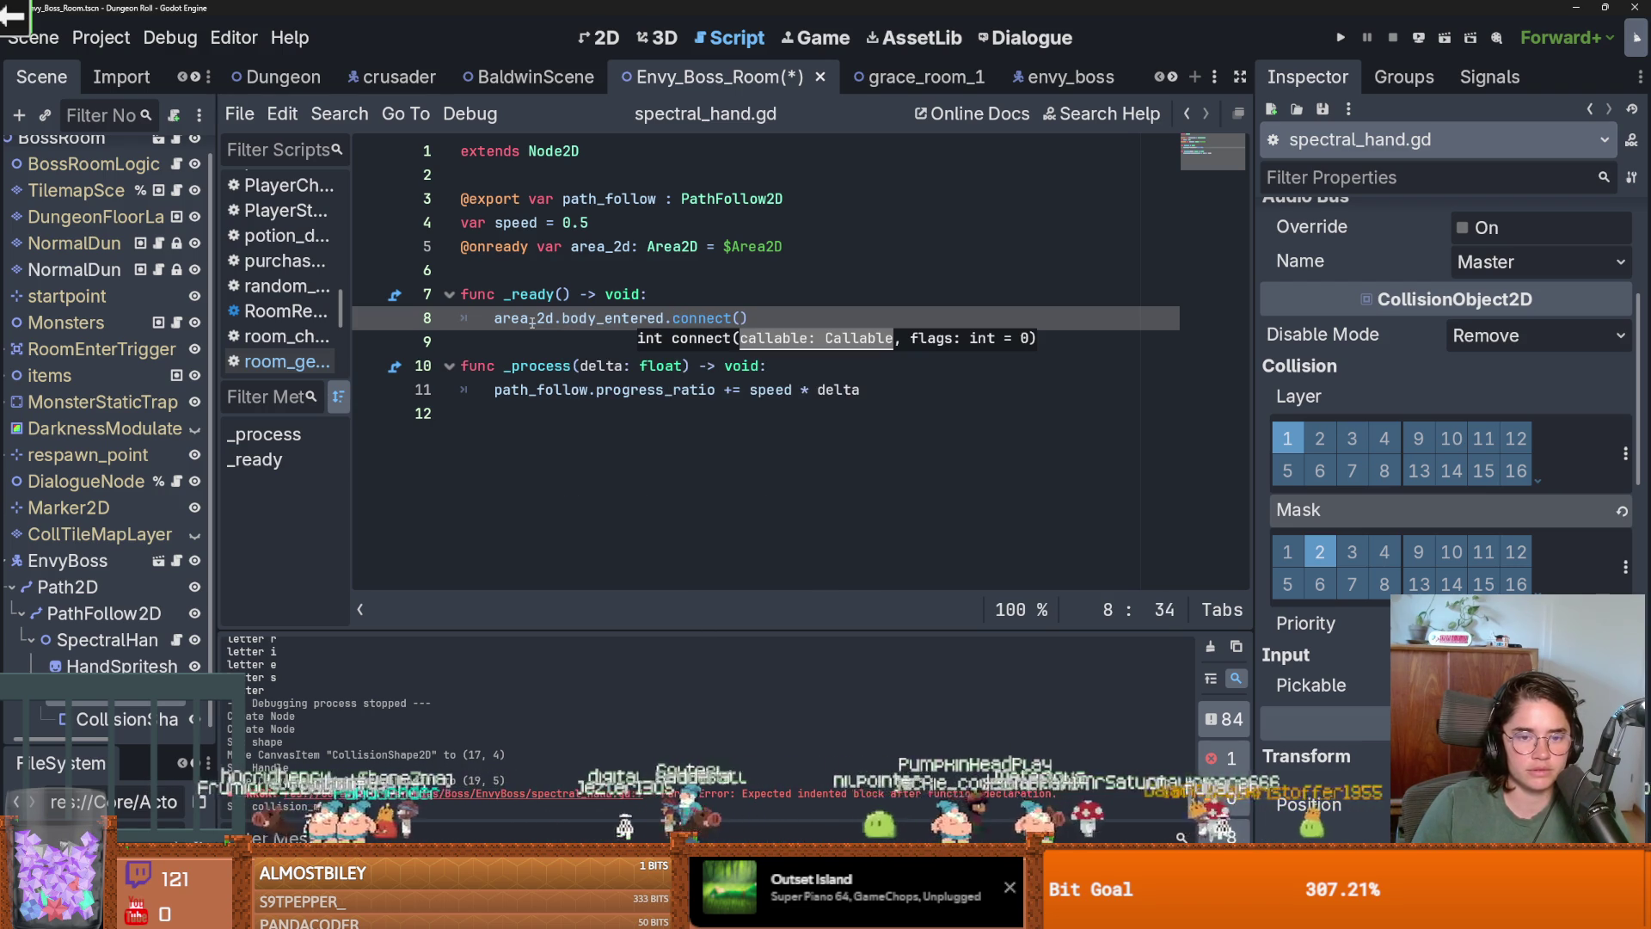
pyautogui.write('on')
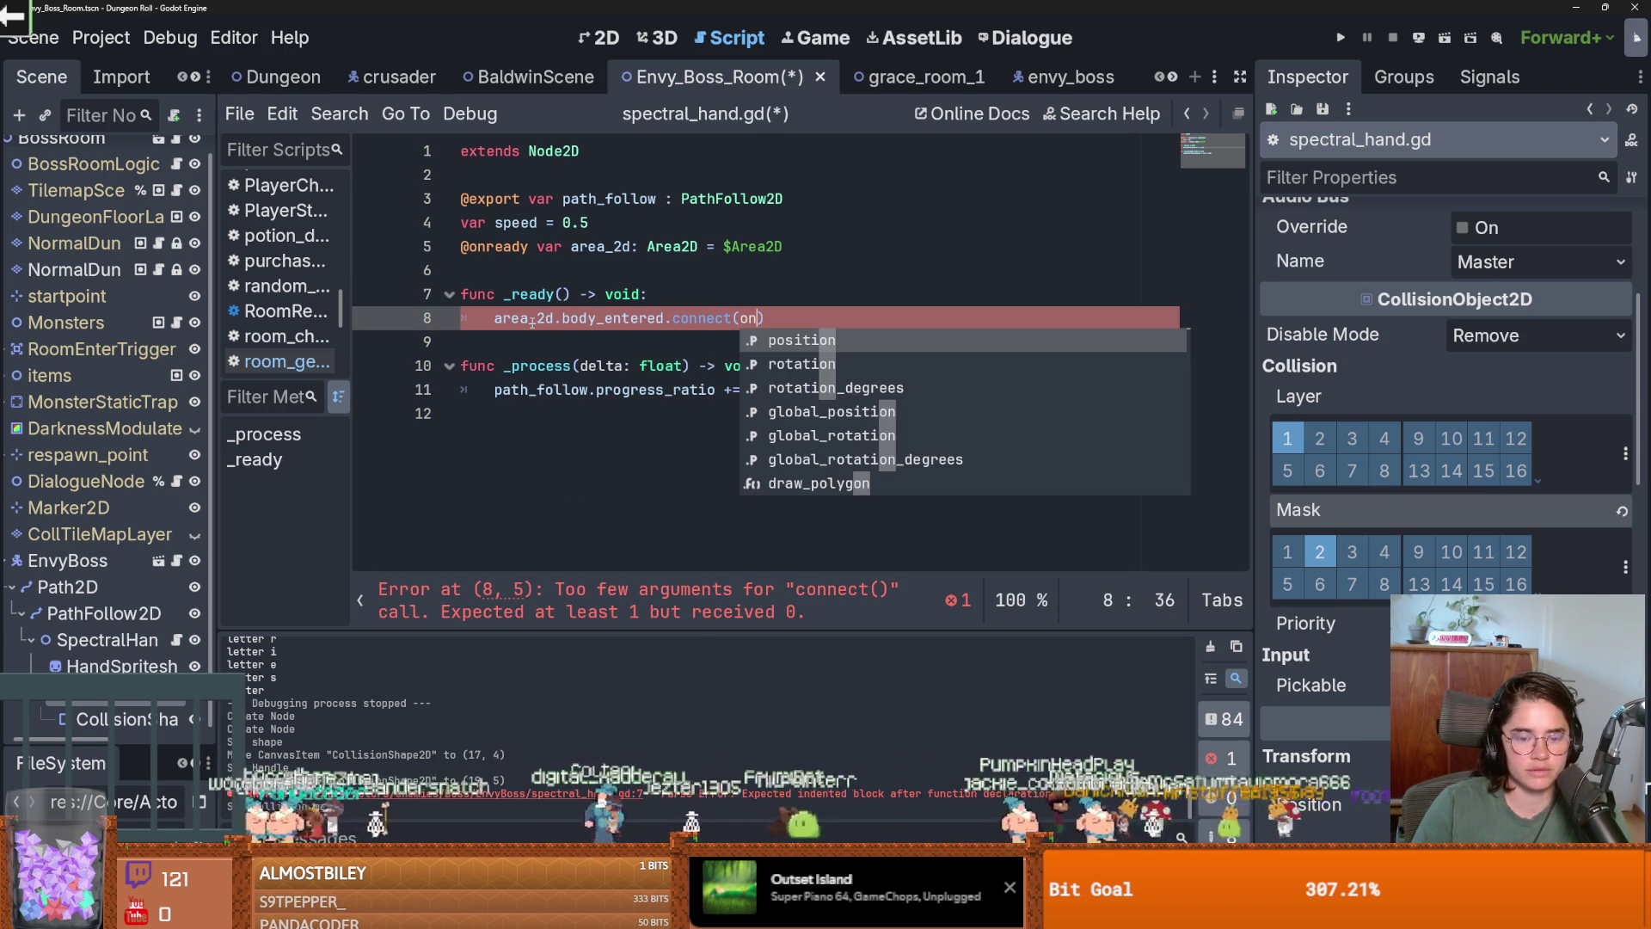
pyautogui.write('_hand_')
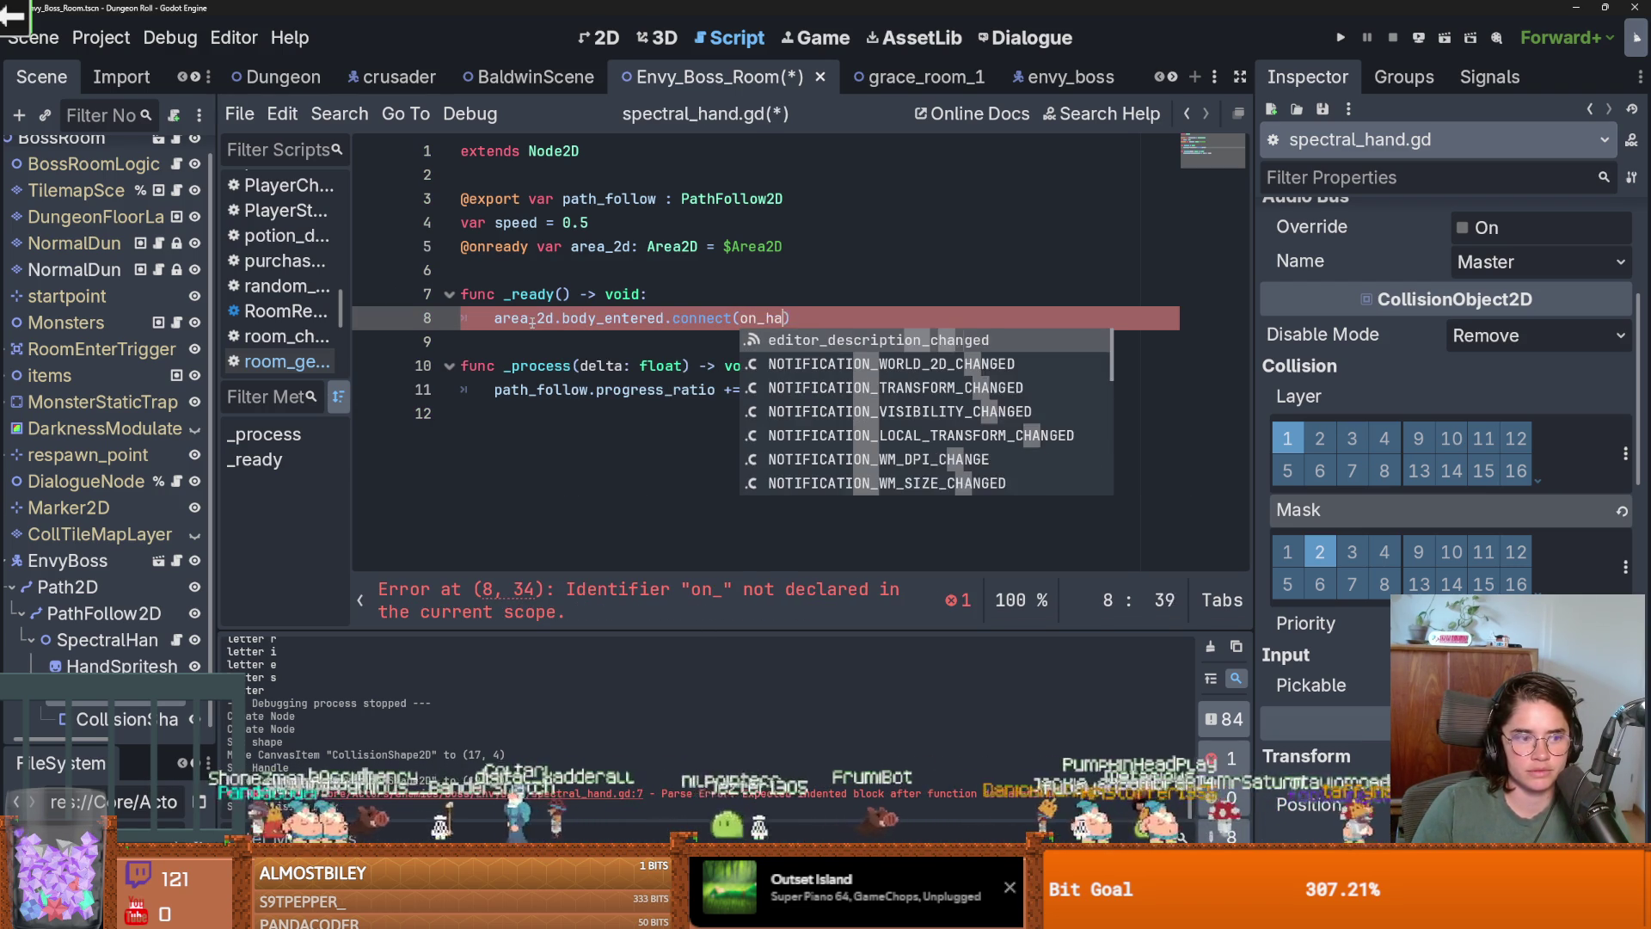
pyautogui.write('grab_player')
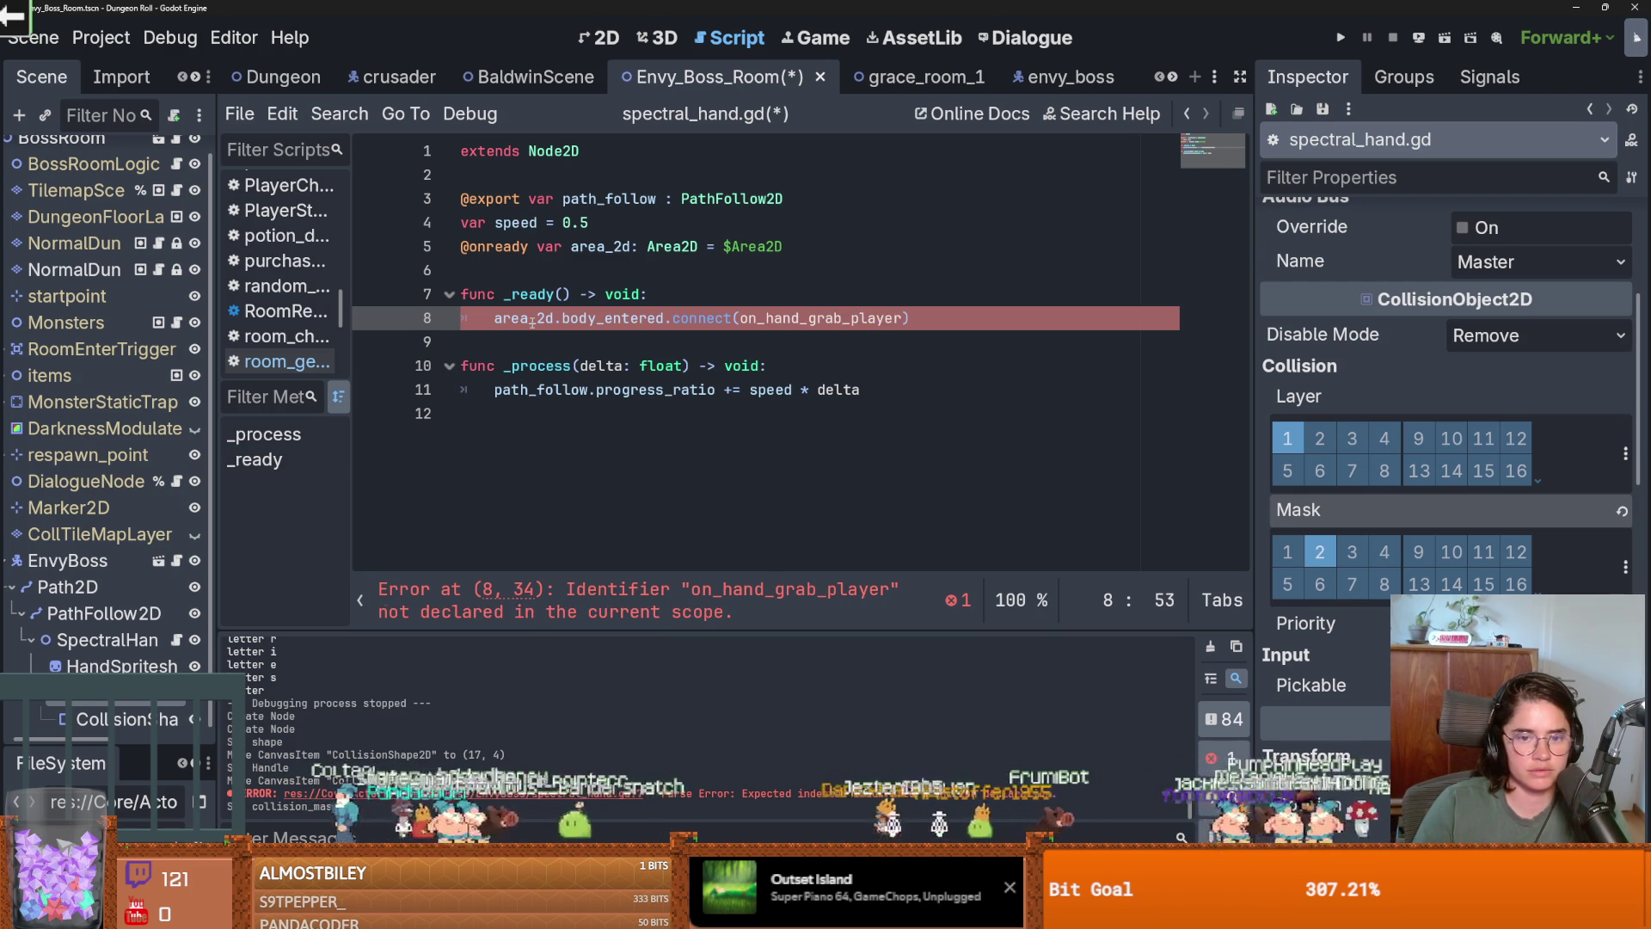
pyautogui.doubleClick(877, 318)
pyautogui.hotkey('ctrl', 'c')
# Add a func on_hand_grab_player(body) with a pass body at the end of the script
pyautogui.click(528, 451)
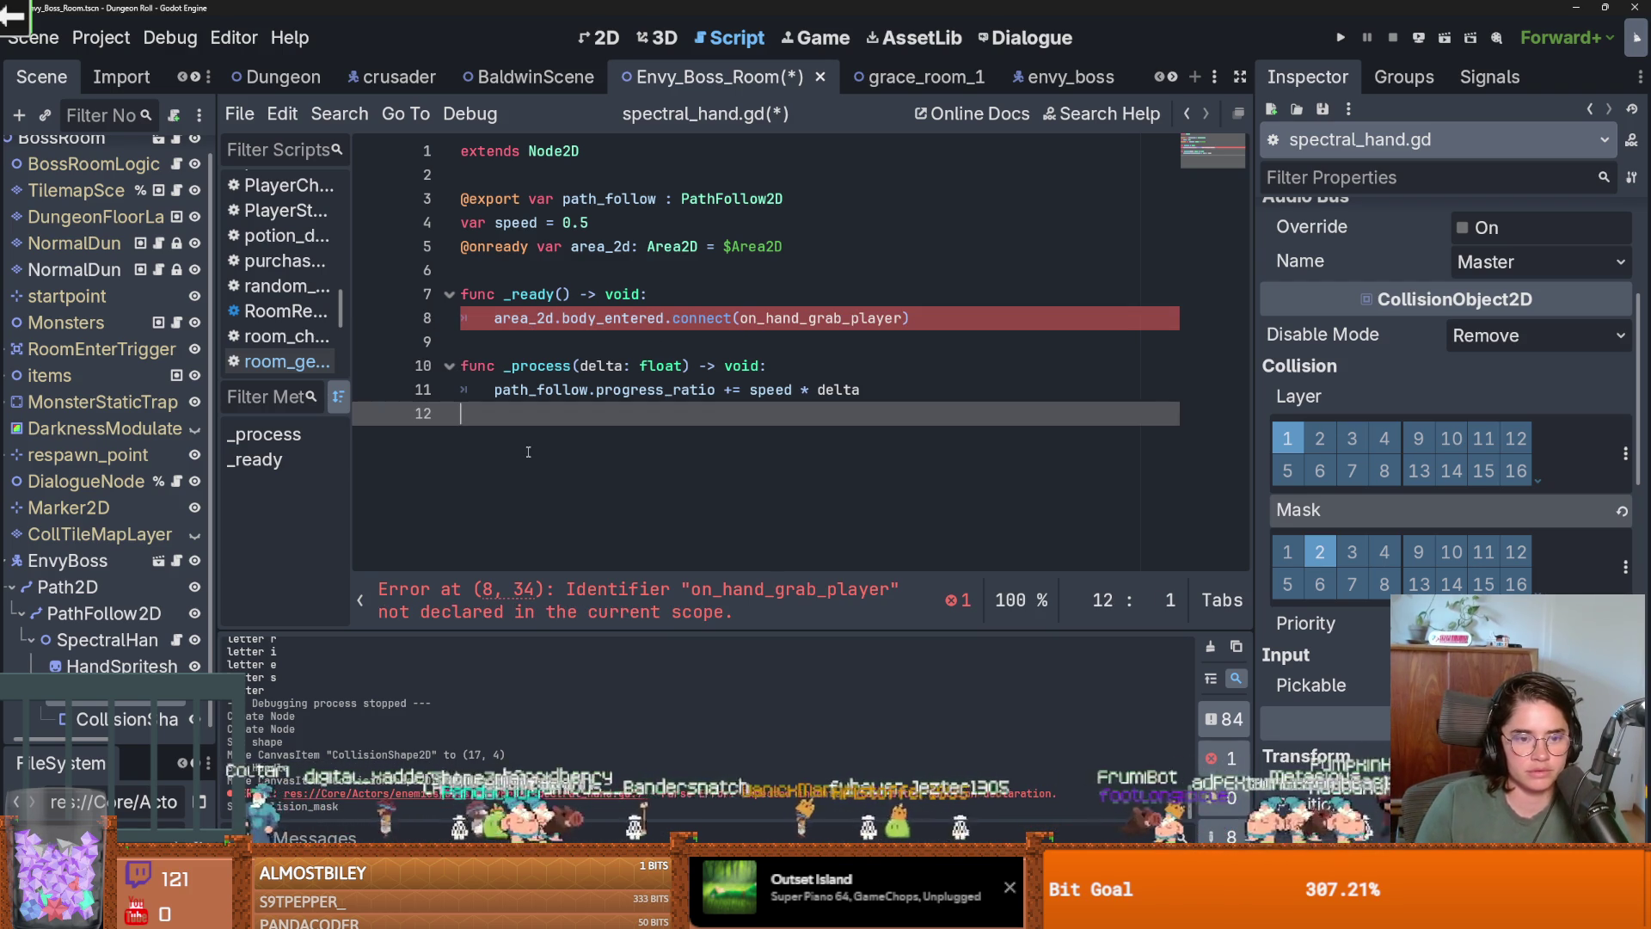
pyautogui.press('Return')
pyautogui.hotkey('ctrl', 'v')
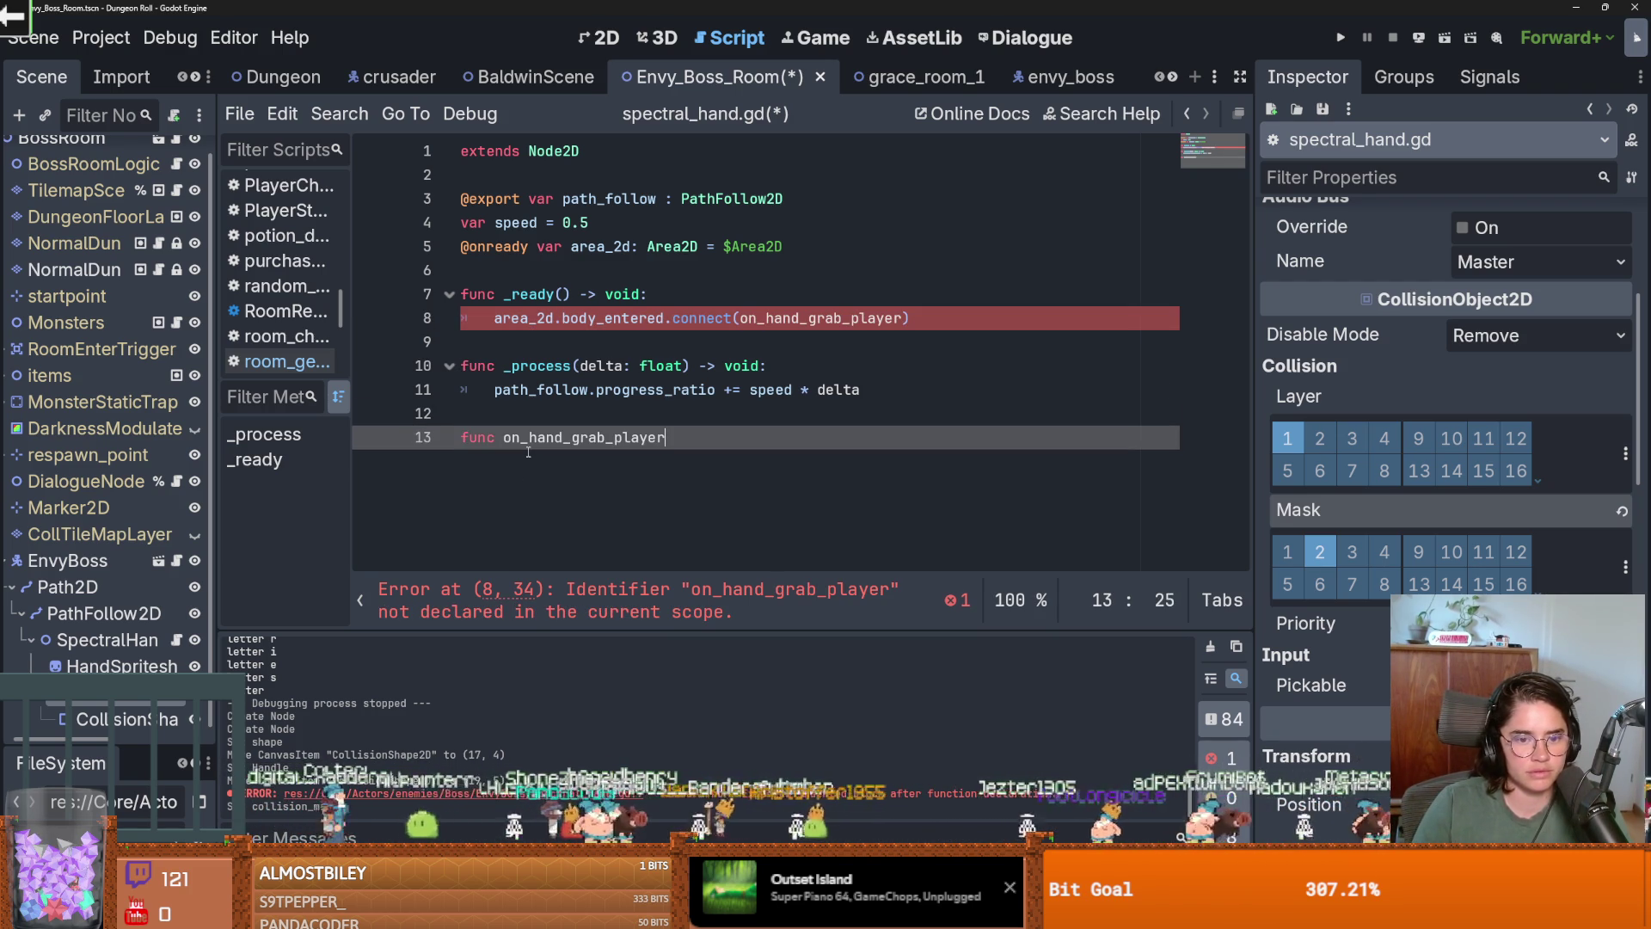
pyautogui.write('():')
pyautogui.press('Return')
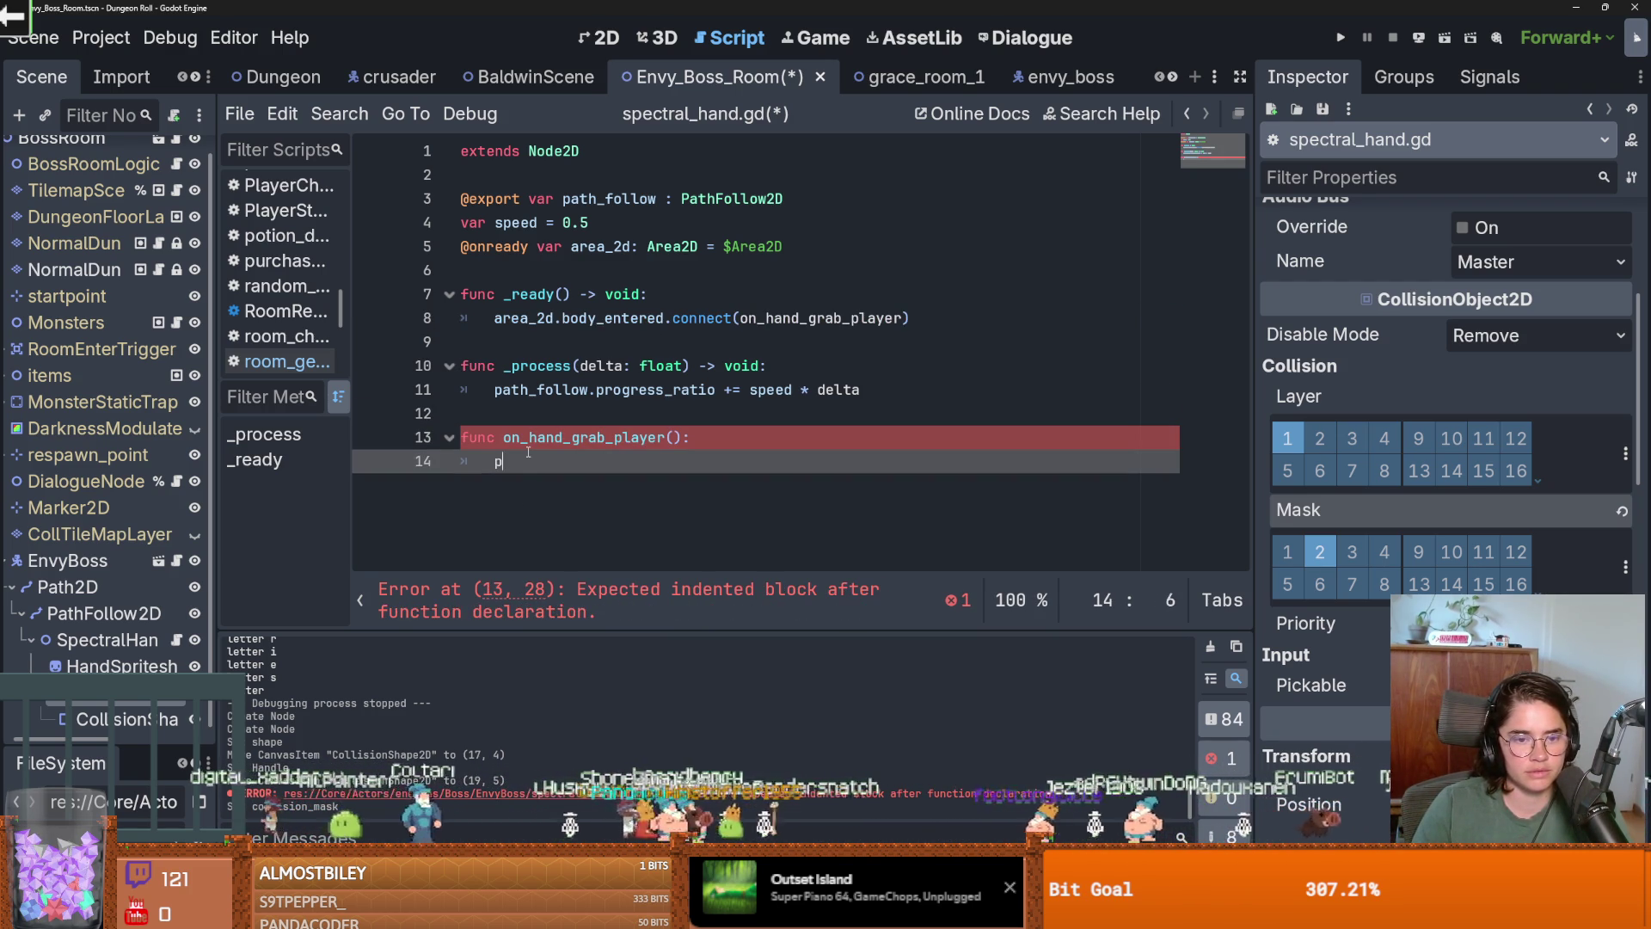
pyautogui.click(673, 439)
pyautogui.write('body')
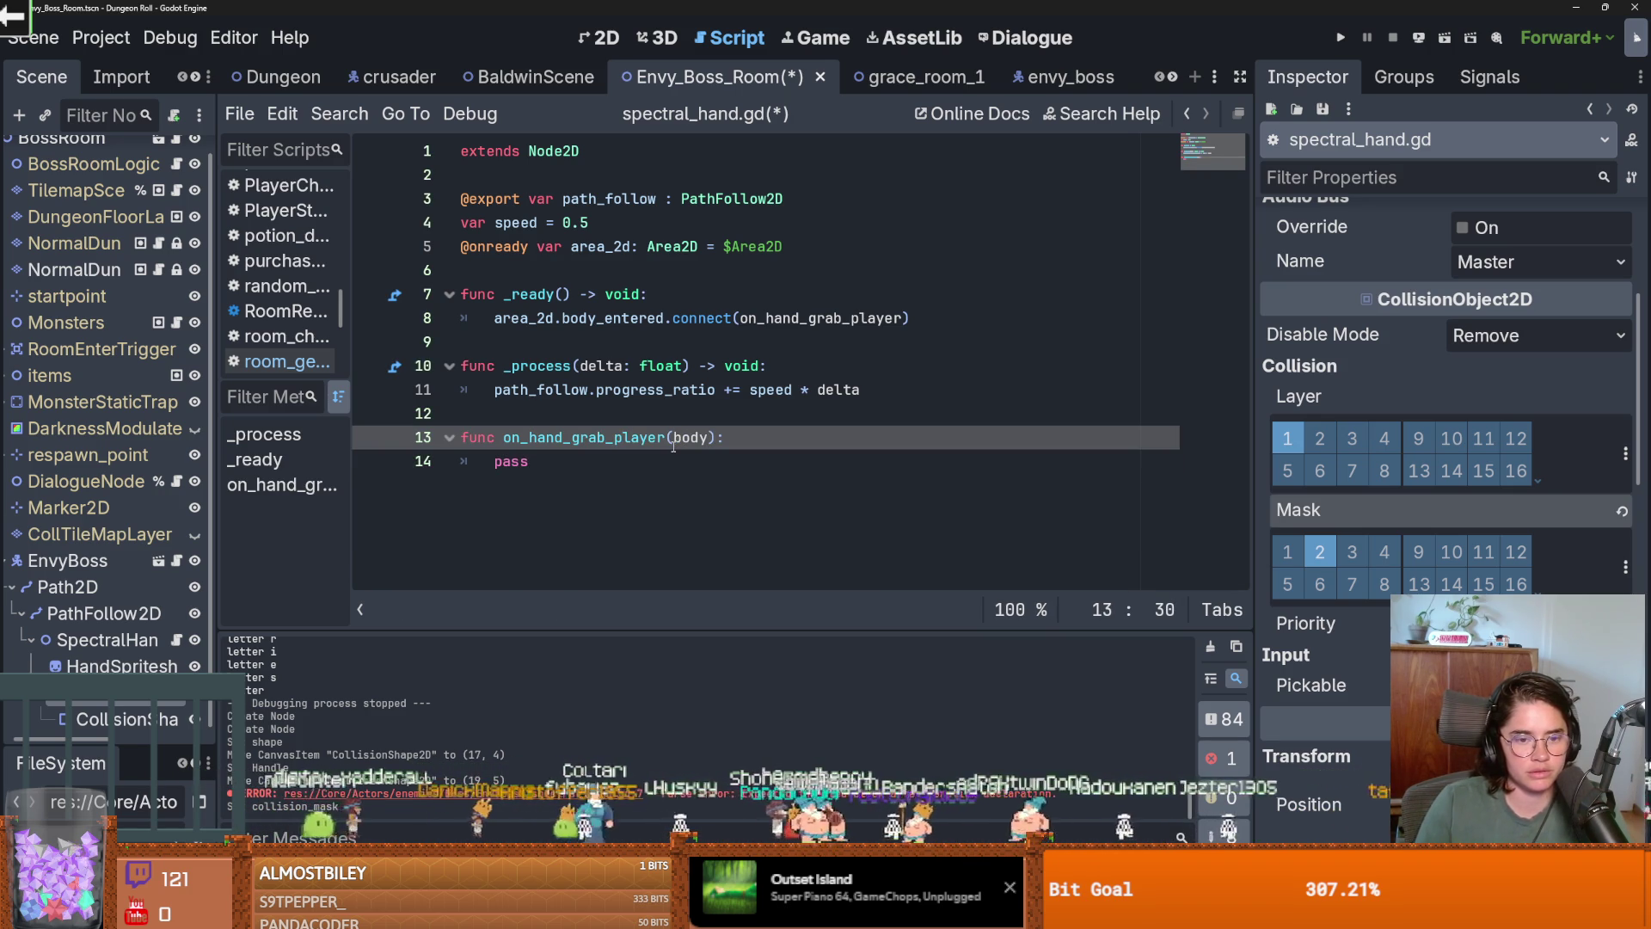
pyautogui.click(532, 464)
pyautogui.press('Return')
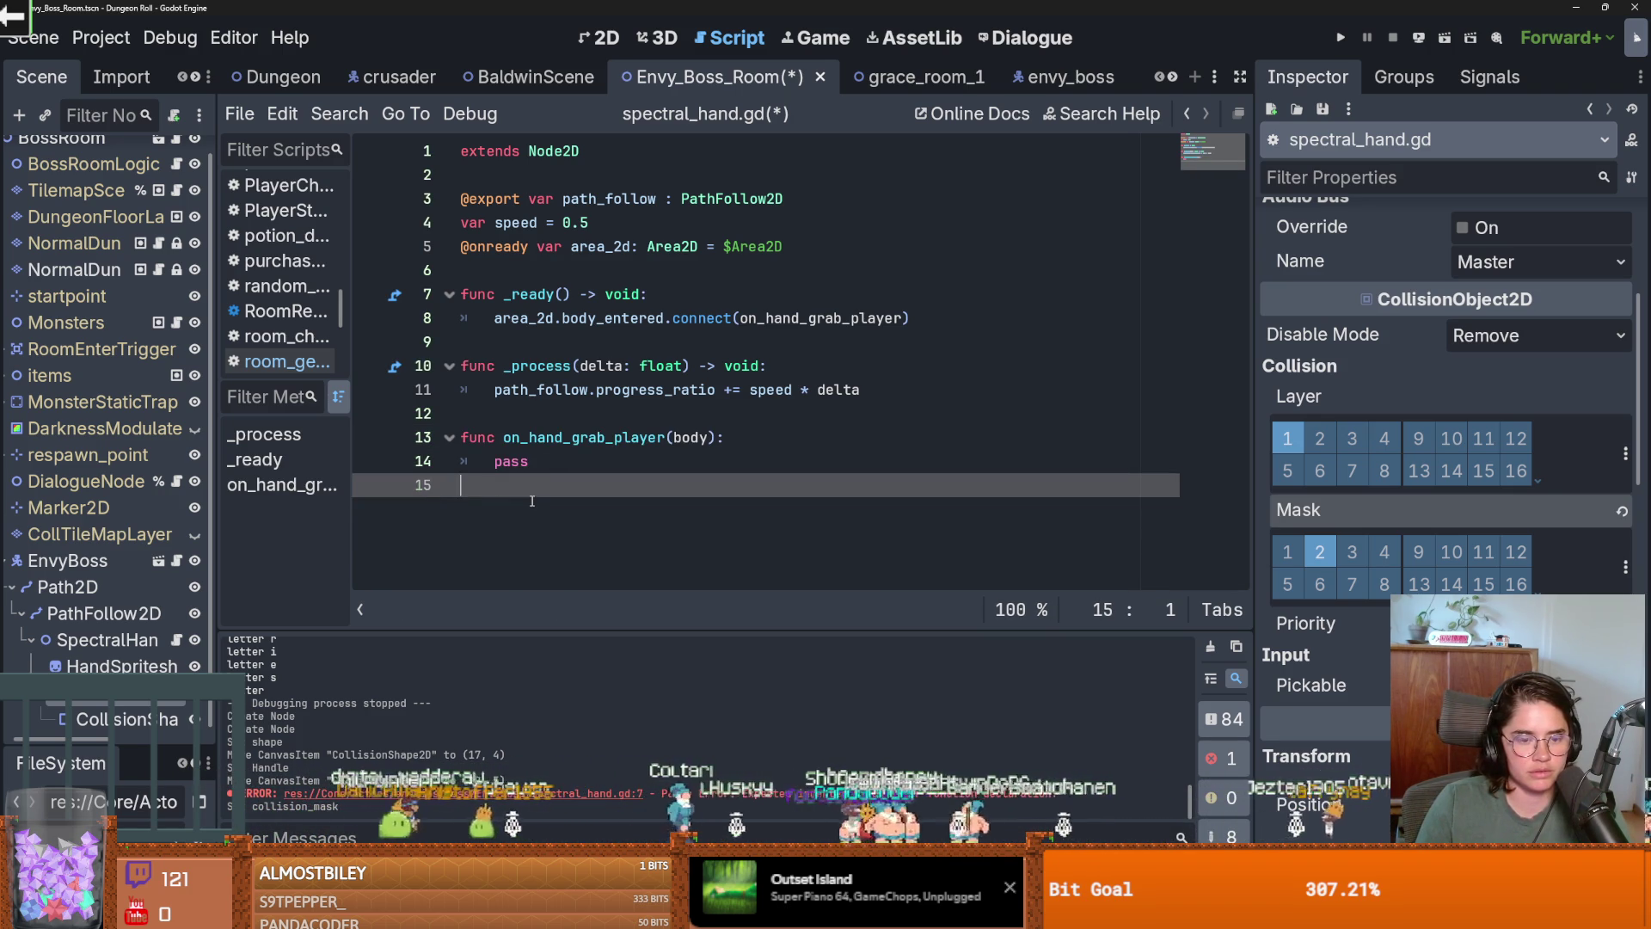
pyautogui.press('Return')
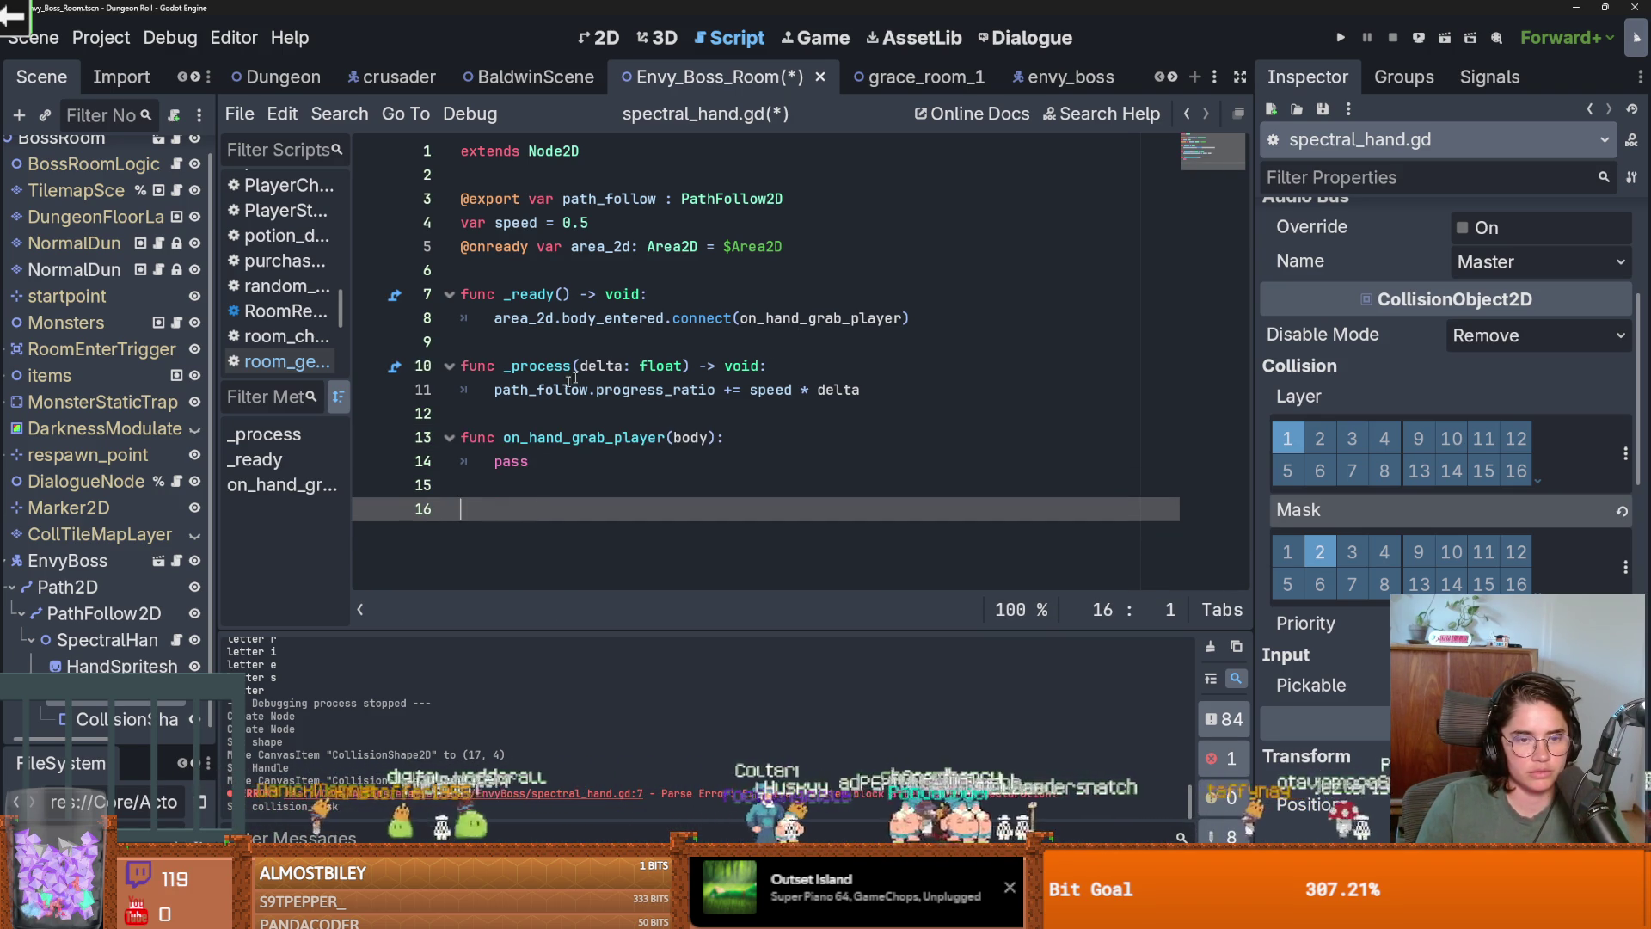
pyautogui.doubleClick(525, 461)
# Inspect the HandSpritesheet sprite in 2D and scroll through the room_generation.gd script
pyautogui.click(120, 665)
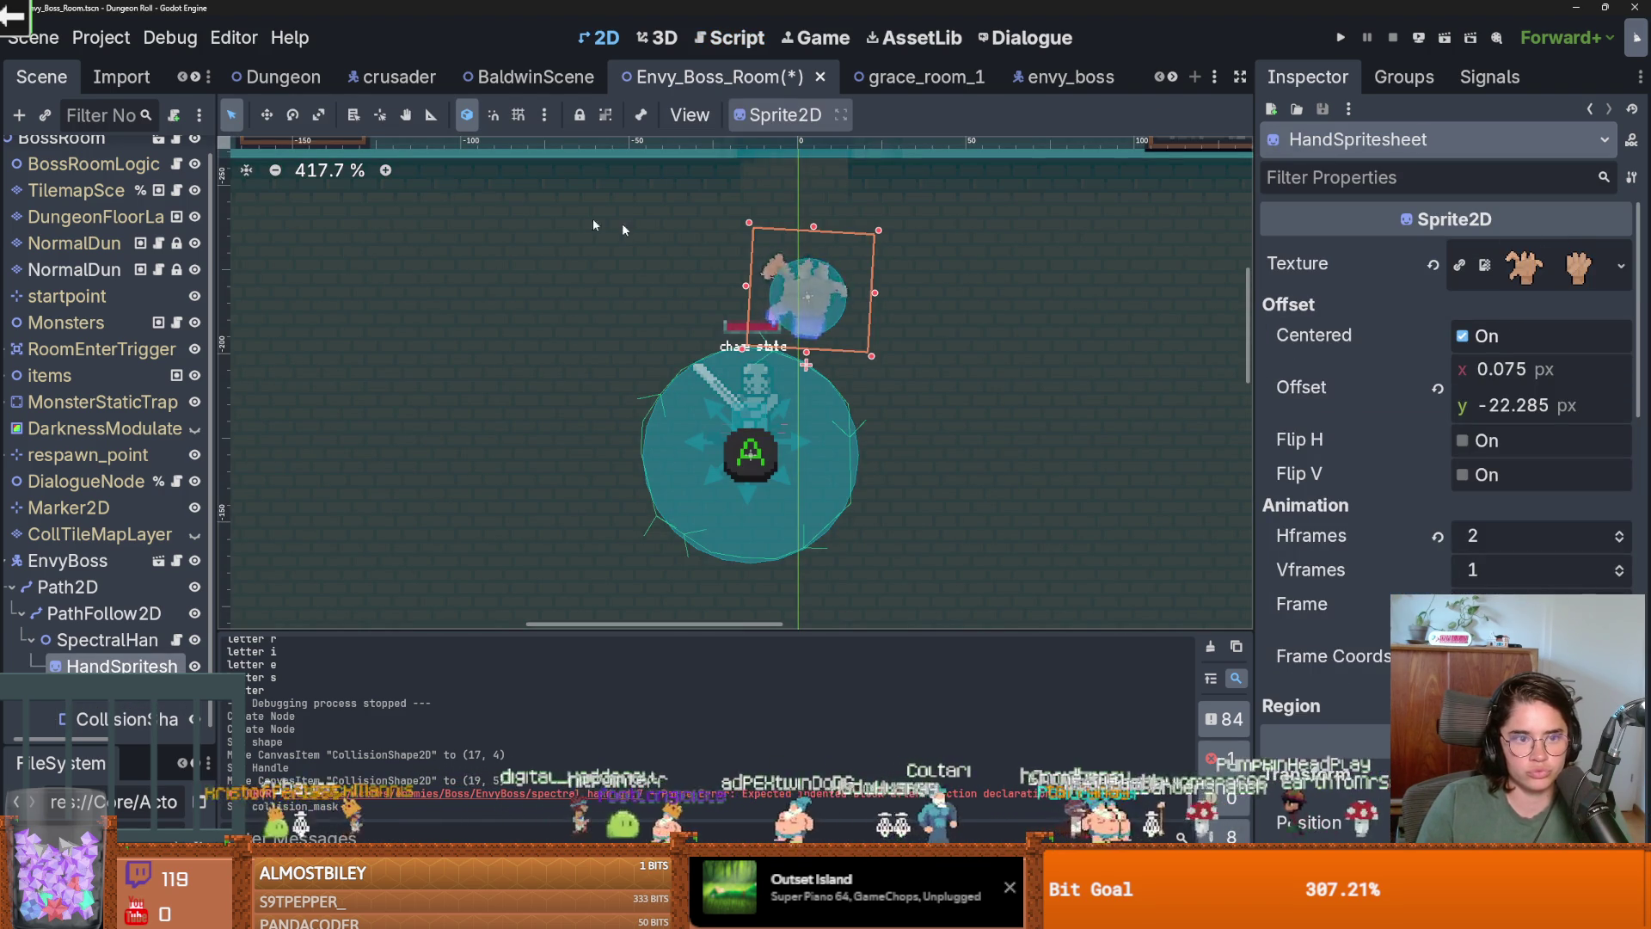
pyautogui.click(176, 156)
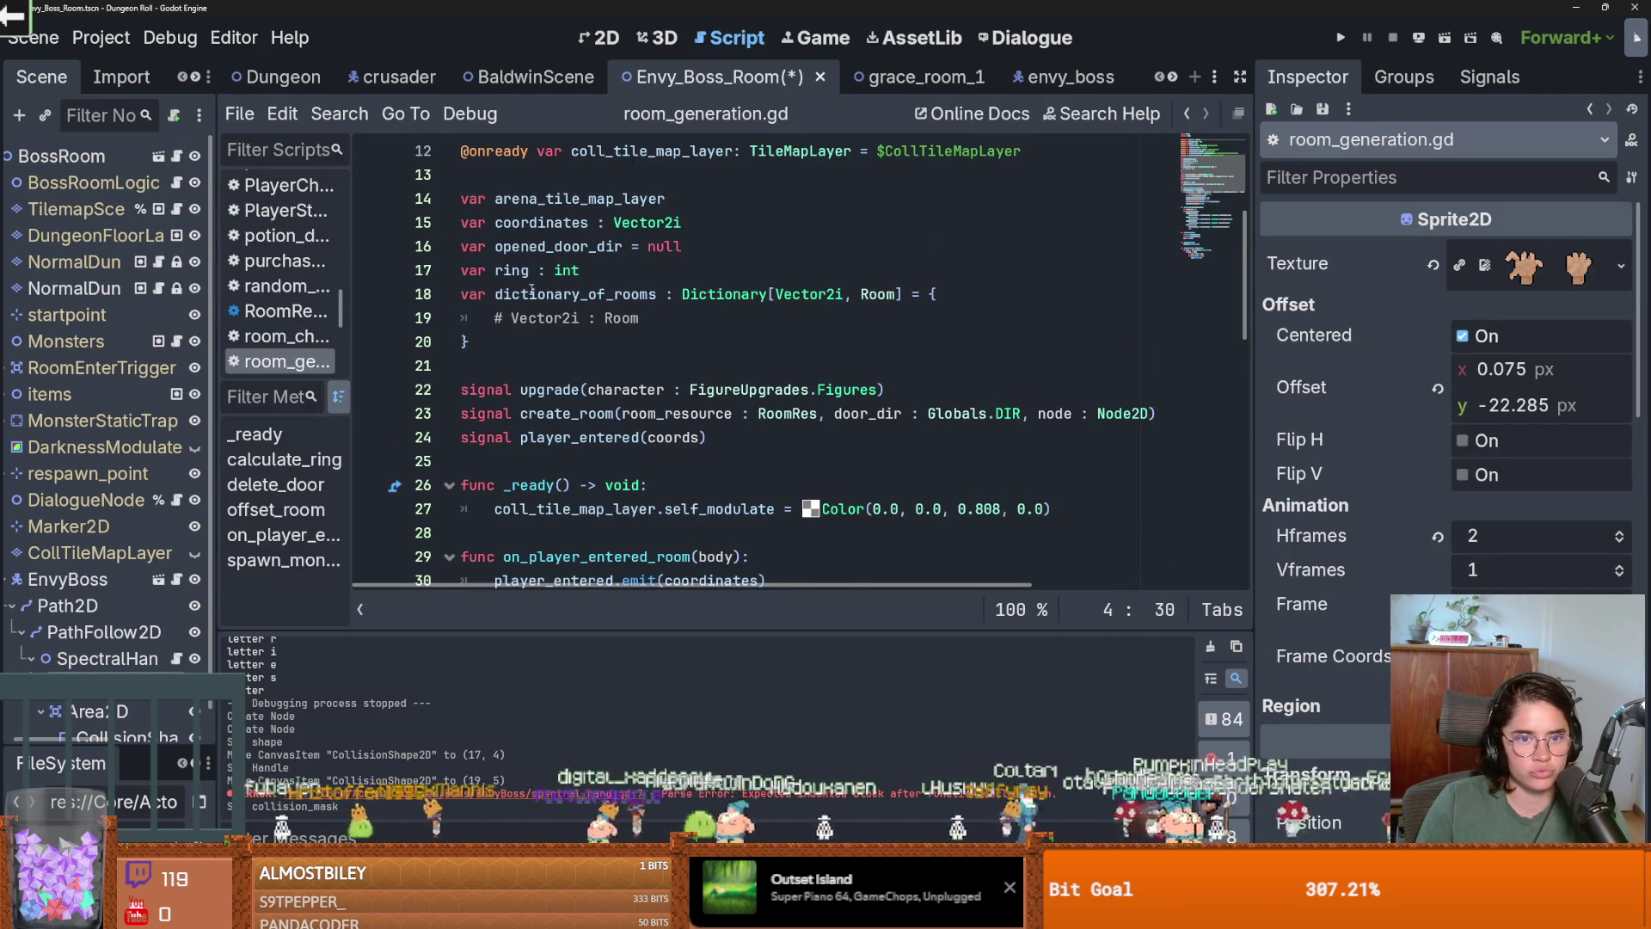
pyautogui.scroll(-1, 531, 290)
pyautogui.scroll(-1, 182, 534)
pyautogui.moveTo(216, 602)
pyautogui.mouseDown()
pyautogui.moveTo(303, 601)
pyautogui.moveTo(270, 602)
pyautogui.mouseUp()
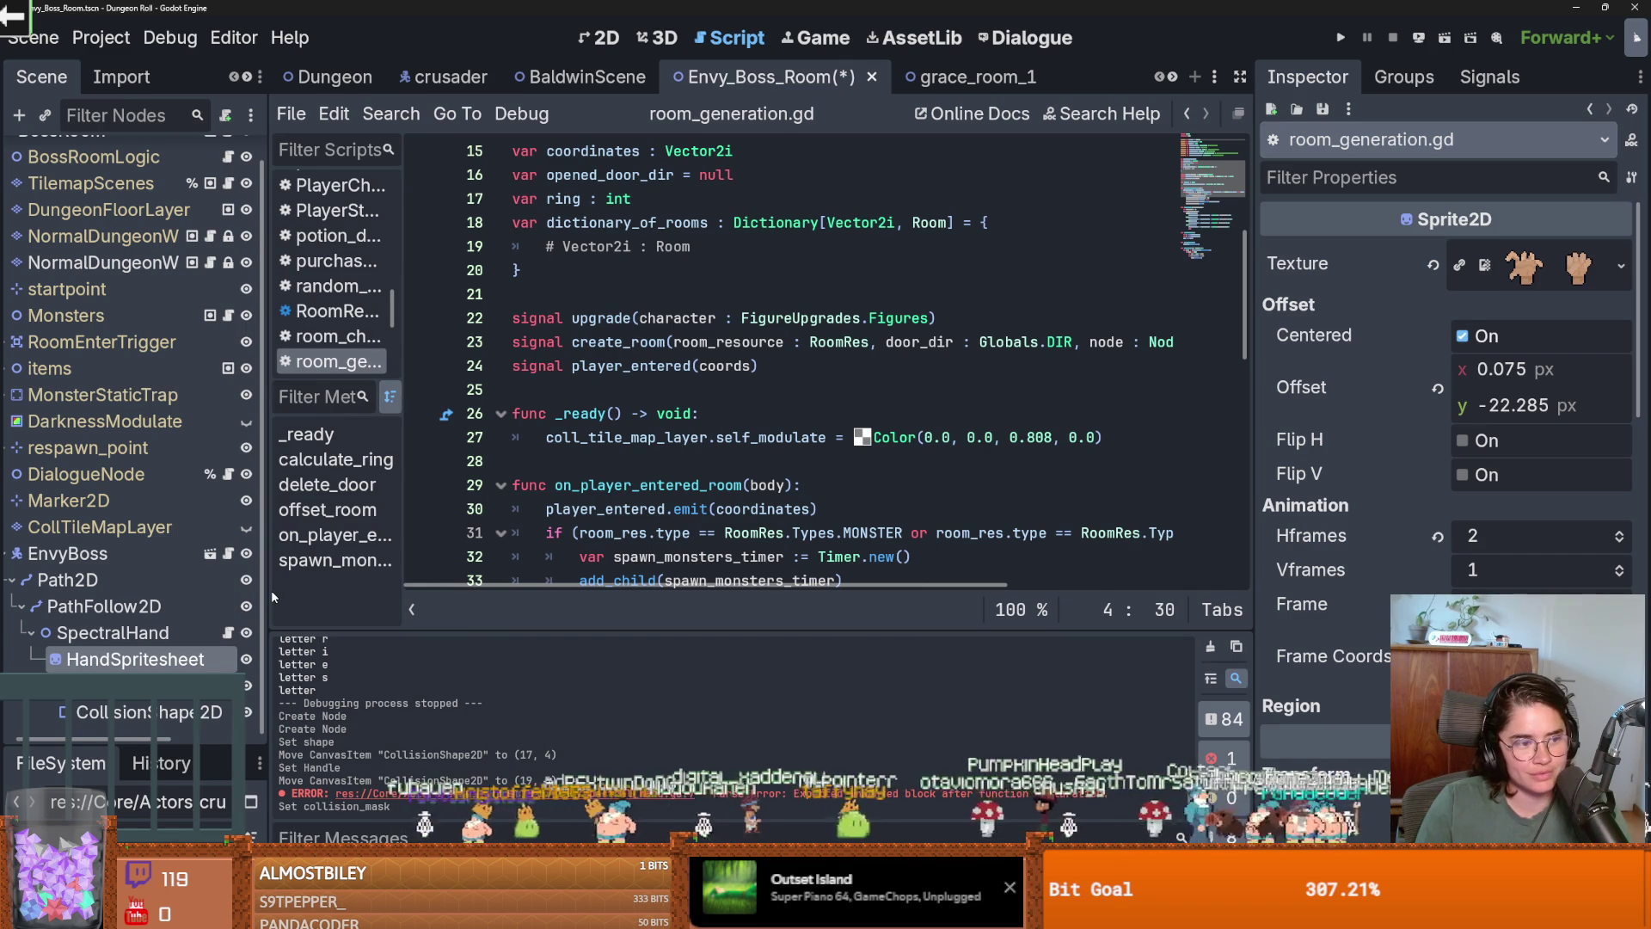
pyautogui.click(227, 632)
pyautogui.click(210, 632)
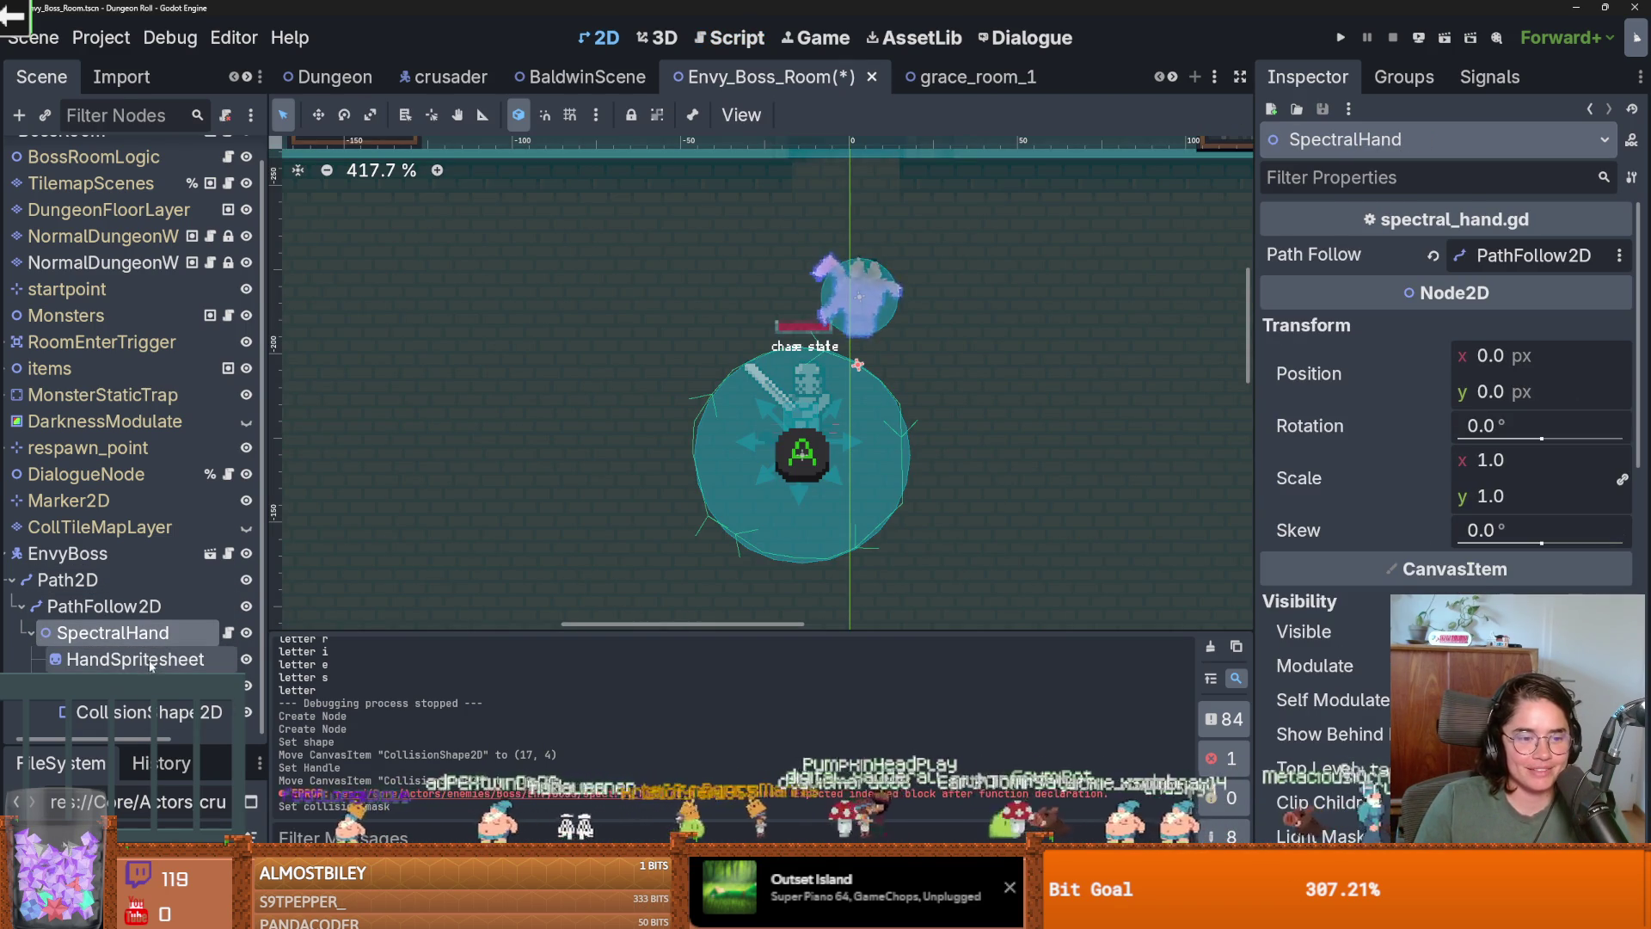
pyautogui.click(215, 632)
pyautogui.click(228, 632)
pyautogui.moveTo(221, 634)
pyautogui.mouseDown()
pyautogui.moveTo(129, 503)
pyautogui.moveTo(669, 270)
pyautogui.mouseUp()
pyautogui.doubleClick(669, 270)
pyautogui.hotkey('ctrl', 'c')
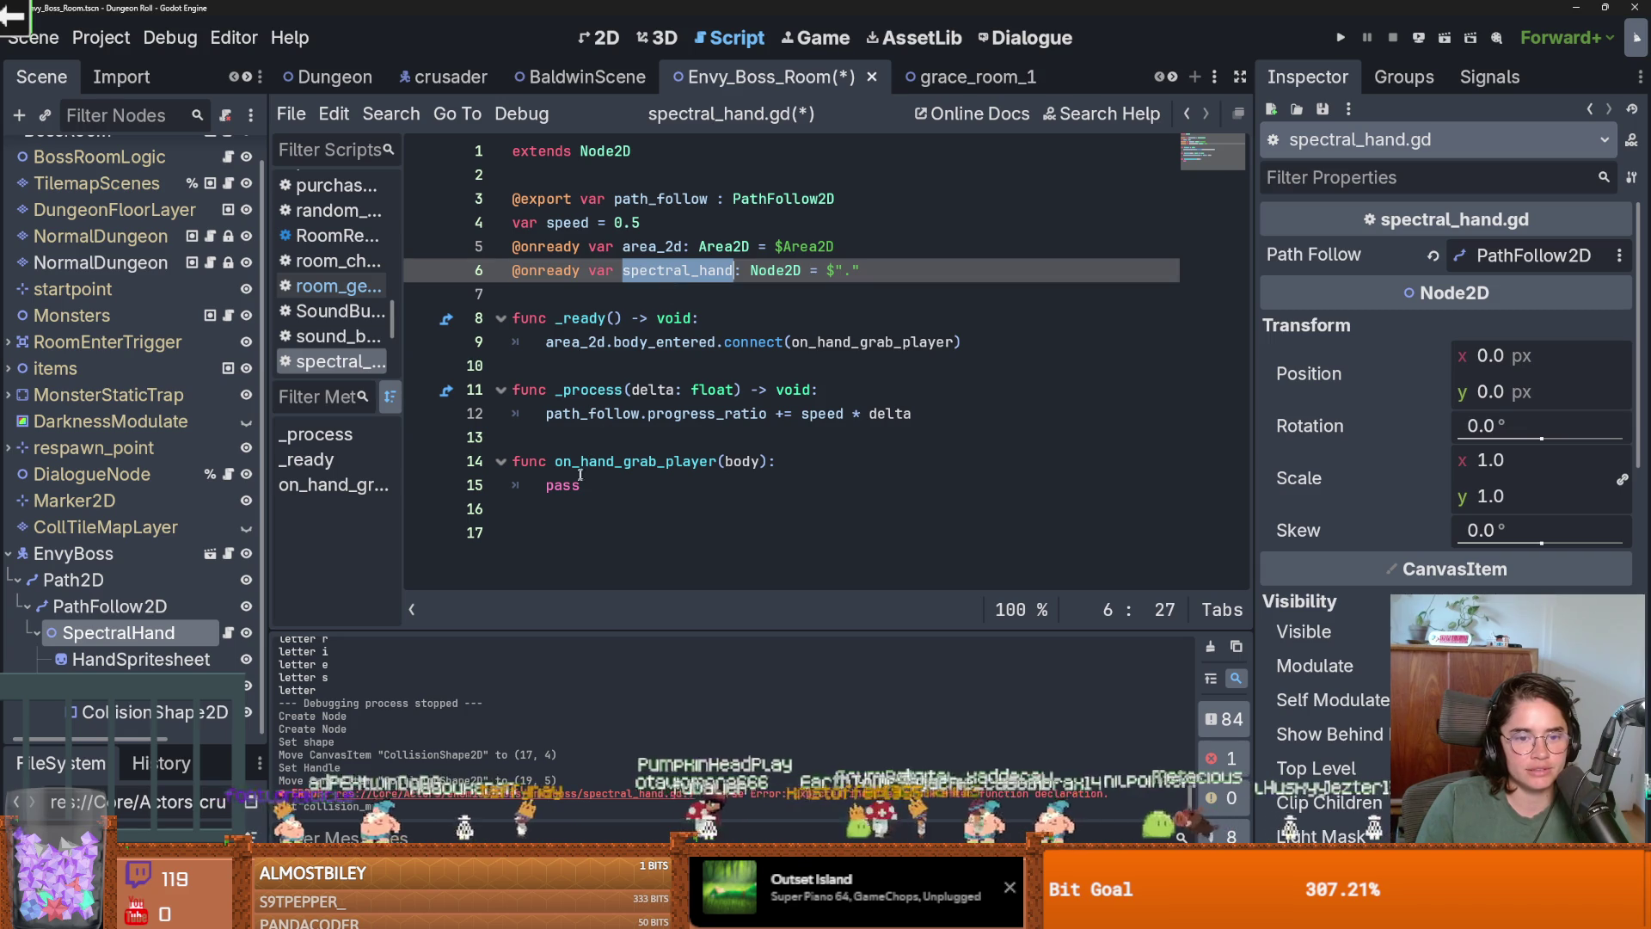
# Replace pass in on_hand_grab_player with spectral_hand.frame = 1 and save the script
pyautogui.doubleClick(567, 485)
pyautogui.hotkey('ctrl', 'v')
pyautogui.write('.')
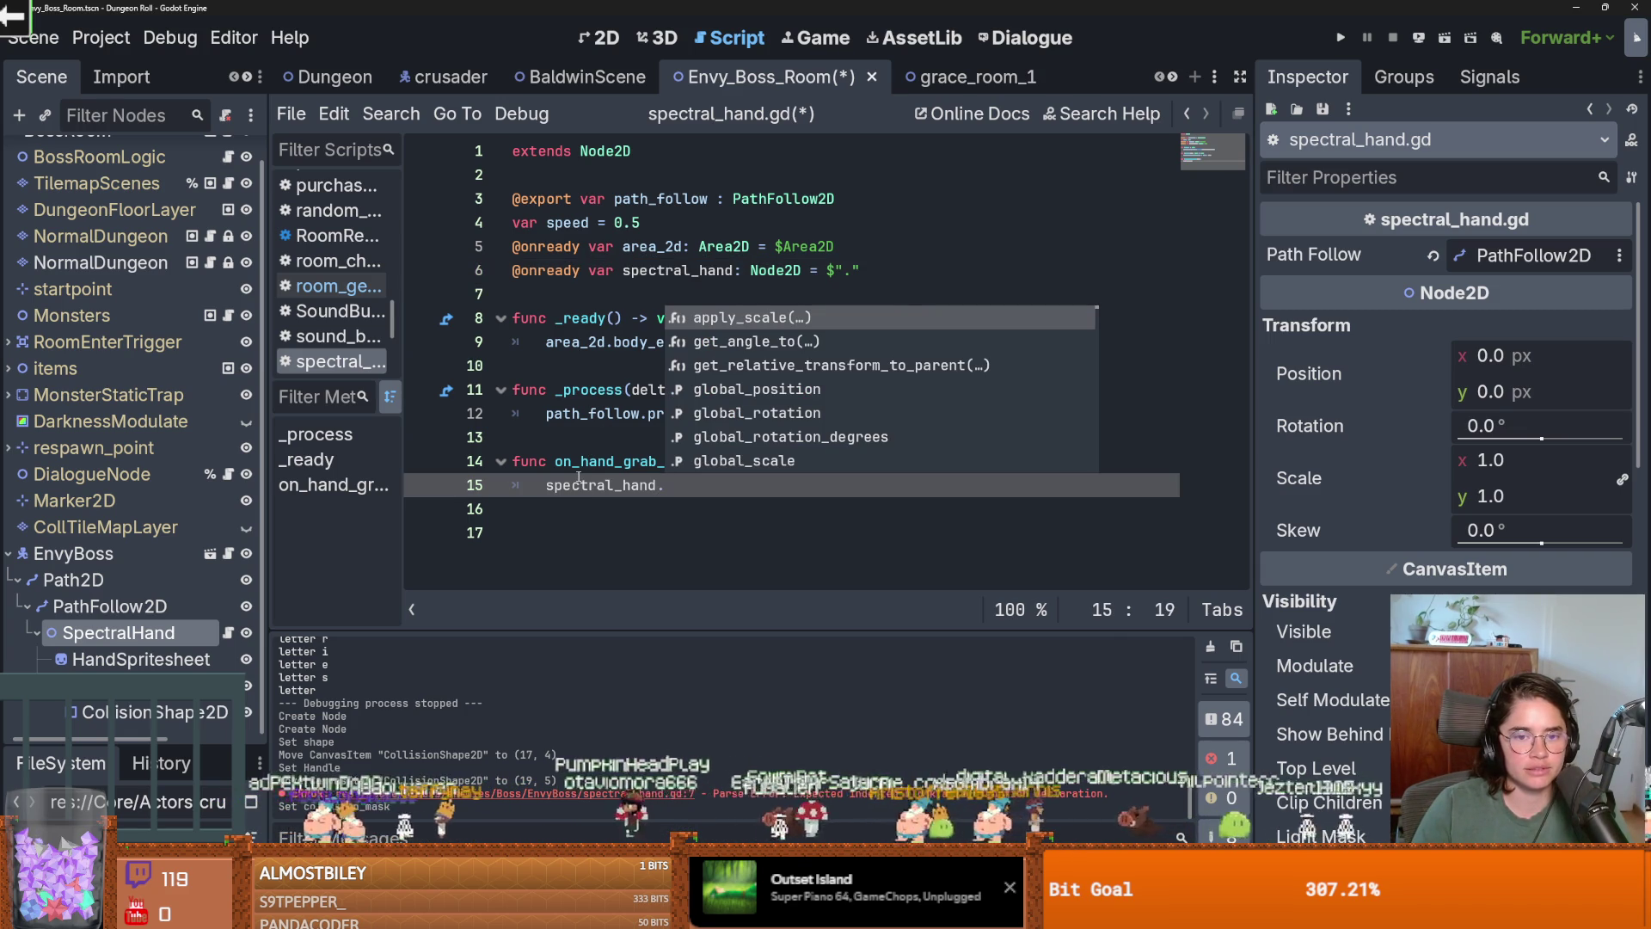
pyautogui.write('fra')
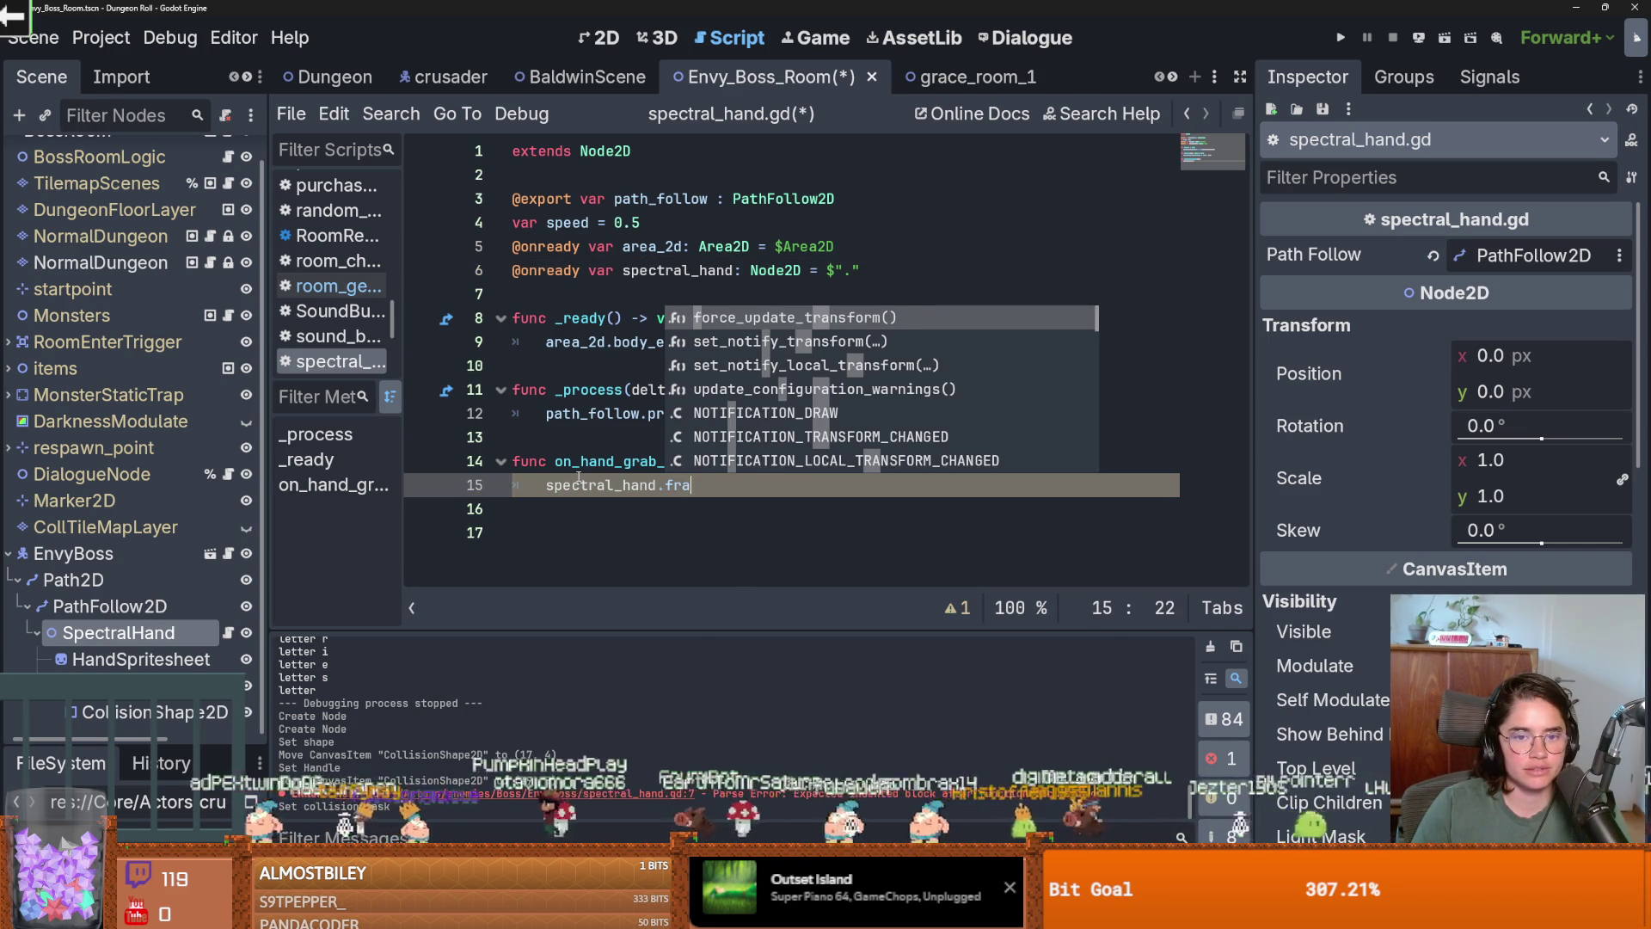
pyautogui.click(141, 659)
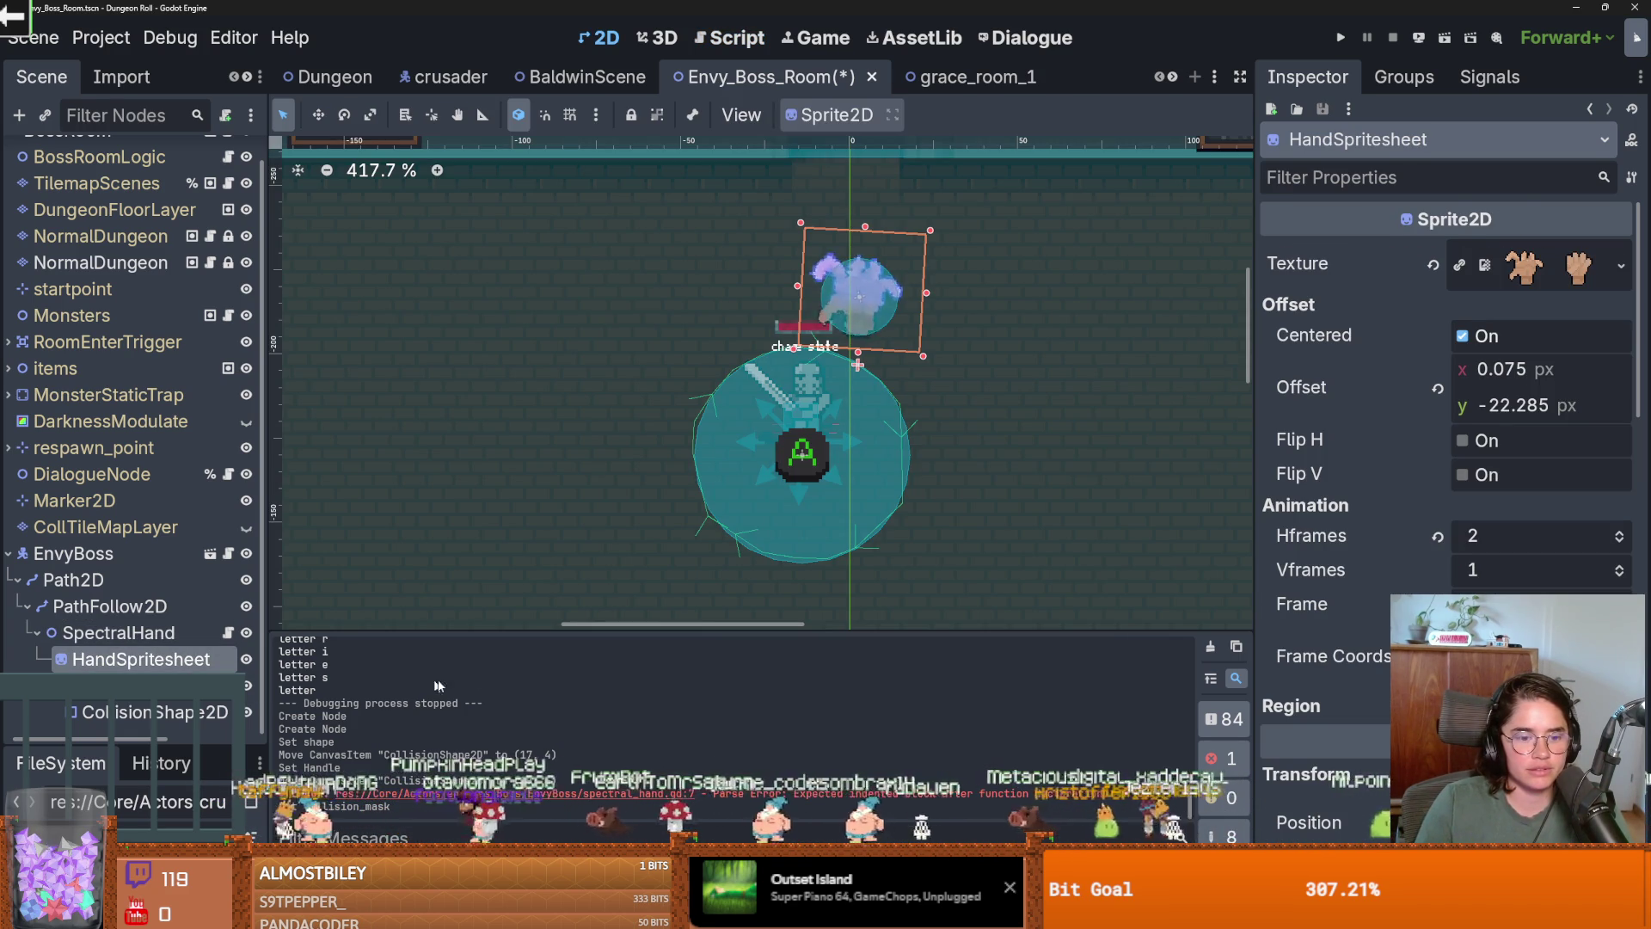
pyautogui.click(228, 633)
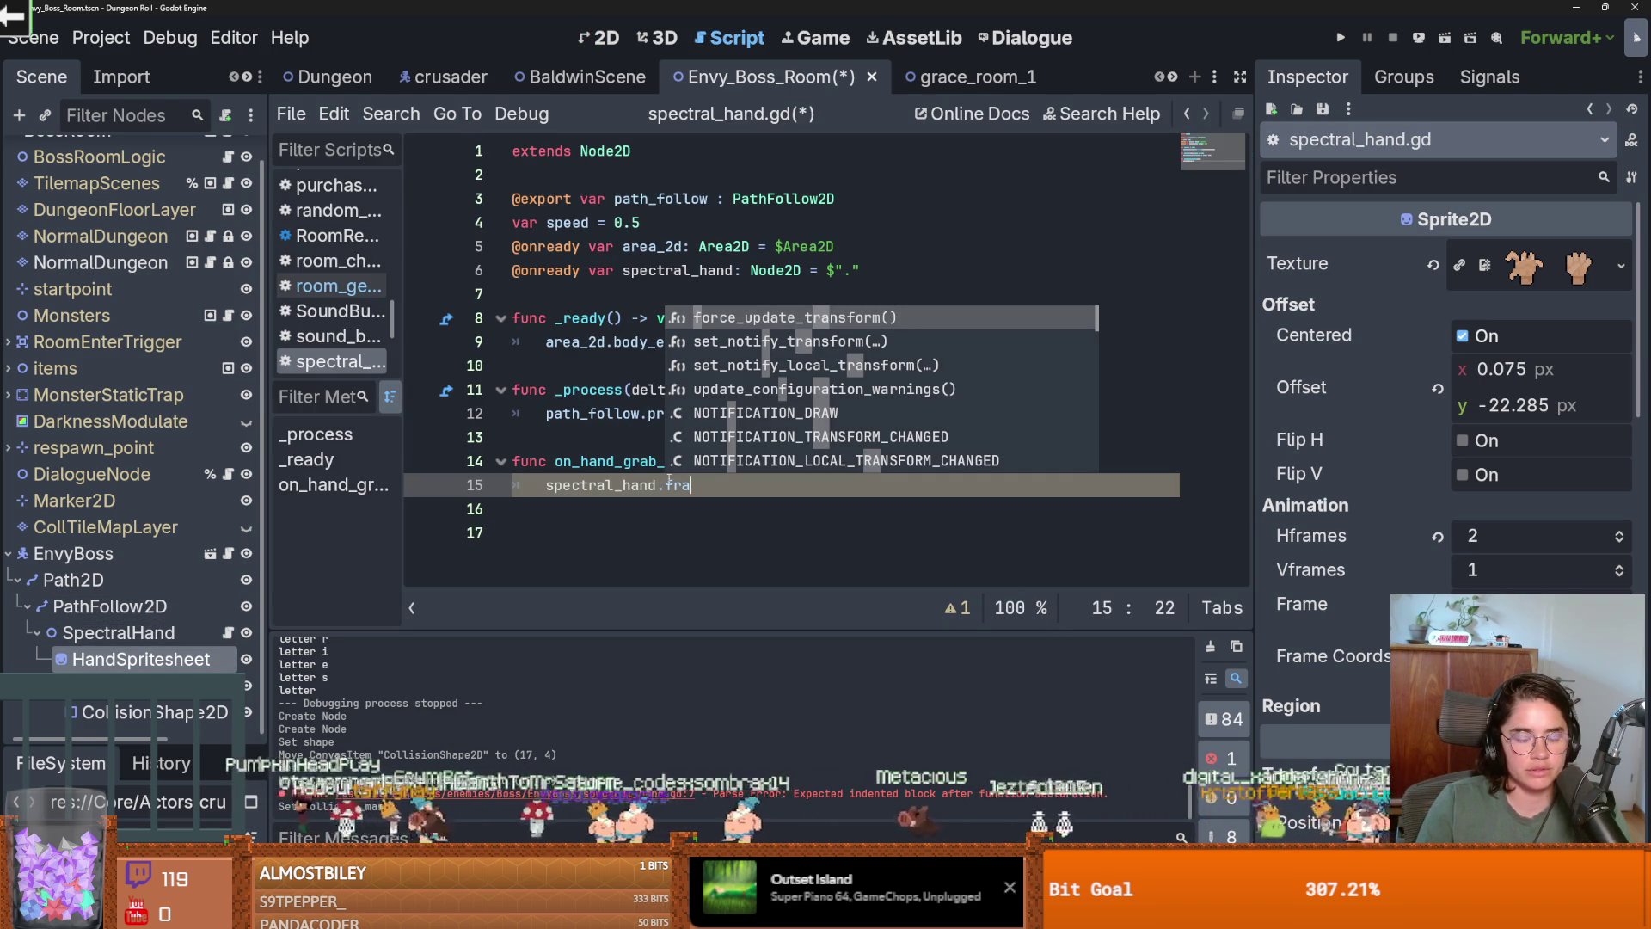
pyautogui.write('me =')
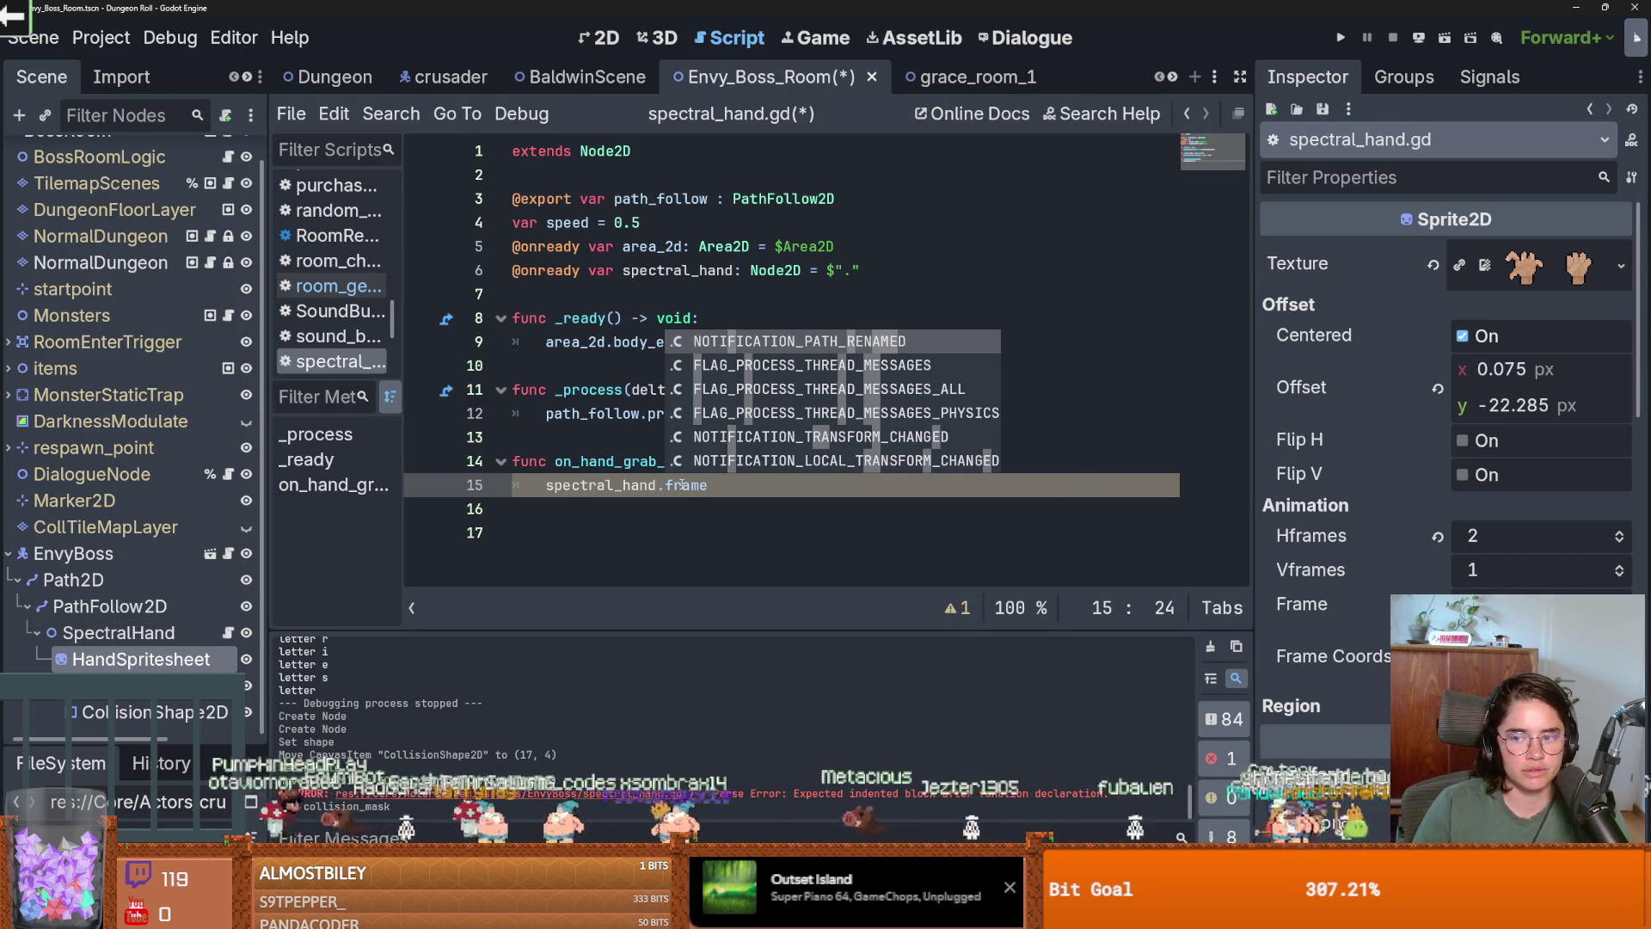
pyautogui.write(' 1')
pyautogui.hotkey('ctrl', 's')
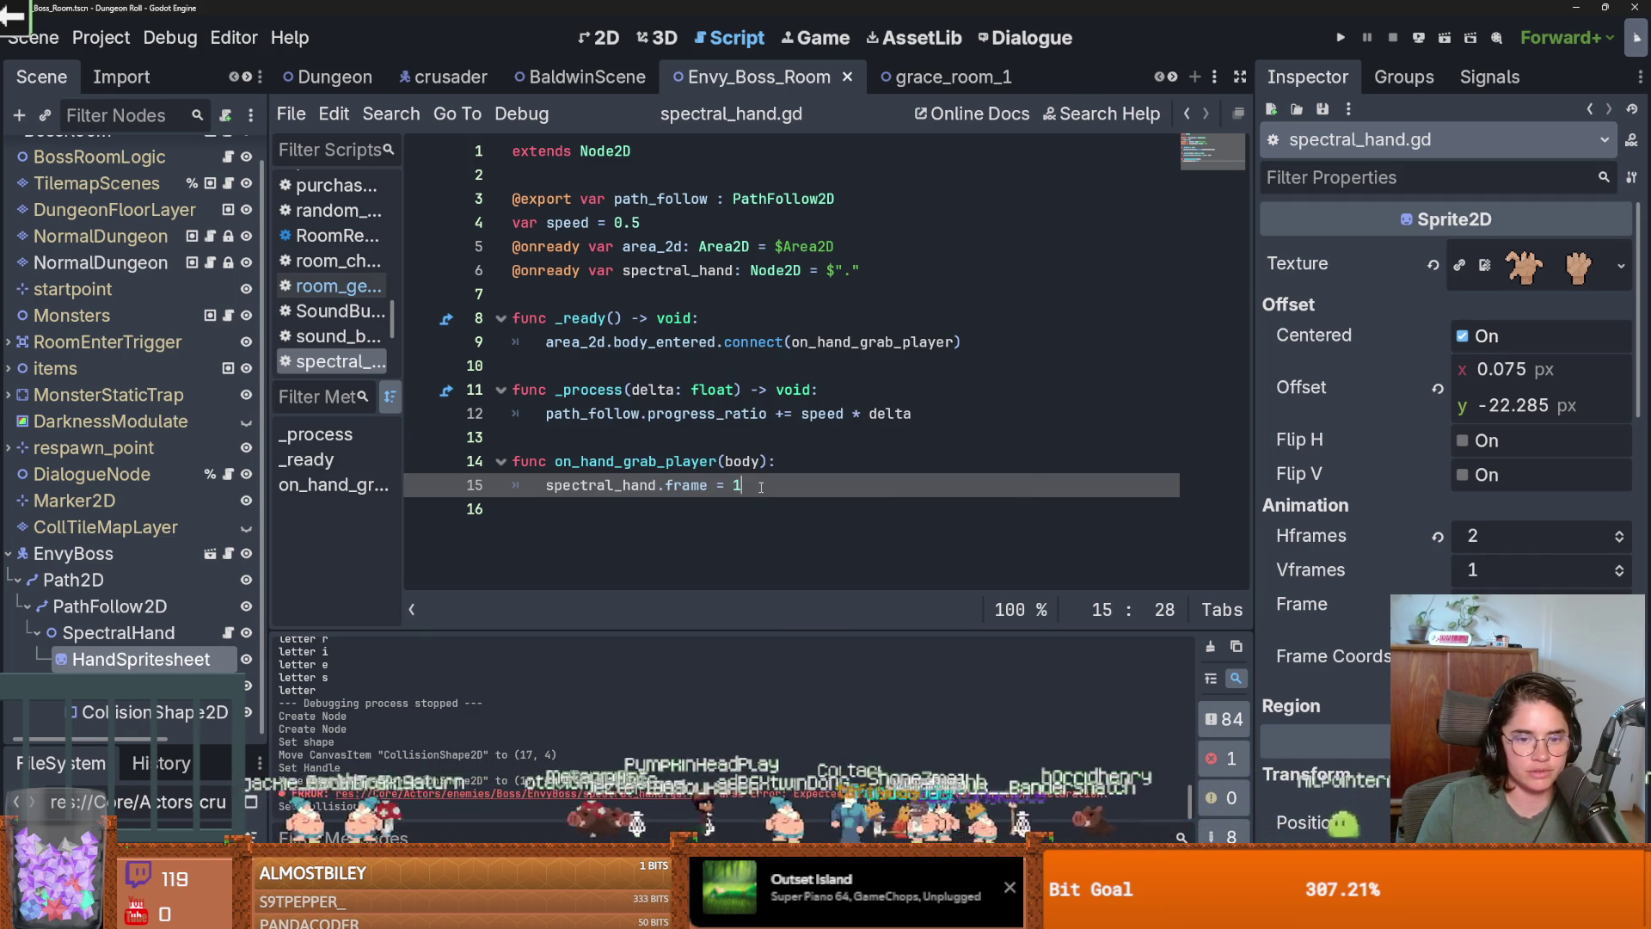
pyautogui.press('Return')
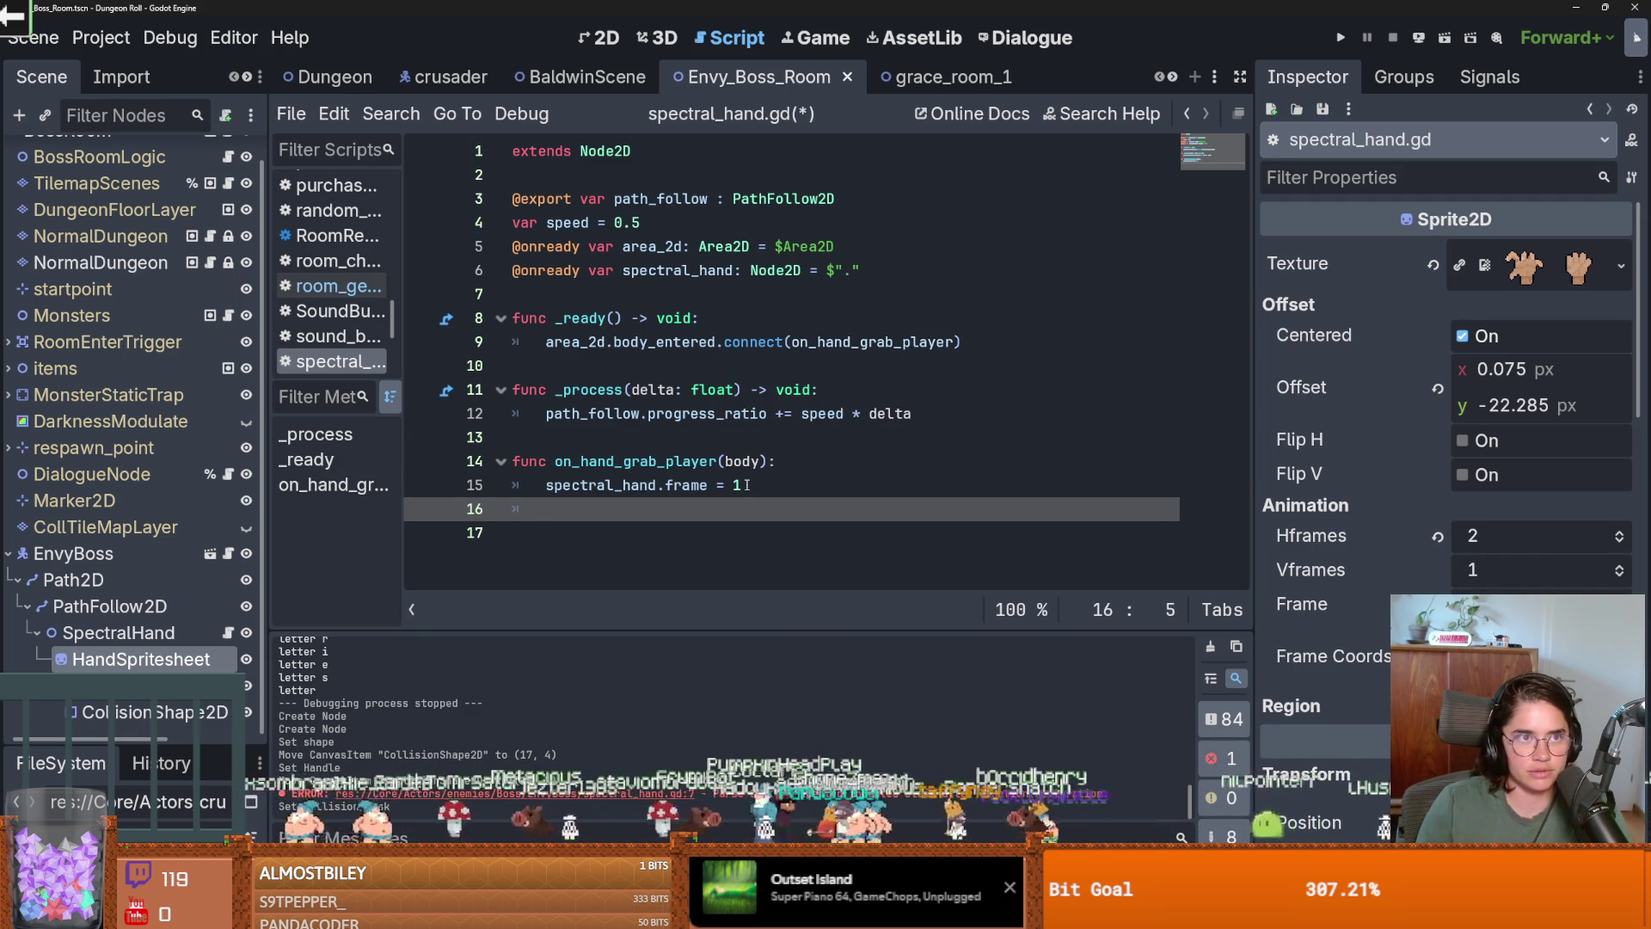